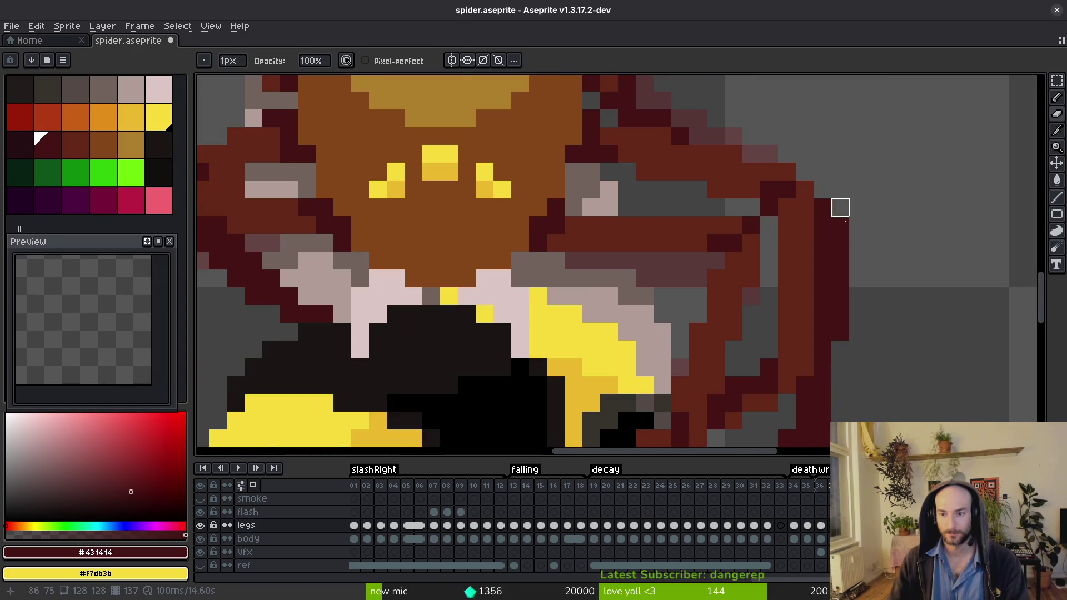
# Step: Draw a dark red #431414 stroke down the spider's leg, trying the lighter #632718 red in between
pyautogui.scroll(-3, 811, 372)
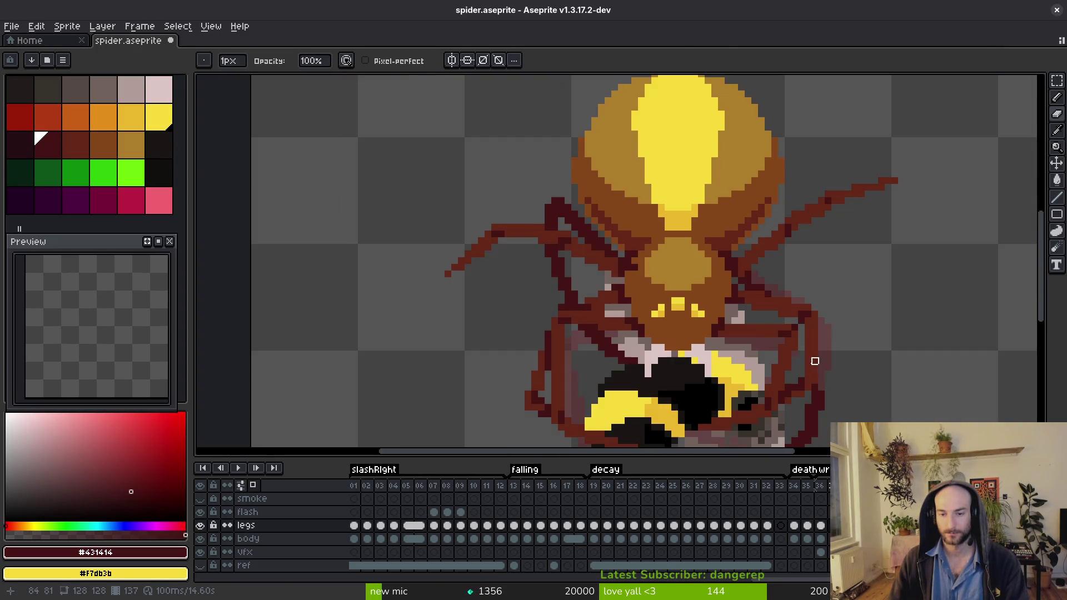
pyautogui.scroll(3, 764, 288)
pyautogui.press('f')
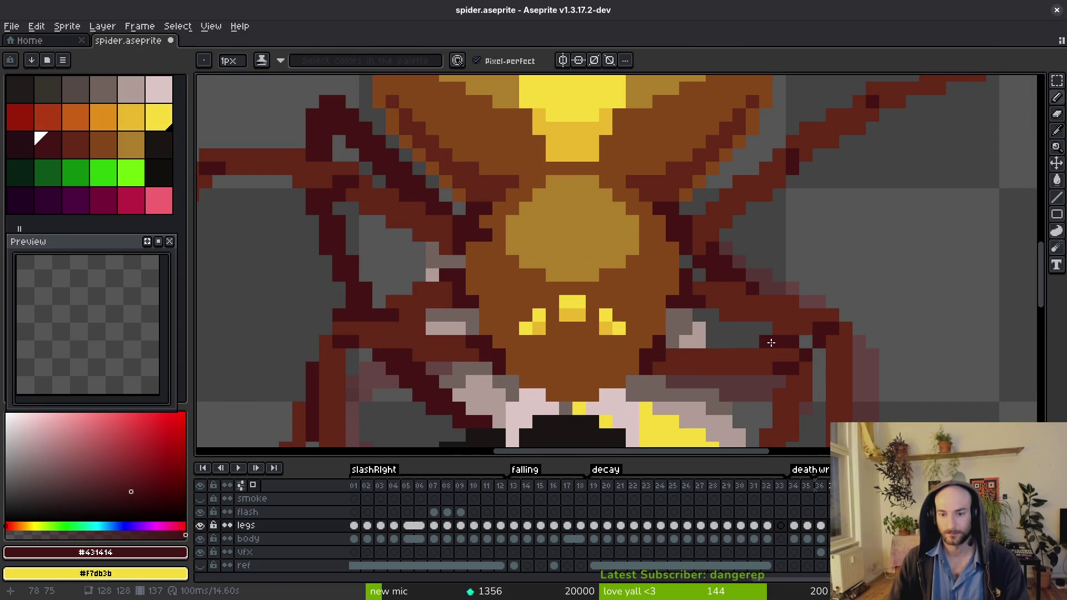
pyautogui.scroll(-5, 777, 311)
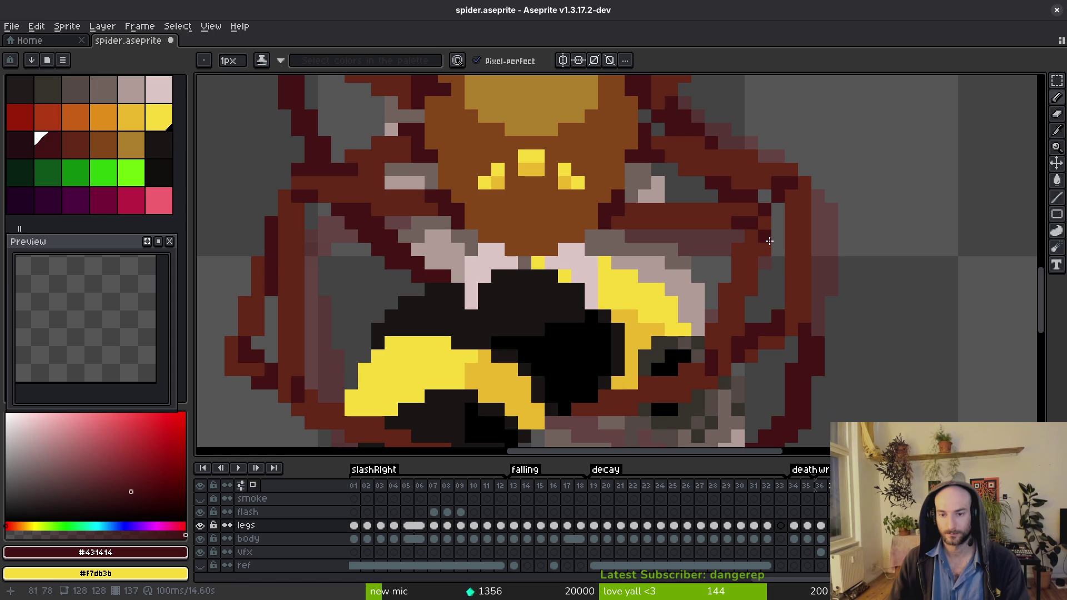
pyautogui.moveTo(769, 269); pyautogui.dragTo(770, 306)
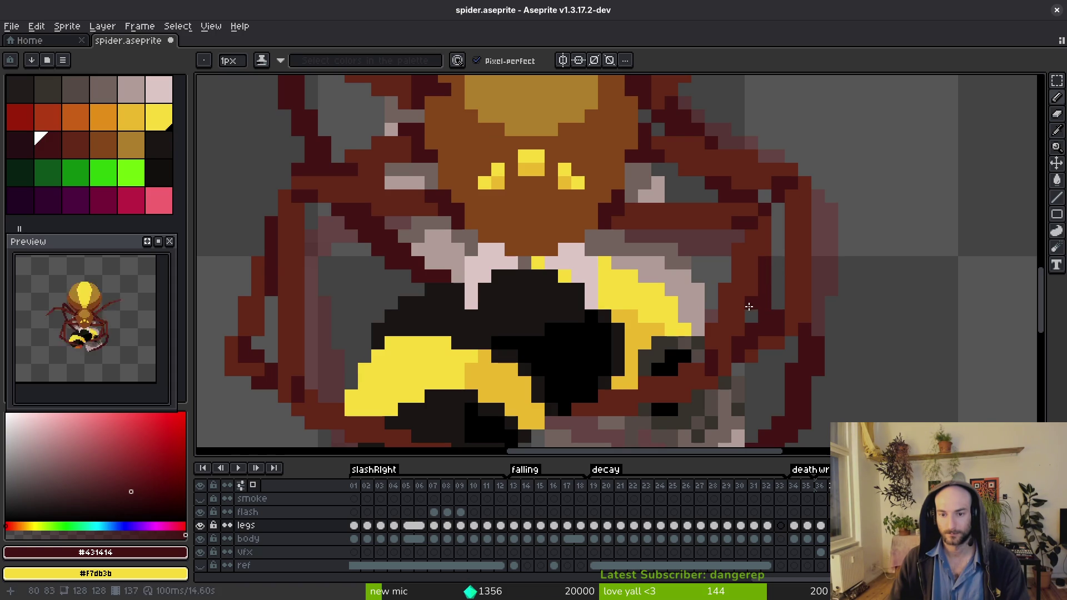
pyautogui.keyDown('alt'); pyautogui.click(780, 325); pyautogui.keyUp('alt')
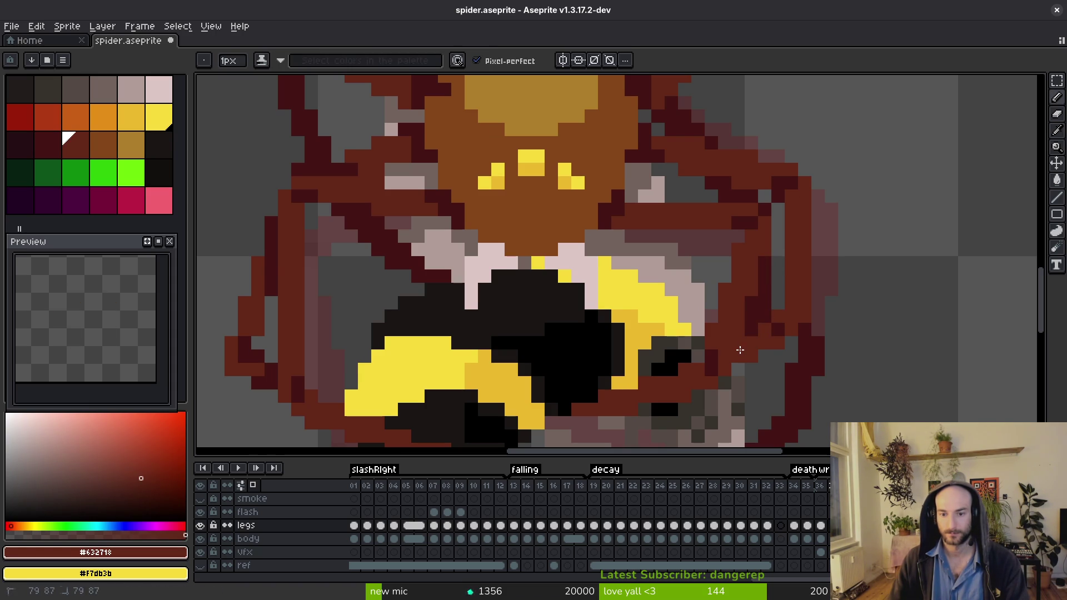
pyautogui.keyDown('alt'); pyautogui.click(762, 305); pyautogui.keyUp('alt')
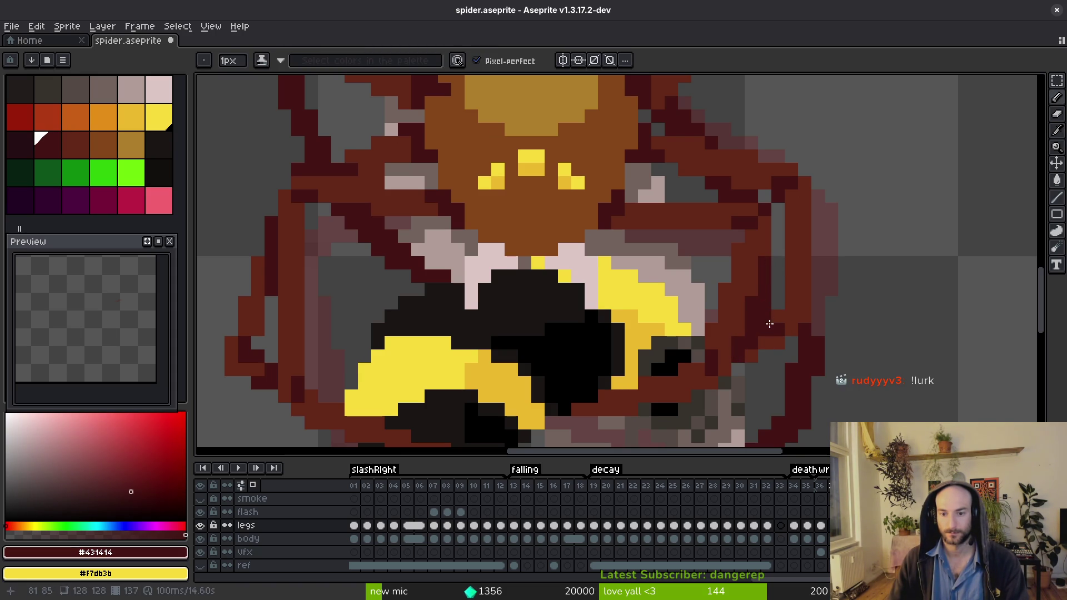
# Step: Redraw the leg as one straight dark red line running beside the bee
pyautogui.scroll(-3, 765, 323)
pyautogui.scroll(2, 765, 354)
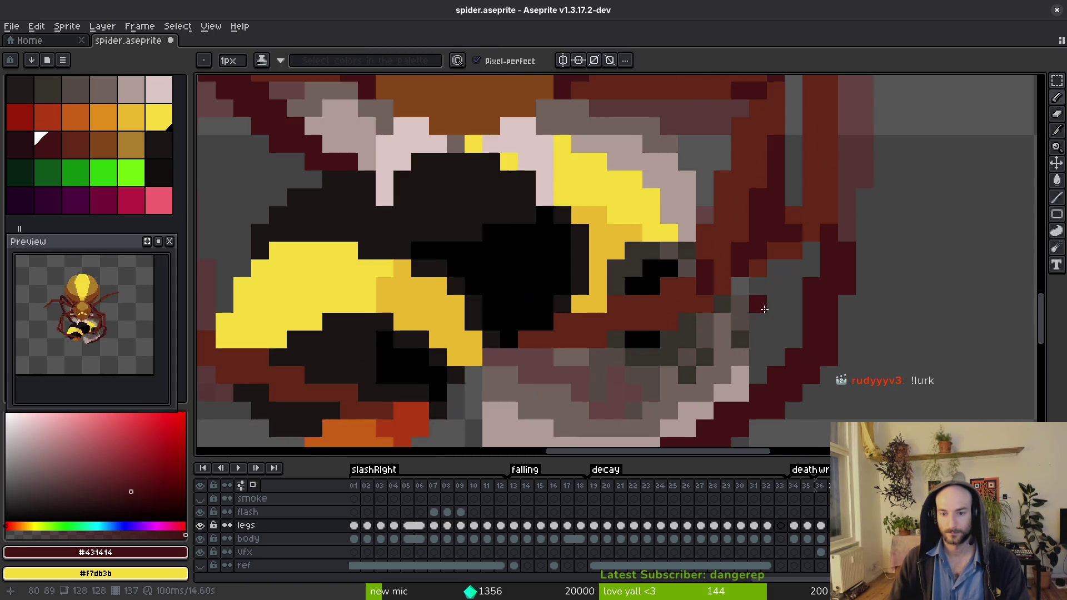
pyautogui.scroll(-1, 785, 245)
pyautogui.hotkey('ctrl', 'z')
pyautogui.moveTo(787, 189)
pyautogui.mouseDown()
pyautogui.moveTo(771, 297)
pyautogui.moveTo(793, 291)
pyautogui.mouseUp()
pyautogui.scroll(-4, 794, 300)
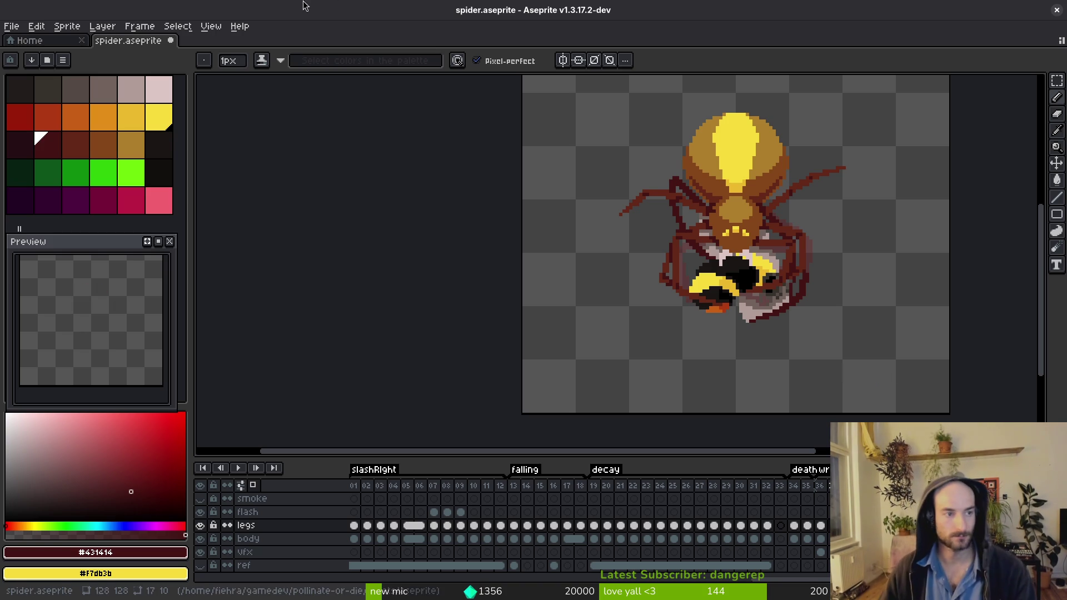
# Step: Show the Home page listing recent files like drone.aseprite and spider.aseprite
pyautogui.click(25, 39)
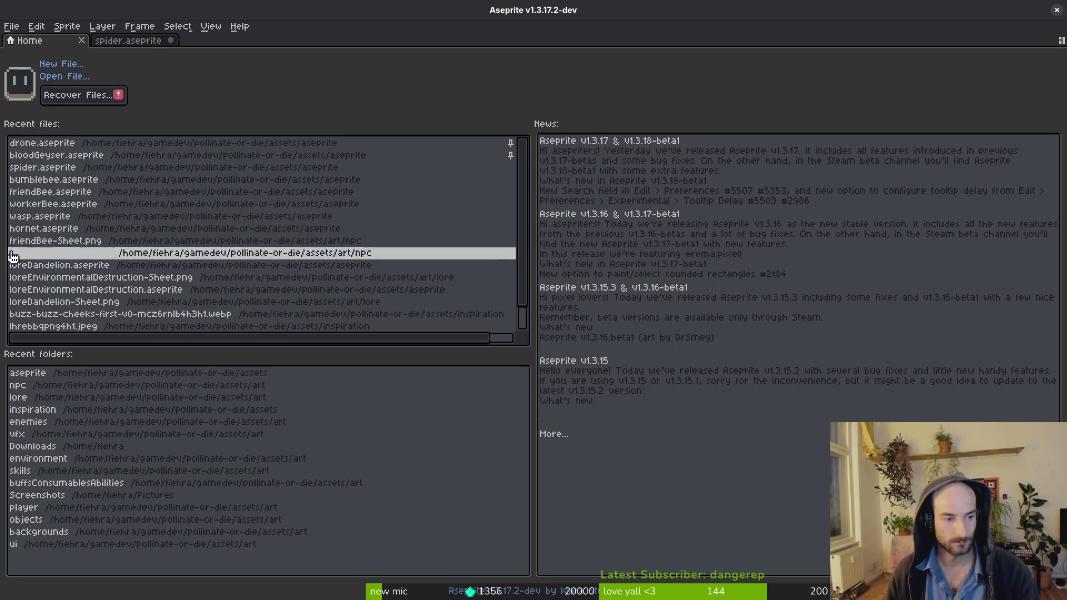
# Step: Open friendBee.aseprite from Recent files, closing the mistakenly opened friendBee-Sheet.png
pyautogui.click(123, 244)
pyautogui.hotkey('ctrl', 'w')
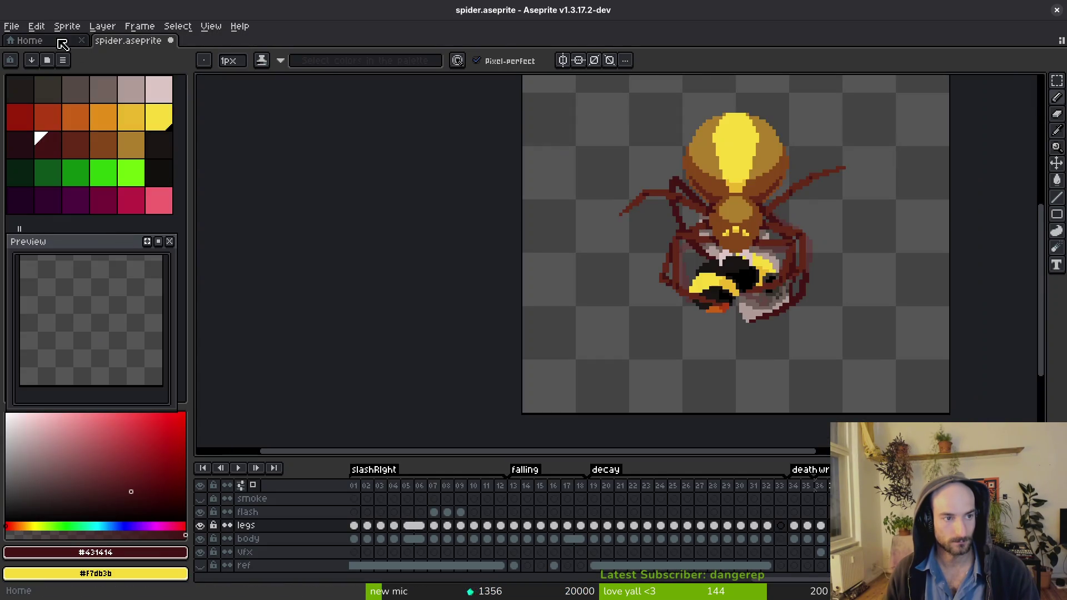
pyautogui.click(53, 42)
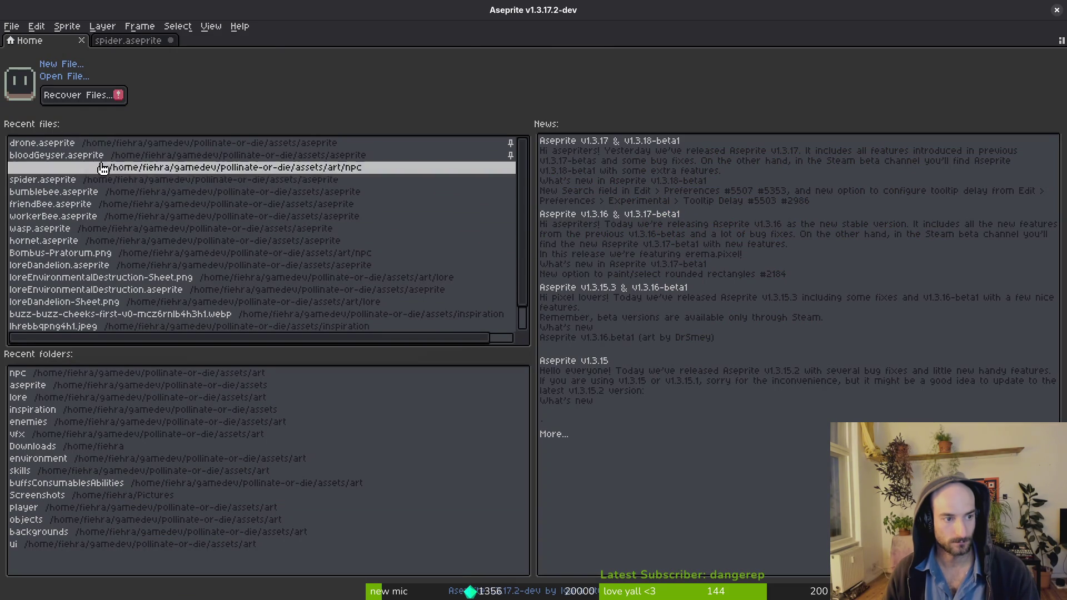
pyautogui.scroll(-2, 247, 167)
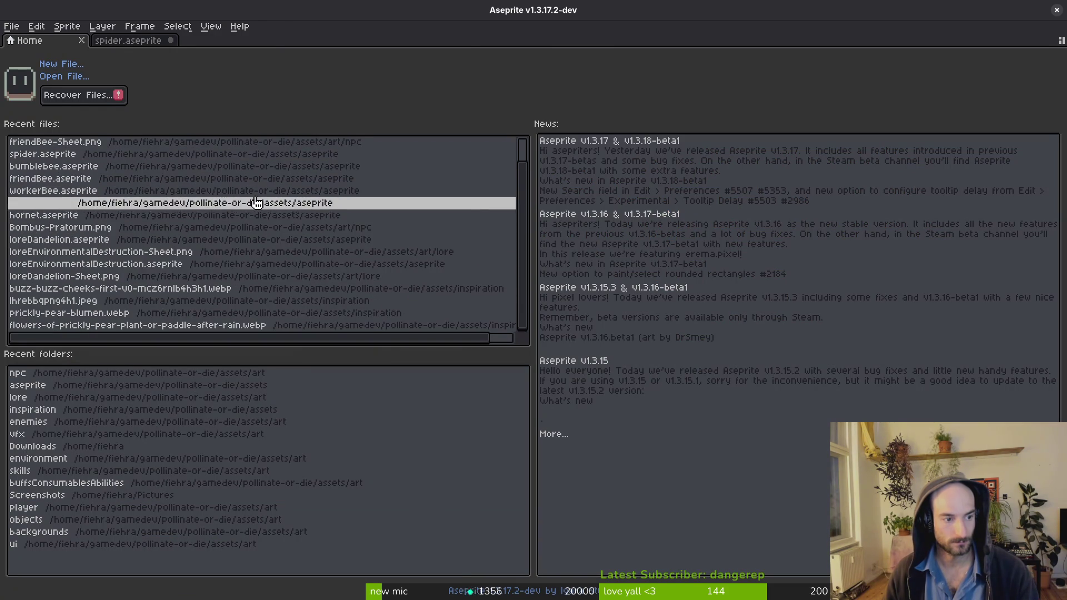
pyautogui.click(72, 179)
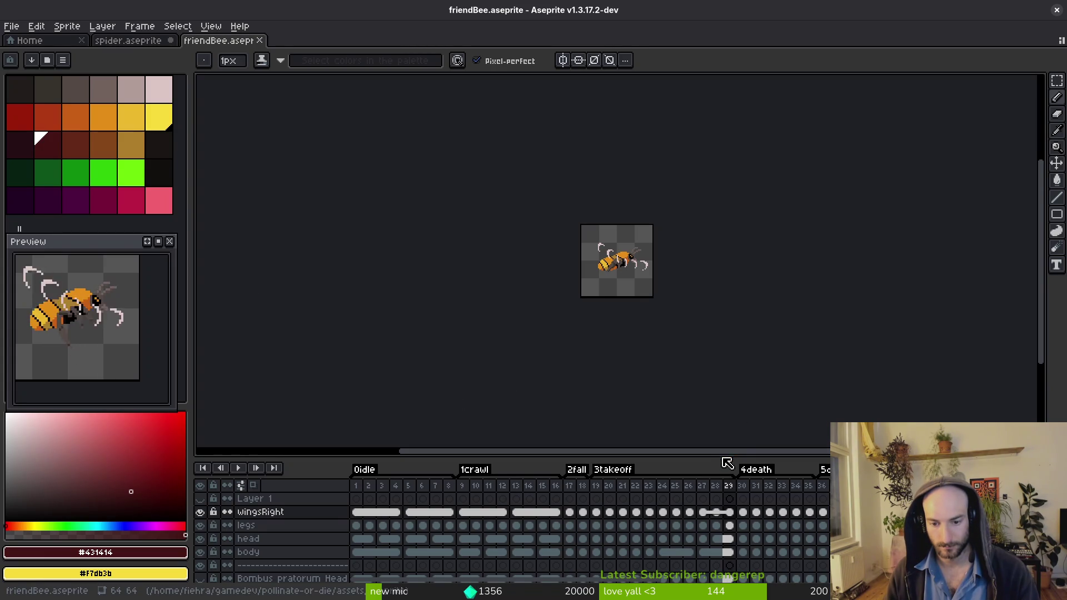
# Step: Enlarge the friendBee timeline and jump to the bee's carried pose at frame 65
pyautogui.moveTo(724, 452); pyautogui.dragTo(724, 406)
pyautogui.hscroll(6, 819, 501)
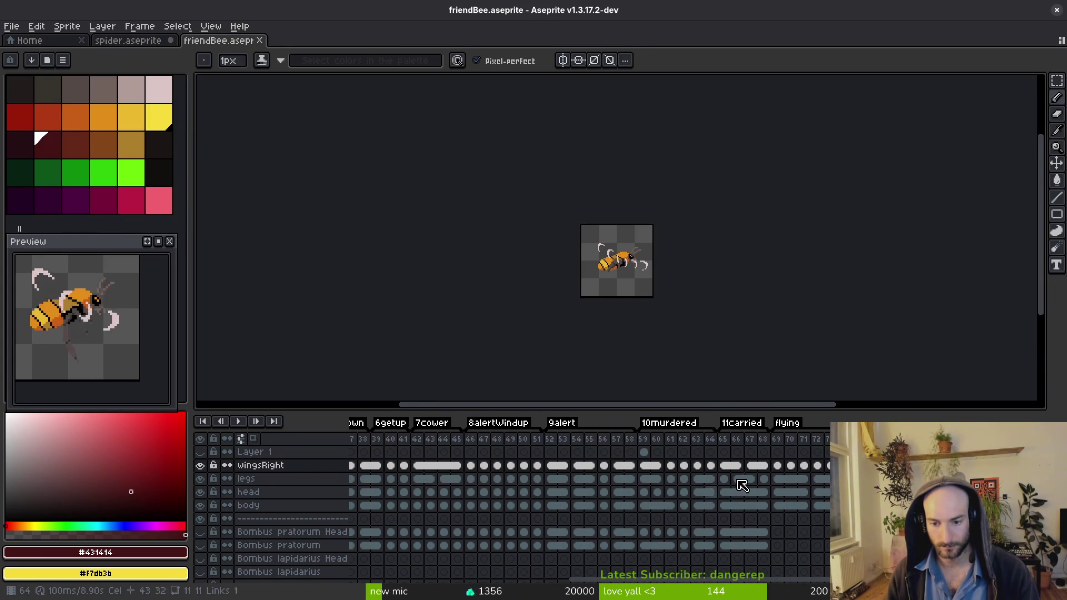
pyautogui.click(726, 506)
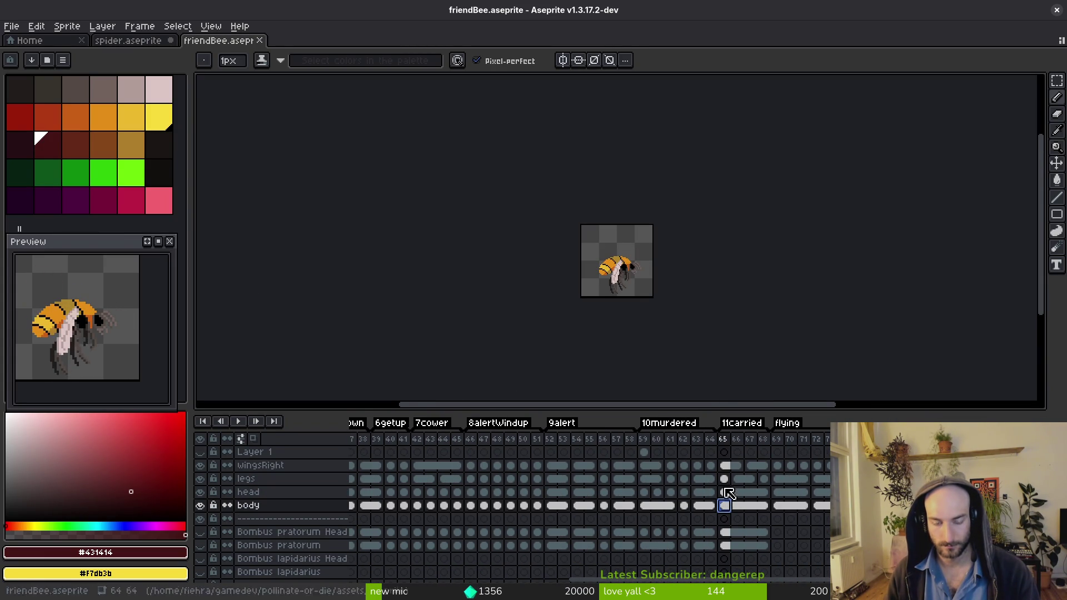
# Step: Return to the spider sprite and make its vfx layer active
pyautogui.click(111, 41)
pyautogui.click(245, 505)
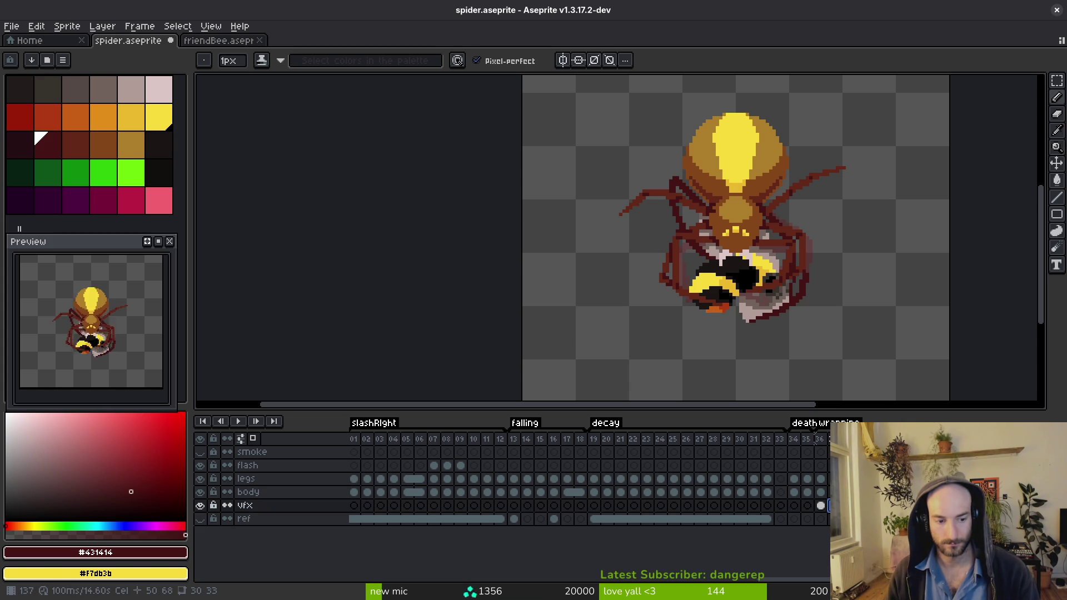
pyautogui.moveTo(710, 296); pyautogui.dragTo(647, 276)
pyautogui.scroll(-4, 647, 276)
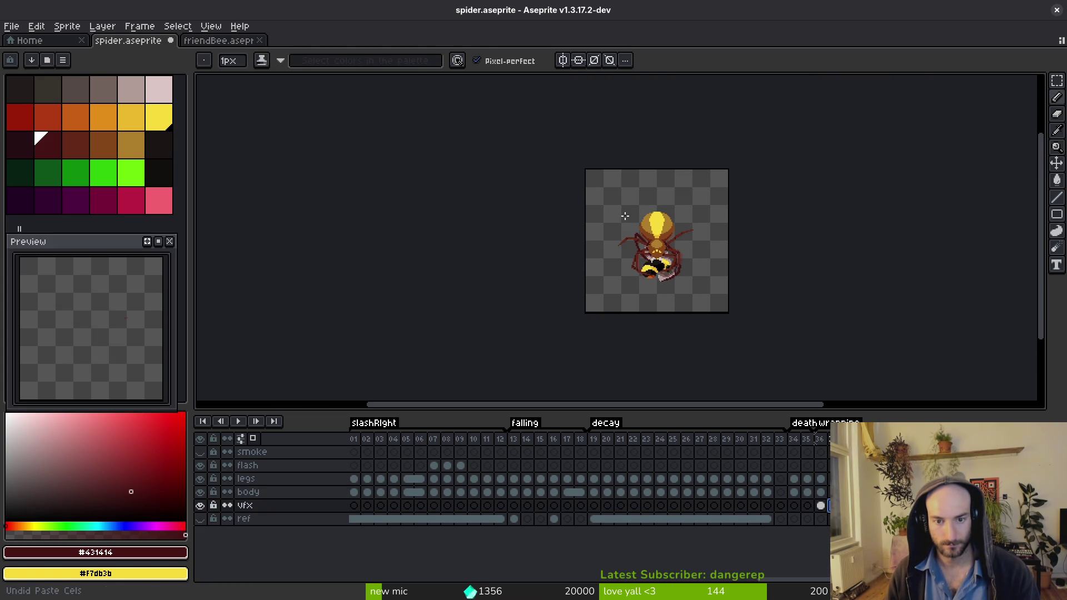
# Step: Take the frame 65 cels of every bee layer and paste them into the spider
pyautogui.click(201, 40)
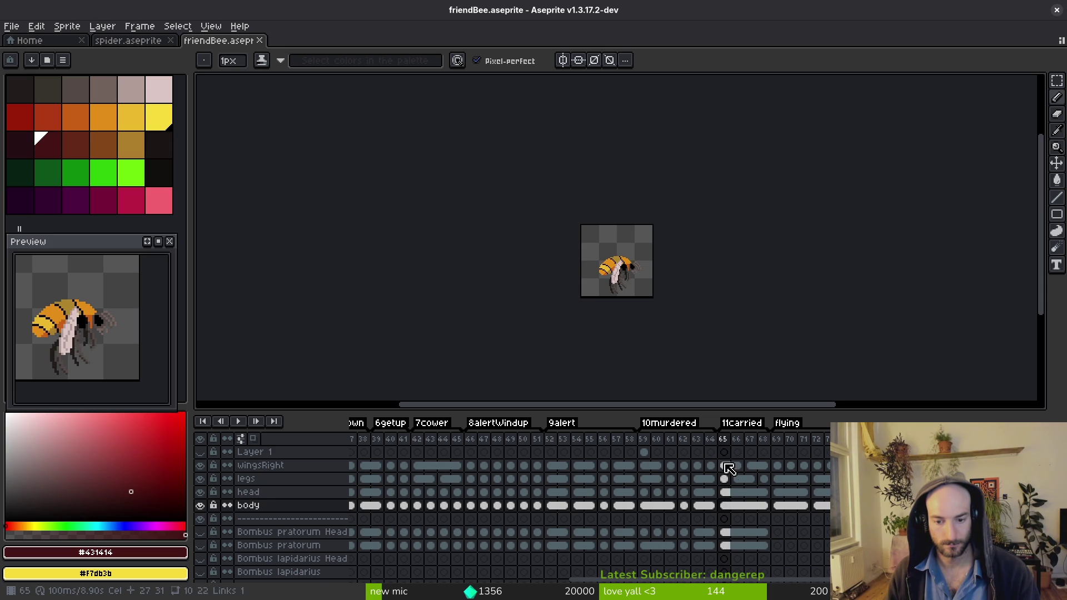
pyautogui.moveTo(725, 465); pyautogui.dragTo(725, 505)
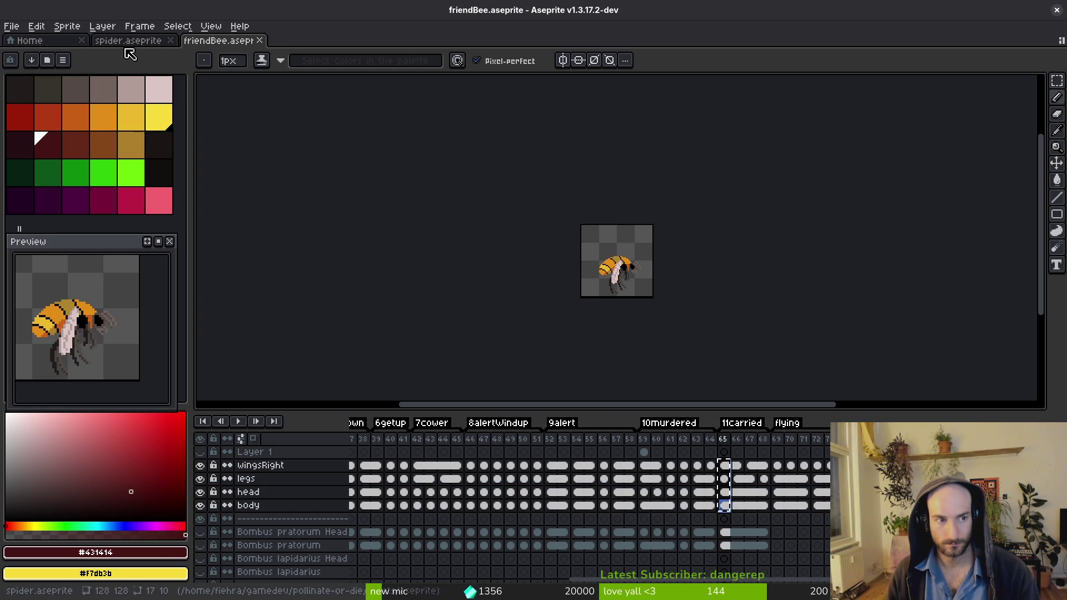
pyautogui.click(127, 40)
pyautogui.hotkey('ctrl', 'v')
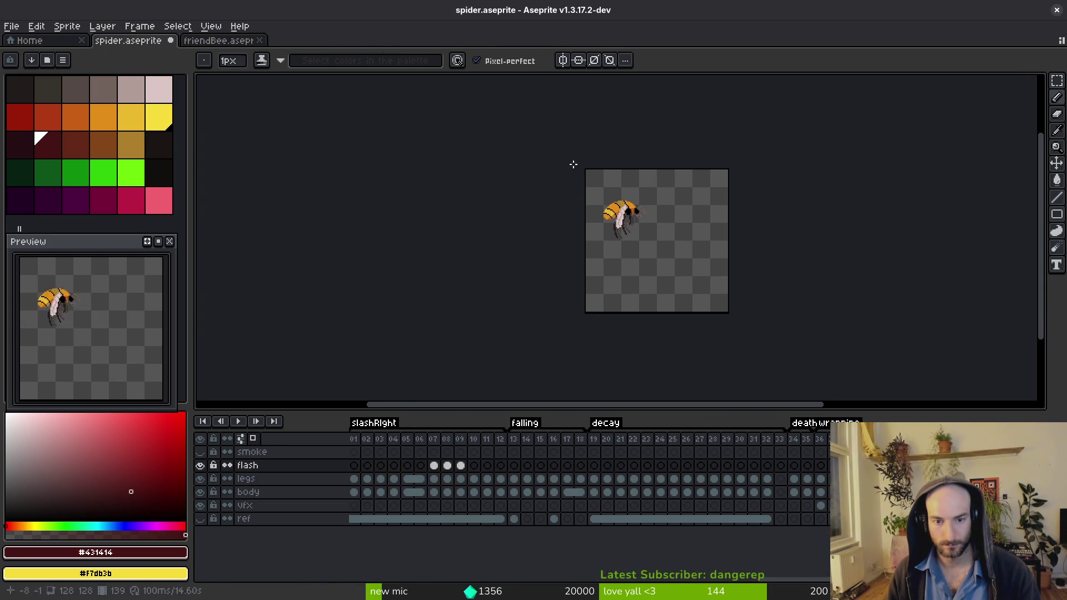
# Step: Paste the bee onto the vfx layer, undoing trial pastes on the legs and body layers
pyautogui.hotkey('ctrl', 'v')
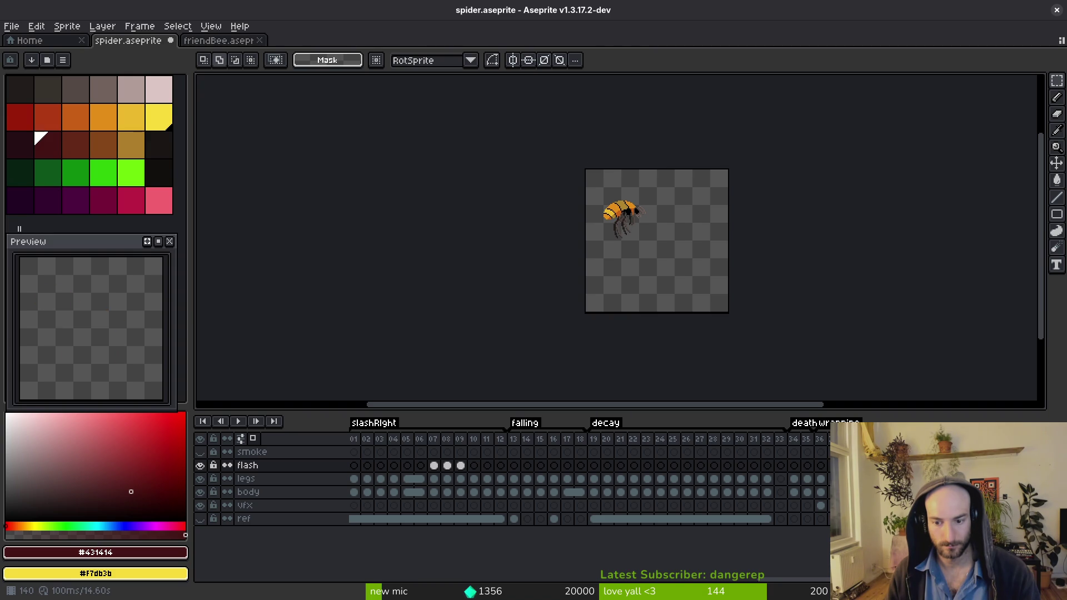
pyautogui.press('Down')
pyautogui.hotkey('ctrl', 'v')
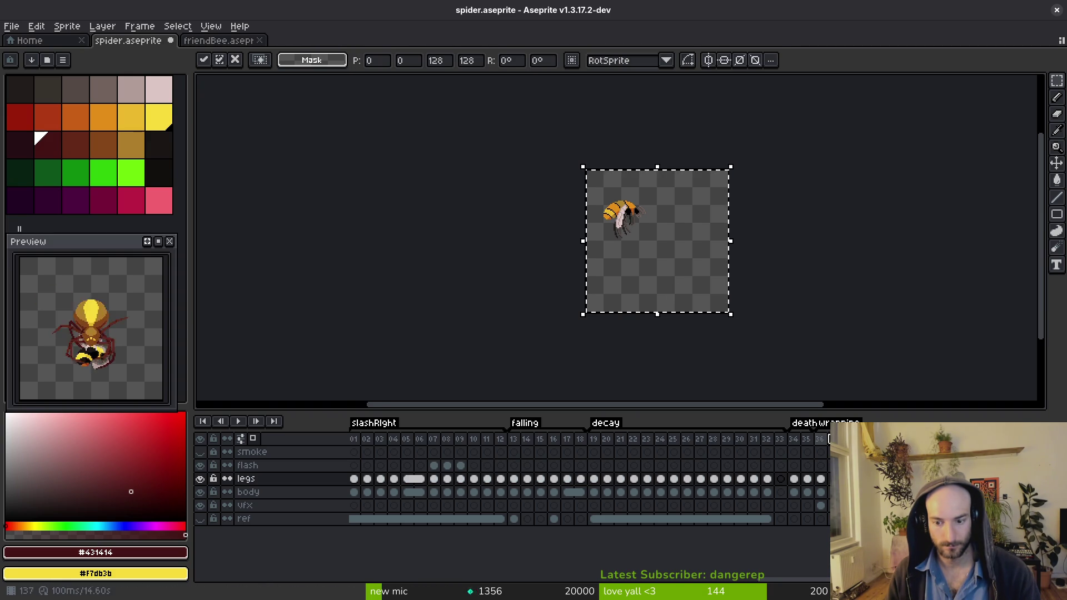
pyautogui.click(518, 125)
pyautogui.hotkey('ctrl', 'z')
pyautogui.hotkey('ctrl', 'z')
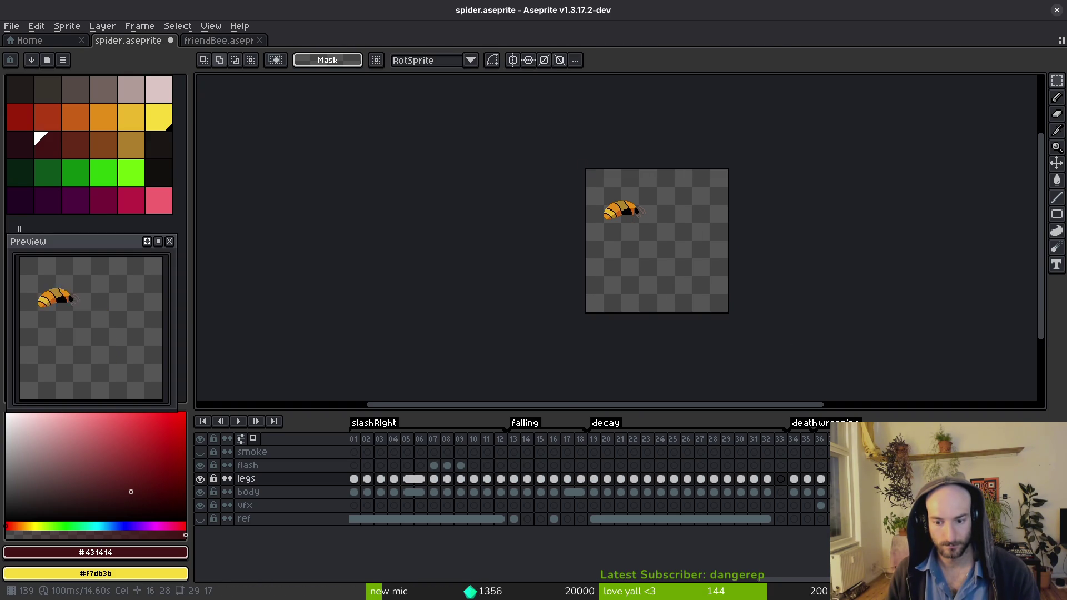
pyautogui.press('Down')
pyautogui.hotkey('ctrl', 'v')
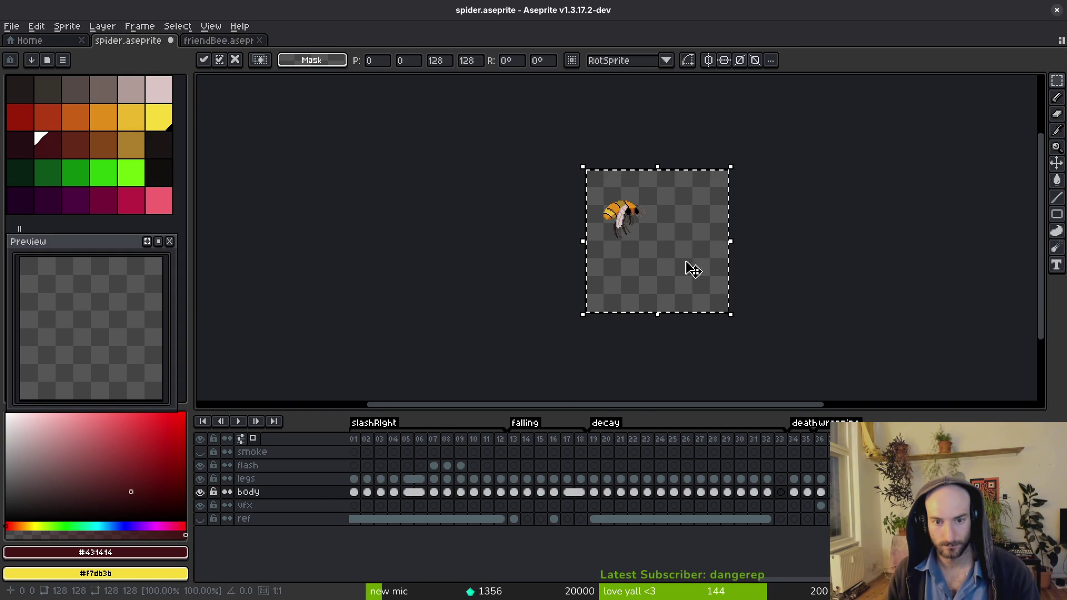
pyautogui.click(573, 192)
pyautogui.hotkey('ctrl', 'z')
pyautogui.press('Down')
pyautogui.hotkey('ctrl', 'v')
pyautogui.press('Return')
# Step: Move a 119x128 area from the body layer onto the vfx layer
pyautogui.press('Up')
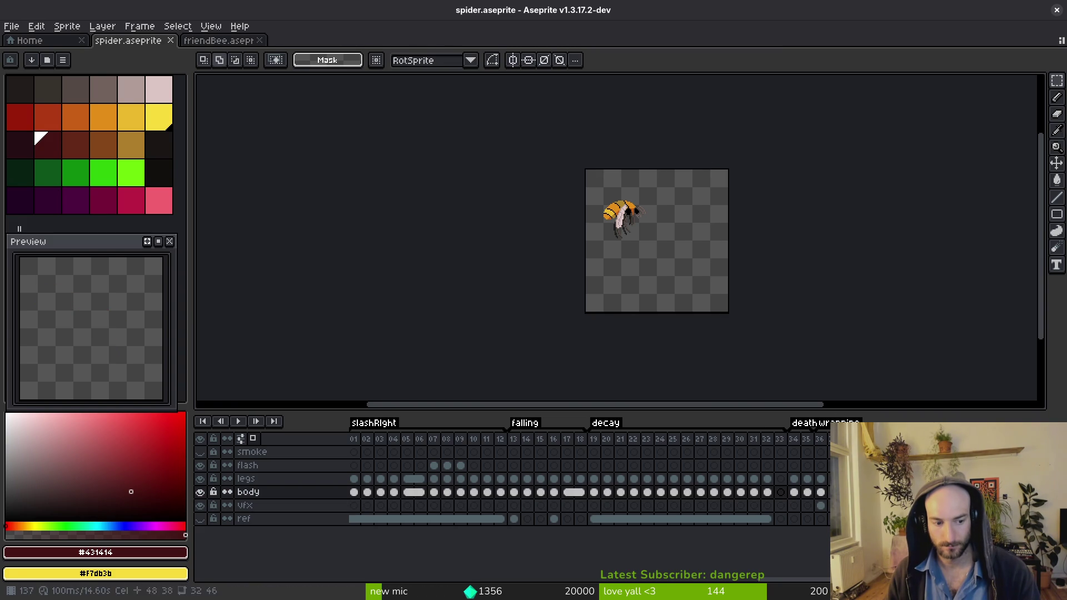
pyautogui.moveTo(548, 166); pyautogui.dragTo(721, 315)
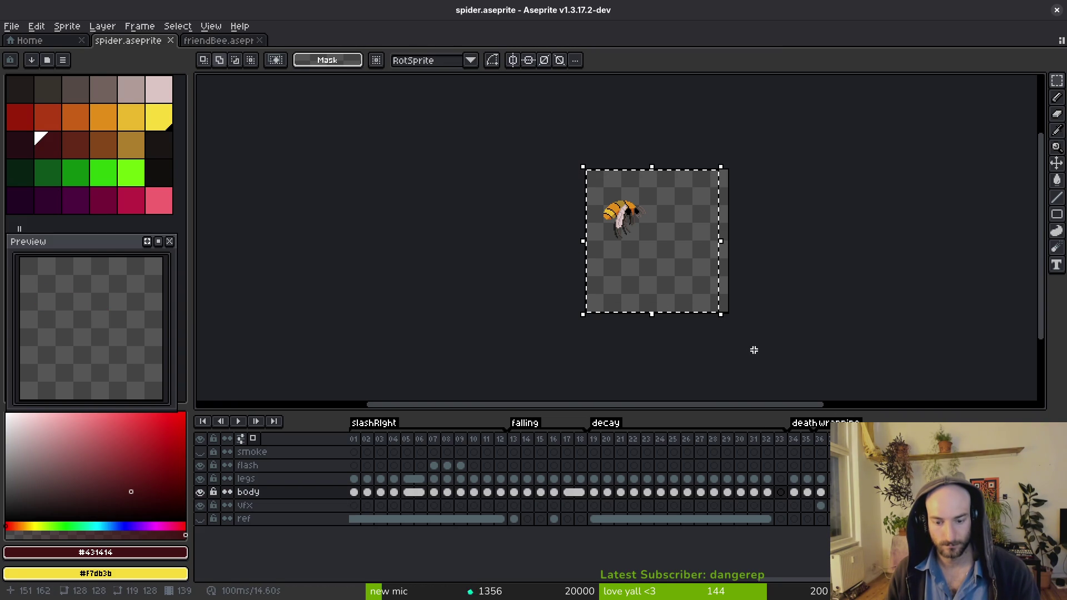
pyautogui.hotkey('ctrl', 'd')
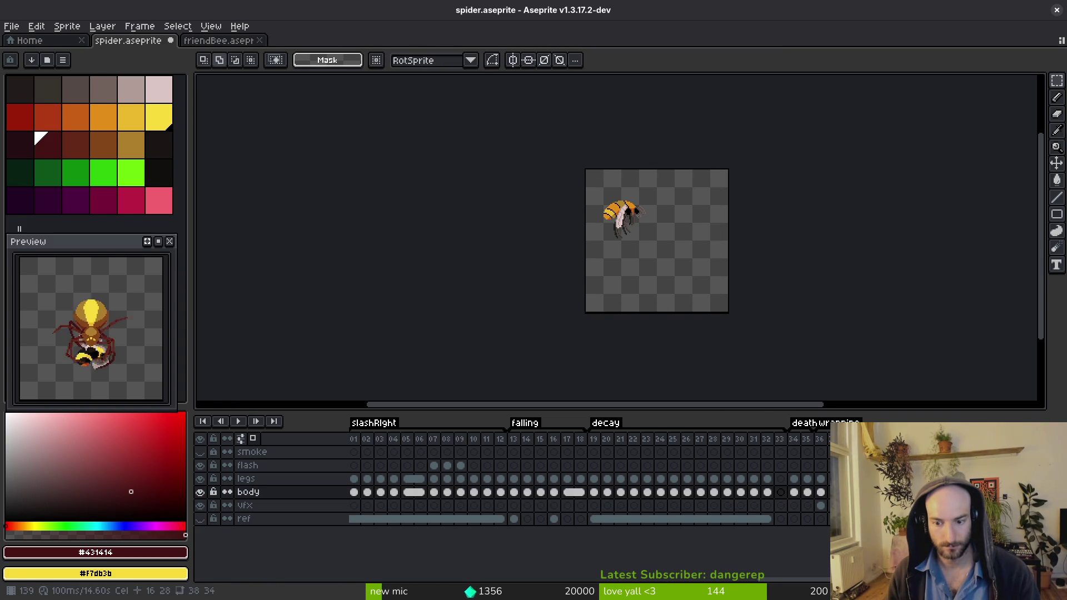
pyautogui.press('Down')
pyautogui.hotkey('ctrl', 'v')
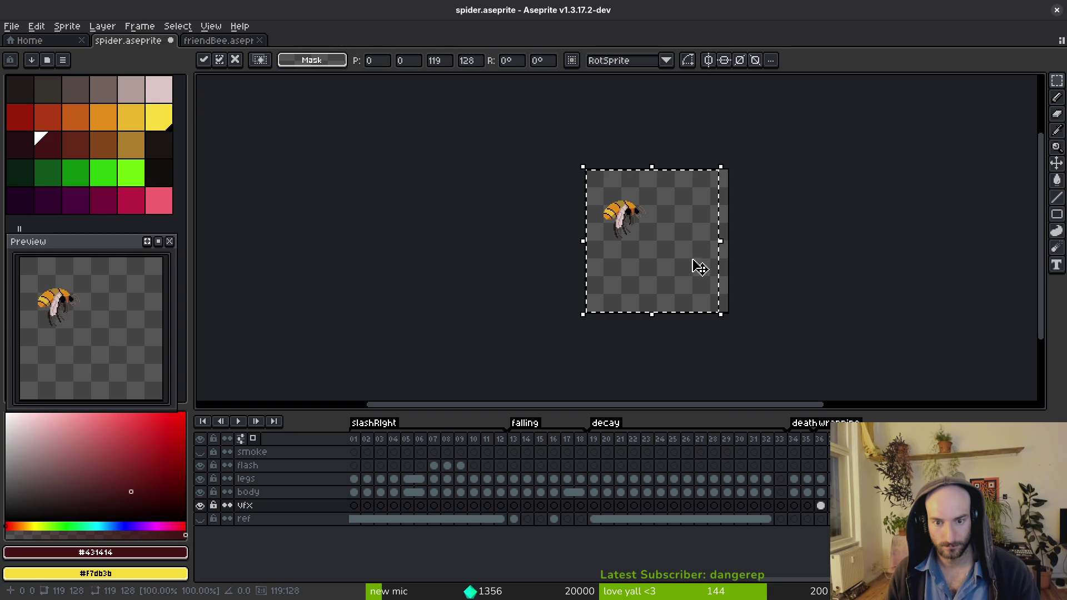
pyautogui.press('Return')
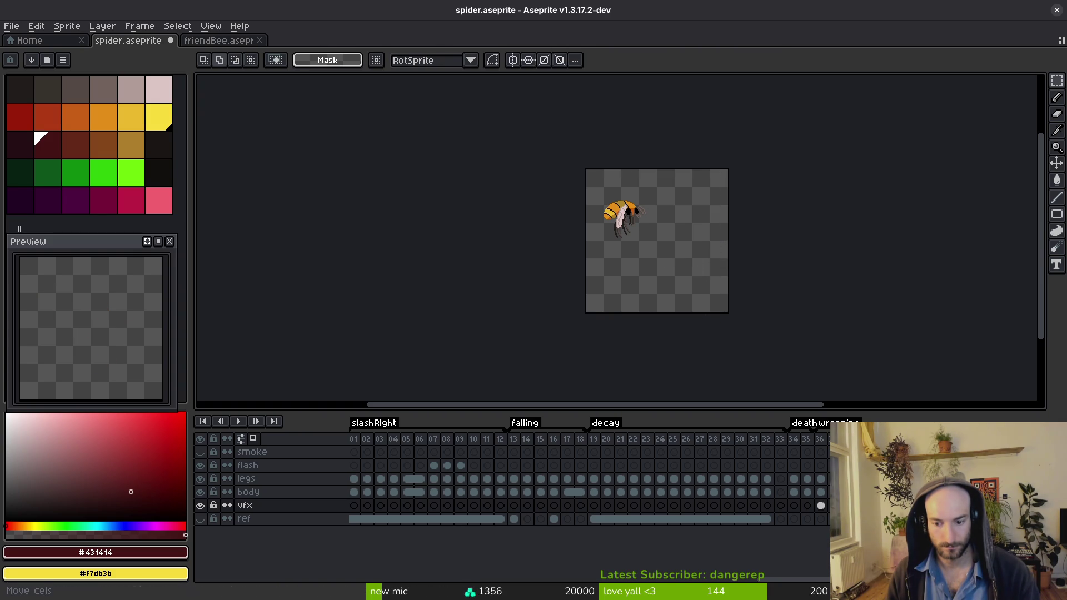
# Step: Clear the bee from the body layer and place it on vfx onto the spider
pyautogui.press('Up')
pyautogui.hotkey('ctrl', 'a')
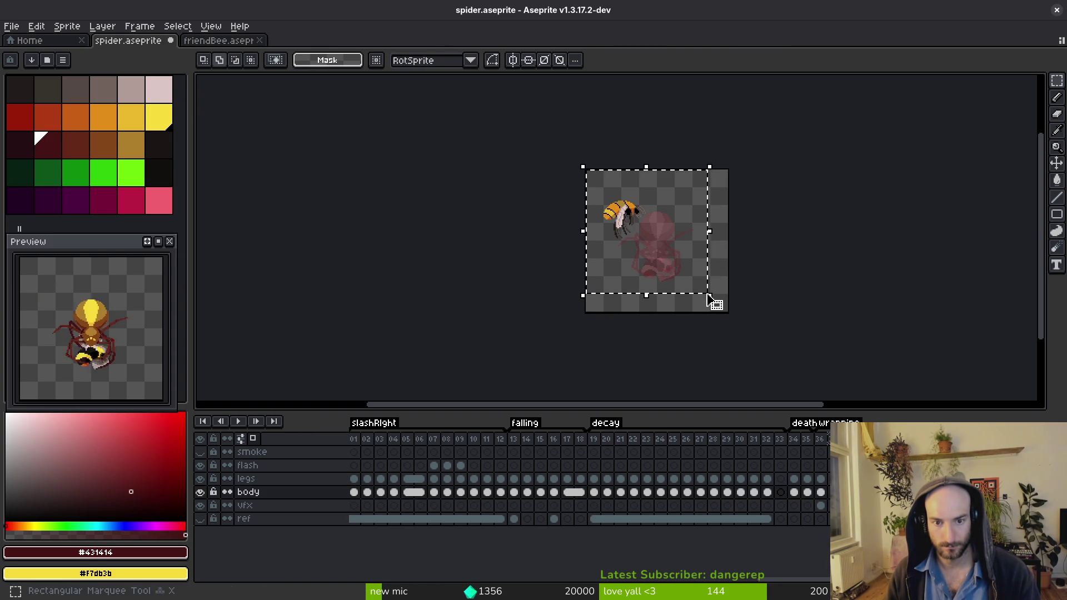
pyautogui.press('Delete')
pyautogui.press('Down')
pyautogui.hotkey('ctrl', 'v')
pyautogui.scroll(4, 684, 270)
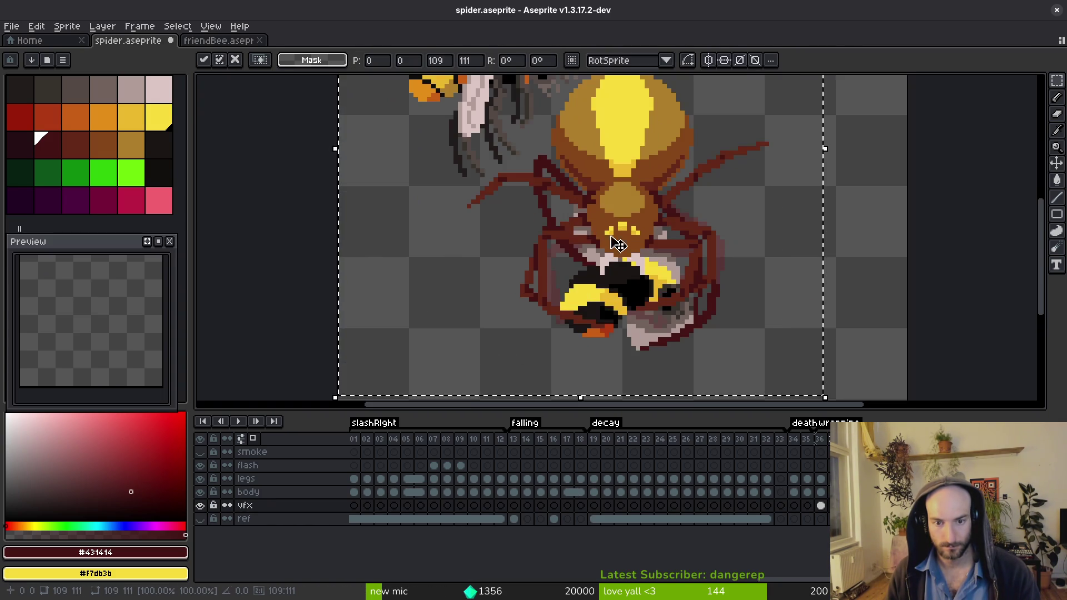
pyautogui.moveTo(526, 183)
pyautogui.mouseDown()
pyautogui.moveTo(569, 302)
pyautogui.moveTo(569, 266)
pyautogui.moveTo(491, 257)
pyautogui.moveTo(439, 100)
pyautogui.mouseUp()
pyautogui.press('Return')
# Step: Move the bee sitting on the spider up to the top-right corner
pyautogui.scroll(-2, 593, 276)
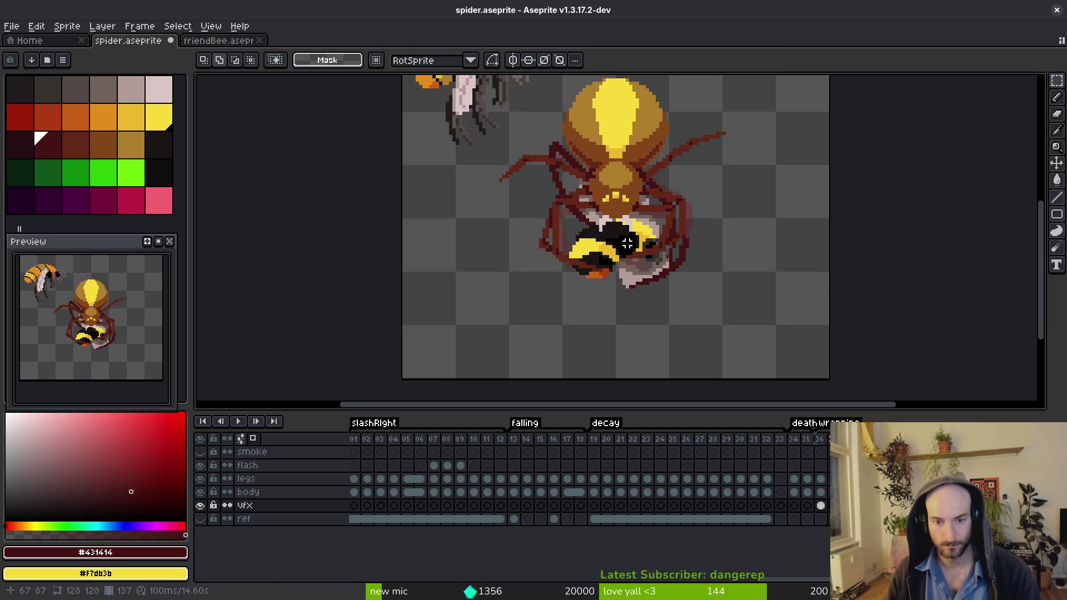
pyautogui.scroll(2, 593, 276)
pyautogui.moveTo(511, 197); pyautogui.dragTo(756, 398)
pyautogui.moveTo(621, 288)
pyautogui.mouseDown()
pyautogui.moveTo(707, 214)
pyautogui.moveTo(753, 236)
pyautogui.moveTo(742, 294)
pyautogui.moveTo(723, 134)
pyautogui.moveTo(737, 141)
pyautogui.mouseUp()
pyautogui.scroll(2, 752, 236)
pyautogui.hotkey('ctrl', 'd')
# Step: Move the left bee down into the spider's grip beneath its fangs
pyautogui.scroll(-1, 613, 219)
pyautogui.moveTo(376, 96); pyautogui.dragTo(578, 308)
pyautogui.moveTo(452, 157)
pyautogui.mouseDown()
pyautogui.moveTo(552, 350)
pyautogui.moveTo(589, 371)
pyautogui.moveTo(599, 345)
pyautogui.moveTo(612, 350)
pyautogui.mouseUp()
pyautogui.hotkey('ctrl', 'd')
pyautogui.scroll(-4, 665, 348)
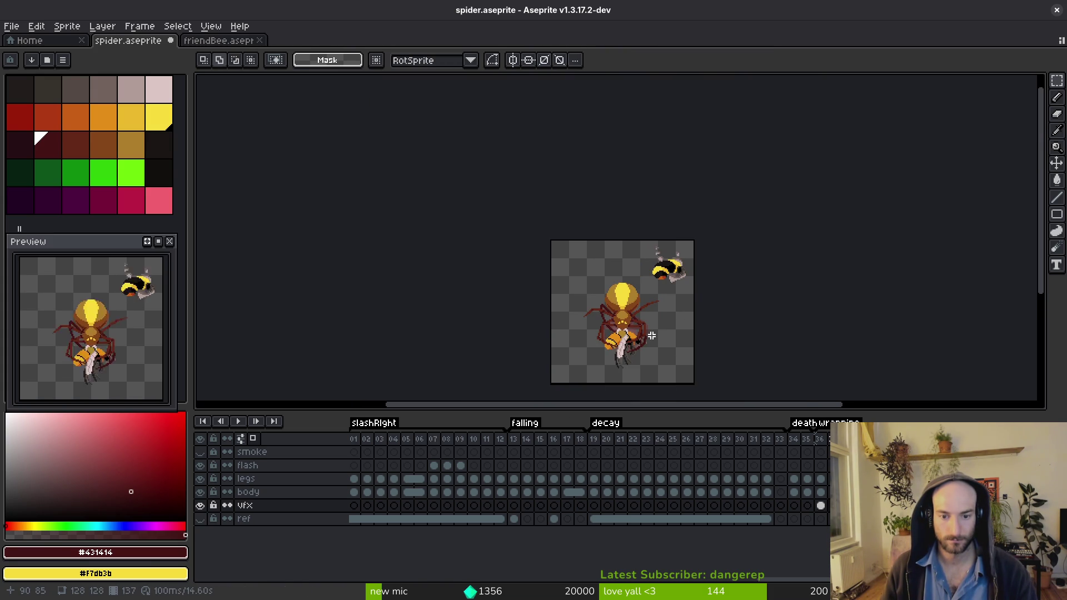
# Step: Undo the last bee placement and delete the upper-left bee
pyautogui.hotkey('ctrl', 'z')
pyautogui.hotkey('ctrl', 'z')
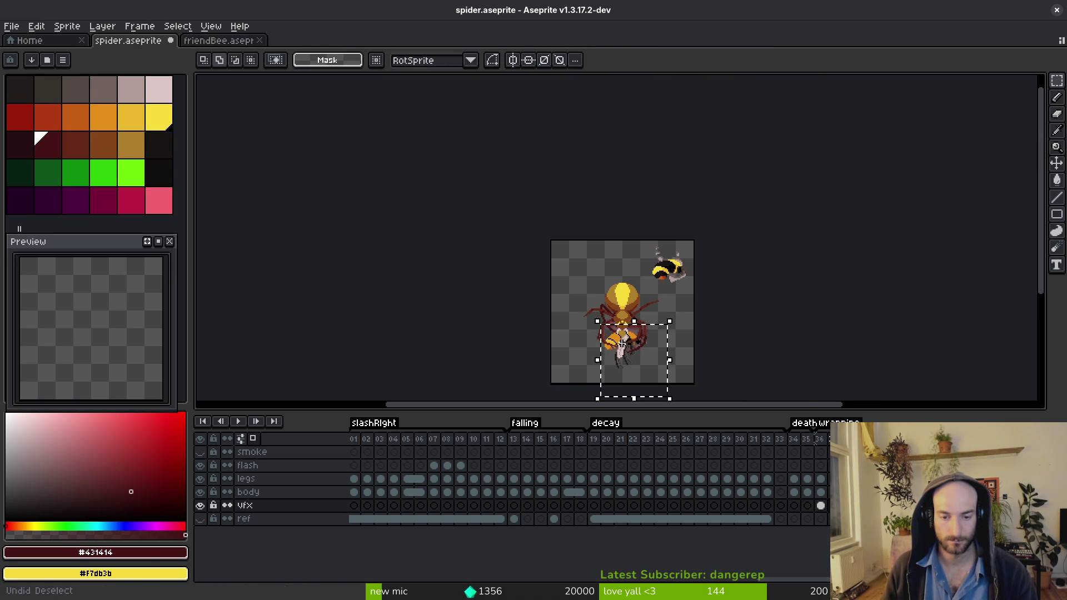
pyautogui.hotkey('ctrl', 'd')
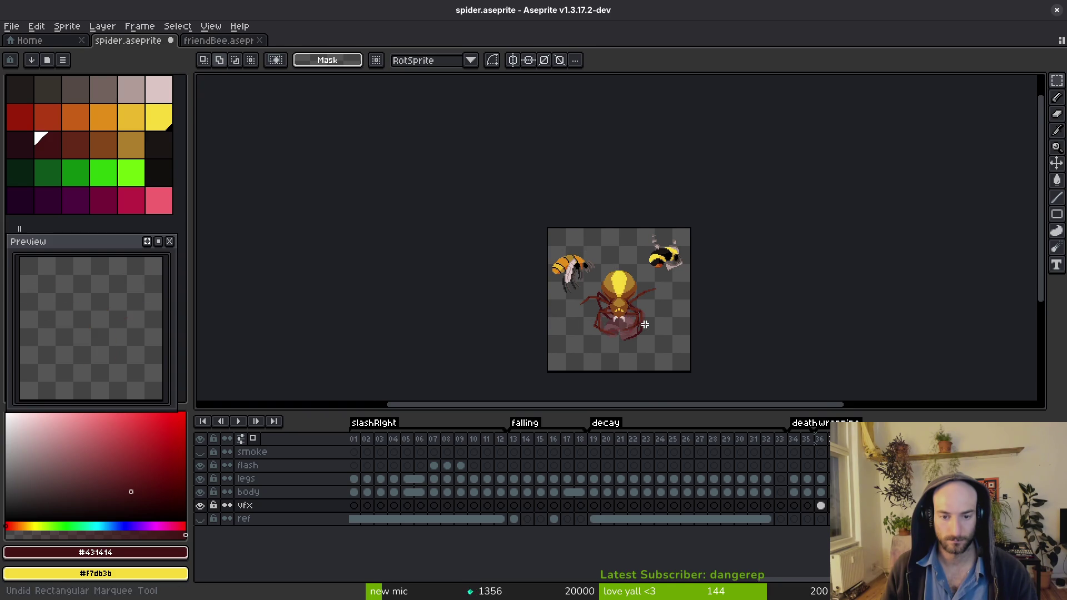
pyautogui.scroll(4, 558, 295)
pyautogui.moveTo(525, 122)
pyautogui.mouseDown()
pyautogui.moveTo(658, 300)
pyautogui.moveTo(669, 296)
pyautogui.mouseUp()
pyautogui.press('Delete')
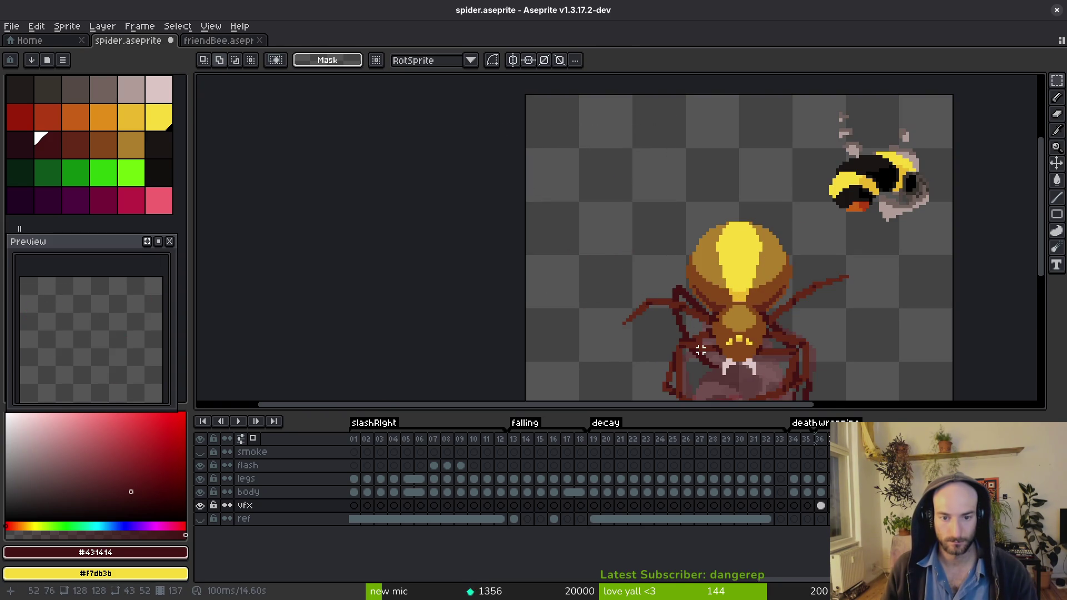
# Step: On the next frame, remove the top-right bee, then switch to friendBee.aseprite
pyautogui.keyDown('ctrl'); pyautogui.moveTo(836, 89); pyautogui.dragTo(700, 291); pyautogui.keyUp('ctrl')
pyautogui.scroll(-2, 700, 292)
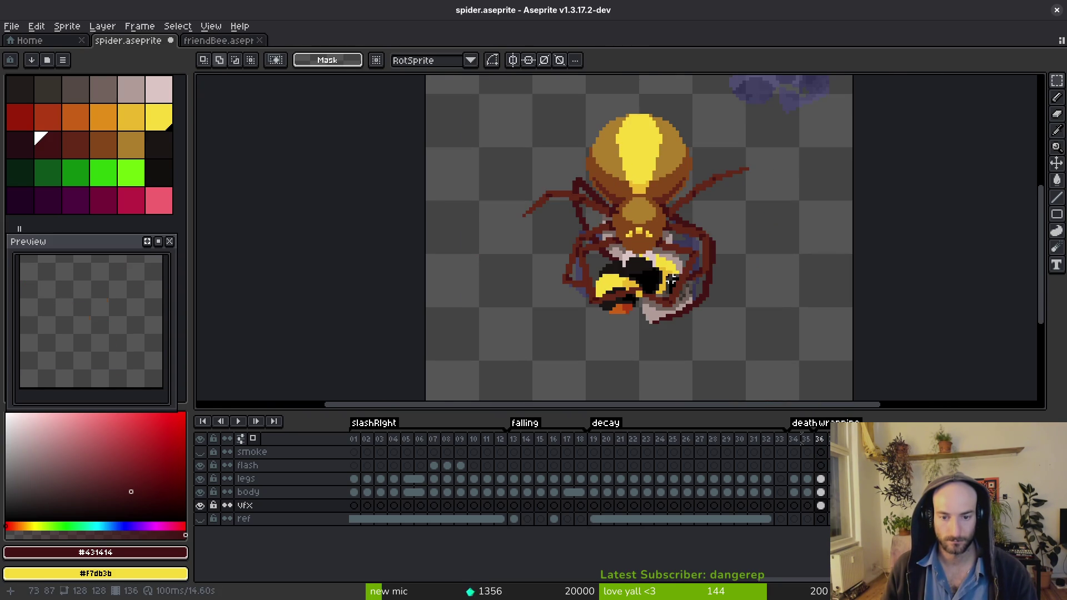
pyautogui.press('Right')
pyautogui.scroll(-4, 693, 288)
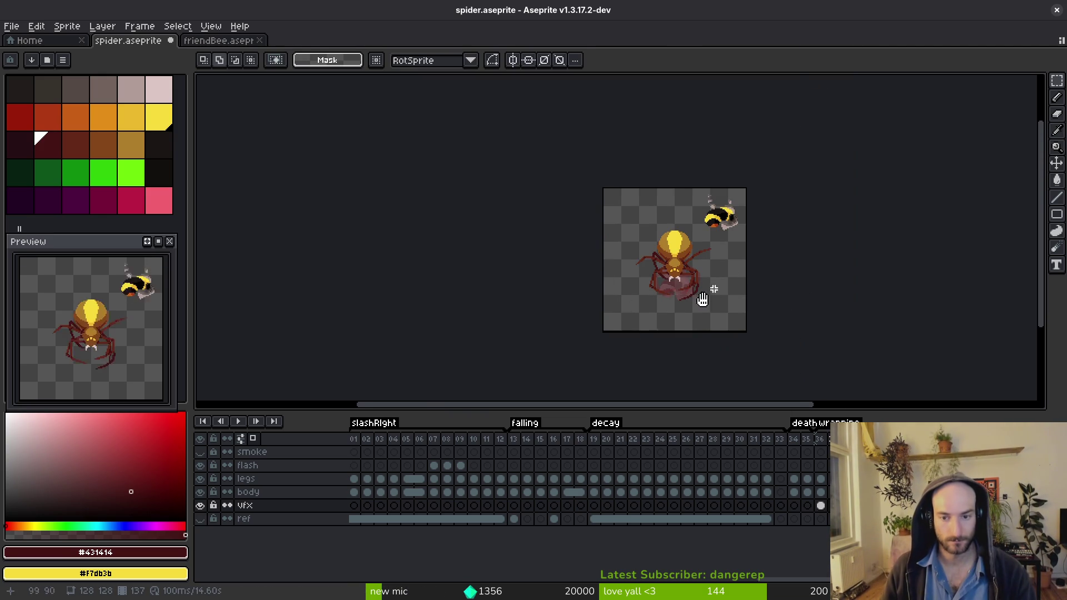
pyautogui.scroll(3, 731, 269)
pyautogui.moveTo(615, 143); pyautogui.dragTo(751, 284)
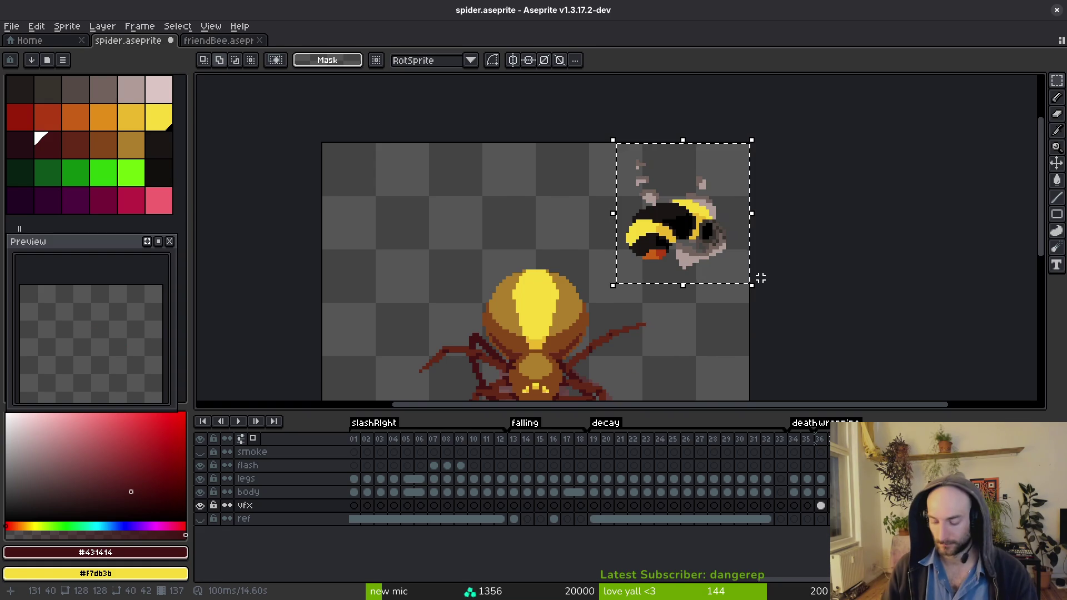
pyautogui.hotkey('ctrl', 'z')
pyautogui.click(216, 40)
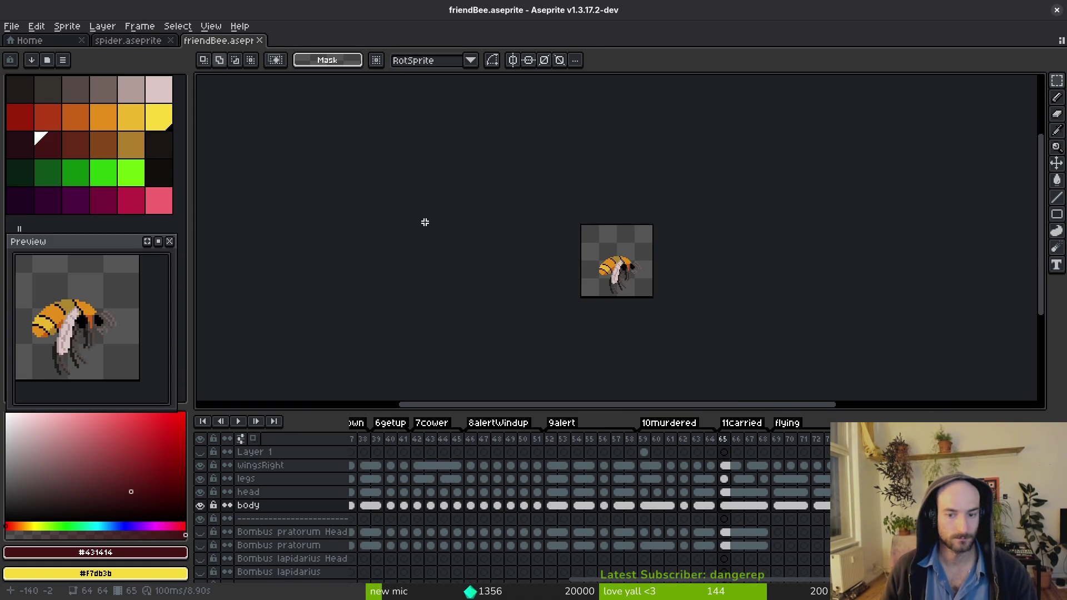
# Step: Show the Bombus pratorum layer, hide the orange body, and copy the yellow-black bee
pyautogui.click(730, 546)
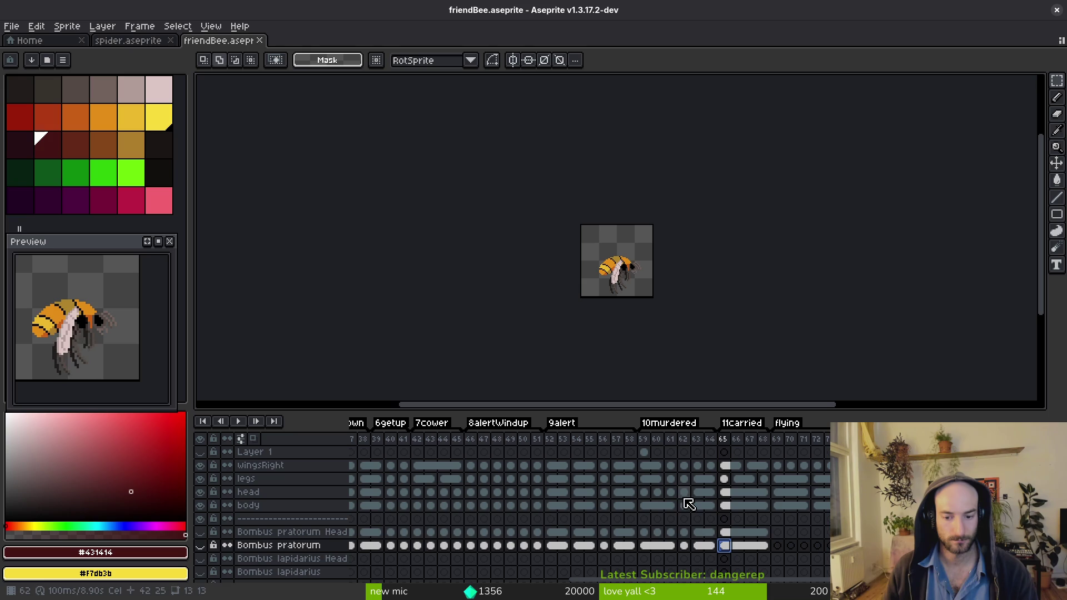
pyautogui.click(199, 545)
pyautogui.click(199, 505)
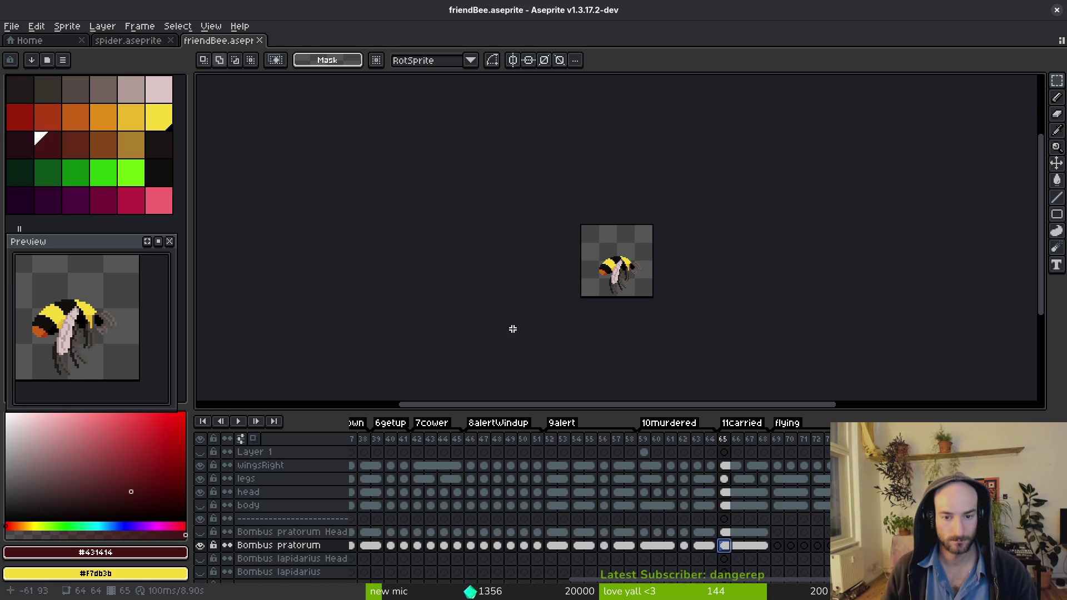
pyautogui.scroll(4, 633, 257)
pyautogui.hotkey('ctrl', 'a')
pyautogui.hotkey('ctrl', 'x')
pyautogui.hotkey('ctrl', 'v')
# Step: Paste the yellow-black bee onto the spider's body layer at frame 36
pyautogui.click(143, 41)
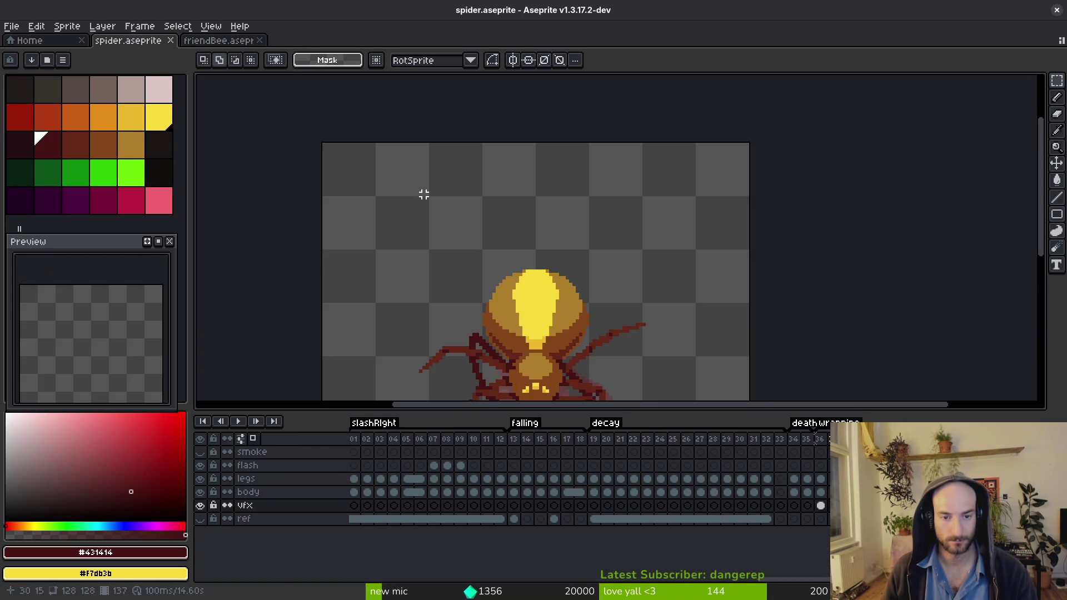
pyautogui.click(821, 505)
pyautogui.hotkey('ctrl', 'v')
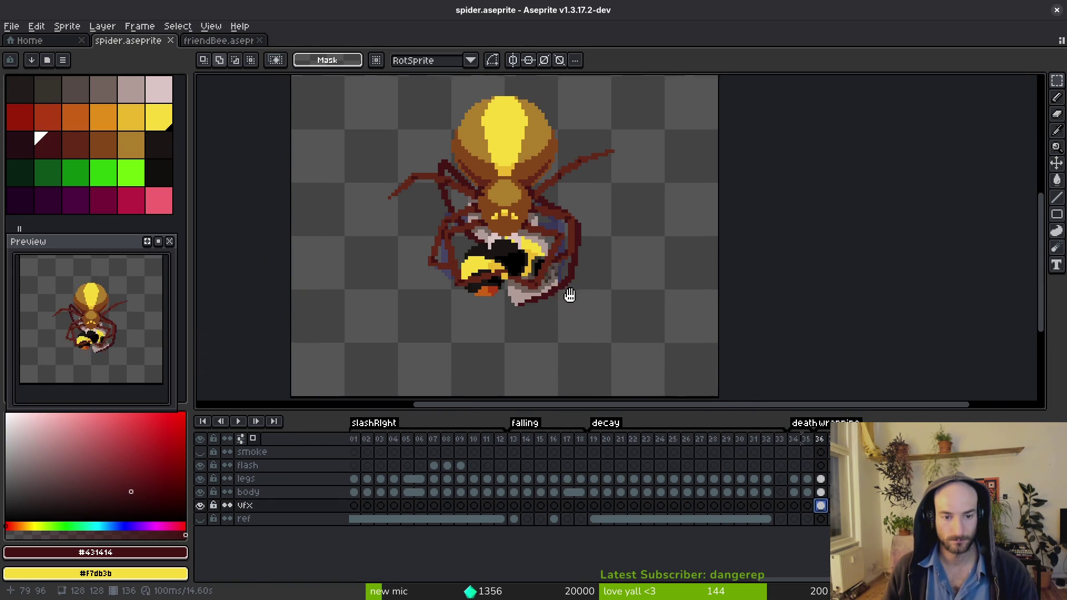
pyautogui.press('Up')
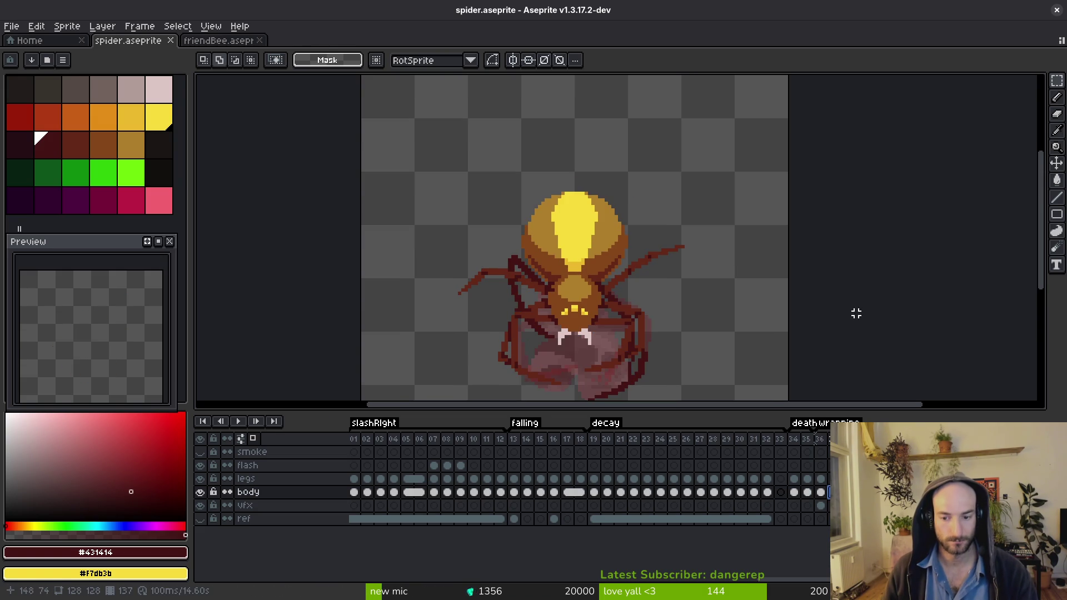
pyautogui.scroll(-5, 635, 254)
pyautogui.hotkey('ctrl', 'z')
pyautogui.scroll(4, 624, 261)
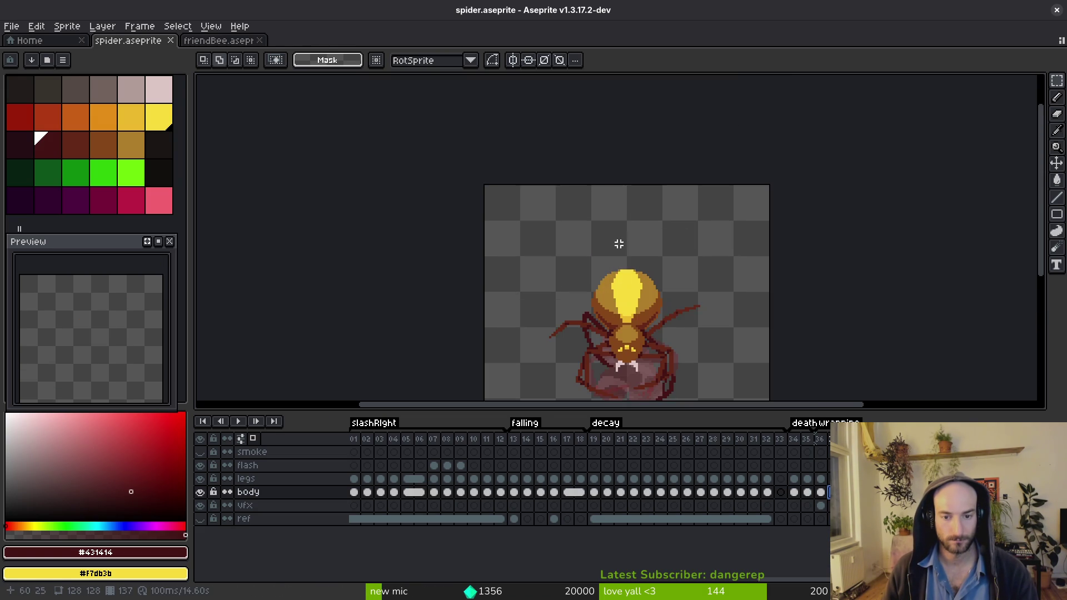
pyautogui.hotkey('ctrl', 'v')
# Step: Copy friendBee's frame 65 wing, legs and head cels into the spider document
pyautogui.click(218, 40)
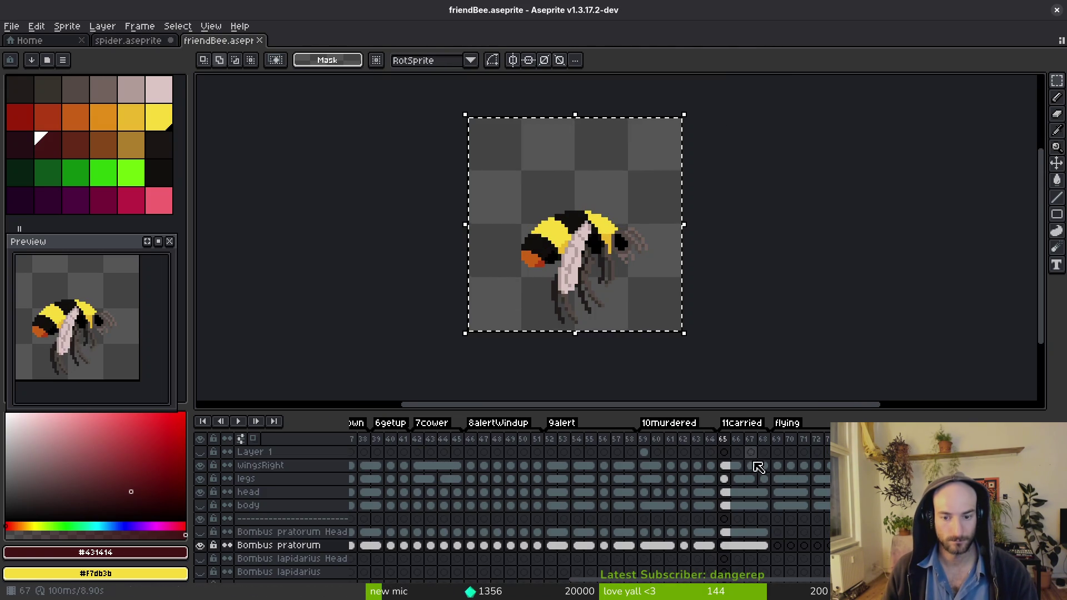
pyautogui.moveTo(724, 466)
pyautogui.mouseDown()
pyautogui.moveTo(726, 512)
pyautogui.moveTo(725, 466)
pyautogui.mouseUp()
pyautogui.hotkey('ctrl', 'c')
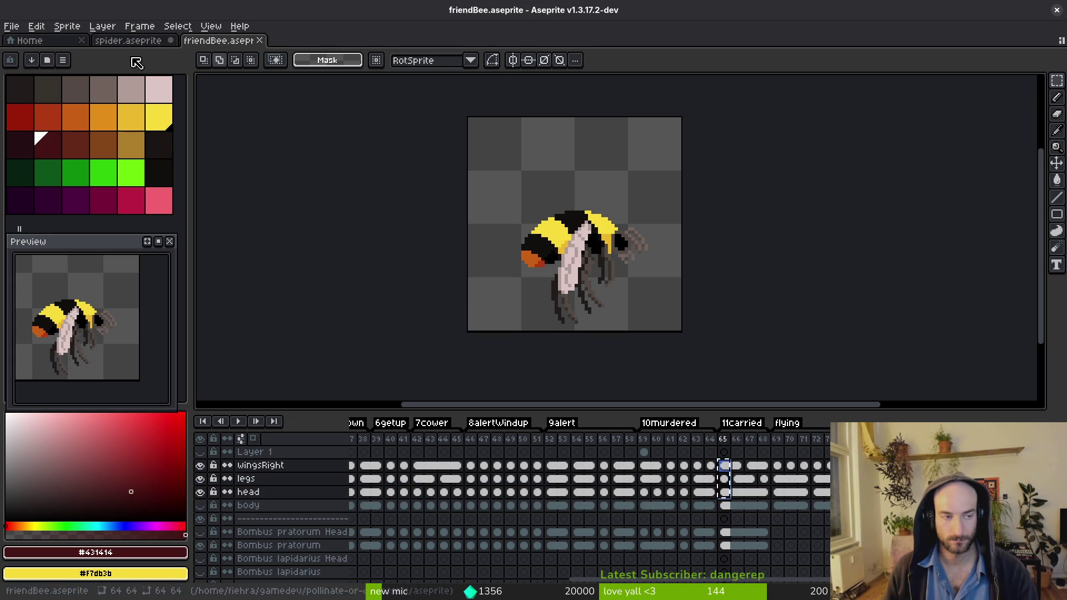
pyautogui.click(119, 40)
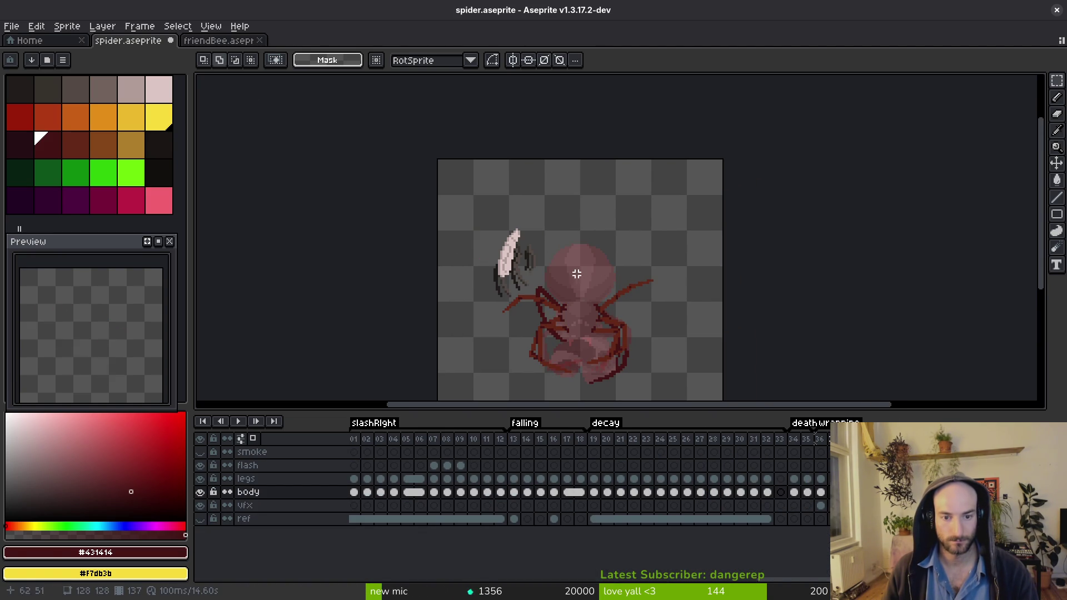
pyautogui.press('Left')
pyautogui.press('Right')
pyautogui.press('Right')
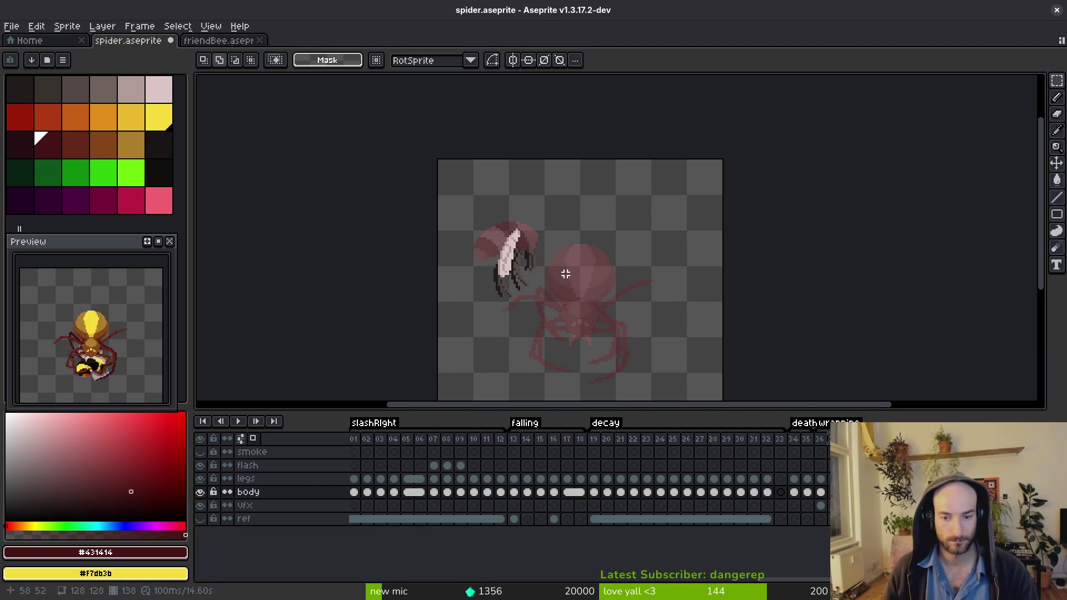
# Step: Copy the Bombus pratorum bee body from friendBee and return to the spider
pyautogui.click(207, 40)
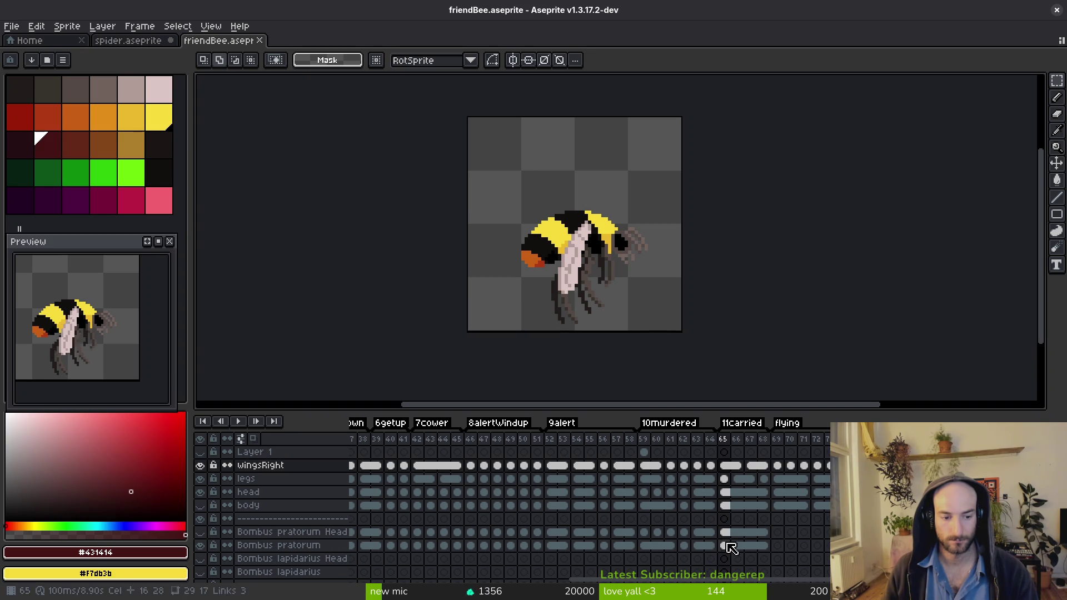
pyautogui.click(724, 545)
pyautogui.hotkey('ctrl', 'a')
pyautogui.hotkey('ctrl', 'x')
pyautogui.hotkey('ctrl', 'z')
pyautogui.click(105, 40)
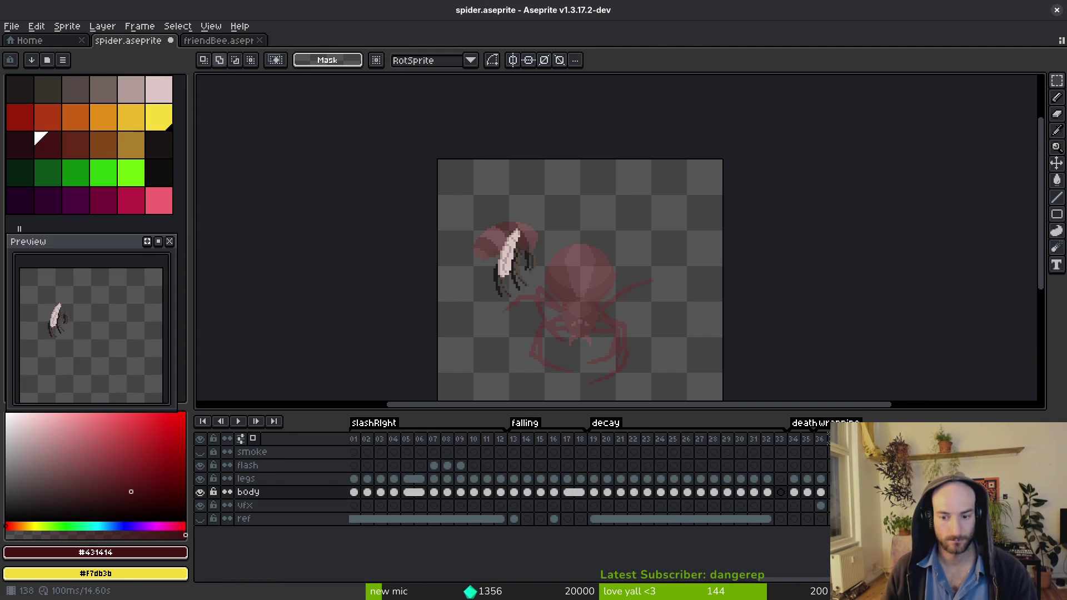
# Step: Paste the yellow-black bee onto the legs layer and commit it
pyautogui.press('Up')
pyautogui.hotkey('ctrl', 'v')
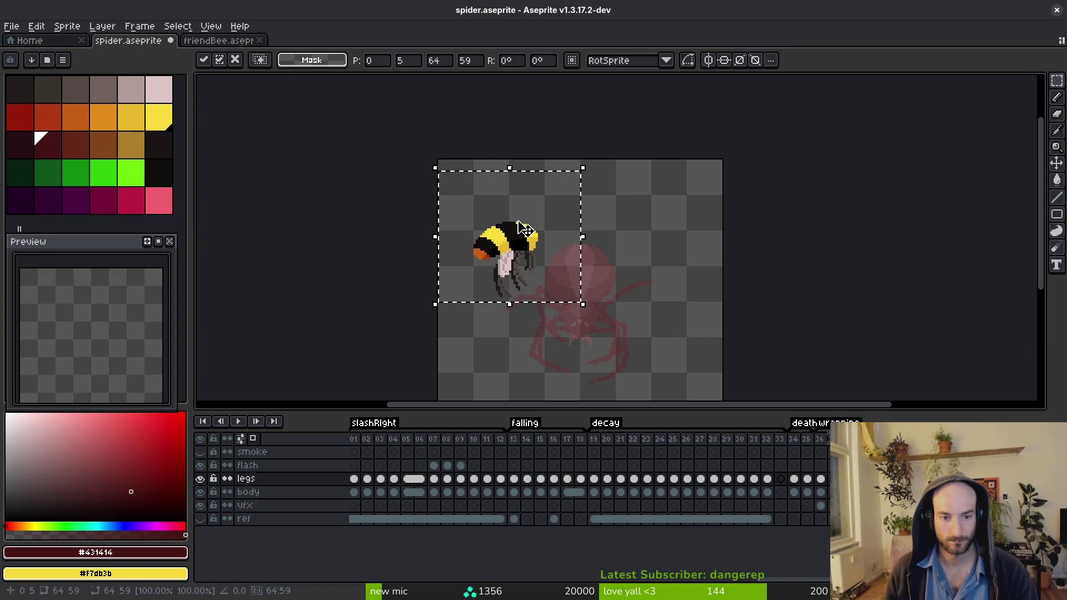
pyautogui.press('Escape')
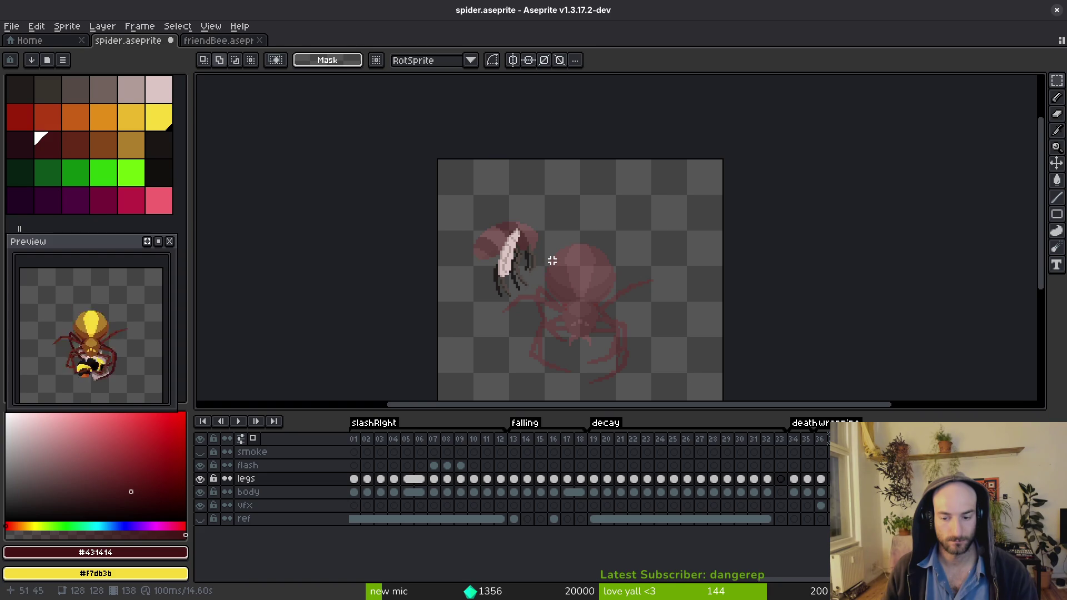
pyautogui.hotkey('ctrl', 'v')
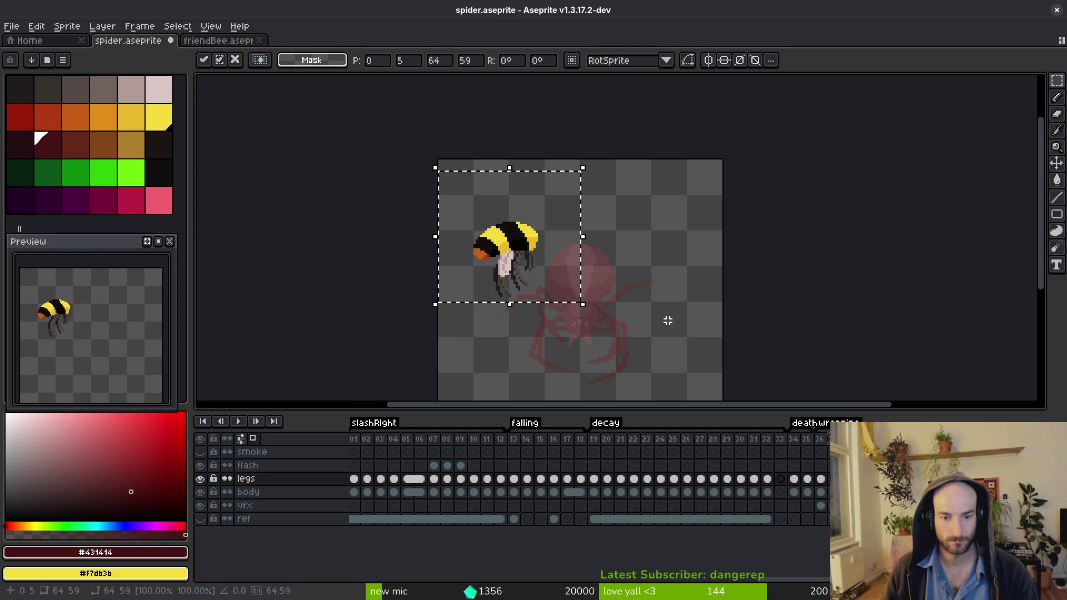
pyautogui.press('Return')
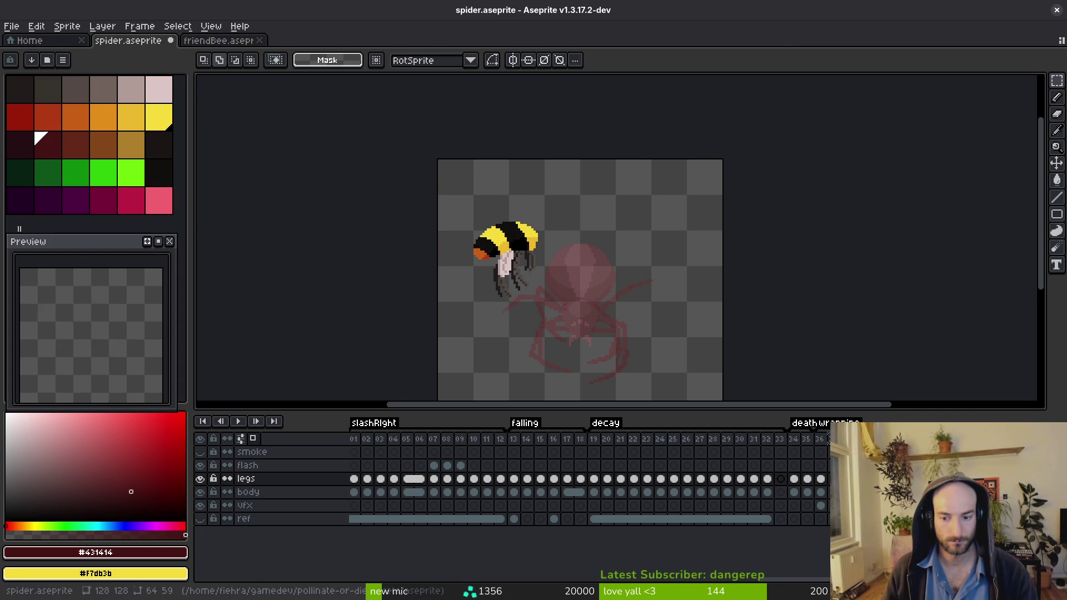
# Step: Select the layers from smoke down to legs and undo to remove the stray wing
pyautogui.click(248, 492)
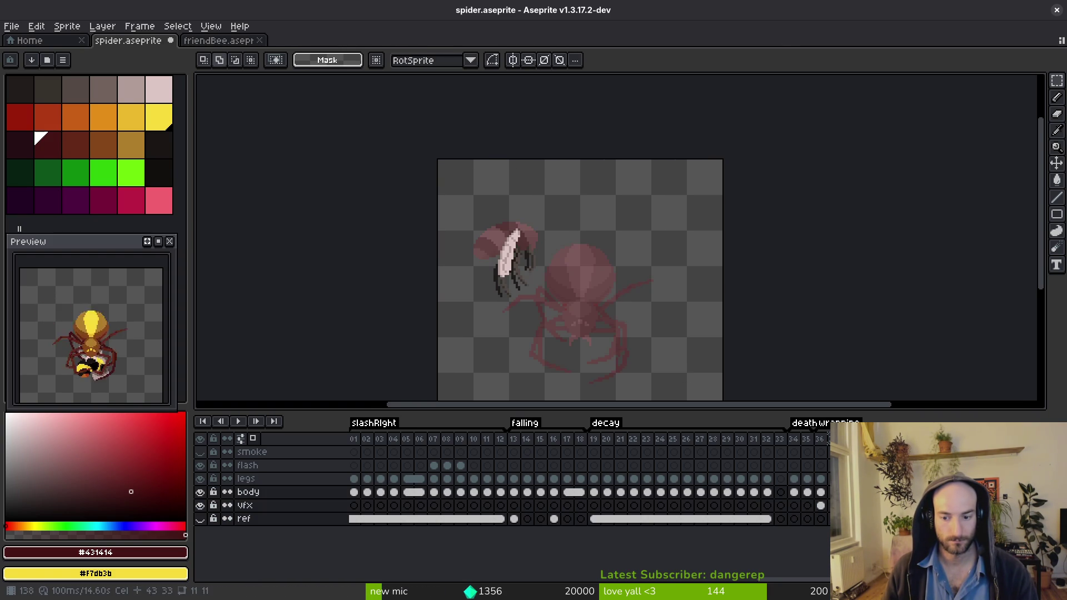
pyautogui.press('Up')
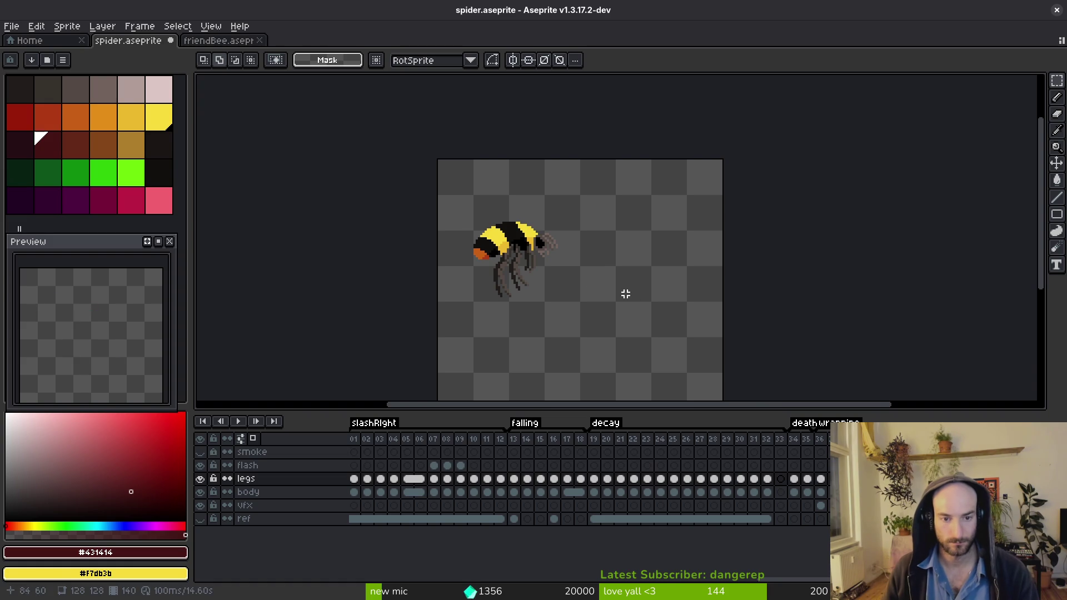
pyautogui.scroll(2, 627, 293)
pyautogui.moveTo(251, 452); pyautogui.dragTo(246, 479)
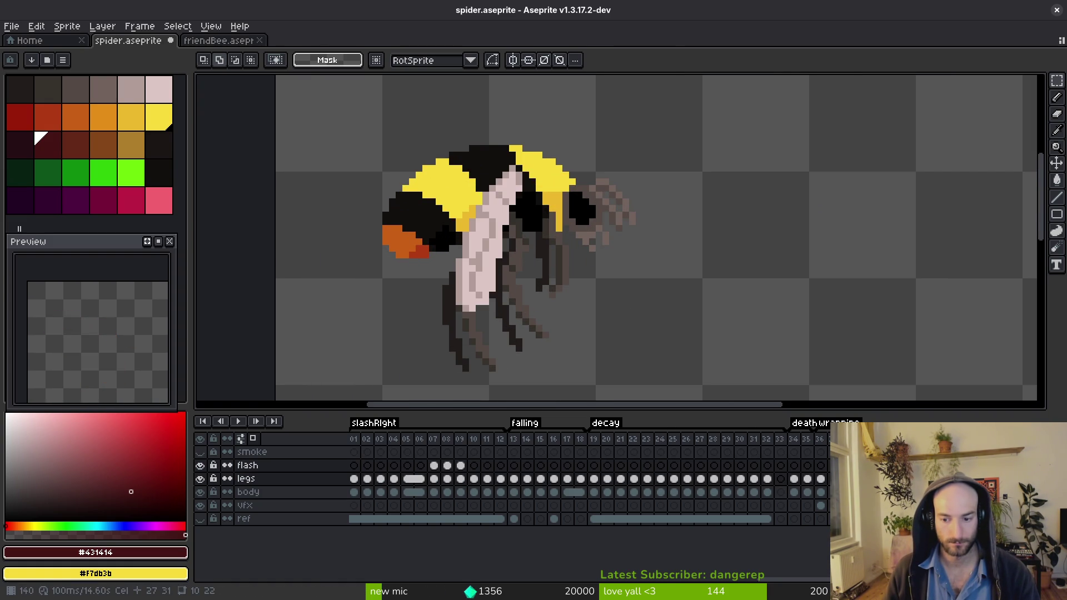
pyautogui.scroll(-4, 671, 262)
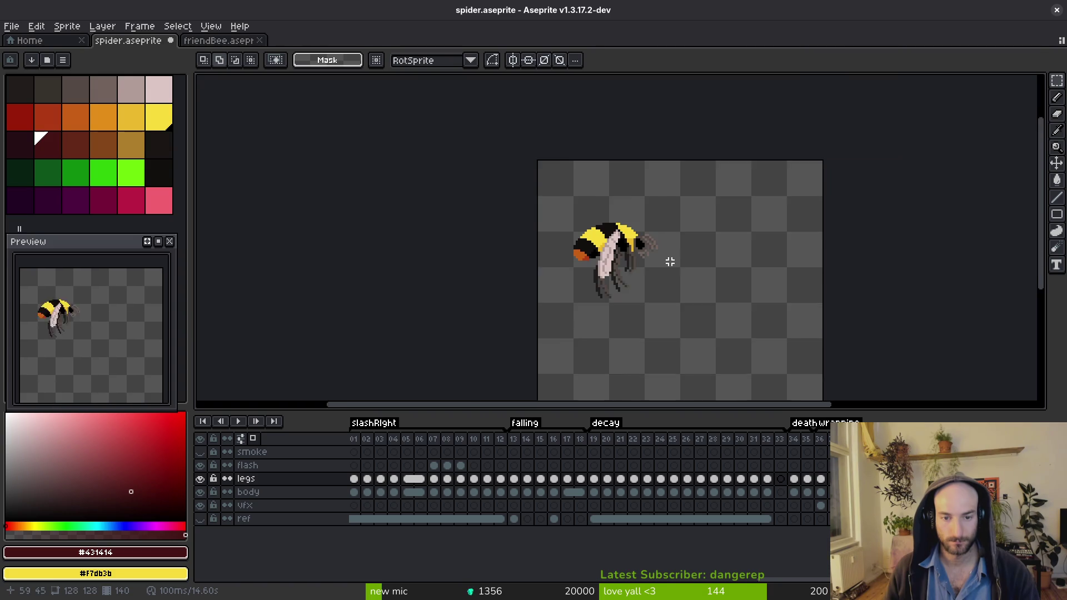
pyautogui.hotkey('ctrl', 'z')
pyautogui.hotkey('ctrl', 'z')
pyautogui.hotkey('ctrl', 'z')
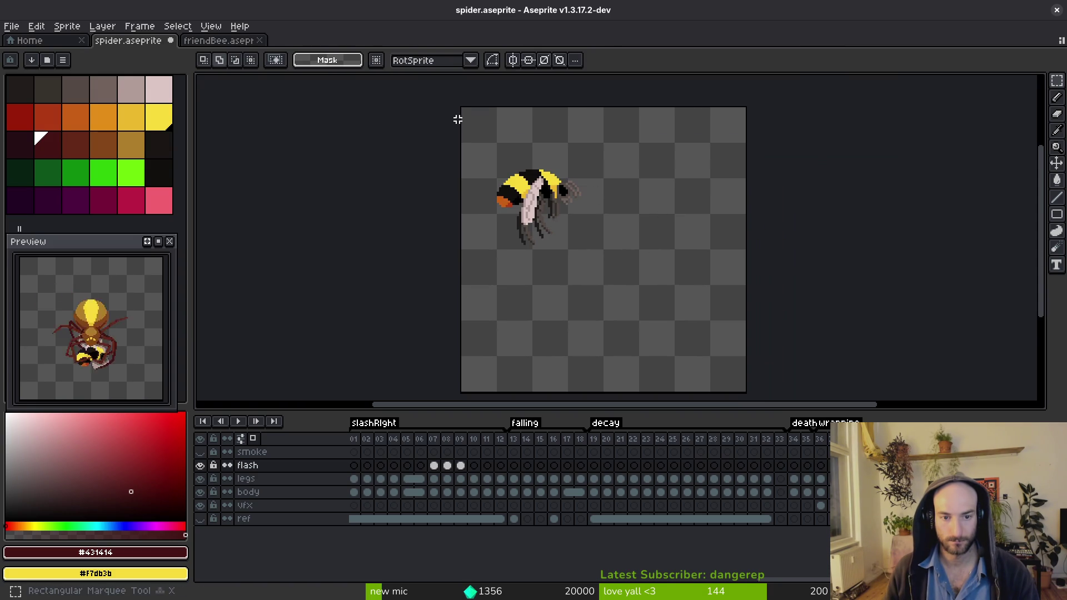
# Step: Cut the bee's wing and legs away from its body and paste them onto the vfx layer
pyautogui.hotkey('ctrl', 'z')
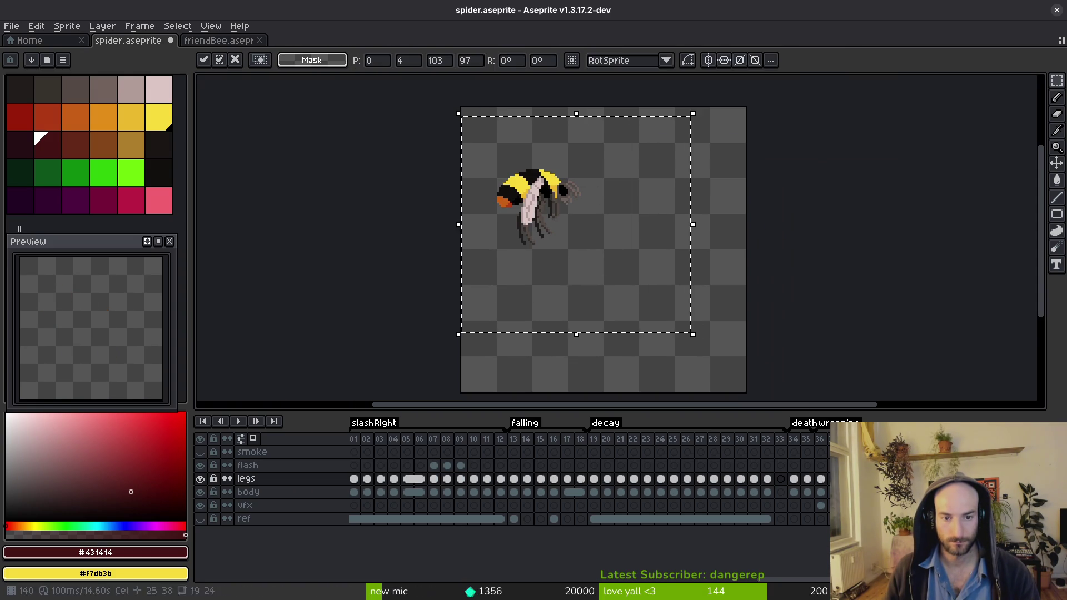
pyautogui.moveTo(461, 115); pyautogui.dragTo(686, 340)
pyautogui.press('Delete')
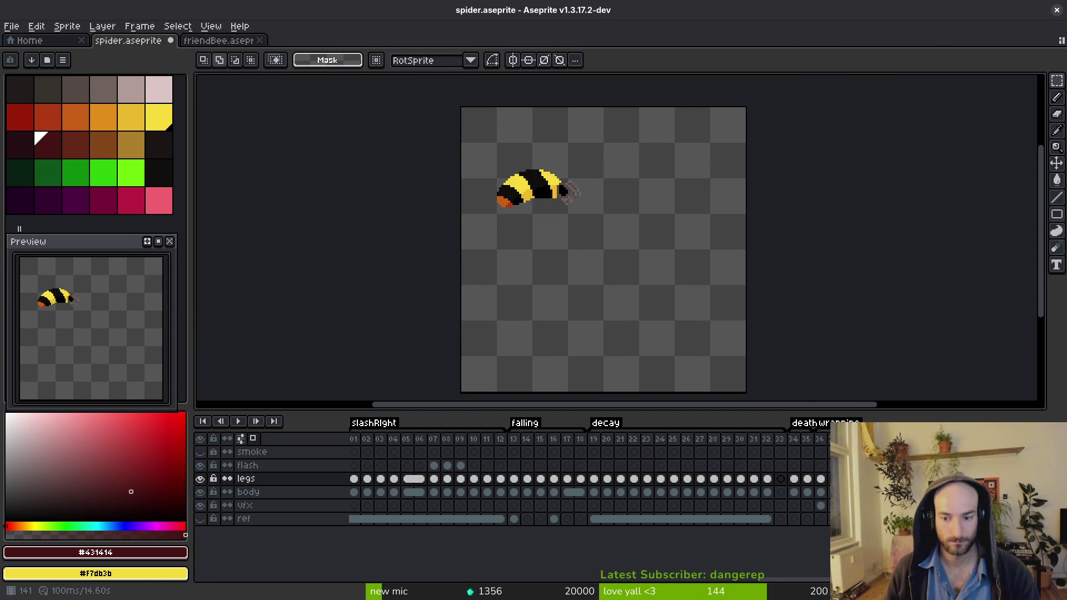
pyautogui.press('Down')
pyautogui.hotkey('ctrl', 'v')
pyautogui.press('Return')
pyautogui.moveTo(466, 110); pyautogui.dragTo(745, 374)
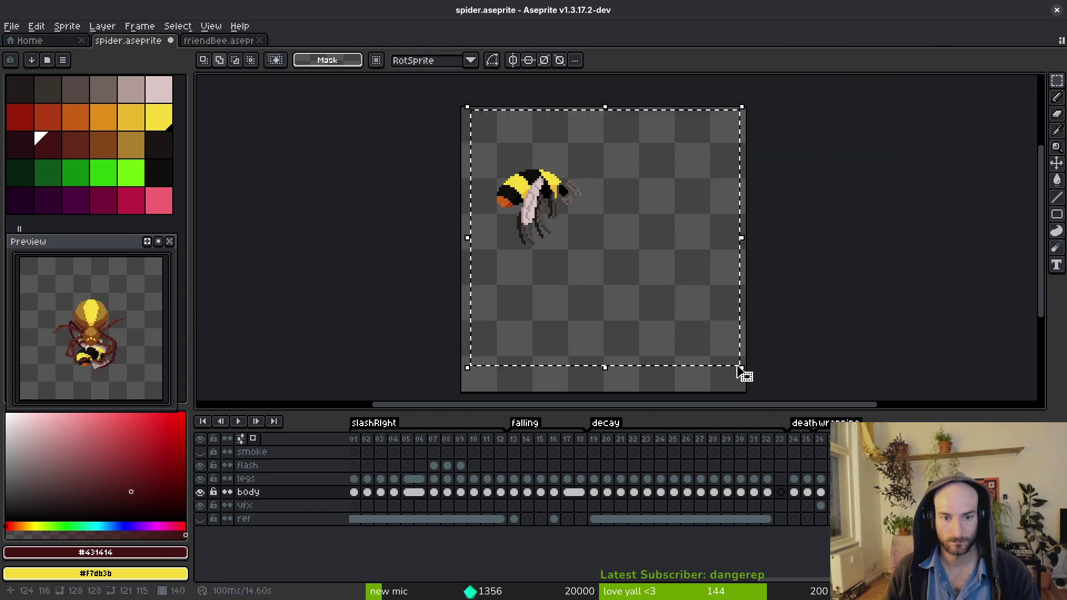
pyautogui.press('Delete')
pyautogui.press('Down')
pyautogui.hotkey('ctrl', 'v')
pyautogui.press('Return')
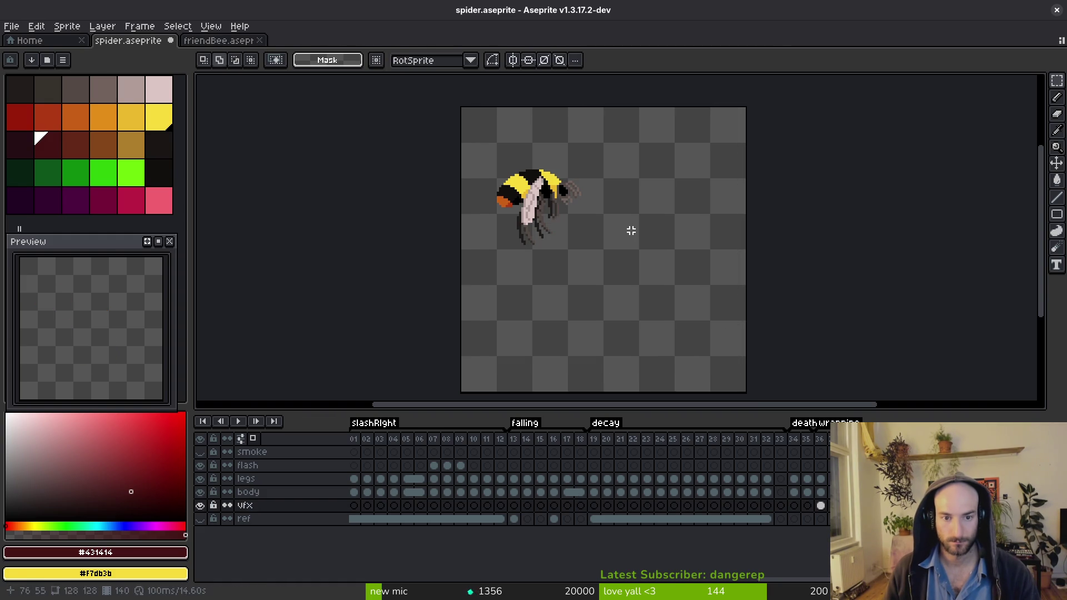
# Step: Clear the earlier bee paste from frame 36 on the vfx layer
pyautogui.click(820, 506)
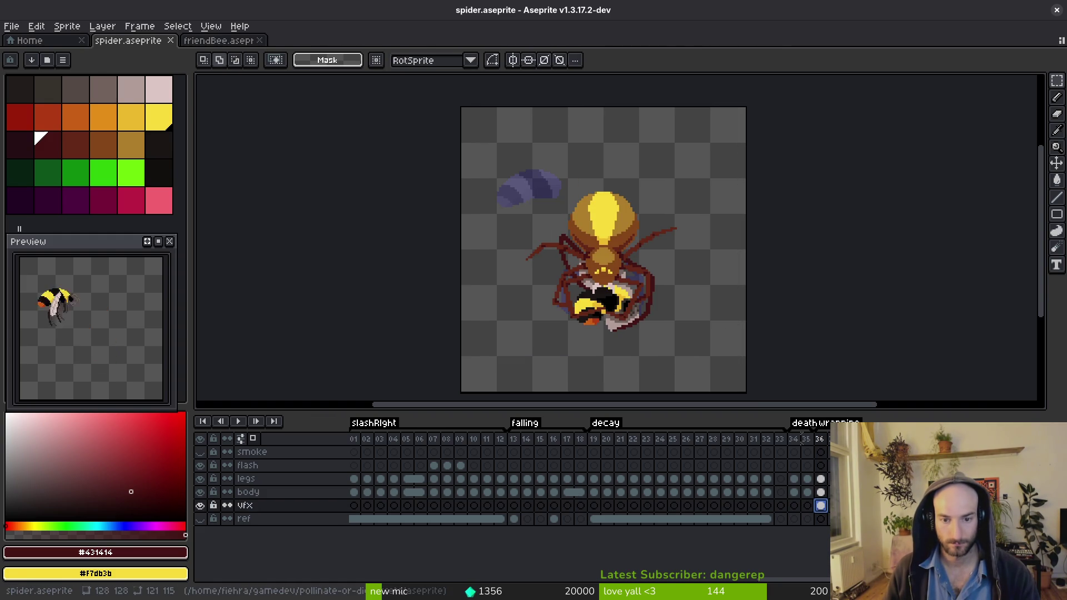
pyautogui.press('Delete')
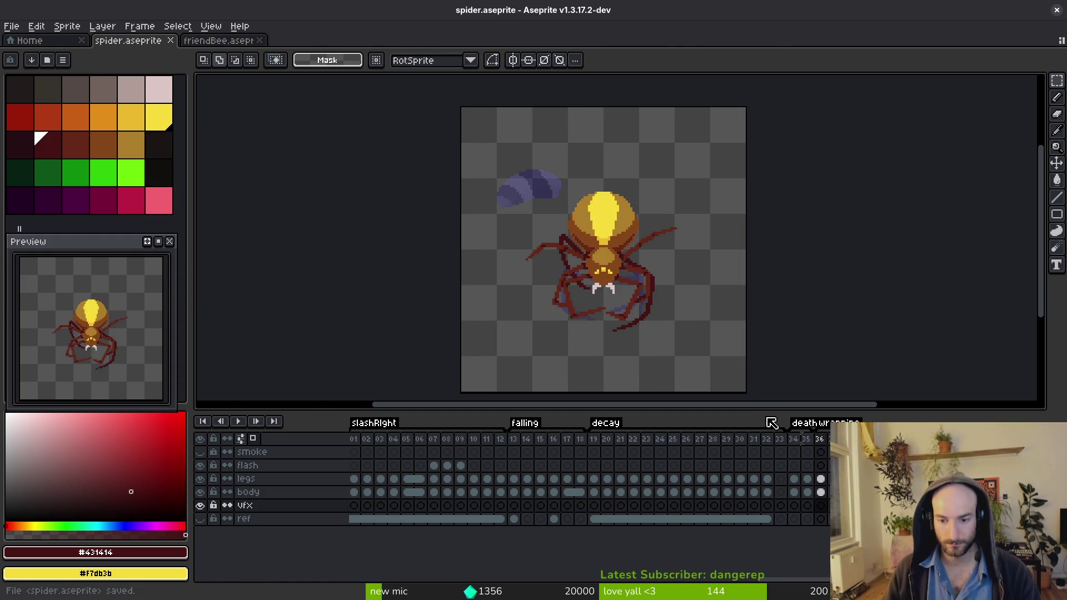
pyautogui.press('i')
pyautogui.press('m')
pyautogui.scroll(4, 643, 321)
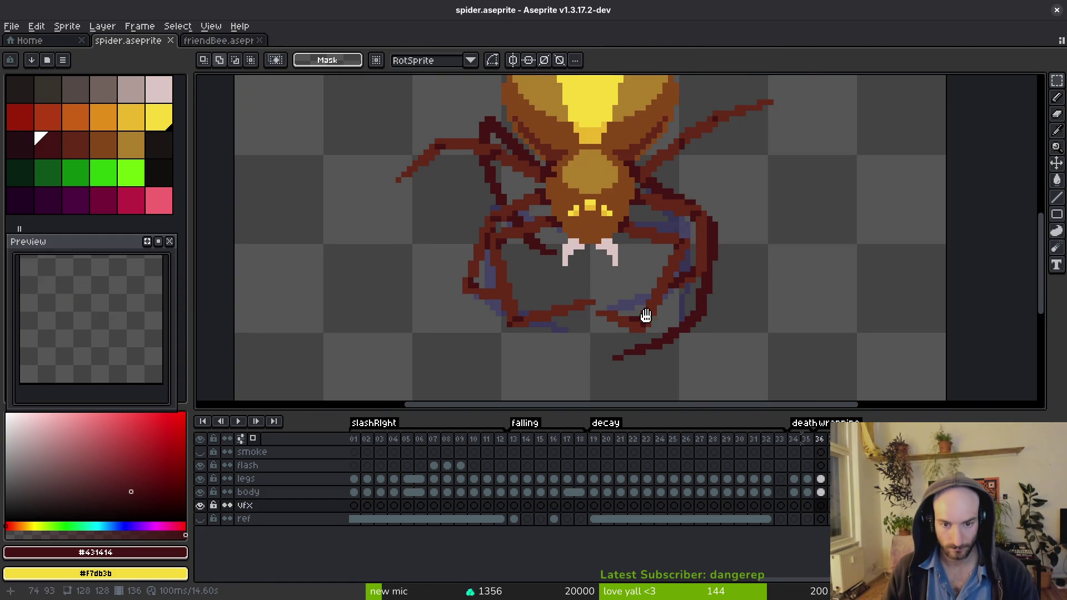
# Step: Copy the whole bee from its own frame and paste it into frame 36
pyautogui.press('Right')
pyautogui.press('Right')
pyautogui.press('Right')
pyautogui.scroll(-2, 592, 218)
pyautogui.moveTo(495, 107); pyautogui.dragTo(760, 366)
pyautogui.hotkey('ctrl', 't')
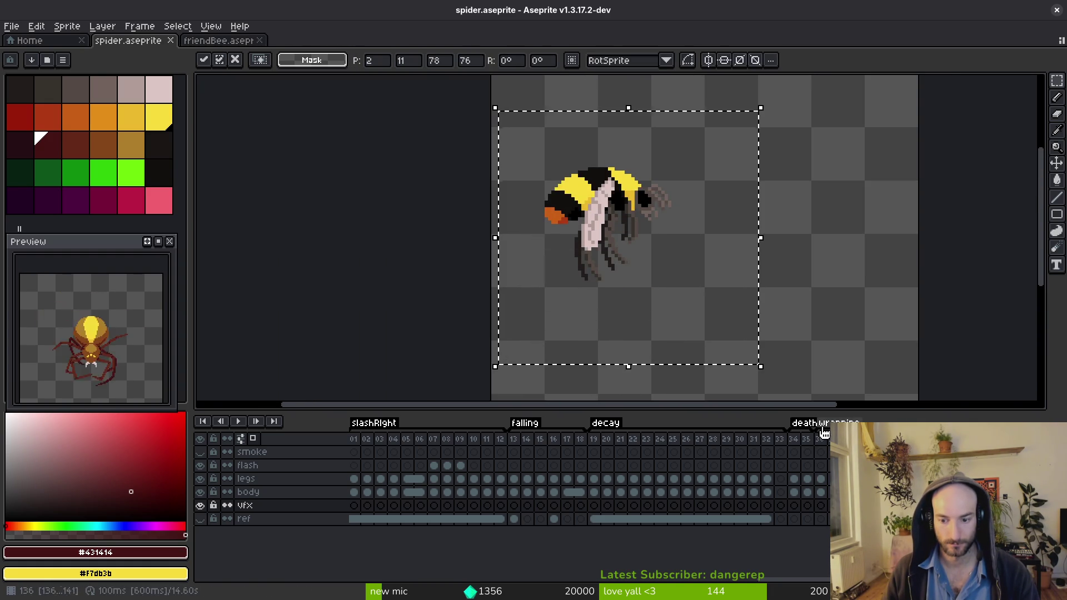
pyautogui.hotkey('ctrl', 'x')
pyautogui.press('Left')
pyautogui.press('Left')
pyautogui.press('Left')
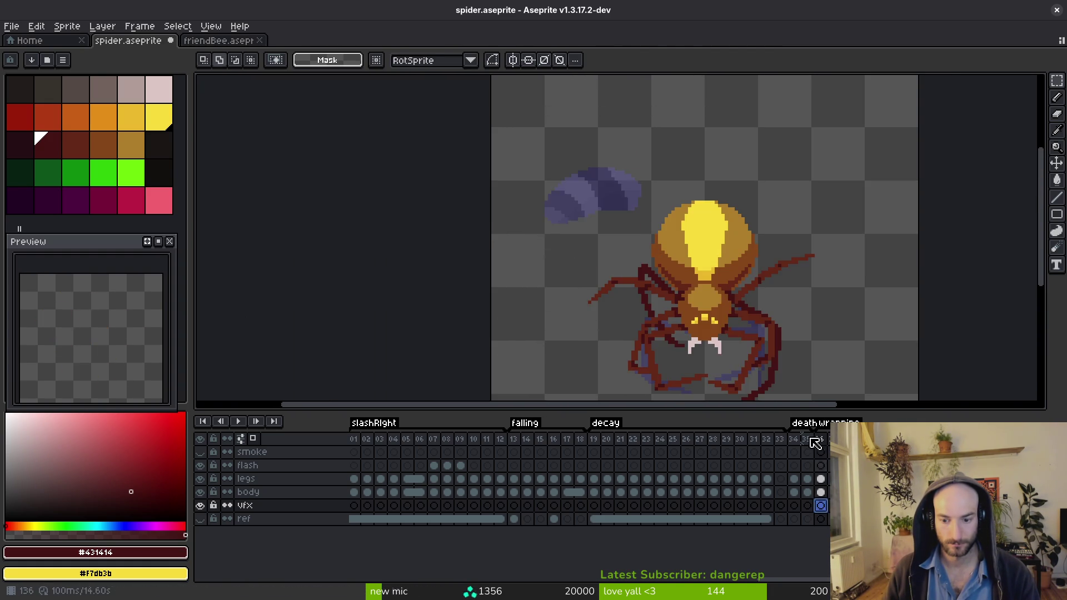
pyautogui.hotkey('ctrl', 'v')
pyautogui.moveTo(716, 265); pyautogui.dragTo(694, 198)
# Step: Drag the pasted bee under the spider's fangs, shift it one pixel left, and commit
pyautogui.moveTo(568, 116)
pyautogui.mouseDown()
pyautogui.moveTo(686, 304)
pyautogui.moveTo(682, 295)
pyautogui.mouseUp()
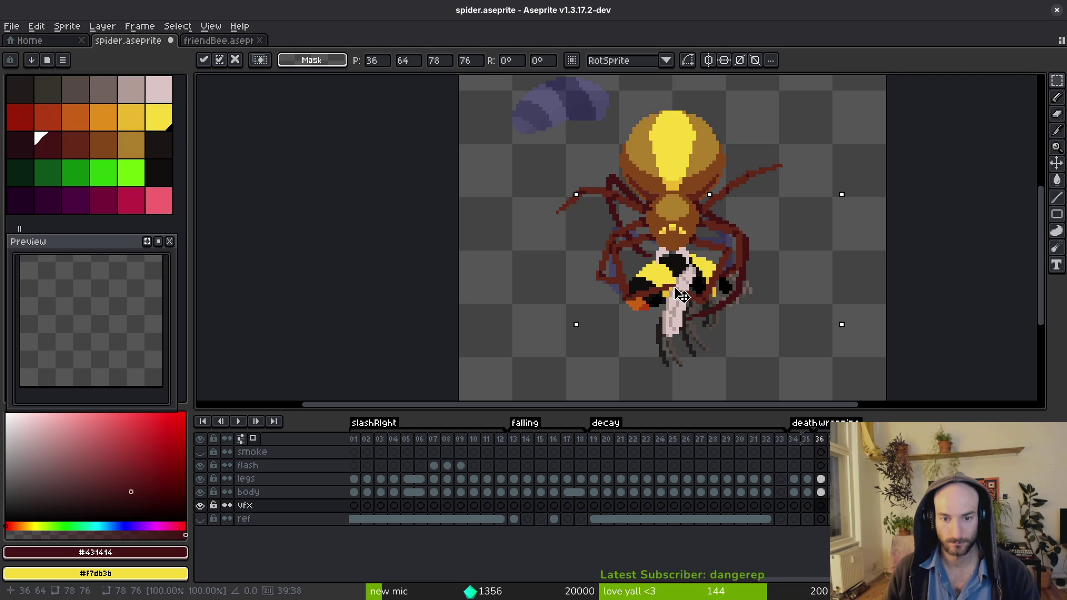
pyautogui.moveTo(682, 296); pyautogui.dragTo(681, 293)
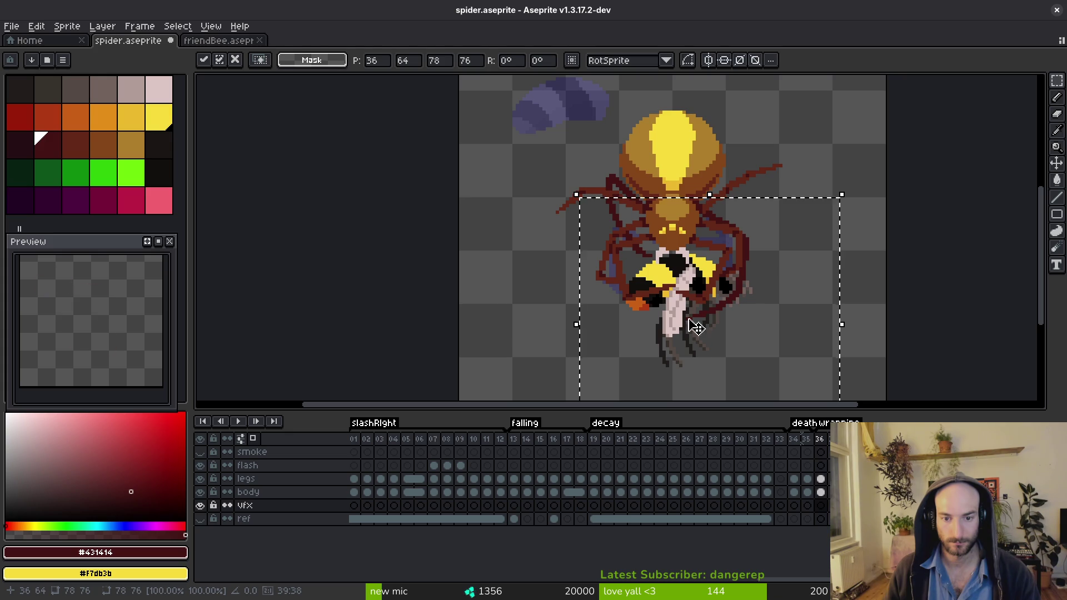
pyautogui.click(663, 335)
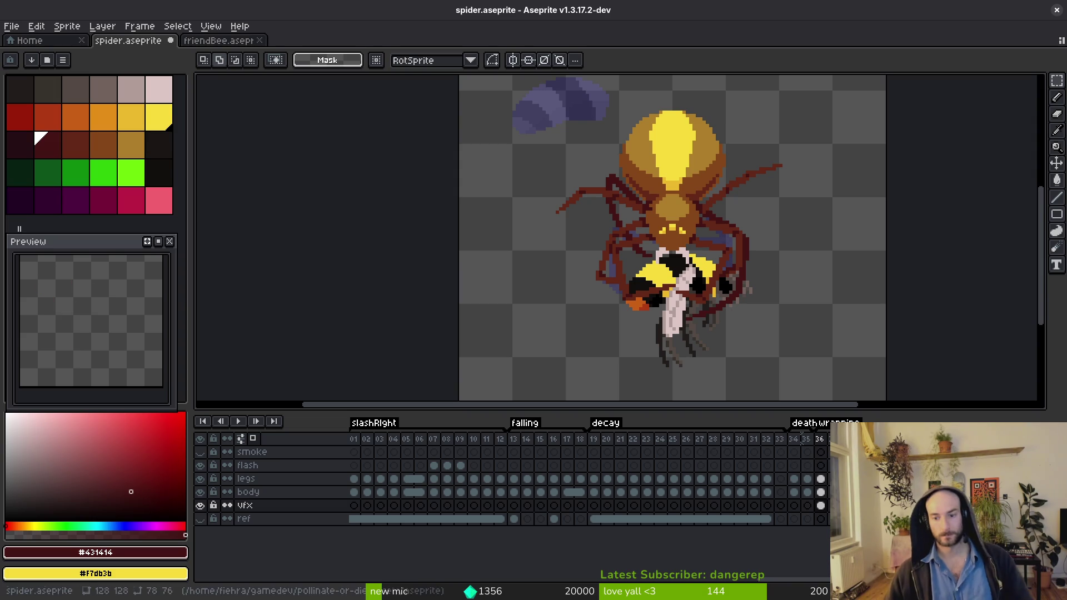
pyautogui.scroll(-2, 687, 239)
# Step: Marquee-select and delete the leftover bee body at the top-left on the body layer
pyautogui.scroll(2, 624, 214)
pyautogui.moveTo(611, 109)
pyautogui.mouseDown()
pyautogui.moveTo(710, 236)
pyautogui.moveTo(779, 240)
pyautogui.mouseUp()
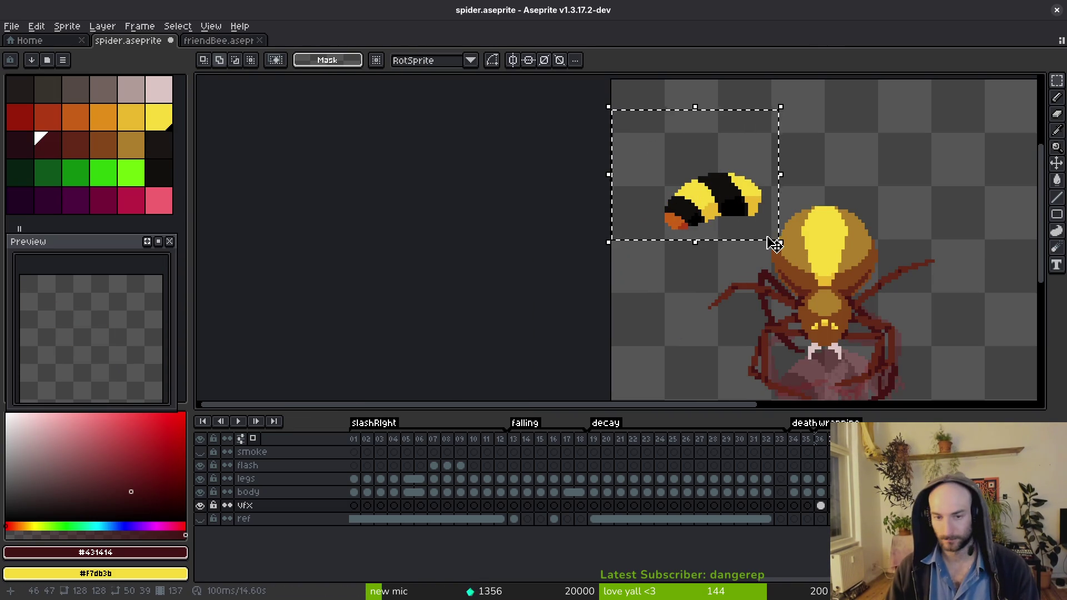
pyautogui.hotkey('ctrl', 'd')
pyautogui.press('i')
pyautogui.press('Down')
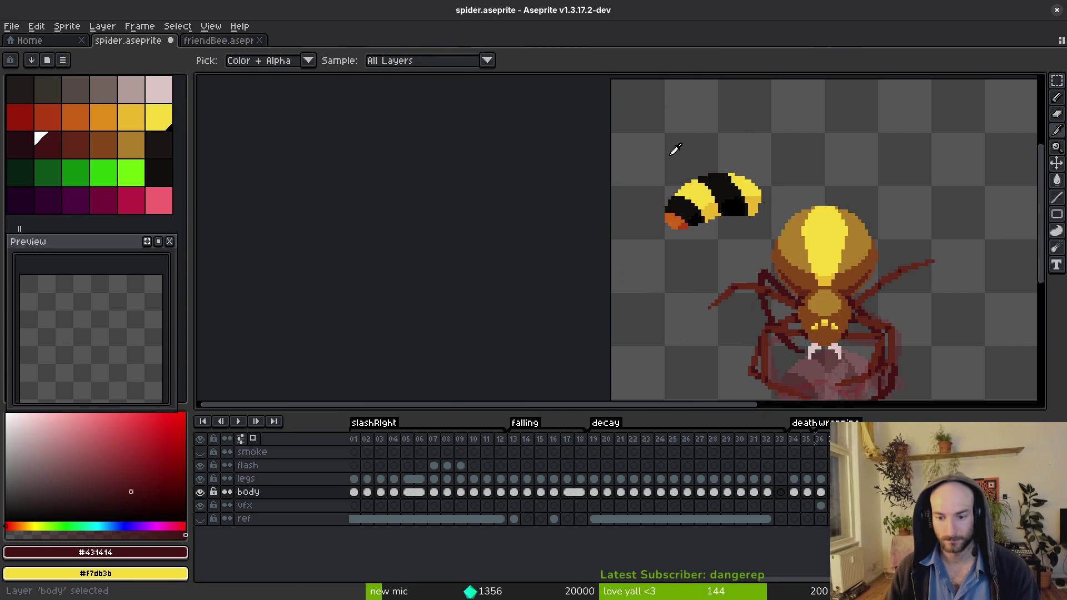
pyautogui.press('m')
pyautogui.moveTo(628, 133); pyautogui.dragTo(769, 242)
pyautogui.hotkey('ctrl', 'x')
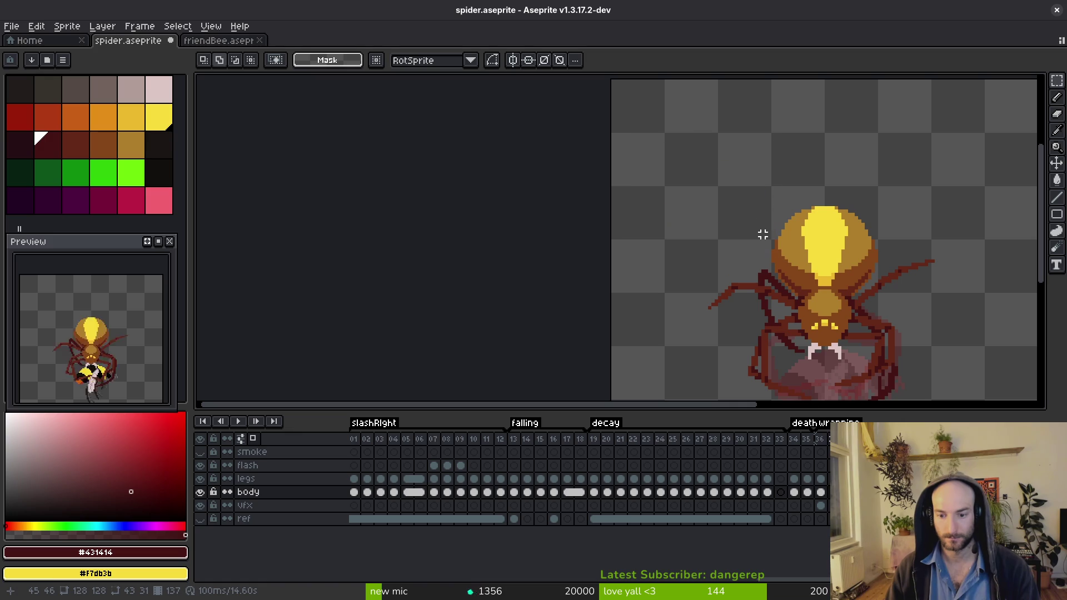
pyautogui.hscroll(2, 661, 157)
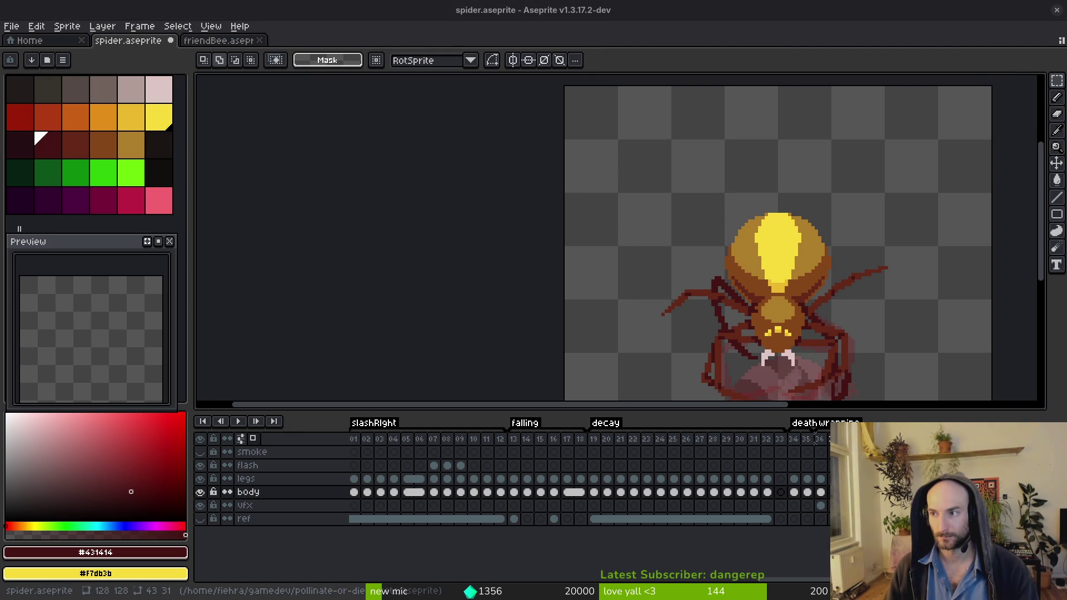
pyautogui.moveTo(659, 263); pyautogui.dragTo(543, 161)
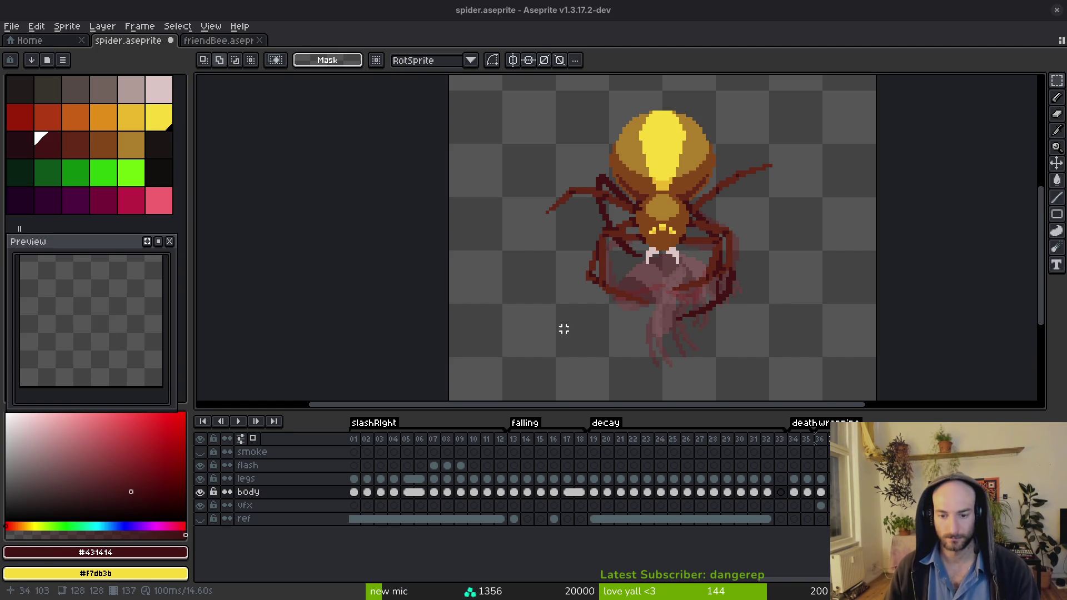
# Step: Scroll the timeline to the deathWrapping tag and select the legs cel on frame 38
pyautogui.press('Left')
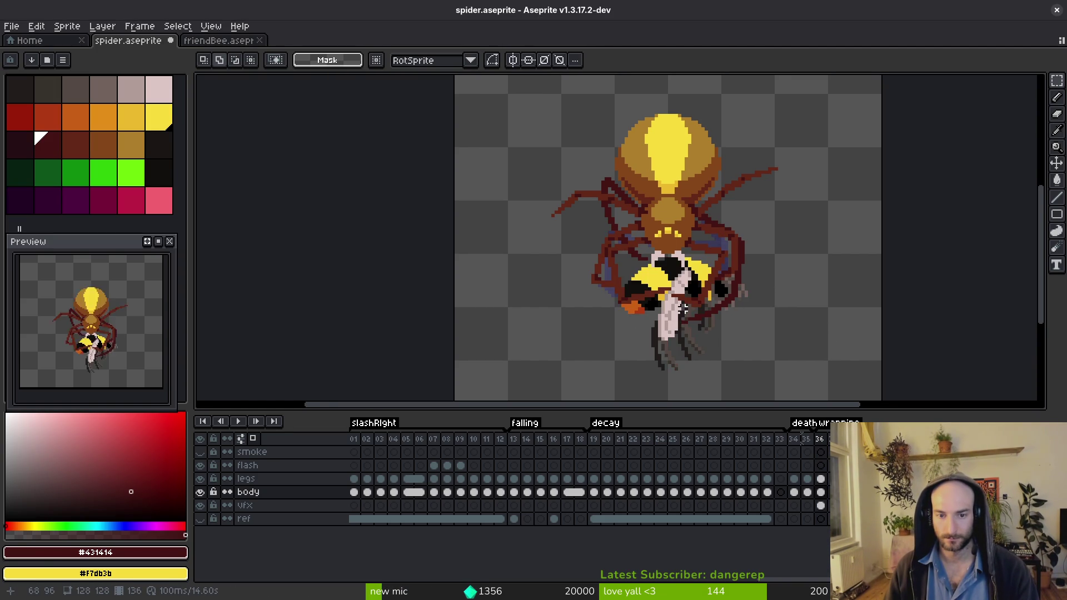
pyautogui.scroll(-2, 689, 323)
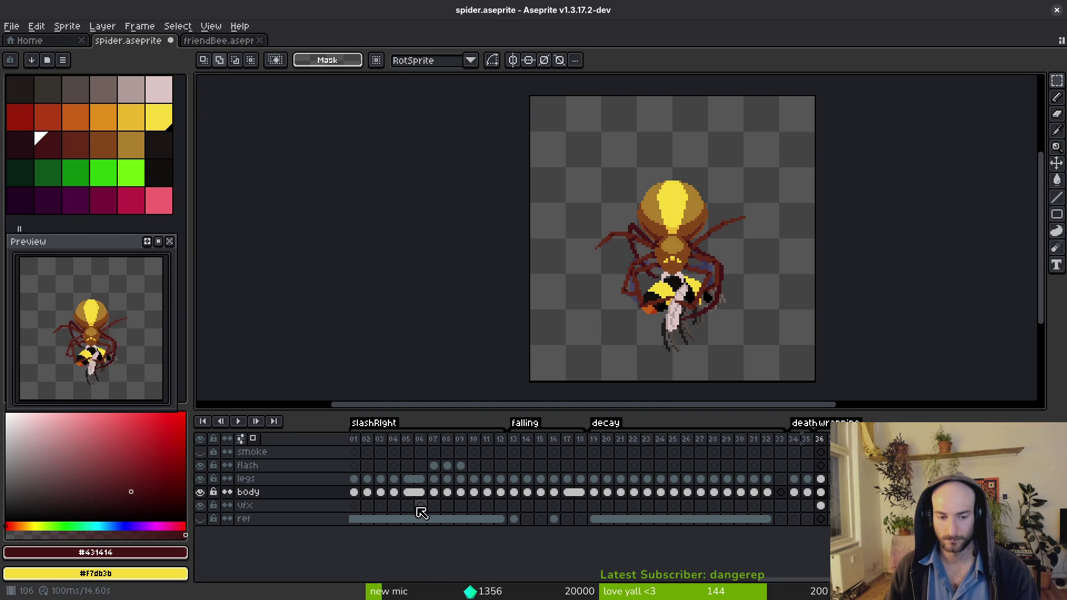
pyautogui.hscroll(10, 774, 502)
pyautogui.hscroll(-8, 800, 505)
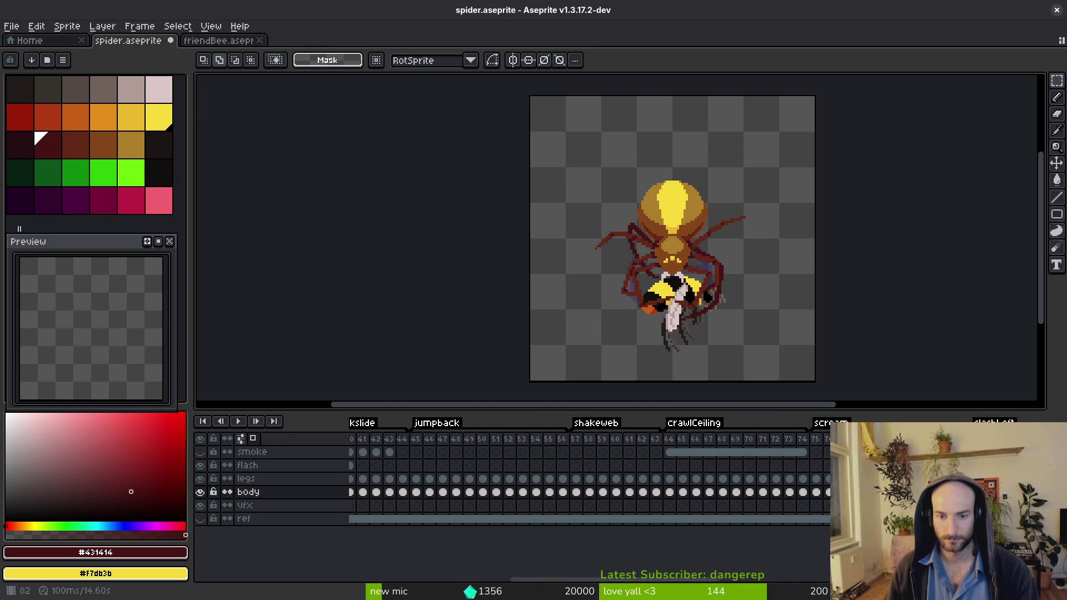
pyautogui.hscroll(-5, 444, 489)
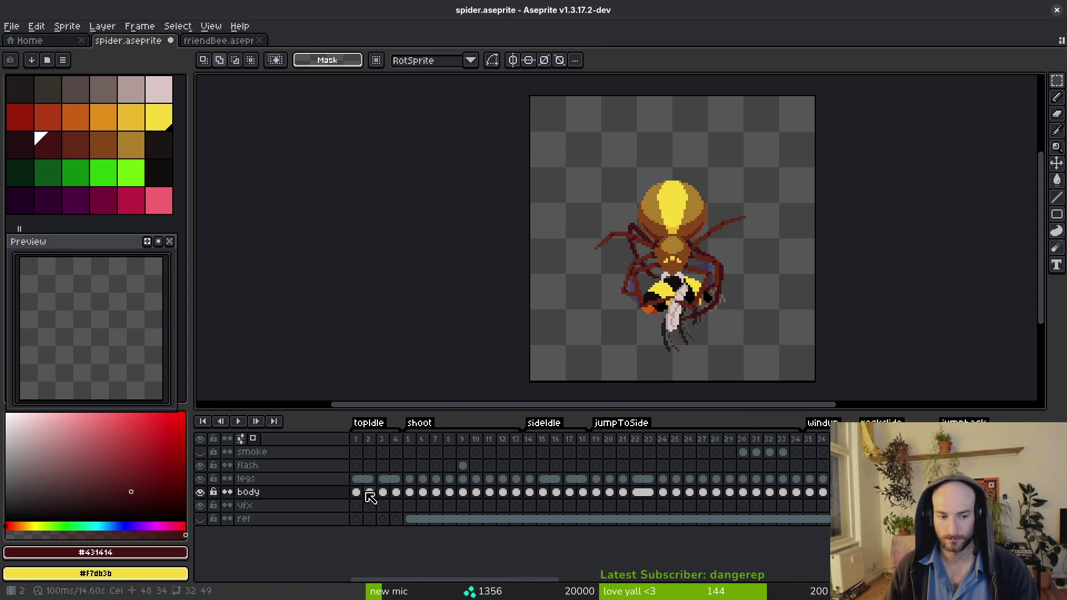
pyautogui.click(356, 478)
pyautogui.hscroll(18, 515, 491)
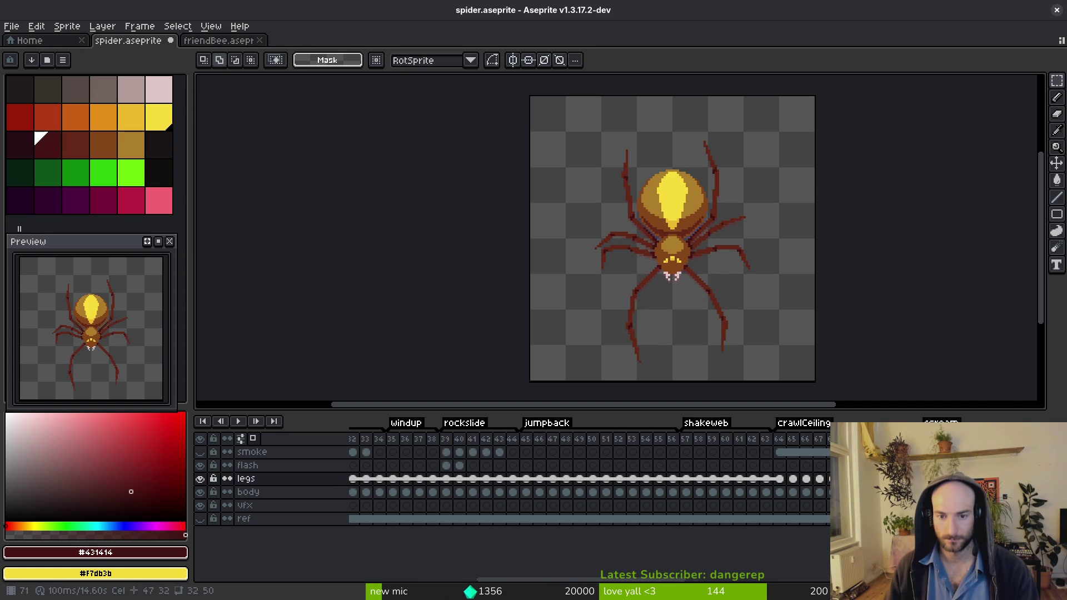
pyautogui.hscroll(3, 515, 491)
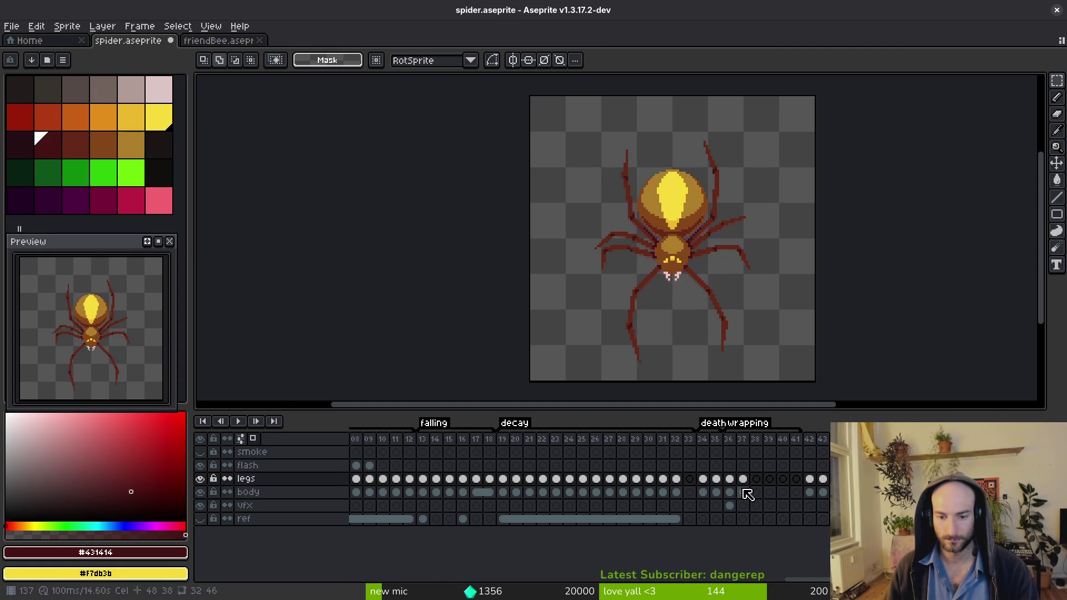
pyautogui.click(705, 479)
pyautogui.click(730, 478)
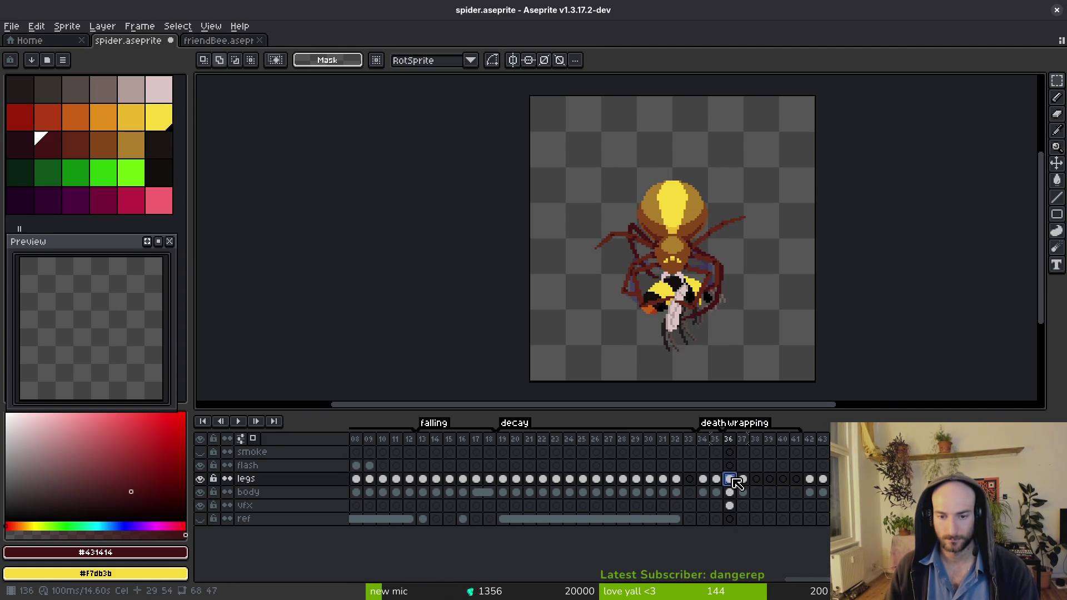
pyautogui.scroll(3, 705, 292)
pyautogui.scroll(1, 704, 292)
pyautogui.click(756, 479)
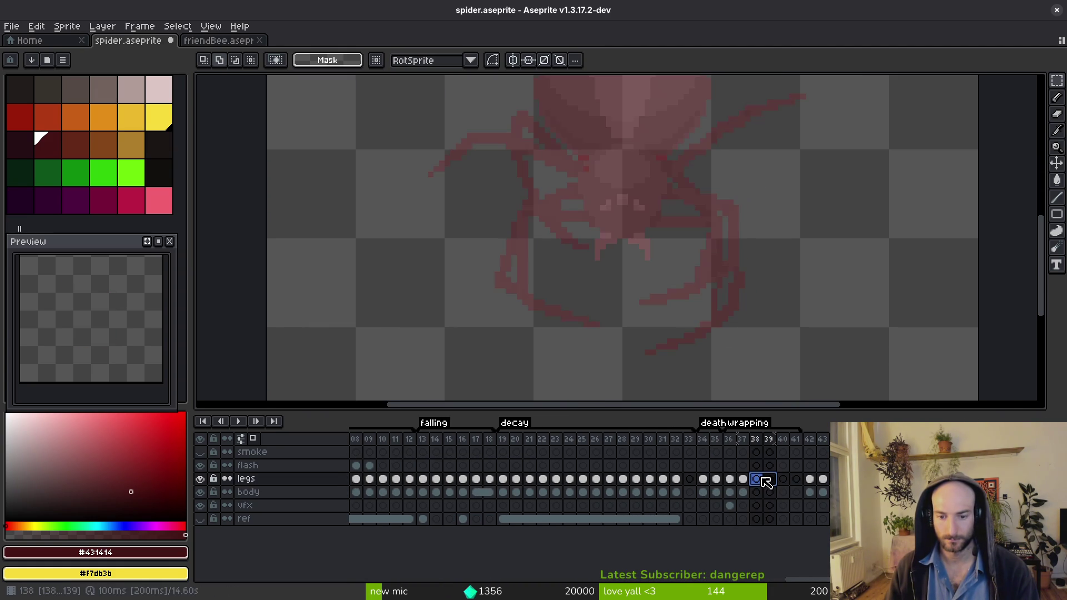
# Step: Copy the body and bee cels from frame 36 into frame 38 and save spider.aseprite
pyautogui.moveTo(729, 491)
pyautogui.mouseDown()
pyautogui.moveTo(756, 492)
pyautogui.moveTo(756, 505)
pyautogui.mouseUp()
pyautogui.hotkey('ctrl', 's')
pyautogui.scroll(-1, 744, 336)
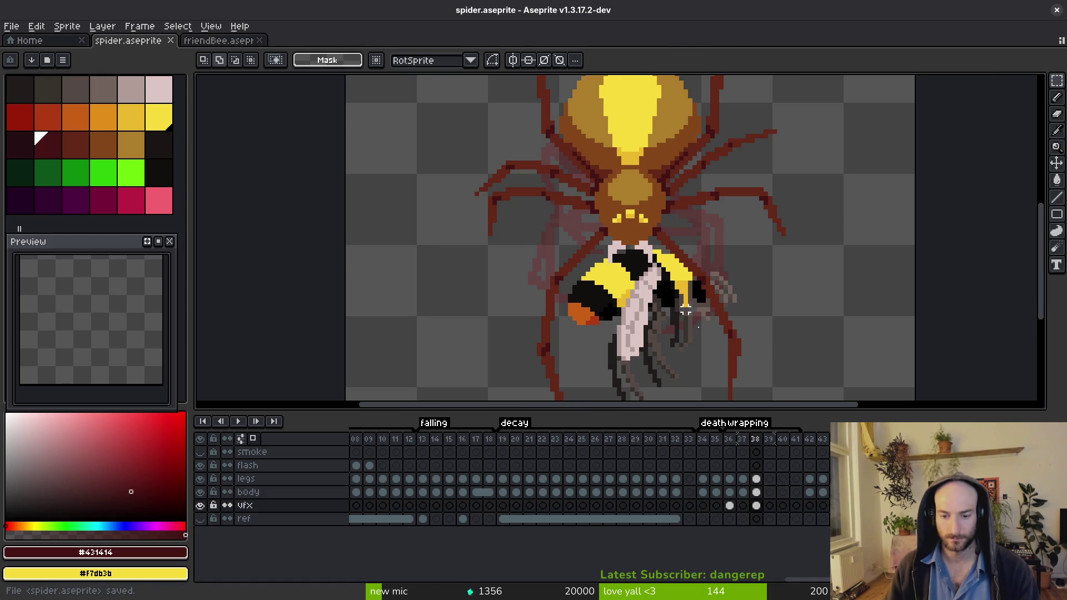
# Step: Flip between frame 38 and its neighbours to check the wrap motion, then recentre the spider
pyautogui.press('i')
pyautogui.press(',')
pyautogui.press('.')
pyautogui.press(',')
pyautogui.press('.')
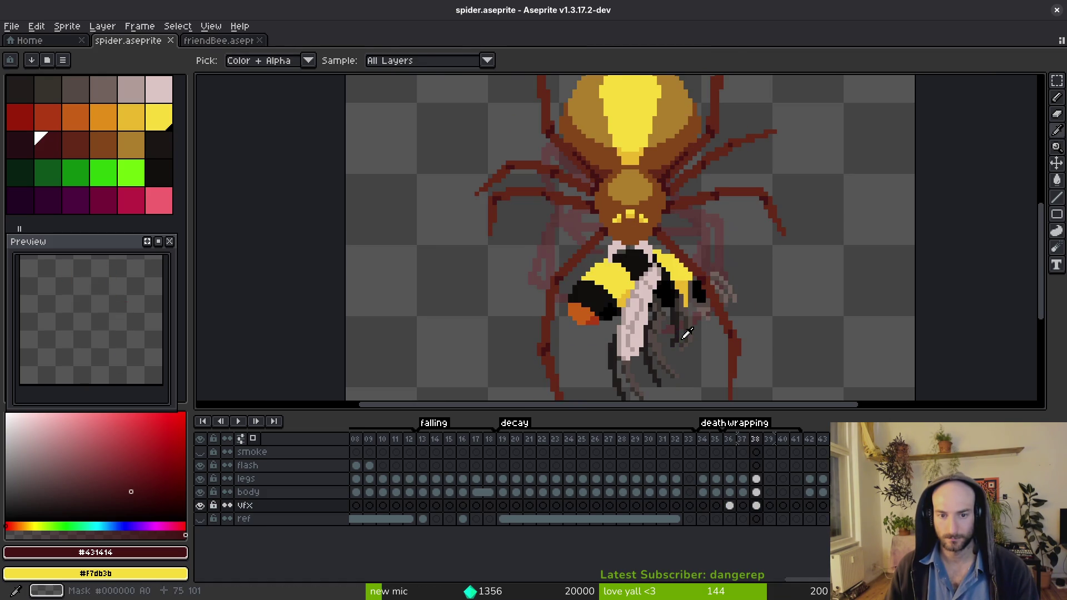
pyautogui.press('m')
pyautogui.scroll(-1, 680, 341)
pyautogui.press('i')
pyautogui.press(',')
pyautogui.press('.')
pyautogui.press(',')
pyautogui.press('.')
pyautogui.press('m')
pyautogui.scroll(-1, 625, 314)
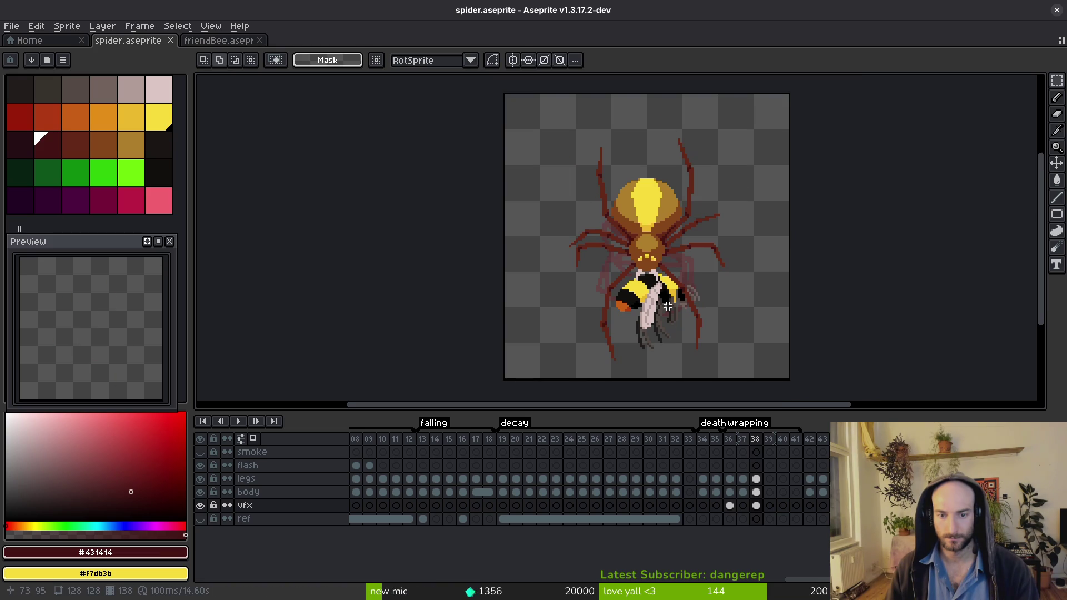
pyautogui.moveTo(670, 298); pyautogui.dragTo(677, 243)
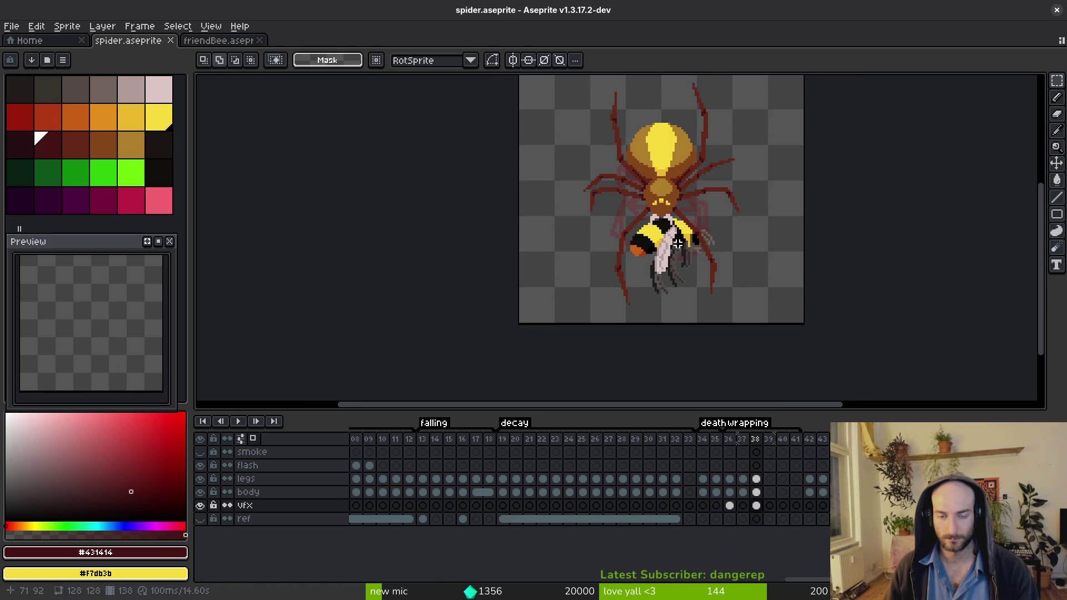
pyautogui.scroll(2, 675, 245)
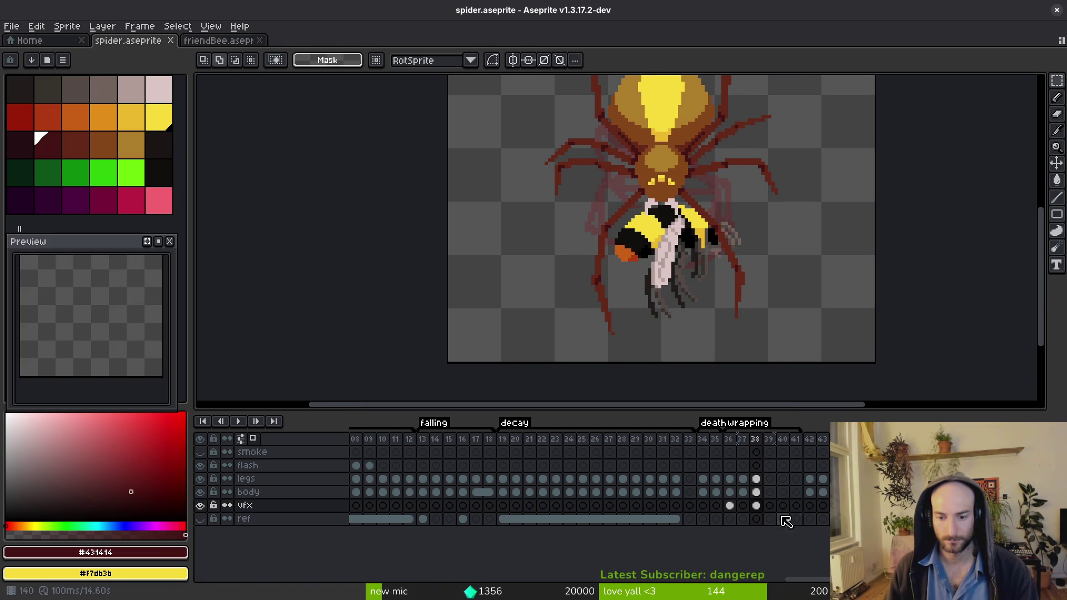
# Step: Select the legs layer on frame 38 to prepare for redrawing
pyautogui.click(756, 492)
pyautogui.press('i')
pyautogui.keyDown('ctrl'); pyautogui.click(715, 290); pyautogui.keyUp('ctrl')
pyautogui.scroll(2, 714, 291)
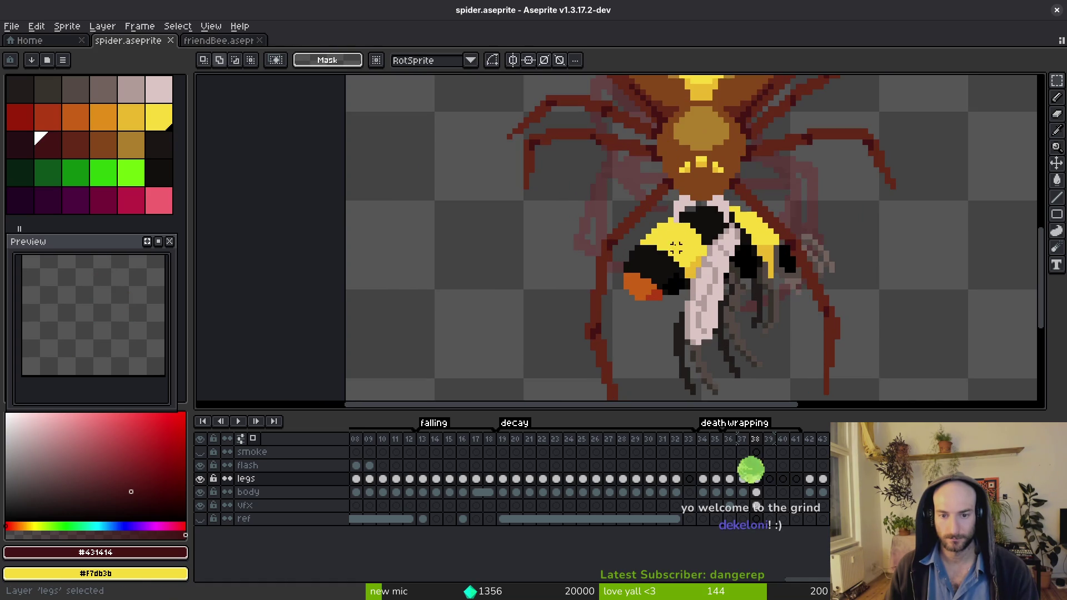
# Step: Sample the leg's red-brown colour and bring the bee's left legs into view
pyautogui.scroll(1, 667, 222)
pyautogui.keyDown('alt'); pyautogui.click(670, 192); pyautogui.keyUp('alt')
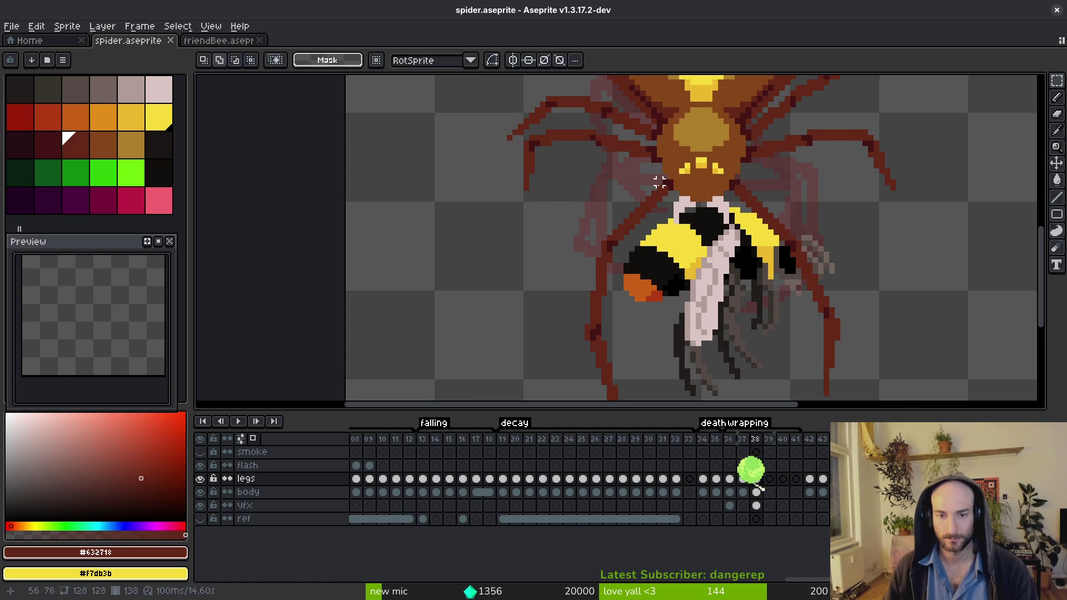
pyautogui.press('b')
pyautogui.scroll(2, 673, 200)
pyautogui.scroll(-1, 674, 212)
pyautogui.scroll(-3, 674, 212)
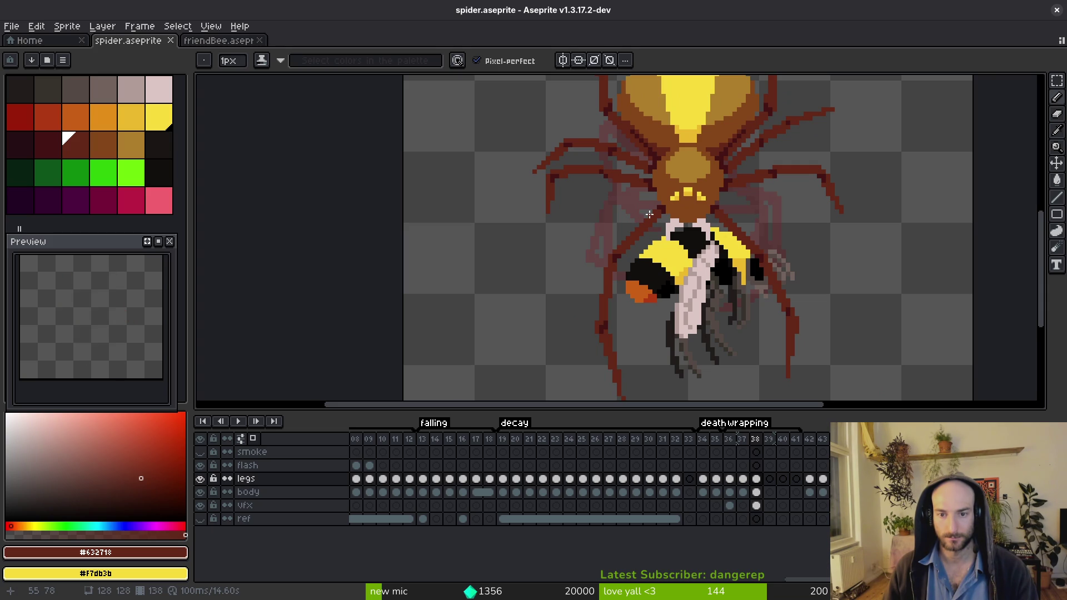
pyautogui.scroll(1, 656, 214)
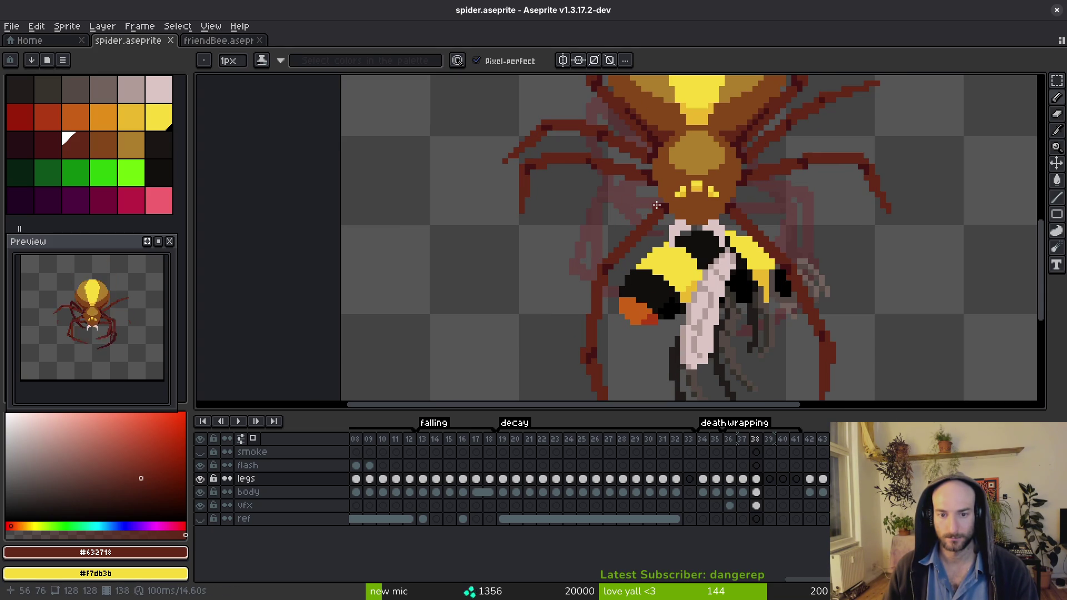
pyautogui.moveTo(621, 264)
pyautogui.mouseDown()
pyautogui.moveTo(571, 179)
pyautogui.moveTo(550, 389)
pyautogui.moveTo(617, 389)
pyautogui.moveTo(614, 257)
pyautogui.moveTo(595, 281)
pyautogui.moveTo(593, 226)
pyautogui.moveTo(609, 199)
pyautogui.moveTo(589, 210)
pyautogui.moveTo(586, 170)
pyautogui.moveTo(538, 311)
pyautogui.moveTo(549, 361)
pyautogui.moveTo(600, 364)
pyautogui.moveTo(620, 200)
pyautogui.mouseUp()
# Step: Lasso a lower-left leg and nudge it closer to the bee's left side
pyautogui.hotkey('shift', 'w')
pyautogui.press('Return')
pyautogui.scroll(3, 588, 209)
pyautogui.hotkey('ctrl', 'd')
# Step: Rotate the lassoed left leg about 18° and shift it down-right to hug the bee
pyautogui.scroll(-1, 538, 311)
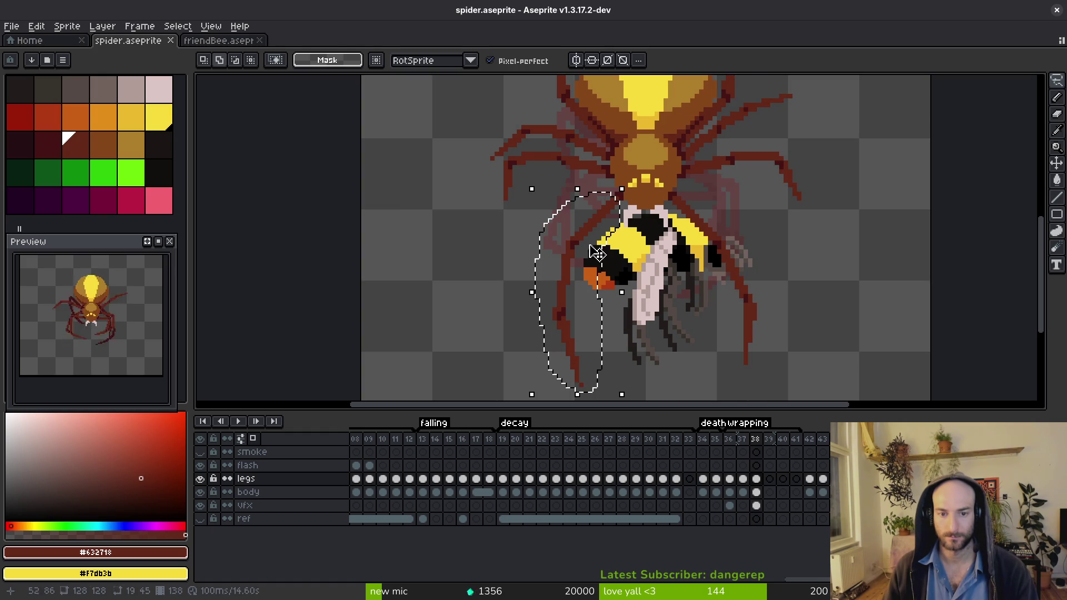
pyautogui.scroll(-1, 643, 367)
pyautogui.moveTo(619, 381)
pyautogui.mouseDown()
pyautogui.moveTo(659, 369)
pyautogui.moveTo(656, 380)
pyautogui.moveTo(655, 365)
pyautogui.mouseUp()
pyautogui.moveTo(564, 281); pyautogui.dragTo(596, 293)
pyautogui.press('Return')
pyautogui.scroll(5, 594, 289)
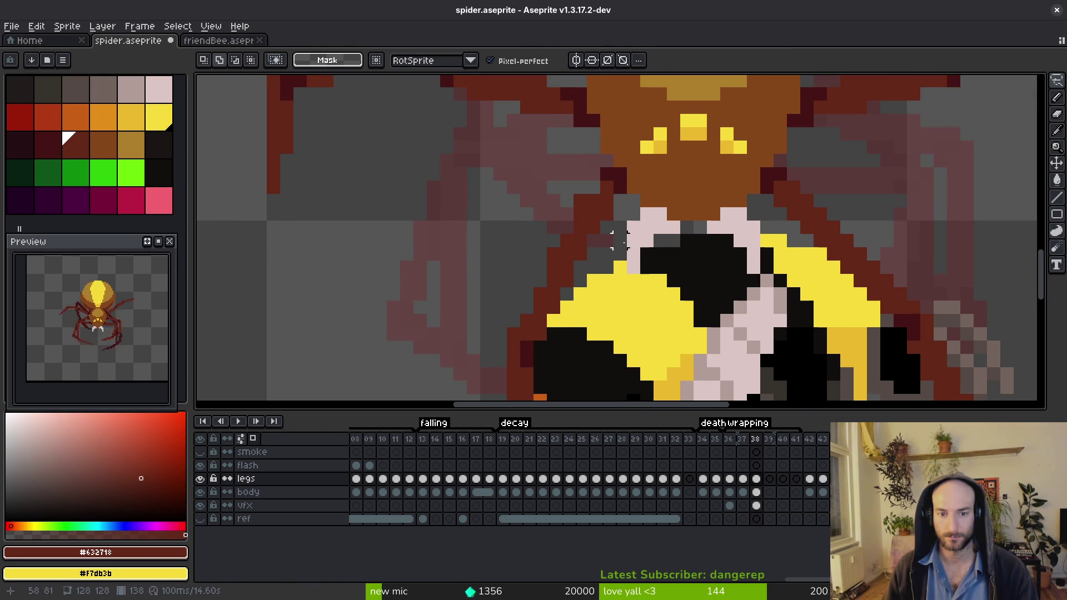
# Step: Paint a dark red pixel over the bee's edge and erase stray leg pixels
pyautogui.press('b')
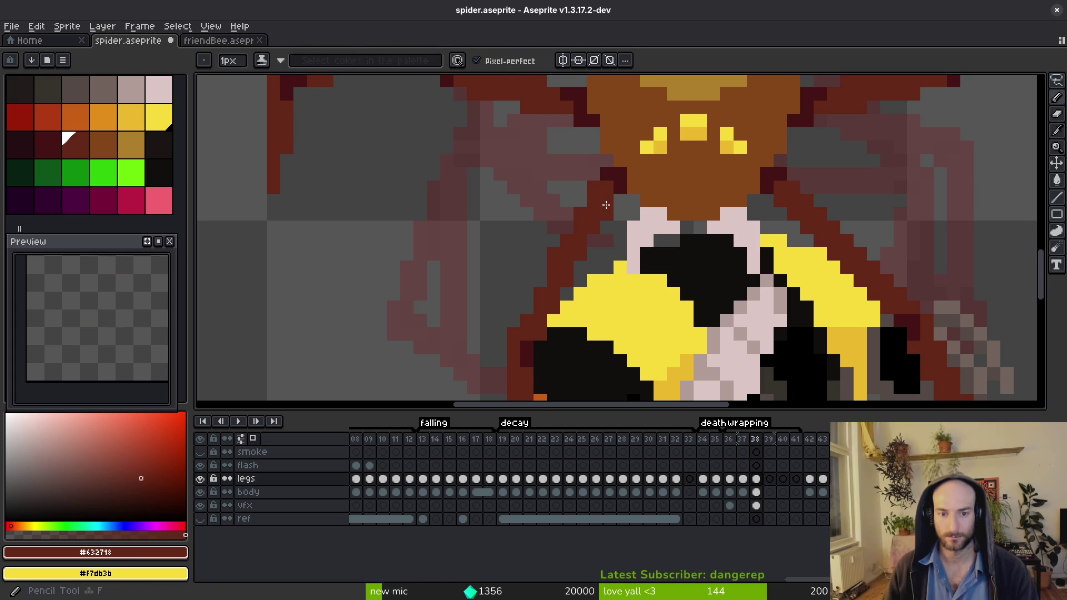
pyautogui.click(555, 319)
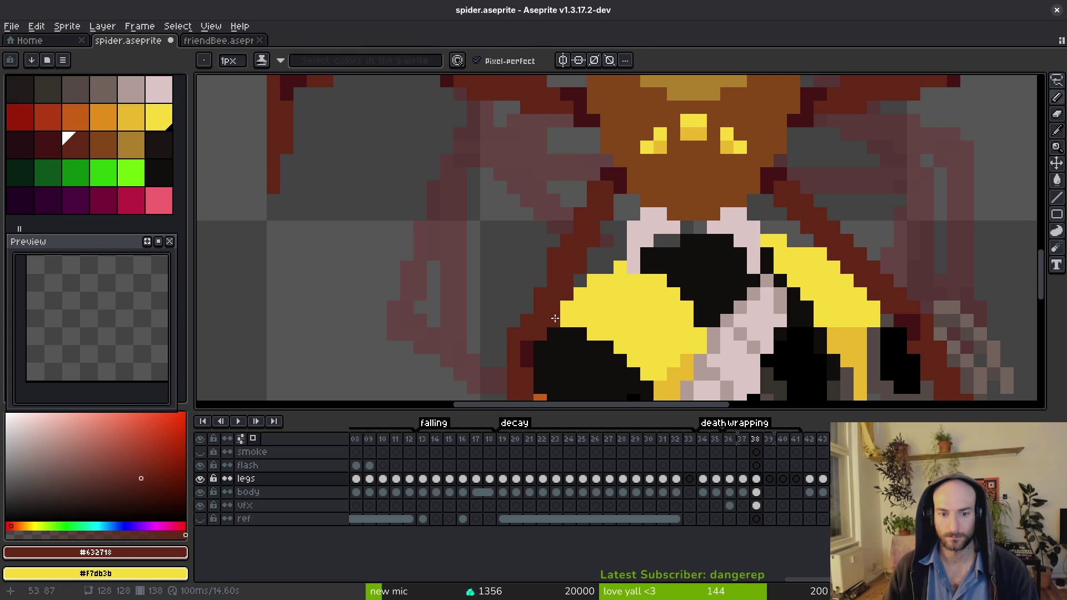
pyautogui.press('e')
pyautogui.moveTo(513, 305); pyautogui.dragTo(568, 156)
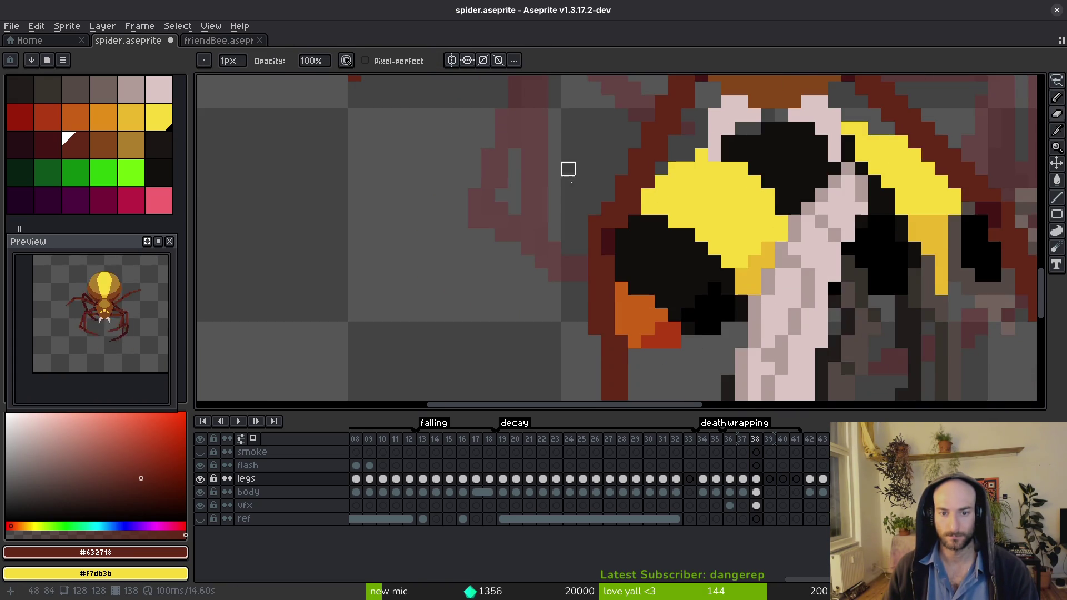
pyautogui.press('b')
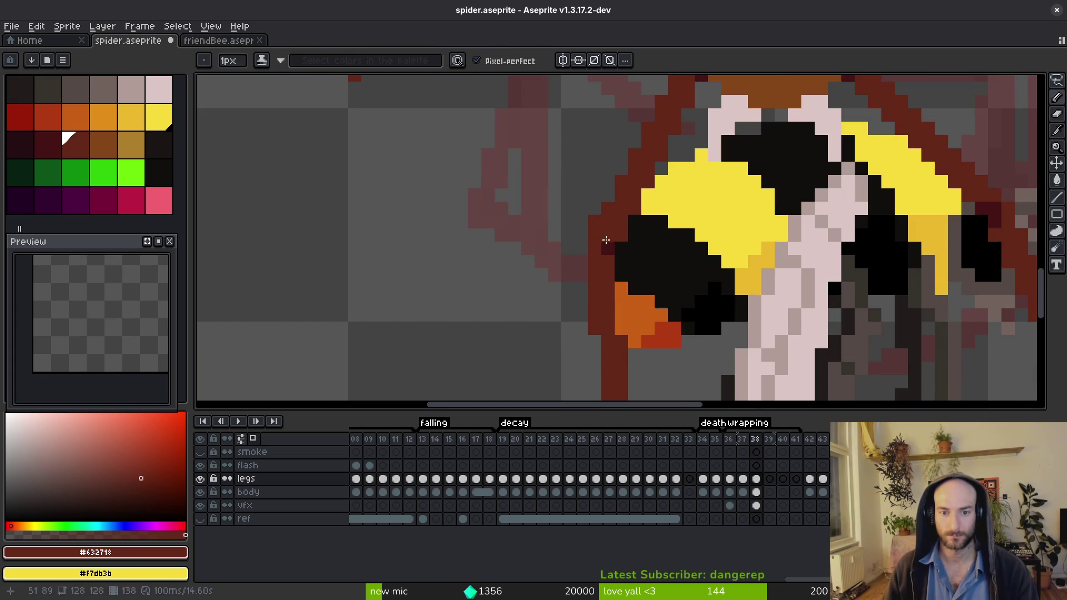
pyautogui.press('e')
pyautogui.scroll(-4, 623, 264)
pyautogui.scroll(1, 614, 290)
pyautogui.scroll(-1, 587, 283)
# Step: Reselect the leg along the bee's left edge, adjust it, and touch up pixels with sampled colour
pyautogui.press('q')
pyautogui.moveTo(606, 222)
pyautogui.mouseDown()
pyautogui.moveTo(593, 203)
pyautogui.moveTo(573, 255)
pyautogui.moveTo(599, 360)
pyautogui.moveTo(605, 221)
pyautogui.mouseUp()
pyautogui.click(593, 247)
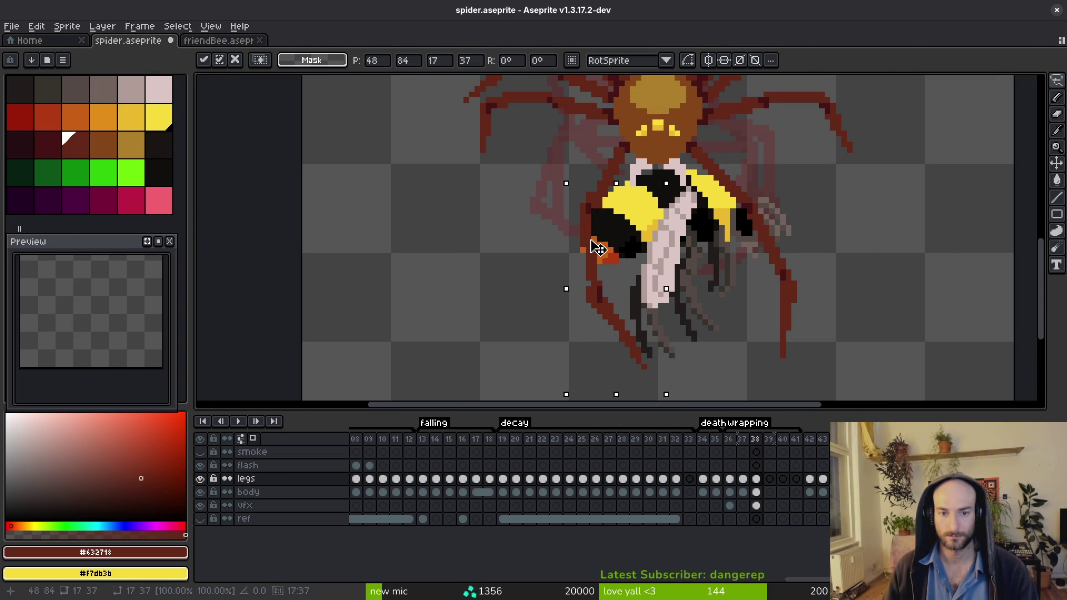
pyautogui.press('e')
pyautogui.scroll(2, 607, 267)
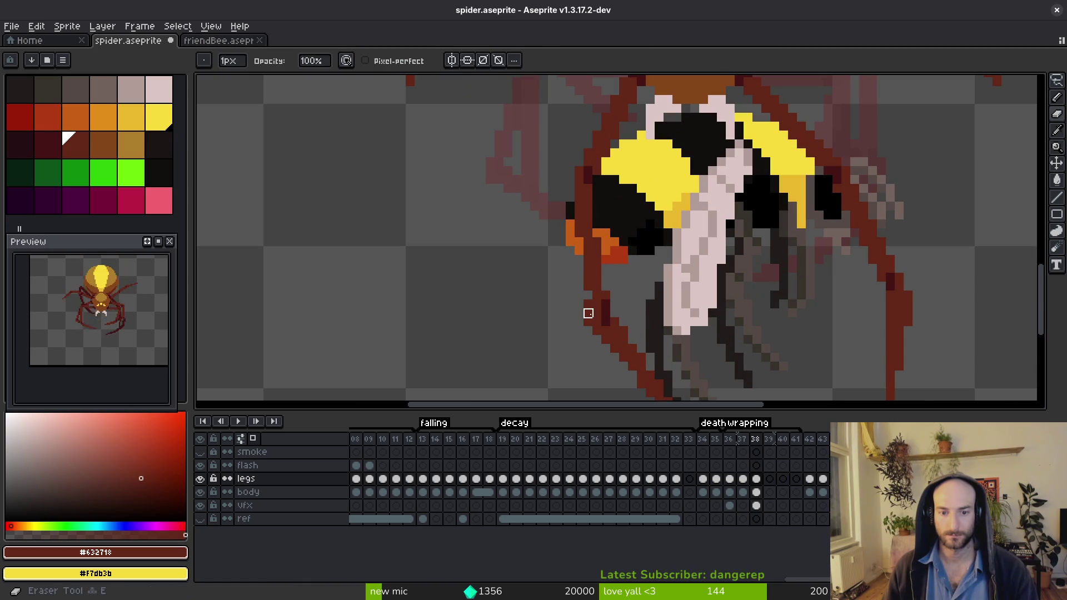
pyautogui.press('b')
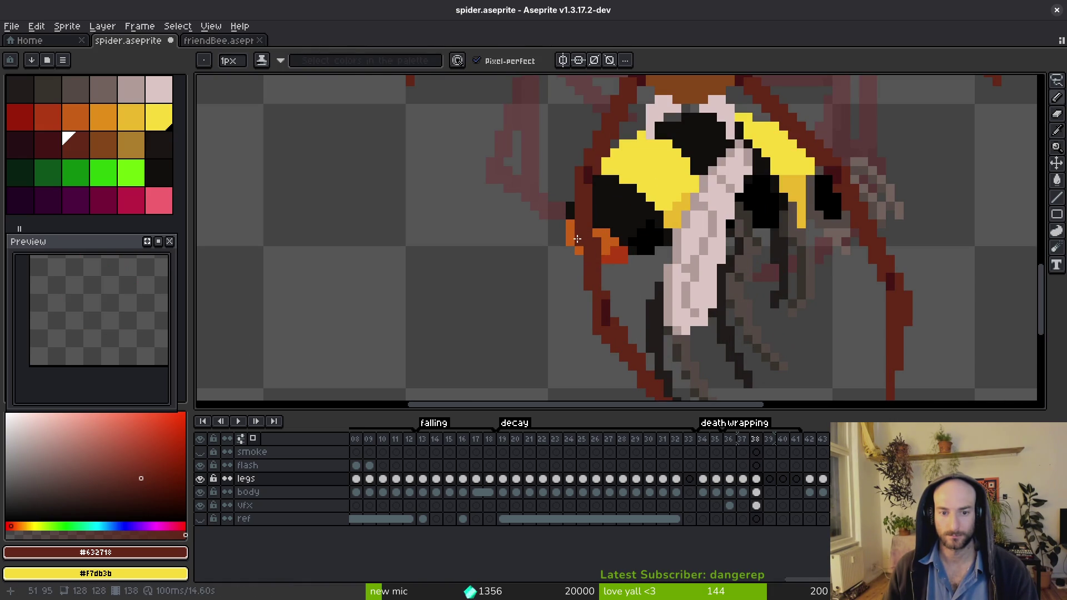
pyautogui.press('i')
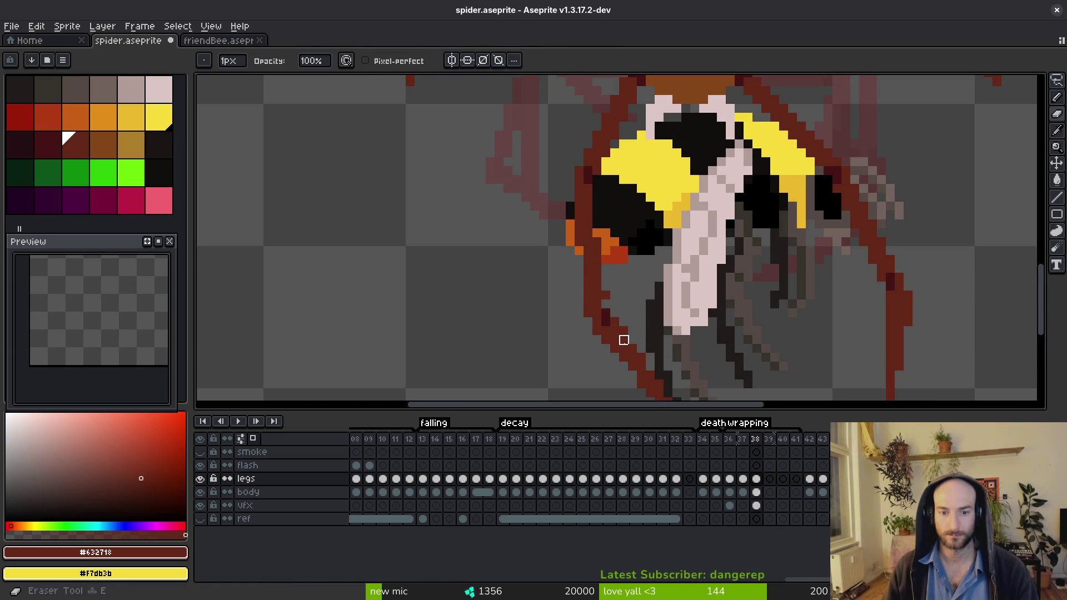
pyautogui.scroll(-2, 606, 304)
pyautogui.press('b')
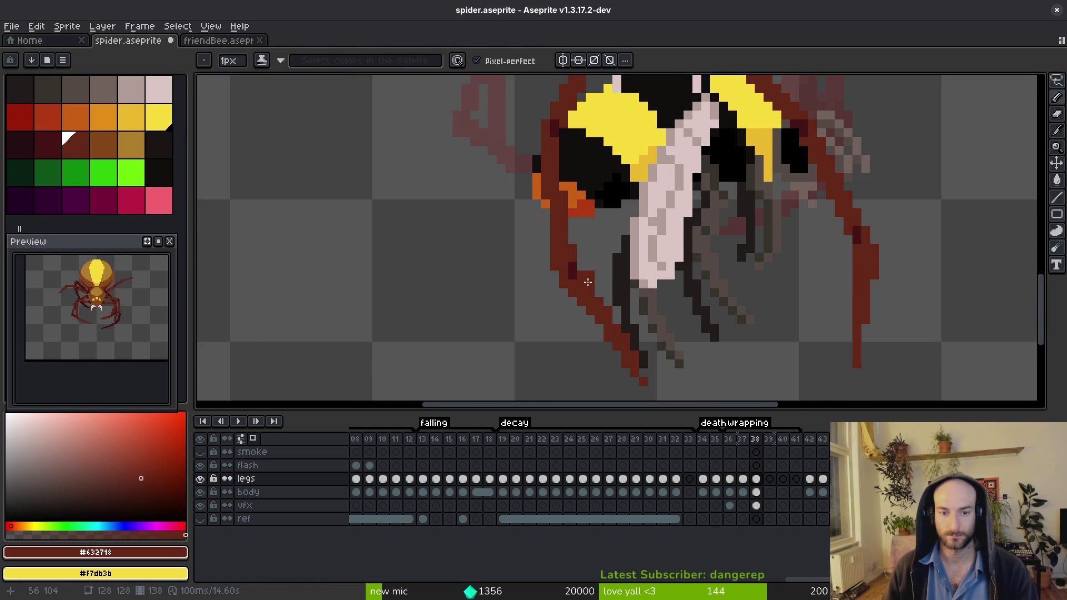
pyautogui.scroll(-1, 591, 275)
# Step: Lasso and rotate the lowest left leg segment, then undo that attempt
pyautogui.press('q')
pyautogui.moveTo(591, 311)
pyautogui.mouseDown()
pyautogui.moveTo(561, 295)
pyautogui.moveTo(550, 331)
pyautogui.mouseUp()
pyautogui.scroll(-1, 550, 331)
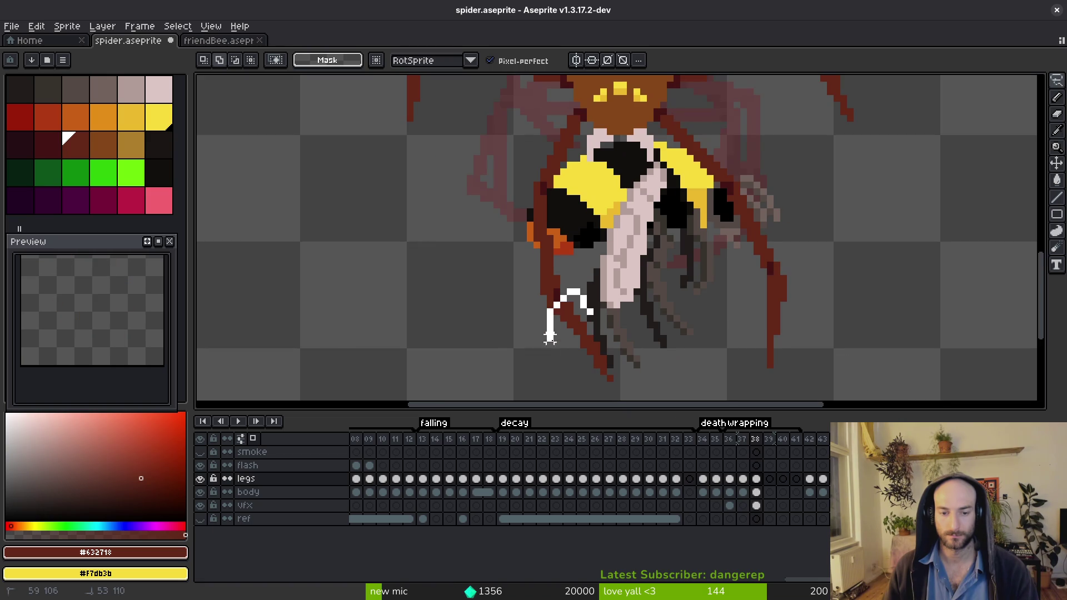
pyautogui.moveTo(616, 362)
pyautogui.mouseDown()
pyautogui.moveTo(626, 357)
pyautogui.moveTo(600, 384)
pyautogui.moveTo(577, 290)
pyautogui.mouseUp()
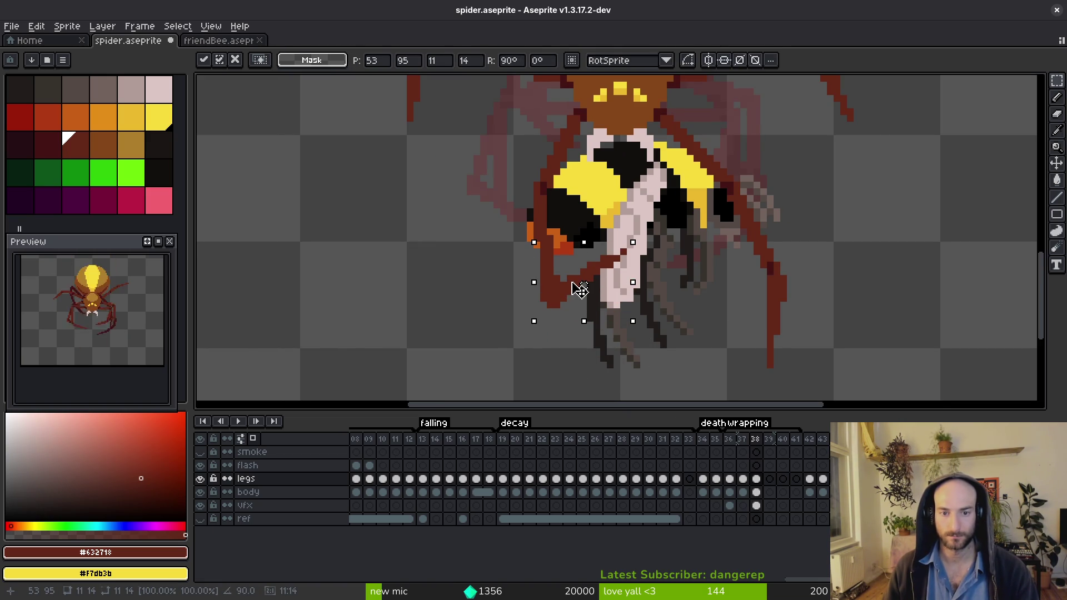
pyautogui.press('Return')
pyautogui.hotkey('ctrl', 'z')
pyautogui.hotkey('ctrl', 'z')
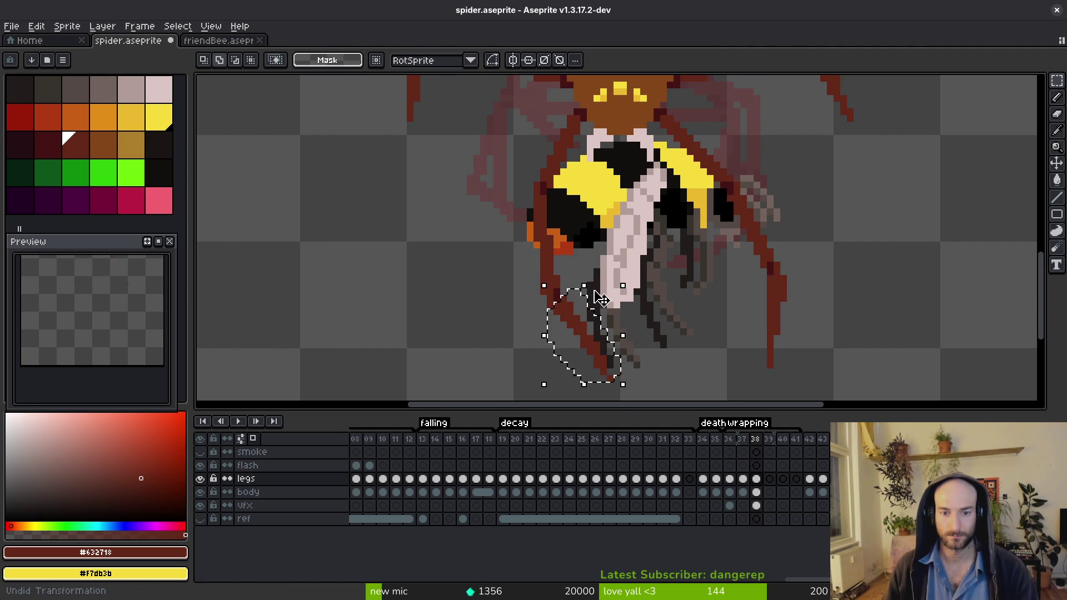
# Step: Move the lowest left leg onto empty canvas at the left and rotate it diagonally
pyautogui.press('q')
pyautogui.moveTo(596, 320)
pyautogui.mouseDown()
pyautogui.moveTo(564, 293)
pyautogui.moveTo(608, 391)
pyautogui.mouseUp()
pyautogui.moveTo(616, 356)
pyautogui.mouseDown()
pyautogui.moveTo(604, 328)
pyautogui.moveTo(474, 322)
pyautogui.moveTo(389, 303)
pyautogui.mouseUp()
pyautogui.moveTo(455, 356)
pyautogui.mouseDown()
pyautogui.moveTo(484, 315)
pyautogui.moveTo(461, 339)
pyautogui.mouseUp()
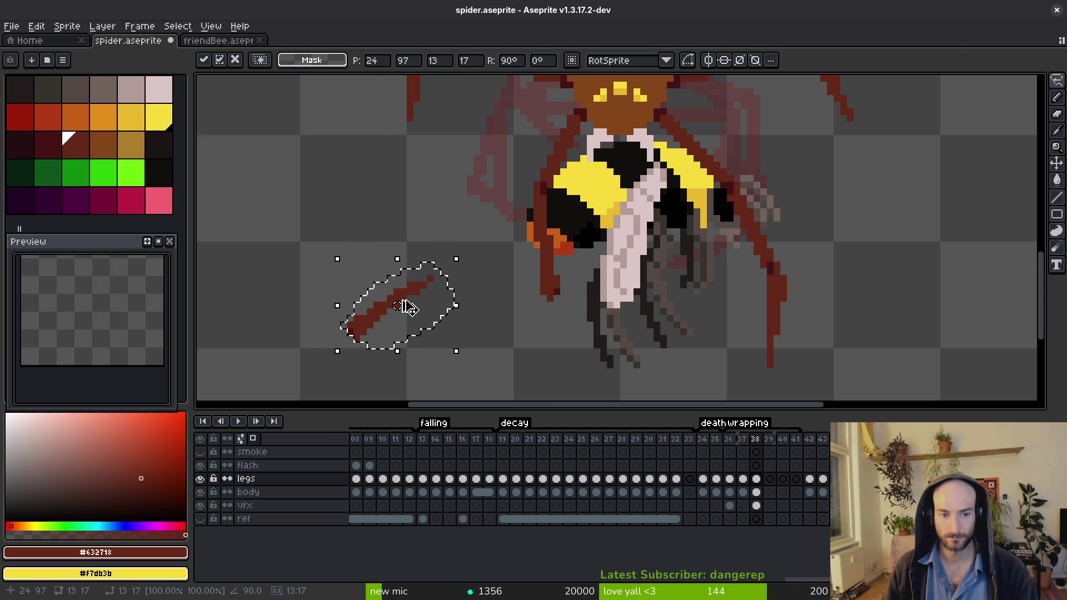
pyautogui.moveTo(409, 305); pyautogui.dragTo(388, 310)
pyautogui.press('Return')
pyautogui.scroll(1, 436, 266)
# Step: Redraw the leg as a single dark red diagonal stroke and erase its right-hand branch
pyautogui.press('b')
pyautogui.click(426, 288)
pyautogui.moveTo(443, 271)
pyautogui.mouseDown()
pyautogui.moveTo(433, 293)
pyautogui.moveTo(442, 316)
pyautogui.mouseUp()
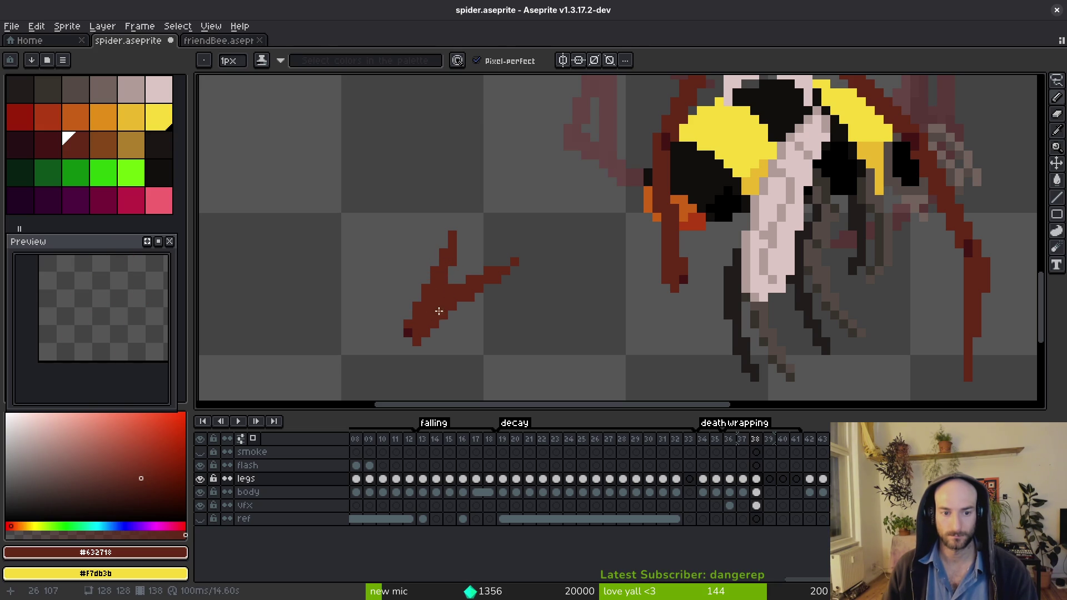
pyautogui.press('e')
pyautogui.moveTo(452, 276)
pyautogui.mouseDown()
pyautogui.moveTo(433, 340)
pyautogui.moveTo(497, 280)
pyautogui.mouseUp()
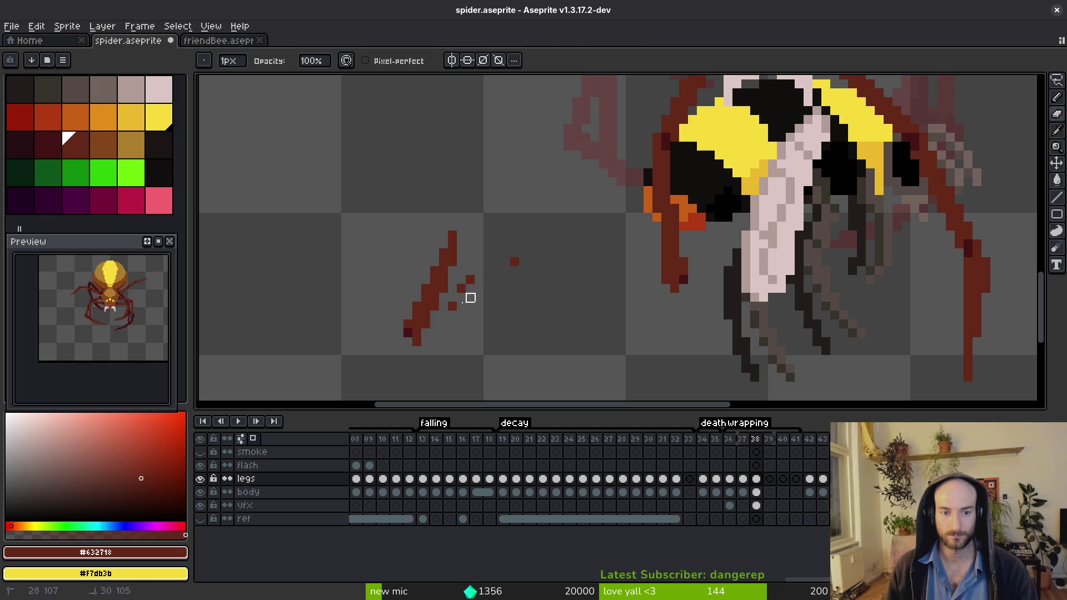
pyautogui.scroll(-2, 514, 262)
# Step: Lasso the lone leg stroke and drag it against the bee's lower-left side
pyautogui.press('q')
pyautogui.moveTo(411, 234)
pyautogui.mouseDown()
pyautogui.moveTo(467, 233)
pyautogui.moveTo(471, 191)
pyautogui.moveTo(428, 197)
pyautogui.mouseUp()
pyautogui.moveTo(440, 316)
pyautogui.mouseDown()
pyautogui.moveTo(591, 309)
pyautogui.moveTo(629, 274)
pyautogui.mouseUp()
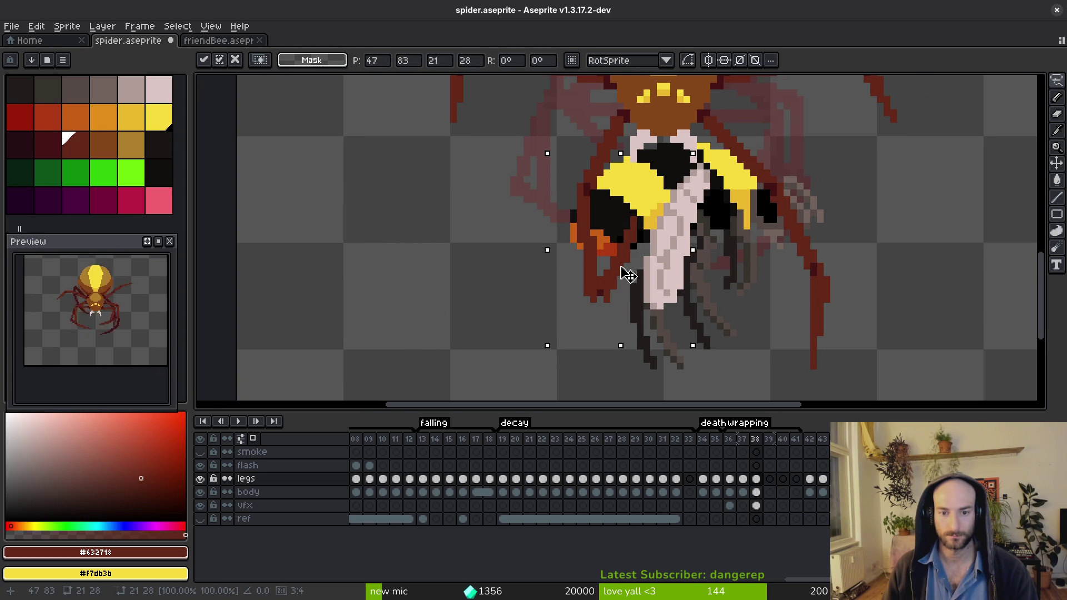
# Step: Erase the red leg pixels overlapping the bee, including one stray pixel
pyautogui.press('e')
pyautogui.scroll(1, 625, 255)
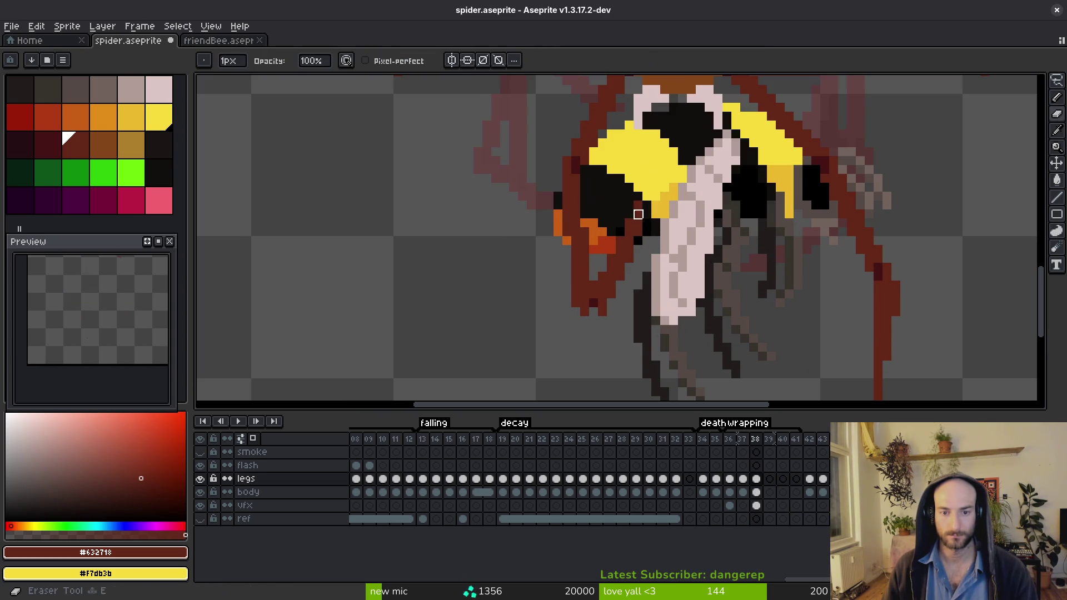
pyautogui.moveTo(603, 259)
pyautogui.mouseDown()
pyautogui.moveTo(639, 208)
pyautogui.moveTo(638, 241)
pyautogui.mouseUp()
pyautogui.click(617, 240)
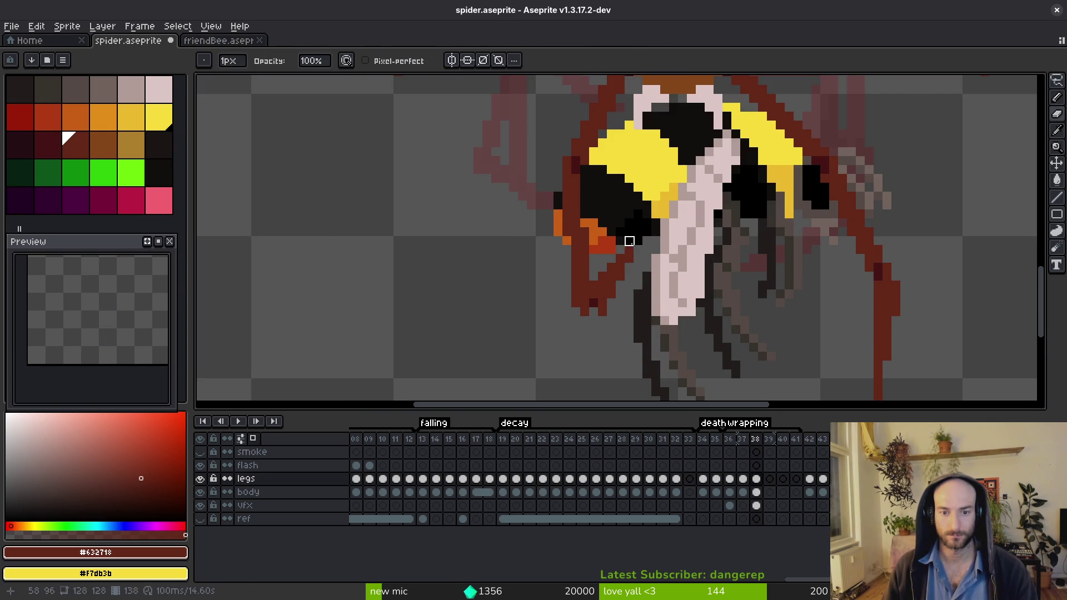
# Step: Shade the lower-left leg with the darker shadow red where it meets the bee
pyautogui.press('f')
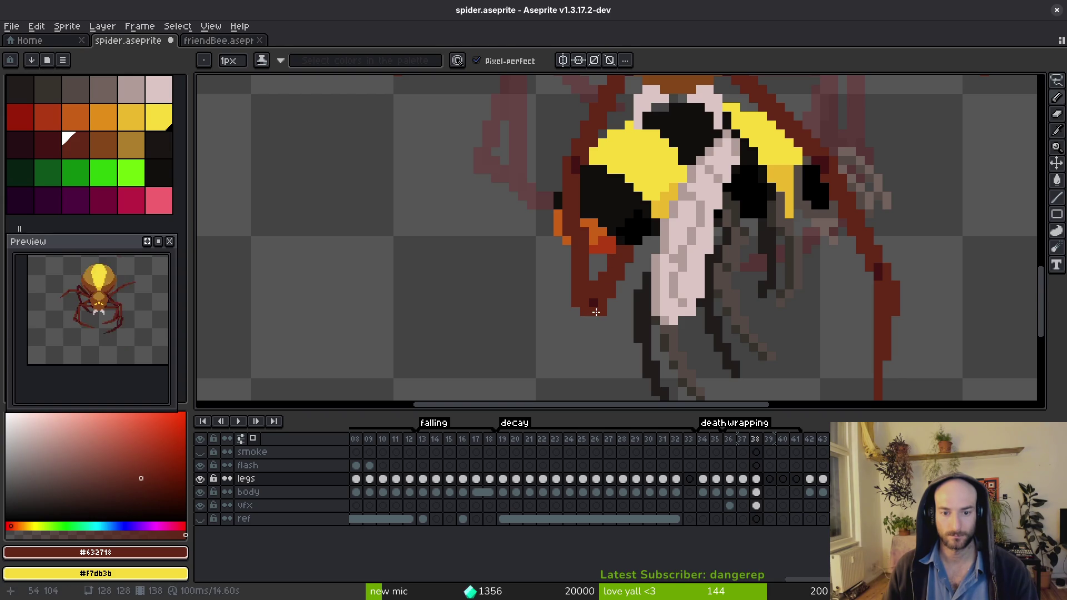
pyautogui.keyDown('alt'); pyautogui.click(588, 297); pyautogui.keyUp('alt')
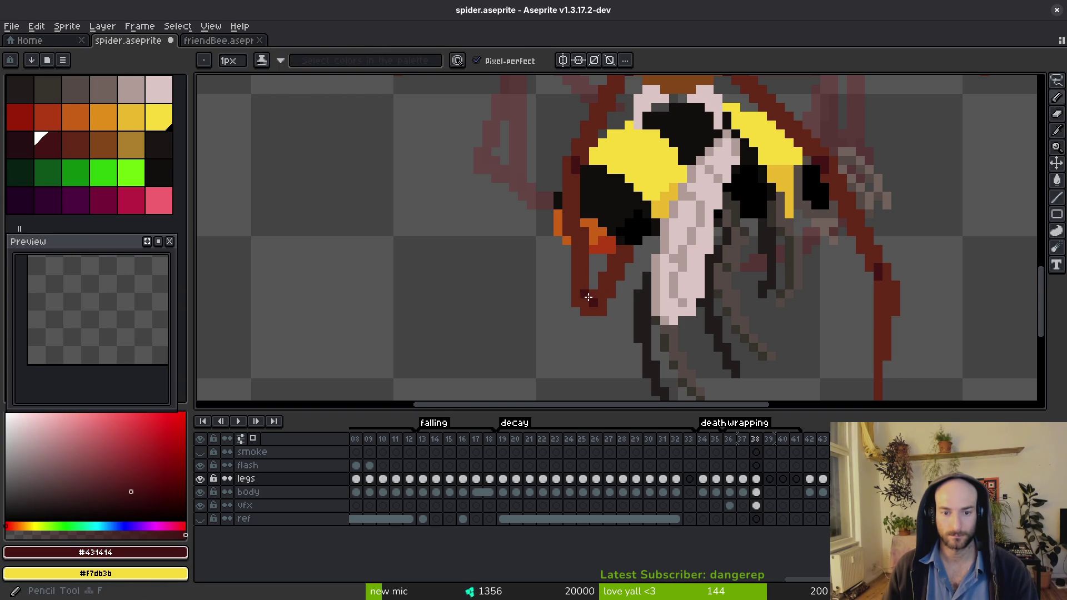
pyautogui.moveTo(589, 296); pyautogui.dragTo(593, 312)
pyautogui.keyDown('alt'); pyautogui.click(602, 293); pyautogui.keyUp('alt')
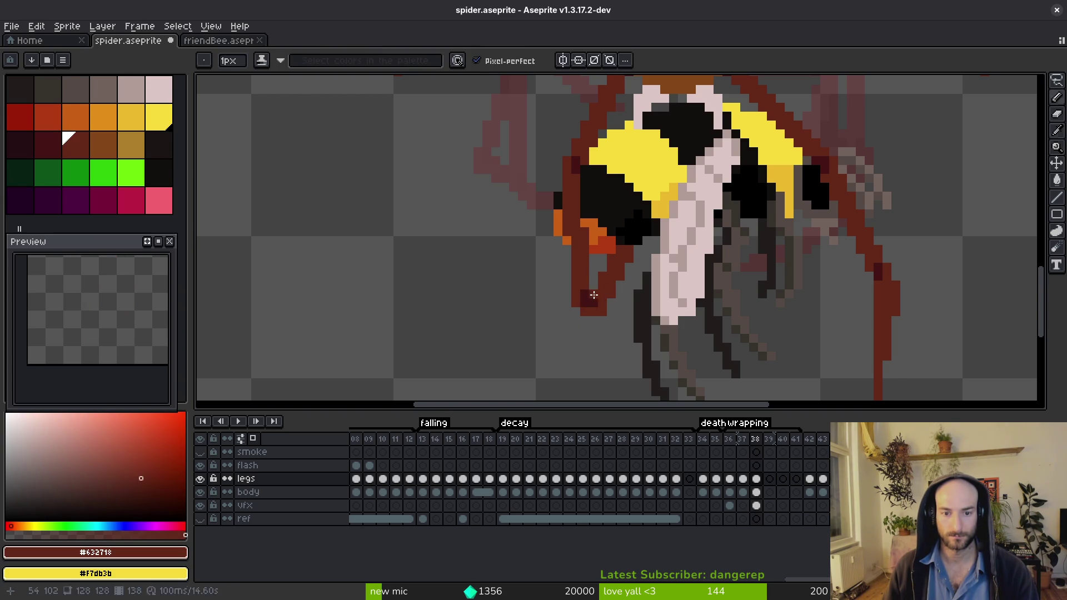
pyautogui.scroll(-3, 631, 328)
pyautogui.scroll(4, 625, 320)
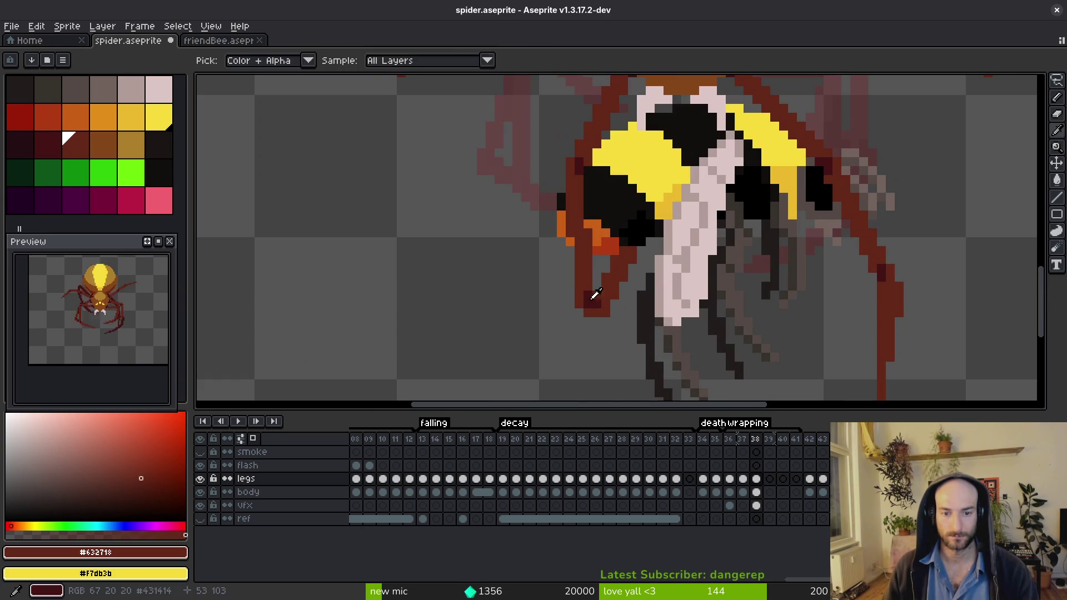
pyautogui.keyDown('alt'); pyautogui.click(595, 295); pyautogui.keyUp('alt')
pyautogui.click(597, 298)
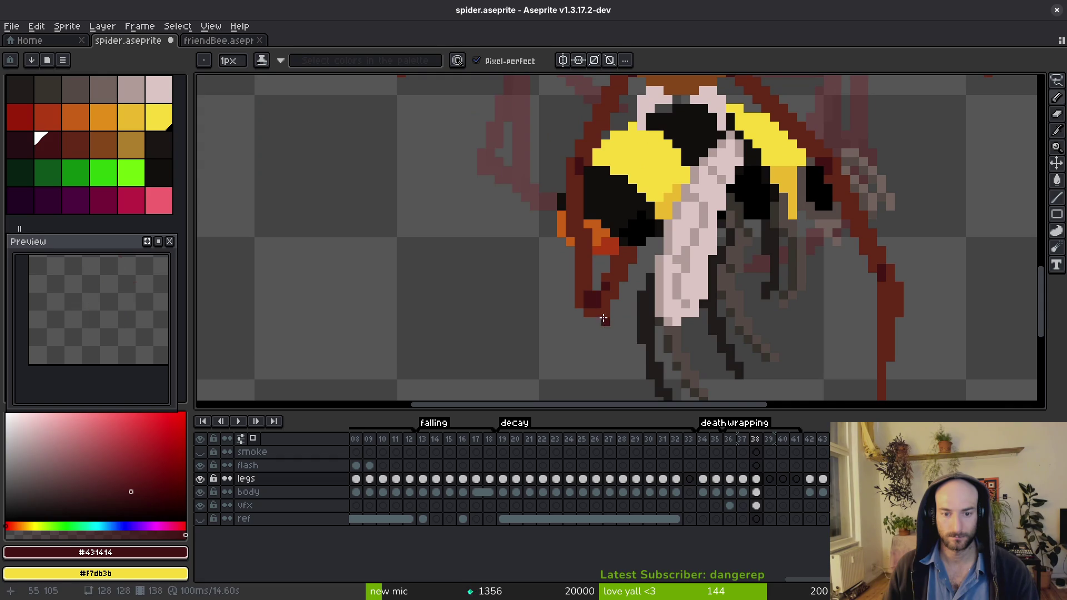
pyautogui.keyDown('alt'); pyautogui.click(604, 303); pyautogui.keyUp('alt')
# Step: Extend the dark red shading along the leg and save spider.aseprite
pyautogui.scroll(-3, 611, 322)
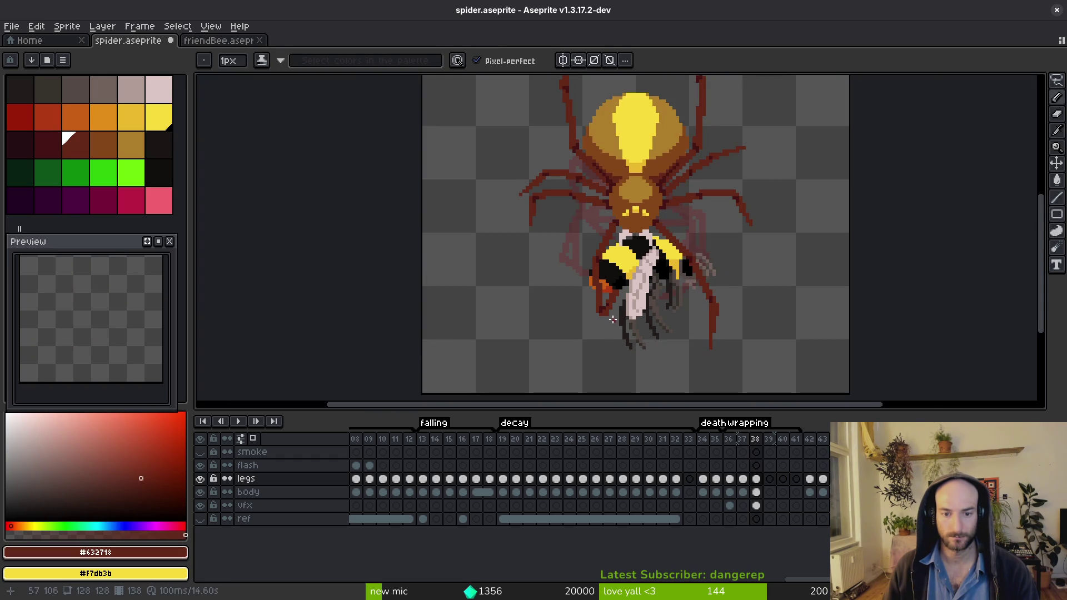
pyautogui.scroll(3, 613, 321)
pyautogui.scroll(-3, 610, 303)
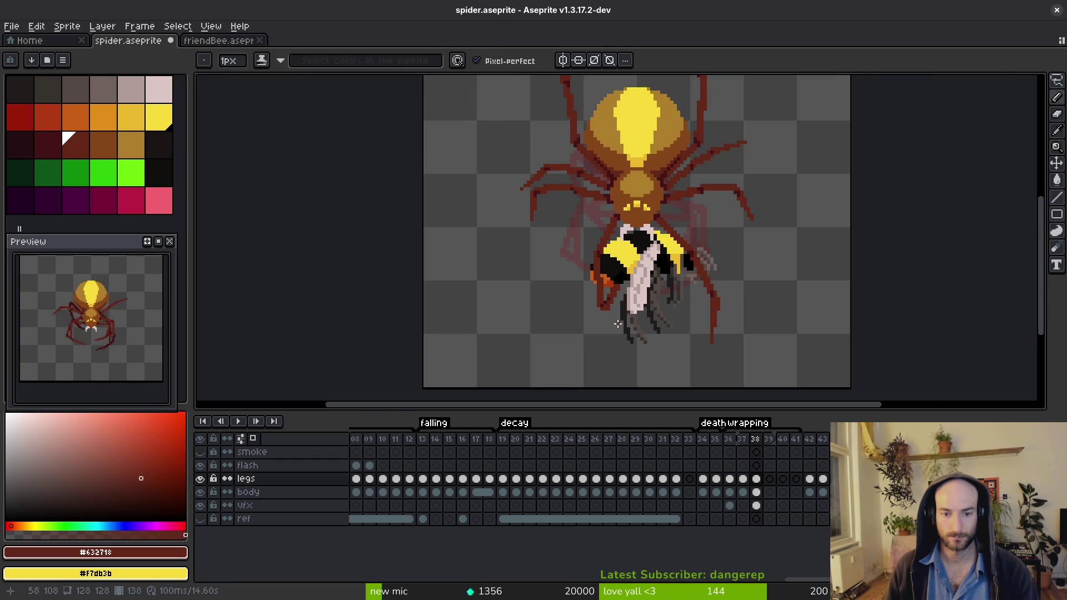
pyautogui.scroll(4, 591, 289)
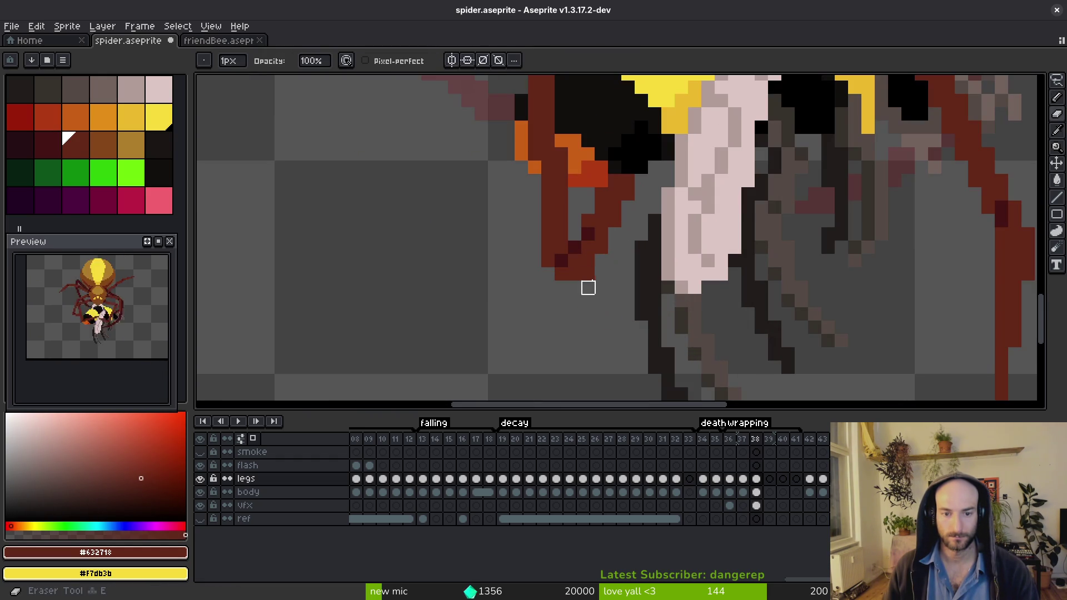
pyautogui.keyDown('alt'); pyautogui.click(588, 233); pyautogui.keyUp('alt')
pyautogui.moveTo(593, 205)
pyautogui.mouseDown()
pyautogui.moveTo(589, 221)
pyautogui.moveTo(622, 180)
pyautogui.moveTo(613, 193)
pyautogui.mouseUp()
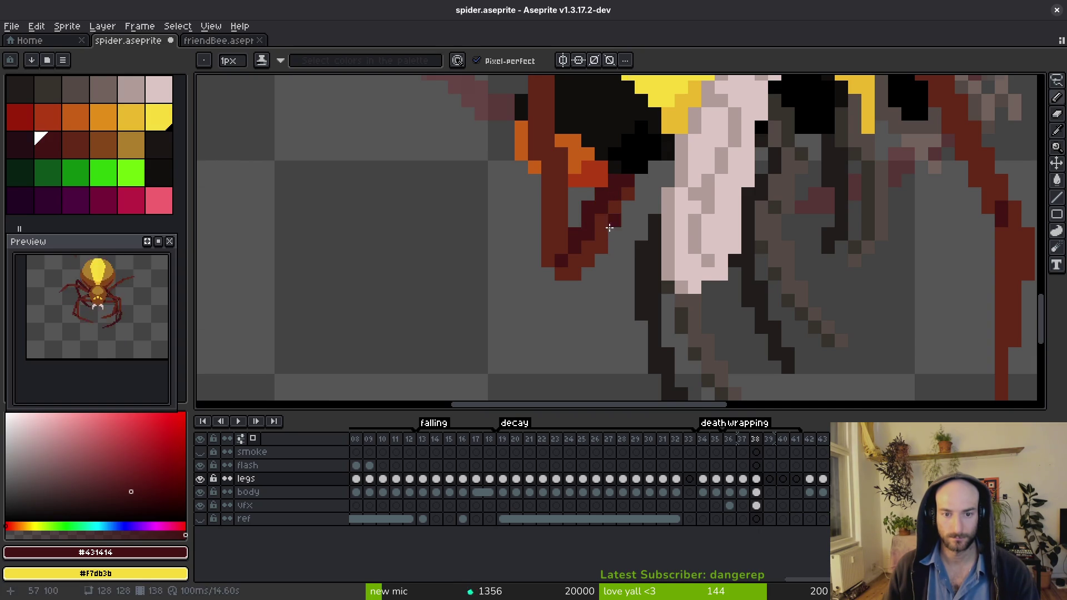
pyautogui.scroll(-5, 606, 222)
pyautogui.hotkey('ctrl', 's')
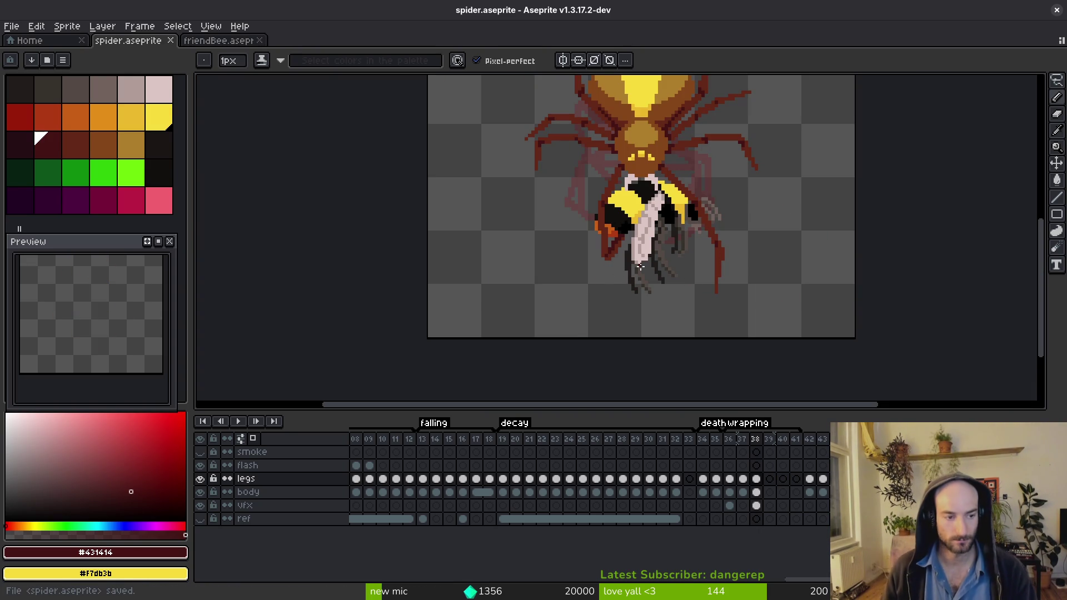
pyautogui.scroll(3, 710, 238)
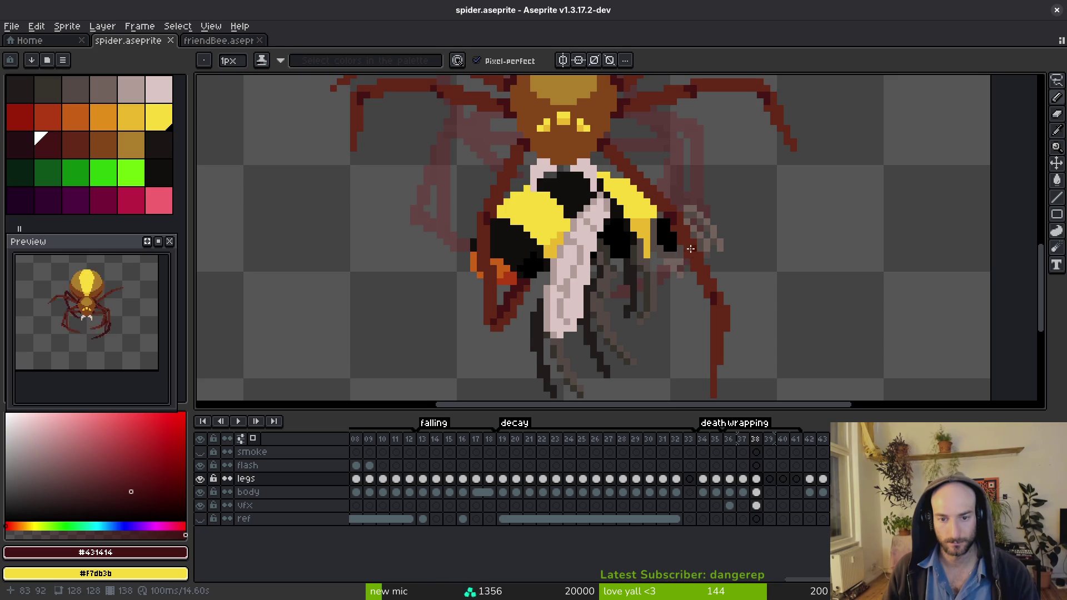
# Step: Lasso the leg section beside the bee's wing and commit the transformed selection
pyautogui.hotkey('shift', 'w')
pyautogui.moveTo(692, 196)
pyautogui.mouseDown()
pyautogui.moveTo(670, 175)
pyautogui.moveTo(666, 261)
pyautogui.moveTo(697, 370)
pyautogui.moveTo(682, 159)
pyautogui.mouseUp()
pyautogui.scroll(-1, 667, 262)
pyautogui.scroll(-1, 697, 369)
pyautogui.click(688, 244)
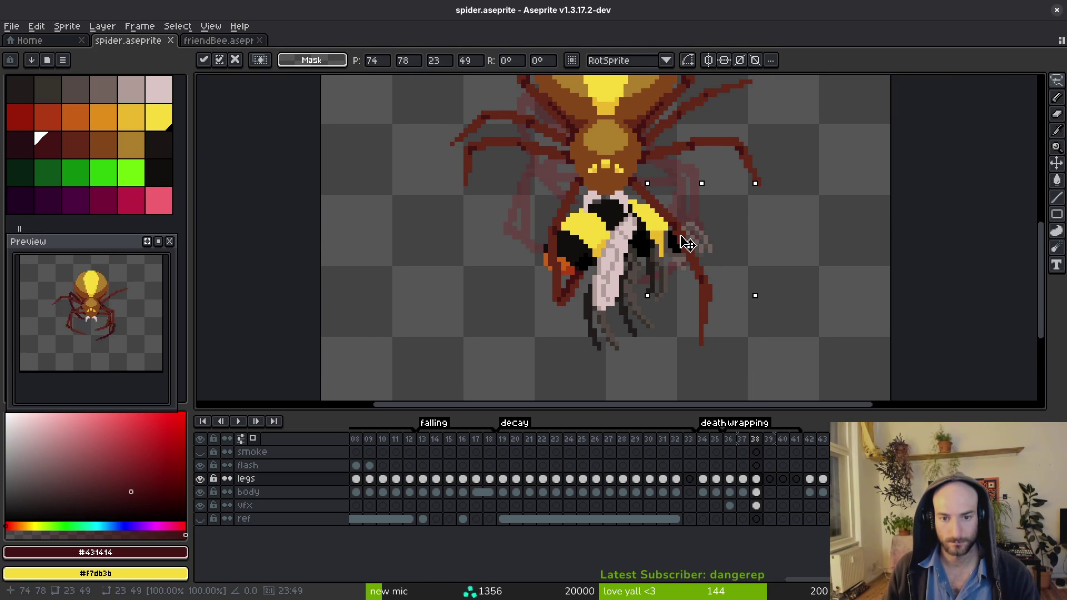
pyautogui.press('Return')
pyautogui.scroll(2, 688, 245)
# Step: Draw a straight mid-red leg segment beside the bee
pyautogui.keyDown('alt'); pyautogui.click(663, 178); pyautogui.keyUp('alt')
pyautogui.scroll(1, 663, 177)
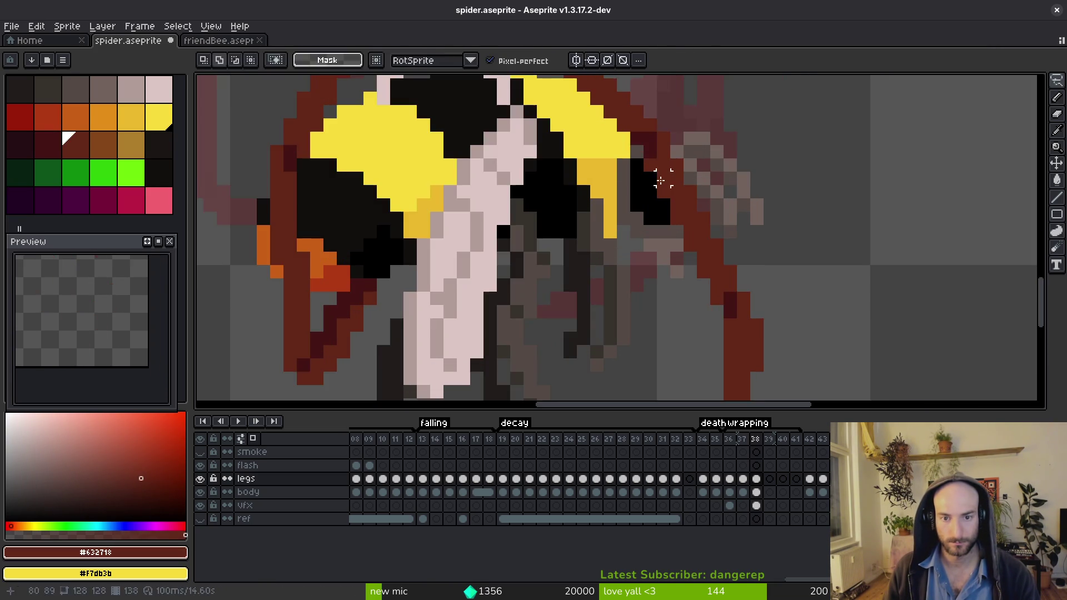
pyautogui.press('b')
pyautogui.scroll(-3, 663, 178)
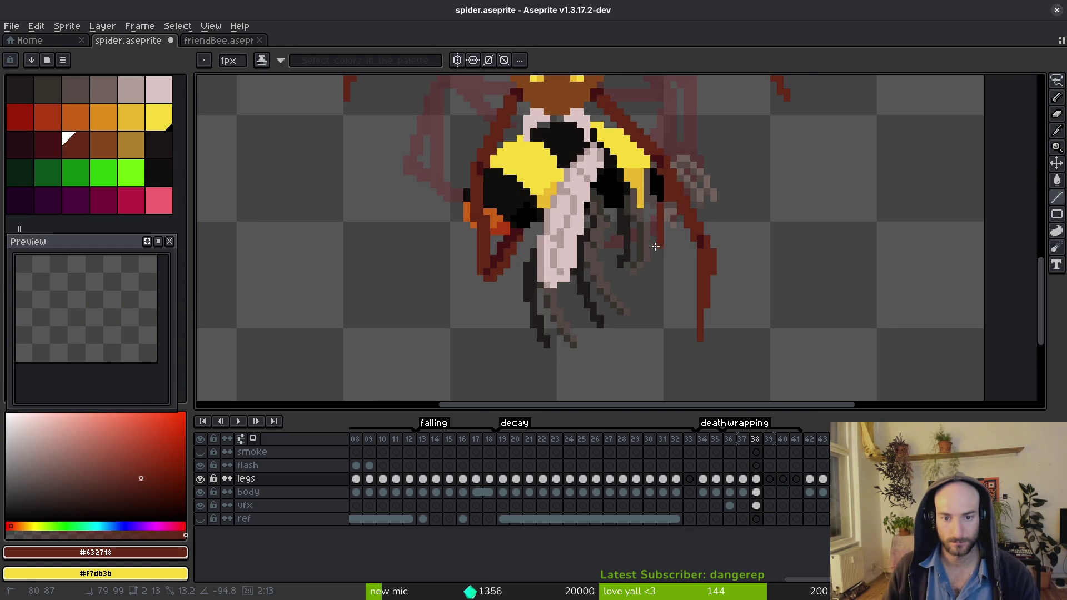
pyautogui.click(640, 262)
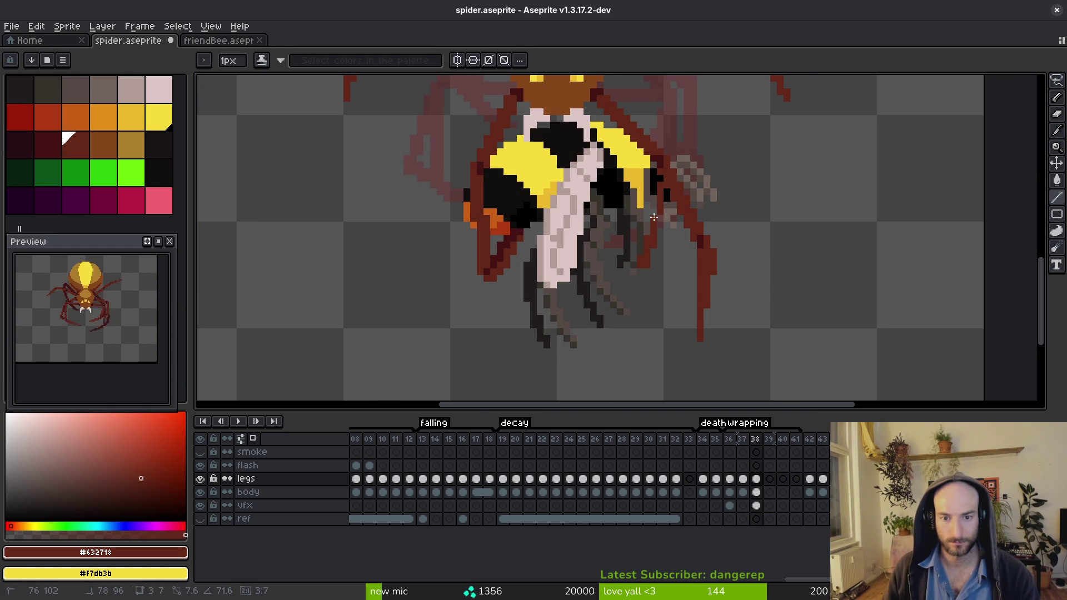
pyautogui.scroll(2, 650, 191)
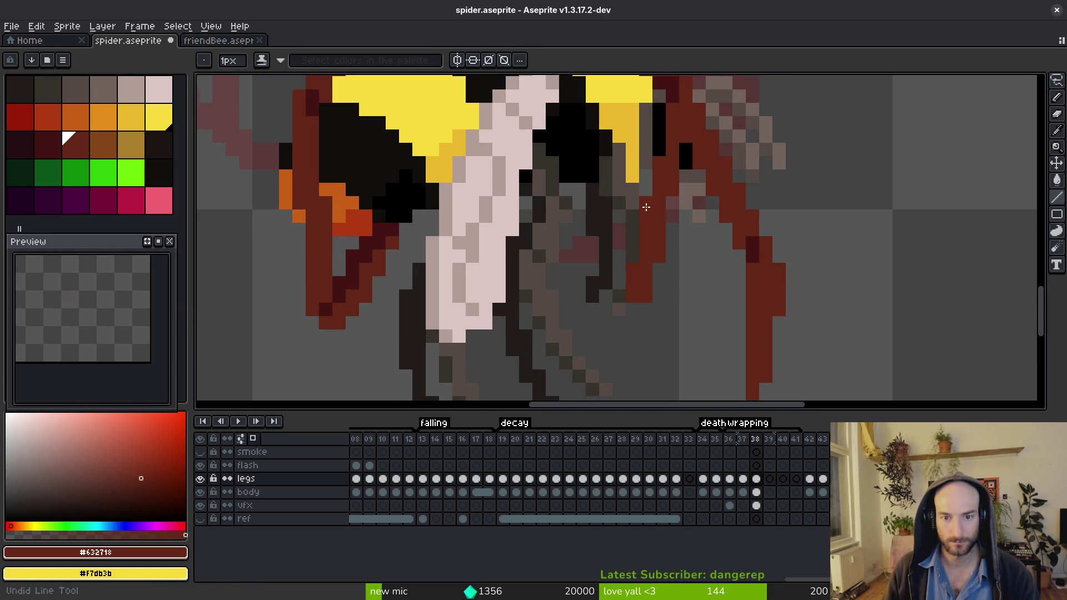
pyautogui.hscroll(1, 658, 152)
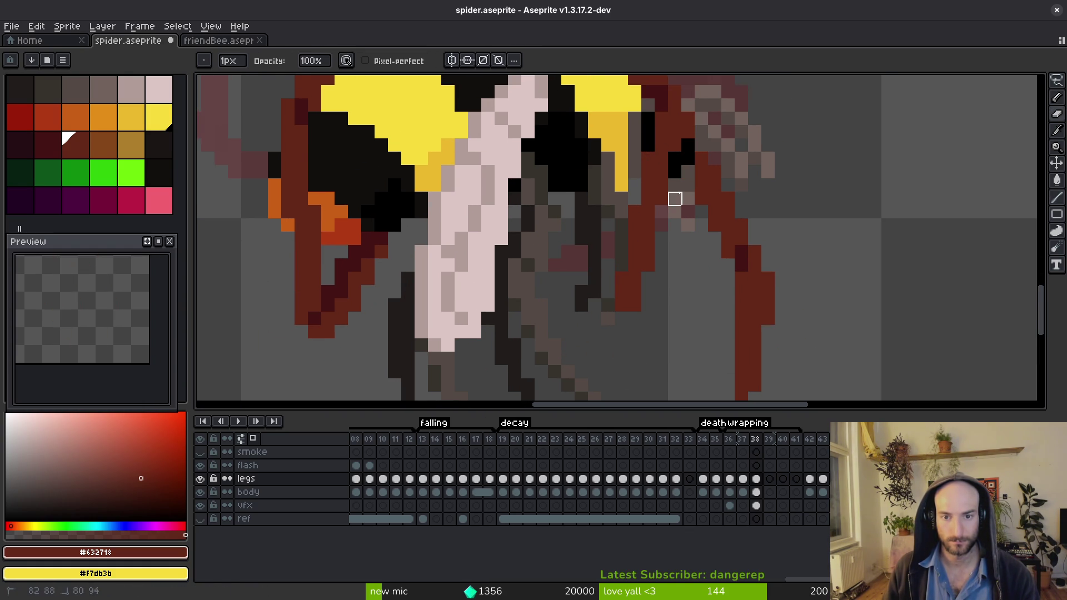
pyautogui.scroll(-2, 726, 210)
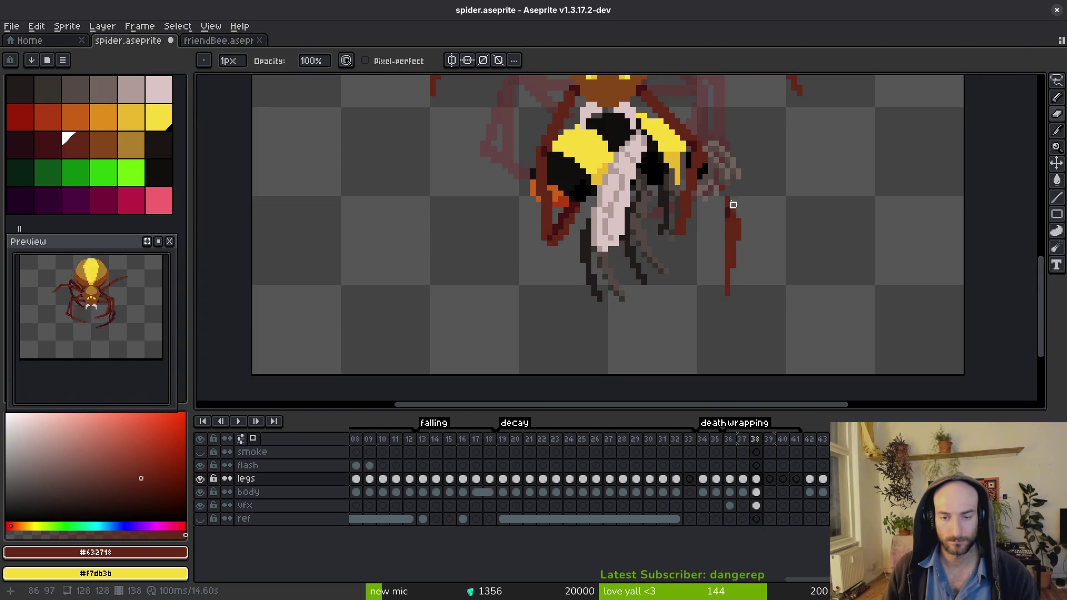
pyautogui.scroll(2, 717, 245)
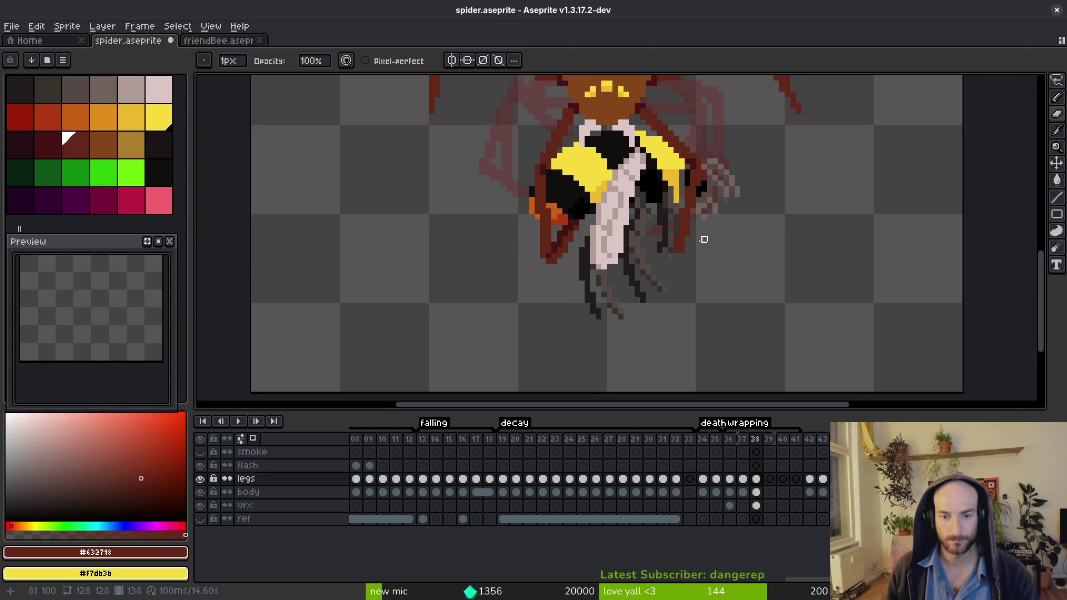
# Step: Lasso a leg piece, move it down beside the bee and rotate it 180°
pyautogui.press('q')
pyautogui.moveTo(523, 233)
pyautogui.mouseDown()
pyautogui.moveTo(525, 251)
pyautogui.moveTo(560, 207)
pyautogui.mouseUp()
pyautogui.click(551, 260)
pyautogui.moveTo(551, 260)
pyautogui.mouseDown()
pyautogui.moveTo(619, 291)
pyautogui.moveTo(645, 328)
pyautogui.moveTo(678, 329)
pyautogui.moveTo(638, 311)
pyautogui.moveTo(648, 304)
pyautogui.moveTo(638, 280)
pyautogui.moveTo(670, 272)
pyautogui.moveTo(655, 239)
pyautogui.moveTo(644, 286)
pyautogui.moveTo(656, 255)
pyautogui.mouseUp()
pyautogui.press('b')
# Step: Recolour pixels on the new leg with the darkest red, alternating with the mid red
pyautogui.scroll(4, 650, 238)
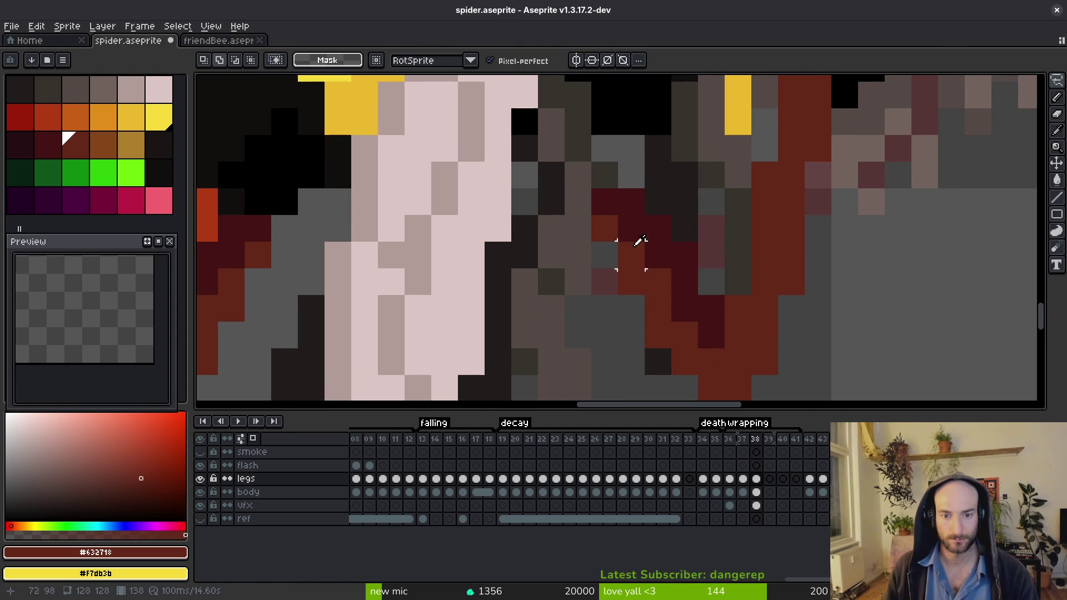
pyautogui.keyDown('alt'); pyautogui.click(631, 209); pyautogui.keyUp('alt')
pyautogui.click(623, 183)
pyautogui.keyDown('alt'); pyautogui.click(612, 222); pyautogui.keyUp('alt')
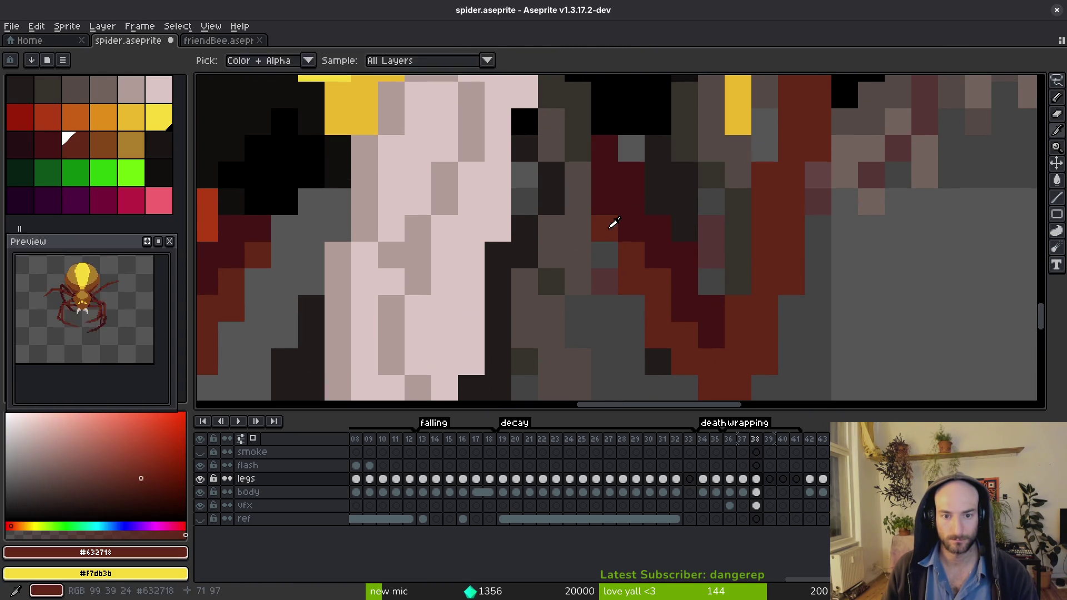
pyautogui.click(602, 208)
pyautogui.scroll(-4, 663, 304)
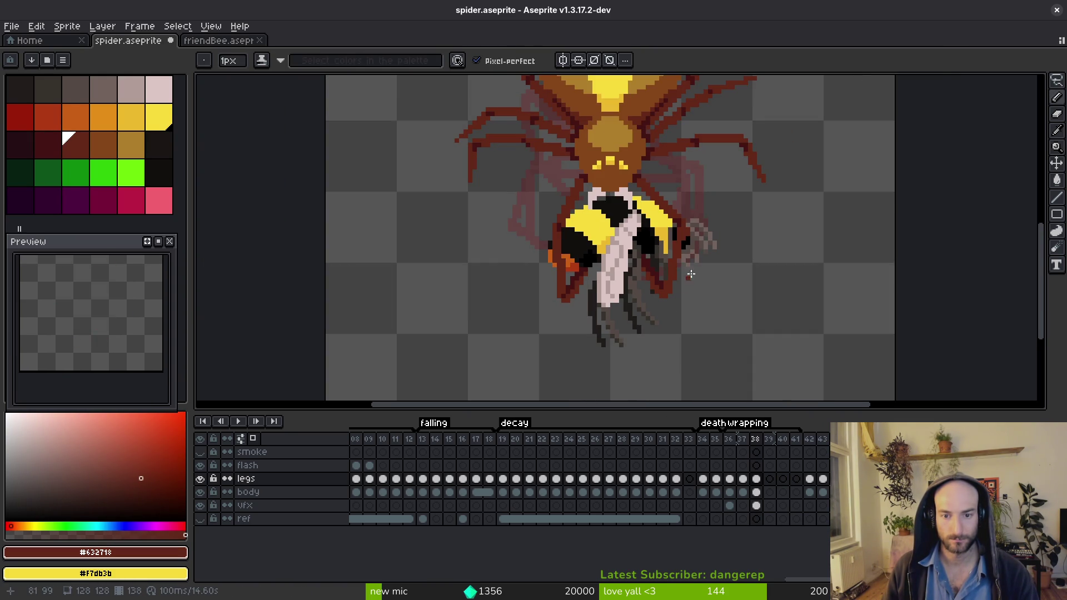
pyautogui.scroll(3, 686, 282)
pyautogui.keyDown('alt'); pyautogui.click(636, 329); pyautogui.keyUp('alt')
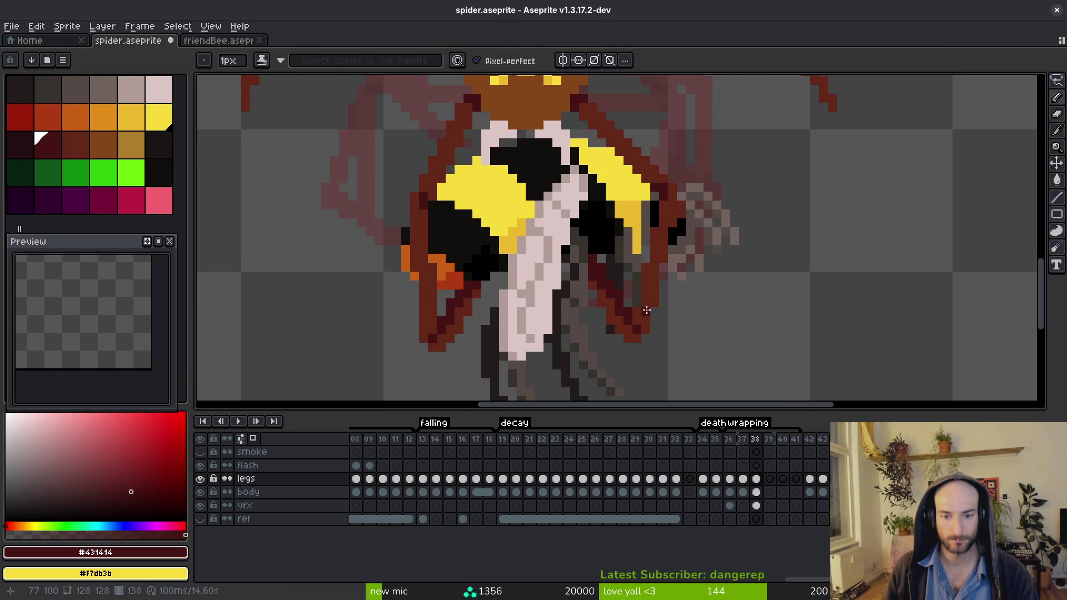
pyautogui.scroll(1, 647, 314)
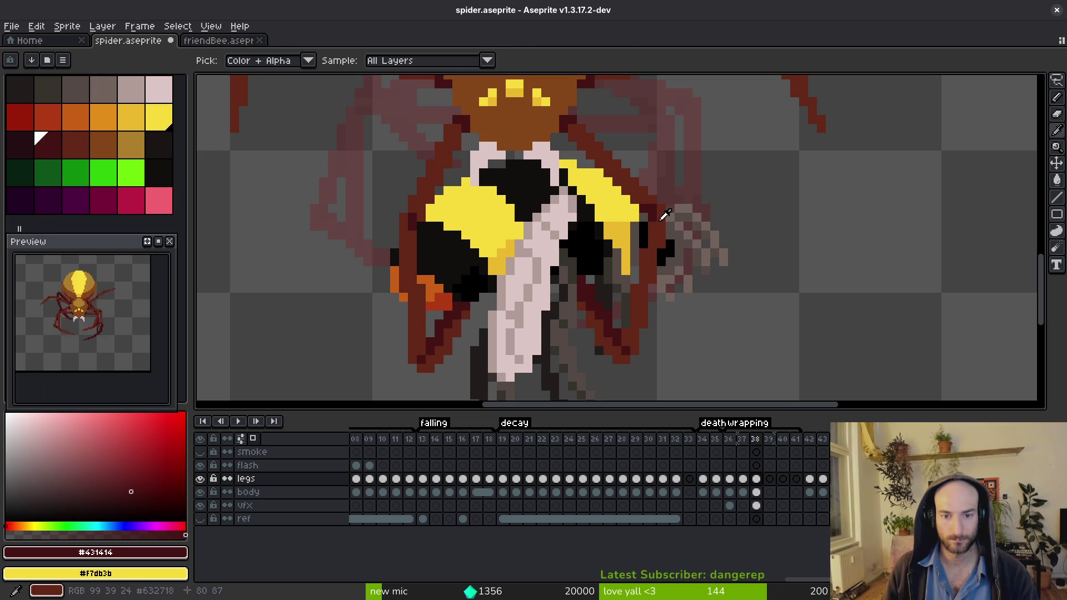
pyautogui.keyDown('alt'); pyautogui.click(666, 225); pyautogui.keyUp('alt')
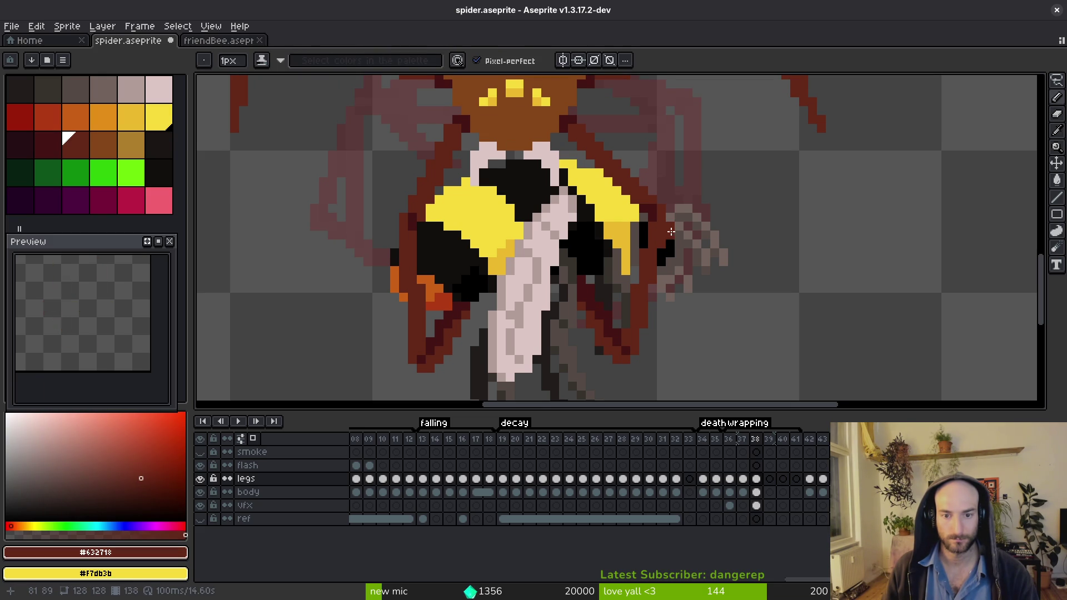
# Step: Clean up stray leg pixels with the eraser and save spider.aseprite
pyautogui.press('e')
pyautogui.press('b')
pyautogui.press('e')
pyautogui.hotkey('ctrl', 's')
pyautogui.scroll(-1, 674, 267)
pyautogui.scroll(2, 661, 300)
pyautogui.scroll(1, 653, 322)
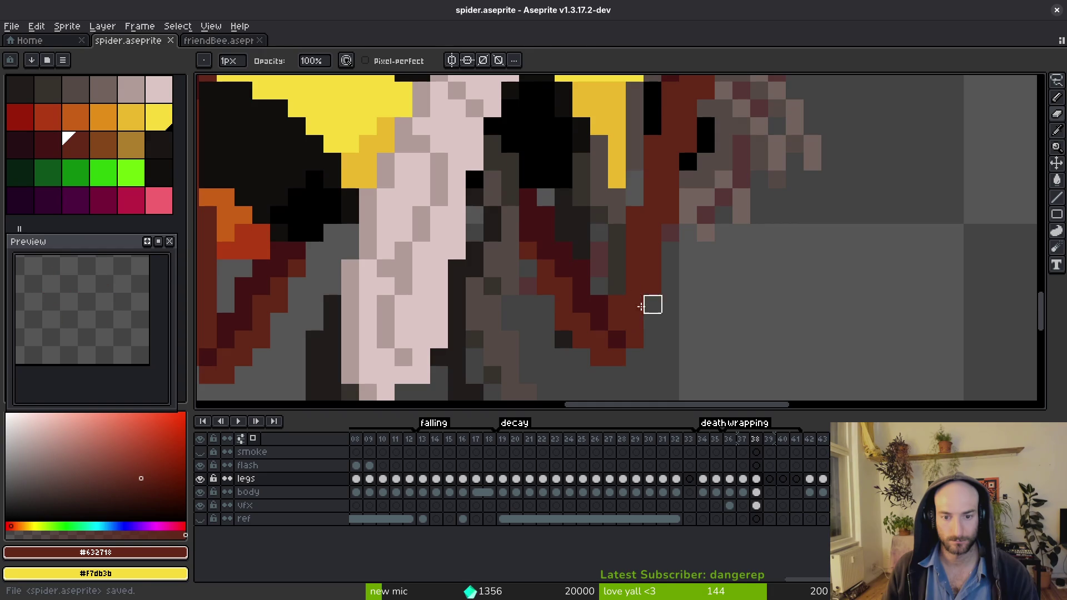
pyautogui.press('b')
pyautogui.scroll(-5, 653, 322)
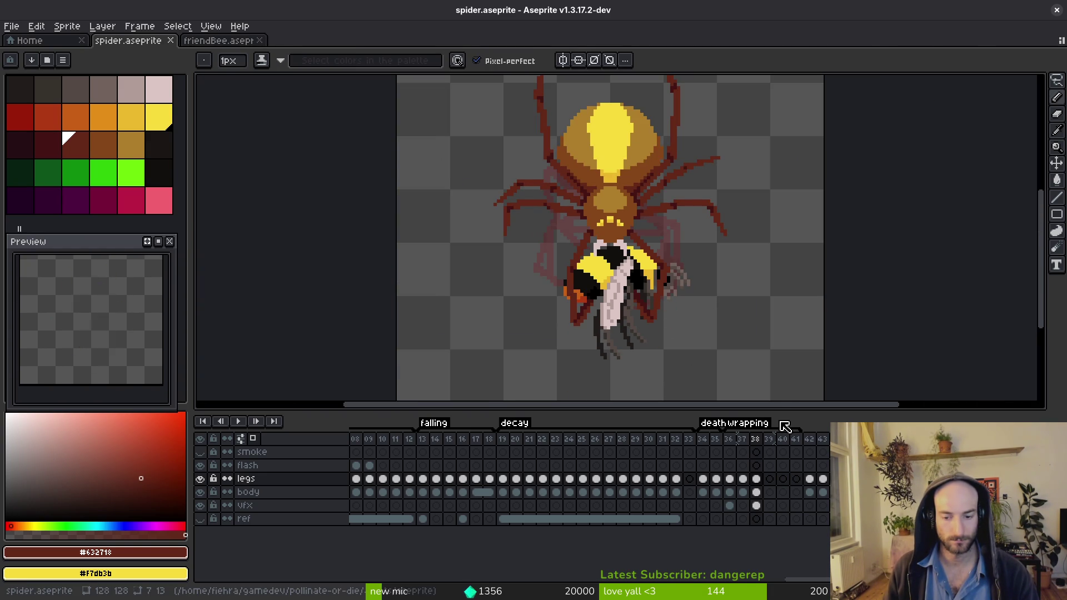
# Step: Insert two empty frames after frame 36, rearrange the cels, and save
pyautogui.click(728, 449)
pyautogui.hotkey('alt', 'shift', 'n')
pyautogui.hotkey('alt', 'shift', 'n')
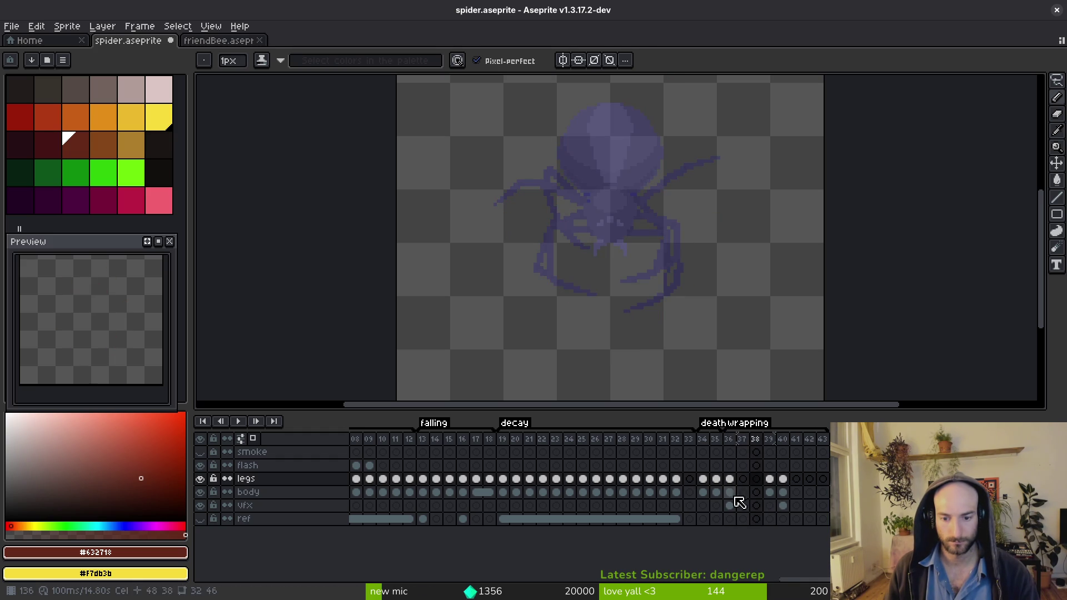
pyautogui.click(731, 505)
pyautogui.moveTo(736, 510)
pyautogui.mouseDown()
pyautogui.moveTo(729, 479)
pyautogui.moveTo(766, 500)
pyautogui.moveTo(729, 492)
pyautogui.mouseUp()
pyautogui.click(783, 506)
pyautogui.keyDown('shift'); pyautogui.click(783, 479); pyautogui.keyUp('shift')
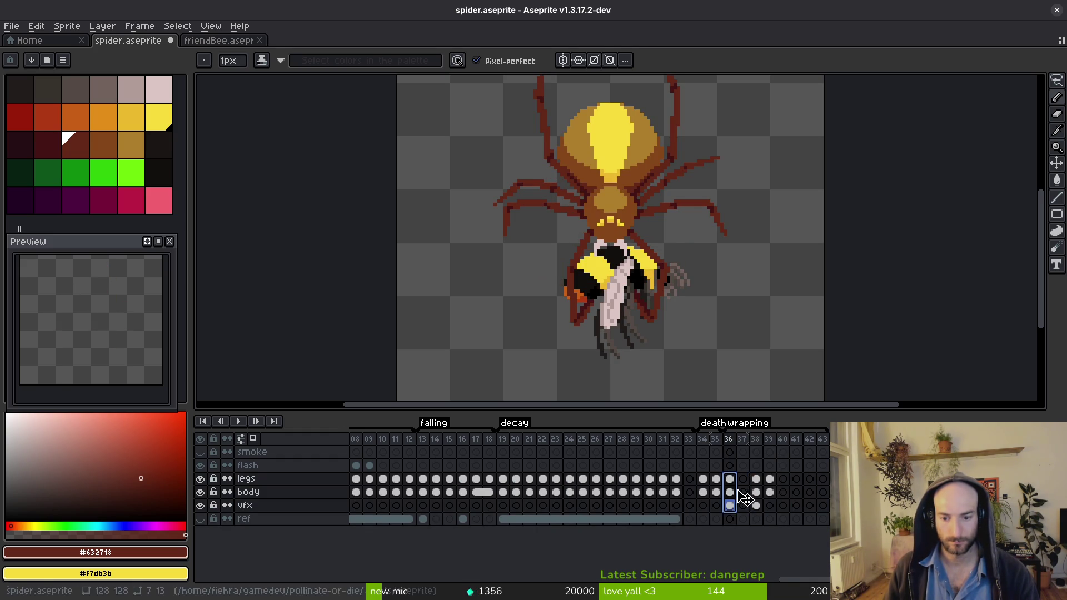
pyautogui.hotkey('ctrl', 's')
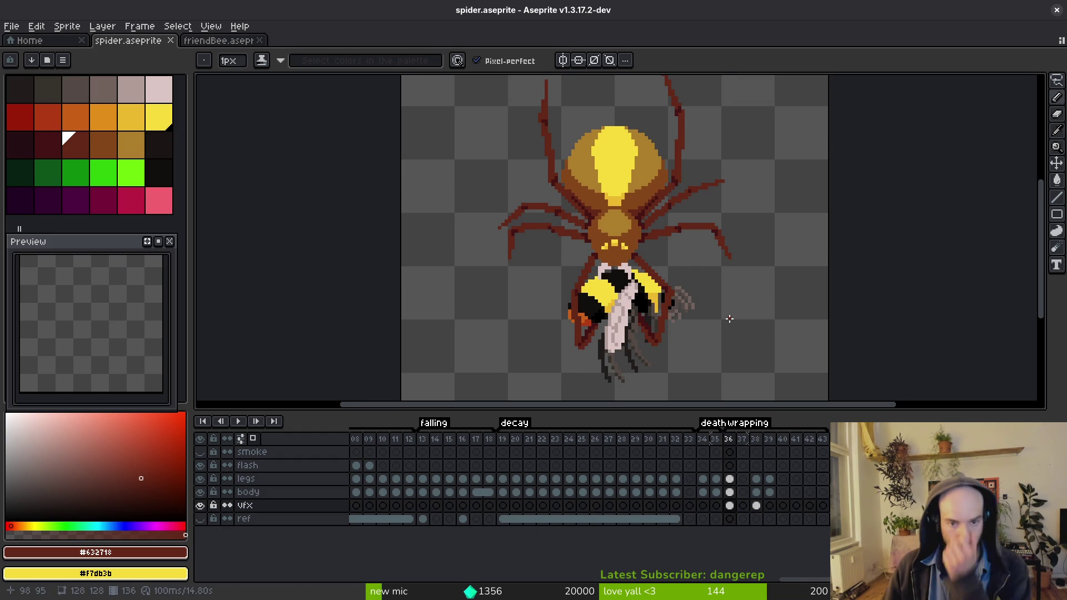
# Step: Check neighbouring frames with onion skin, then move to frame 37's body cel
pyautogui.press('F3')
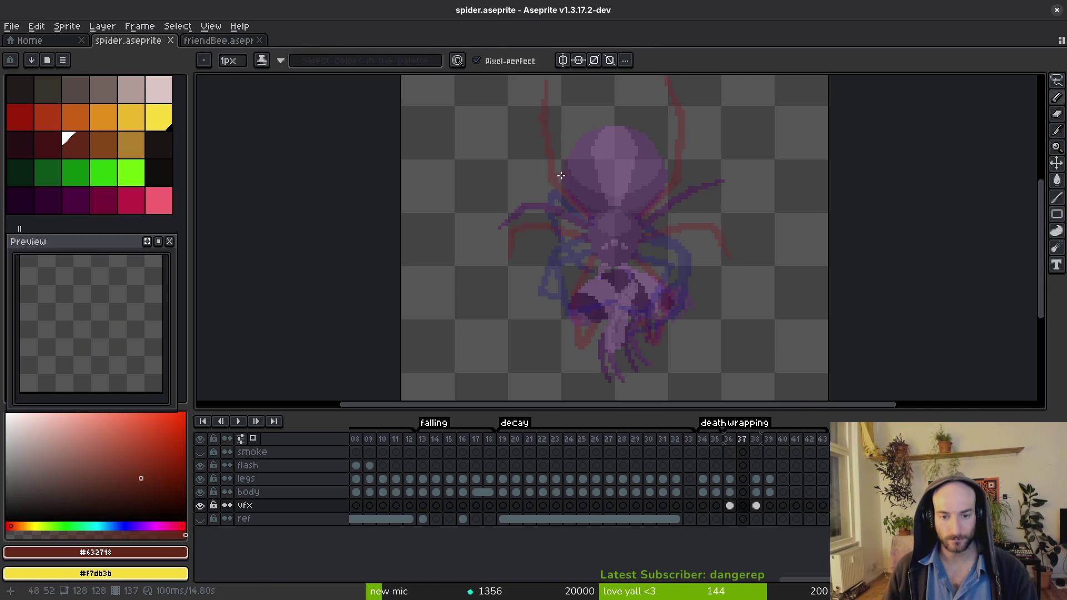
pyautogui.press('F3')
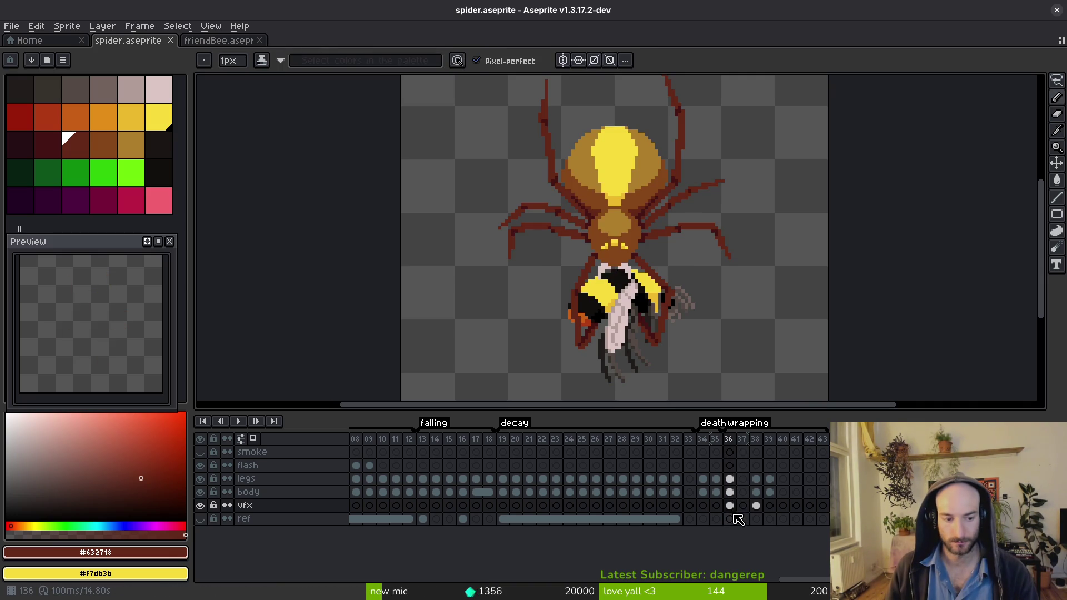
pyautogui.click(732, 492)
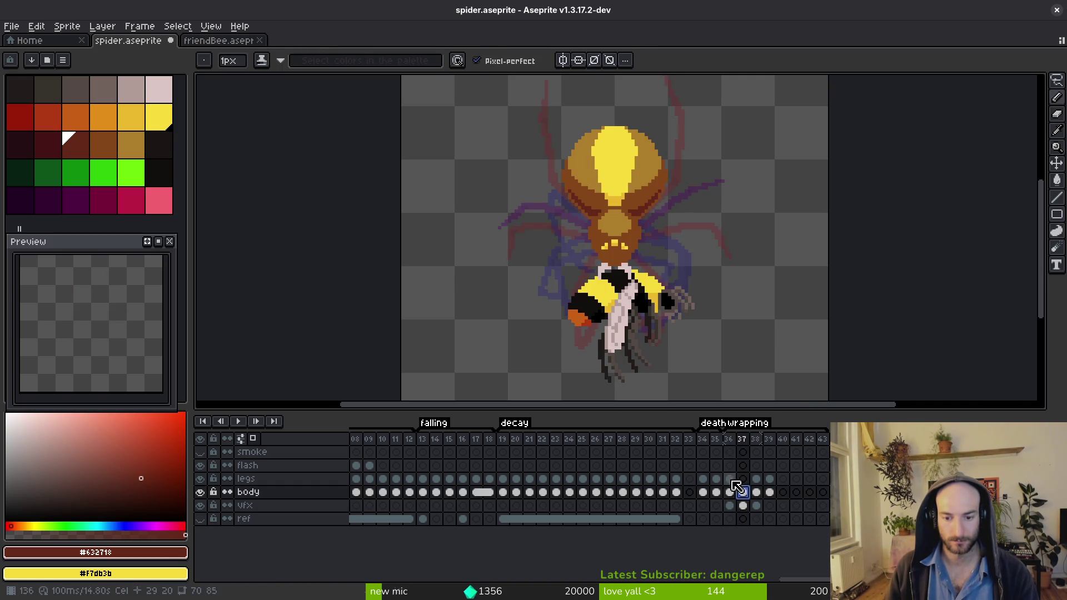
pyautogui.click(730, 478)
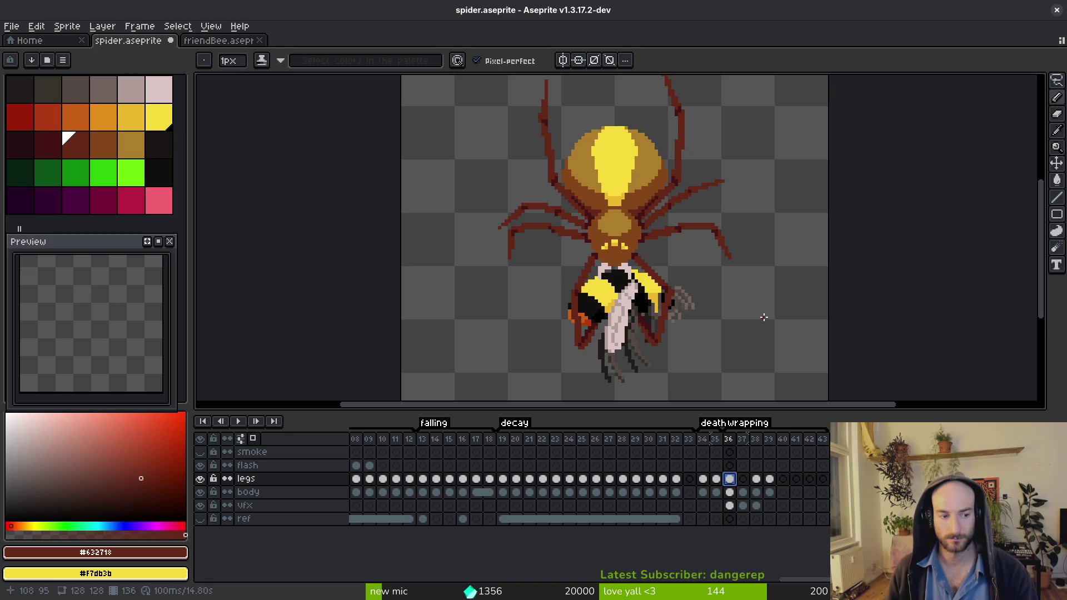
pyautogui.scroll(-2, 777, 306)
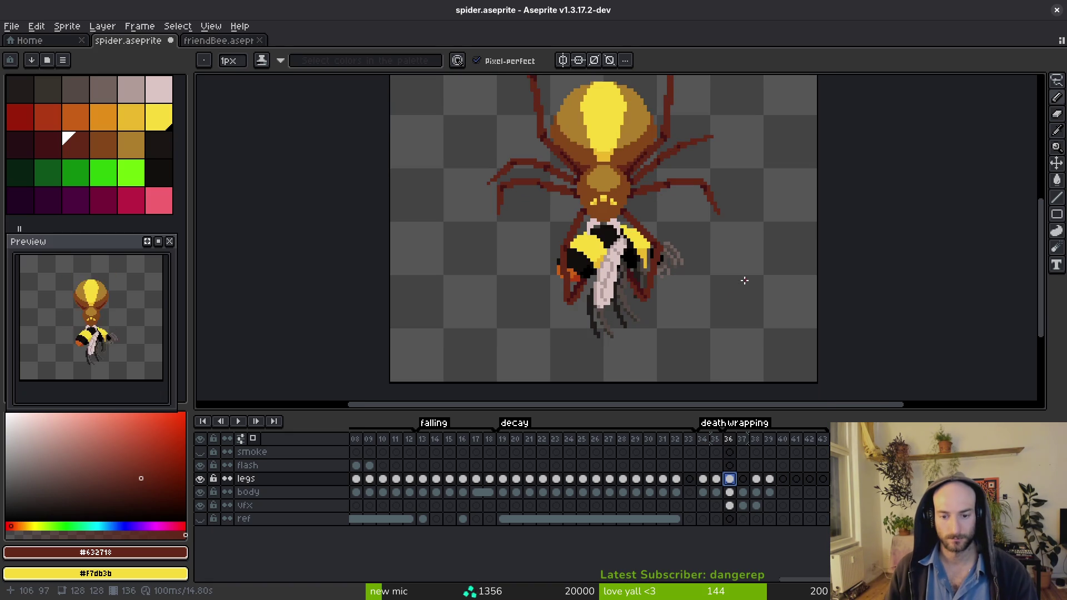
pyautogui.scroll(-2, 692, 270)
pyautogui.press('i')
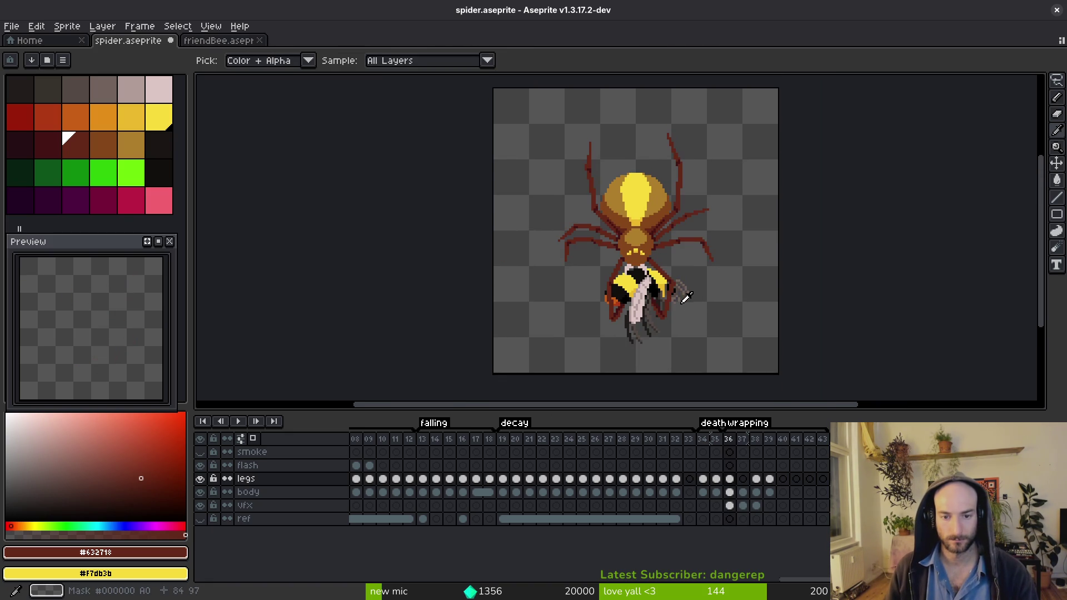
pyautogui.click(742, 492)
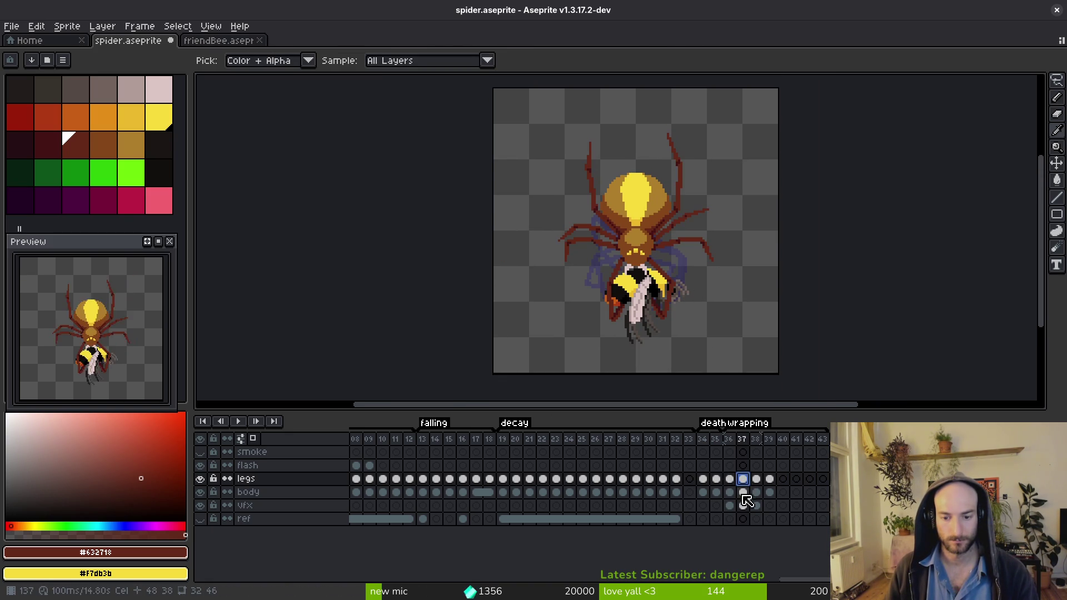
# Step: Lasso the spider's head section and move it up and to the right
pyautogui.scroll(4, 703, 256)
pyautogui.hotkey('shift', 'w')
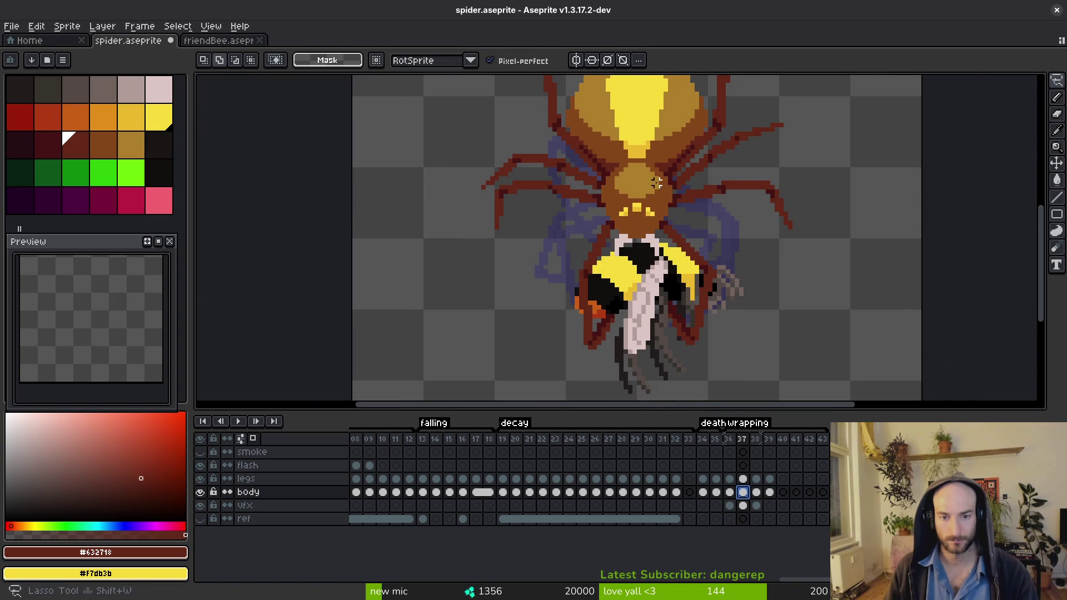
pyautogui.moveTo(659, 135); pyautogui.dragTo(630, 123)
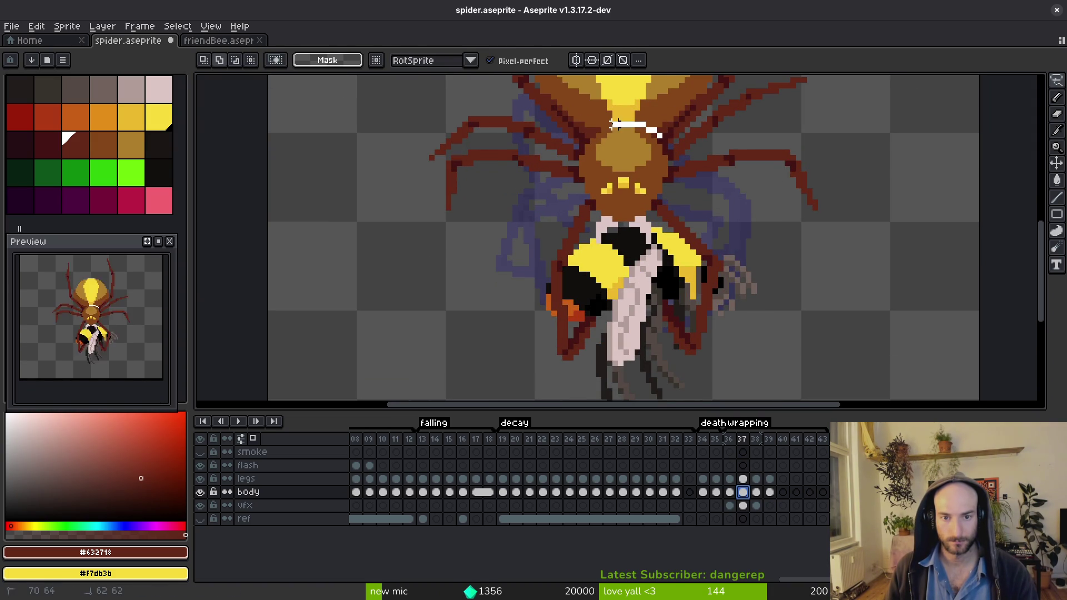
pyautogui.moveTo(576, 194); pyautogui.dragTo(681, 233)
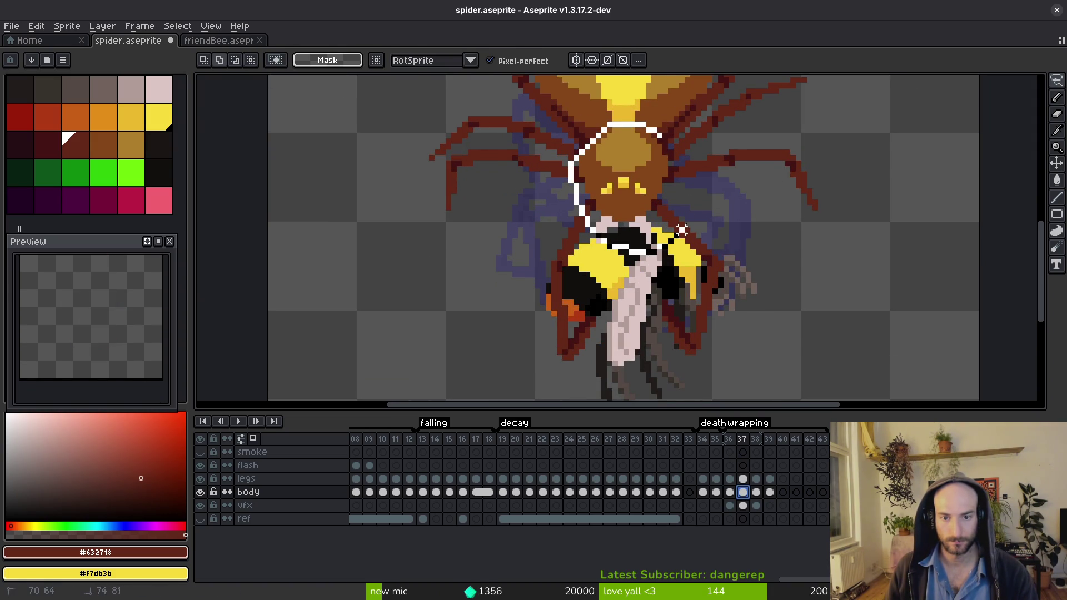
pyautogui.moveTo(669, 153); pyautogui.dragTo(661, 136)
pyautogui.scroll(2, 639, 178)
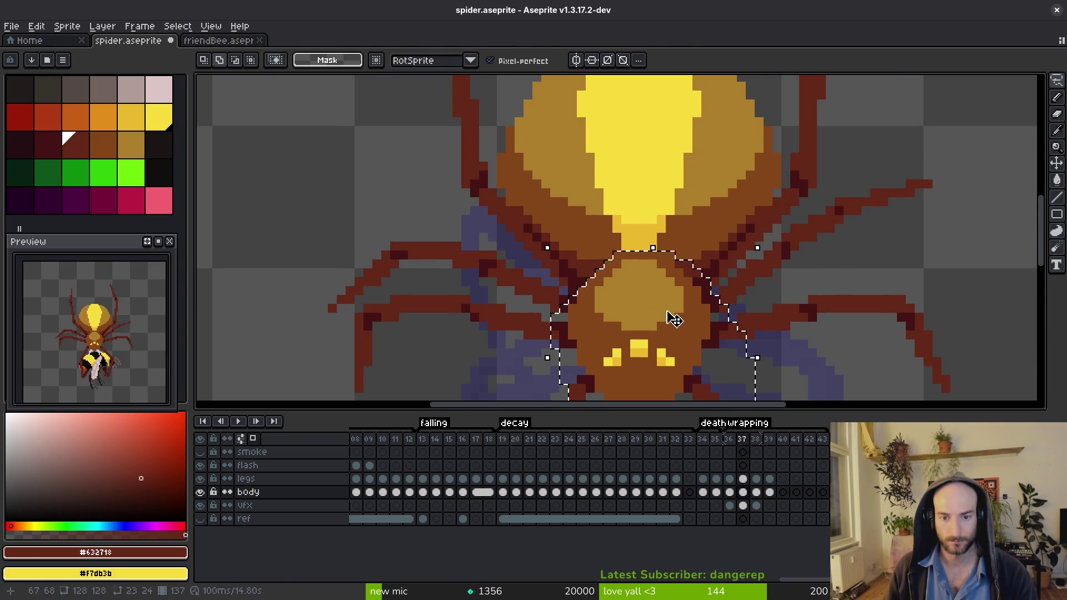
pyautogui.click(672, 327)
pyautogui.moveTo(672, 327); pyautogui.dragTo(689, 302)
# Step: Paint the purple waist row and stray purple pixels dark red
pyautogui.press('b')
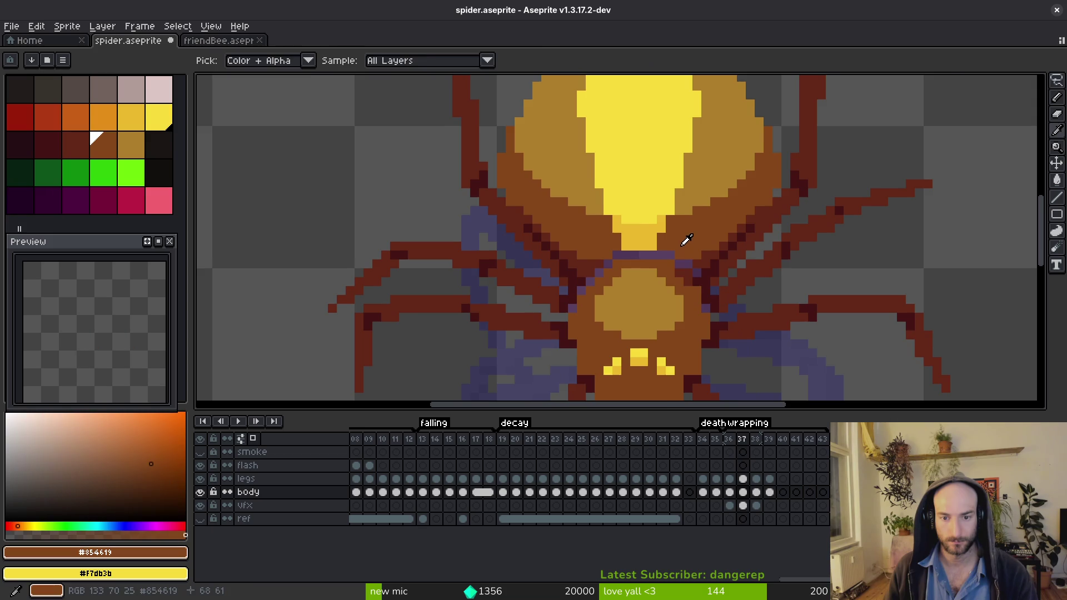
pyautogui.keyDown('alt'); pyautogui.click(686, 238); pyautogui.keyUp('alt')
pyautogui.scroll(2, 676, 292)
pyautogui.keyDown('alt'); pyautogui.click(676, 292); pyautogui.keyUp('alt')
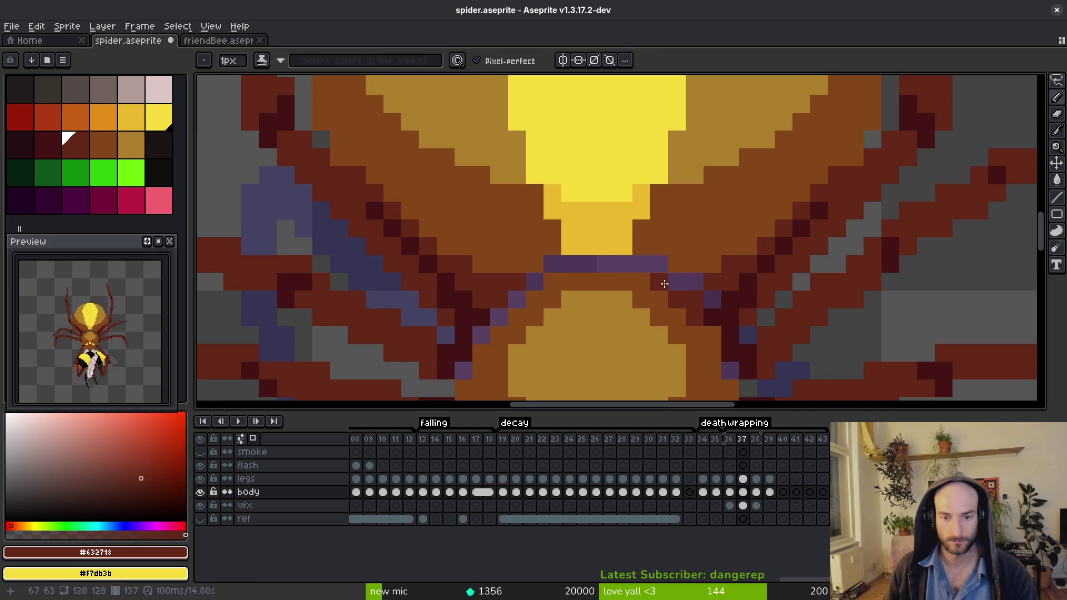
pyautogui.moveTo(663, 282); pyautogui.dragTo(705, 285)
pyautogui.click(564, 289)
pyautogui.click(498, 317)
pyautogui.click(481, 335)
pyautogui.scroll(-3, 602, 264)
pyautogui.scroll(3, 539, 258)
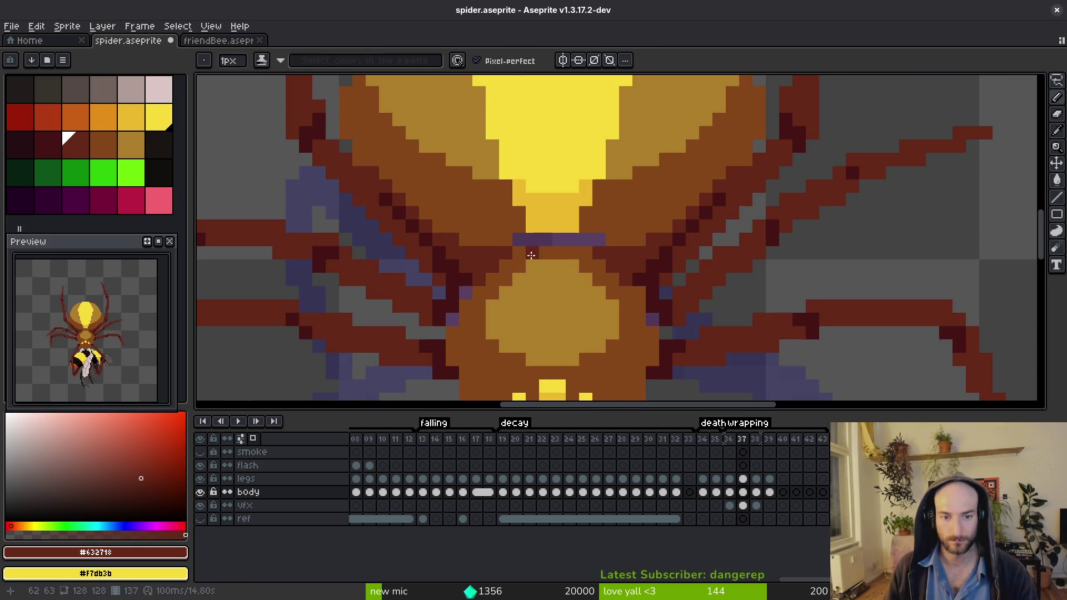
pyautogui.moveTo(516, 235); pyautogui.dragTo(605, 240)
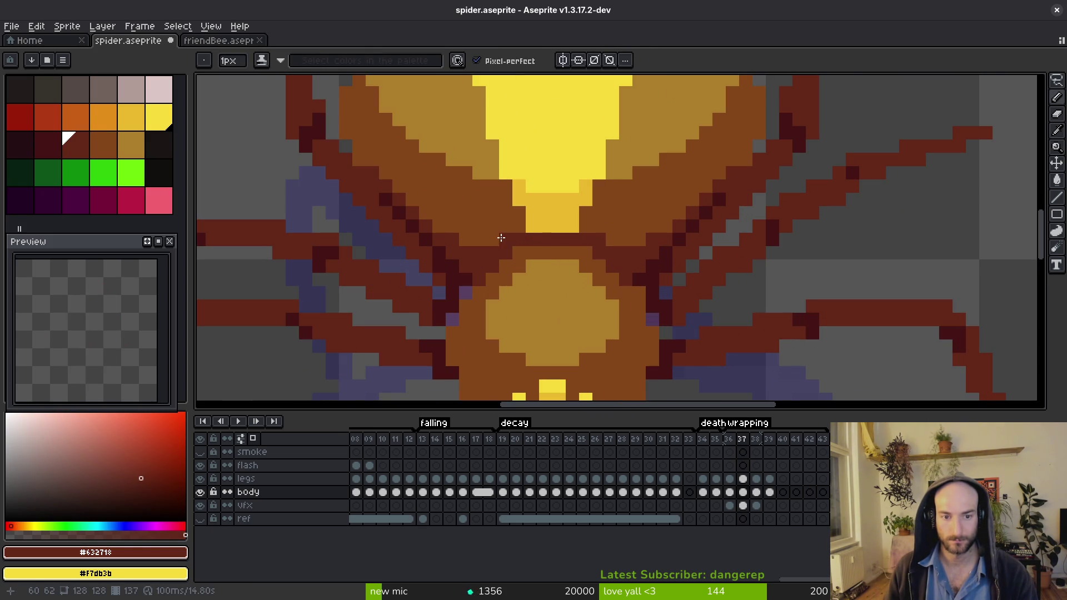
# Step: Compare adjacent frames and sample the waist's dark red and the brown body colour
pyautogui.keyDown('alt'); pyautogui.click(602, 219); pyautogui.keyUp('alt')
pyautogui.scroll(-4, 658, 288)
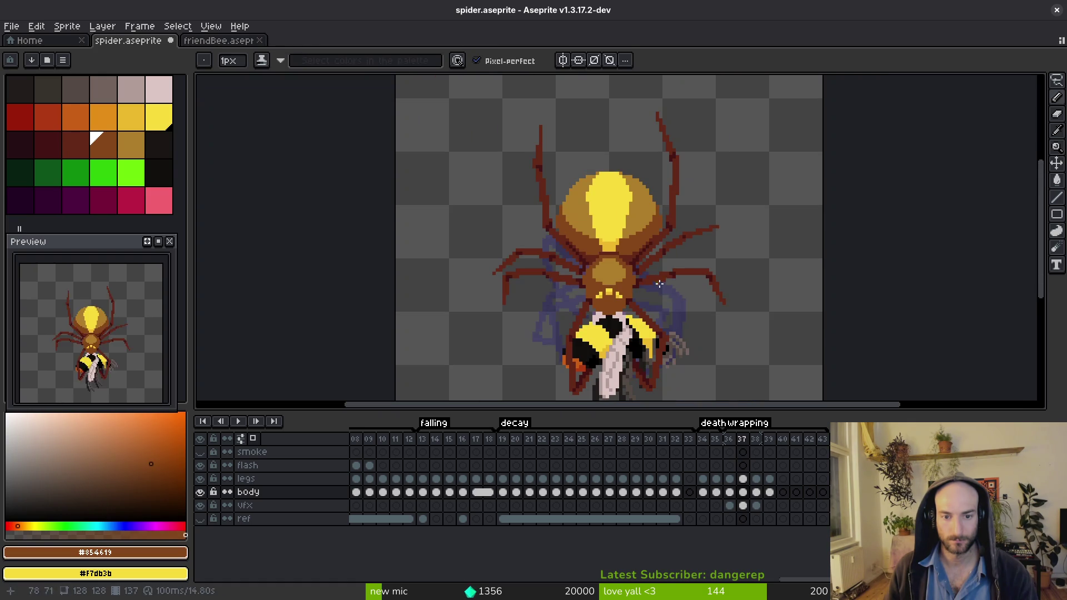
pyautogui.press('Right')
pyautogui.scroll(5, 541, 233)
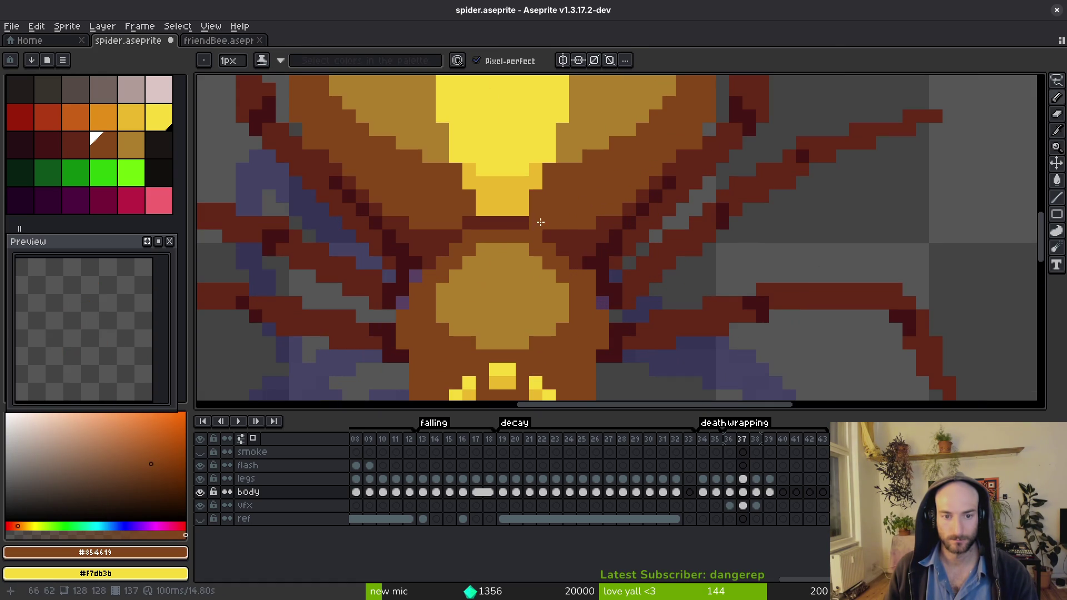
pyautogui.press('alt')
pyautogui.keyDown('alt'); pyautogui.click(556, 229); pyautogui.keyUp('alt')
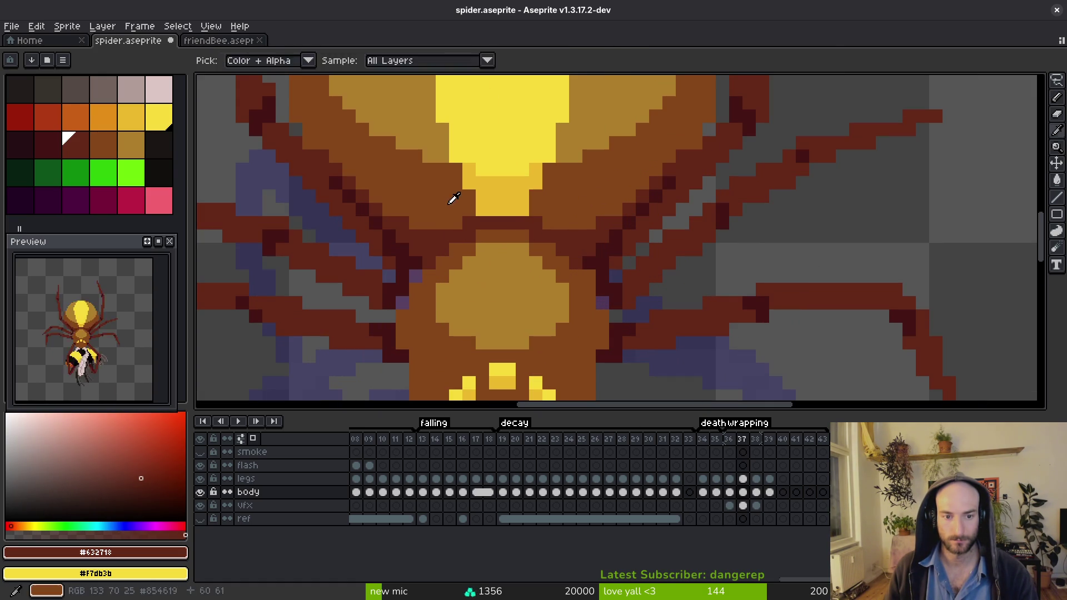
pyautogui.keyDown('alt'); pyautogui.click(460, 208); pyautogui.keyUp('alt')
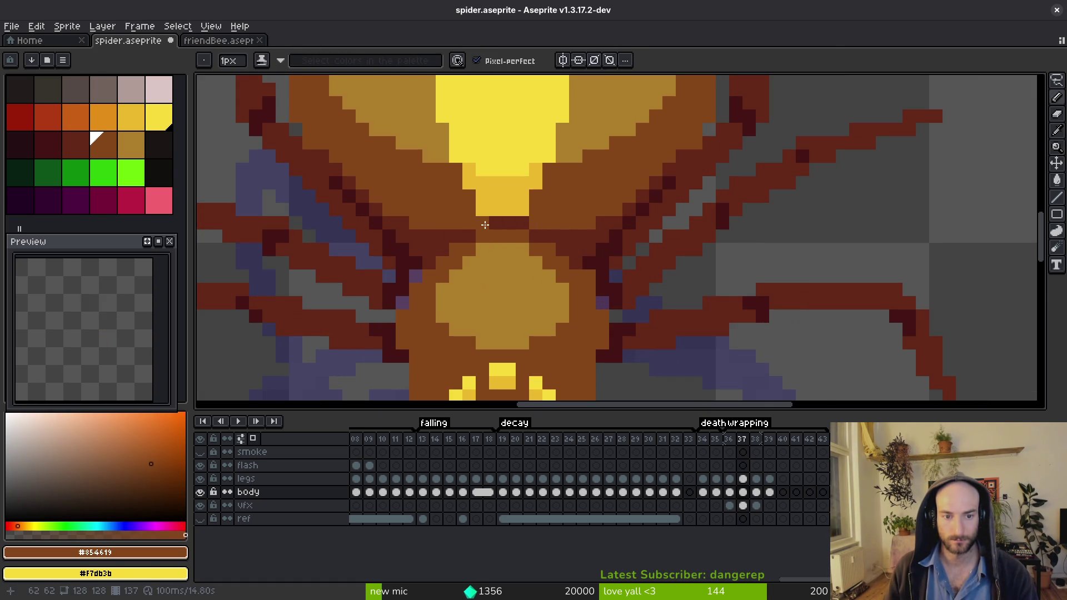
pyautogui.scroll(-4, 485, 225)
pyautogui.scroll(5, 575, 255)
pyautogui.scroll(1, 576, 255)
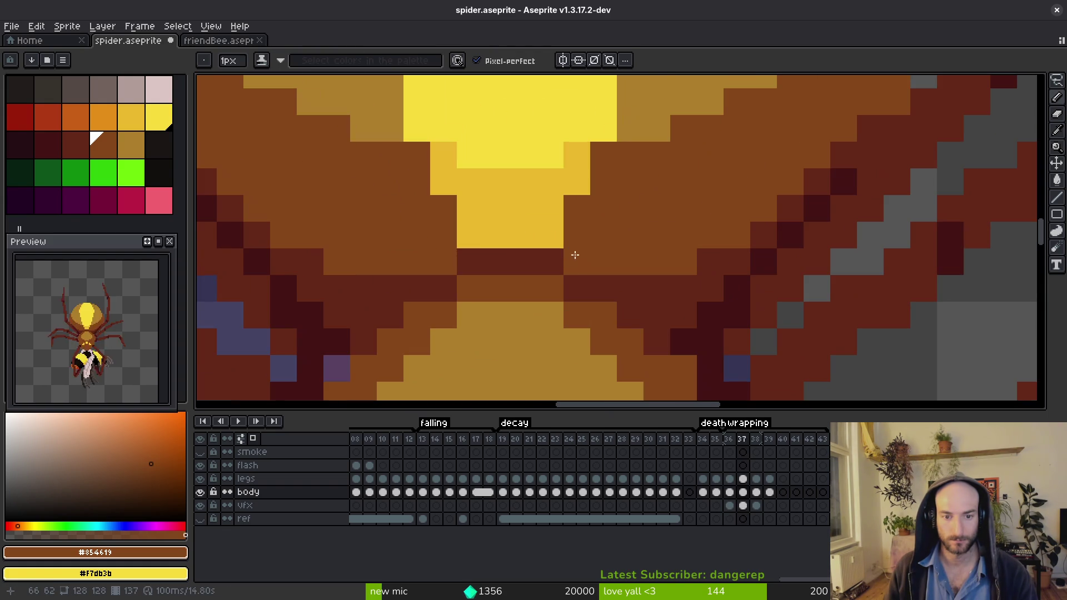
pyautogui.press('Left')
pyautogui.press('b')
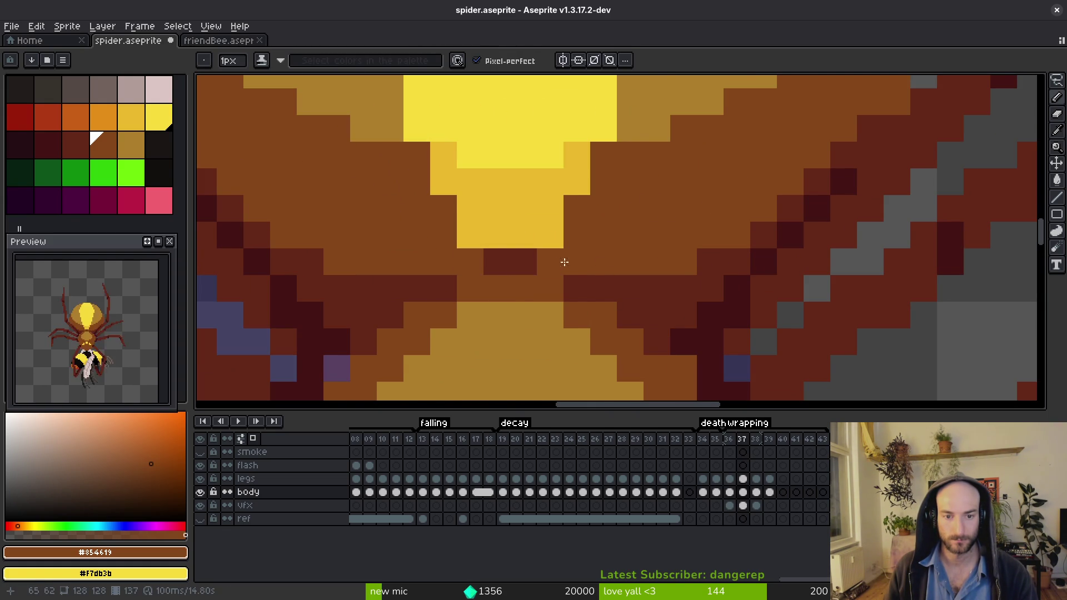
pyautogui.scroll(-5, 561, 264)
pyautogui.scroll(2, 621, 273)
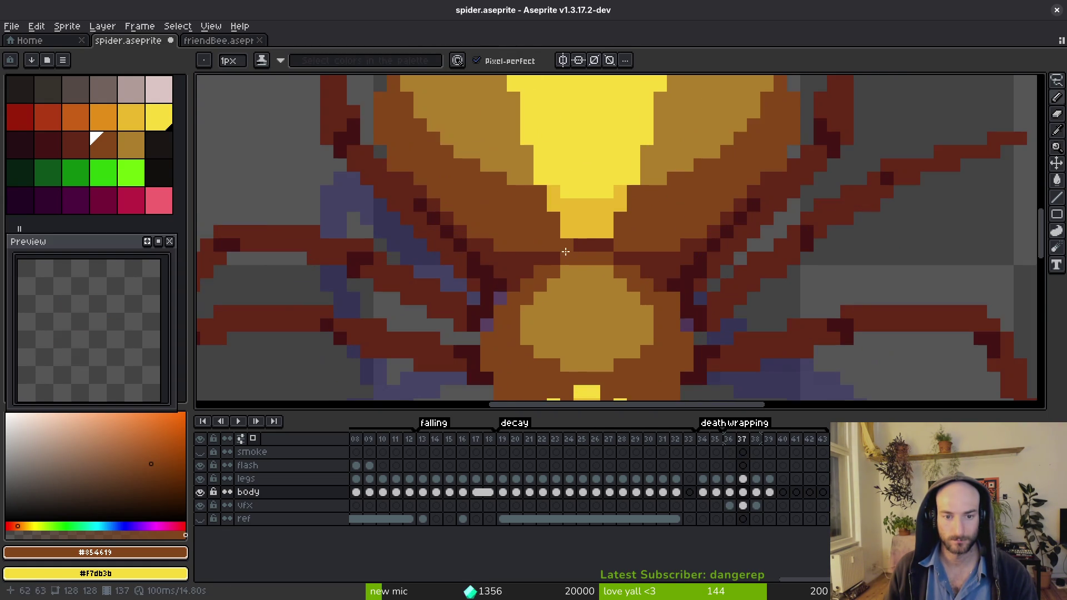
pyautogui.scroll(-4, 588, 257)
pyautogui.scroll(3, 588, 257)
pyautogui.scroll(3, 588, 257)
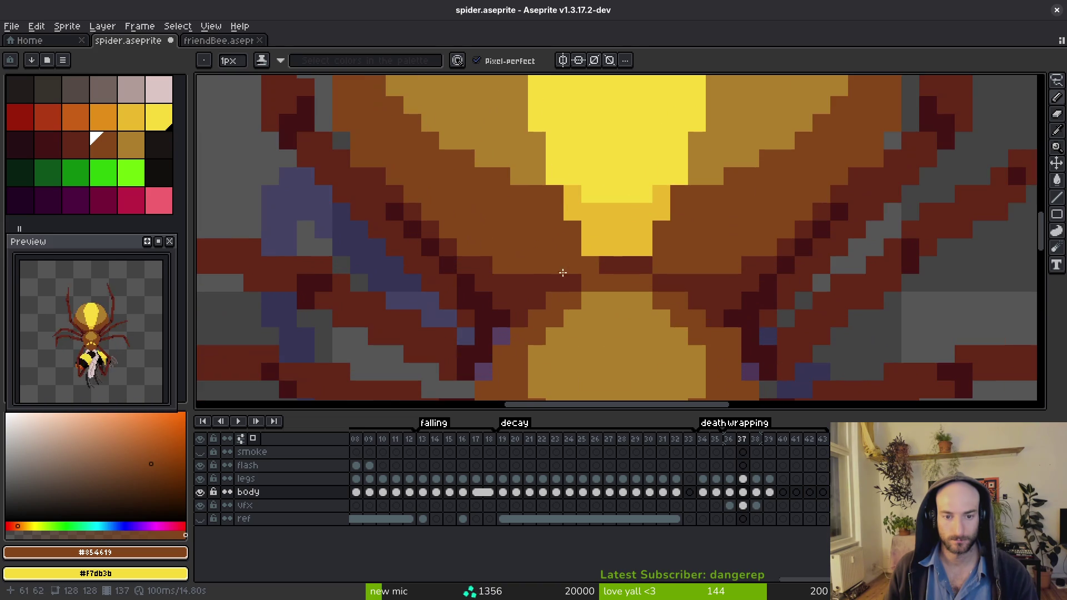
pyautogui.scroll(-5, 699, 277)
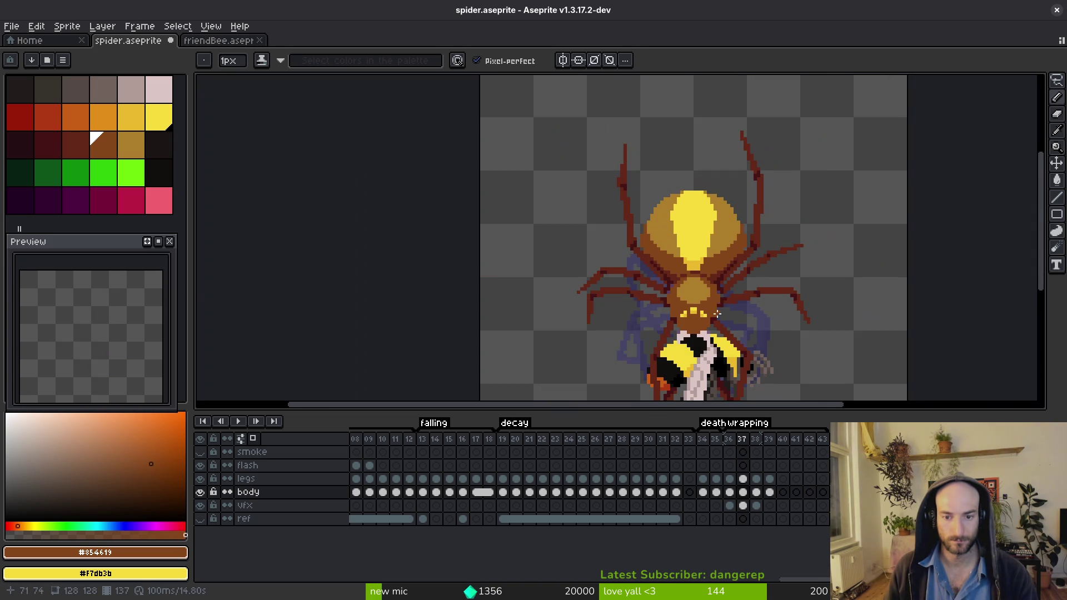
pyautogui.scroll(4, 627, 214)
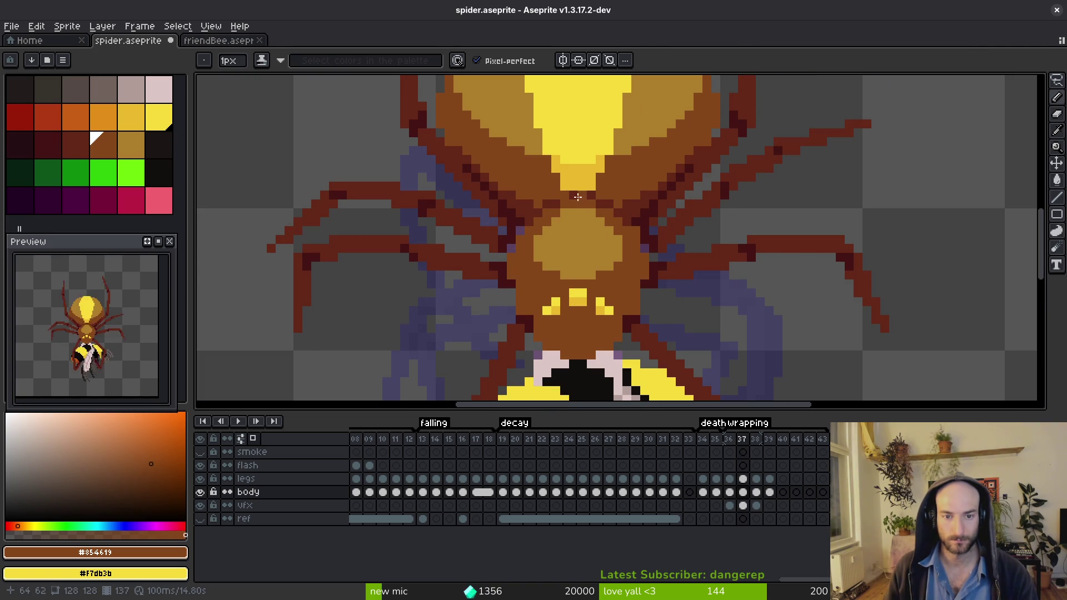
pyautogui.scroll(-4, 591, 214)
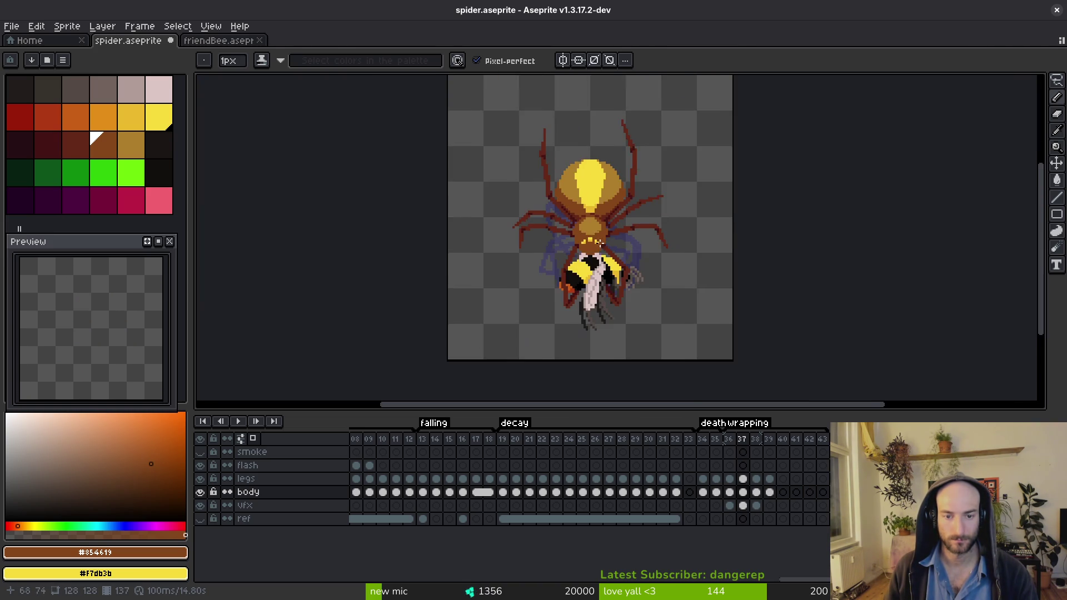
# Step: Flip back and forth between frames 36 and 37 to compare the leg poses
pyautogui.press('i')
pyautogui.press('Left')
pyautogui.press('Right')
pyautogui.press('Left')
pyautogui.press('Right')
pyautogui.press('Left')
pyautogui.scroll(3, 593, 236)
pyautogui.press('Right')
pyautogui.press('Left')
pyautogui.press('Right')
# Step: Lasso a strip of leg and pick up the dark red leg colour for drawing
pyautogui.press('q')
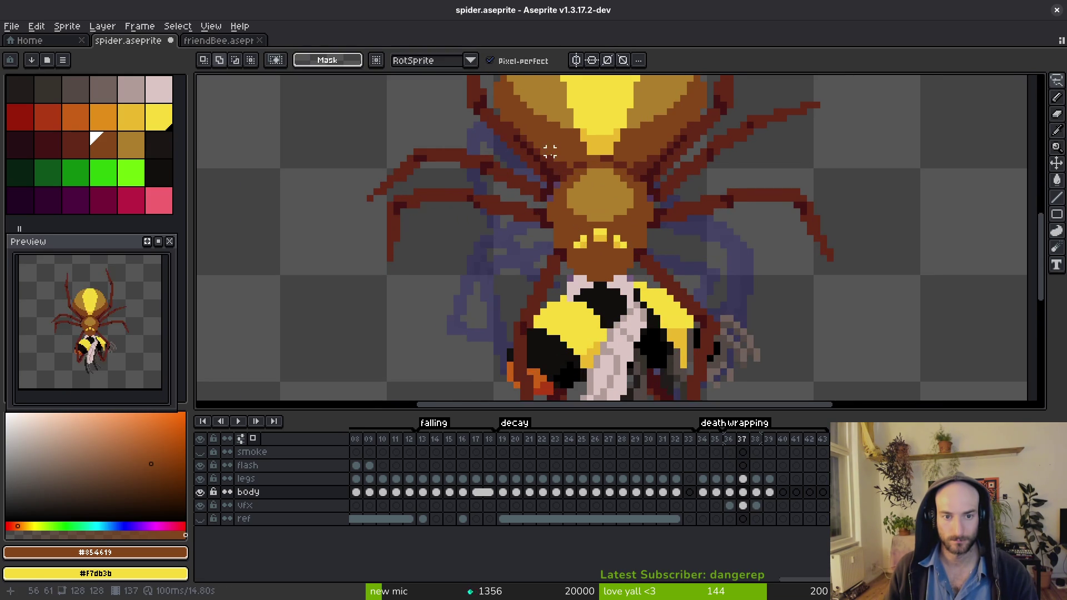
pyautogui.scroll(2, 545, 155)
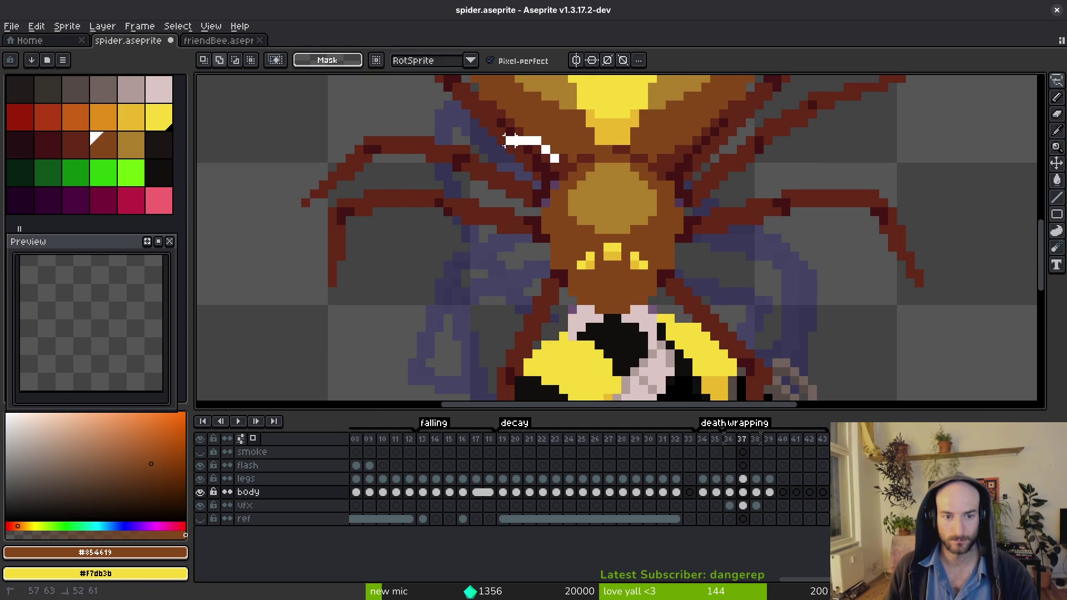
pyautogui.moveTo(482, 167); pyautogui.dragTo(476, 233)
pyautogui.press('i')
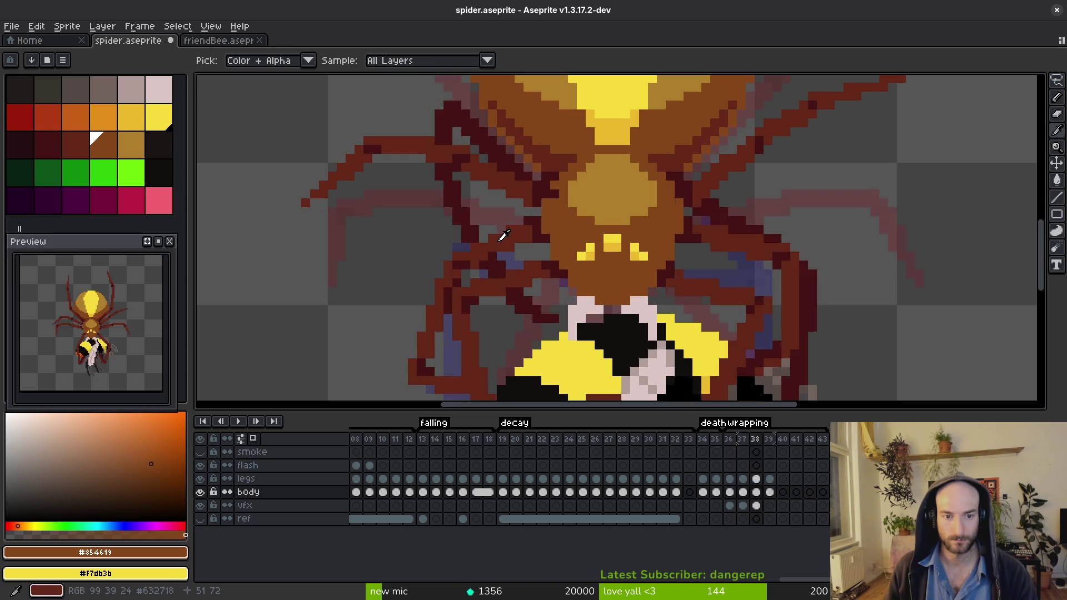
pyautogui.scroll(-1, 474, 233)
pyautogui.scroll(2, 469, 186)
pyautogui.click(469, 185)
pyautogui.press('b')
pyautogui.scroll(-2, 472, 231)
pyautogui.scroll(2, 472, 230)
# Step: Move to the legs layer and sample the darkest leg shade
pyautogui.hotkey('alt', 'Up')
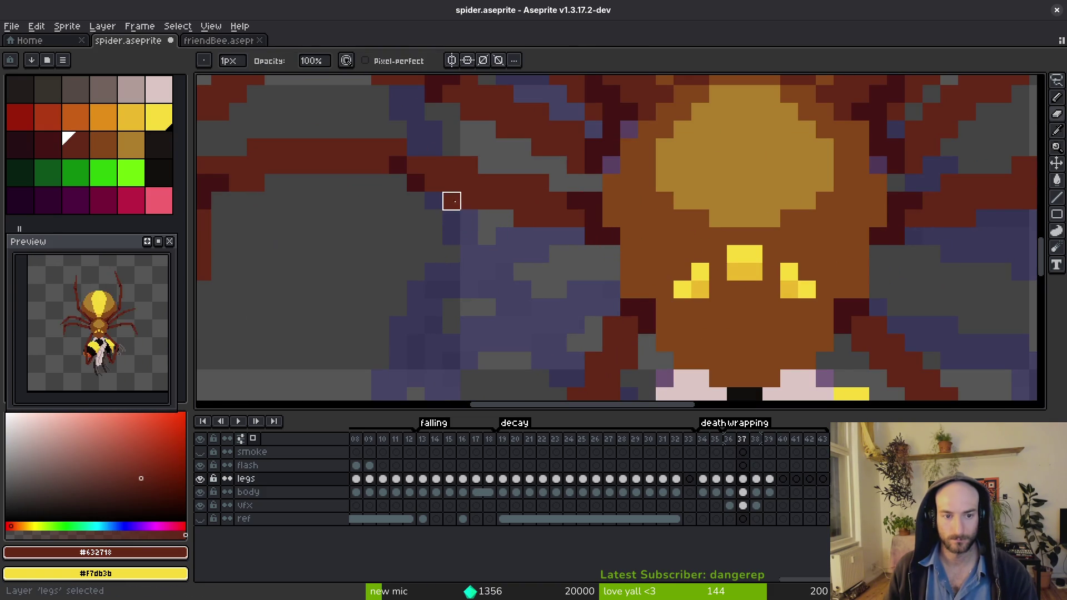
pyautogui.scroll(-3, 487, 219)
pyautogui.scroll(2, 535, 252)
pyautogui.press('alt')
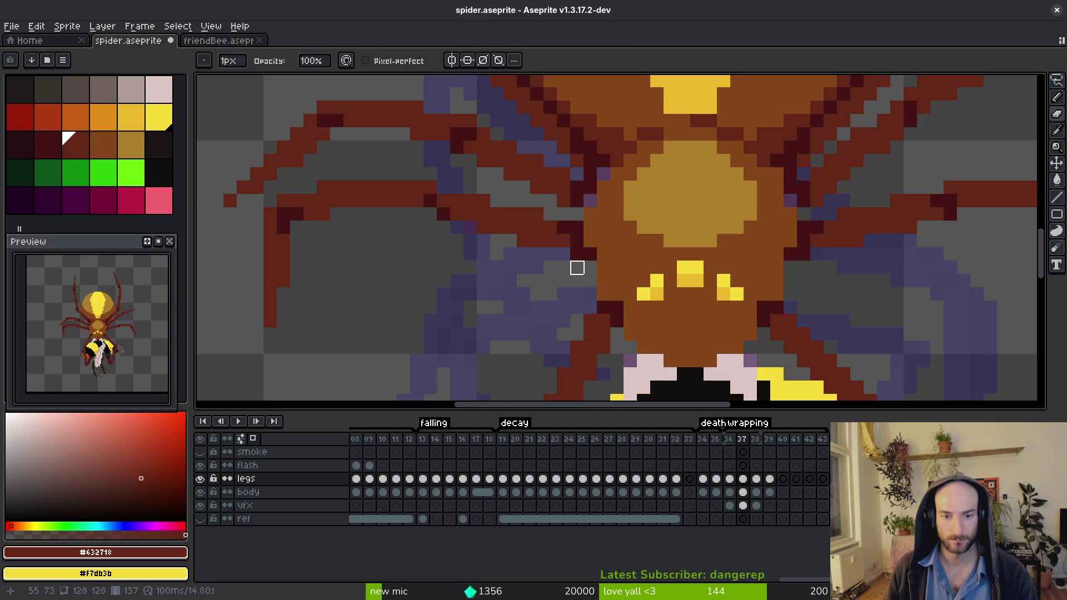
pyautogui.keyDown('alt'); pyautogui.click(591, 246); pyautogui.keyUp('alt')
pyautogui.press('e')
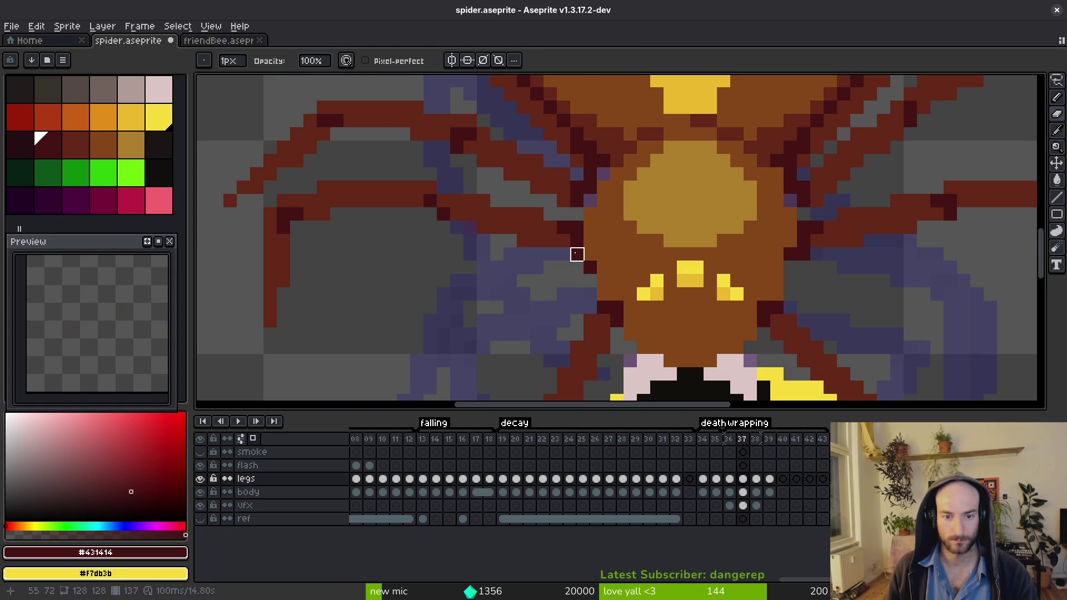
pyautogui.press('f')
# Step: Shift a small block of leg pixels left and add a dark pixel to the leg
pyautogui.press('m')
pyautogui.moveTo(522, 220)
pyautogui.mouseDown()
pyautogui.moveTo(567, 237)
pyautogui.moveTo(594, 271)
pyautogui.mouseUp()
pyautogui.press('Left')
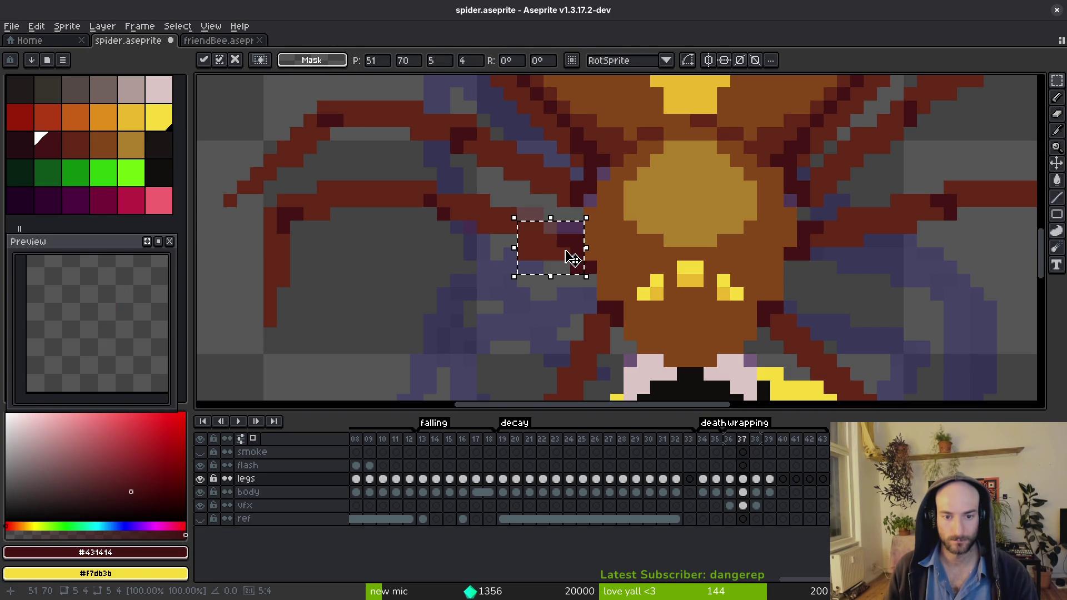
pyautogui.press('Return')
pyautogui.press('f')
pyautogui.click(621, 296)
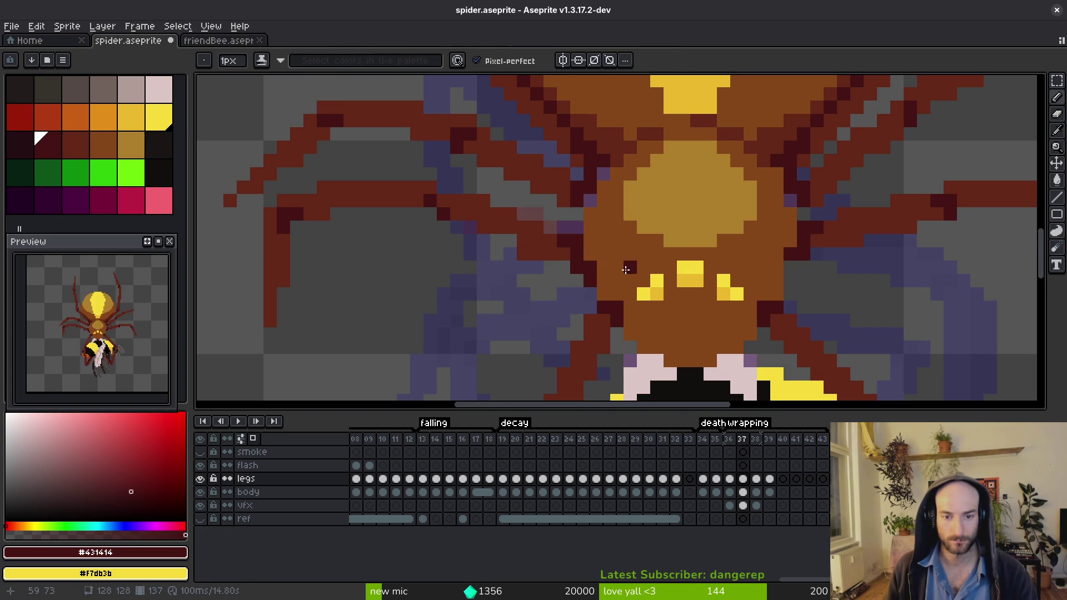
# Step: Pick the dark red leg colour again and touch up leg pixels near the waist
pyautogui.scroll(-3, 626, 270)
pyautogui.scroll(3, 620, 273)
pyautogui.press('e')
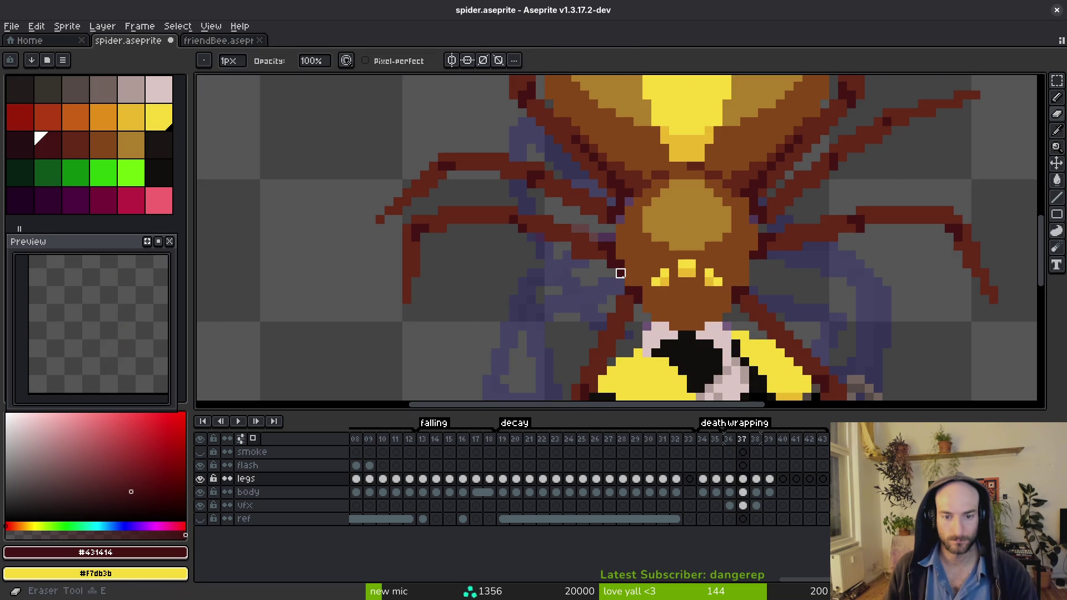
pyautogui.press('i')
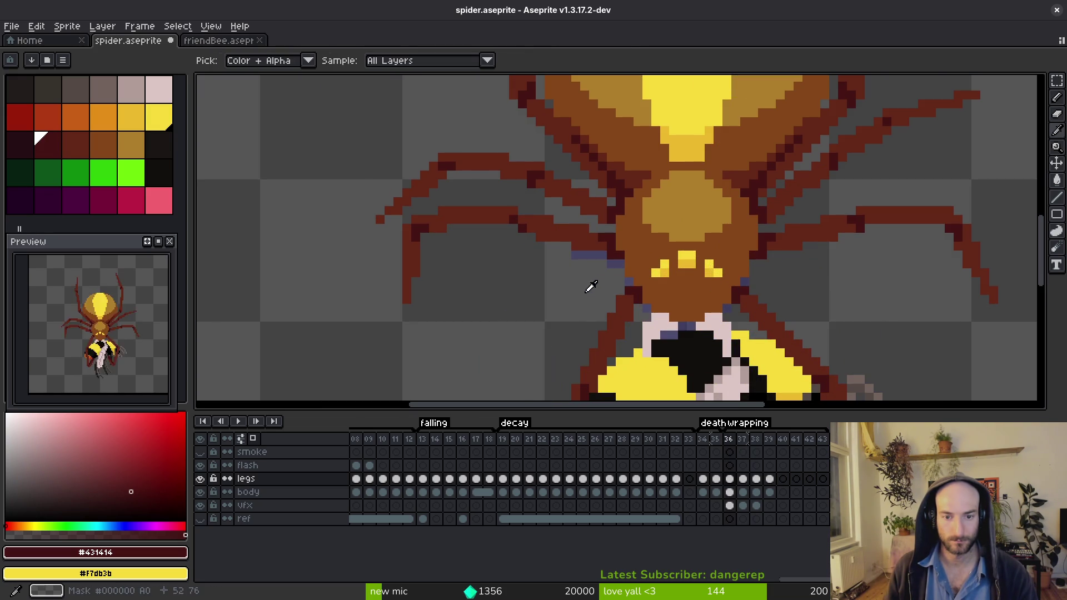
pyautogui.click(564, 245)
pyautogui.press('f')
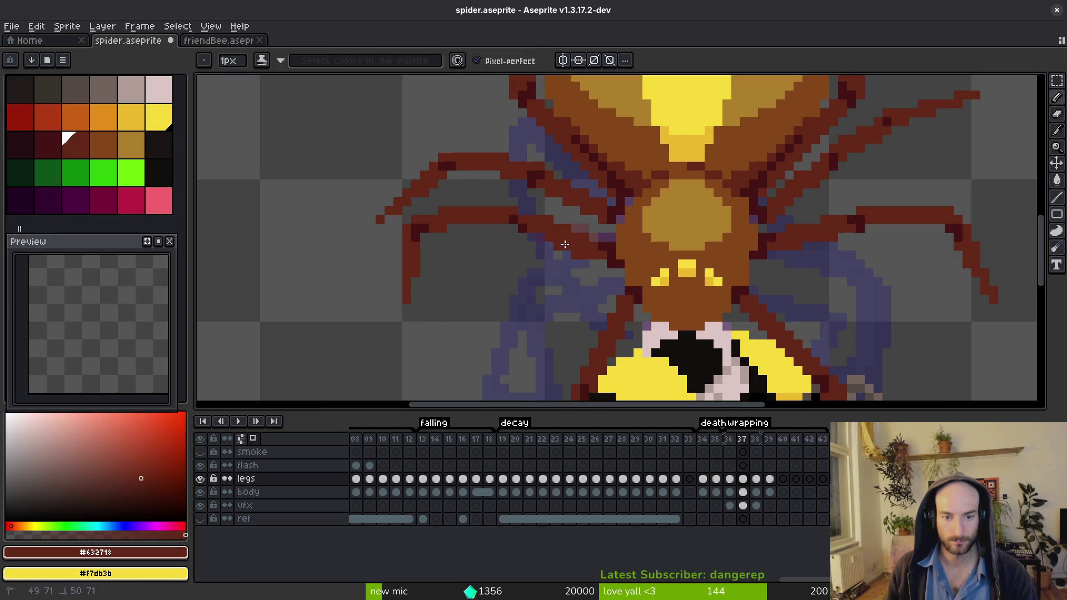
pyautogui.press('e')
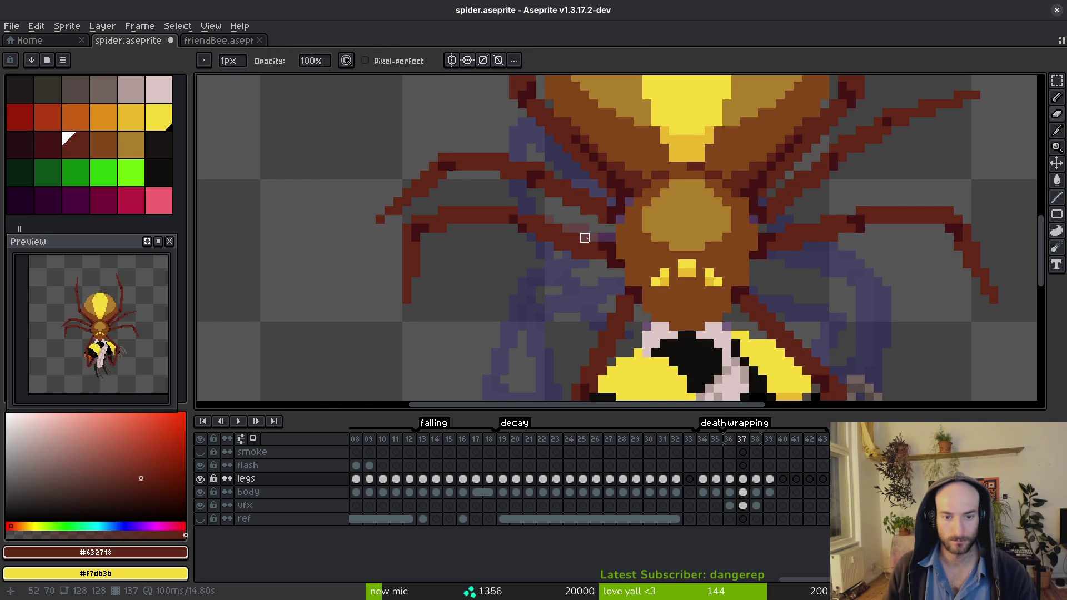
pyautogui.scroll(3, 585, 238)
pyautogui.scroll(-3, 572, 278)
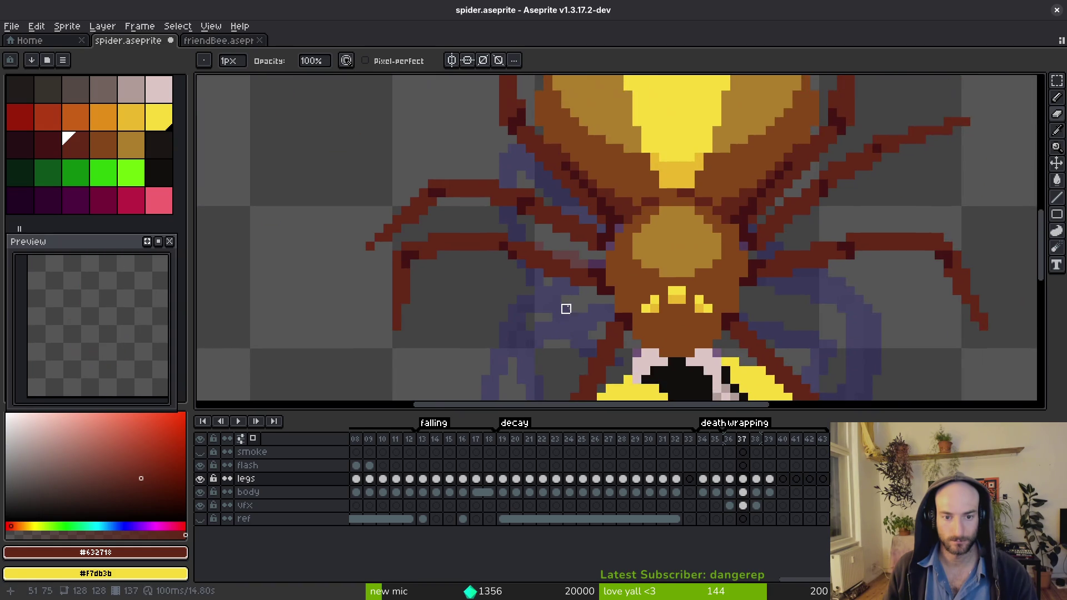
pyautogui.scroll(3, 548, 266)
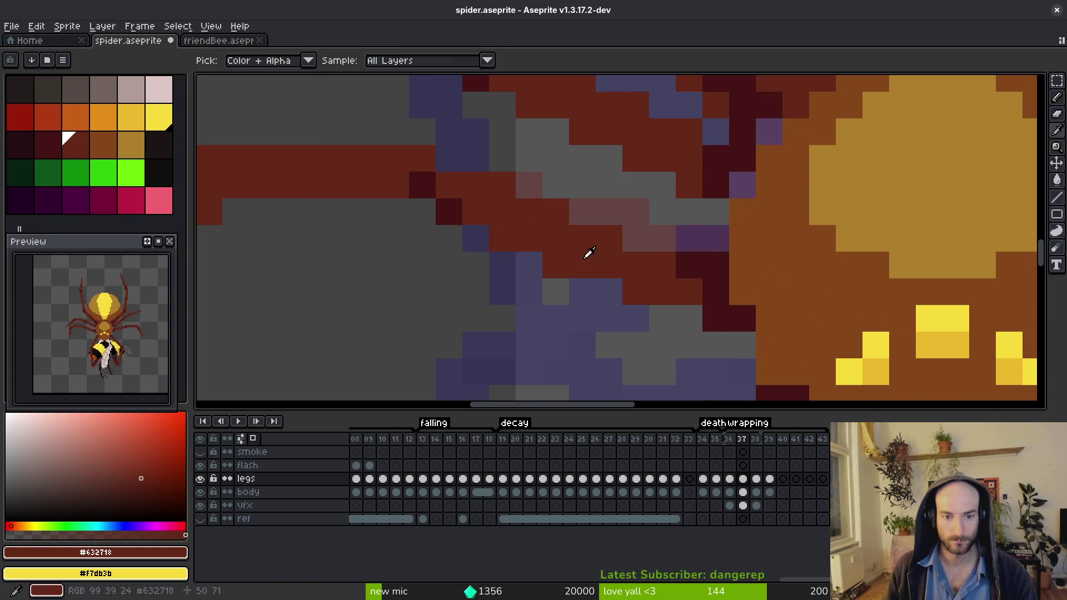
pyautogui.scroll(-3, 611, 300)
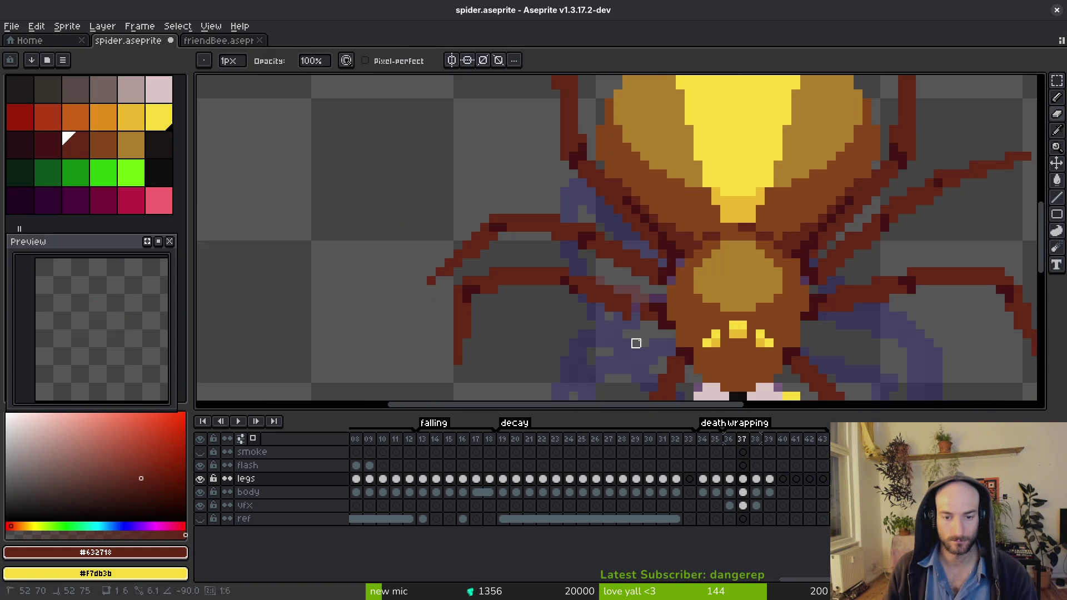
pyautogui.scroll(3, 589, 277)
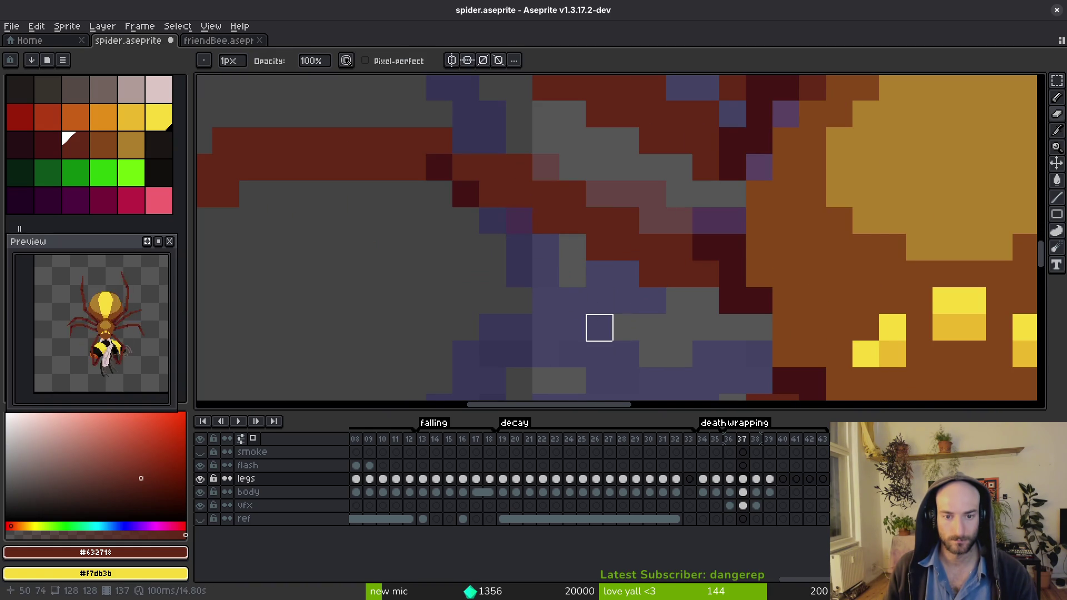
# Step: Undo the last touch-up and save spider.aseprite
pyautogui.hotkey('ctrl', 'z')
pyautogui.hotkey('ctrl', 's')
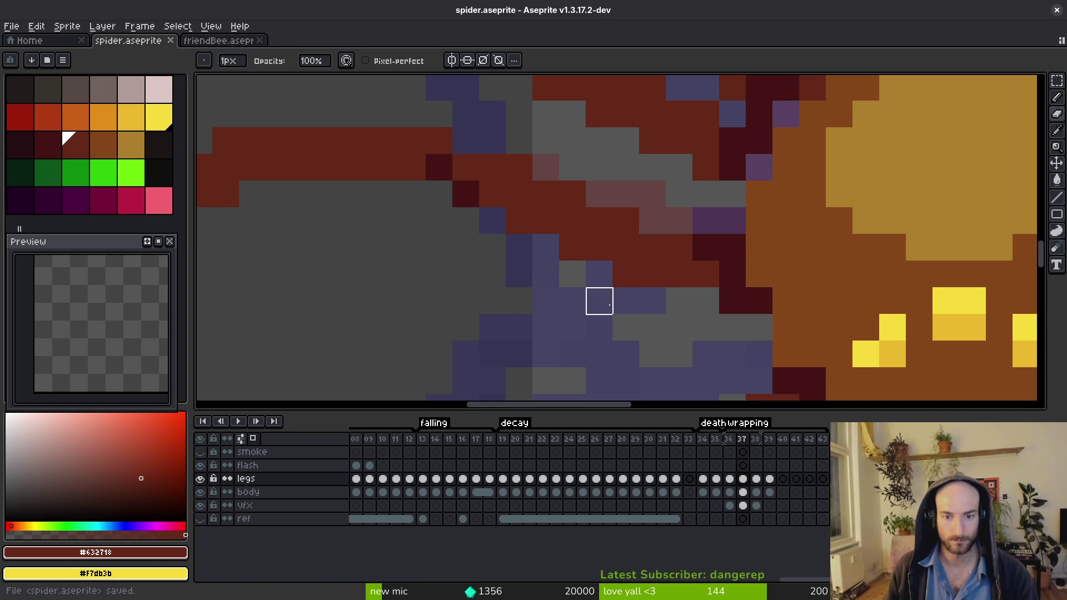
pyautogui.scroll(-2, 527, 206)
pyautogui.press('f')
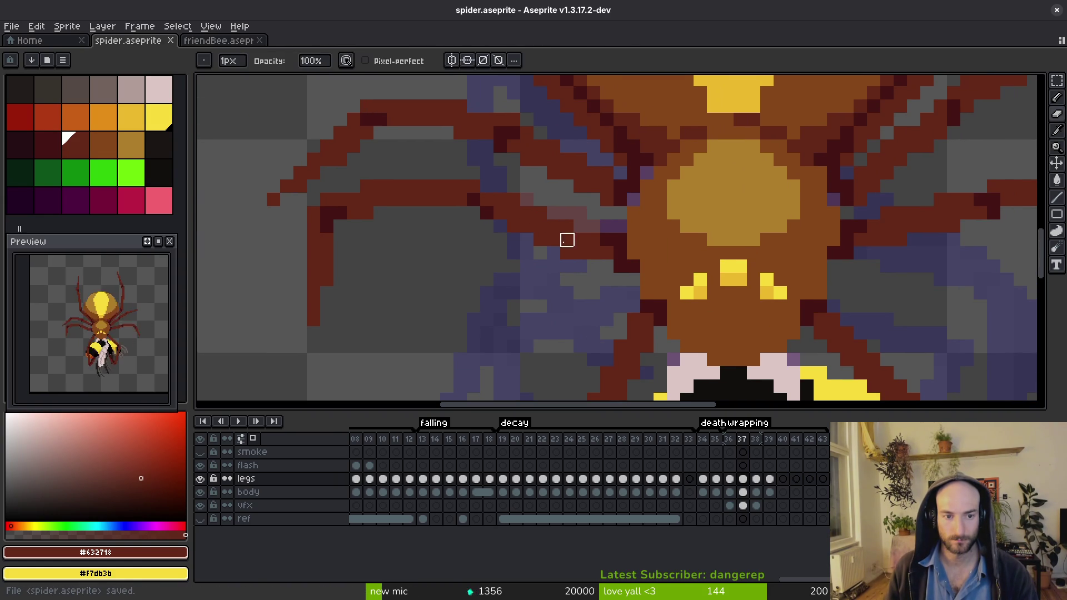
pyautogui.press('e')
pyautogui.scroll(-1, 611, 322)
pyautogui.scroll(1, 578, 300)
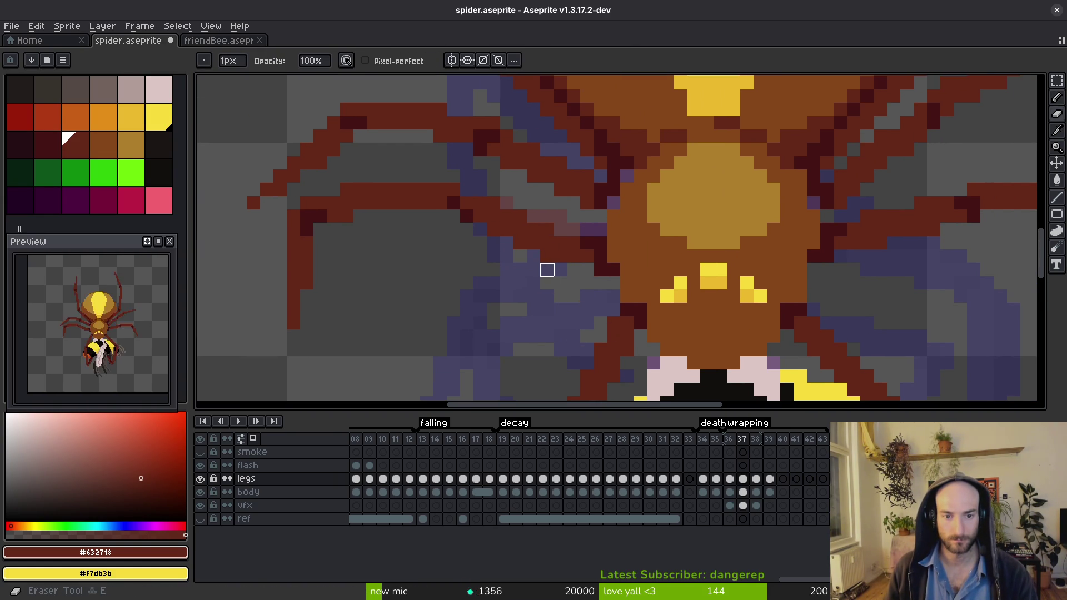
pyautogui.scroll(-3, 550, 261)
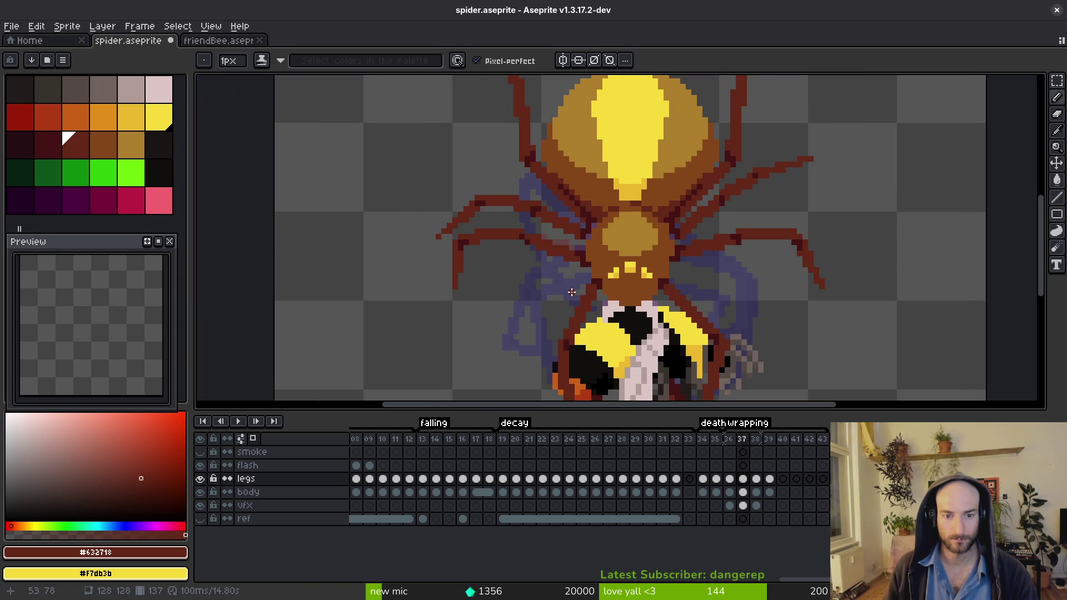
# Step: Compare frames 36 and 37 with the bee in view, ending on frame 37
pyautogui.press('i')
pyautogui.press('Right')
pyautogui.press('Left')
pyautogui.moveTo(731, 274); pyautogui.dragTo(634, 255)
pyautogui.press('Right')
pyautogui.press('Left')
pyautogui.press('Right')
pyautogui.scroll(1, 599, 251)
pyautogui.press('Left')
pyautogui.press('Right')
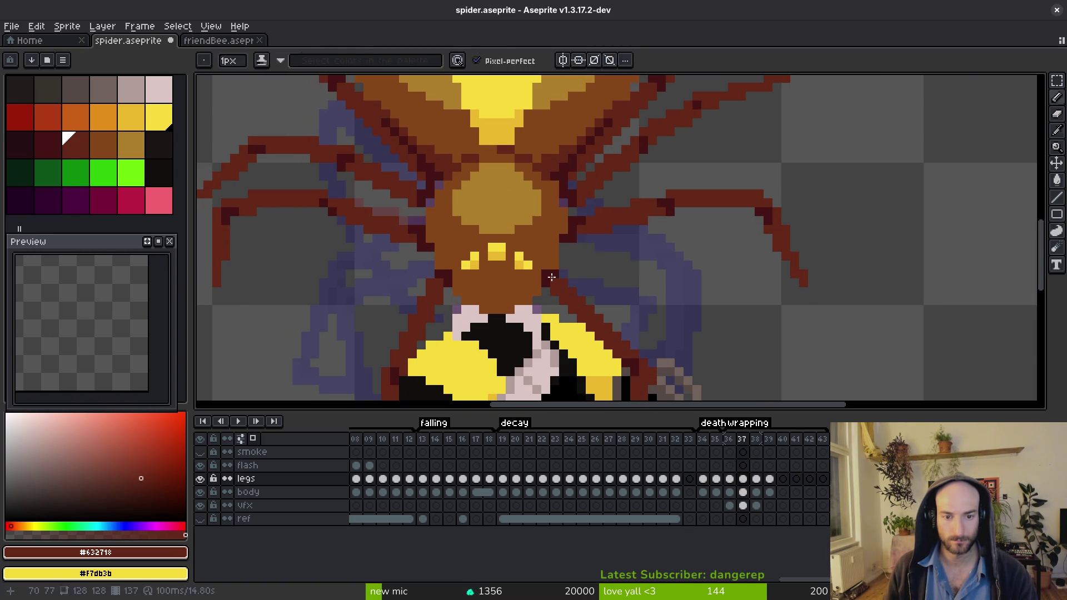
# Step: Reposition the leg piece on the bee's right side and save the file
pyautogui.press('m')
pyautogui.scroll(2, 600, 253)
pyautogui.moveTo(497, 185)
pyautogui.mouseDown()
pyautogui.moveTo(550, 238)
pyautogui.moveTo(556, 190)
pyautogui.moveTo(564, 220)
pyautogui.mouseUp()
pyautogui.hotkey('ctrl', 'd')
pyautogui.press('Escape')
pyautogui.press('b')
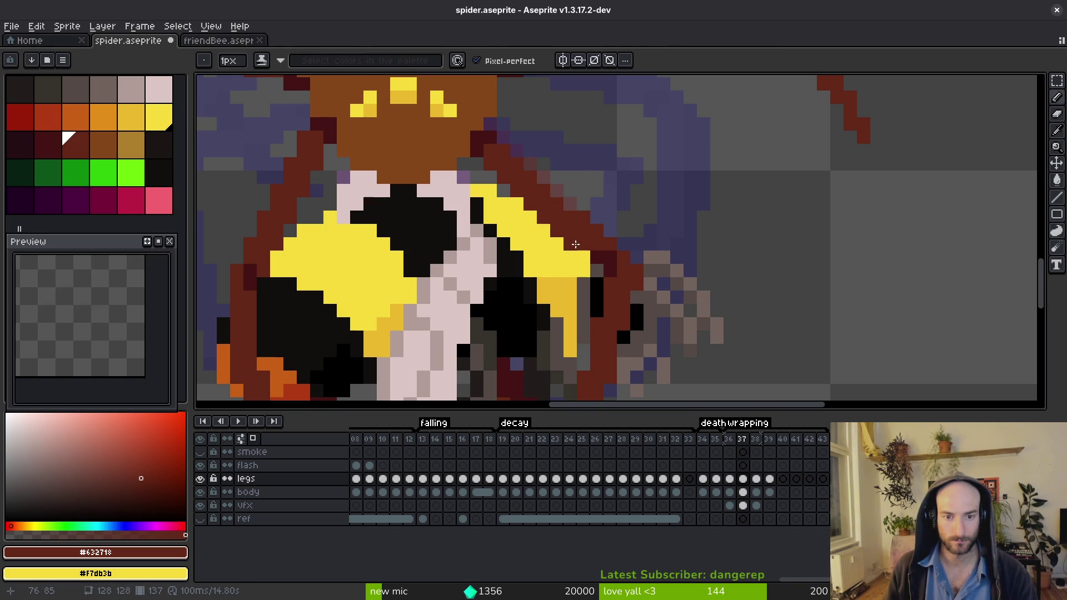
pyautogui.press('m')
pyautogui.moveTo(609, 218)
pyautogui.mouseDown()
pyautogui.moveTo(587, 162)
pyautogui.moveTo(628, 227)
pyautogui.moveTo(551, 194)
pyautogui.moveTo(540, 154)
pyautogui.mouseUp()
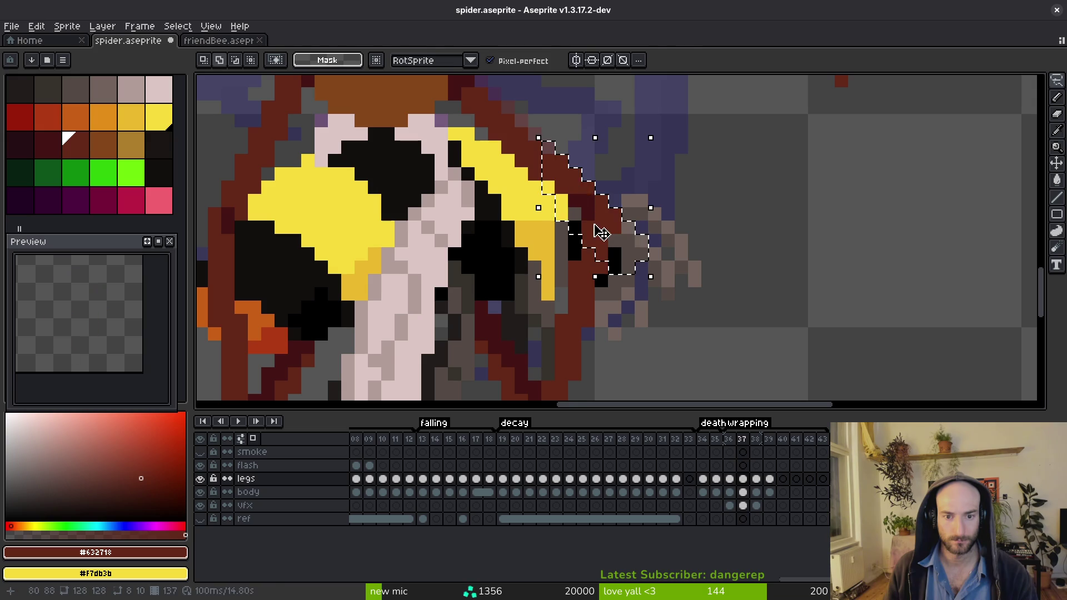
pyautogui.hotkey('ctrl', 'd')
pyautogui.press('b')
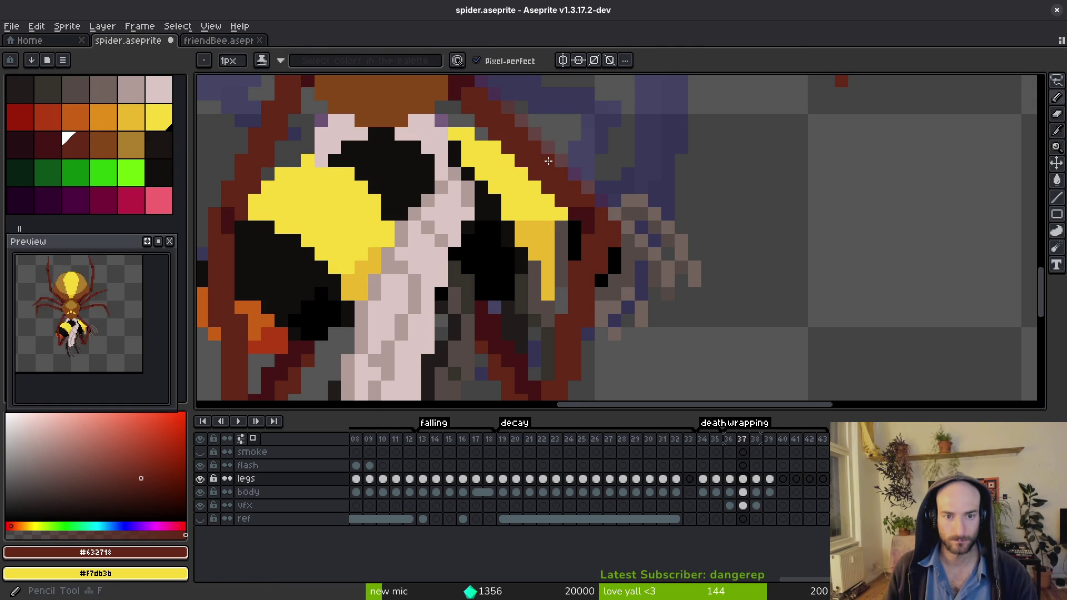
pyautogui.scroll(-3, 611, 215)
pyautogui.hotkey('ctrl', 's')
# Step: Lasso an upper leg section and nudge it down one pixel
pyautogui.press('i')
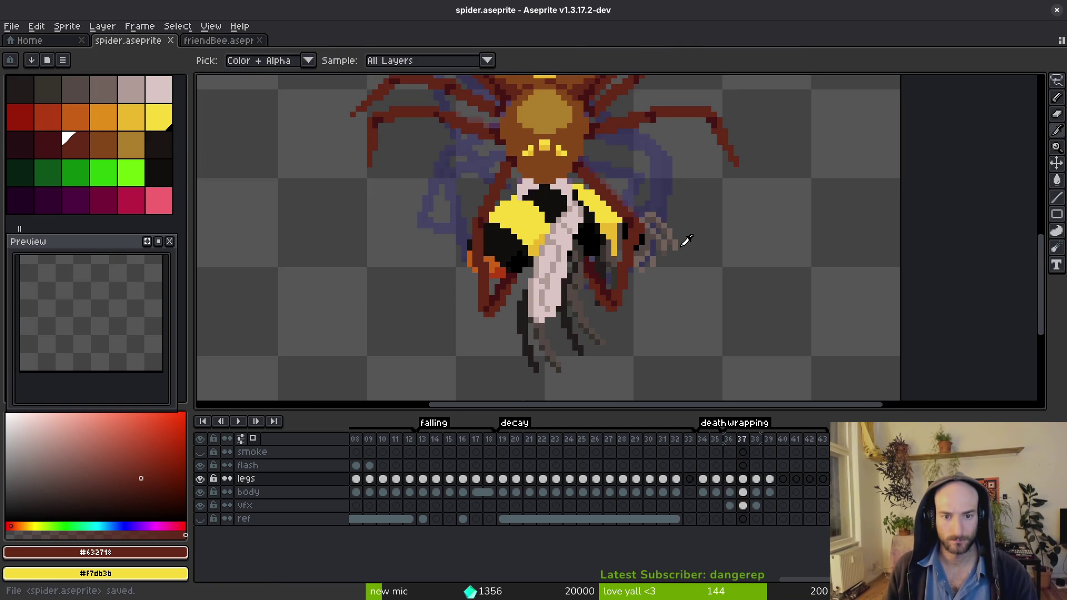
pyautogui.scroll(3, 527, 114)
pyautogui.press('q')
pyautogui.moveTo(521, 110)
pyautogui.mouseDown()
pyautogui.moveTo(440, 191)
pyautogui.moveTo(520, 188)
pyautogui.moveTo(505, 178)
pyautogui.mouseUp()
pyautogui.press('Down')
pyautogui.hotkey('ctrl', 'd')
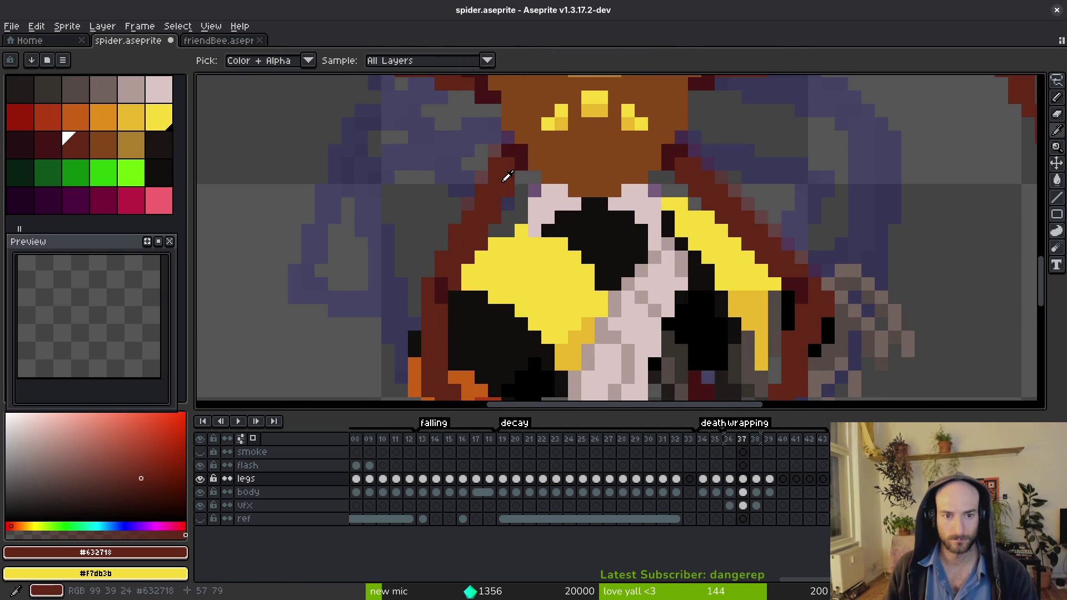
pyautogui.press('f')
# Step: Move a leg piece against the bee's left side and commit it
pyautogui.moveTo(440, 270)
pyautogui.mouseDown()
pyautogui.moveTo(472, 226)
pyautogui.moveTo(425, 303)
pyautogui.moveTo(459, 279)
pyautogui.mouseUp()
pyautogui.press('q')
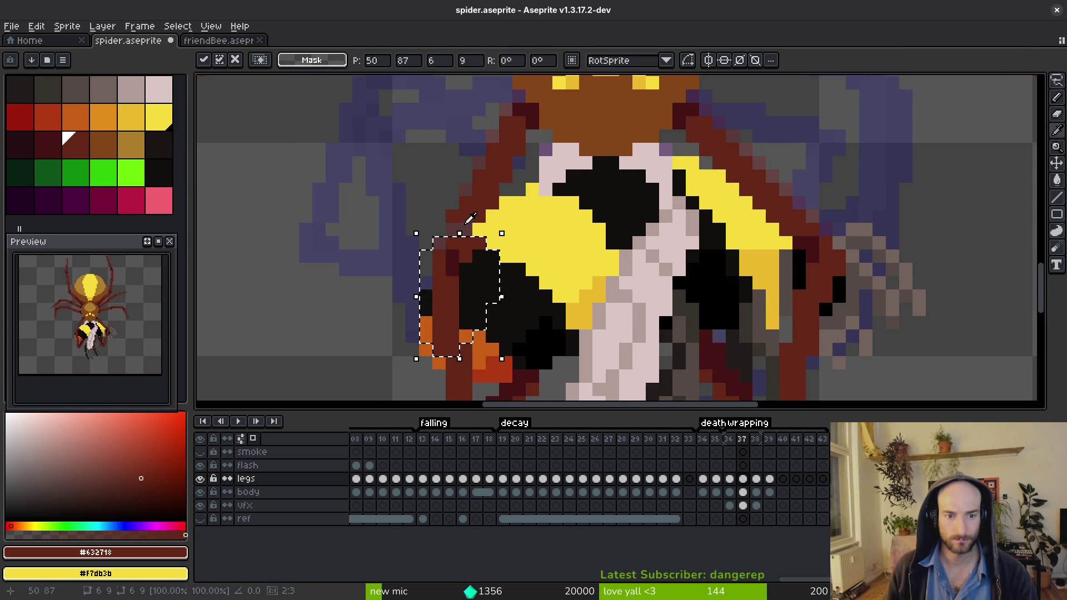
pyautogui.press('Return')
pyautogui.hotkey('ctrl', 'd')
pyautogui.press('f')
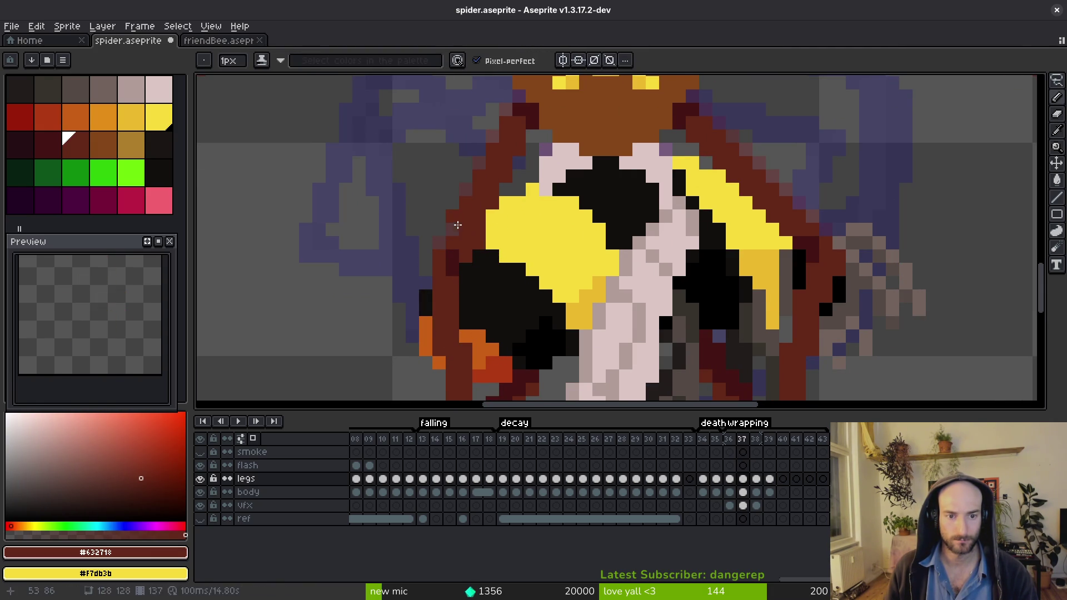
pyautogui.press('e')
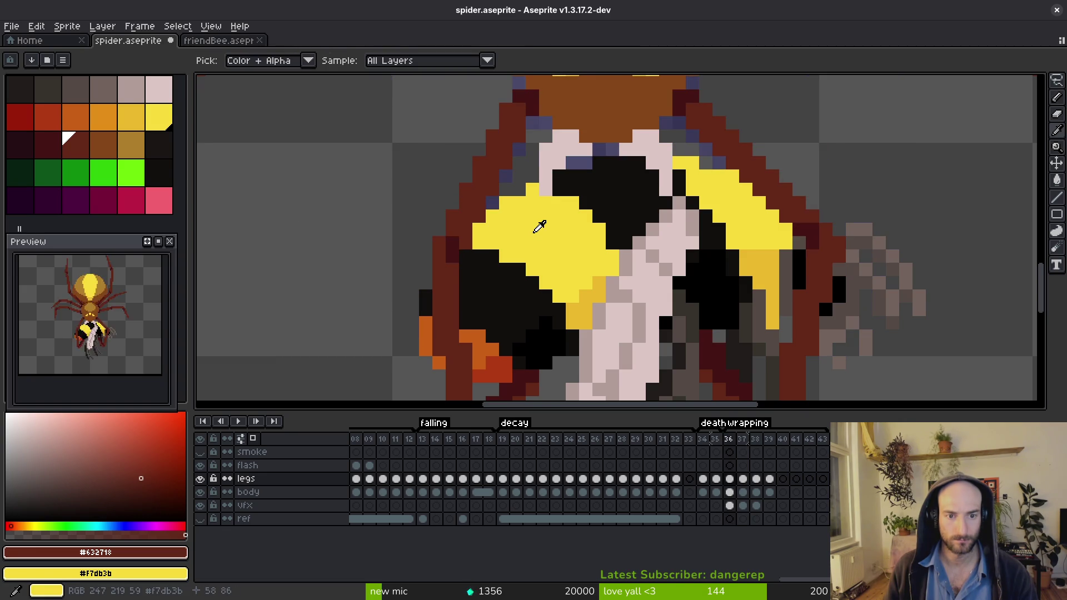
# Step: Erase stray leg pixels, then compare frame 37 against frame 36
pyautogui.press('i')
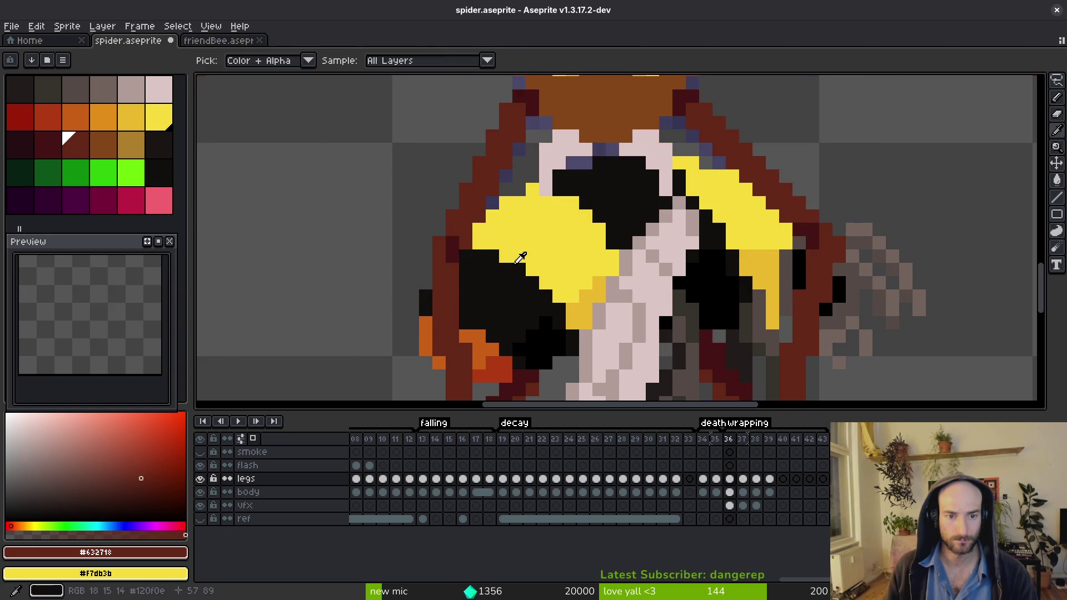
pyautogui.scroll(-4, 519, 255)
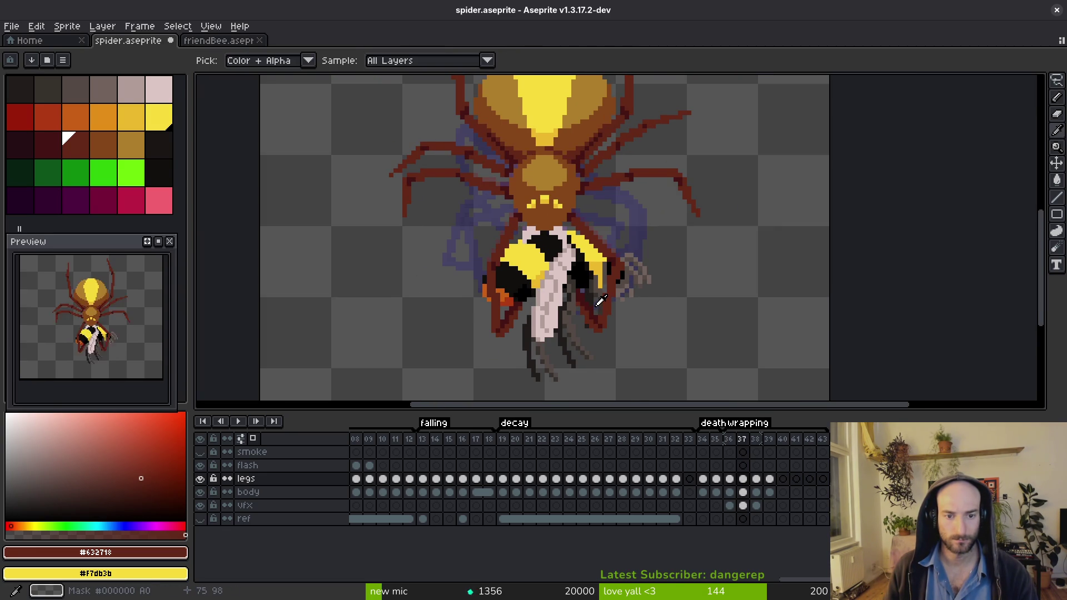
pyautogui.press('e')
pyautogui.scroll(2, 594, 270)
pyautogui.scroll(2, 594, 270)
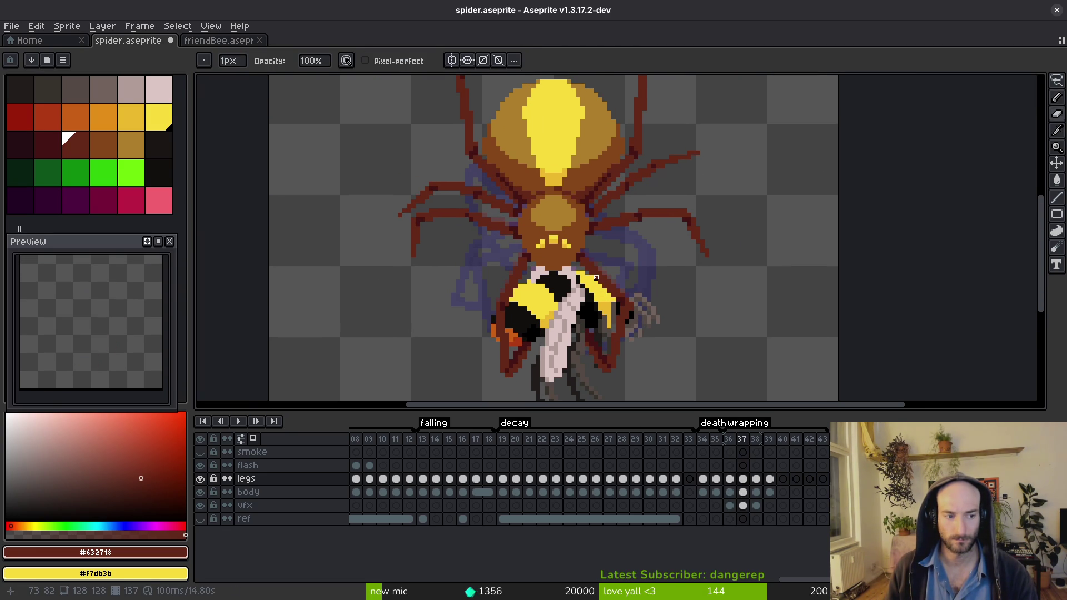
pyautogui.scroll(-3, 591, 291)
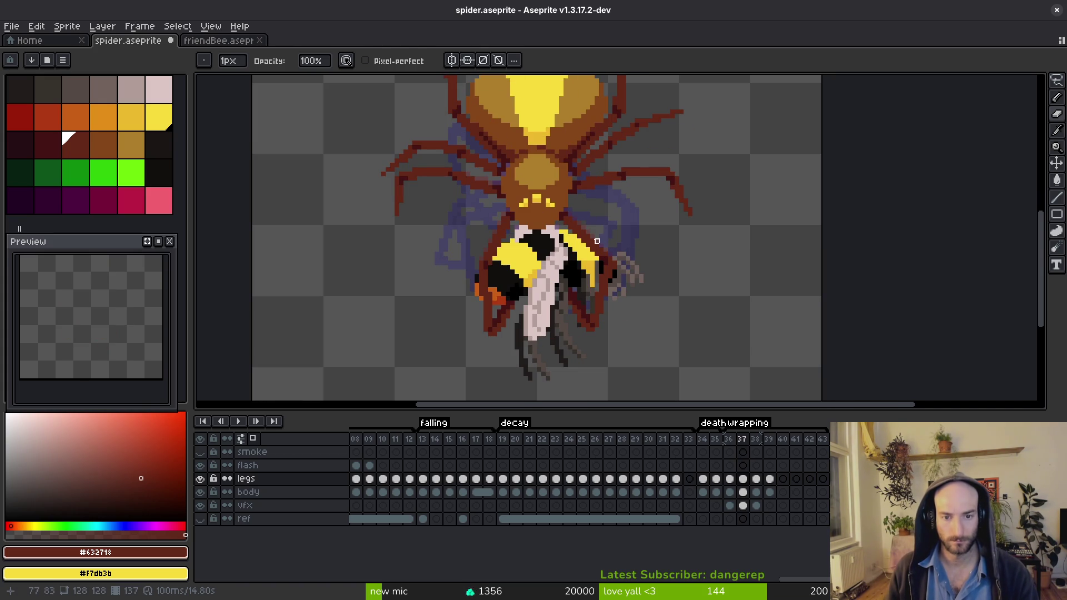
pyautogui.scroll(-3, 594, 240)
pyautogui.press('Left')
pyautogui.press('Right')
pyautogui.press('alt')
pyautogui.press('Left')
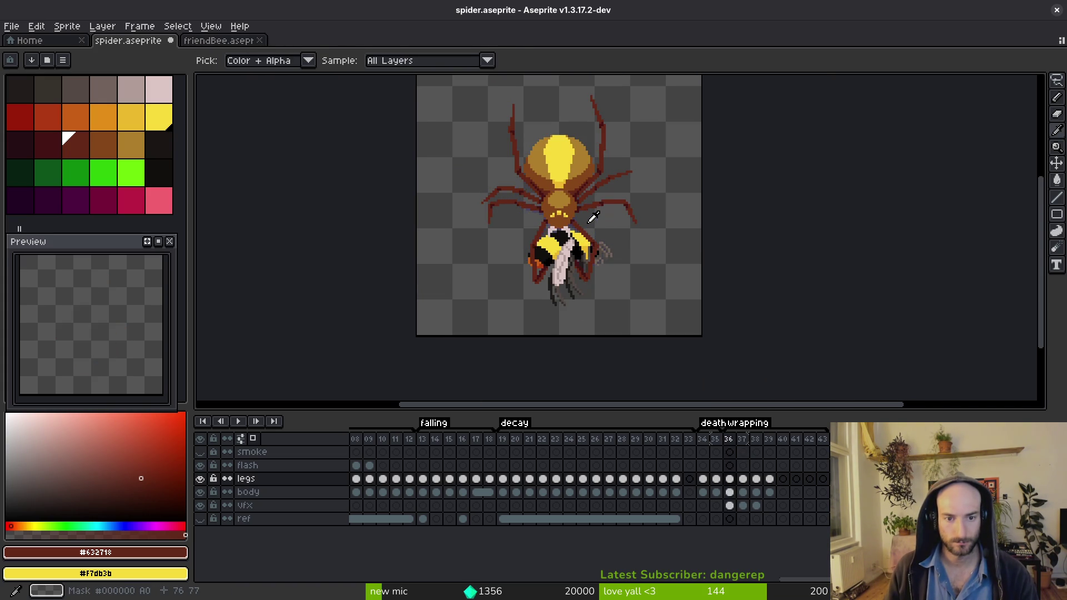
pyautogui.scroll(5, 555, 209)
# Step: Lasso and nudge the upper left and right leg joints beside the head in frame 37
pyautogui.press('Right')
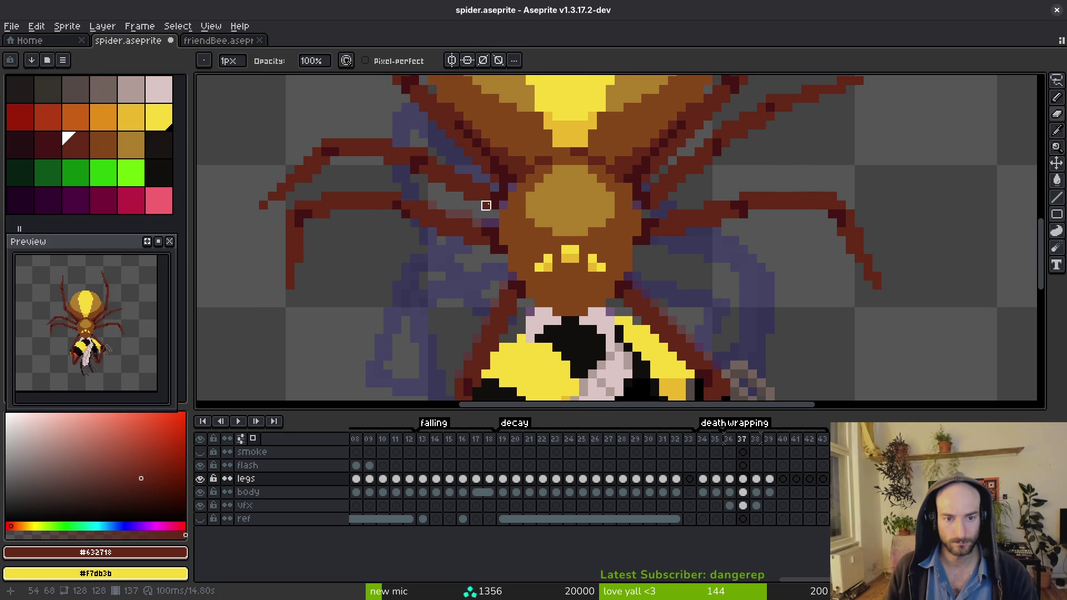
pyautogui.hotkey('shift', 'w')
pyautogui.scroll(2, 529, 148)
pyautogui.scroll(-1, 553, 226)
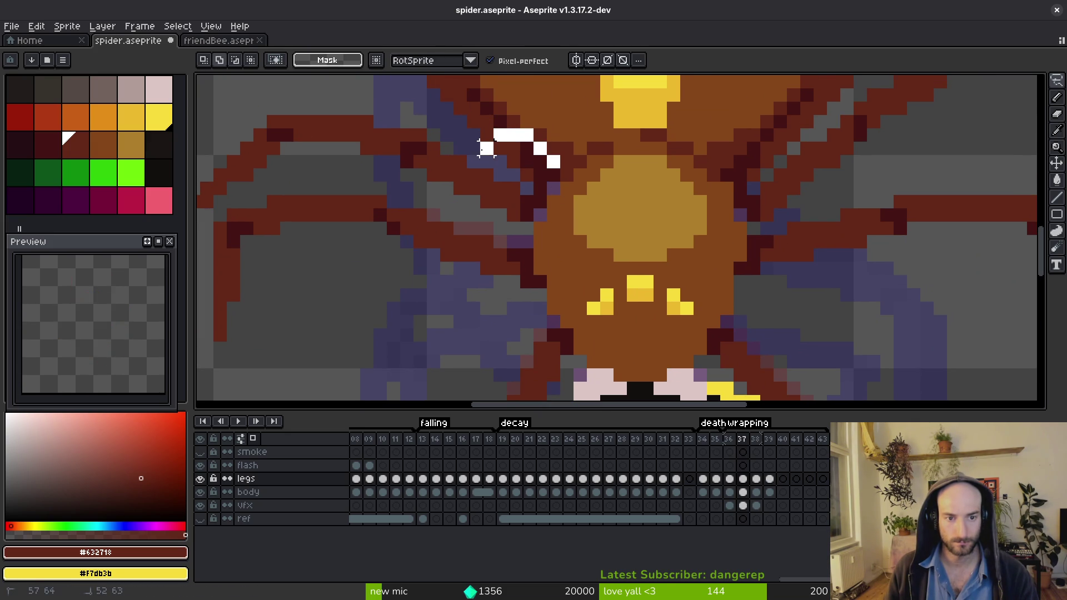
pyautogui.moveTo(499, 222); pyautogui.dragTo(535, 183)
pyautogui.hotkey('ctrl', 't')
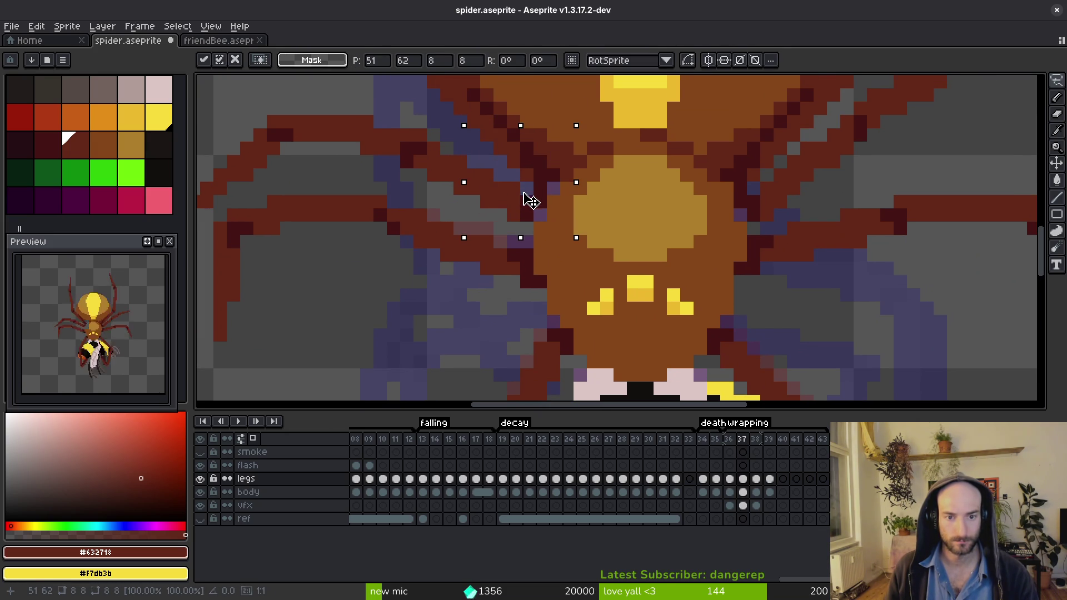
pyautogui.hotkey('ctrl', 'd')
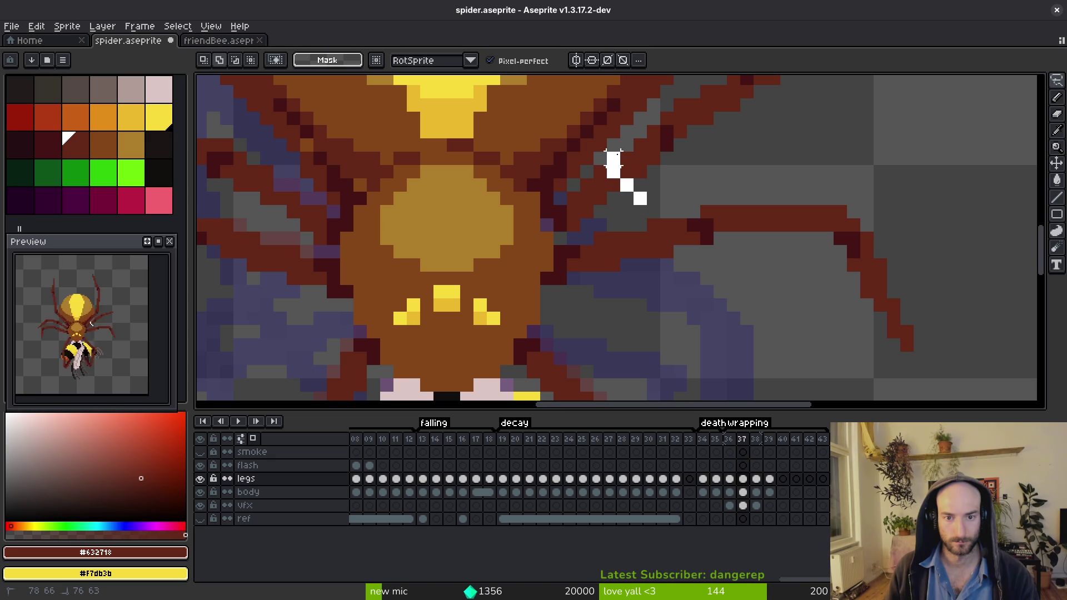
pyautogui.moveTo(546, 167); pyautogui.dragTo(519, 289)
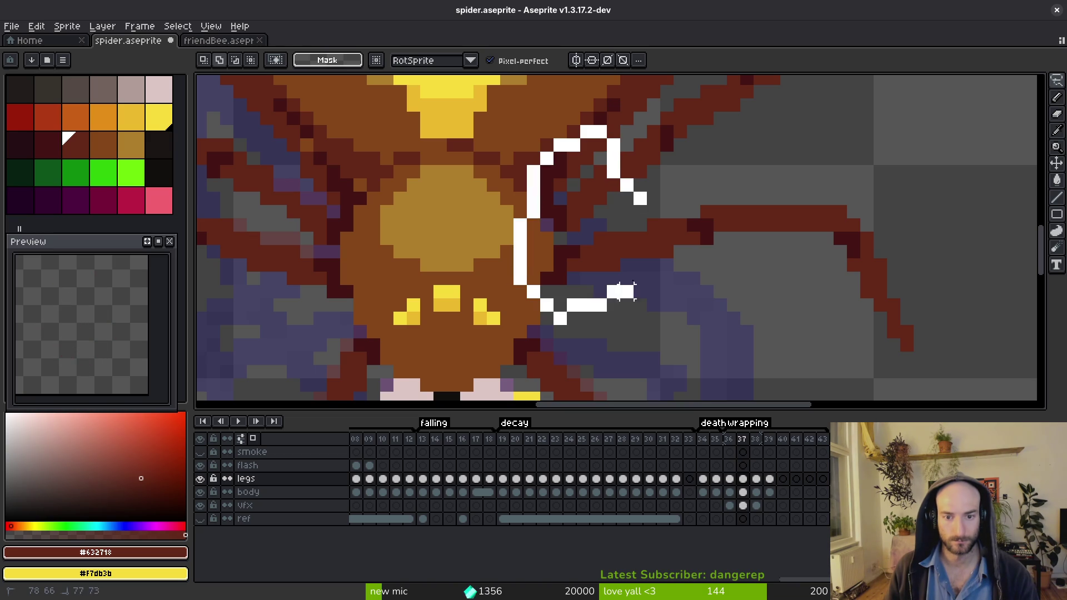
pyautogui.moveTo(640, 207); pyautogui.dragTo(605, 270)
pyautogui.hotkey('ctrl', 't')
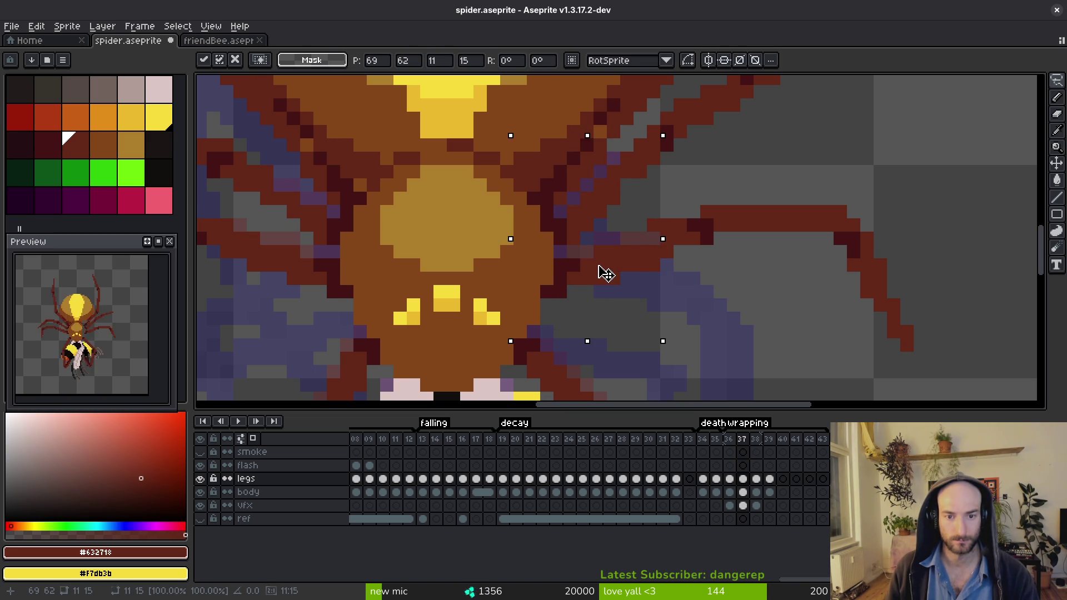
pyautogui.hotkey('ctrl', 'd')
# Step: Fill a gap in the right leg and erase a stray pixel above it
pyautogui.press('b')
pyautogui.hscroll(1, 646, 246)
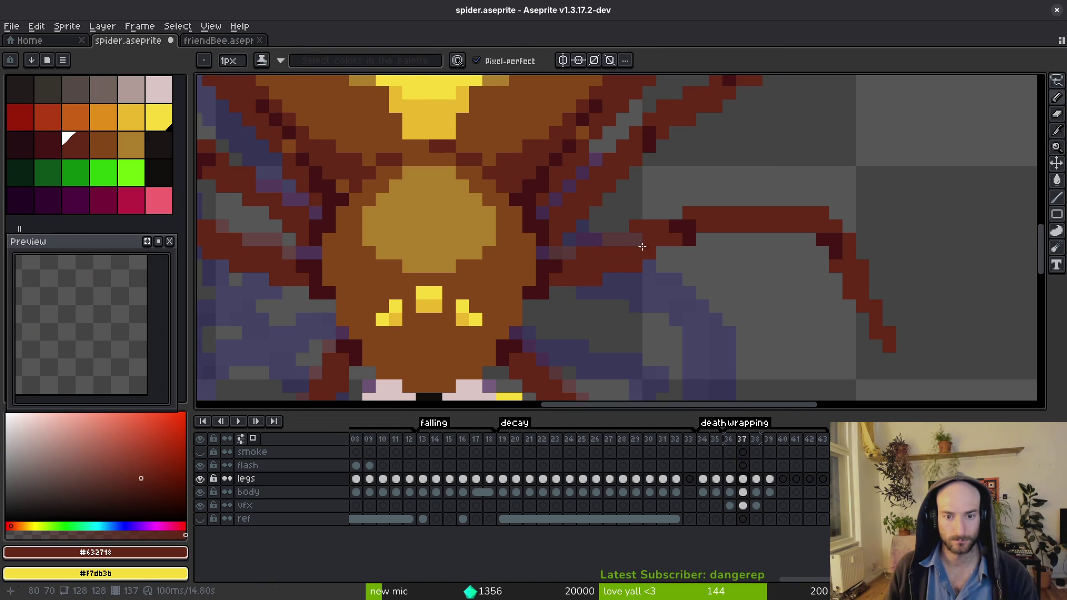
pyautogui.click(633, 240)
pyautogui.press('e')
pyautogui.click(636, 227)
pyautogui.press('b')
pyautogui.press('e')
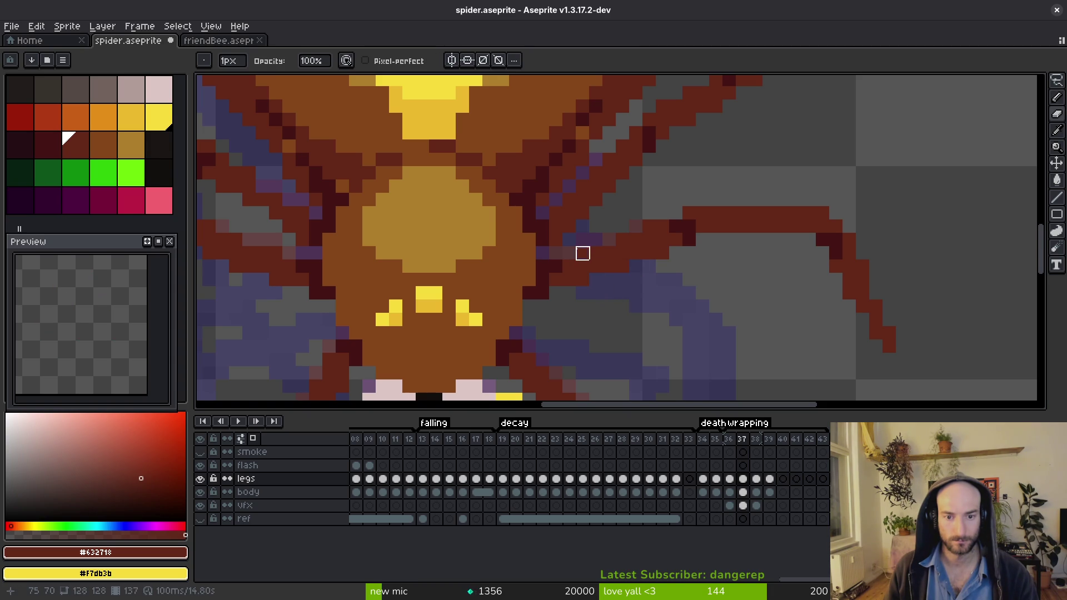
# Step: Pick the darker leg red and try a dark red pixel on the leg, then undo it
pyautogui.press('i')
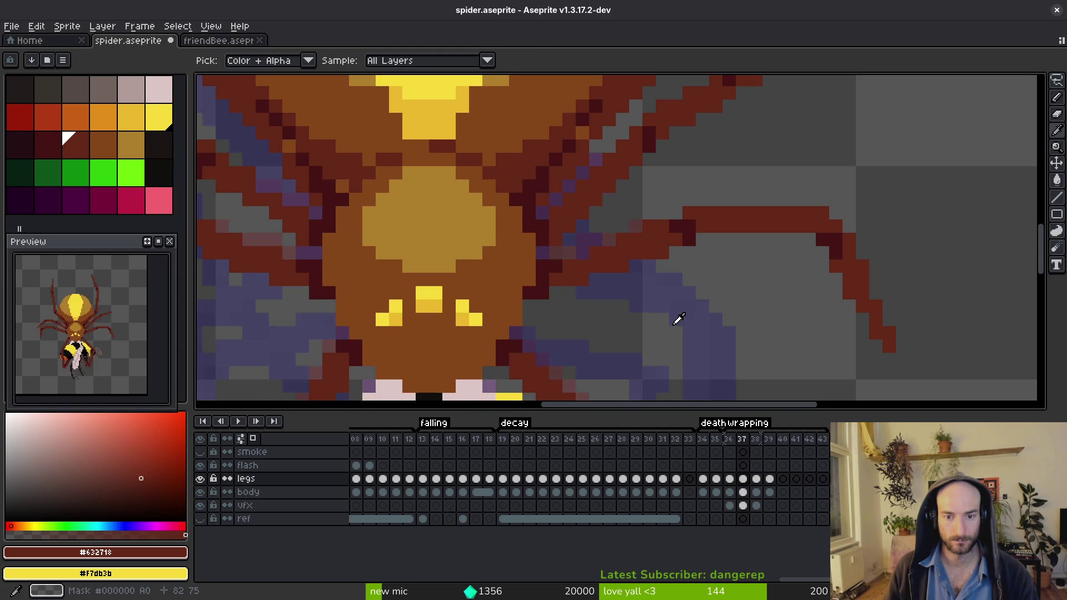
pyautogui.scroll(-2, 648, 200)
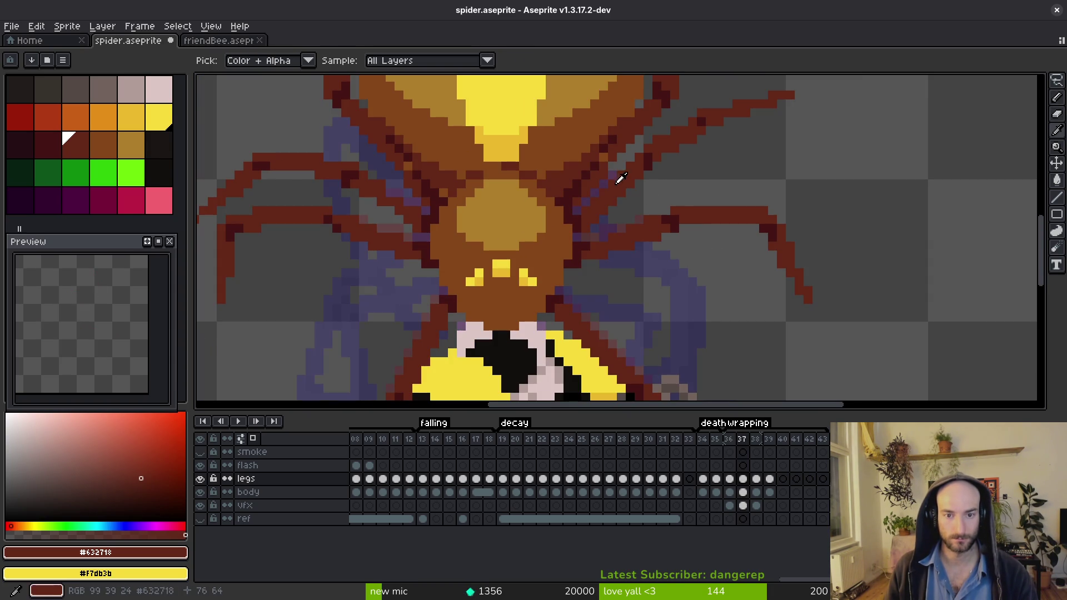
pyautogui.press('b')
pyautogui.scroll(6, 603, 150)
pyautogui.scroll(-2, 597, 223)
pyautogui.keyDown('alt'); pyautogui.click(588, 183); pyautogui.keyUp('alt')
pyautogui.scroll(-3, 658, 296)
pyautogui.scroll(3, 657, 295)
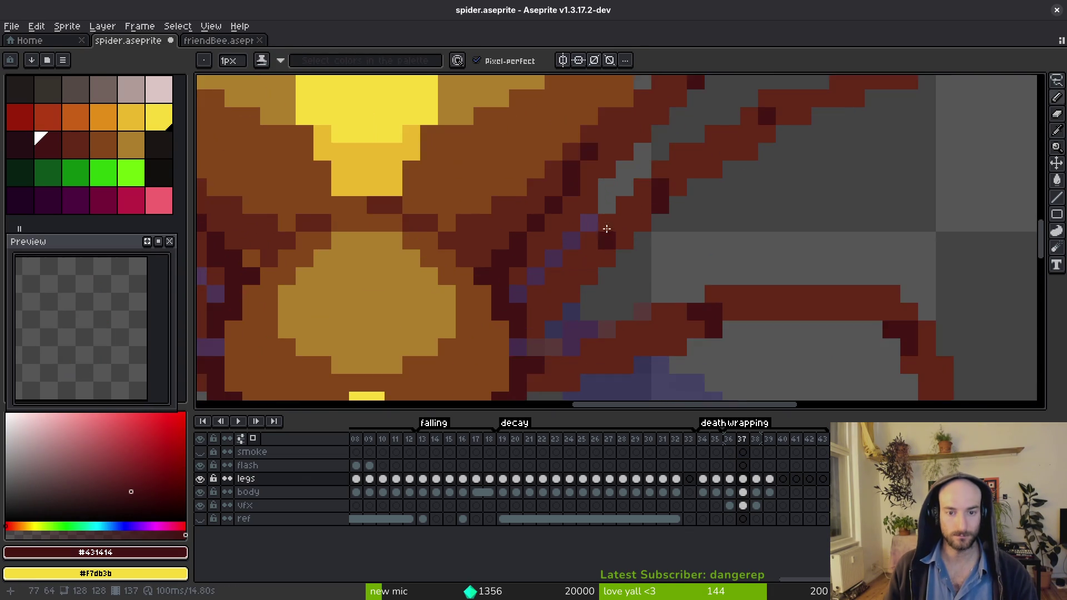
pyautogui.click(629, 291)
pyautogui.hotkey('ctrl', 'z')
# Step: Sample the lighter and darker leg reds from the spider on the canvas
pyautogui.scroll(-3, 612, 283)
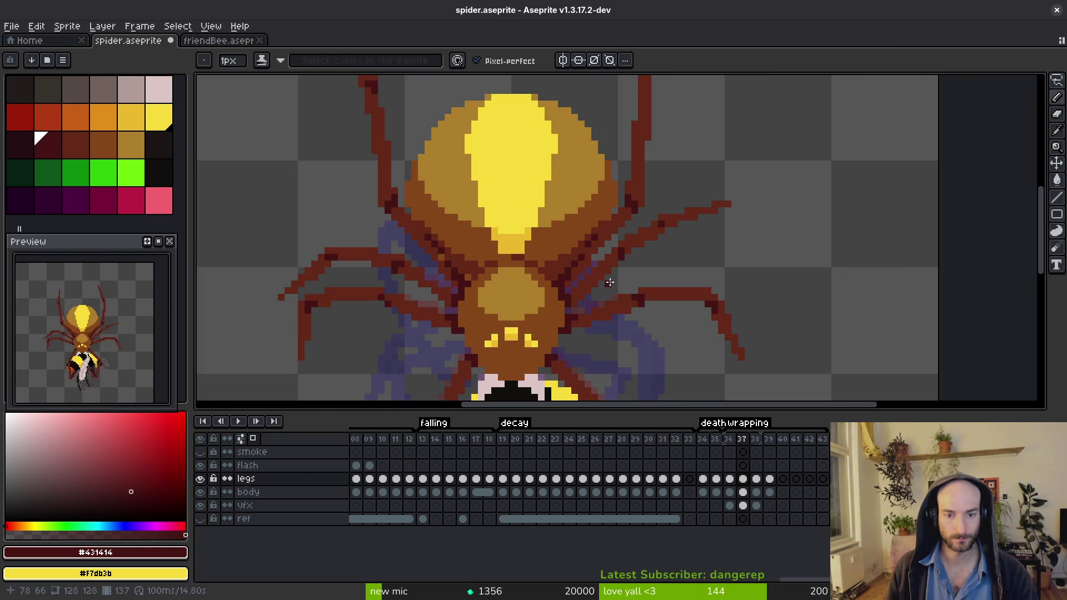
pyautogui.scroll(2, 510, 295)
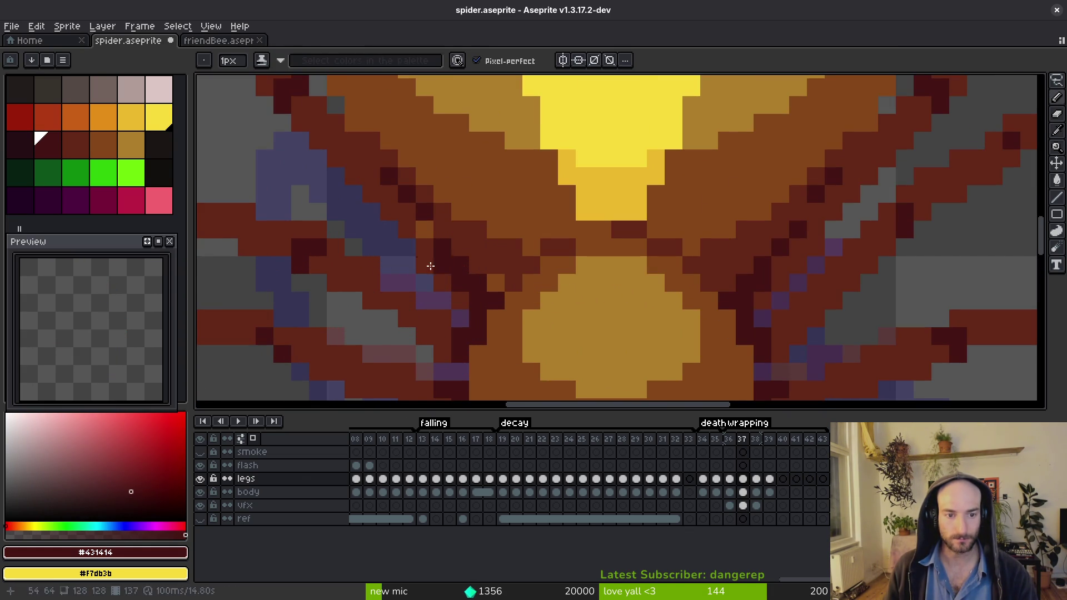
pyautogui.keyDown('alt'); pyautogui.click(424, 234); pyautogui.keyUp('alt')
pyautogui.keyDown('alt'); pyautogui.click(436, 227); pyautogui.keyUp('alt')
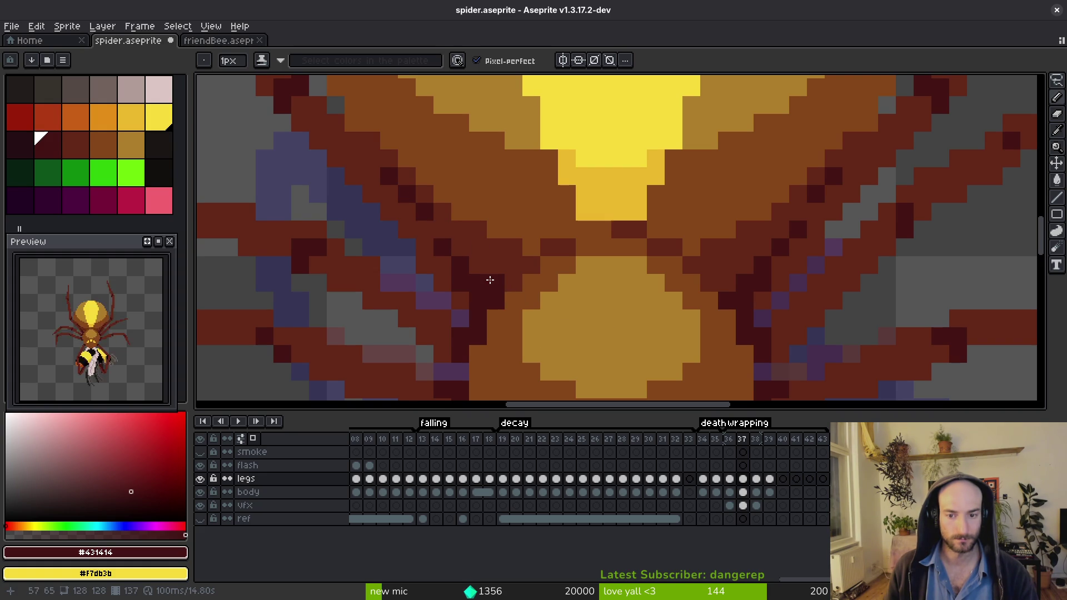
pyautogui.scroll(-3, 596, 324)
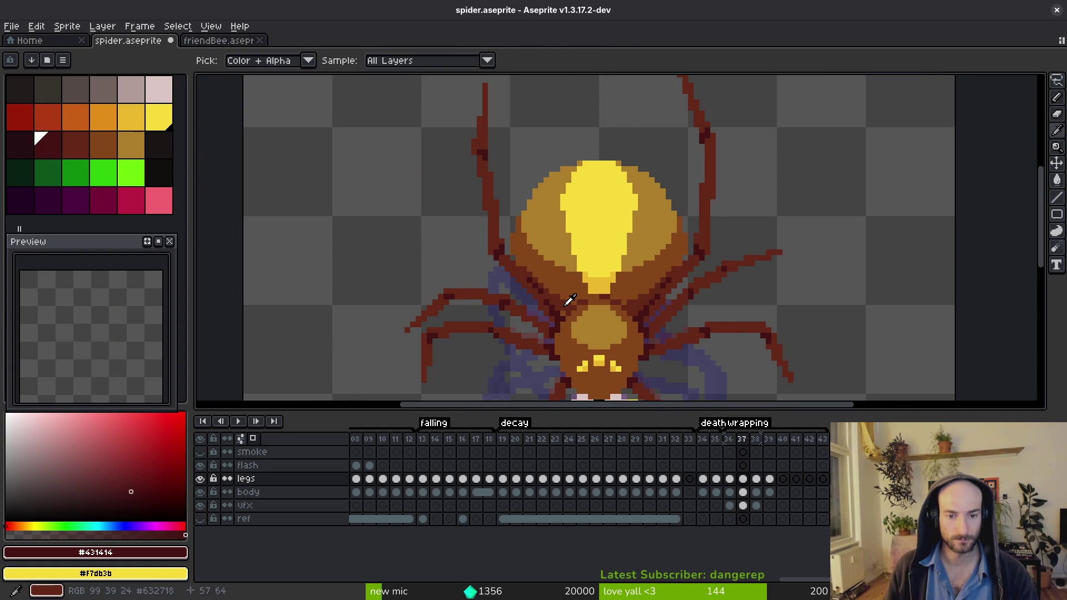
pyautogui.keyDown('alt'); pyautogui.click(569, 301); pyautogui.keyUp('alt')
pyautogui.scroll(3, 564, 316)
pyautogui.scroll(-3, 563, 316)
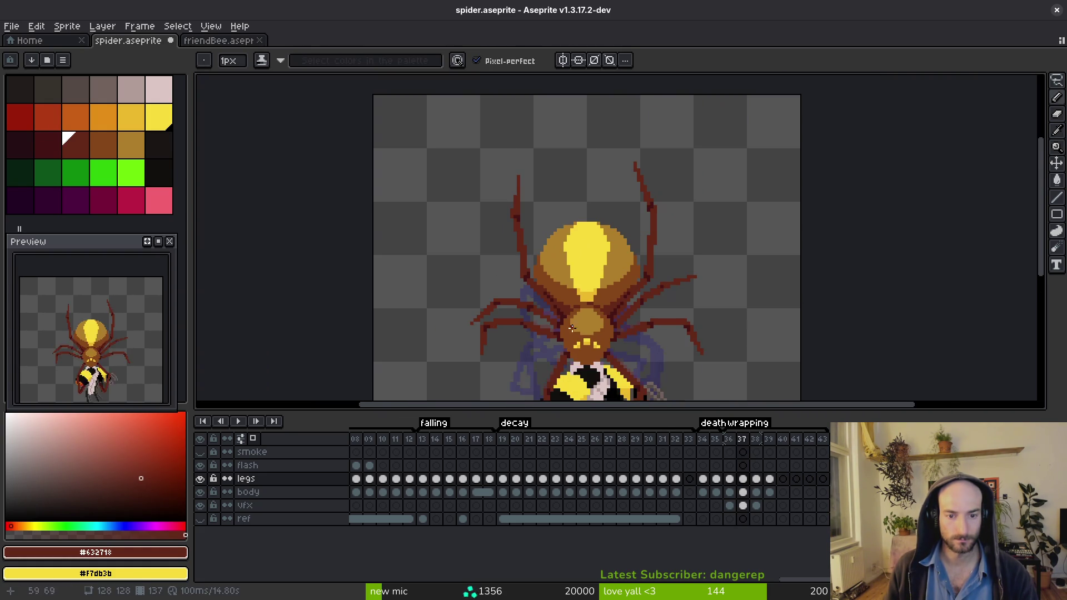
pyautogui.scroll(3, 512, 281)
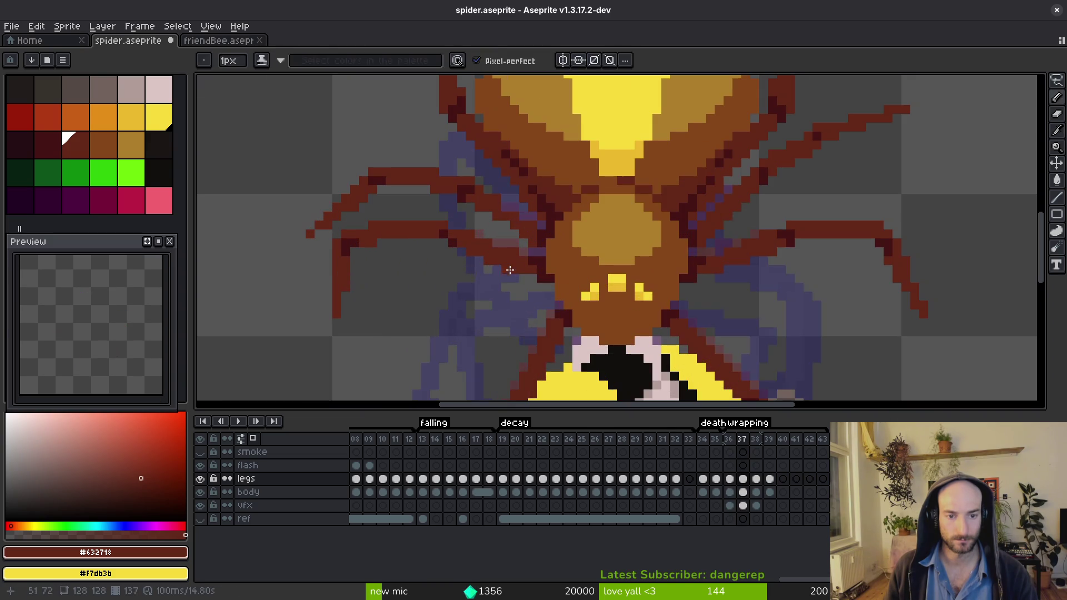
pyautogui.scroll(-2, 476, 278)
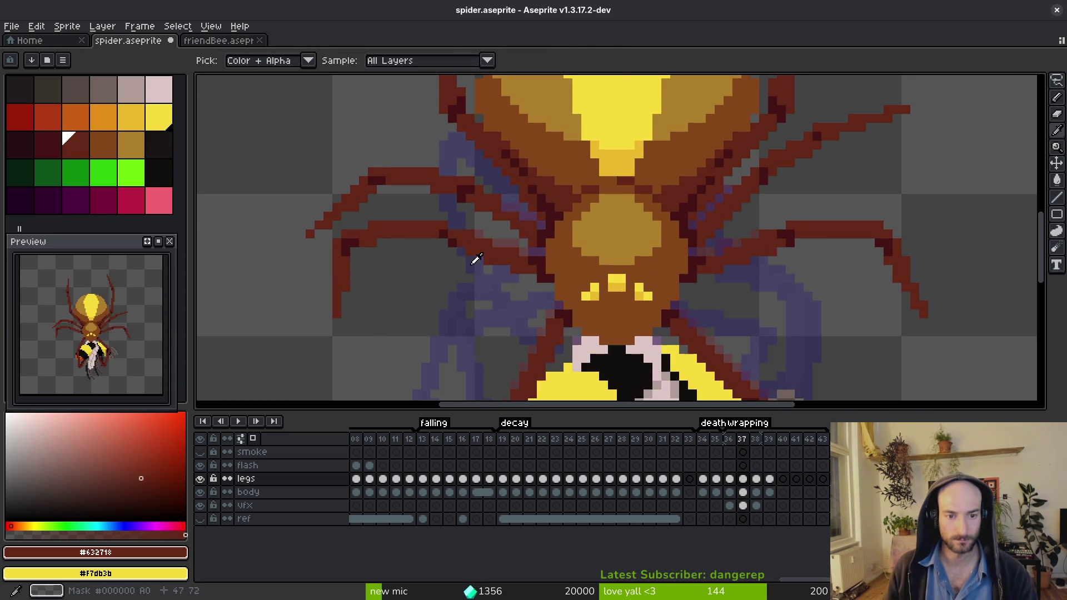
pyautogui.scroll(4, 476, 275)
# Step: Marquee a short piece of the left leg, deselect, and save spider.aseprite
pyautogui.press('m')
pyautogui.scroll(-2, 546, 275)
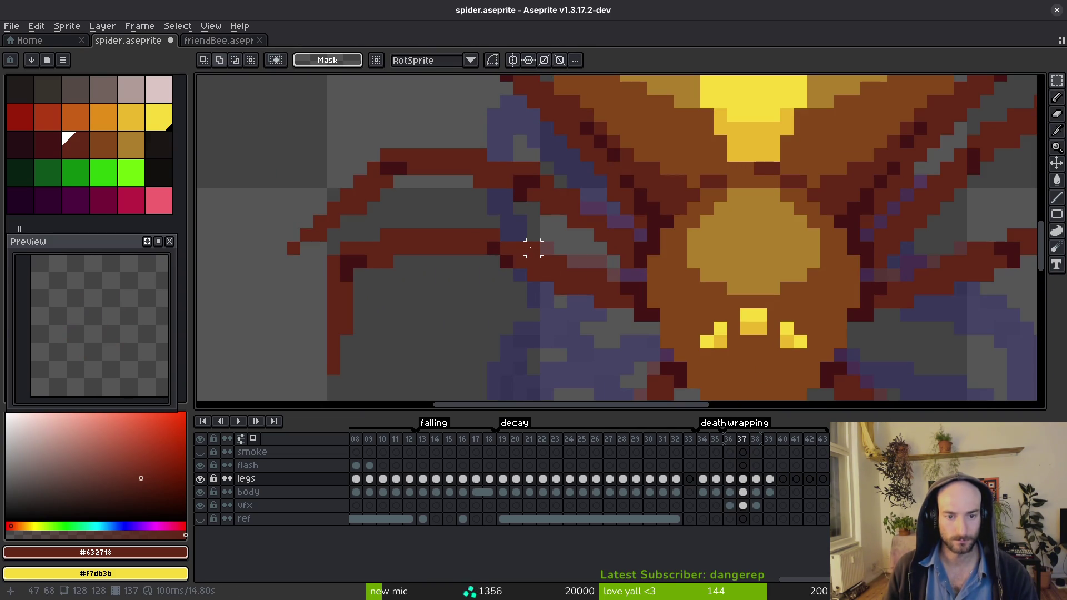
pyautogui.moveTo(532, 247)
pyautogui.mouseDown()
pyautogui.moveTo(469, 237)
pyautogui.moveTo(431, 270)
pyautogui.mouseUp()
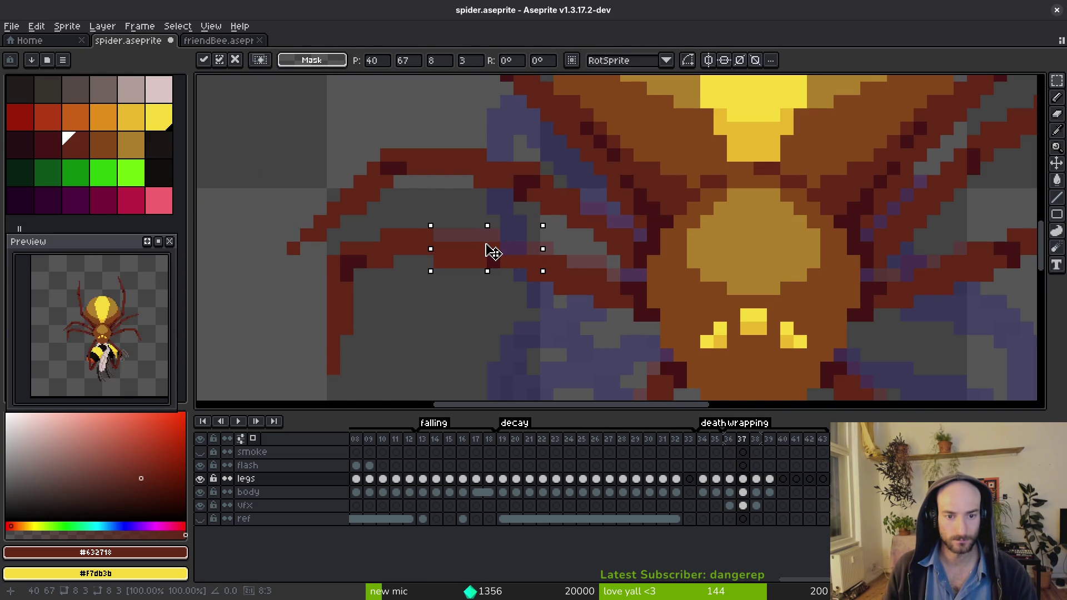
pyautogui.hotkey('ctrl', 'd')
pyautogui.hotkey('ctrl', 'z')
pyautogui.hotkey('ctrl', 'd')
pyautogui.hotkey('ctrl', 's')
# Step: Compare frame 36 with frame 37
pyautogui.scroll(2, 506, 260)
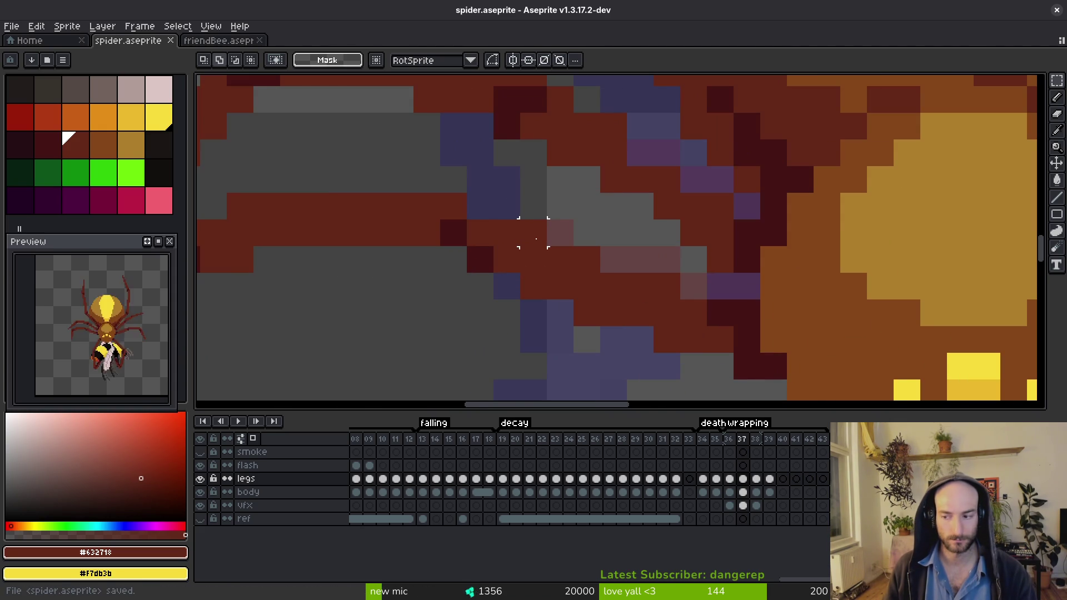
pyautogui.scroll(-3, 570, 275)
pyautogui.press('i')
pyautogui.press(',')
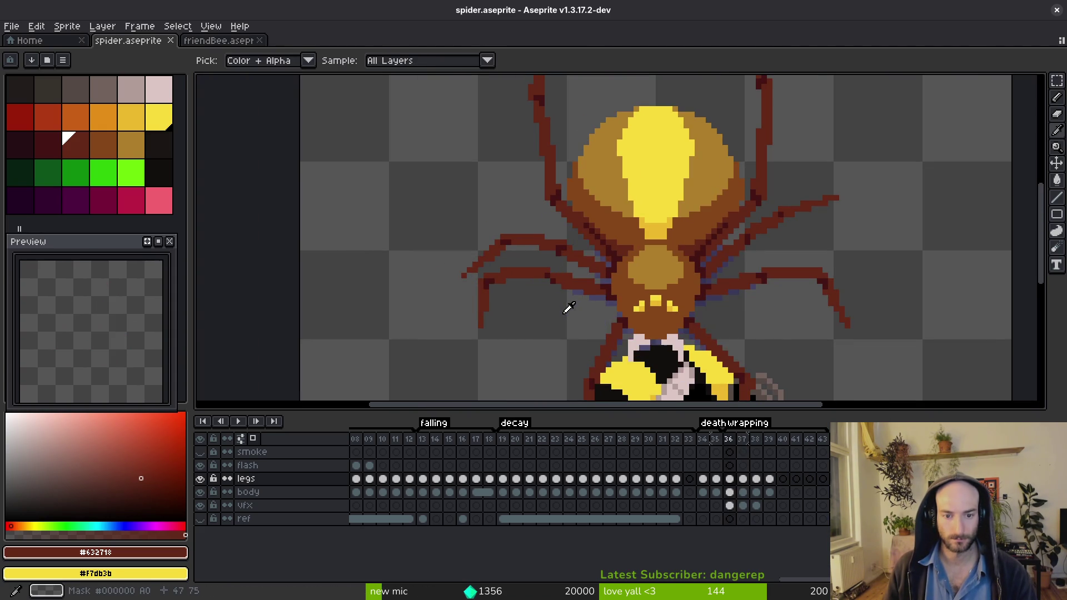
pyautogui.press('.')
# Step: Nudge a small selected piece of the left leg on frame 37 one pixel left
pyautogui.press('m')
pyautogui.scroll(3, 558, 285)
pyautogui.moveTo(460, 222)
pyautogui.mouseDown()
pyautogui.moveTo(572, 268)
pyautogui.moveTo(603, 294)
pyautogui.mouseUp()
pyautogui.press('Left')
pyautogui.press('f')
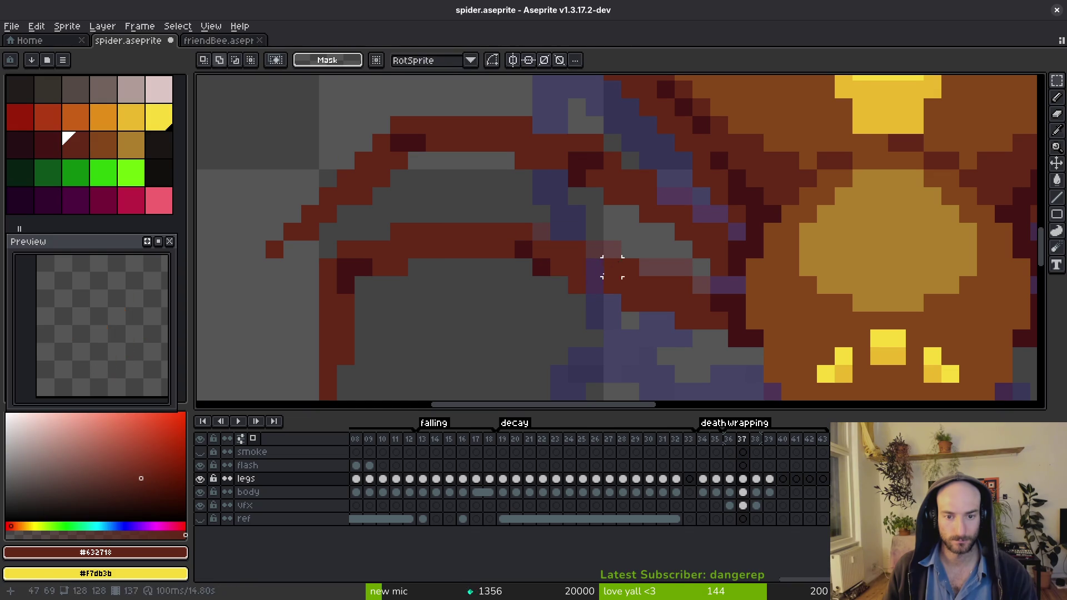
pyautogui.scroll(-4, 595, 303)
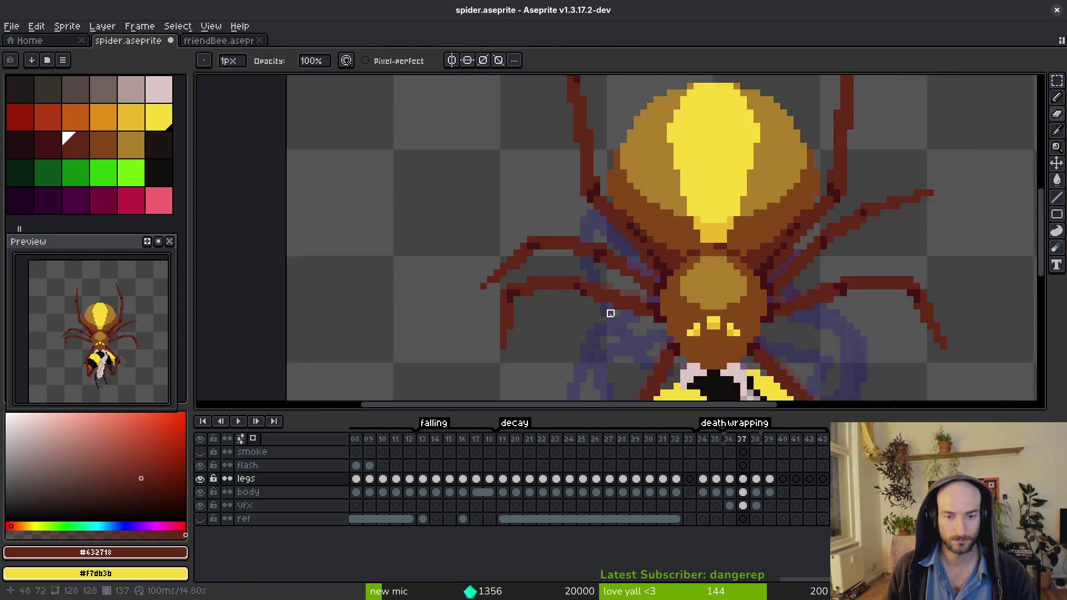
pyautogui.press('i')
pyautogui.moveTo(611, 328); pyautogui.dragTo(569, 255)
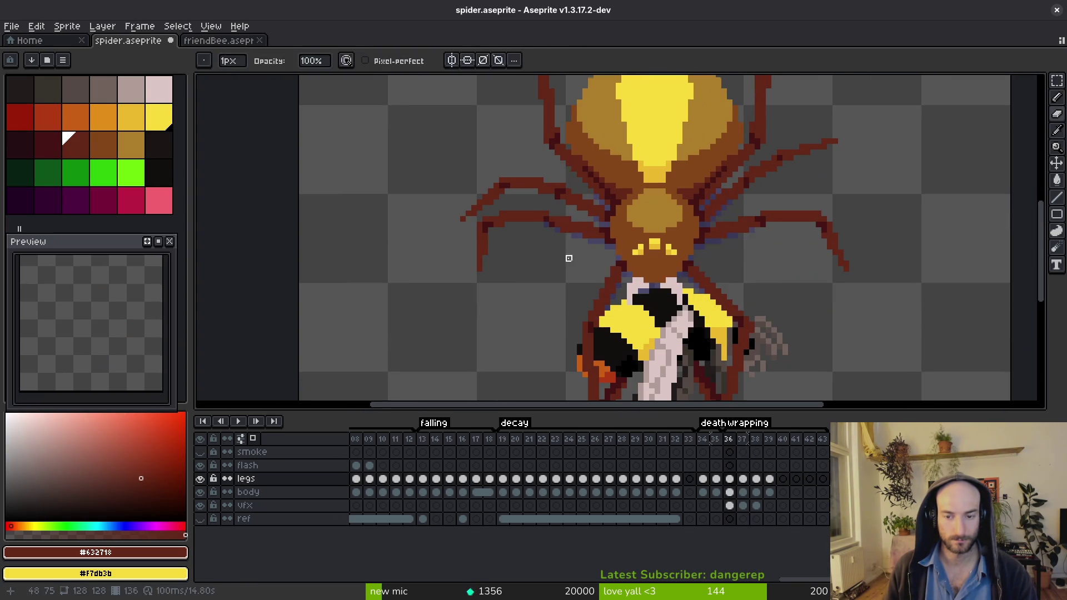
# Step: Recentre the spider and bee and move from frame 36 to frame 38
pyautogui.press('Left')
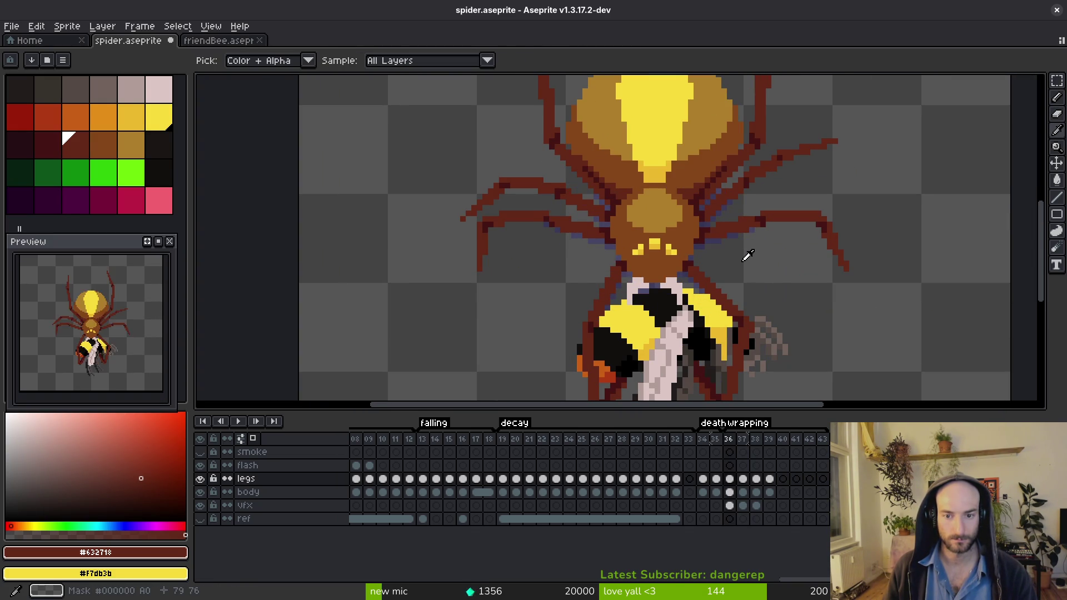
pyautogui.scroll(-2, 743, 261)
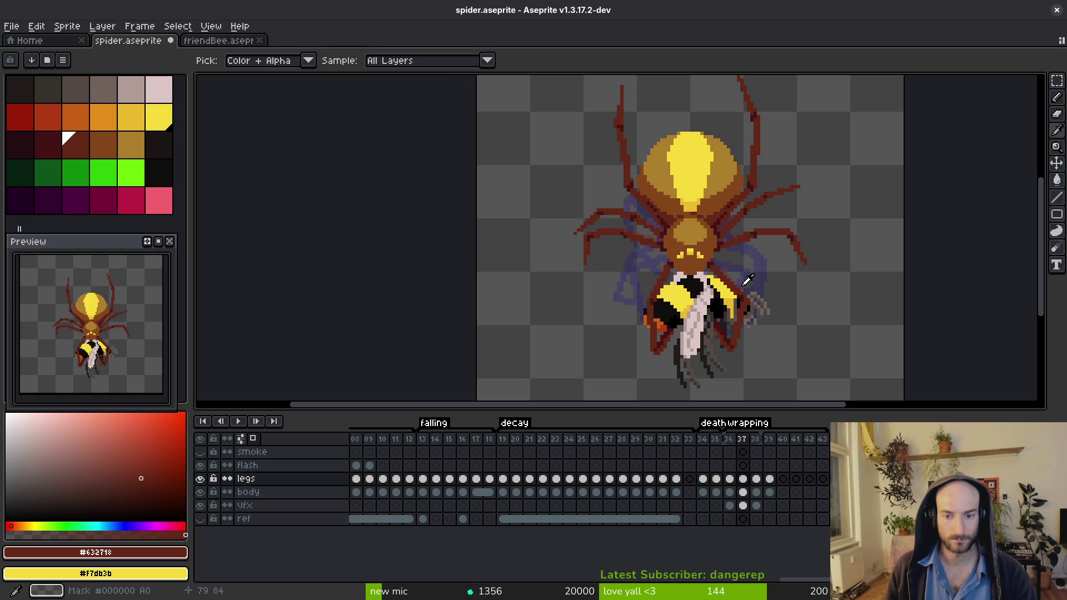
pyautogui.moveTo(769, 272); pyautogui.dragTo(688, 272)
pyautogui.press('Right')
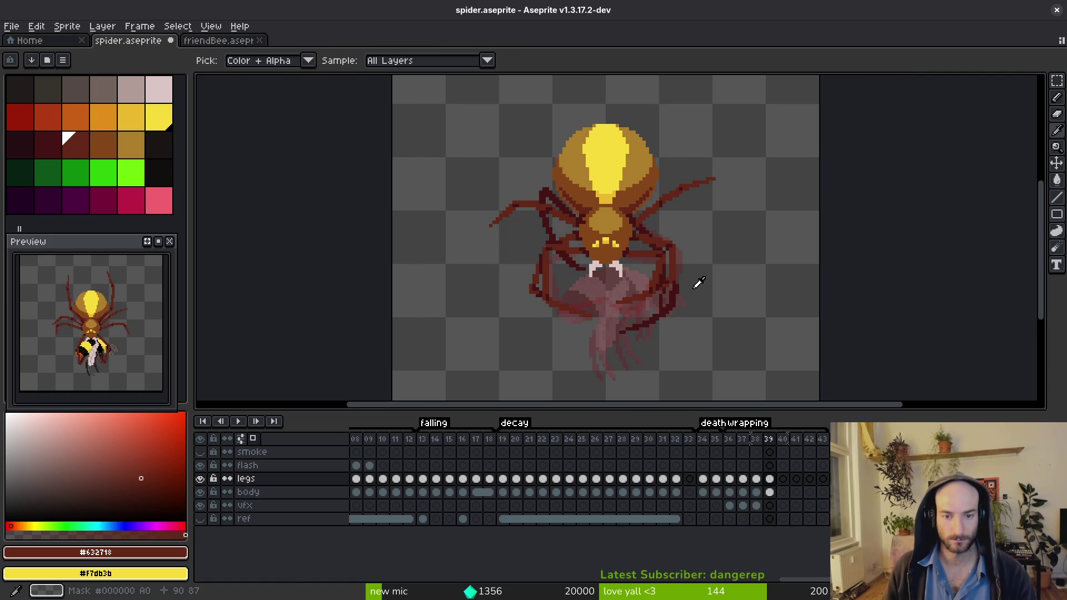
# Step: Clear the legs, body and vfx cels of frames 38–39, then return to frame 36
pyautogui.moveTo(760, 479); pyautogui.dragTo(769, 509)
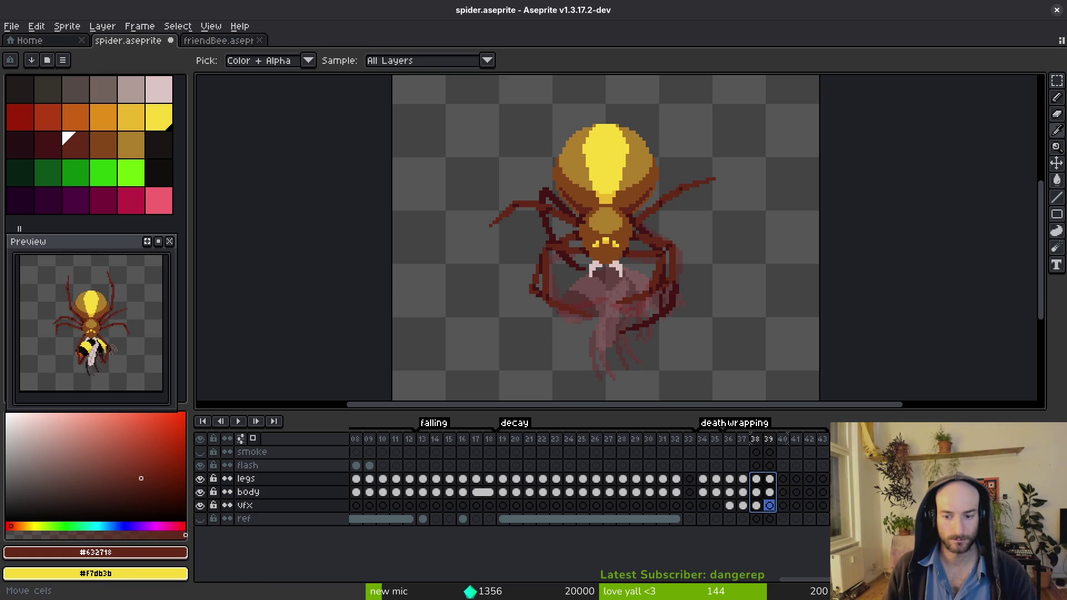
pyautogui.hotkey('ctrl', 'z')
pyautogui.hotkey('ctrl', 'z')
pyautogui.hotkey('ctrl', 'z')
pyautogui.hotkey('ctrl', 'z')
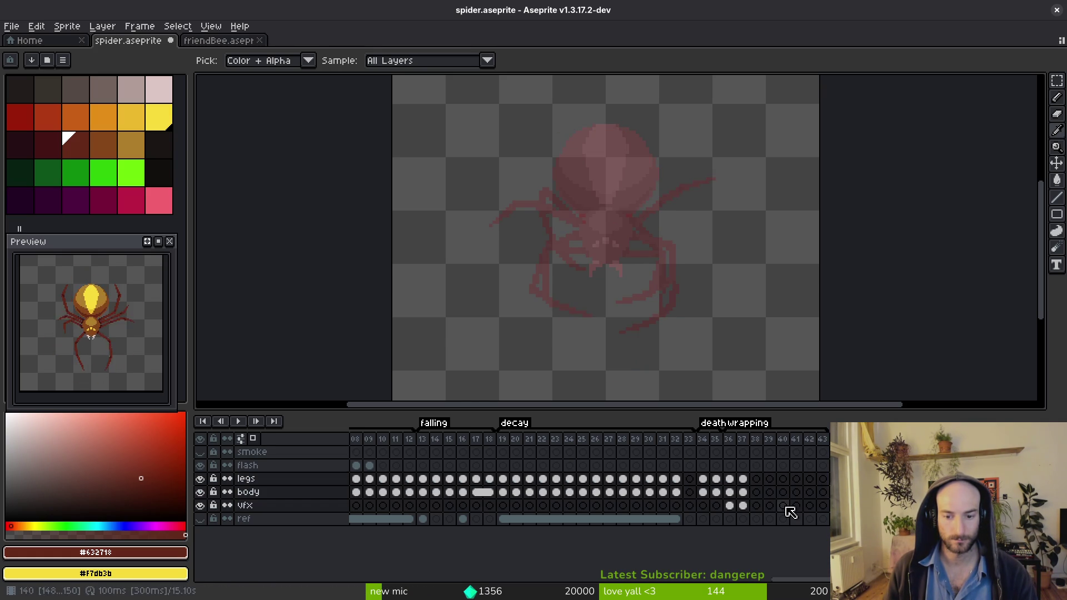
pyautogui.click(703, 479)
pyautogui.press('Right')
pyautogui.press('Right')
pyautogui.scroll(-2, 638, 309)
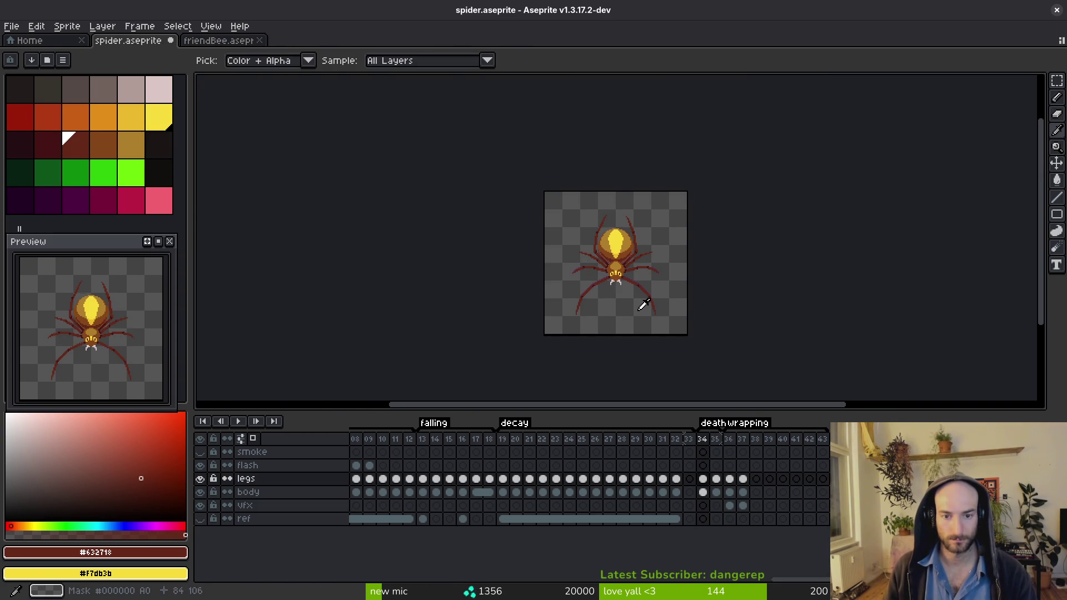
# Step: Recentre the spider and bee and settle on frame 36
pyautogui.moveTo(652, 305); pyautogui.dragTo(619, 295)
pyautogui.press('Right')
pyautogui.scroll(3, 578, 252)
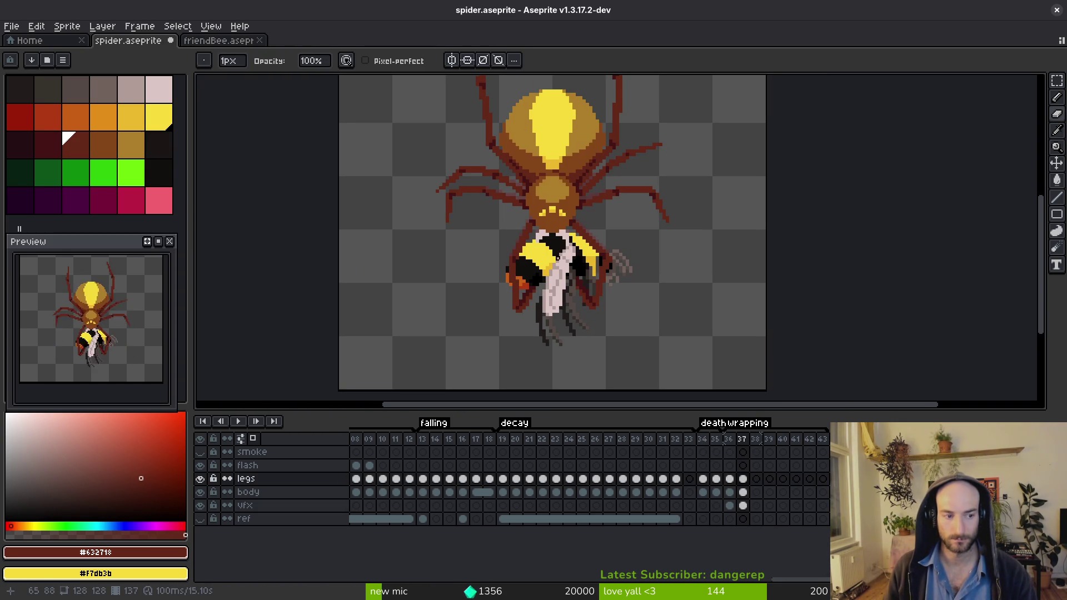
pyautogui.scroll(-2, 547, 255)
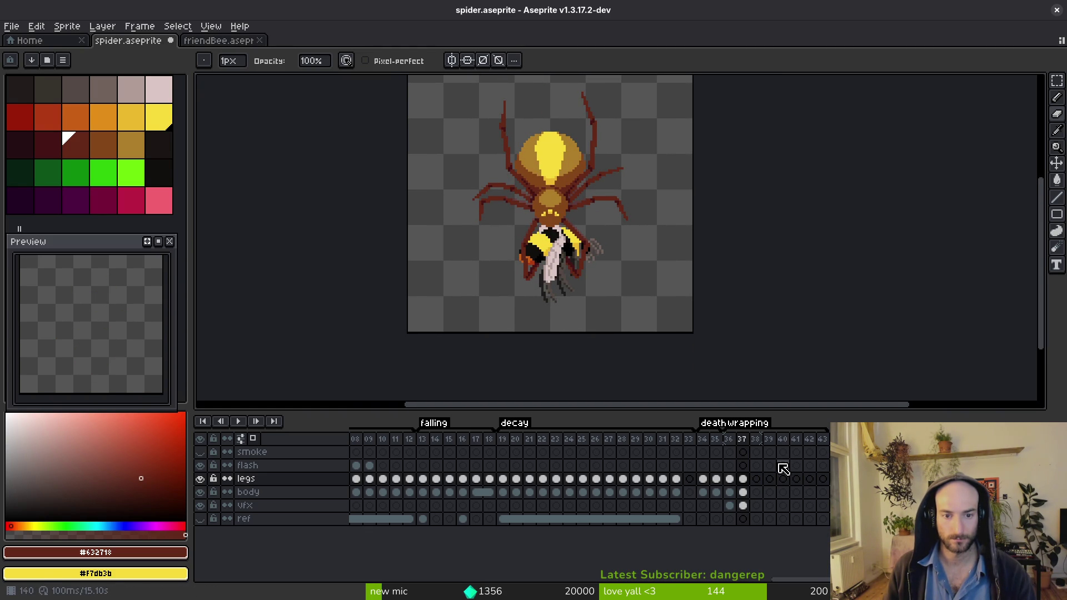
pyautogui.moveTo(558, 264); pyautogui.dragTo(576, 263)
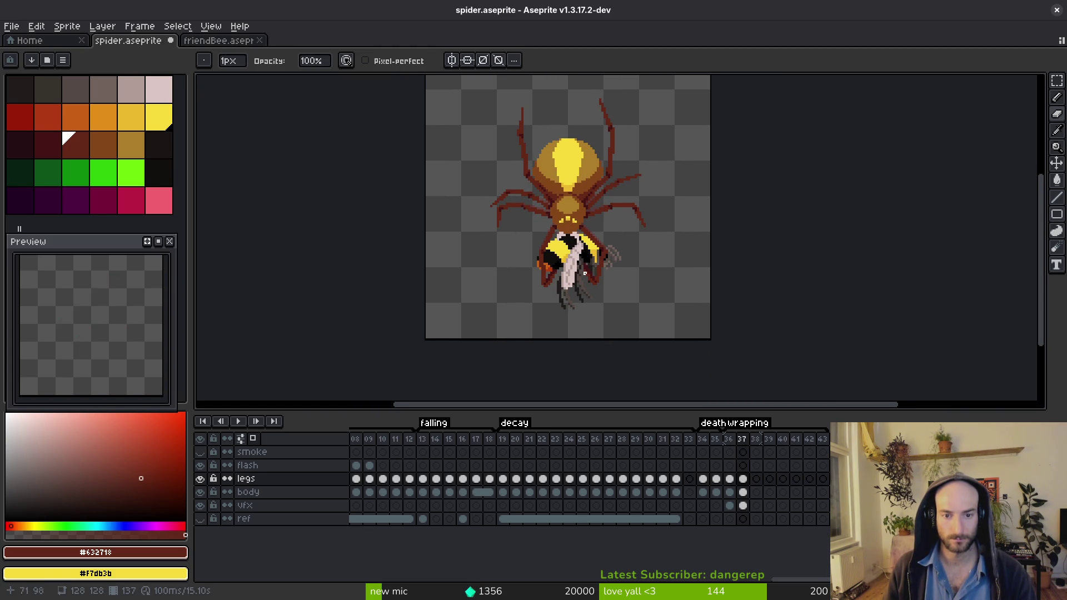
pyautogui.scroll(4, 581, 213)
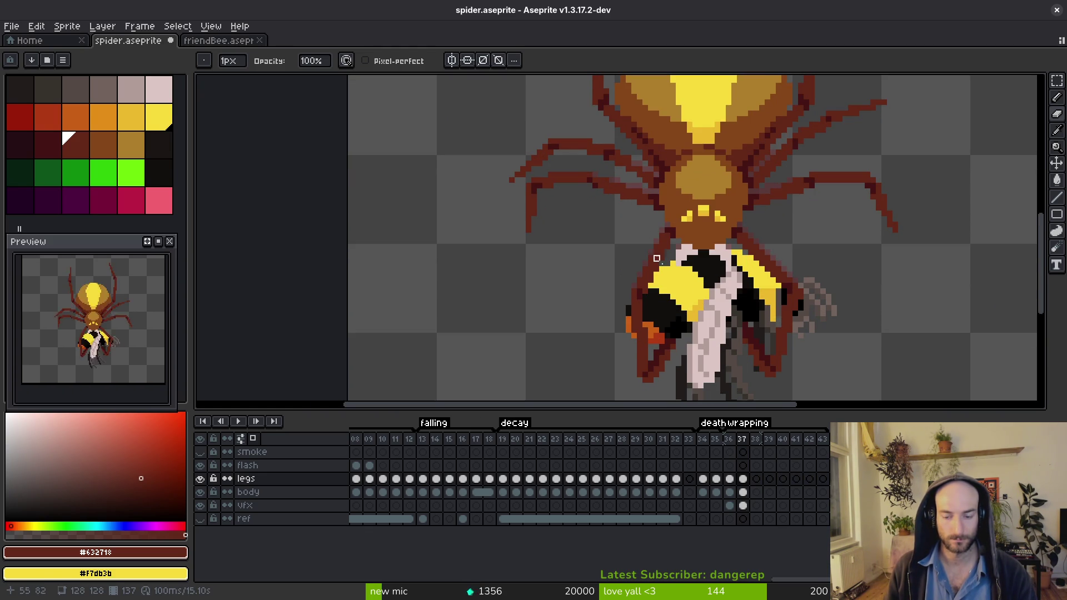
pyautogui.press(',')
pyautogui.scroll(1, 662, 211)
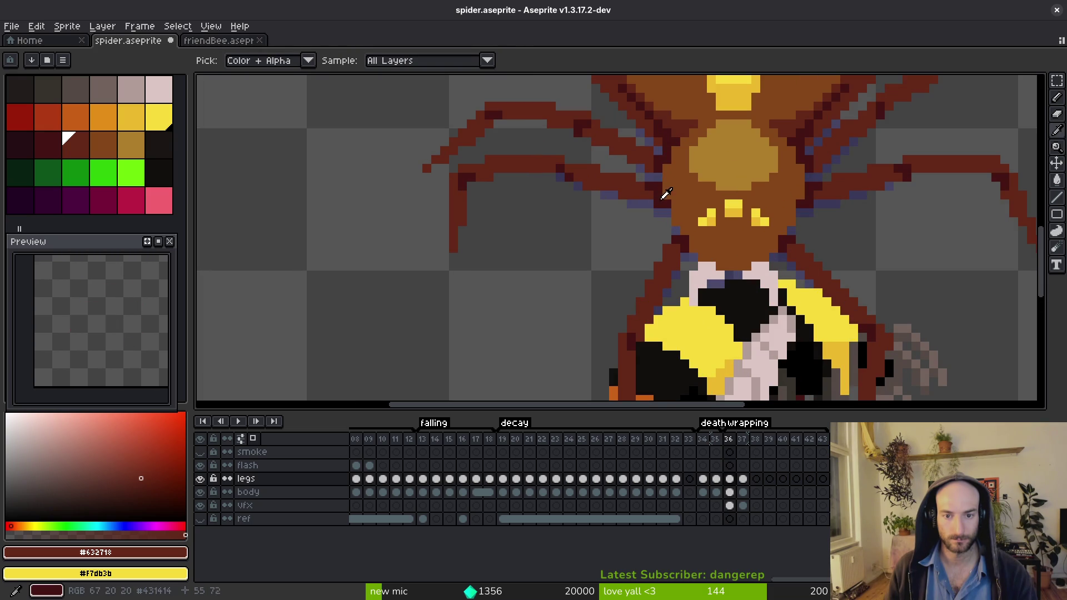
# Step: Pick the leg reds and redraw the leg stroke curving around the bee
pyautogui.keyDown('alt'); pyautogui.click(663, 195); pyautogui.keyUp('alt')
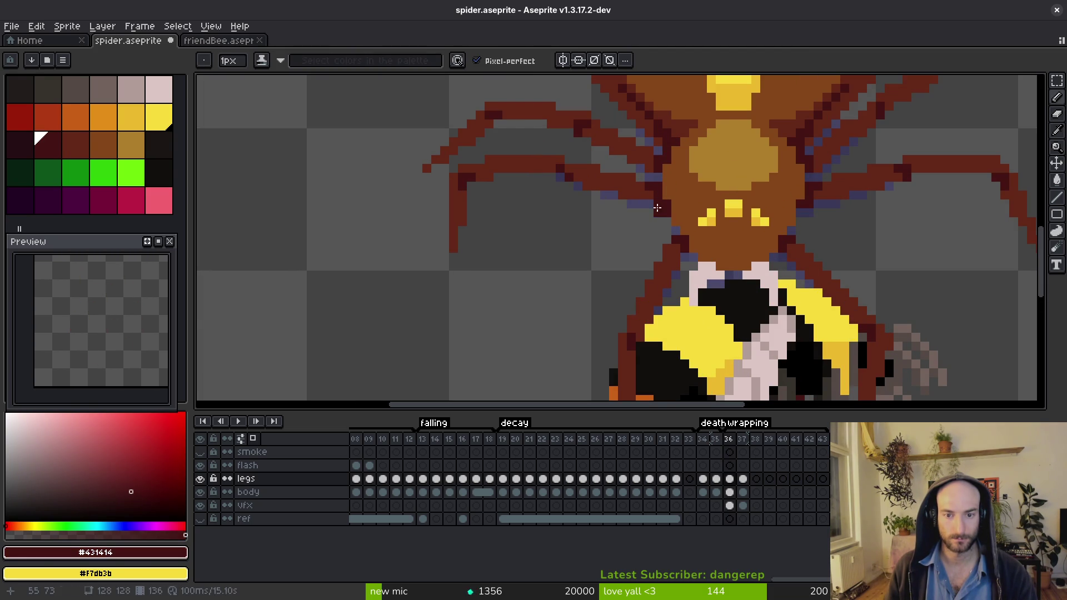
pyautogui.keyDown('alt'); pyautogui.click(638, 176); pyautogui.keyUp('alt')
pyautogui.moveTo(647, 215)
pyautogui.mouseDown()
pyautogui.moveTo(657, 181)
pyautogui.moveTo(614, 257)
pyautogui.moveTo(618, 303)
pyautogui.mouseUp()
pyautogui.moveTo(621, 262); pyautogui.dragTo(621, 269)
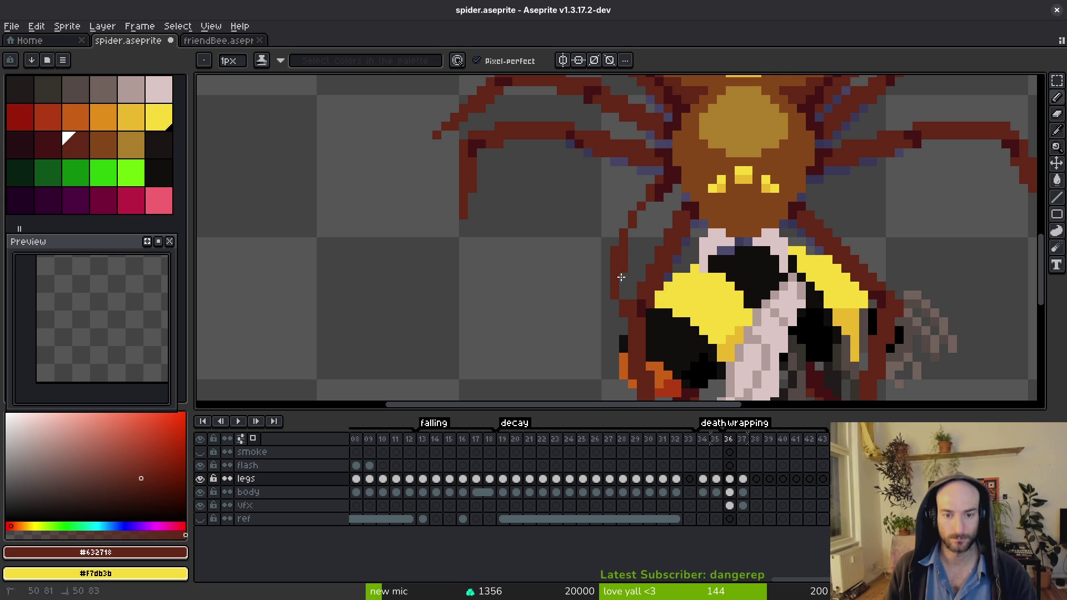
pyautogui.hotkey('ctrl', 'z')
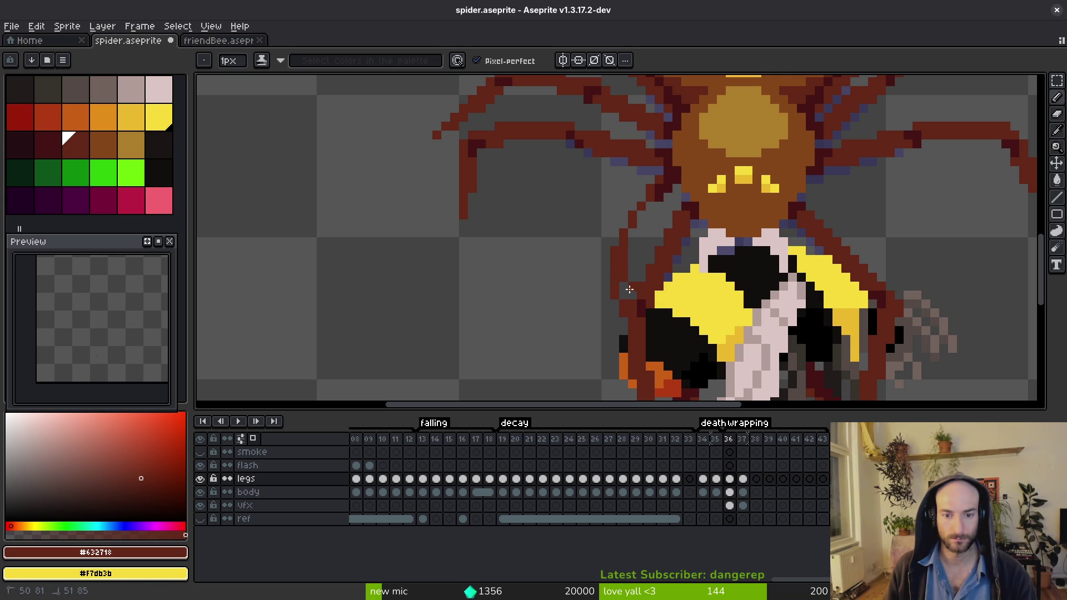
pyautogui.moveTo(624, 243); pyautogui.dragTo(633, 273)
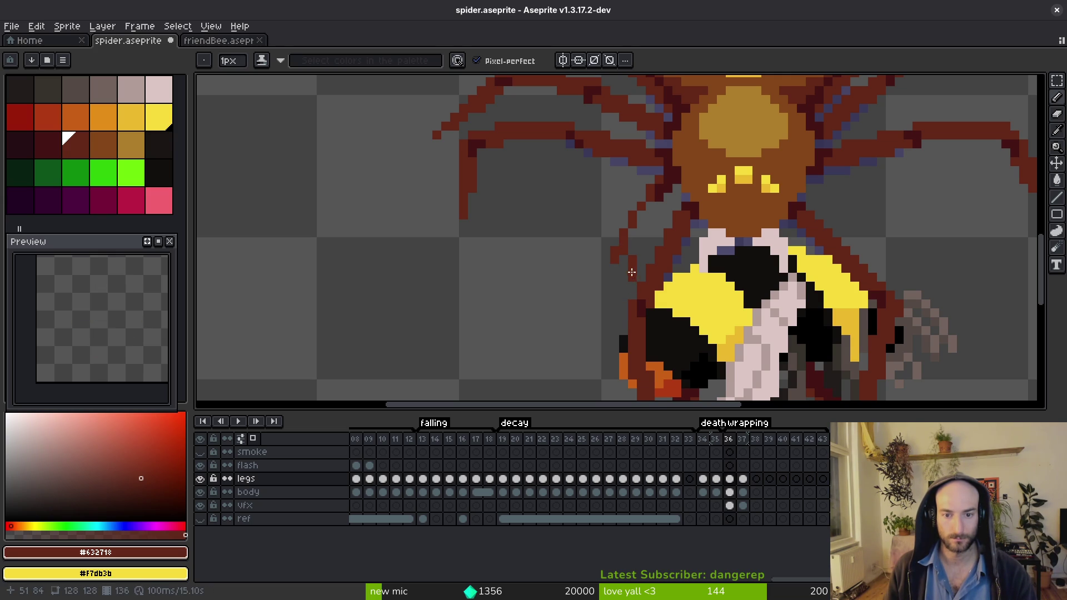
pyautogui.moveTo(635, 229); pyautogui.dragTo(642, 272)
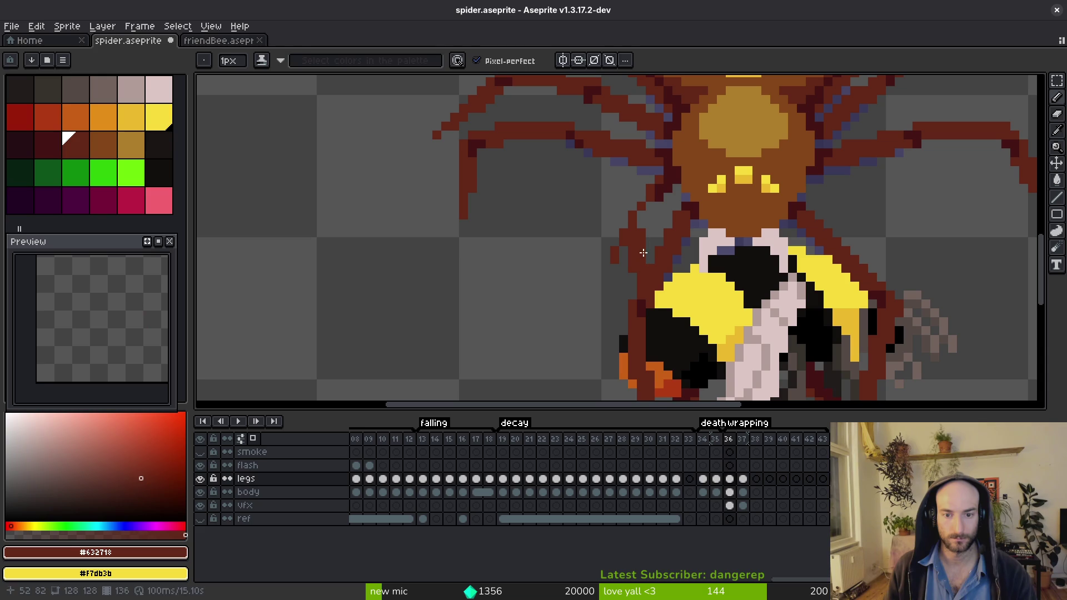
pyautogui.keyDown('alt'); pyautogui.click(667, 187); pyautogui.keyUp('alt')
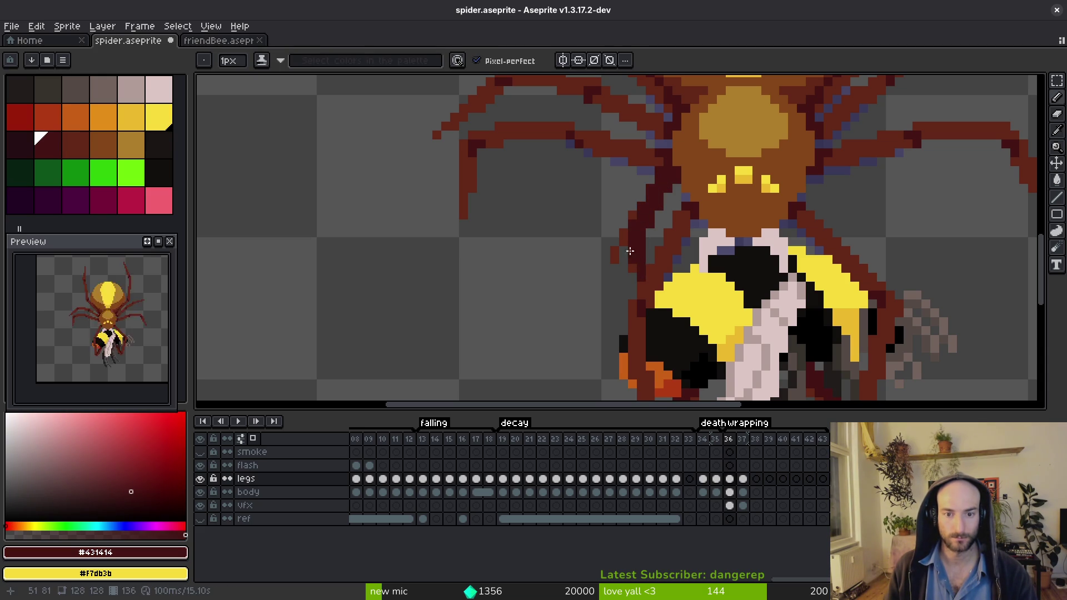
# Step: Erase the upper-left leg, undoing the last stray erase stroke
pyautogui.press('e')
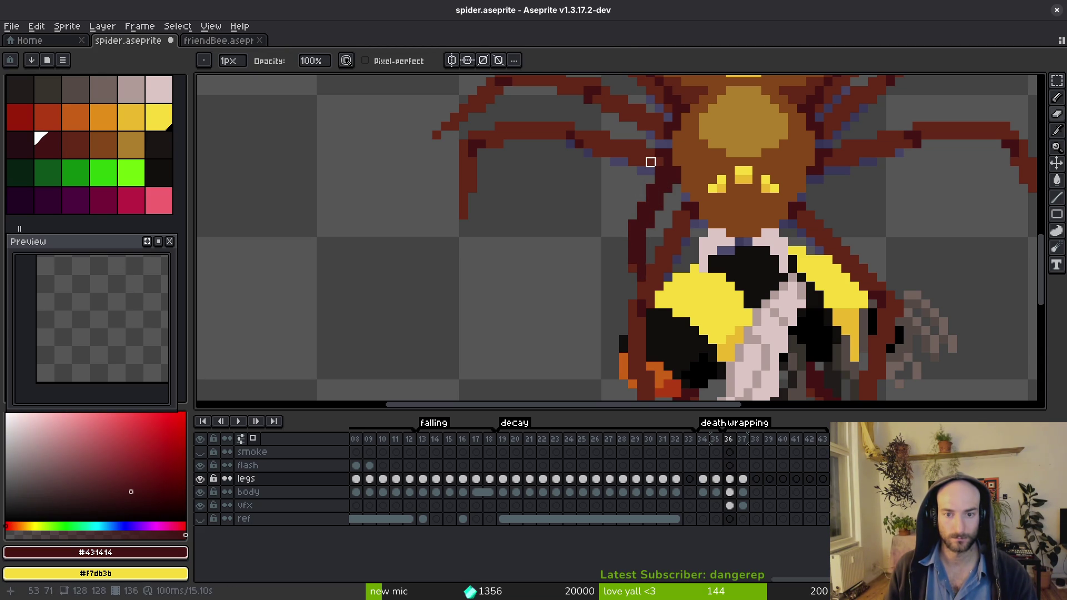
pyautogui.click(658, 162)
pyautogui.moveTo(626, 144); pyautogui.dragTo(570, 135)
pyautogui.moveTo(490, 136); pyautogui.dragTo(490, 136)
pyautogui.moveTo(641, 135); pyautogui.dragTo(641, 170)
pyautogui.hotkey('ctrl', 'z')
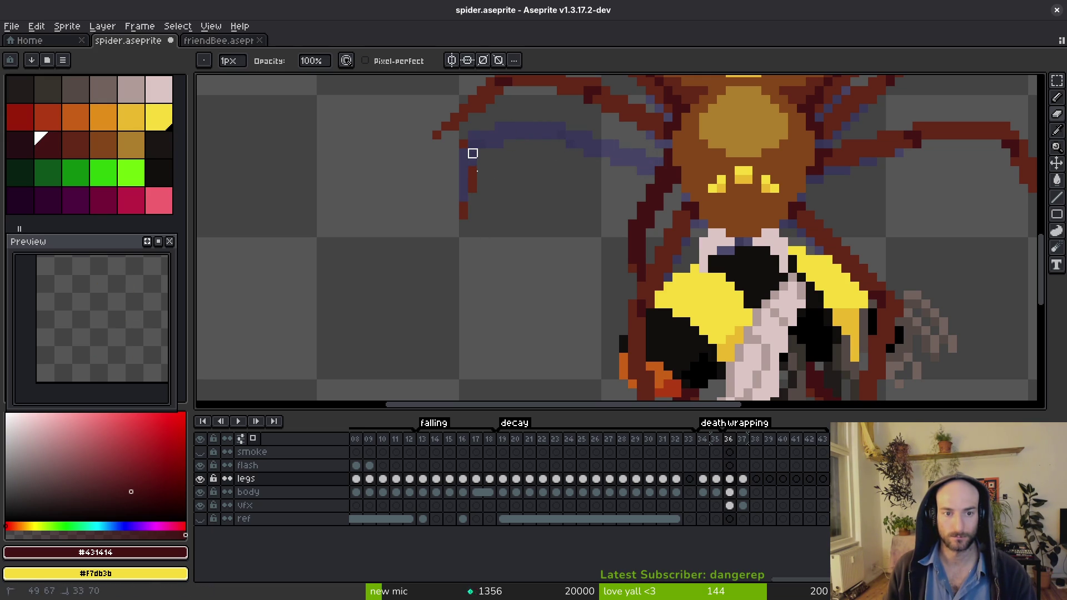
pyautogui.scroll(-2, 464, 145)
pyautogui.scroll(2, 590, 214)
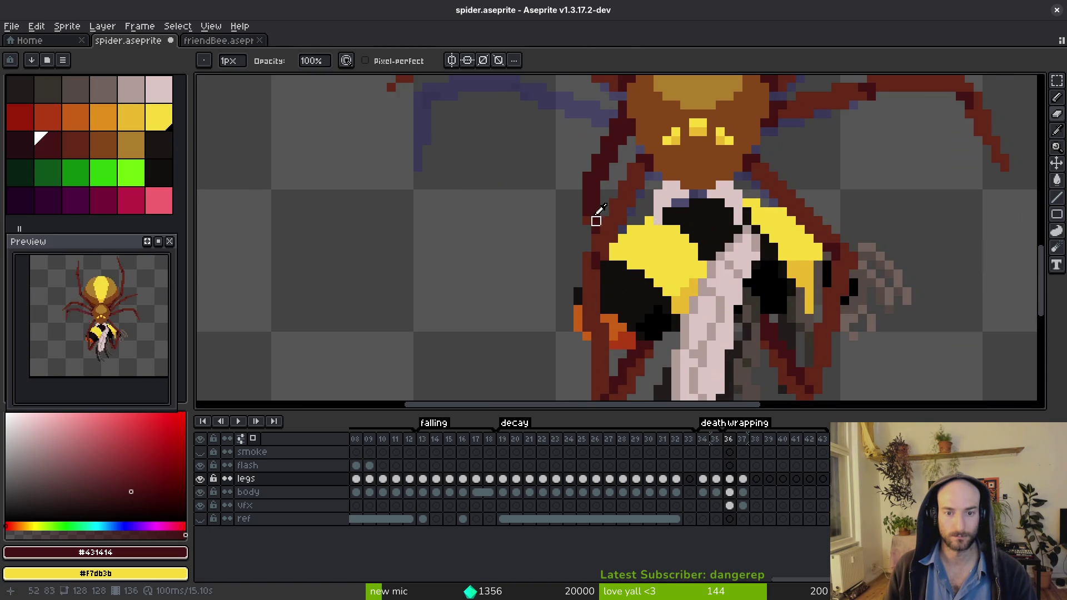
pyautogui.press('f')
pyautogui.scroll(-3, 610, 209)
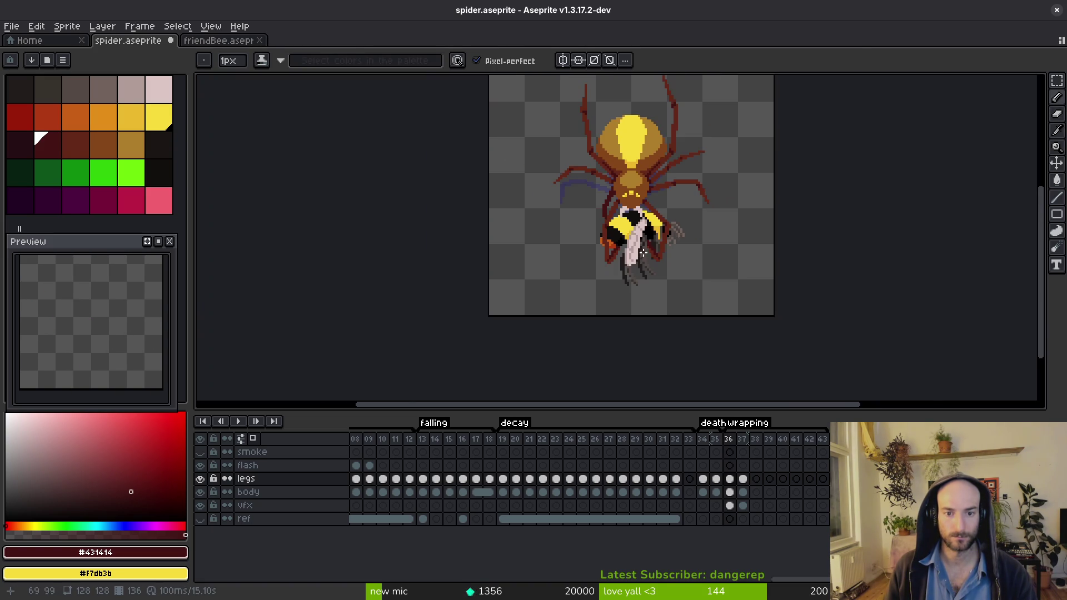
# Step: Flip to the next frame and back to frame 36, centring the bee
pyautogui.press('i')
pyautogui.press('.')
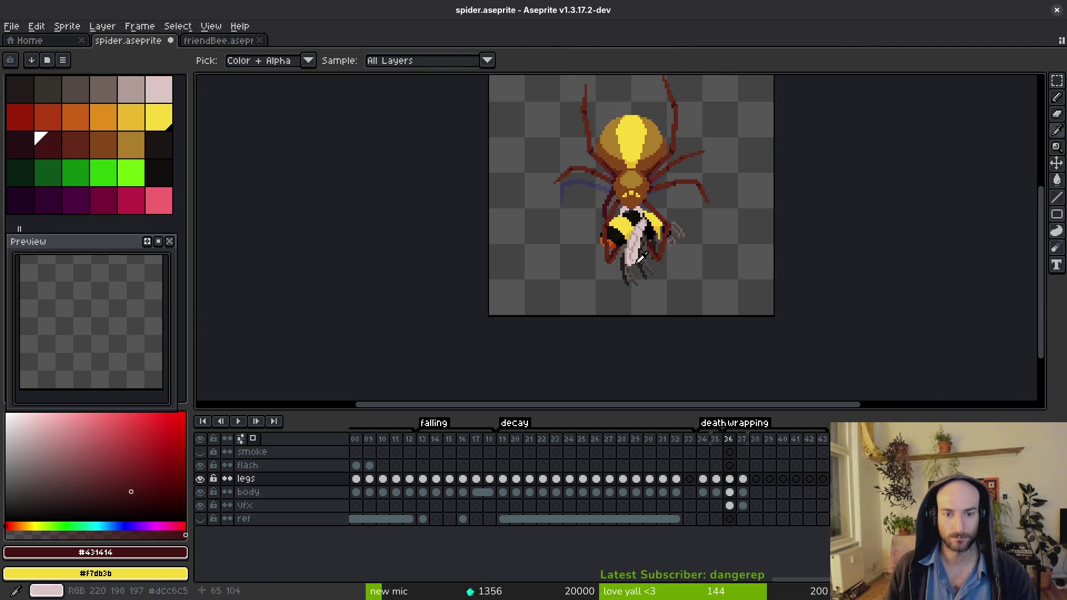
pyautogui.press(',')
pyautogui.press('b')
pyautogui.scroll(4, 610, 209)
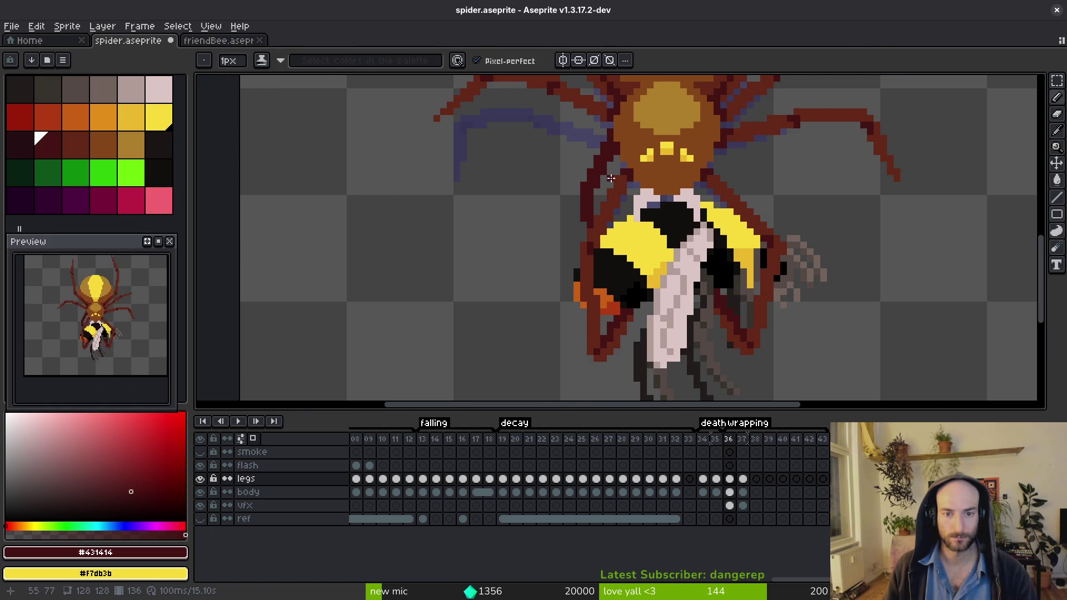
pyautogui.moveTo(611, 182); pyautogui.dragTo(597, 211)
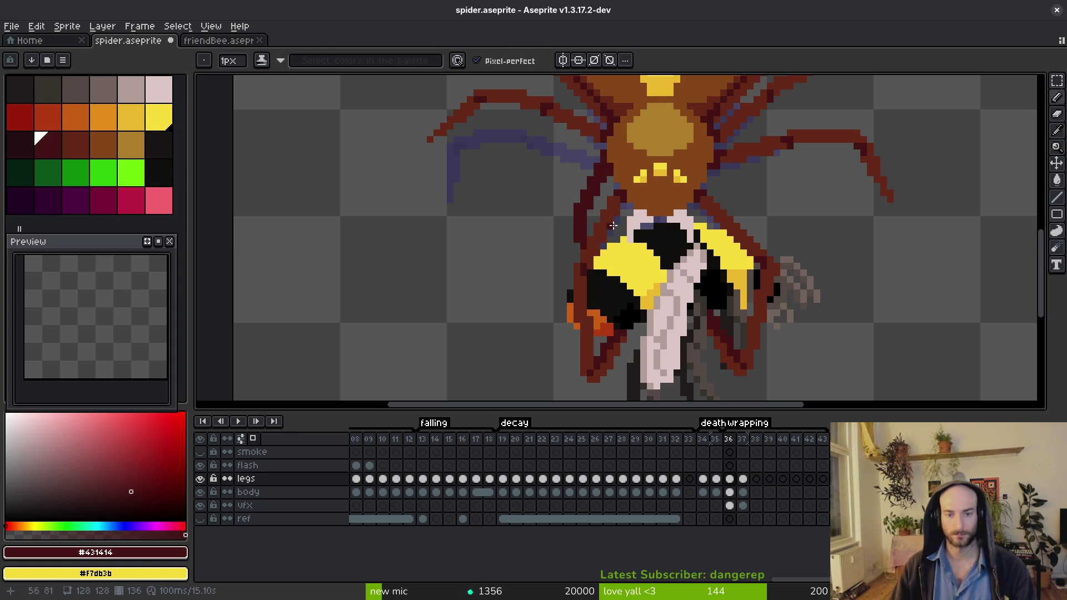
# Step: Sample the leg brown and draw a short leg line down the bee's left side
pyautogui.keyDown('alt'); pyautogui.click(578, 156); pyautogui.keyUp('alt')
pyautogui.scroll(3, 579, 156)
pyautogui.moveTo(595, 128)
pyautogui.mouseDown()
pyautogui.moveTo(574, 181)
pyautogui.moveTo(554, 200)
pyautogui.moveTo(555, 247)
pyautogui.moveTo(561, 228)
pyautogui.mouseUp()
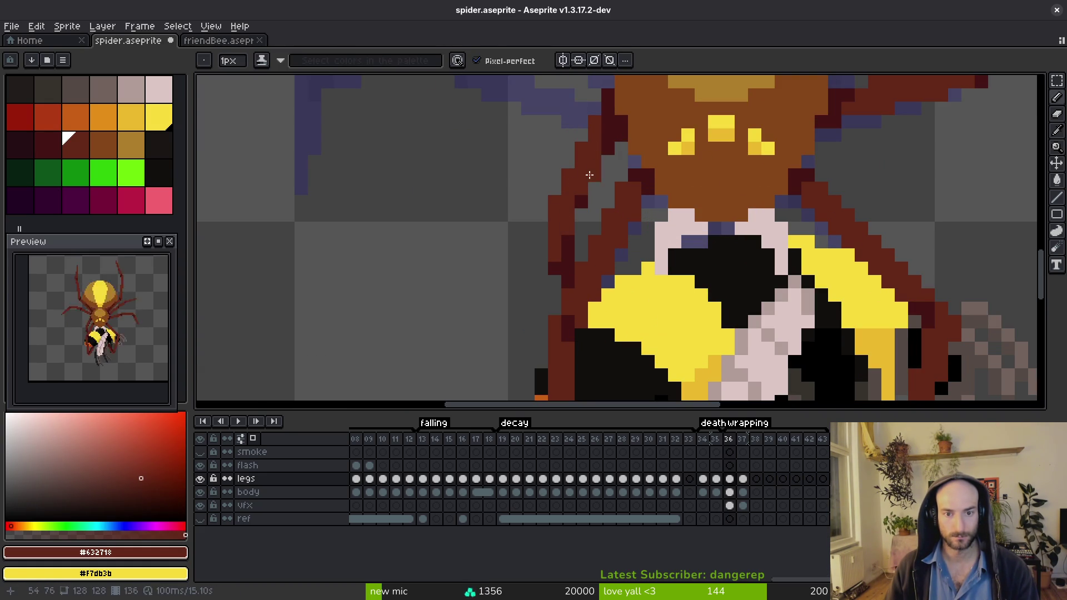
pyautogui.scroll(-5, 600, 152)
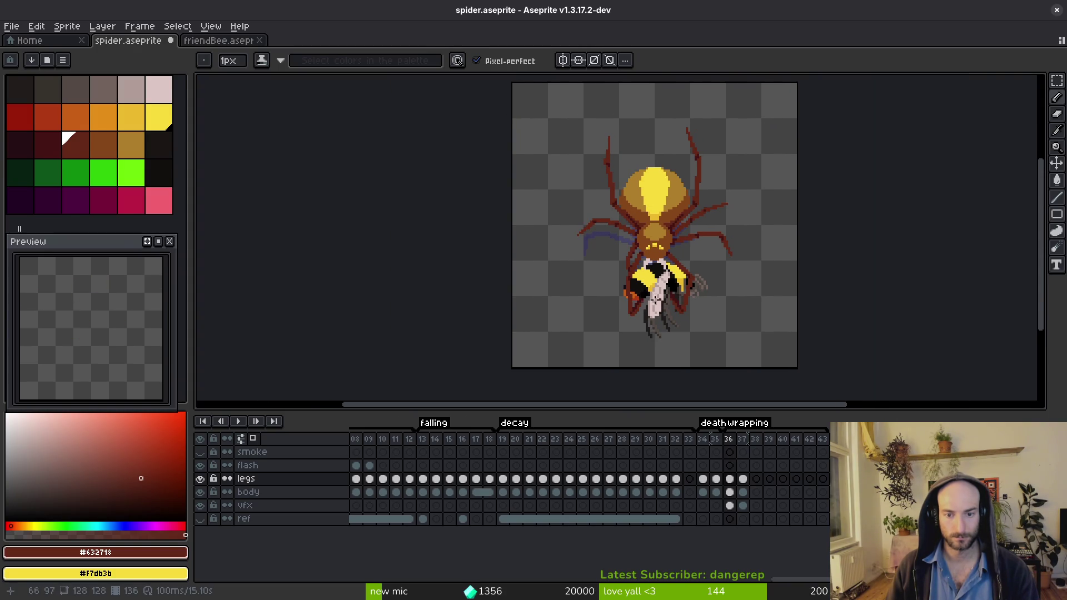
# Step: Compare frame 36 with frame 37 again
pyautogui.press('i')
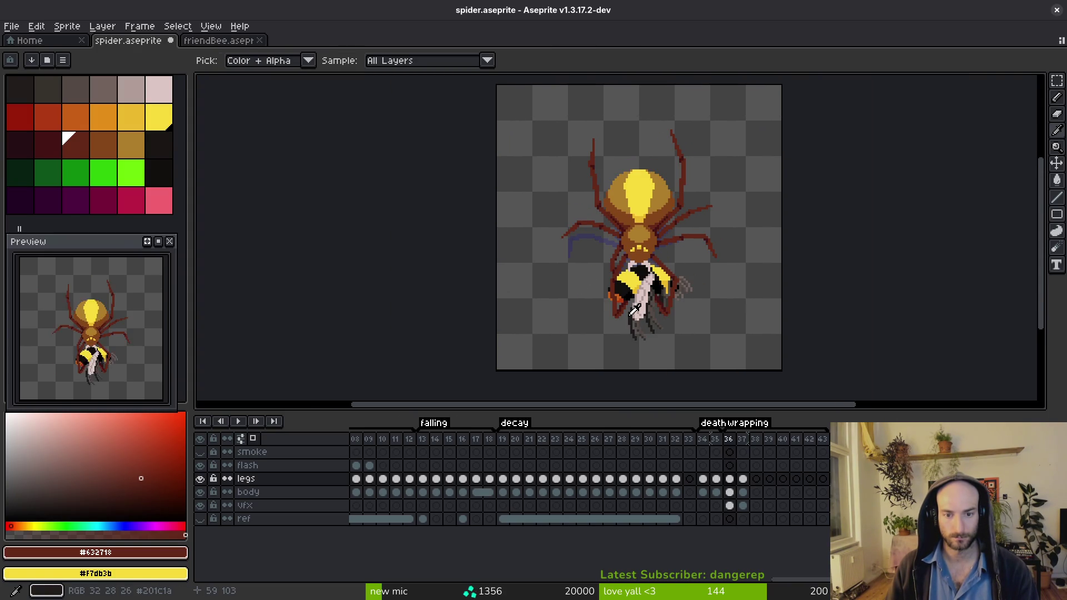
pyautogui.press('.')
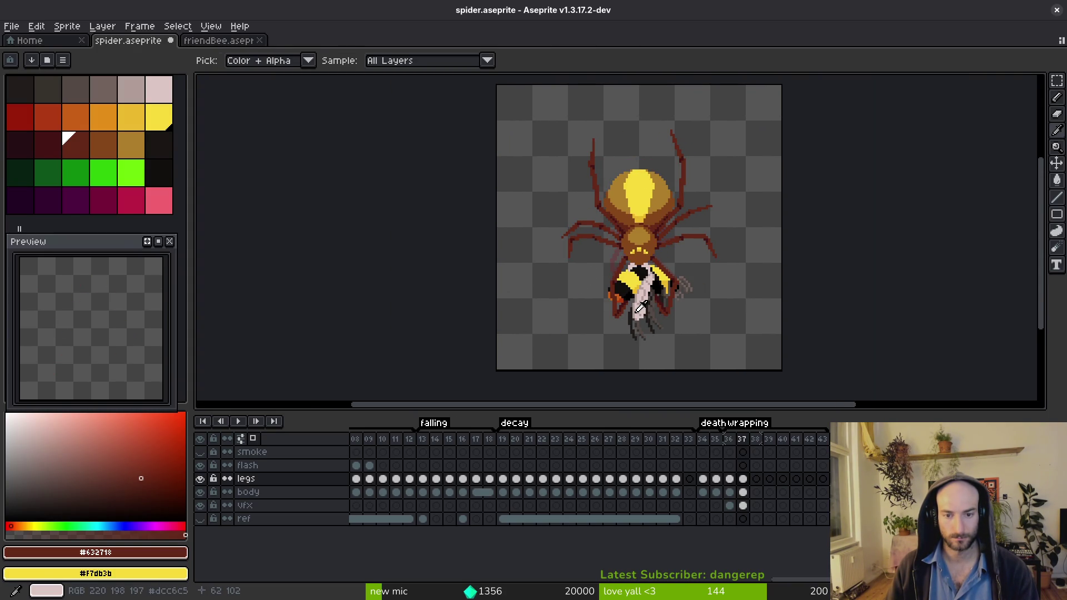
pyautogui.press(',')
pyautogui.press('b')
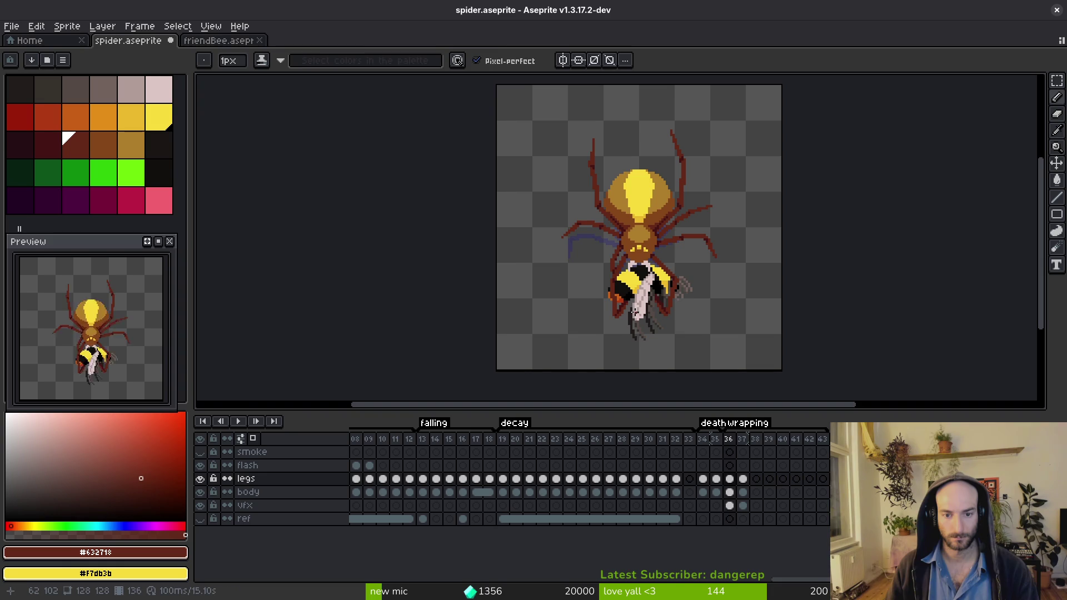
pyautogui.scroll(6, 637, 312)
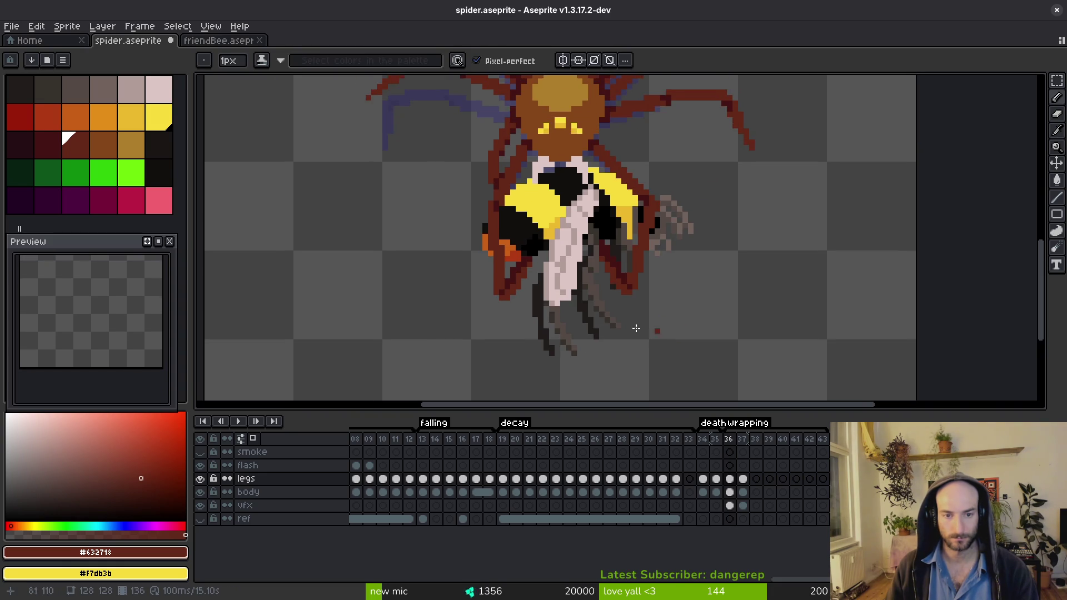
pyautogui.hotkey('shift', 'w')
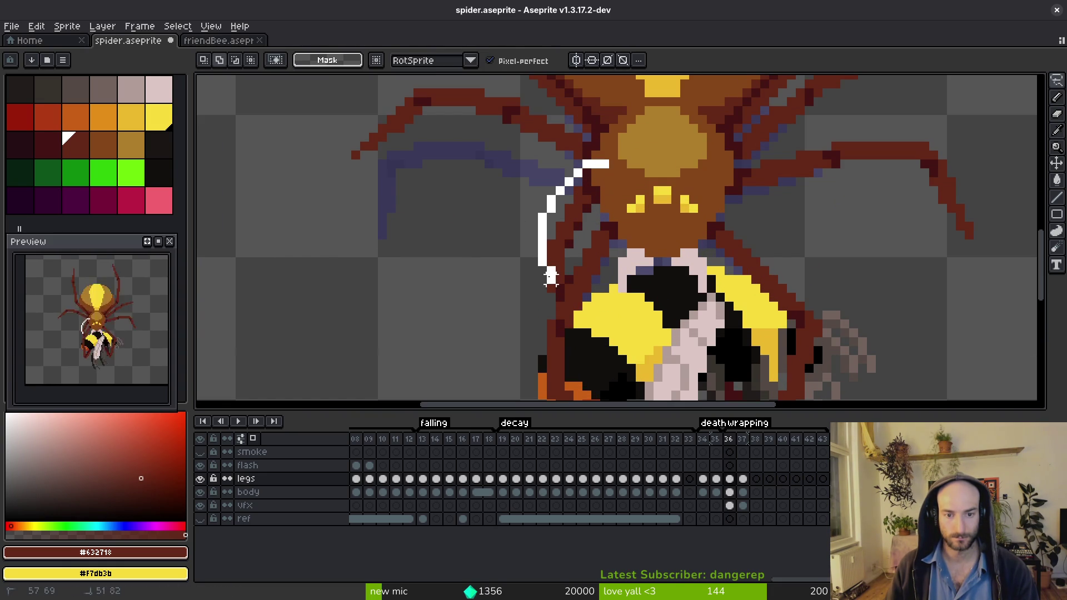
# Step: Lasso the leg piece beside the head on frame 37 and nudge it down one pixel
pyautogui.moveTo(595, 181); pyautogui.dragTo(558, 281)
pyautogui.press('.')
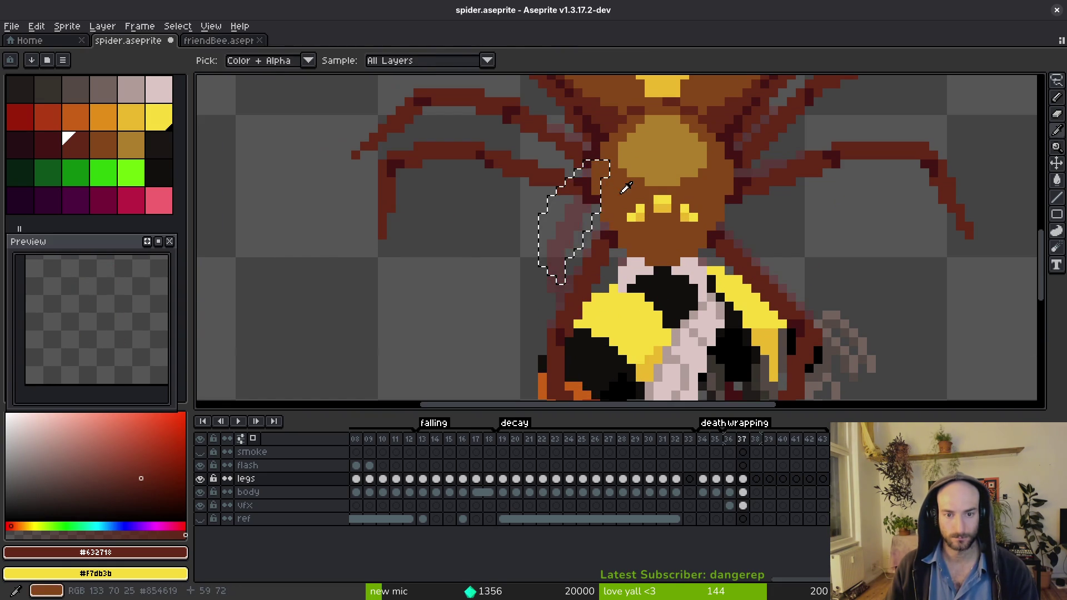
pyautogui.moveTo(578, 212); pyautogui.dragTo(578, 221)
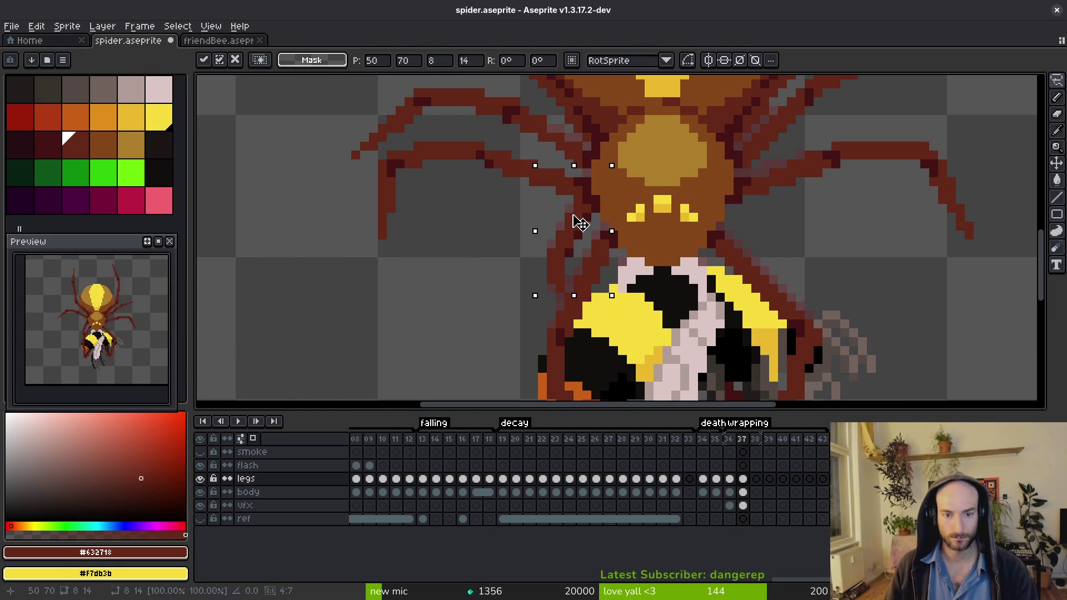
pyautogui.press('e')
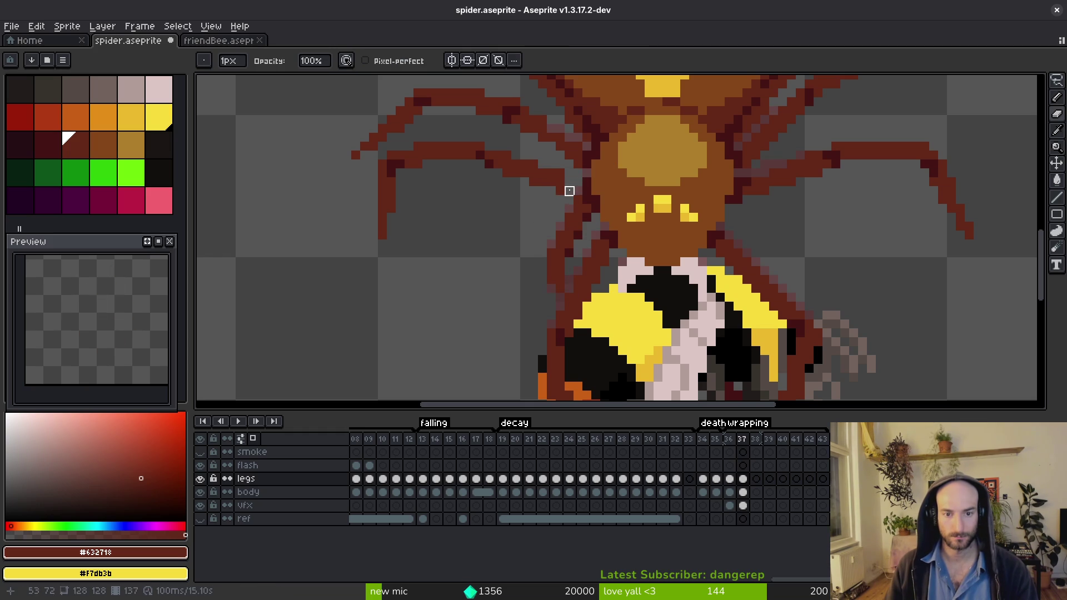
# Step: Magic Wand the upper-left leg segments, delete them, and erase leftover dark pixels
pyautogui.press('i')
pyautogui.click(611, 200)
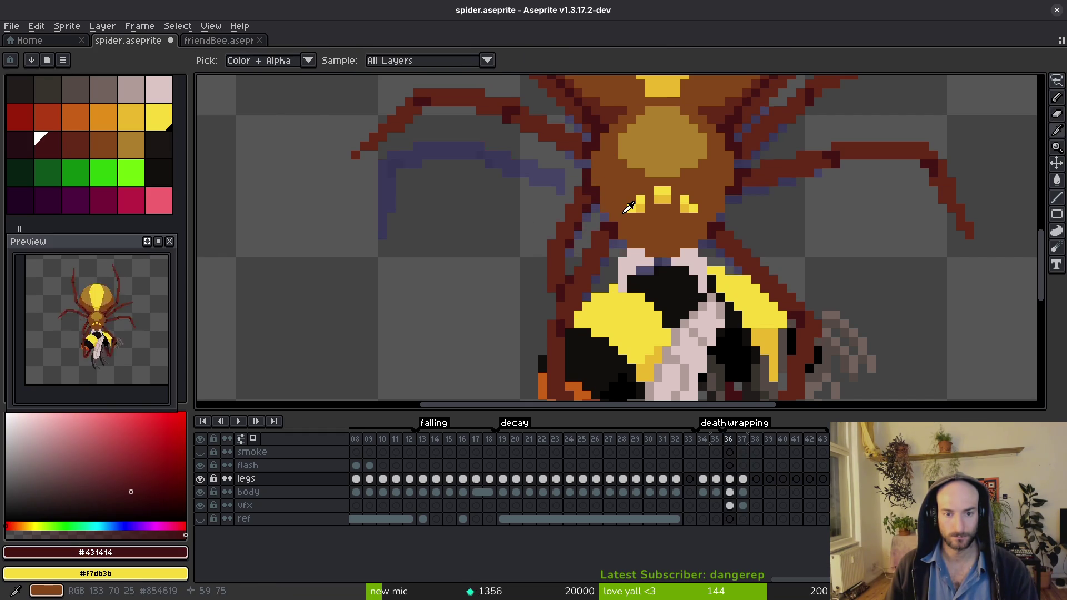
pyautogui.press('w')
pyautogui.click(496, 169)
pyautogui.keyDown('shift'); pyautogui.click(414, 166); pyautogui.keyUp('shift')
pyautogui.keyDown('shift'); pyautogui.click(392, 192); pyautogui.keyUp('shift')
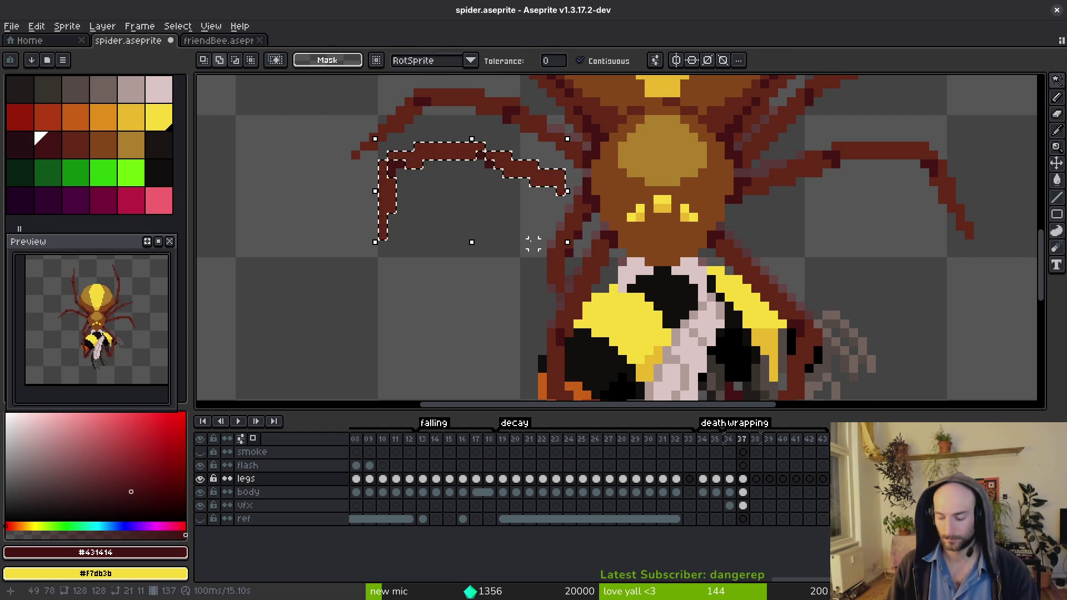
pyautogui.press('Delete')
pyautogui.press('e')
pyautogui.moveTo(481, 156); pyautogui.dragTo(490, 165)
pyautogui.moveTo(400, 163); pyautogui.dragTo(392, 173)
# Step: Sample the mid brown and dark red leg colours and return to frame 36
pyautogui.keyDown('alt'); pyautogui.click(570, 252); pyautogui.keyUp('alt')
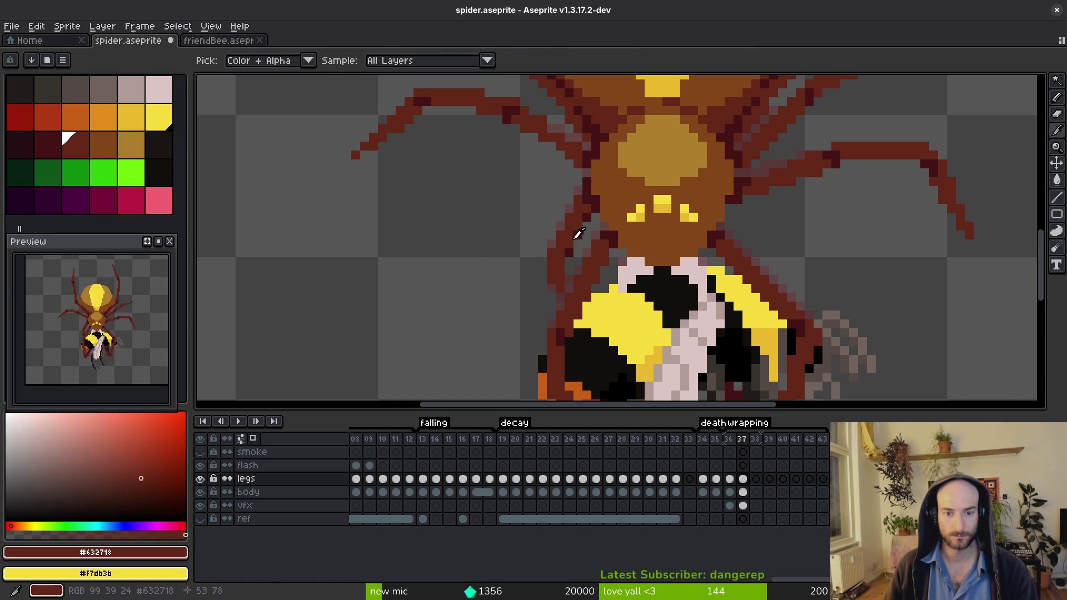
pyautogui.press('f')
pyautogui.scroll(-2, 574, 249)
pyautogui.scroll(1, 574, 249)
pyautogui.keyDown('alt'); pyautogui.click(595, 234); pyautogui.keyUp('alt')
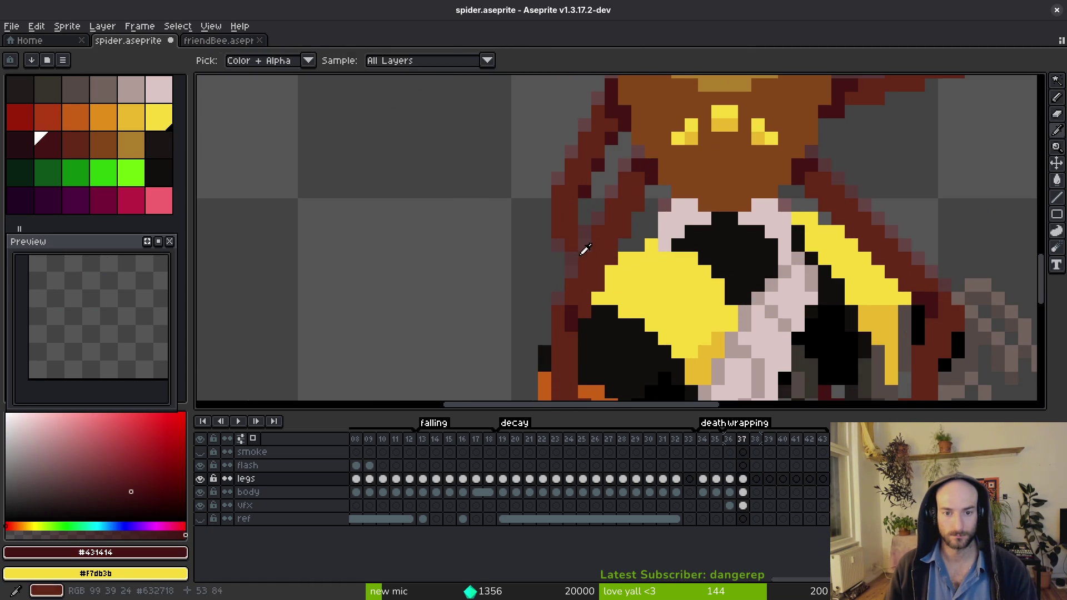
pyautogui.keyDown('alt'); pyautogui.click(569, 250); pyautogui.keyUp('alt')
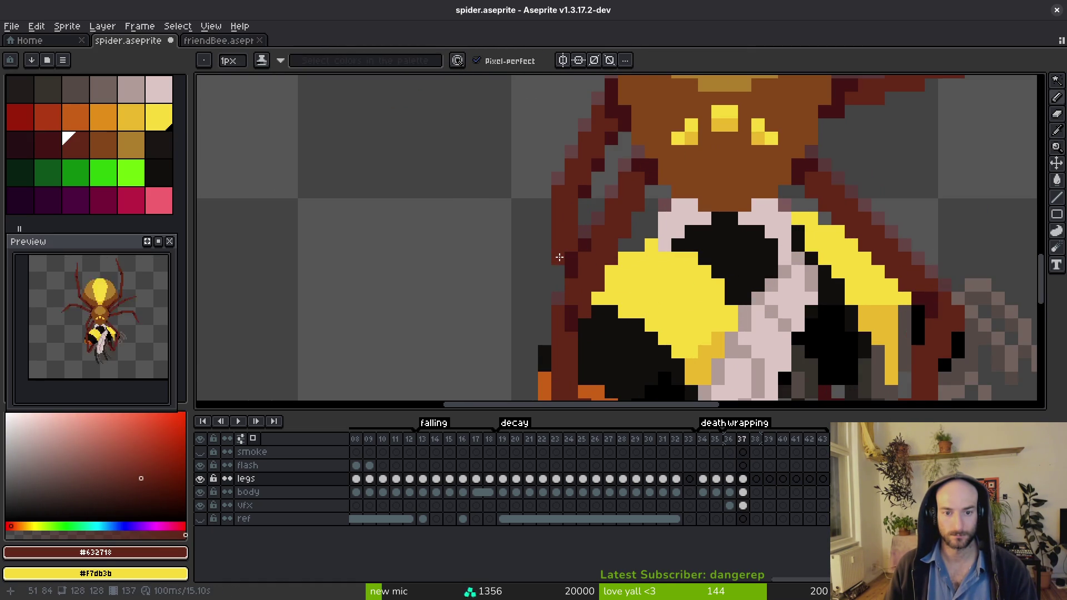
pyautogui.scroll(-3, 583, 267)
pyautogui.press(',')
# Step: Flip repeatedly between frames 36 and 37 to check the legs, then save spider.aseprite
pyautogui.press('.')
pyautogui.press(',')
pyautogui.press('.')
pyautogui.press(',')
pyautogui.press('.')
pyautogui.press(',')
pyautogui.press('.')
pyautogui.press(',')
pyautogui.press('.')
pyautogui.press(',')
pyautogui.press('.')
pyautogui.press(',')
pyautogui.press('.')
pyautogui.press(',')
pyautogui.press('.')
pyautogui.press(',')
pyautogui.press('.')
pyautogui.press(',')
pyautogui.press('.')
pyautogui.press(',')
pyautogui.press('.')
pyautogui.press(',')
pyautogui.press('.')
pyautogui.press('b')
pyautogui.hotkey('ctrl', 's')
# Step: Recheck frames 36 and 37 and peek at the empty frame 38
pyautogui.scroll(-2, 625, 294)
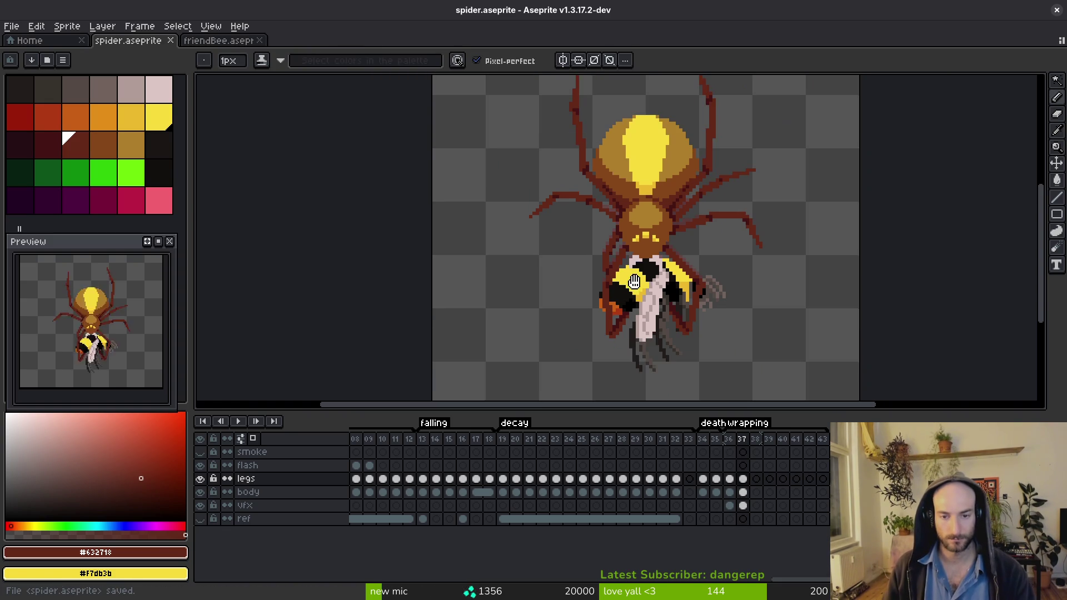
pyautogui.press(',')
pyautogui.press('i')
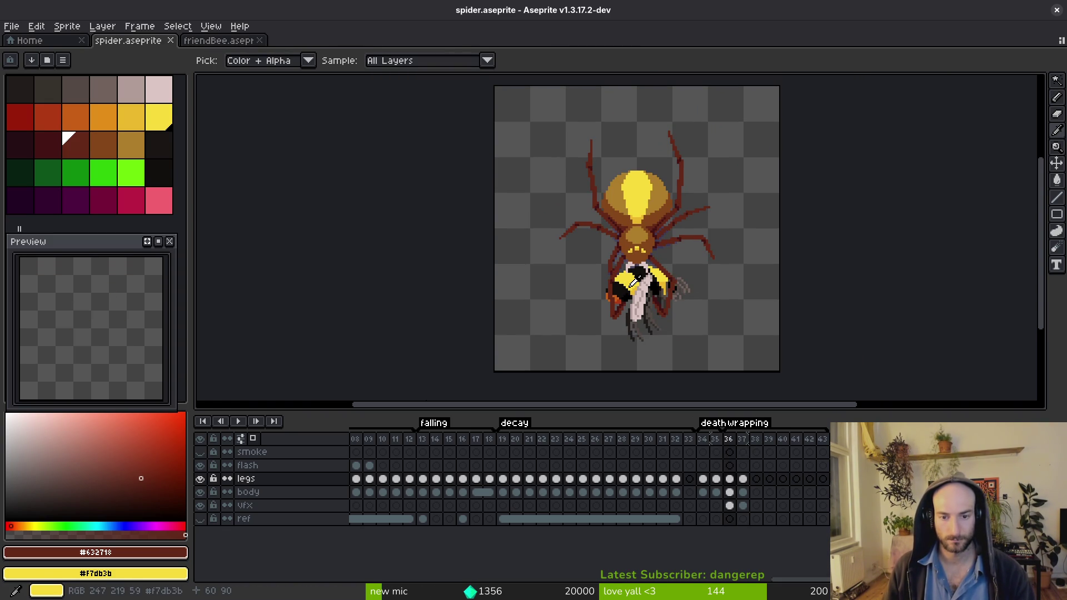
pyautogui.press('.')
pyautogui.press('.')
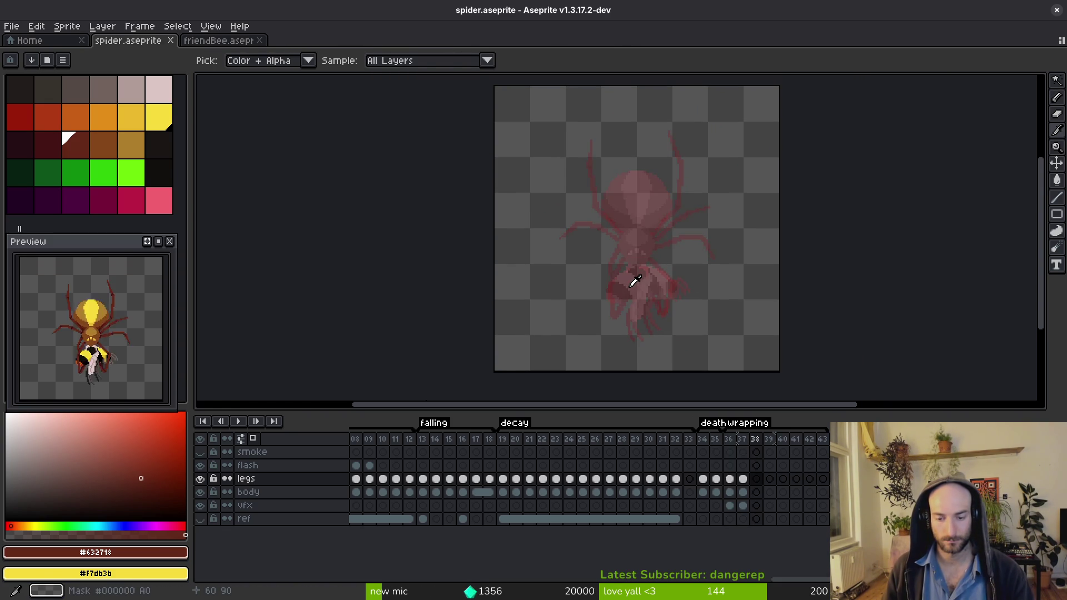
pyautogui.press(',')
pyautogui.press('b')
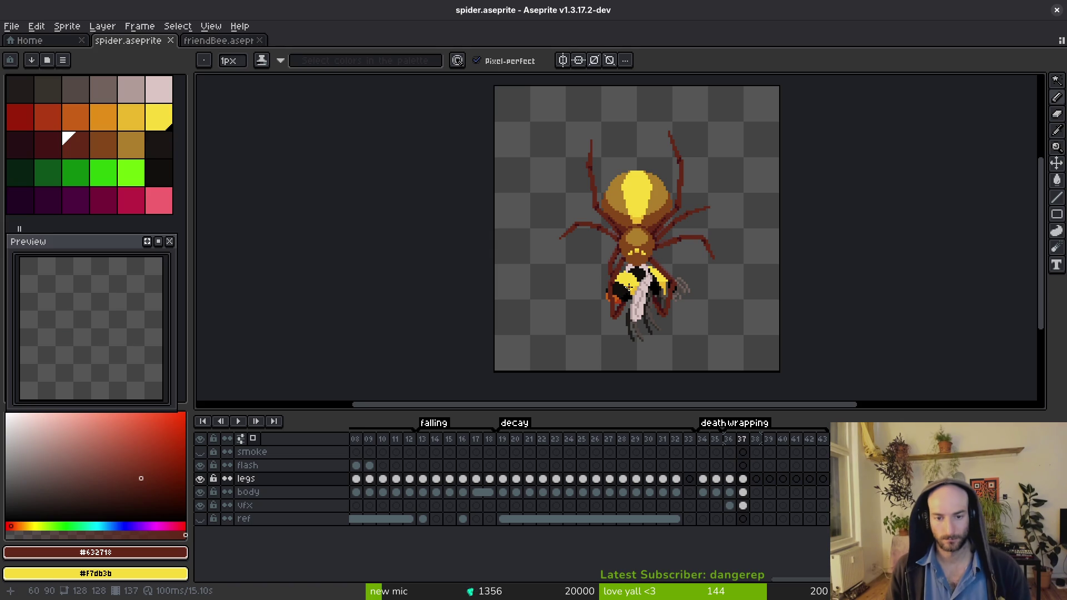
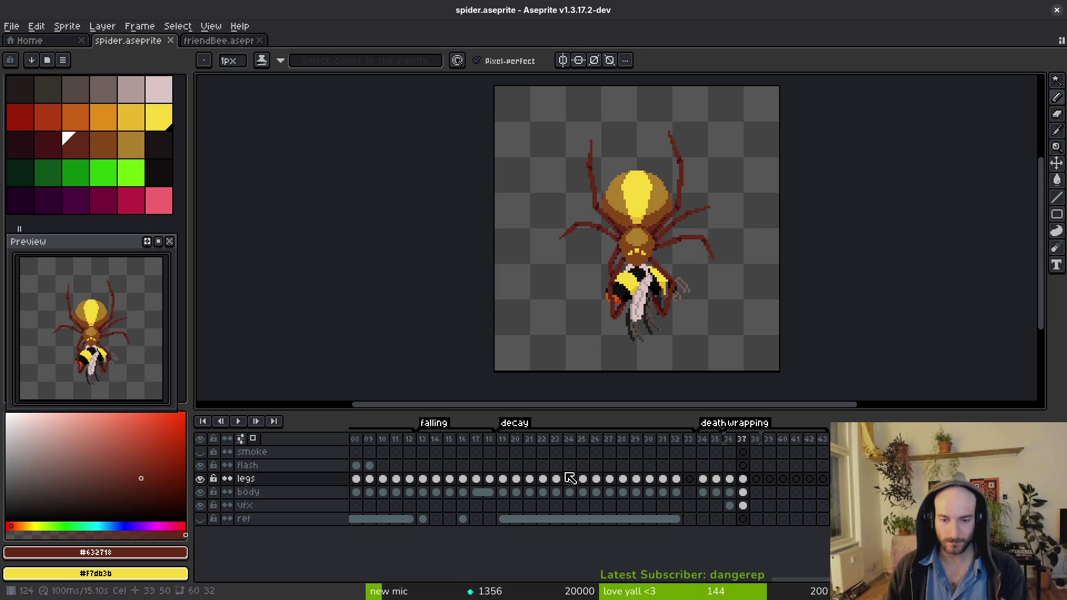
# Step: Check the empty frame 38, then select the body cel on frame 37 and eyedrop the bee's pale pink
pyautogui.click(822, 478)
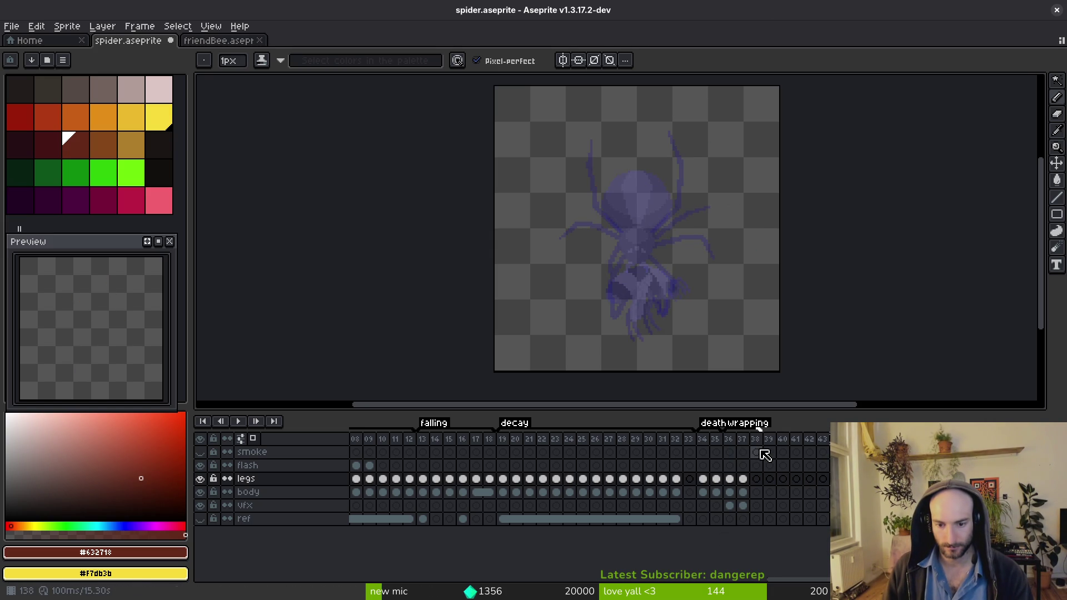
pyautogui.click(742, 479)
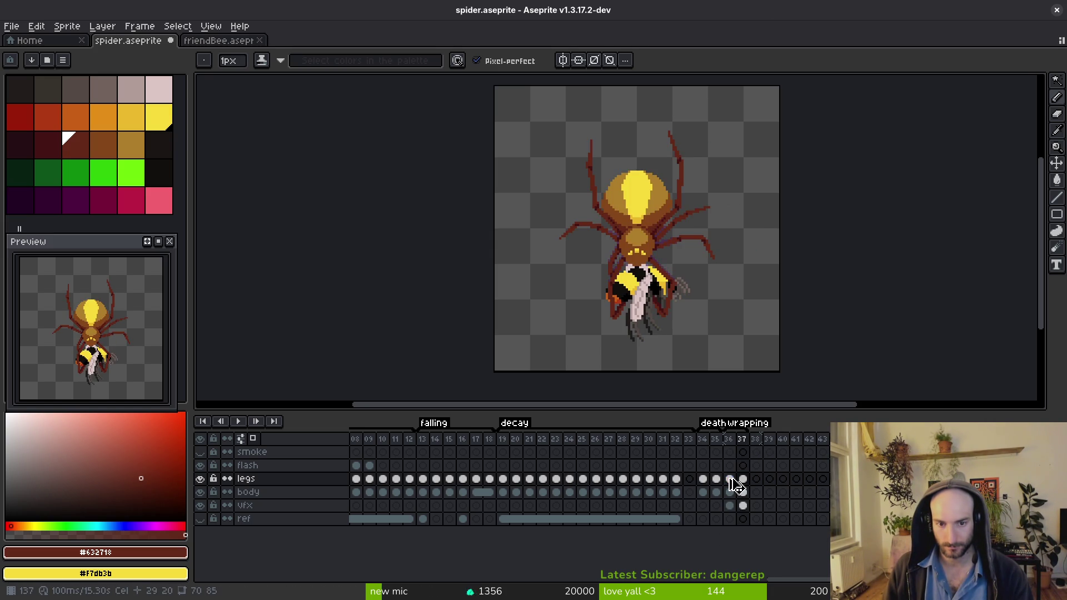
pyautogui.click(743, 492)
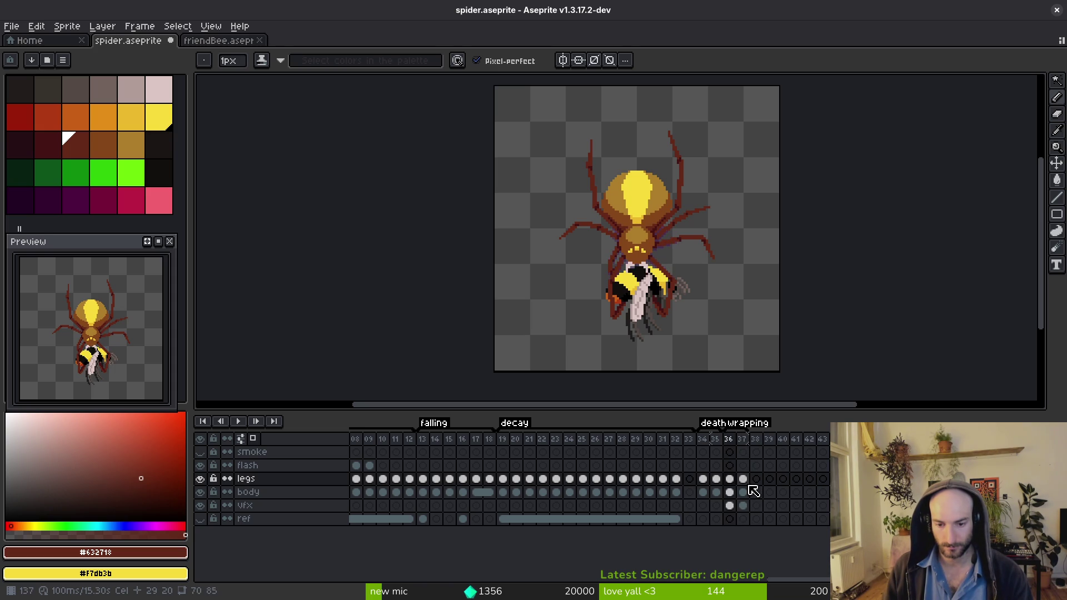
pyautogui.scroll(3, 639, 267)
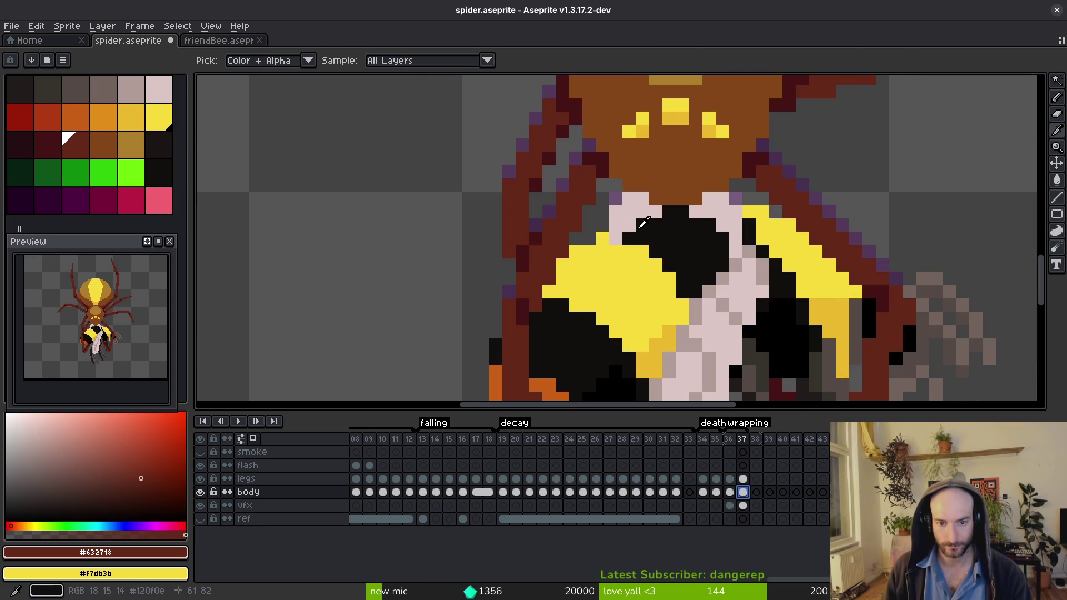
pyautogui.keyDown('alt'); pyautogui.click(632, 211); pyautogui.keyUp('alt')
# Step: Paint pale pink pixels on the bee, undo a stray one, and compare with frame 36
pyautogui.click(674, 273)
pyautogui.click(627, 253)
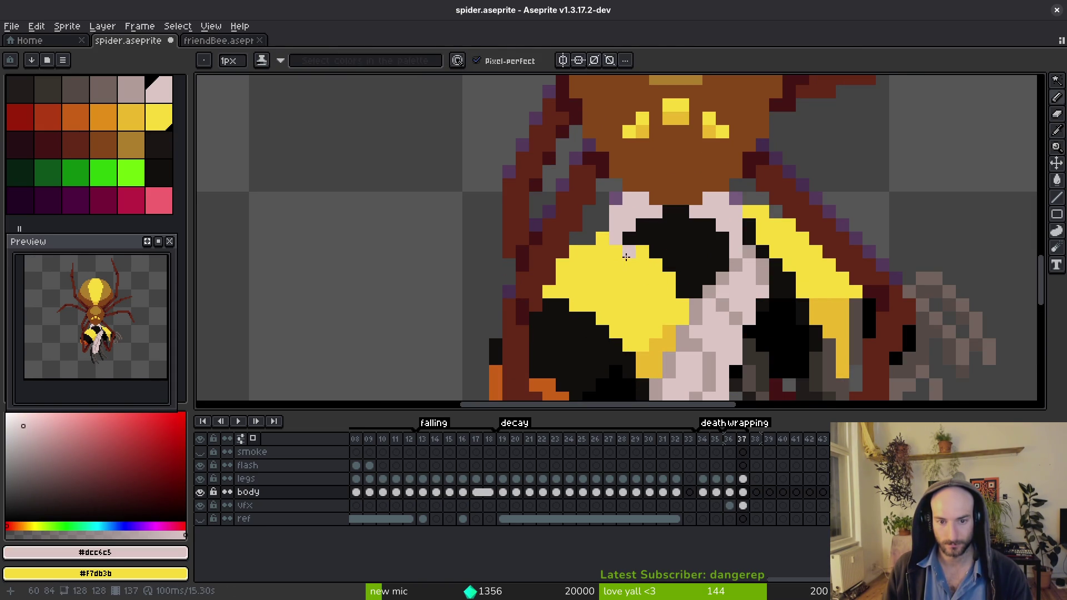
pyautogui.hotkey('ctrl', 'z')
pyautogui.press(',')
pyautogui.press('alt')
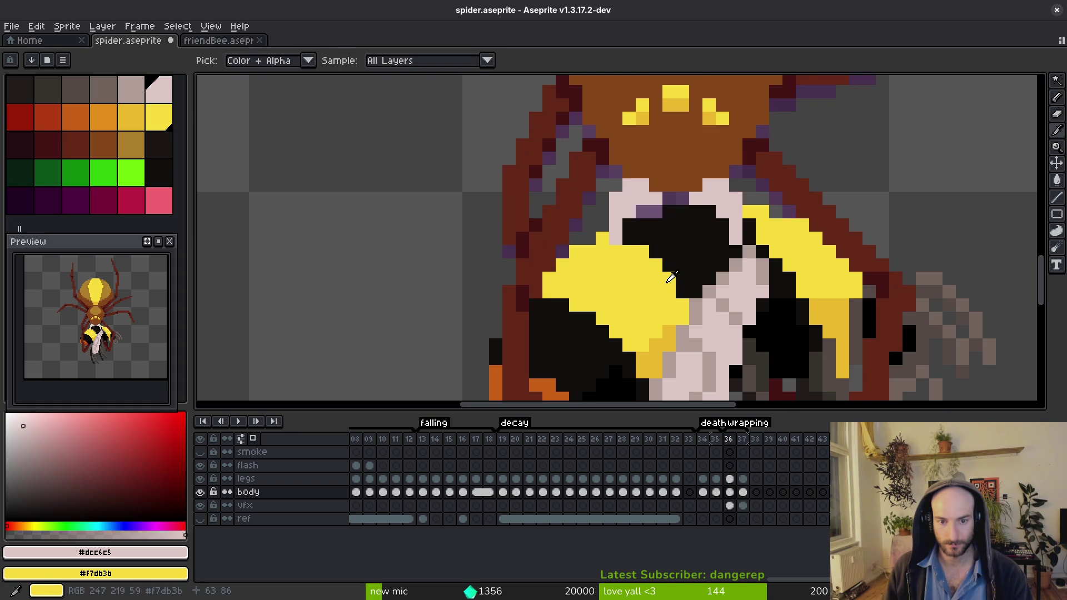
pyautogui.press('.')
pyautogui.press(',')
pyautogui.press('.')
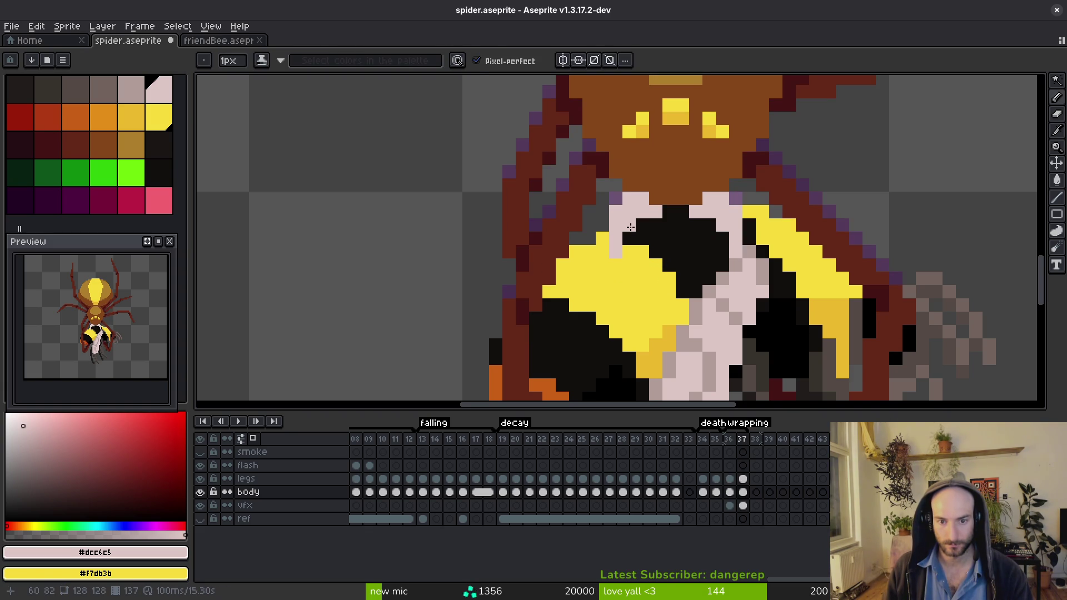
# Step: Paint a short pink diagonal into the black area and erase black pixels on the bee
pyautogui.moveTo(631, 237); pyautogui.dragTo(654, 260)
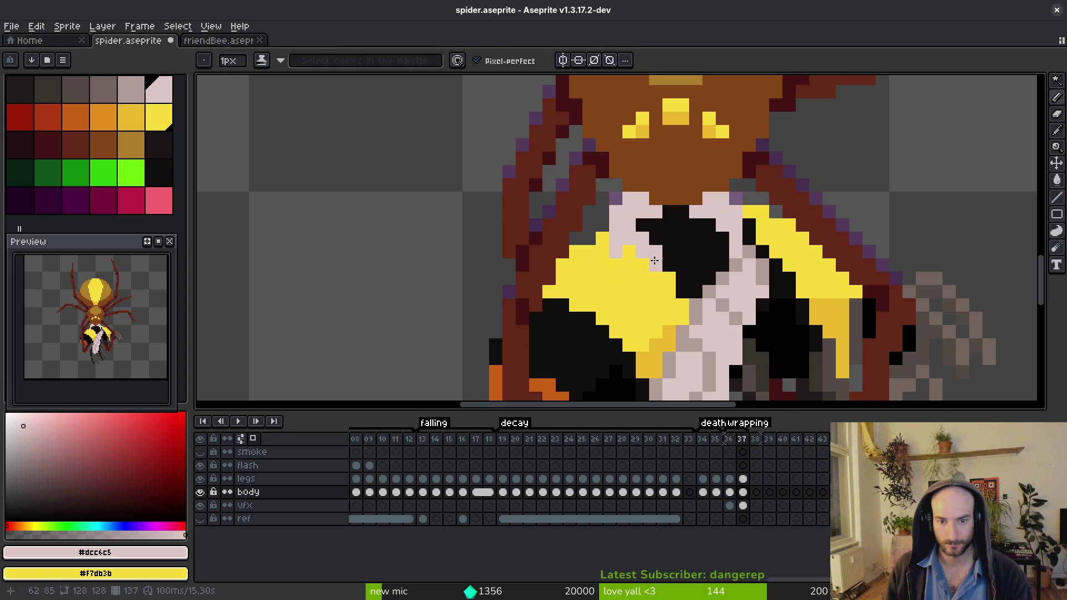
pyautogui.press('e')
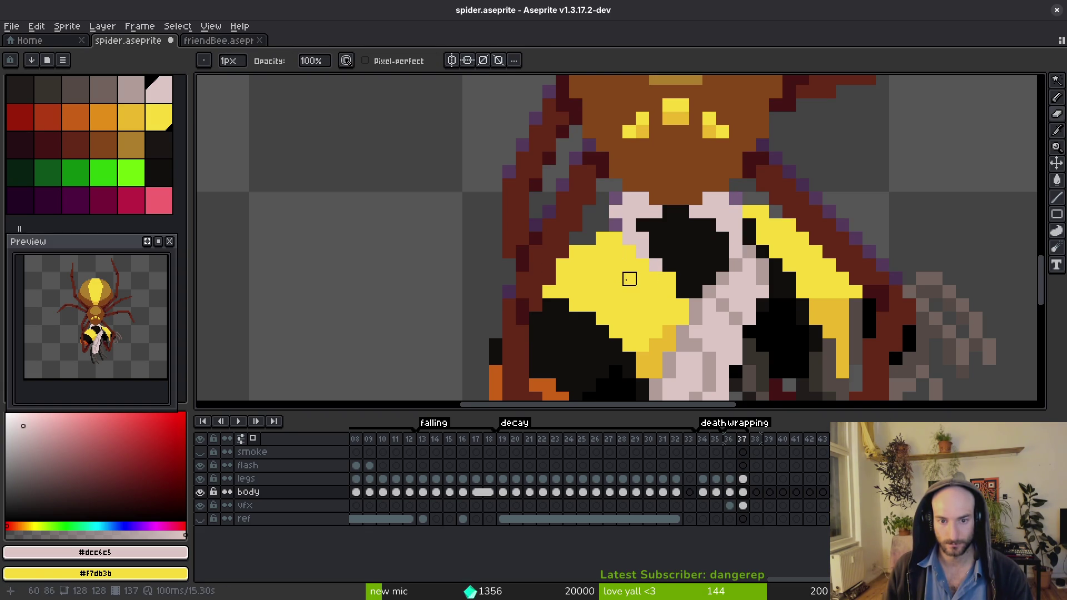
pyautogui.press('b')
pyautogui.click(642, 228)
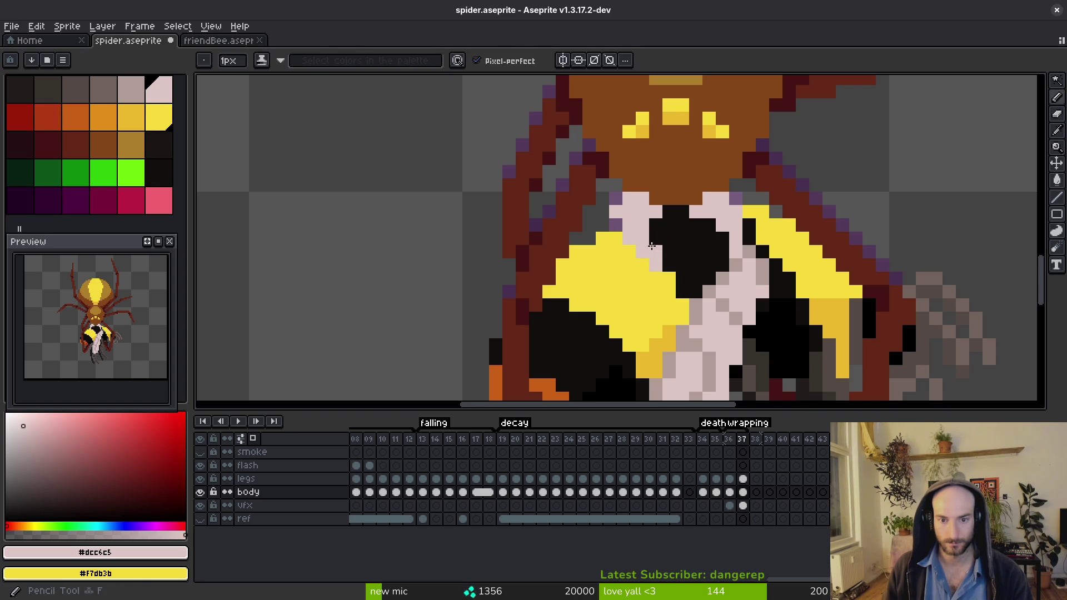
pyautogui.press('e')
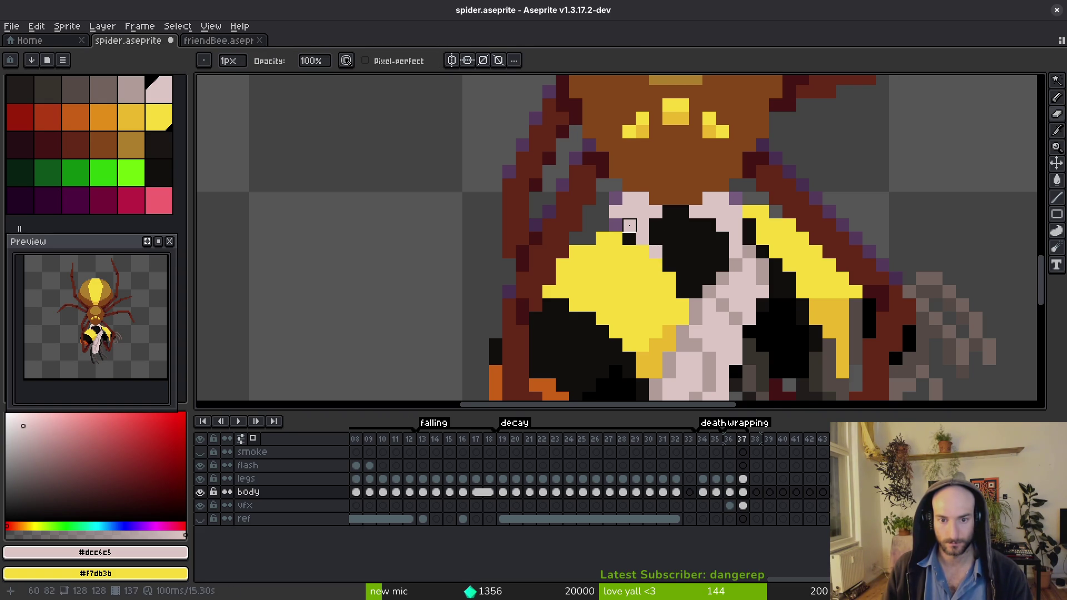
pyautogui.click(630, 227)
pyautogui.click(615, 212)
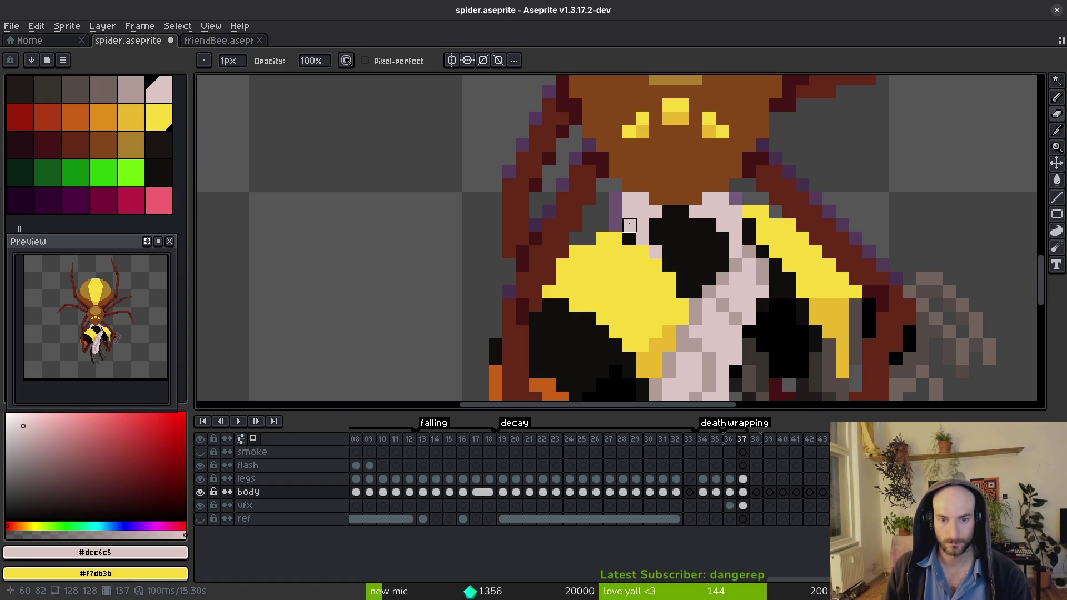
pyautogui.moveTo(643, 239)
pyautogui.mouseDown()
pyautogui.moveTo(668, 251)
pyautogui.moveTo(643, 238)
pyautogui.mouseUp()
pyautogui.scroll(-6, 693, 265)
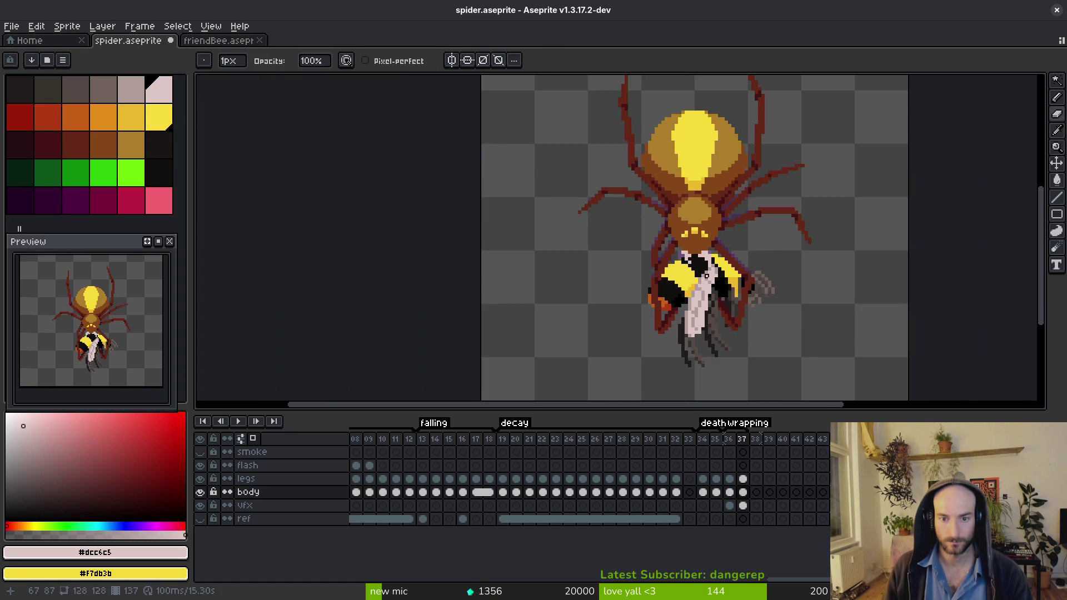
pyautogui.scroll(6, 702, 278)
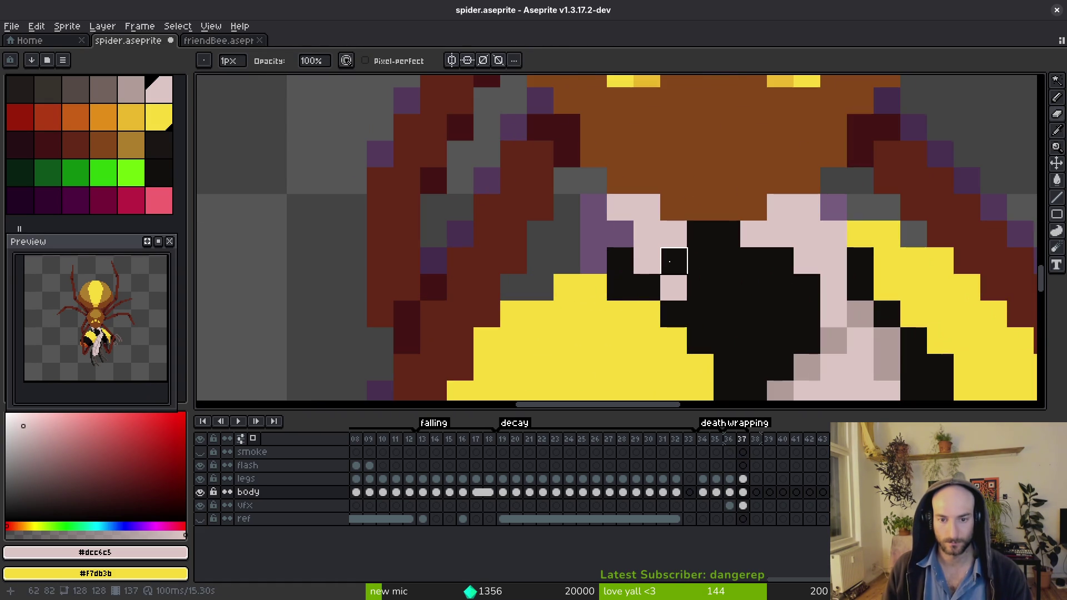
# Step: Repaint a few bee pixels pink, undo the last edit, and return to frame 37
pyautogui.click(620, 234)
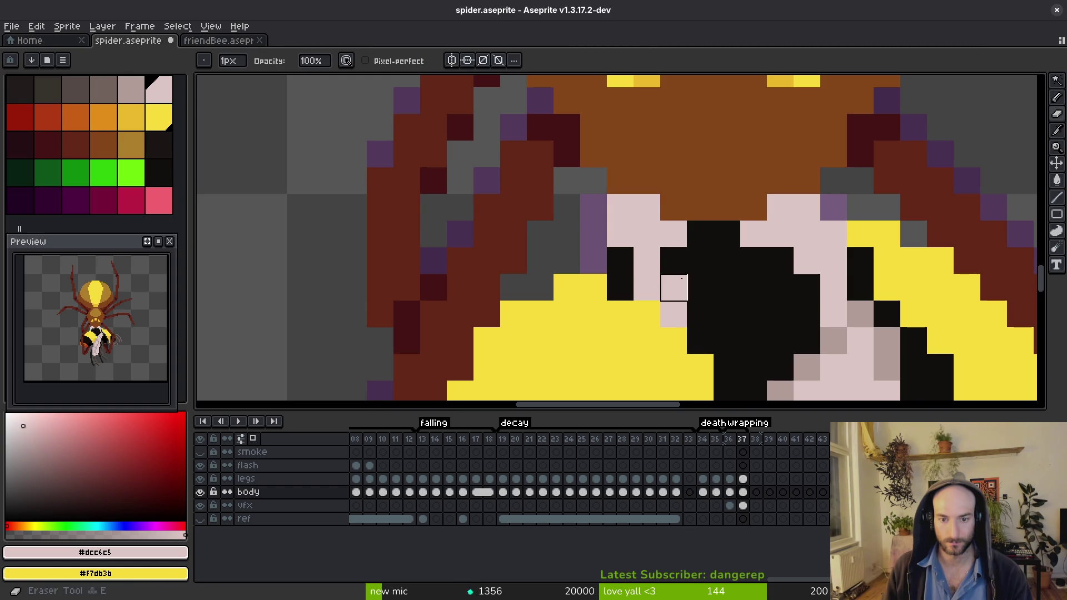
pyautogui.click(673, 260)
pyautogui.scroll(-5, 707, 257)
pyautogui.scroll(5, 707, 257)
pyautogui.hotkey('ctrl', 'z')
pyautogui.hotkey('ctrl', 'z')
pyautogui.hotkey('ctrl', 'z')
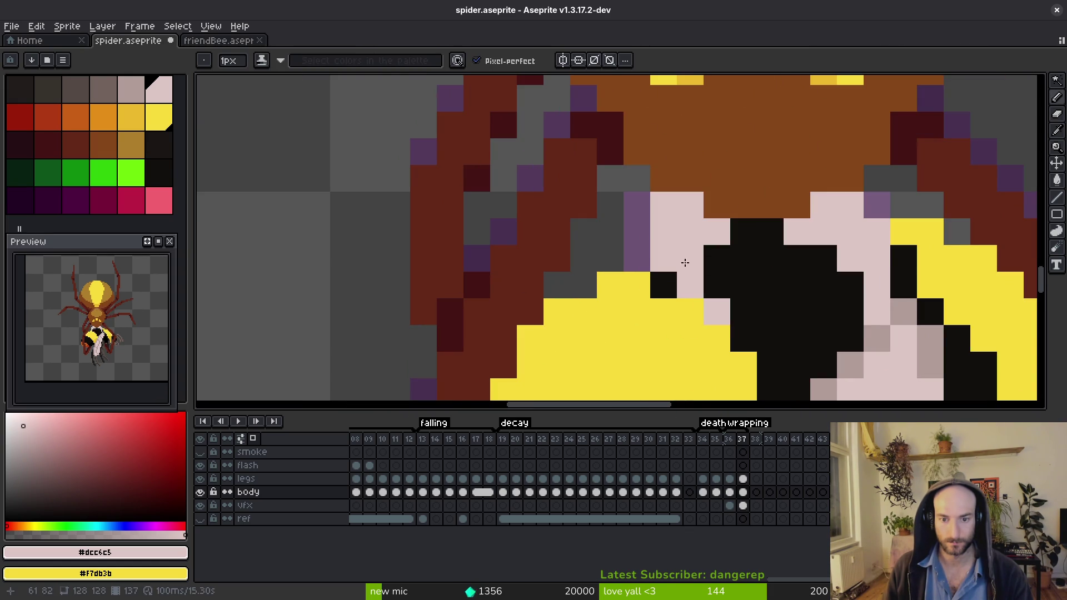
pyautogui.scroll(-3, 765, 311)
pyautogui.press('Right')
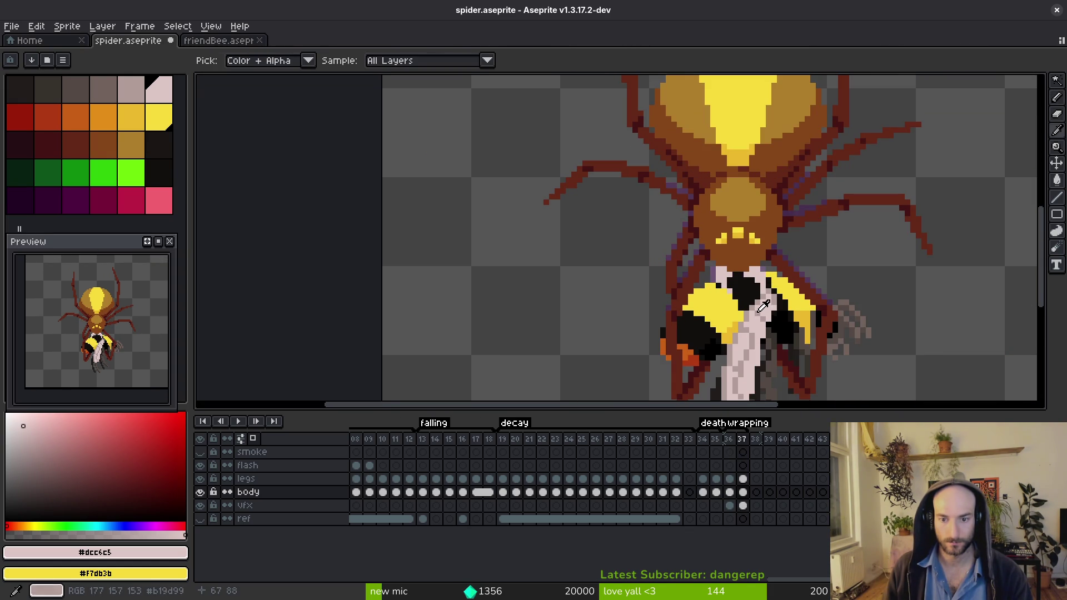
pyautogui.scroll(4, 764, 311)
# Step: Turn two more black bee pixels pink and erase the stray pixels nearby
pyautogui.click(742, 239)
pyautogui.click(743, 221)
pyautogui.press('e')
pyautogui.moveTo(777, 203); pyautogui.dragTo(777, 262)
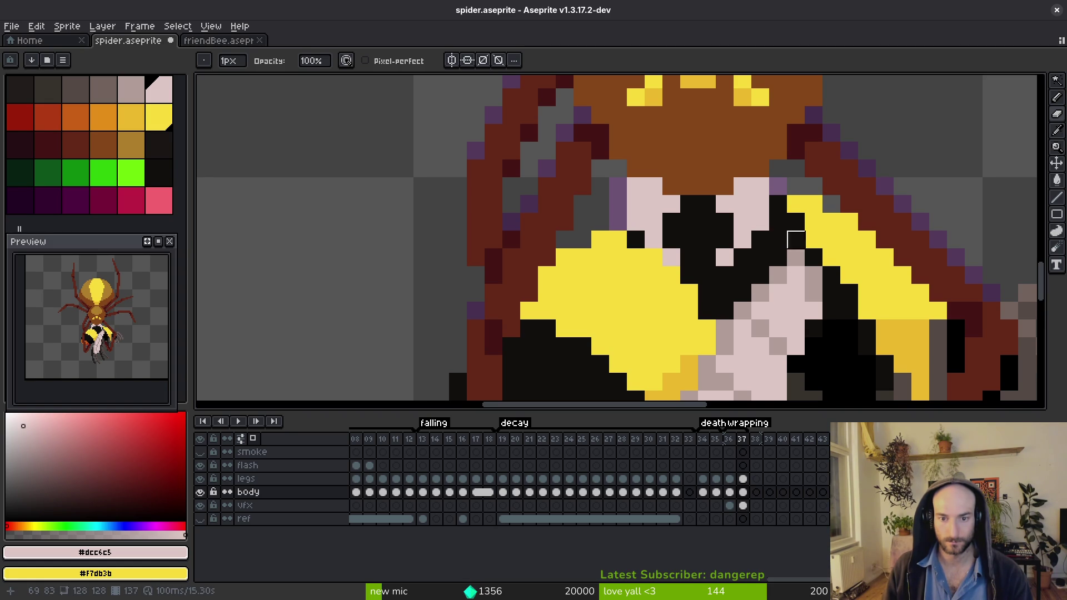
pyautogui.scroll(-4, 797, 275)
pyautogui.scroll(-1, 797, 275)
pyautogui.press('alt')
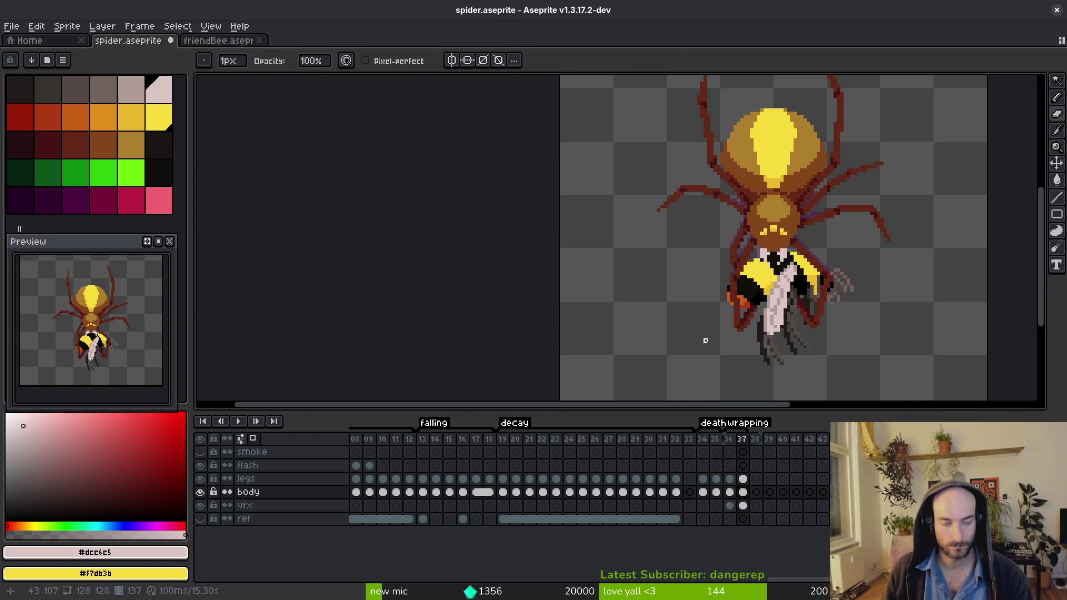
pyautogui.hscroll(2, 717, 389)
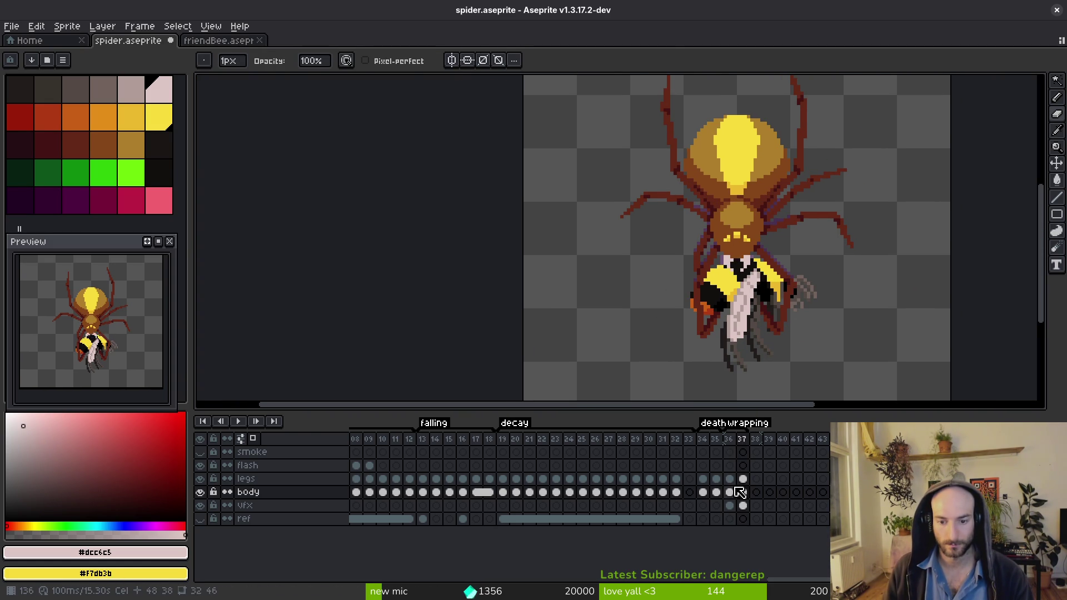
# Step: Flip between frames 36 and 37 to compare the retouch, then preview empty frame 38
pyautogui.press('Left')
pyautogui.press('Right')
pyautogui.press('Left')
pyautogui.press('Right')
pyautogui.press('Left')
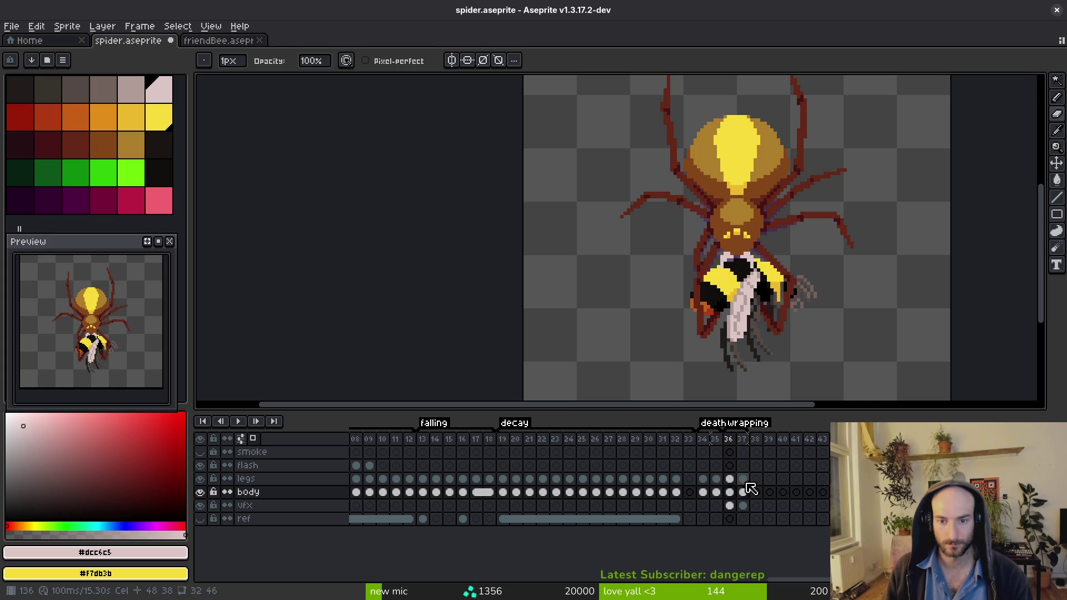
pyautogui.press('Right')
pyautogui.press('Left')
pyautogui.press('Right')
pyautogui.press('Left')
pyautogui.press('Right')
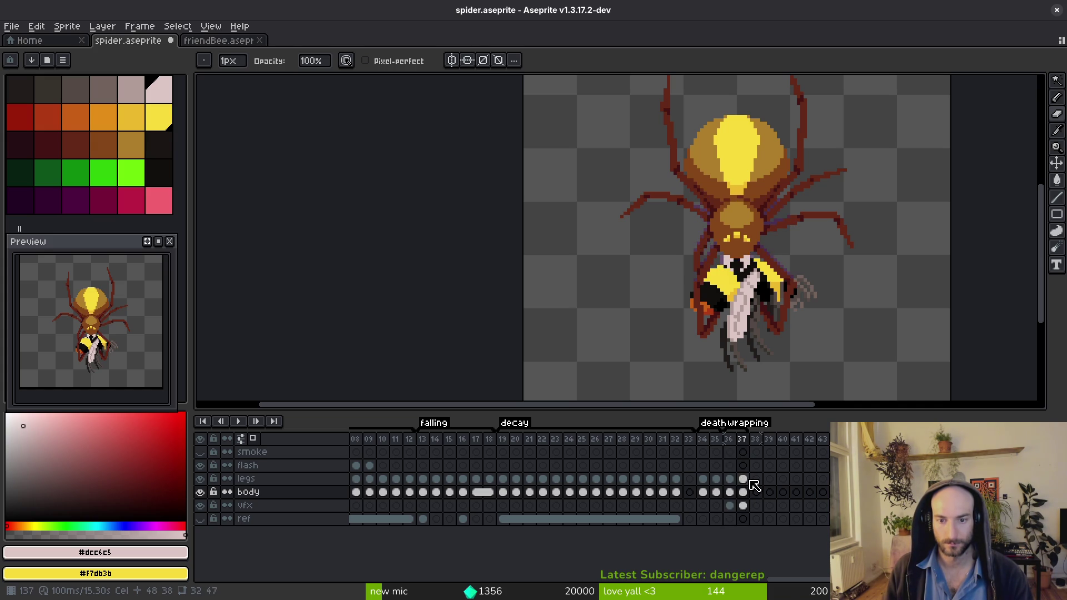
pyautogui.press('Right')
pyautogui.press('Left')
pyautogui.press('Left')
pyautogui.press('Right')
pyautogui.press('Right')
pyautogui.scroll(2, 767, 331)
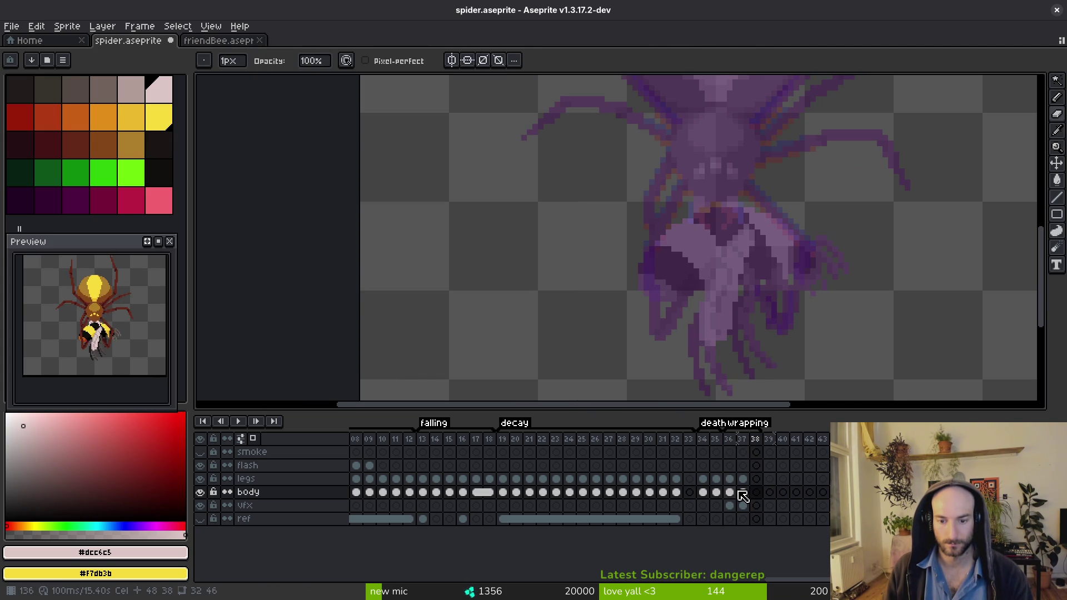
# Step: Make the legs cels span frames 37 and 38
pyautogui.click(742, 493)
pyautogui.press('Right')
pyautogui.moveTo(742, 478); pyautogui.dragTo(756, 479)
pyautogui.rightClick(755, 478)
pyautogui.click(776, 517)
# Step: Link the vfx cels across frames 36–38 and save spider.aseprite
pyautogui.click(743, 505)
pyautogui.press('Left')
pyautogui.keyDown('shift'); pyautogui.click(756, 505); pyautogui.keyUp('shift')
pyautogui.rightClick(756, 505)
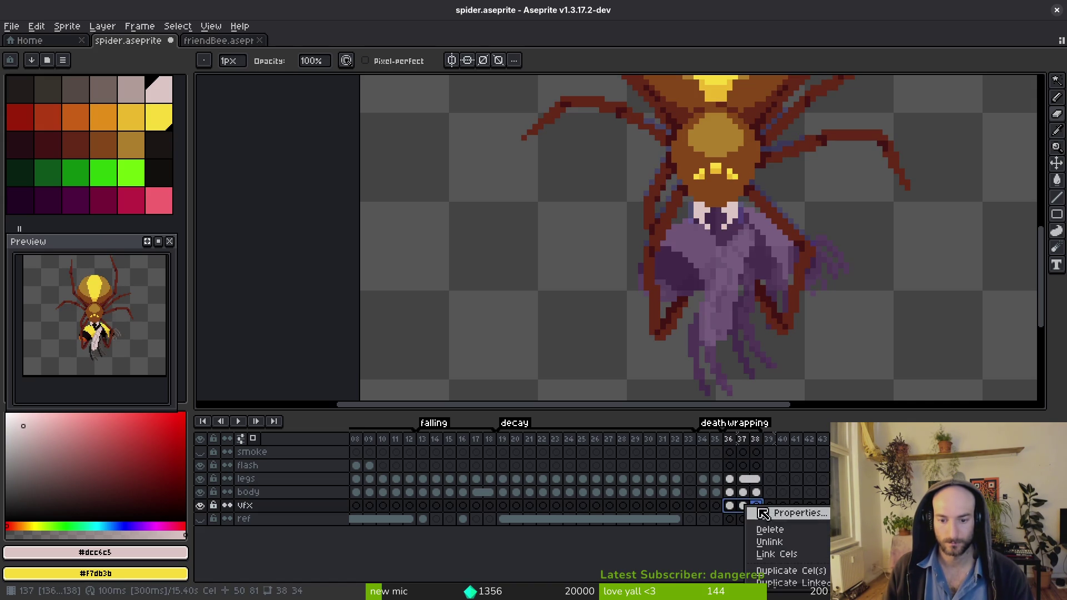
pyautogui.click(778, 553)
pyautogui.hotkey('ctrl', 's')
# Step: On the body layer, add a pink pixel to the bee, erase the misplaced one, and save
pyautogui.press('i')
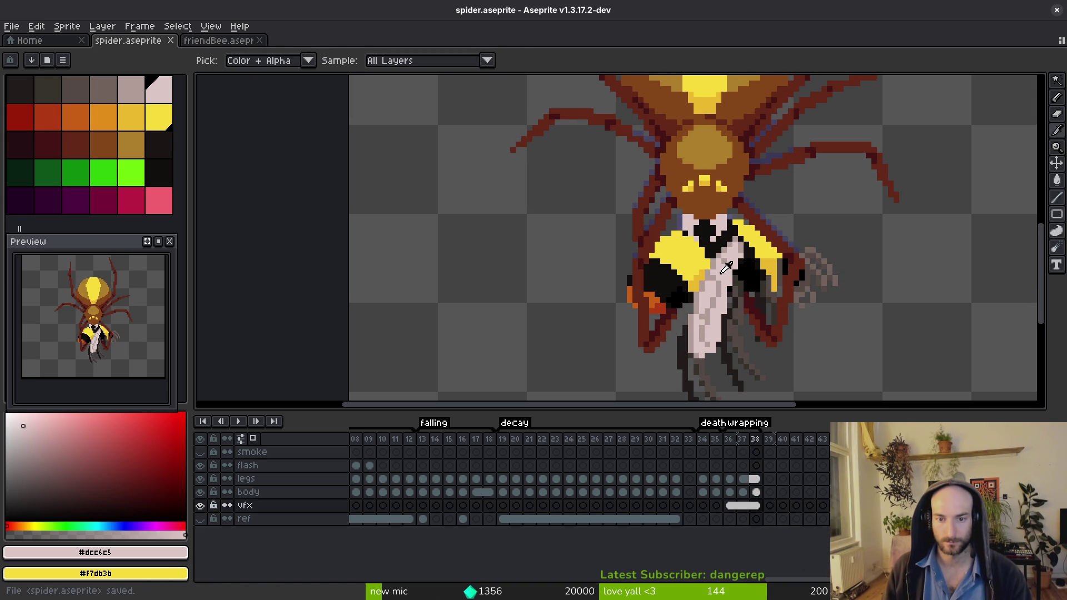
pyautogui.keyDown('ctrl'); pyautogui.click(733, 378); pyautogui.keyUp('ctrl')
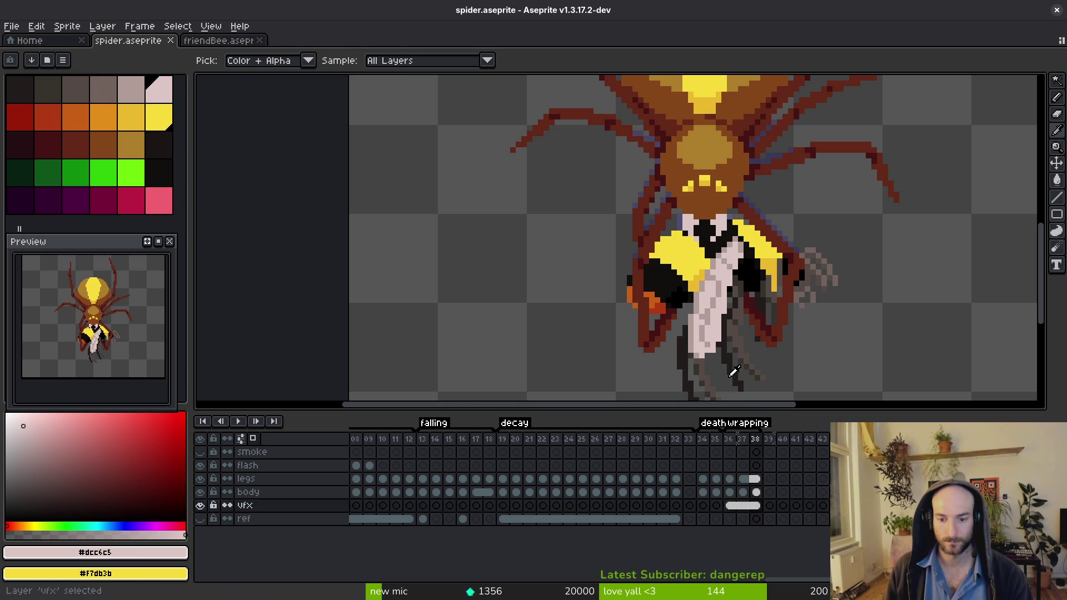
pyautogui.scroll(1, 685, 301)
pyautogui.scroll(2, 718, 193)
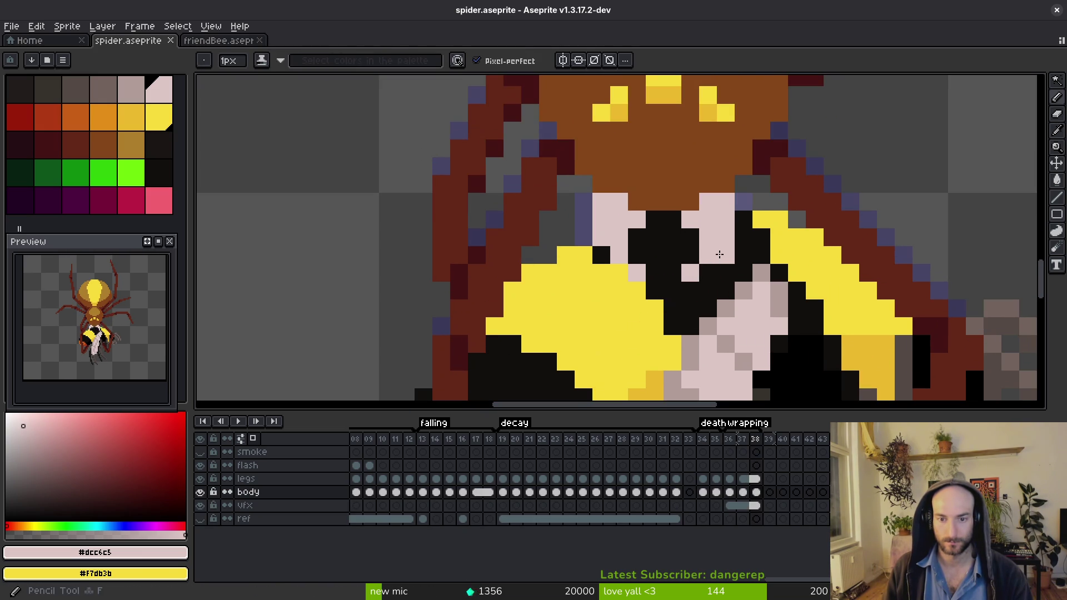
pyautogui.click(726, 273)
pyautogui.press('e')
pyautogui.moveTo(708, 272); pyautogui.dragTo(690, 273)
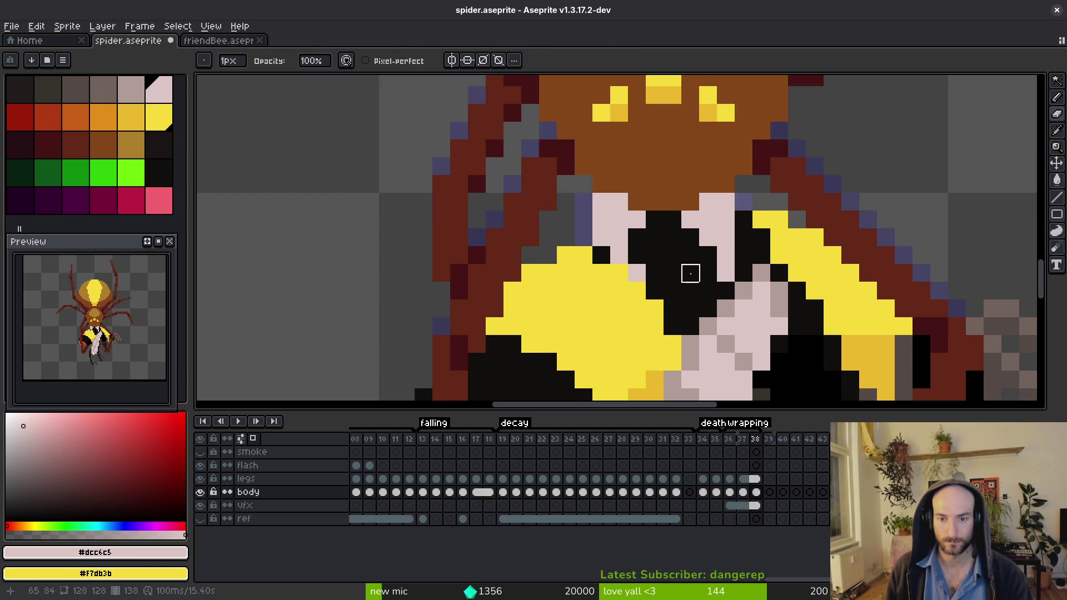
pyautogui.press('f')
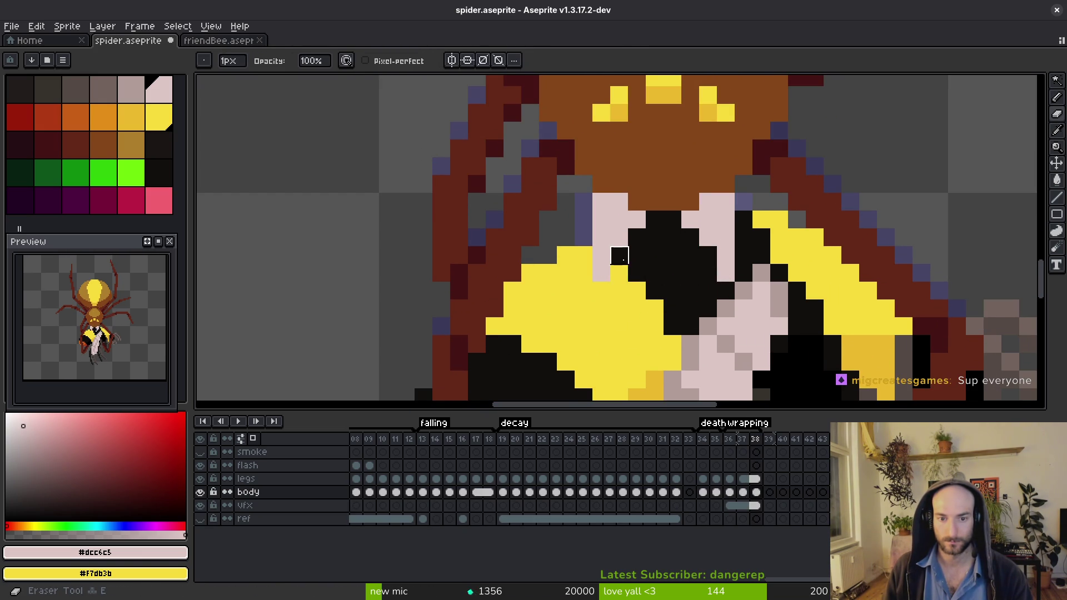
pyautogui.scroll(-3, 672, 271)
pyautogui.press('i')
pyautogui.press('f')
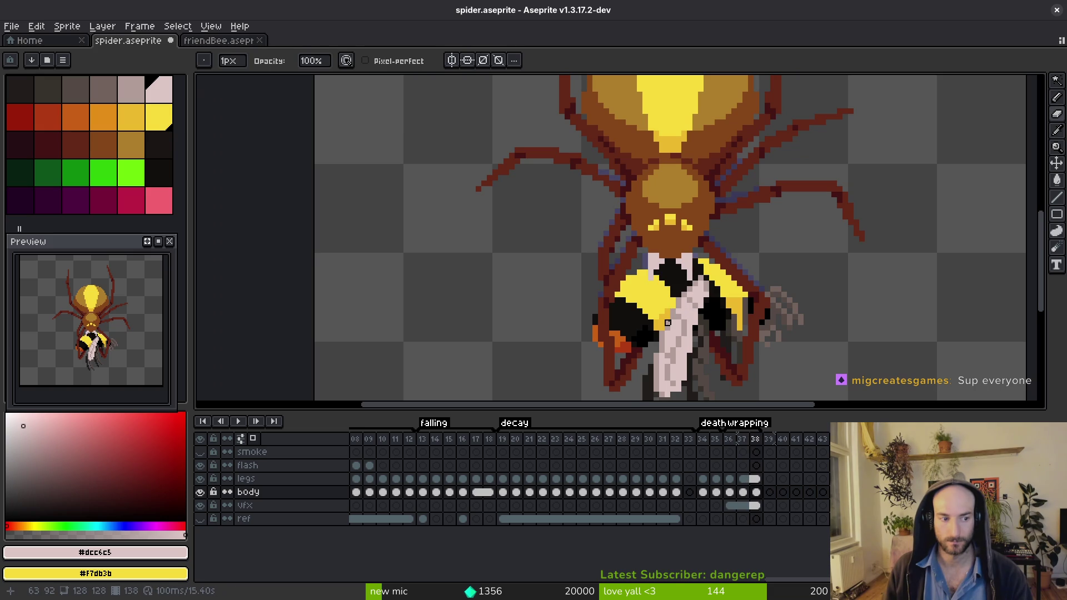
pyautogui.hotkey('ctrl', 's')
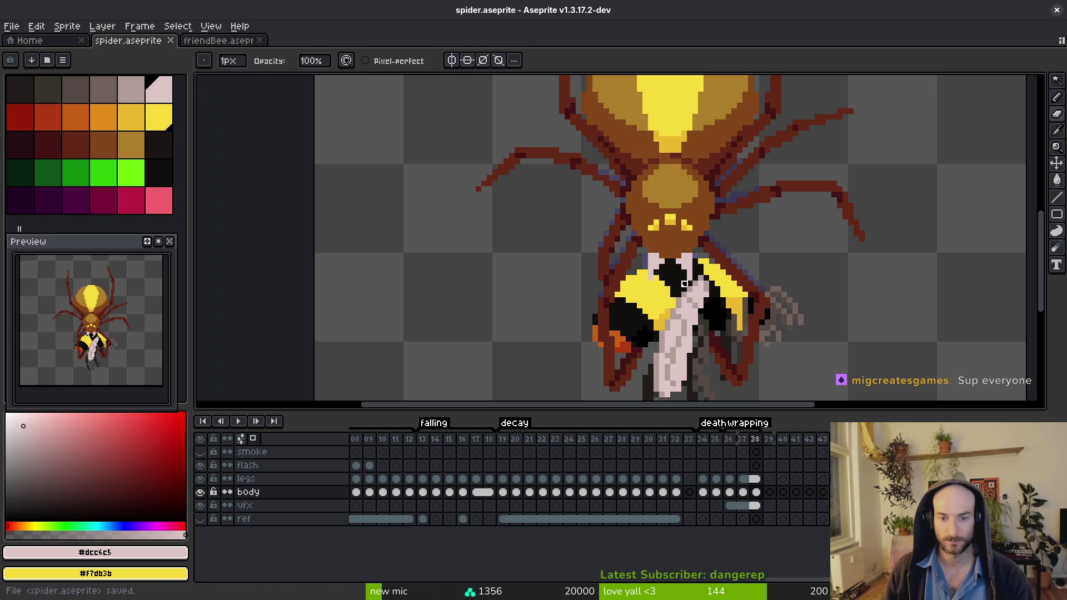
# Step: Link the legs drawing across frames 37 and 38 and step through neighbouring frames
pyautogui.scroll(-1, 667, 288)
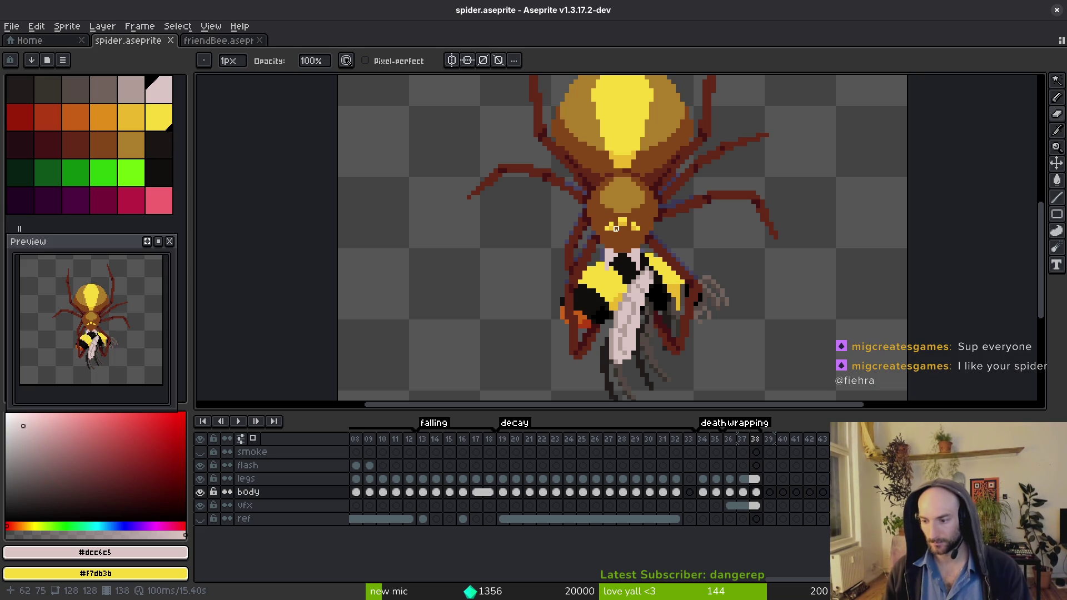
pyautogui.press('i')
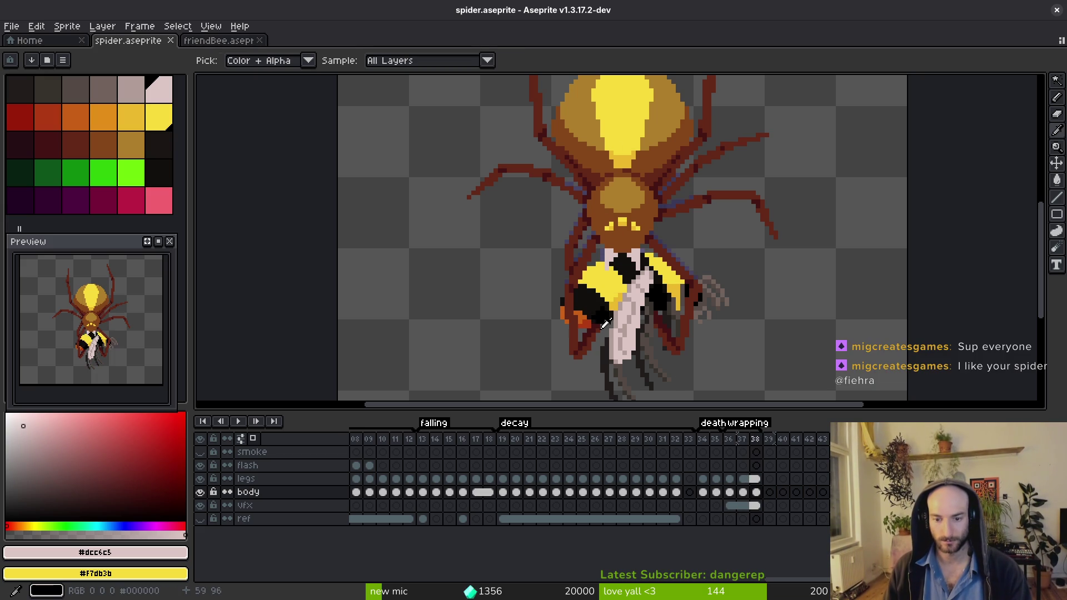
pyautogui.moveTo(755, 479); pyautogui.dragTo(743, 478)
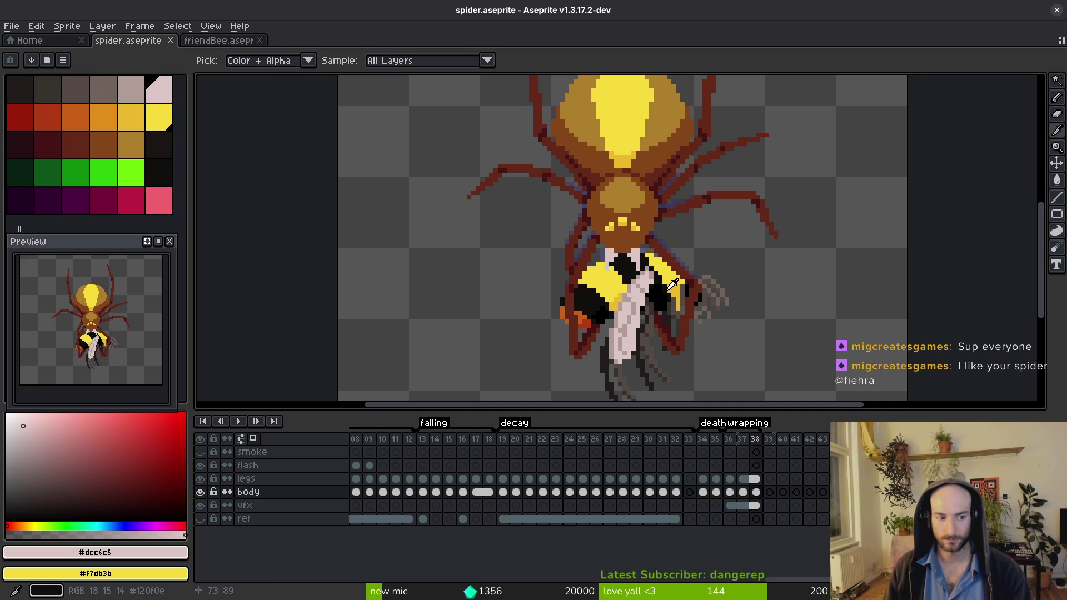
pyautogui.press('Left')
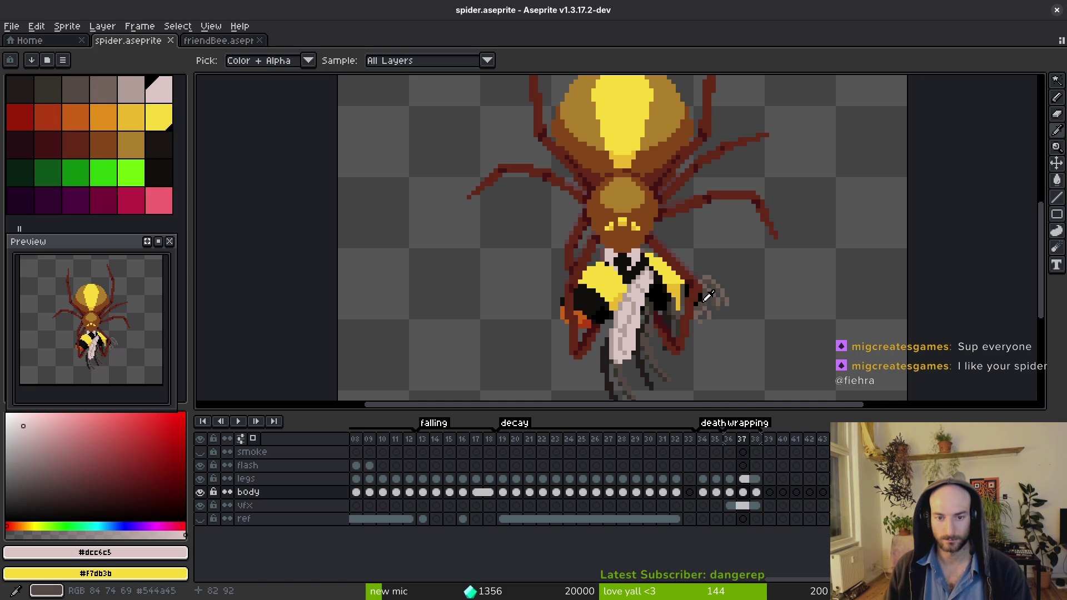
pyautogui.press('Right')
pyautogui.press('Right')
pyautogui.press('Left')
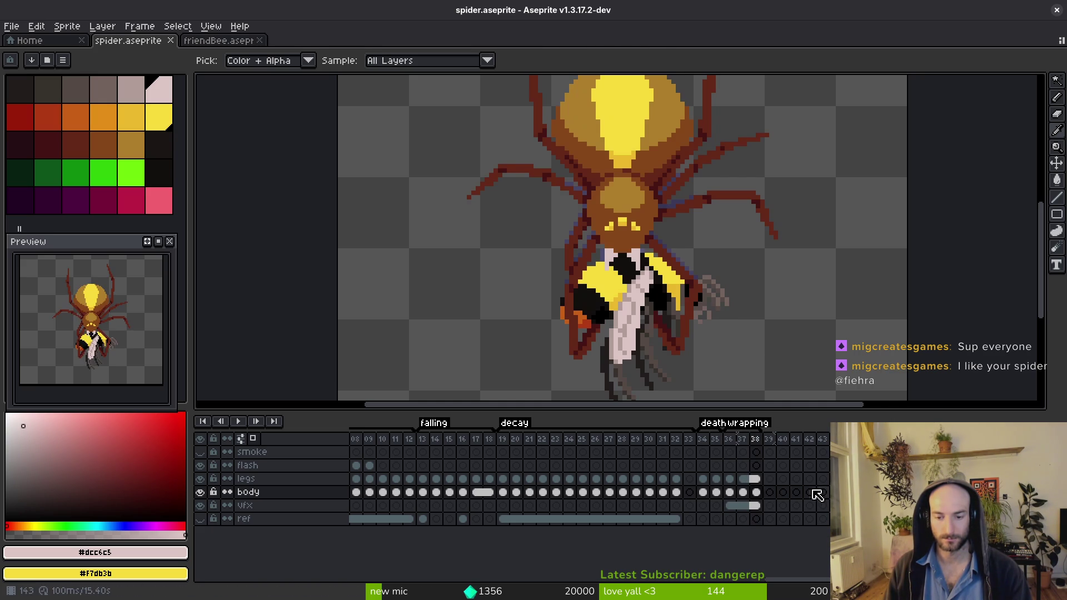
# Step: Insert an empty frame after frame 38 and link the cels of frames 36–39
pyautogui.hotkey('alt', 'shift', 'n')
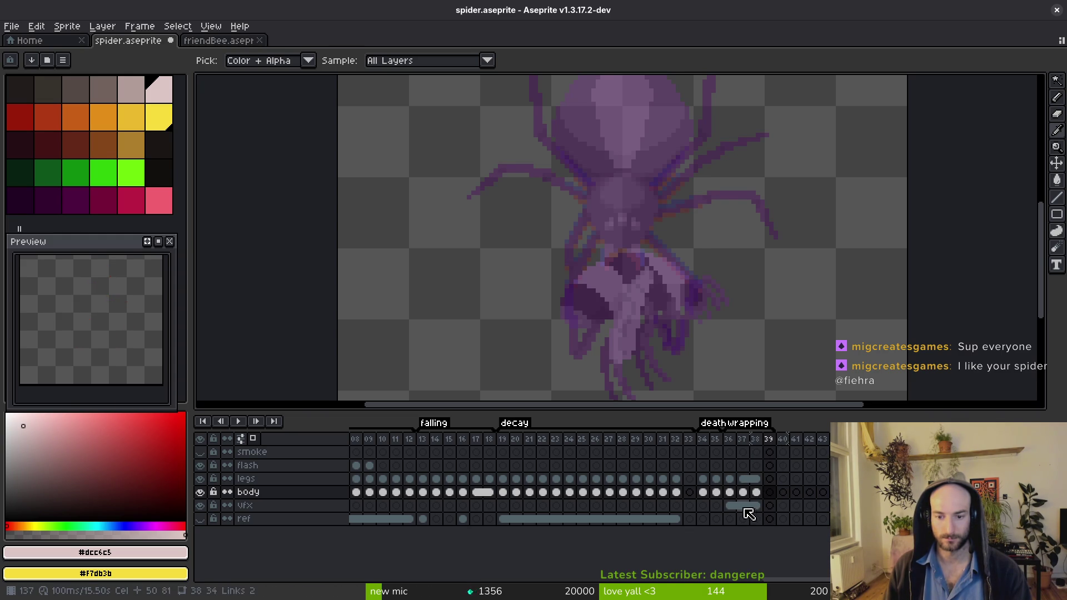
pyautogui.moveTo(730, 505); pyautogui.dragTo(730, 478)
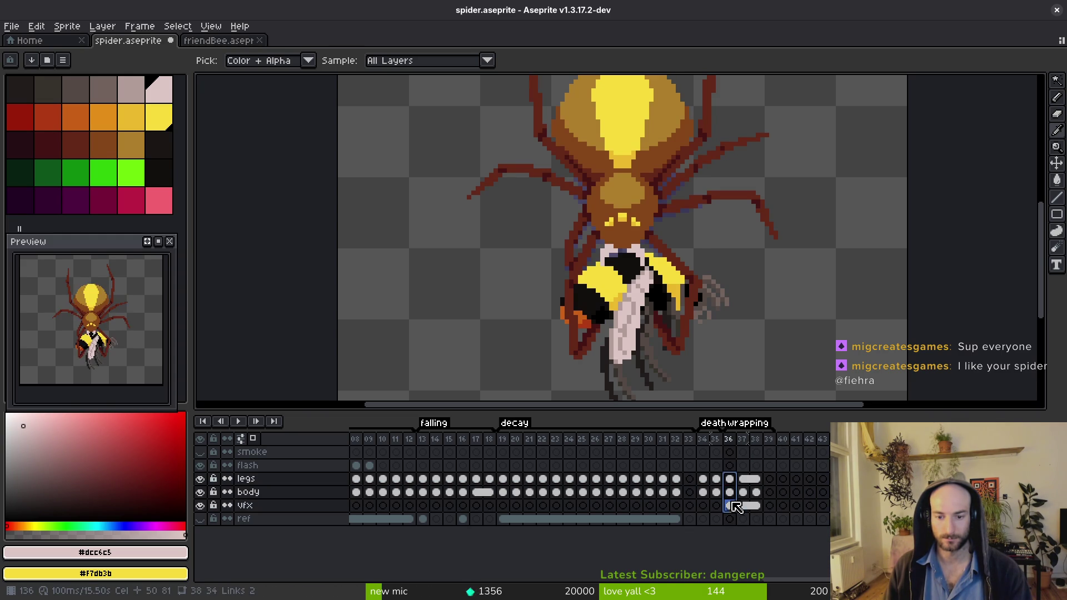
pyautogui.keyDown('shift'); pyautogui.click(770, 479); pyautogui.keyUp('shift')
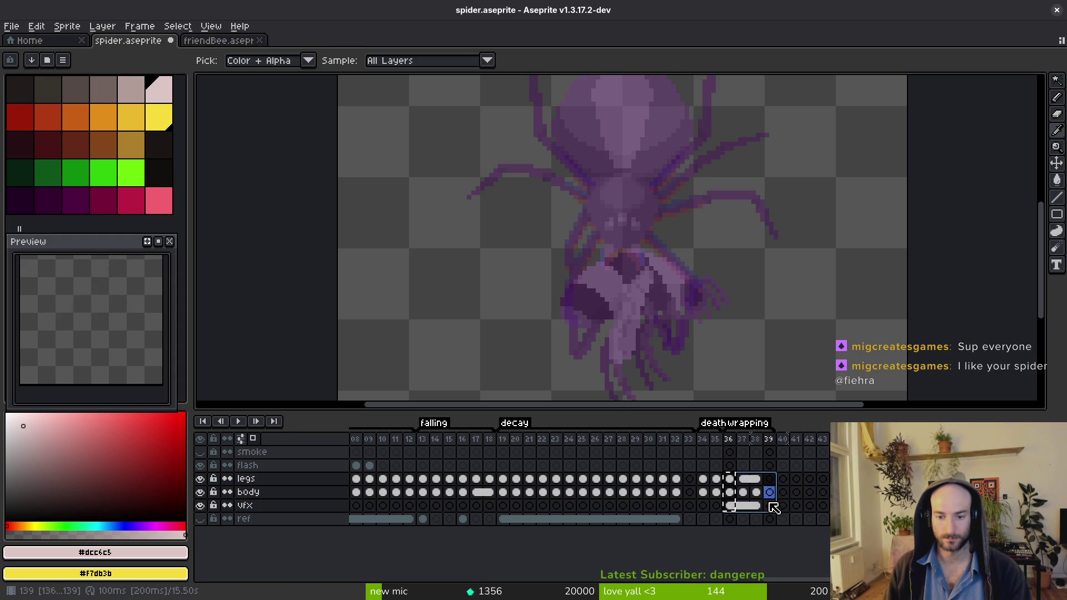
pyautogui.rightClick(769, 479)
pyautogui.click(800, 526)
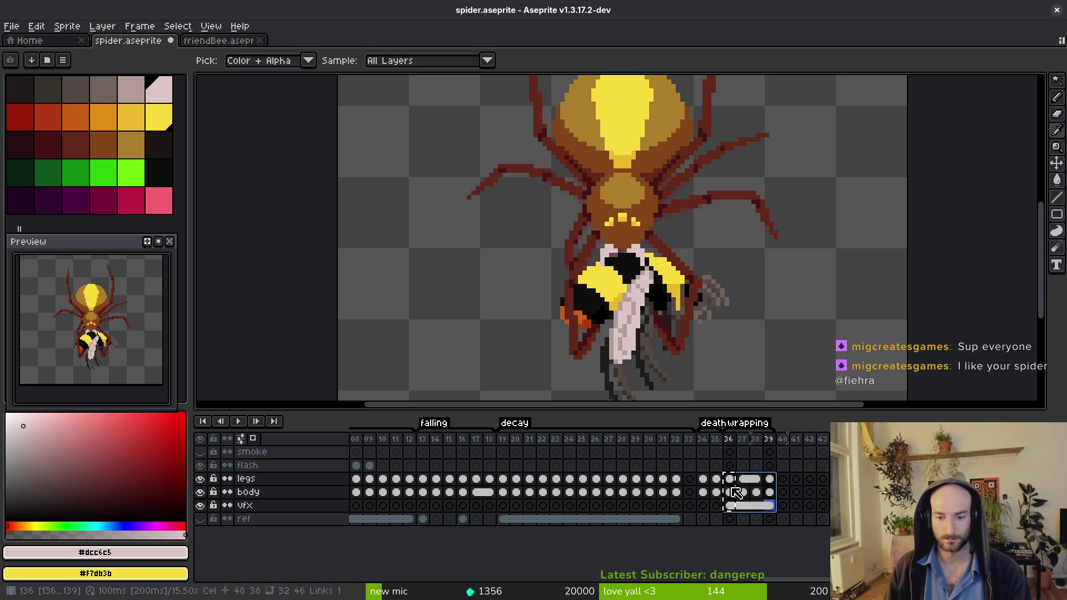
pyautogui.click(736, 494)
pyautogui.click(736, 494)
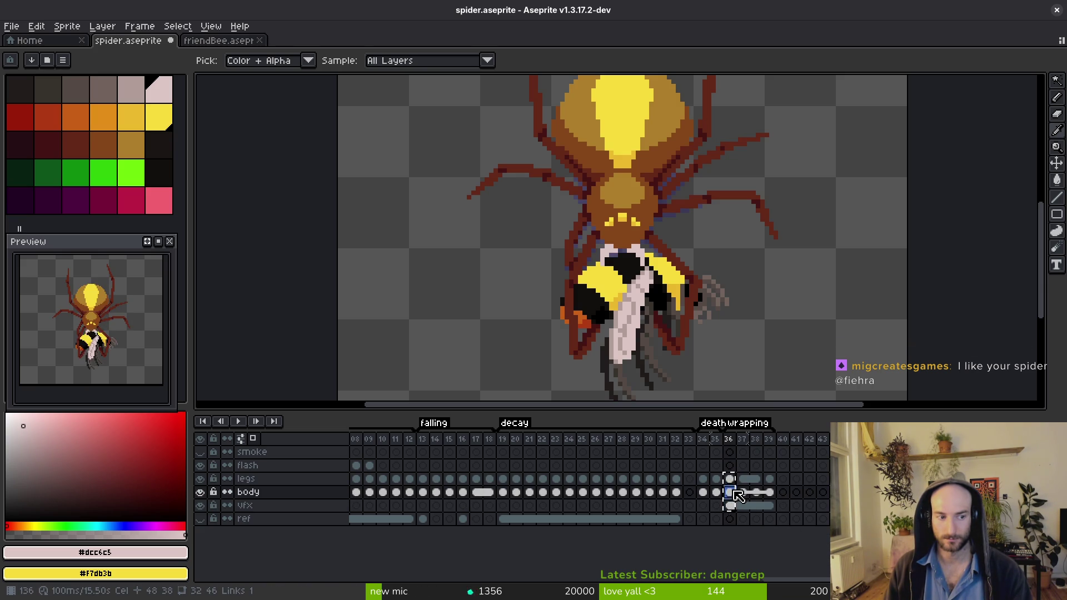
pyautogui.click(770, 481)
# Step: Tag frames 40–43 as a new animation named stopEating
pyautogui.click(782, 479)
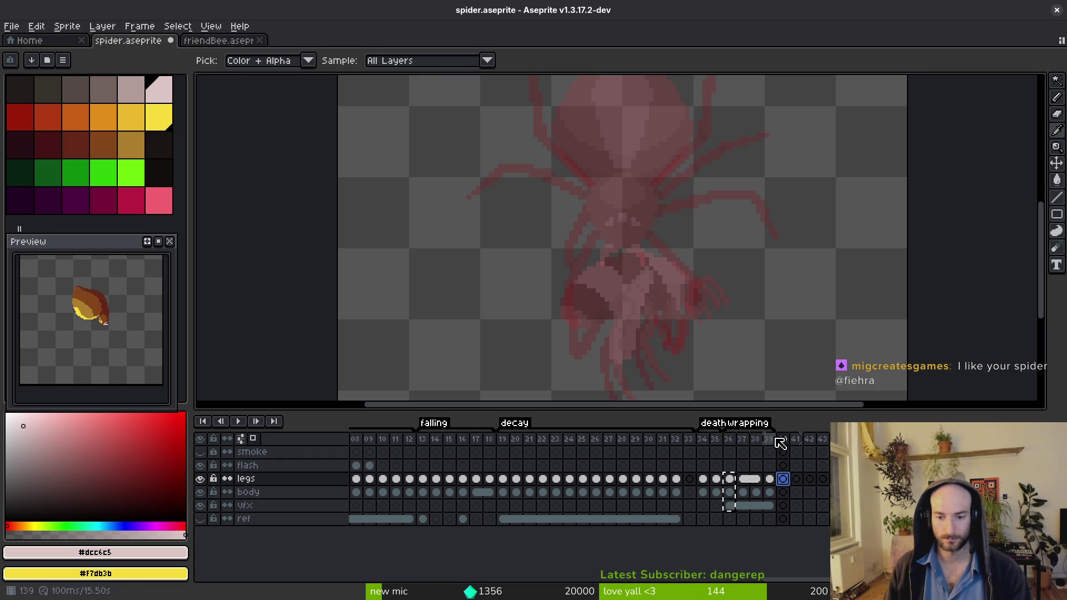
pyautogui.moveTo(790, 440); pyautogui.dragTo(812, 436)
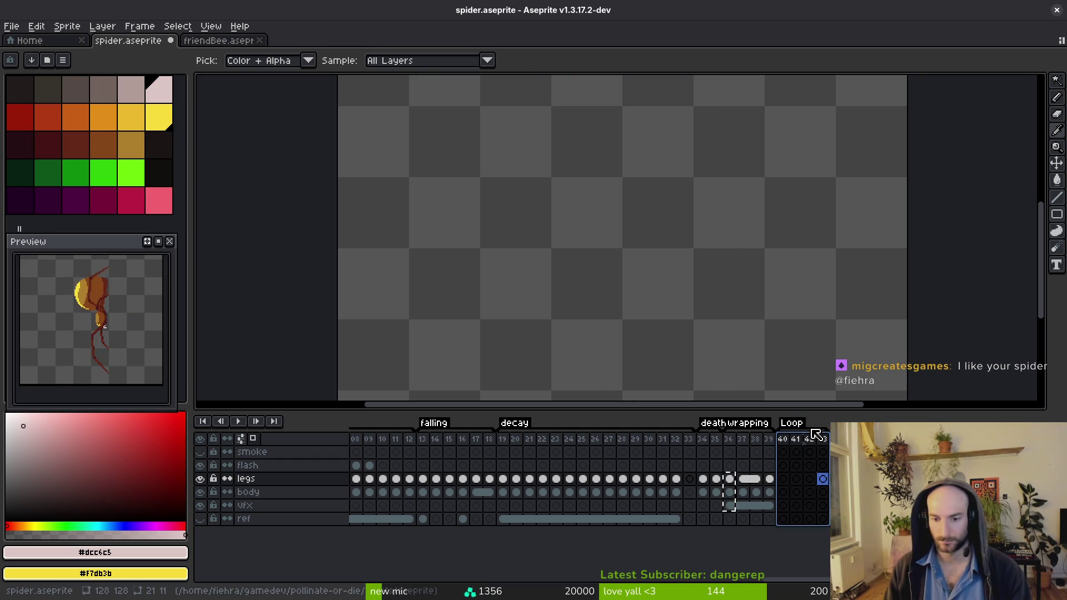
pyautogui.doubleClick(813, 431)
pyautogui.write('stop')
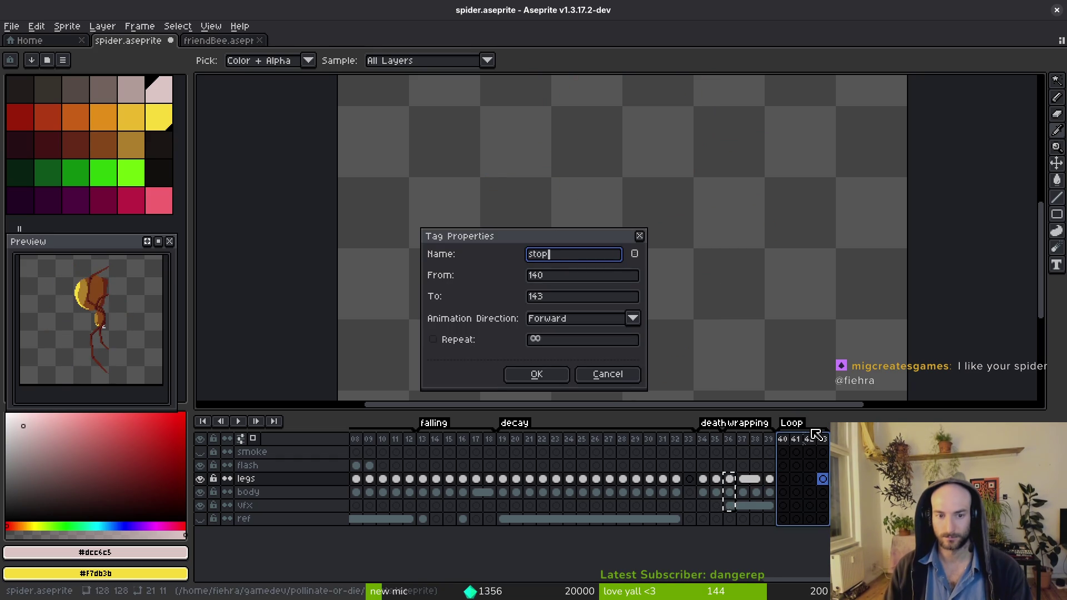
pyautogui.write('Eating')
pyautogui.press('Return')
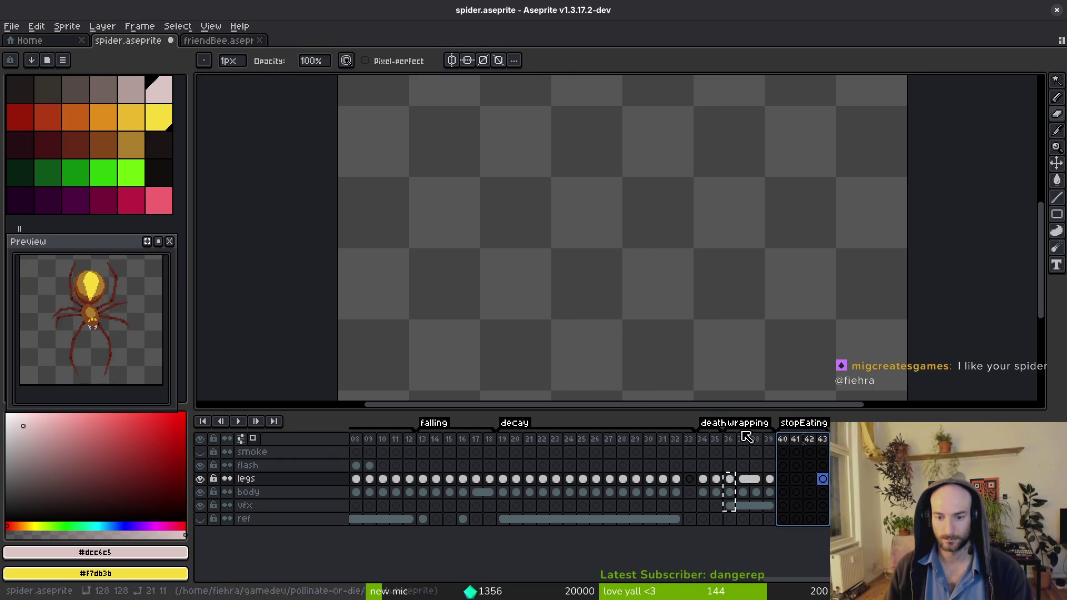
# Step: Rename the wrapping tag to eating
pyautogui.doubleClick(759, 427)
pyautogui.write('e')
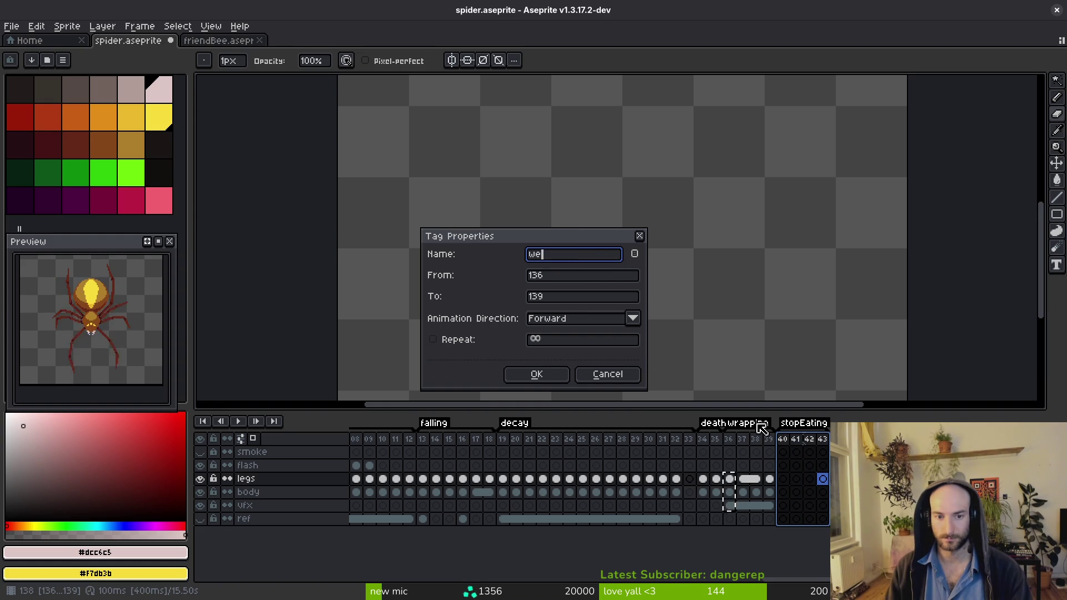
pyautogui.write('ating')
pyautogui.press('Return')
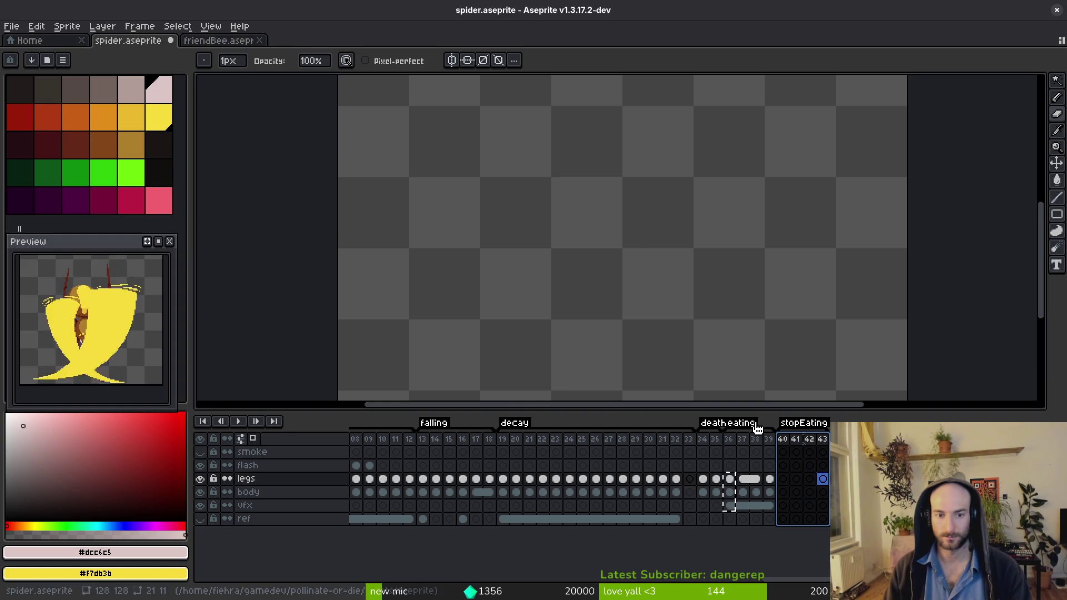
# Step: Select the legs cel at frame 39 to show the spider gripping the bee
pyautogui.click(769, 479)
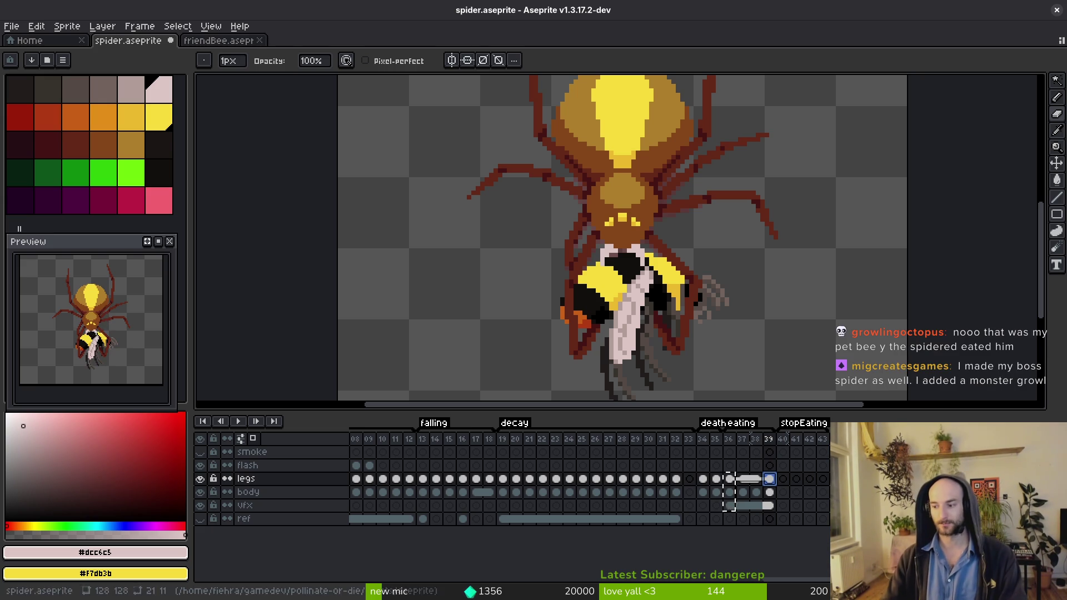
# Step: Play the animation to review the legs poses, stopping on frame 75
pyautogui.click(771, 491)
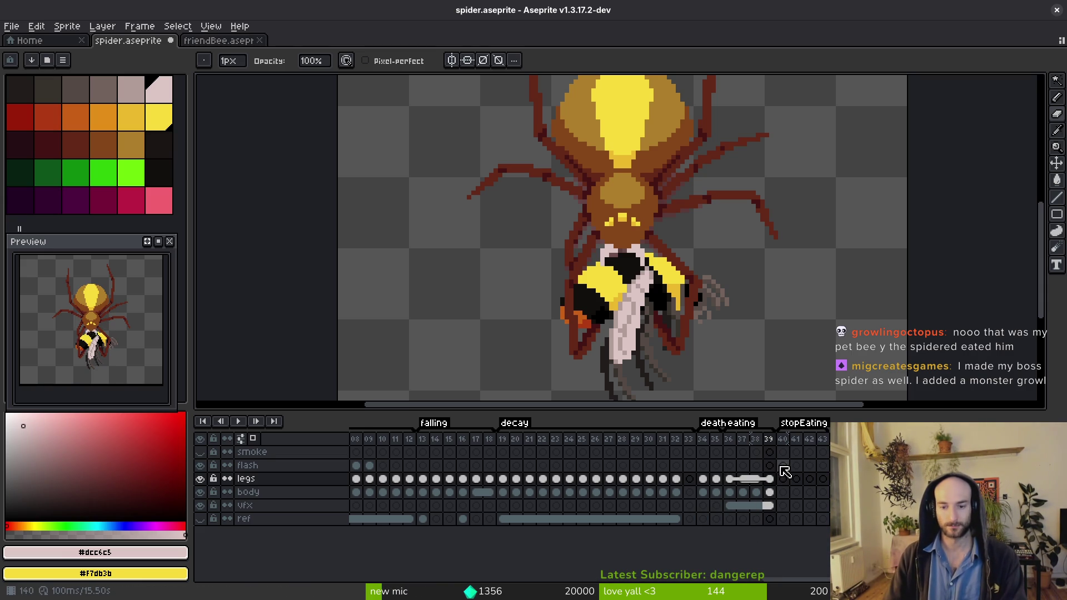
pyautogui.hscroll(10, 619, 491)
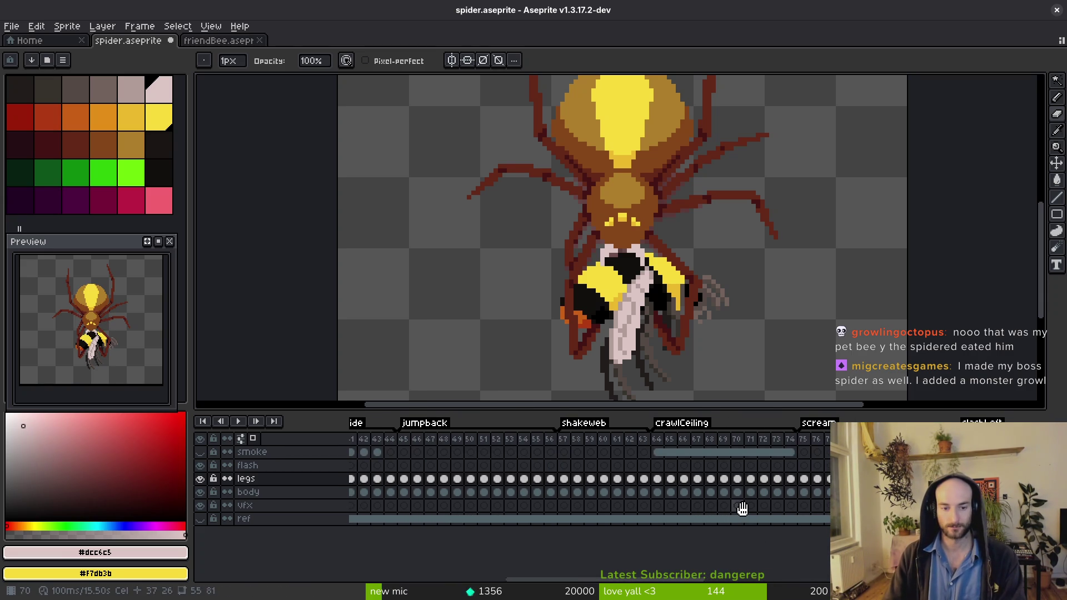
pyautogui.hscroll(3, 745, 509)
pyautogui.moveTo(699, 478)
pyautogui.mouseDown()
pyautogui.moveTo(726, 492)
pyautogui.moveTo(828, 493)
pyautogui.mouseUp()
pyautogui.press('Return')
pyautogui.click(701, 492)
# Step: Compare frames 139, 134, an eating frame and frame 75 for reference poses
pyautogui.hscroll(10, 828, 493)
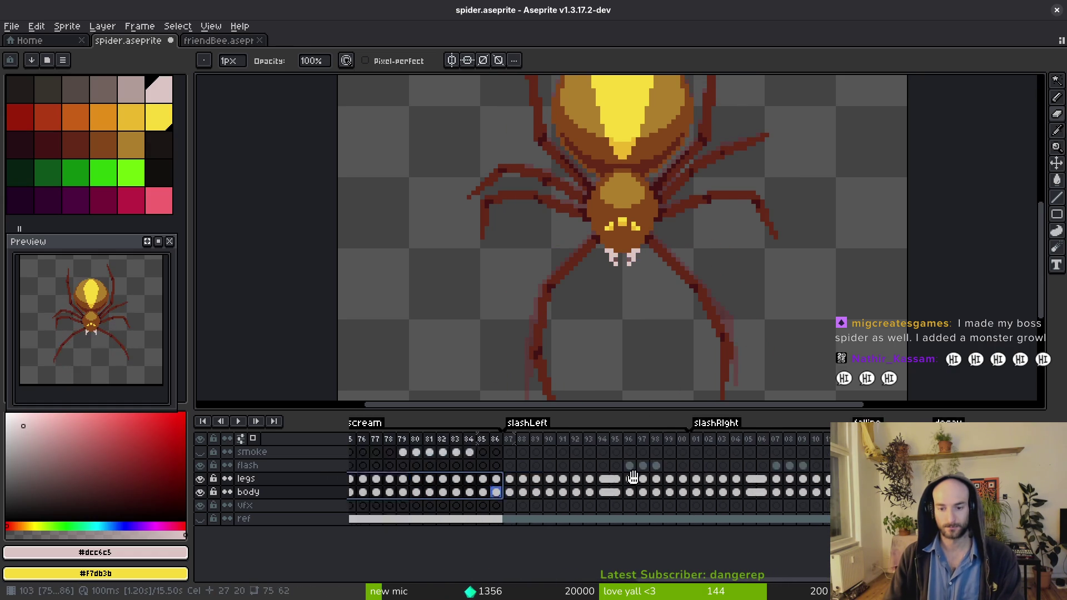
pyautogui.hscroll(4, 739, 494)
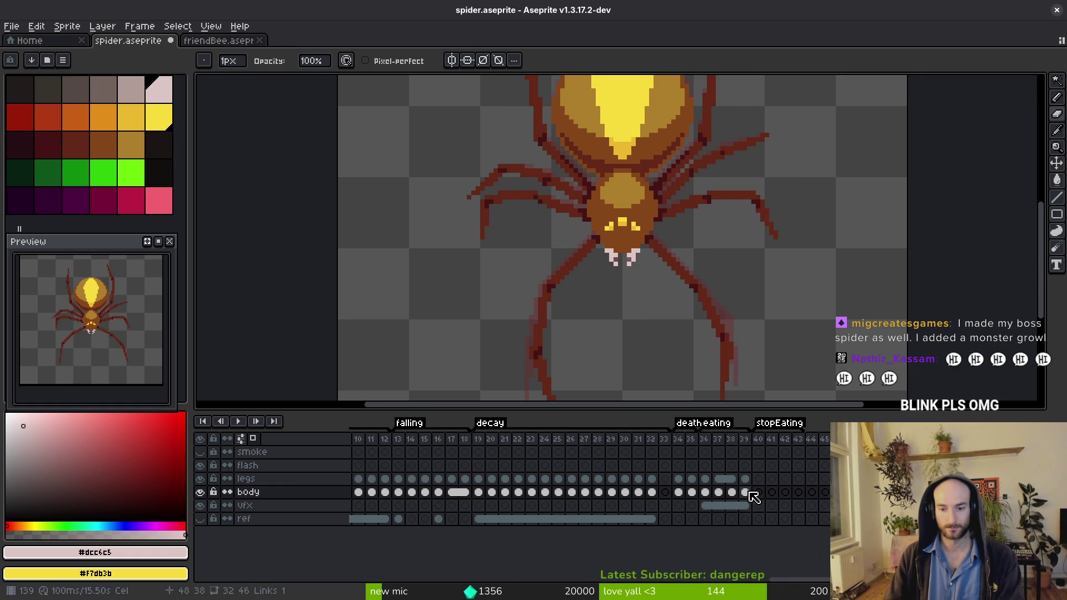
pyautogui.click(750, 492)
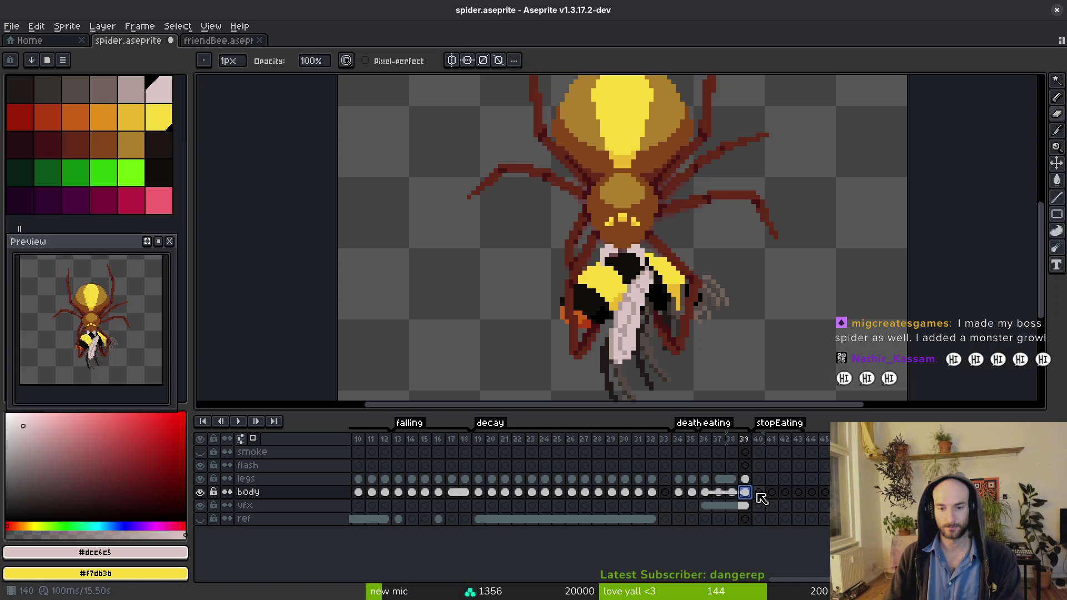
pyautogui.click(679, 493)
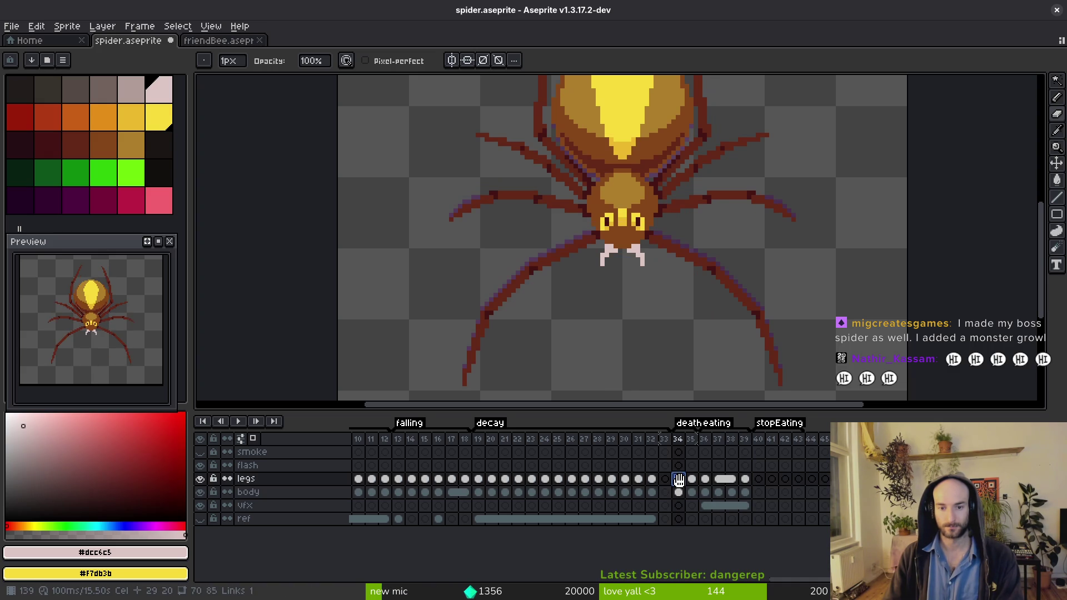
pyautogui.click(711, 491)
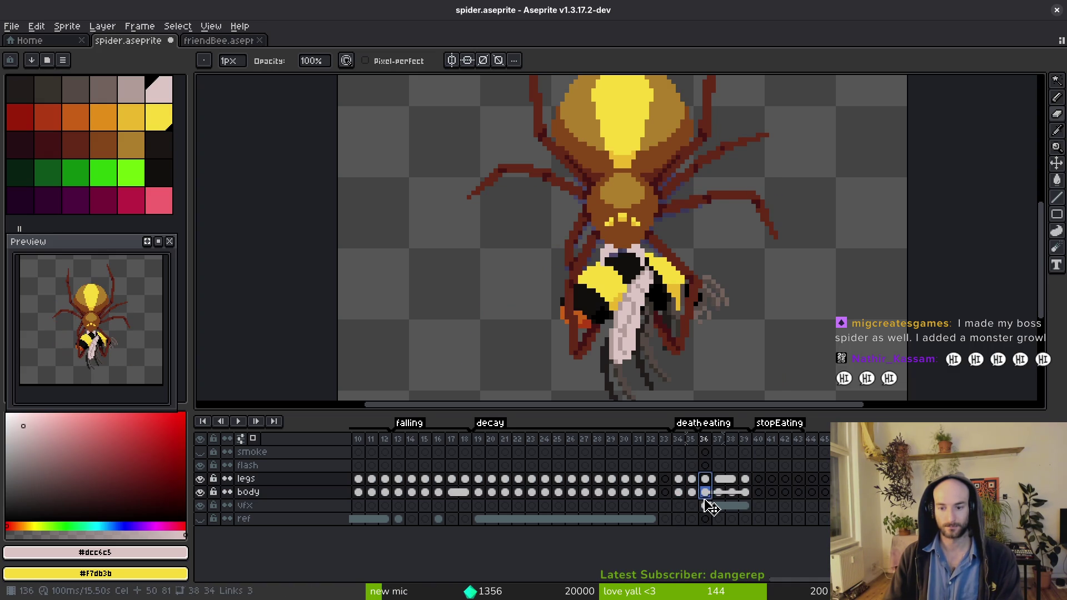
pyautogui.hscroll(-5, 519, 486)
pyautogui.hscroll(-10, 518, 485)
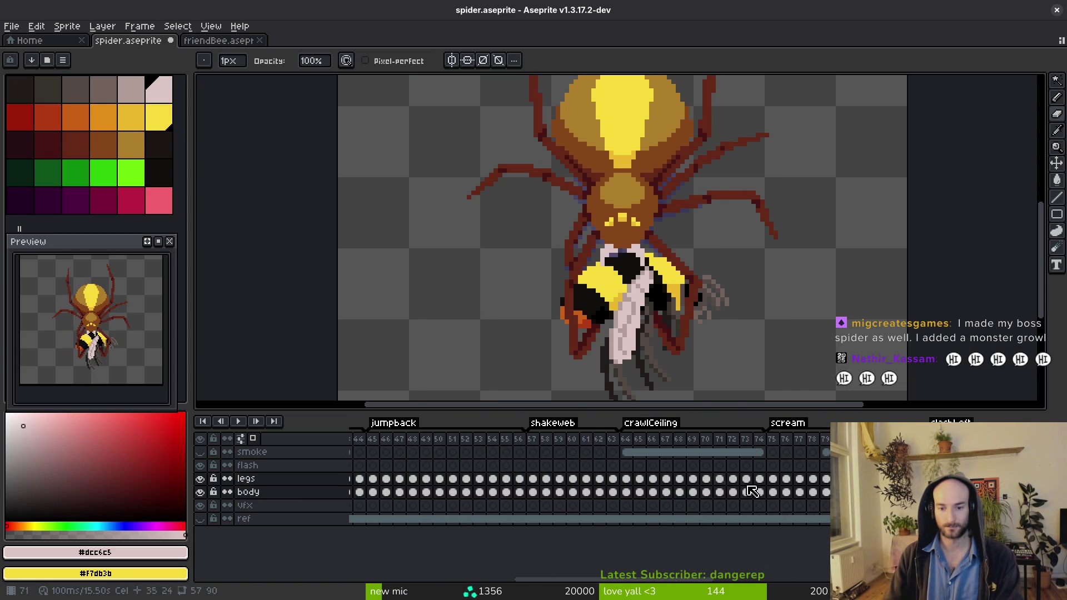
pyautogui.click(773, 492)
pyautogui.hscroll(14, 773, 492)
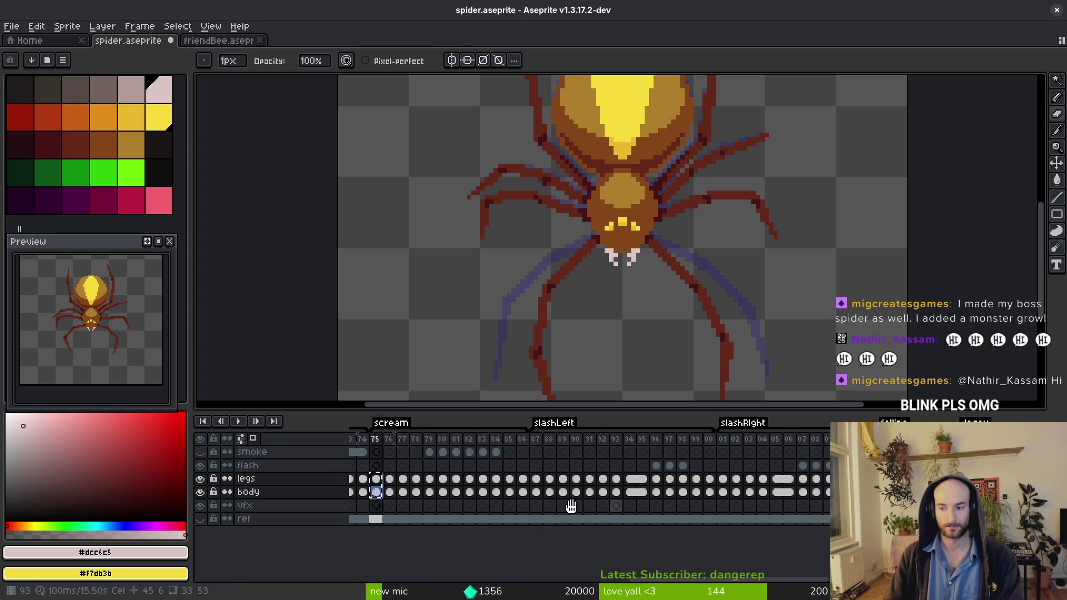
pyautogui.hscroll(4, 694, 490)
# Step: Return to frame 39, then select the stopEating legs cels at frames 40 and 41
pyautogui.click(657, 479)
pyautogui.click(617, 492)
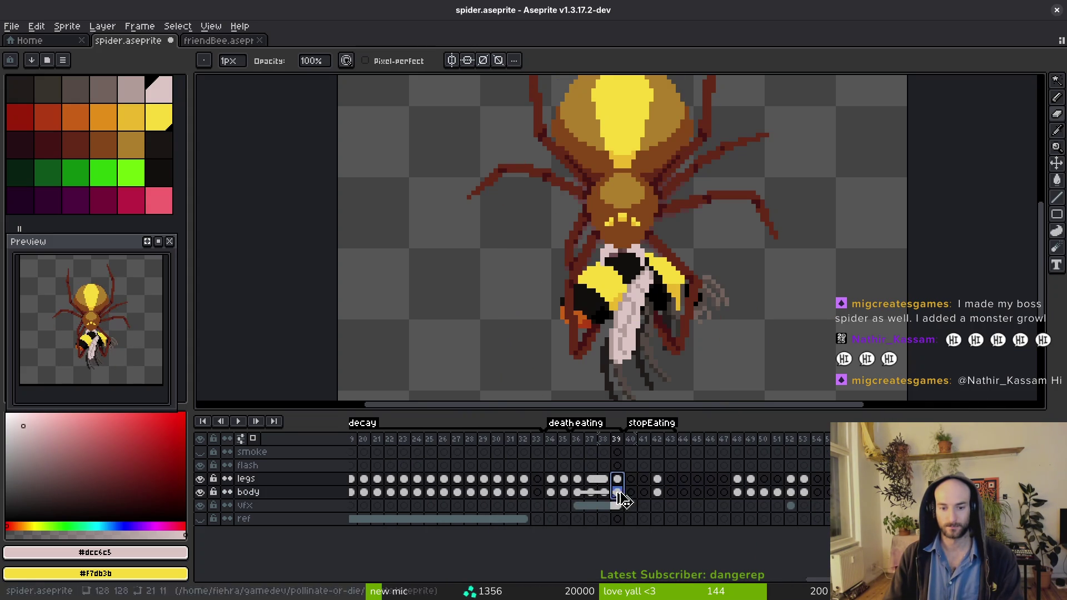
pyautogui.click(631, 479)
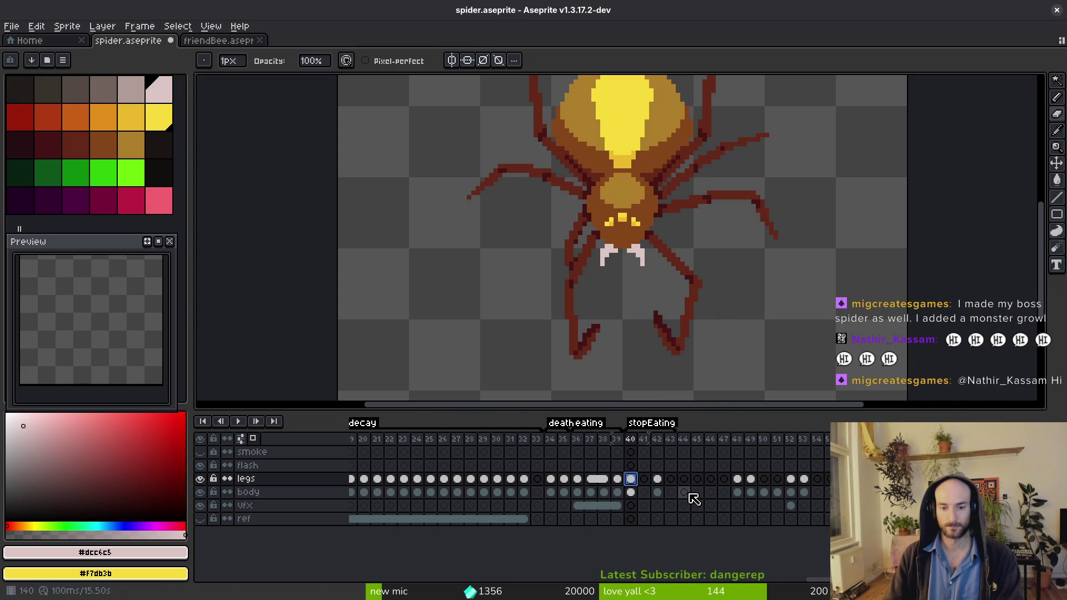
pyautogui.click(644, 478)
pyautogui.scroll(-1, 655, 304)
# Step: Select the body cel on frame 41, try a freehand lasso, clear it, and pan the spider into view
pyautogui.press('i')
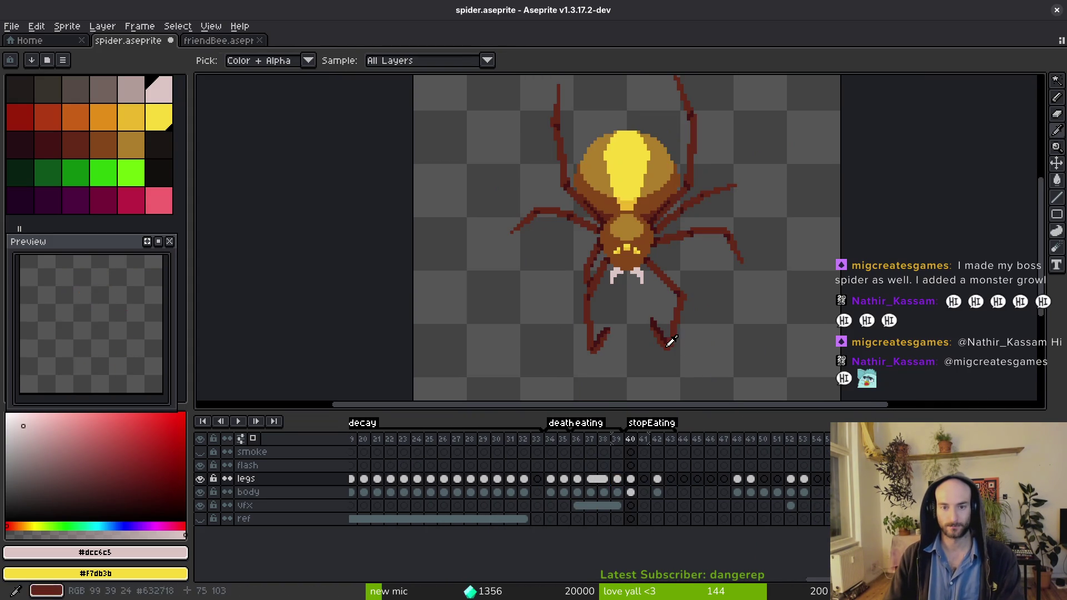
pyautogui.click(645, 492)
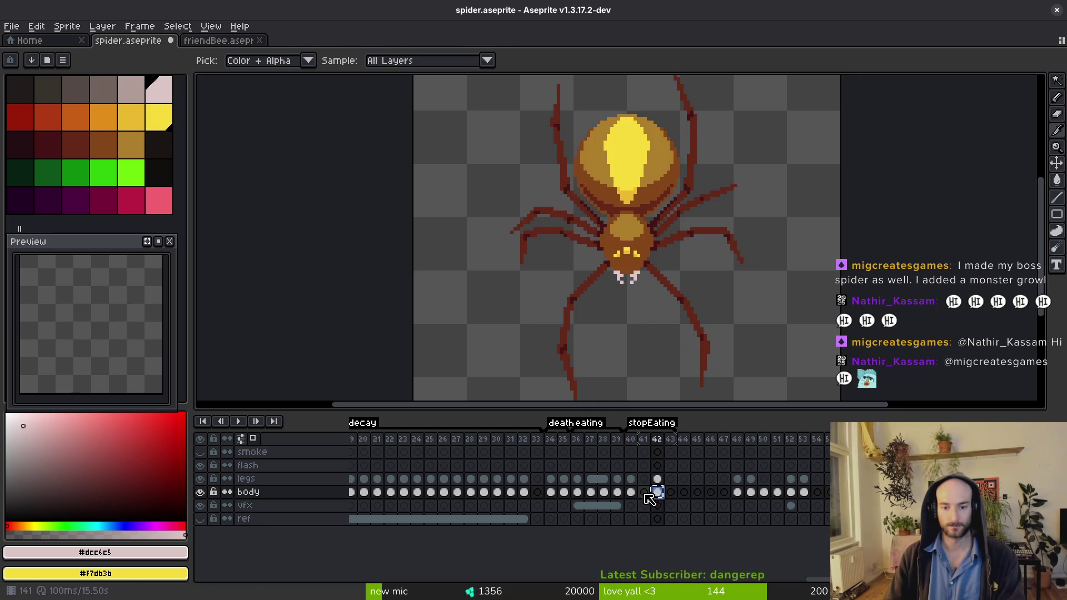
pyautogui.hotkey('shift', 'w')
pyautogui.moveTo(683, 167)
pyautogui.mouseDown()
pyautogui.moveTo(624, 305)
pyautogui.moveTo(684, 167)
pyautogui.mouseUp()
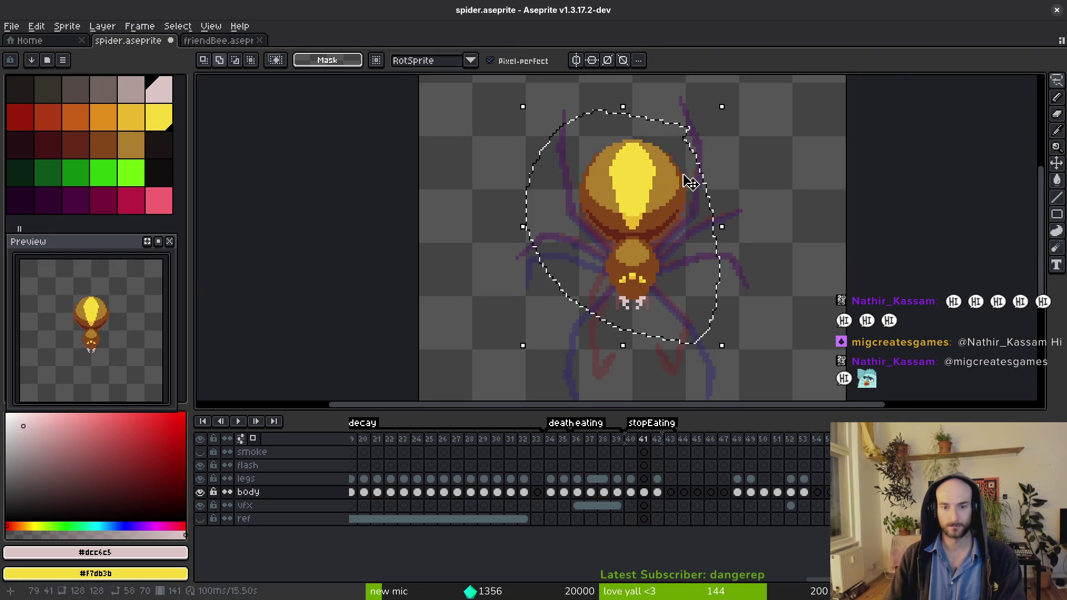
pyautogui.hotkey('ctrl', 'd')
pyautogui.scroll(2, 702, 274)
pyautogui.press('i')
pyautogui.moveTo(717, 254); pyautogui.dragTo(703, 205)
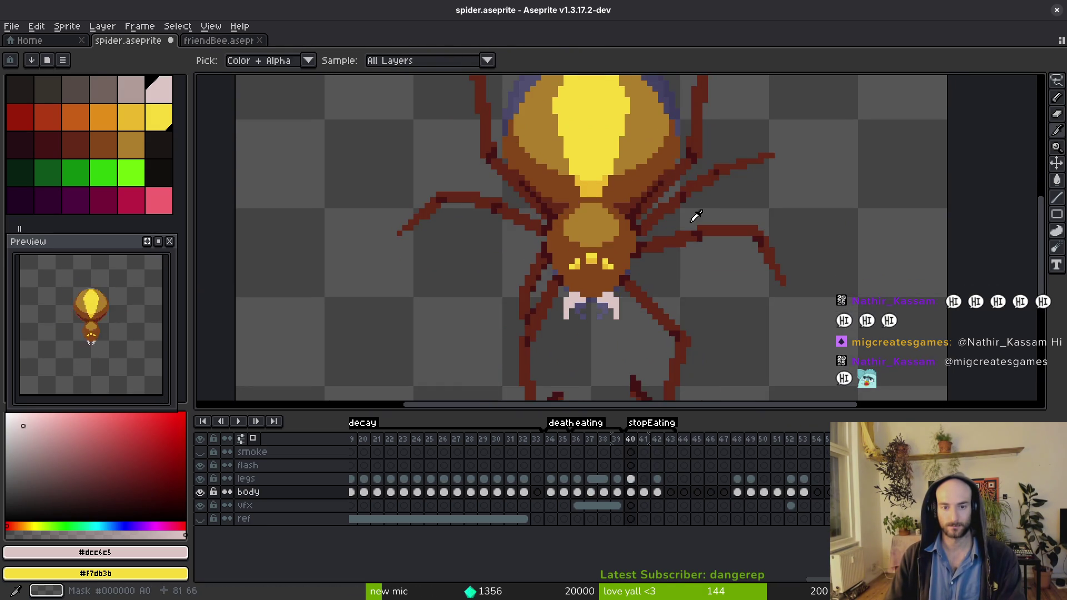
pyautogui.scroll(-1, 745, 266)
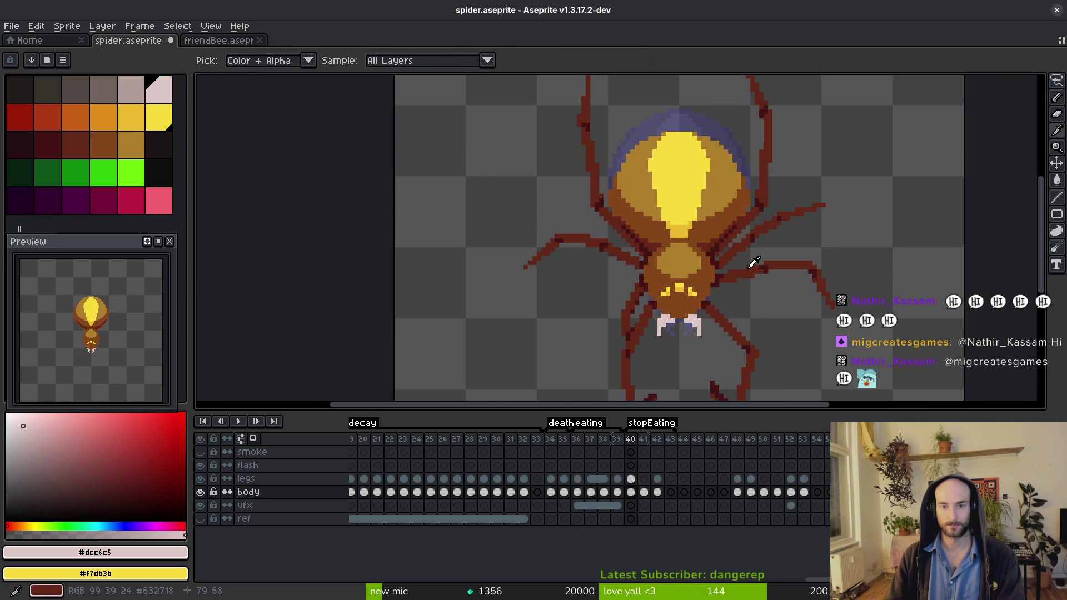
# Step: Undo the body copy on frame 41, compare frames 40–42, and begin lassoing the abdomen on frame 42
pyautogui.hotkey('ctrl', 'z')
pyautogui.hotkey('ctrl', 'z')
pyautogui.press('Left')
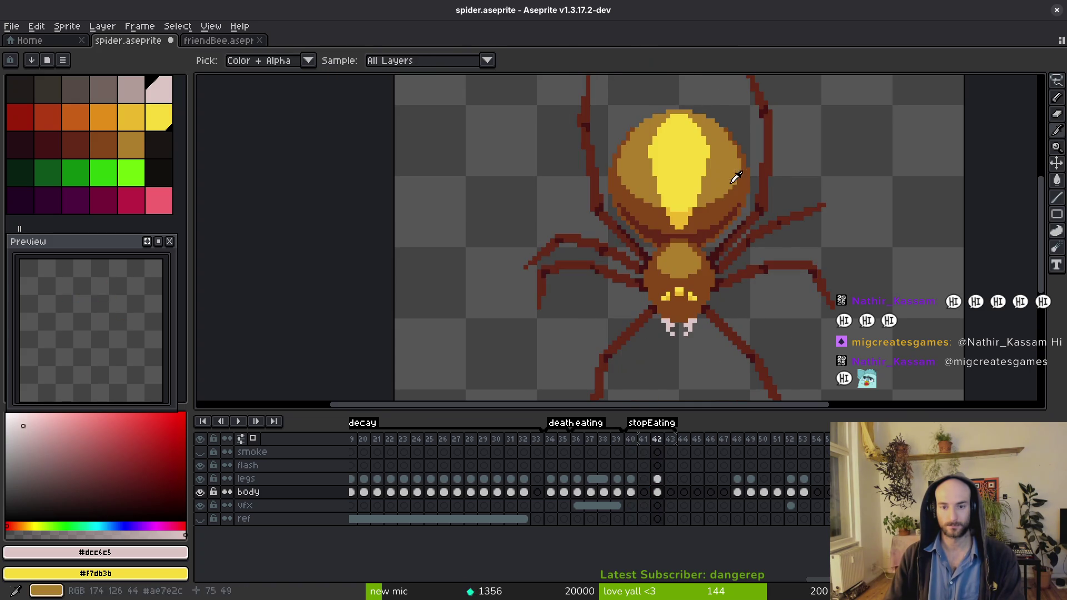
pyautogui.press('Right')
pyautogui.press('Left')
pyautogui.press('Left')
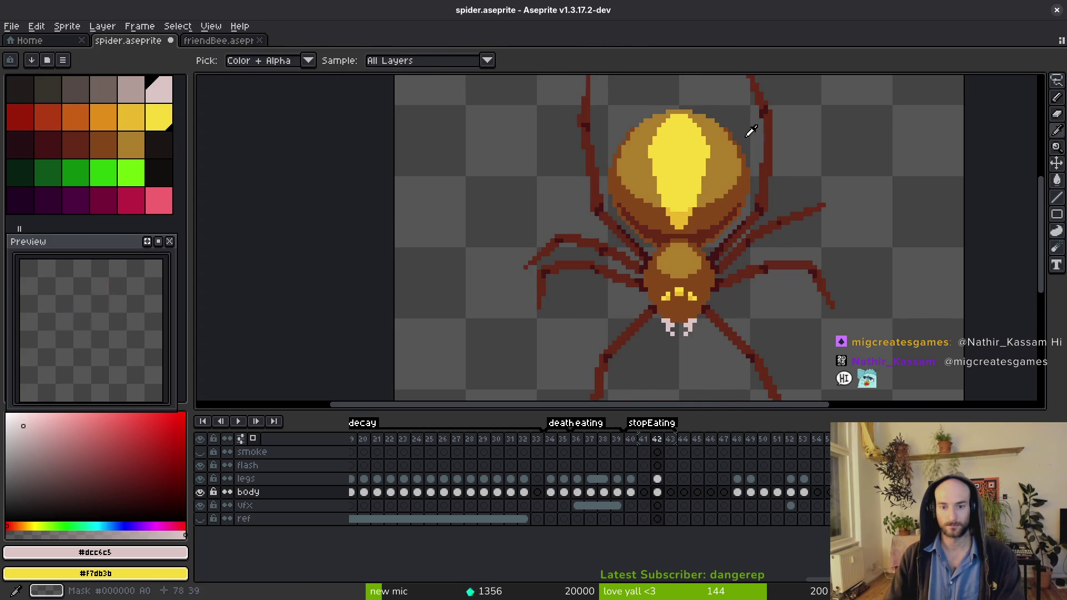
pyautogui.press('Right')
pyautogui.press('Right')
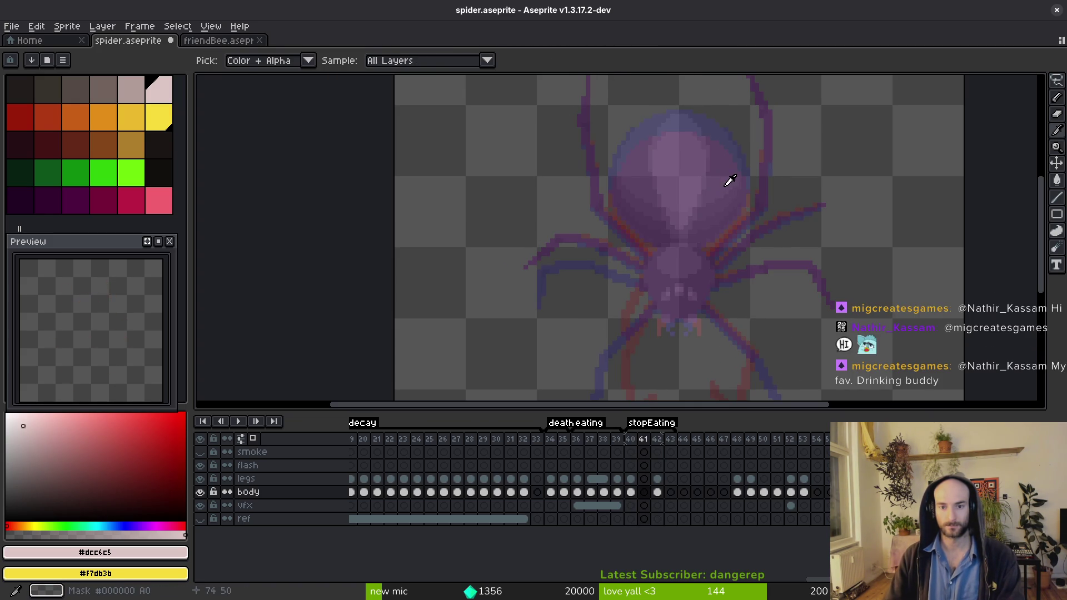
pyautogui.press('Right')
pyautogui.hotkey('shift', 'w')
pyautogui.moveTo(715, 99)
pyautogui.mouseDown()
pyautogui.moveTo(658, 95)
pyautogui.moveTo(584, 206)
pyautogui.moveTo(639, 249)
pyautogui.moveTo(670, 237)
pyautogui.mouseUp()
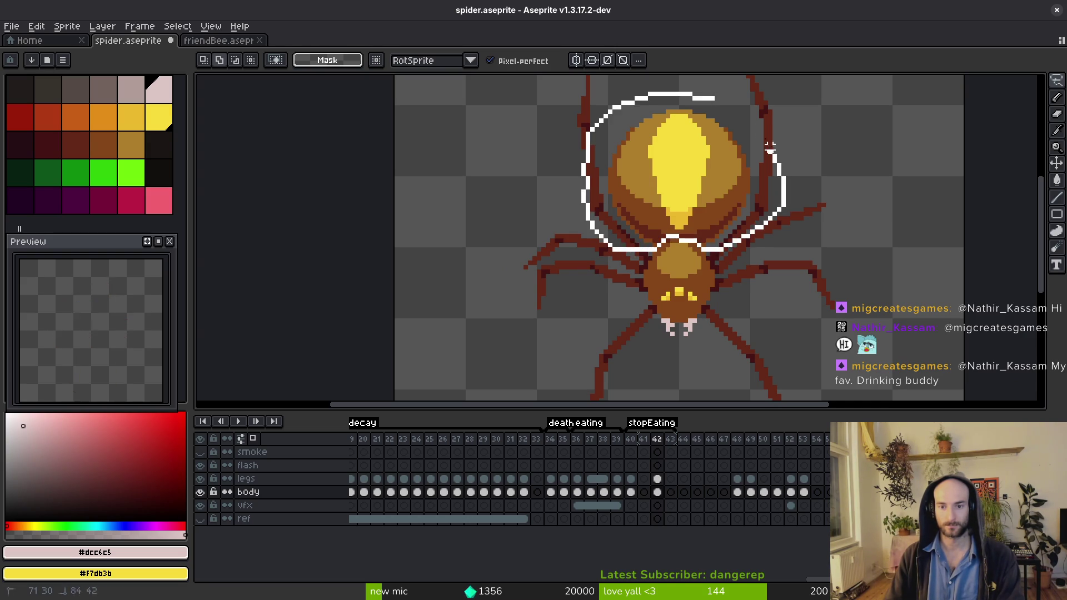
# Step: Copy the abdomen from frame 42 into frame 41, nudged 3 px lower
pyautogui.moveTo(779, 169); pyautogui.dragTo(691, 89)
pyautogui.hotkey('ctrl', 'x')
pyautogui.hotkey('ctrl', 'v')
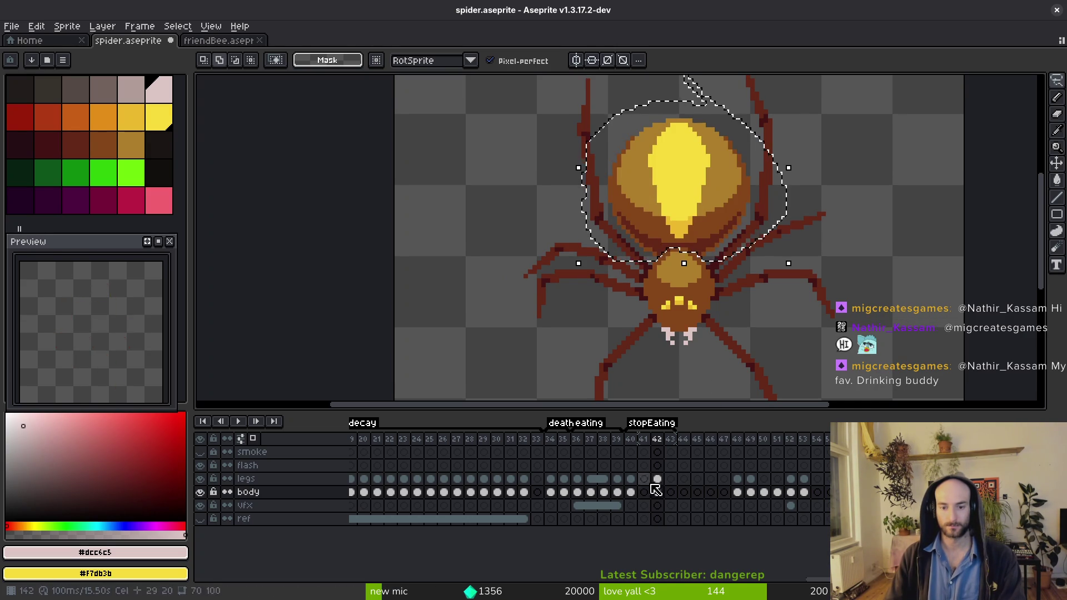
pyautogui.click(643, 491)
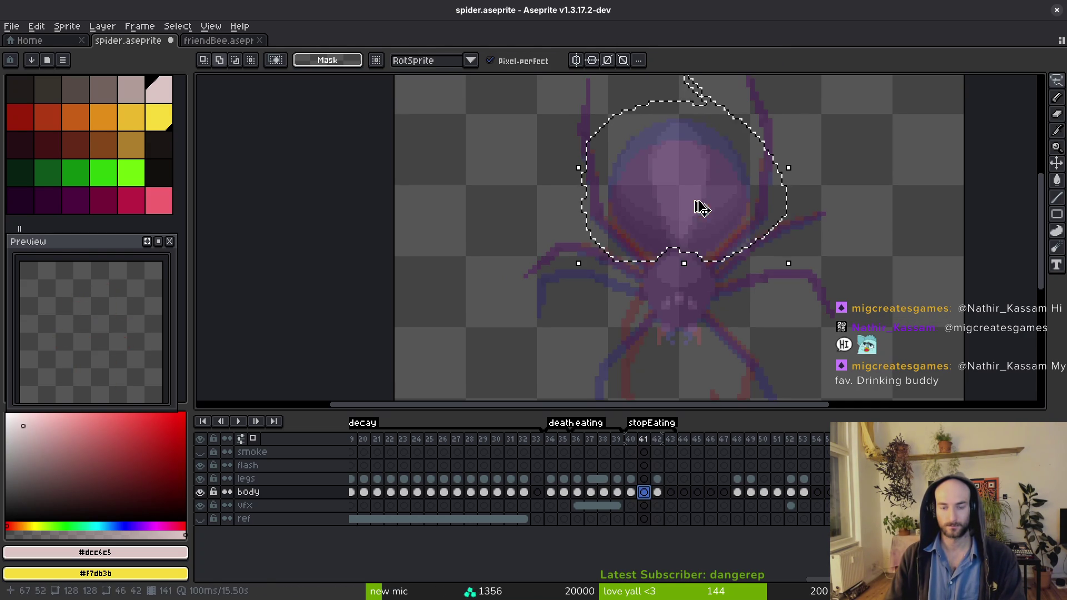
pyautogui.hotkey('ctrl', 'v')
pyautogui.moveTo(690, 211)
pyautogui.mouseDown()
pyautogui.moveTo(684, 298)
pyautogui.moveTo(688, 214)
pyautogui.mouseUp()
pyautogui.press('Return')
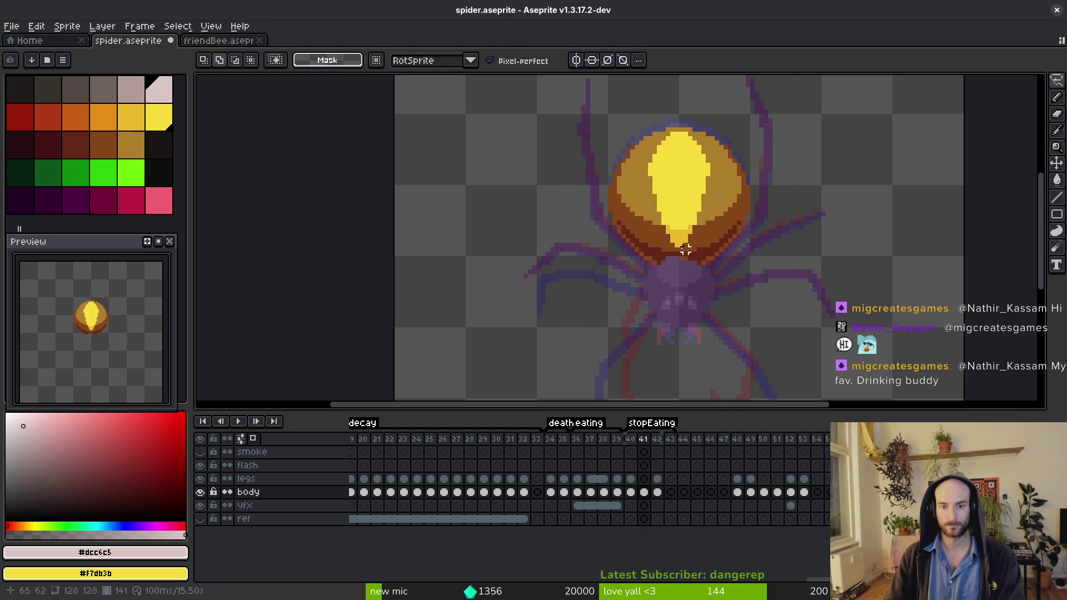
# Step: Lasso and copy the front body section on frame 42, leaving frame 42 unchanged
pyautogui.scroll(-1, 690, 214)
pyautogui.press('i')
pyautogui.press('Left')
pyautogui.scroll(3, 702, 262)
pyautogui.press('m')
pyautogui.press('Right')
pyautogui.press('Right')
pyautogui.scroll(1, 672, 172)
pyautogui.press('q')
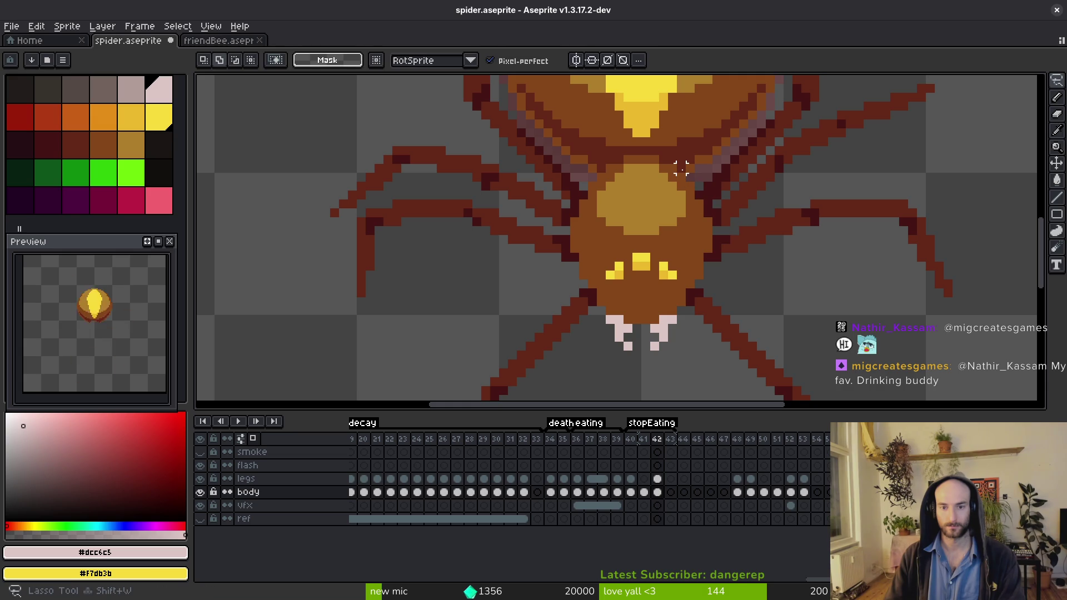
pyautogui.scroll(5, 681, 168)
pyautogui.moveTo(669, 165)
pyautogui.mouseDown()
pyautogui.moveTo(582, 167)
pyautogui.moveTo(532, 136)
pyautogui.moveTo(438, 206)
pyautogui.moveTo(407, 287)
pyautogui.moveTo(486, 368)
pyautogui.moveTo(535, 293)
pyautogui.moveTo(500, 235)
pyautogui.moveTo(469, 231)
pyautogui.mouseUp()
pyautogui.scroll(-4, 436, 220)
pyautogui.scroll(2, 500, 234)
pyautogui.scroll(3, 469, 231)
pyautogui.scroll(-3, 452, 269)
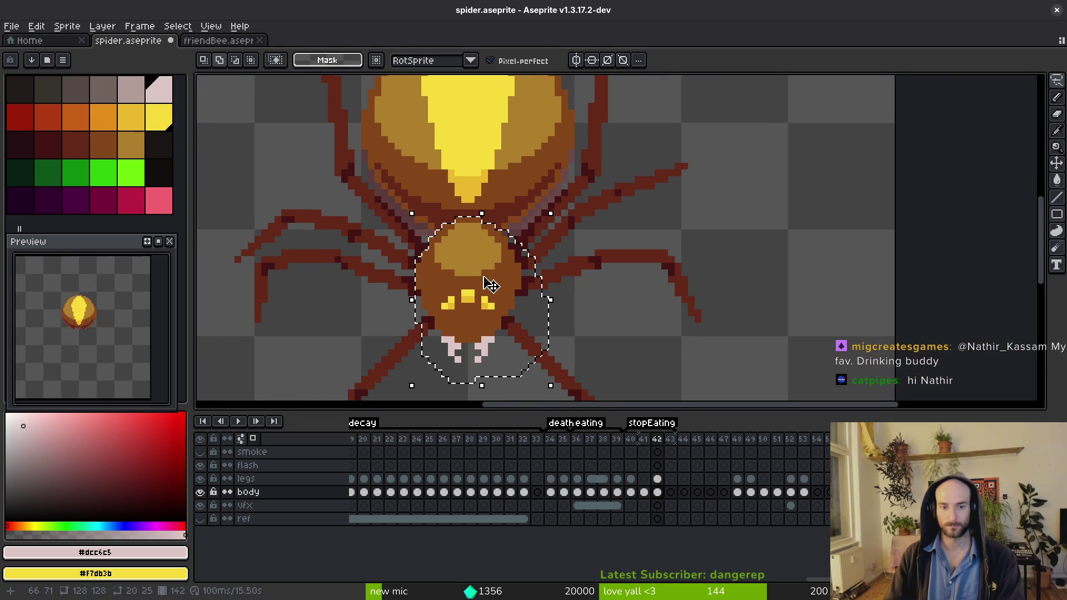
pyautogui.hotkey('ctrl', 'x')
pyautogui.hotkey('ctrl', 'z')
pyautogui.hotkey('ctrl', 'd')
# Step: Save spider.aseprite and paste the front body section into frame 41
pyautogui.hotkey('ctrl', 's')
pyautogui.press('Left')
pyautogui.scroll(-1, 563, 271)
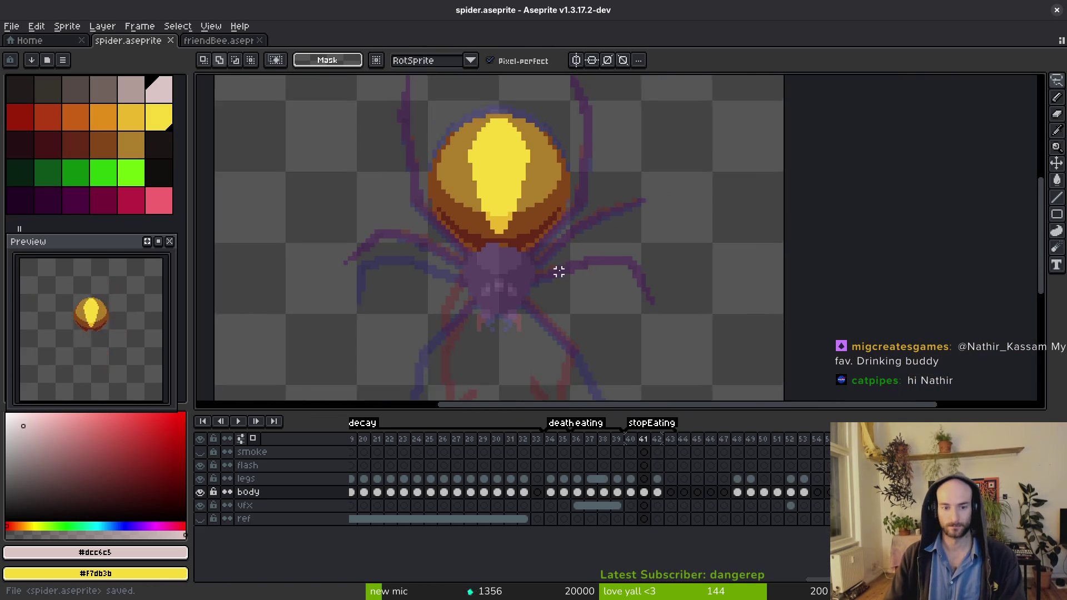
pyautogui.hotkey('ctrl', 'v')
pyautogui.scroll(1, 578, 289)
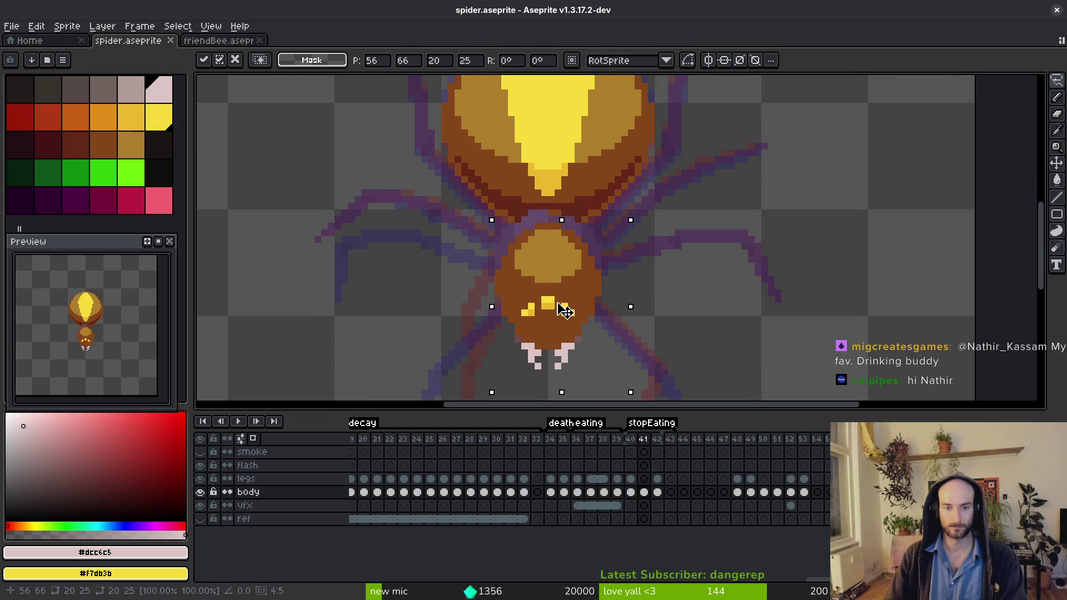
# Step: Fix the pasted front body on frame 41 and compare it against frame 42
pyautogui.hotkey('ctrl', 'd')
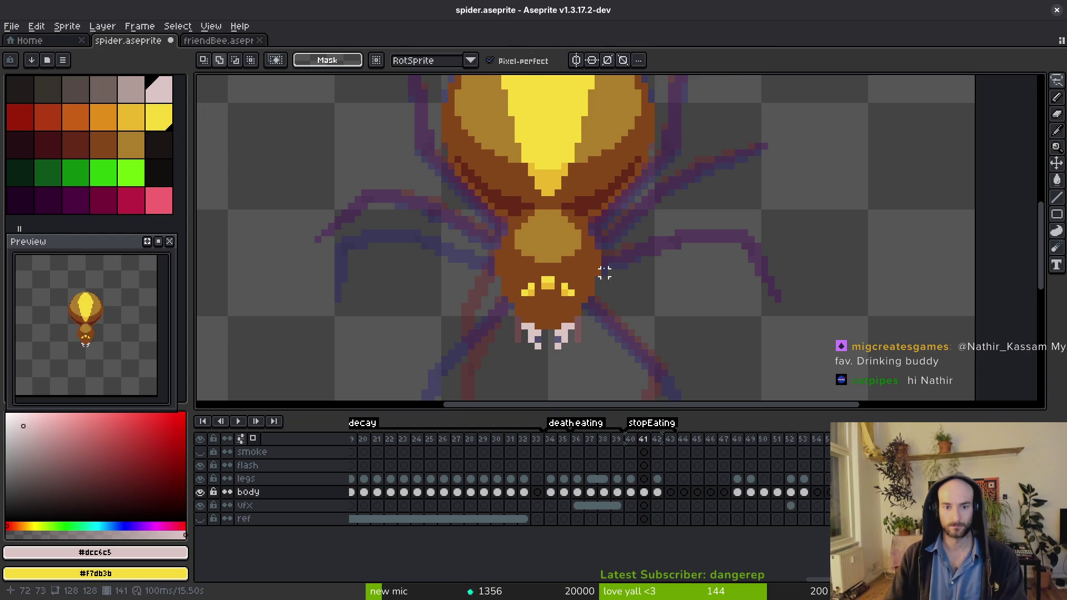
pyautogui.scroll(-1, 595, 269)
pyautogui.press('i')
pyautogui.press('Right')
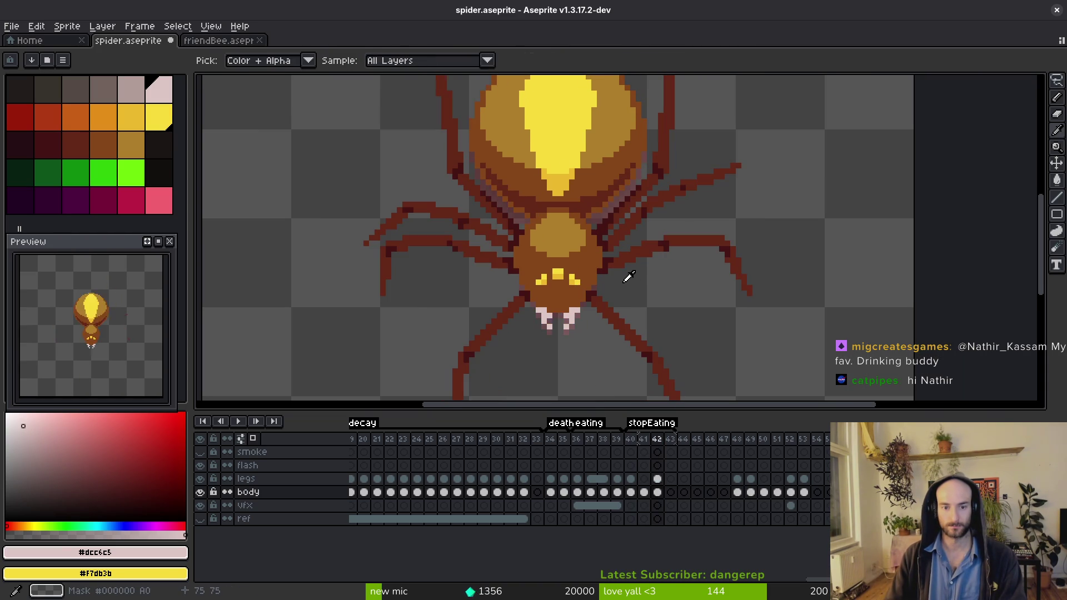
pyautogui.scroll(-2, 629, 278)
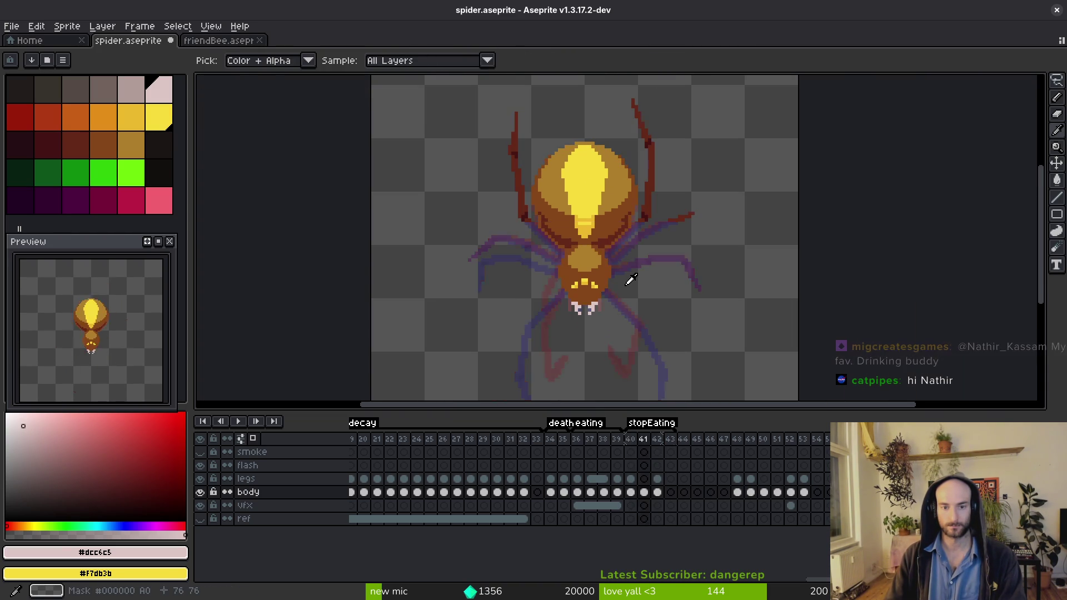
pyautogui.press('Left')
pyautogui.press('Right')
pyautogui.press('Left')
pyautogui.press('Right')
pyautogui.press('Left')
pyautogui.press('Right')
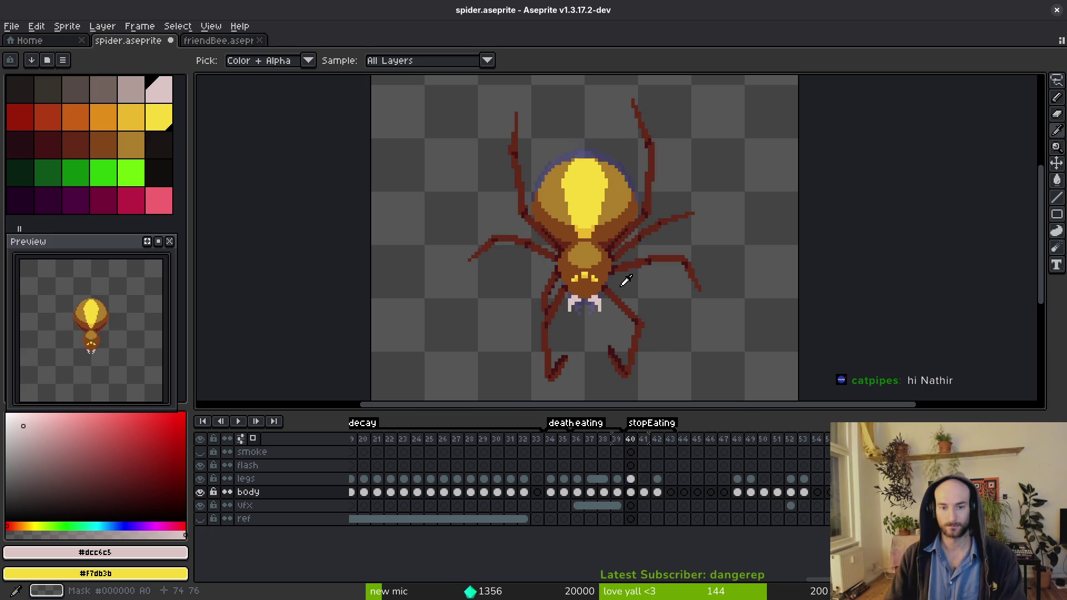
pyautogui.press('Left')
pyautogui.press('Right')
# Step: Recentre the spider, compare frames 40–42, and outline the spider on frame 42
pyautogui.press('Left')
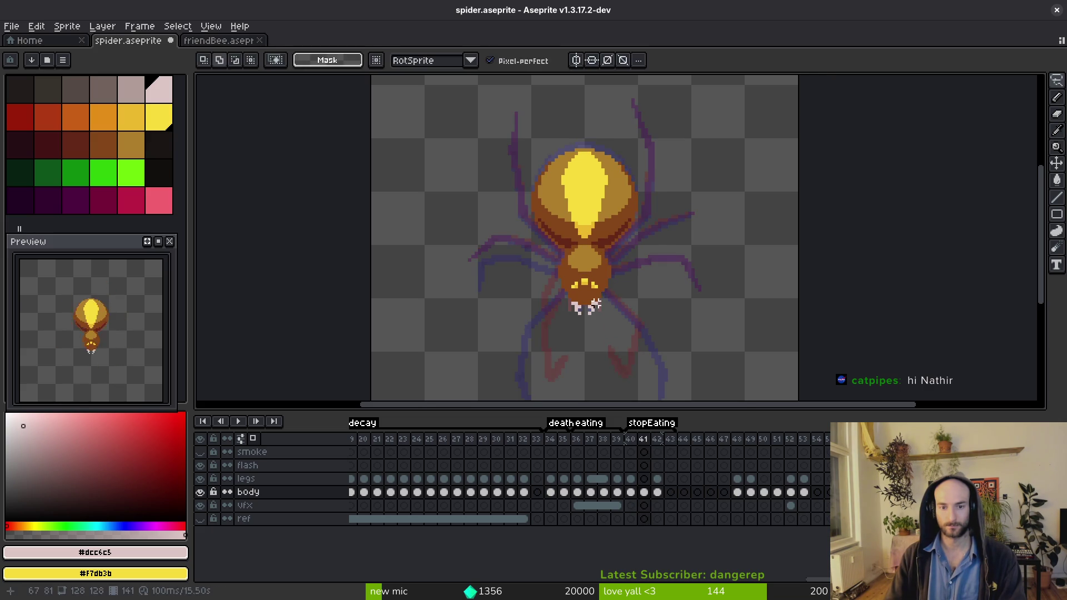
pyautogui.moveTo(622, 281); pyautogui.dragTo(657, 283)
pyautogui.press('Left')
pyautogui.press('m')
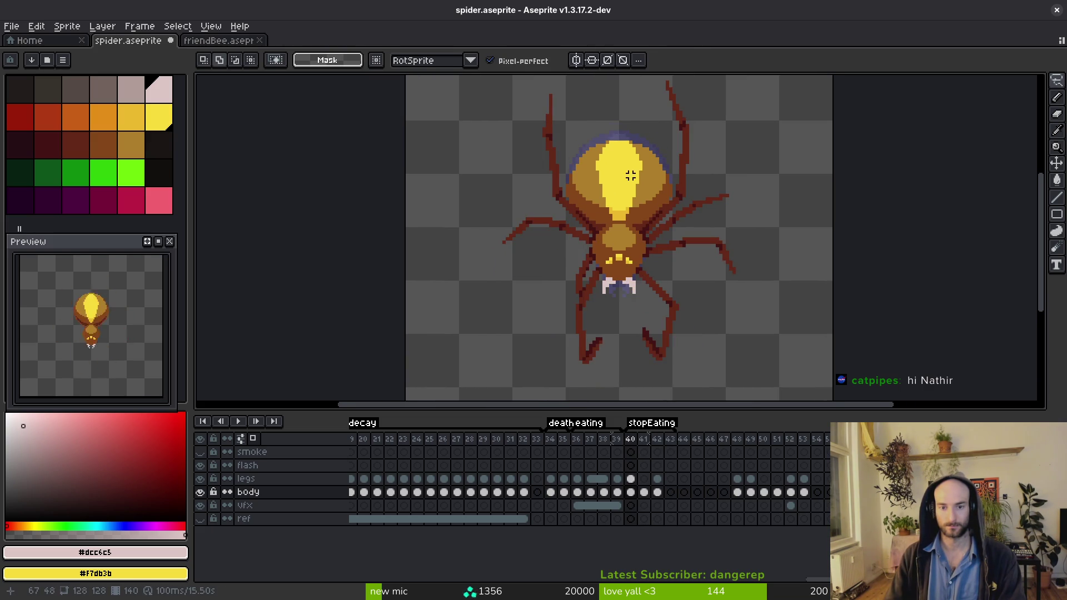
pyautogui.press('Left')
pyautogui.press('Right')
pyautogui.press('alt')
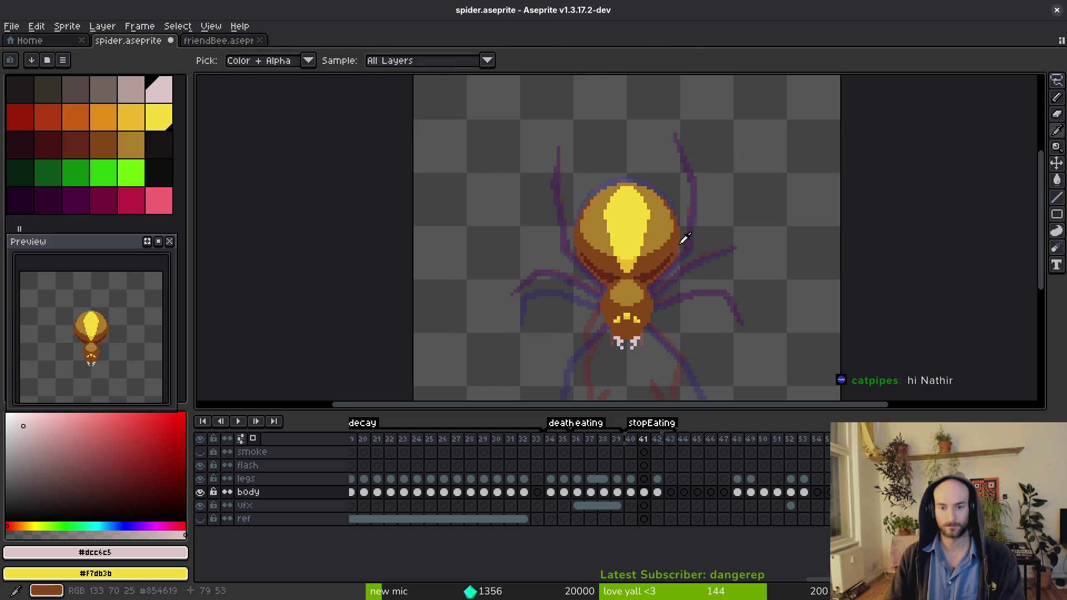
pyautogui.press('Right')
pyautogui.scroll(2, 691, 238)
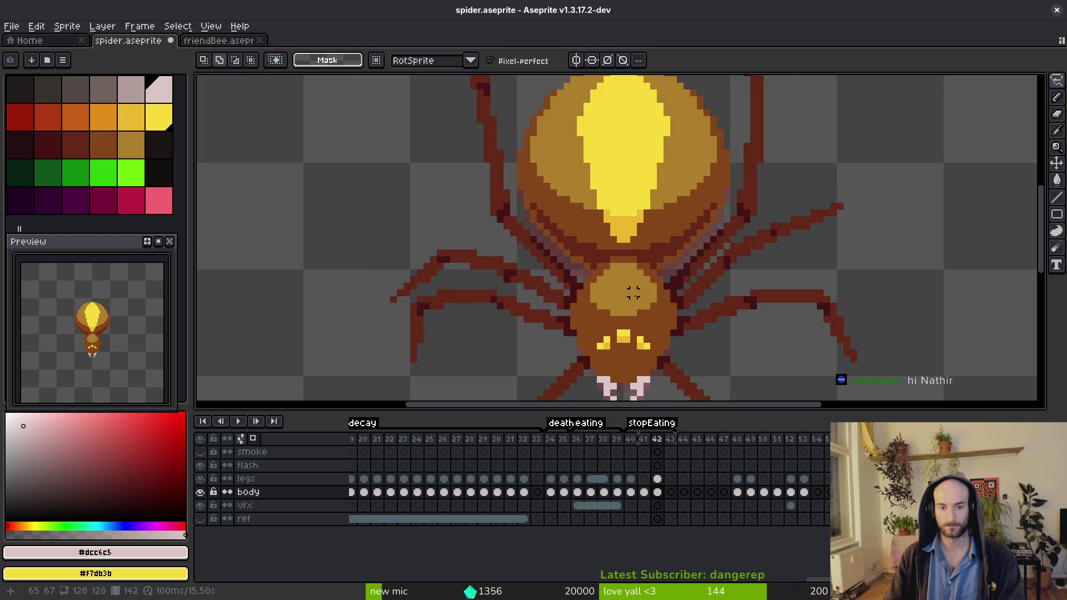
pyautogui.press('Left')
pyautogui.press('Left')
pyautogui.press('Right')
pyautogui.press('Right')
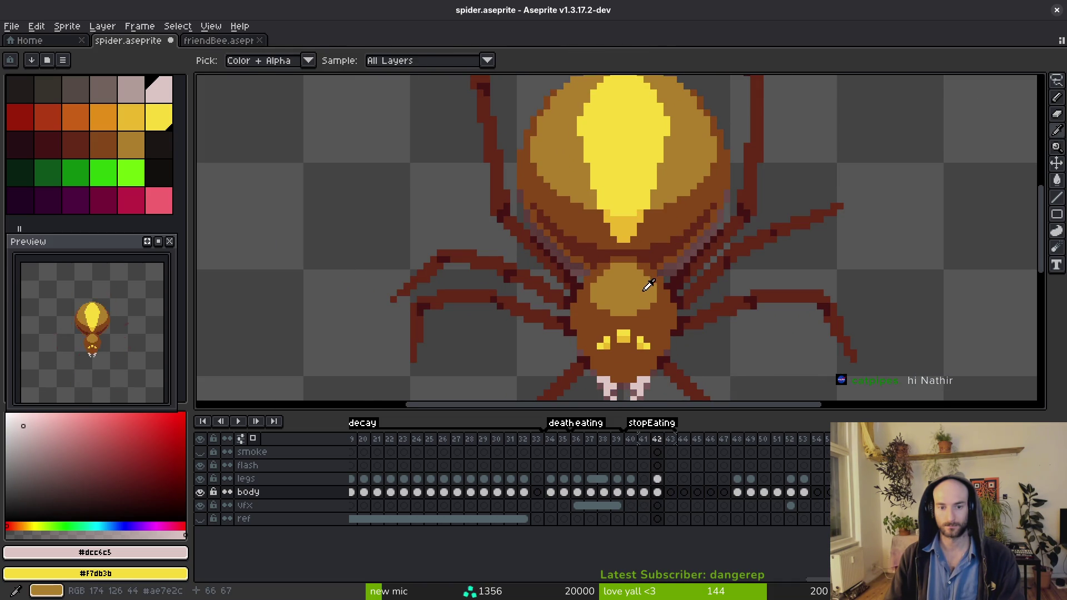
pyautogui.scroll(-3, 649, 287)
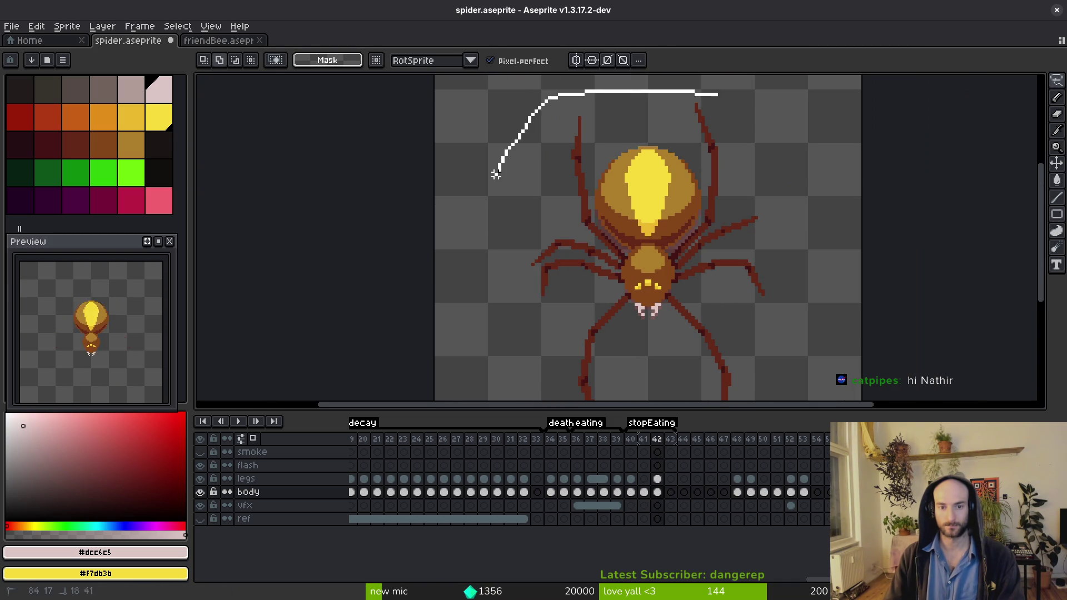
pyautogui.moveTo(756, 177); pyautogui.dragTo(714, 95)
pyautogui.press('Left')
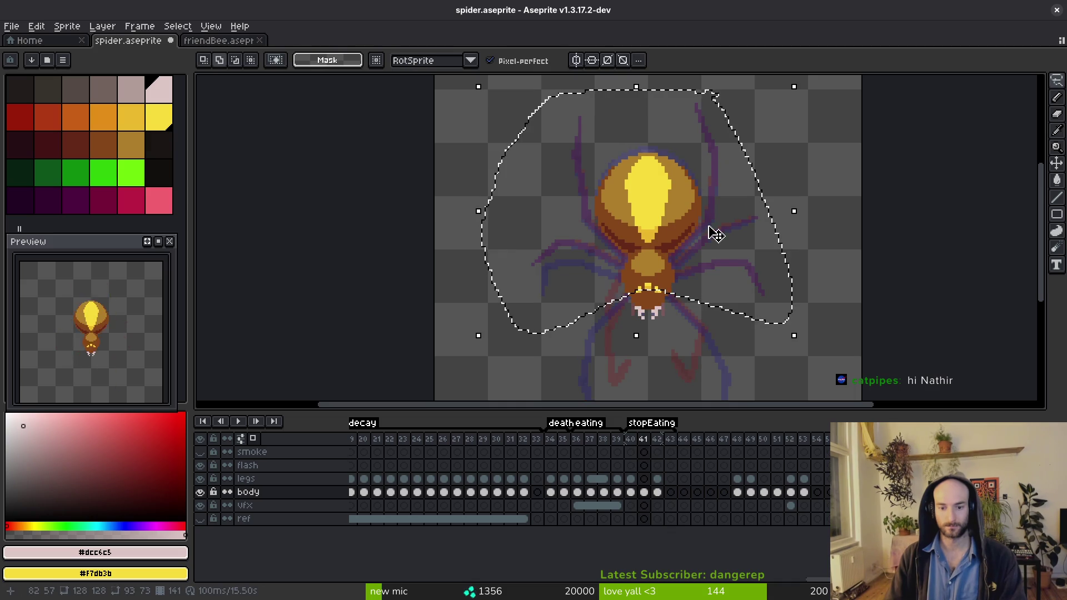
# Step: Switch between the legs and body layers on frames 41–42 and commit the moved leg
pyautogui.press('Right')
pyautogui.press('Up')
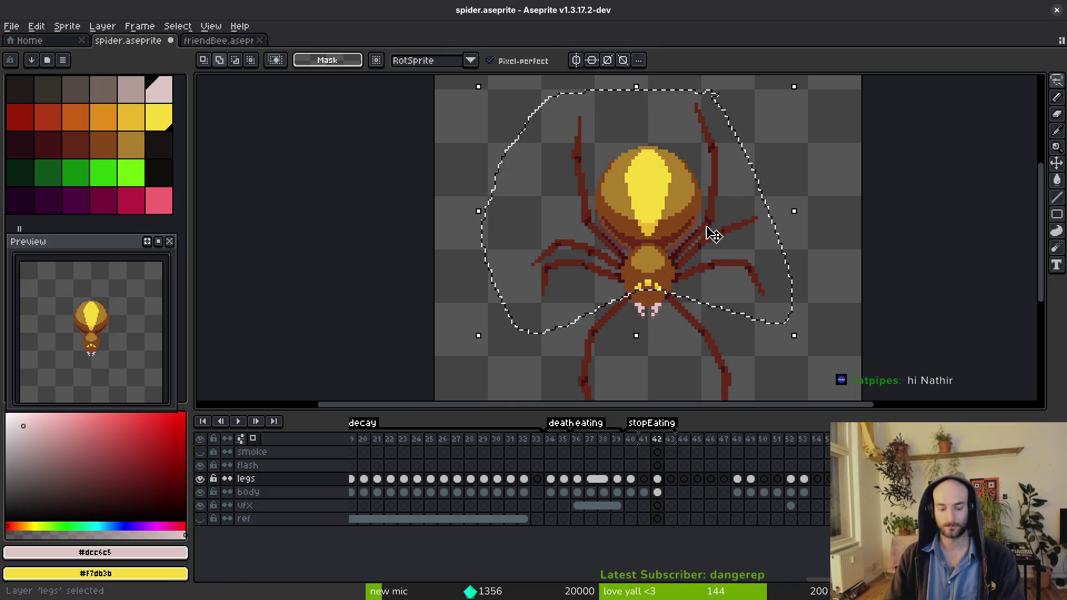
pyautogui.press('Left')
pyautogui.press('Down')
pyautogui.press('alt')
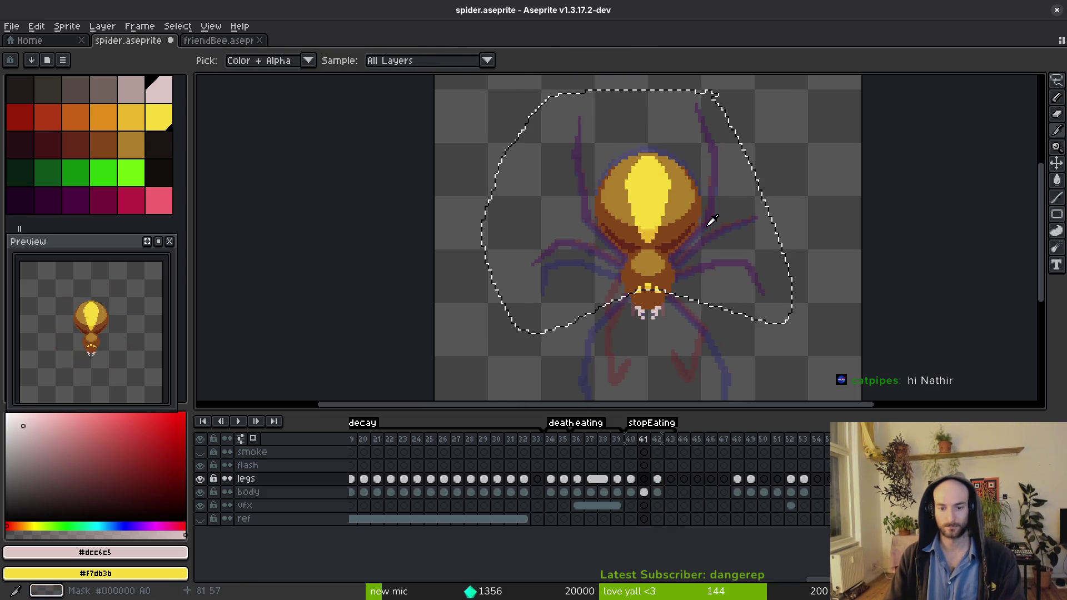
pyautogui.scroll(1, 709, 238)
pyautogui.scroll(1, 722, 266)
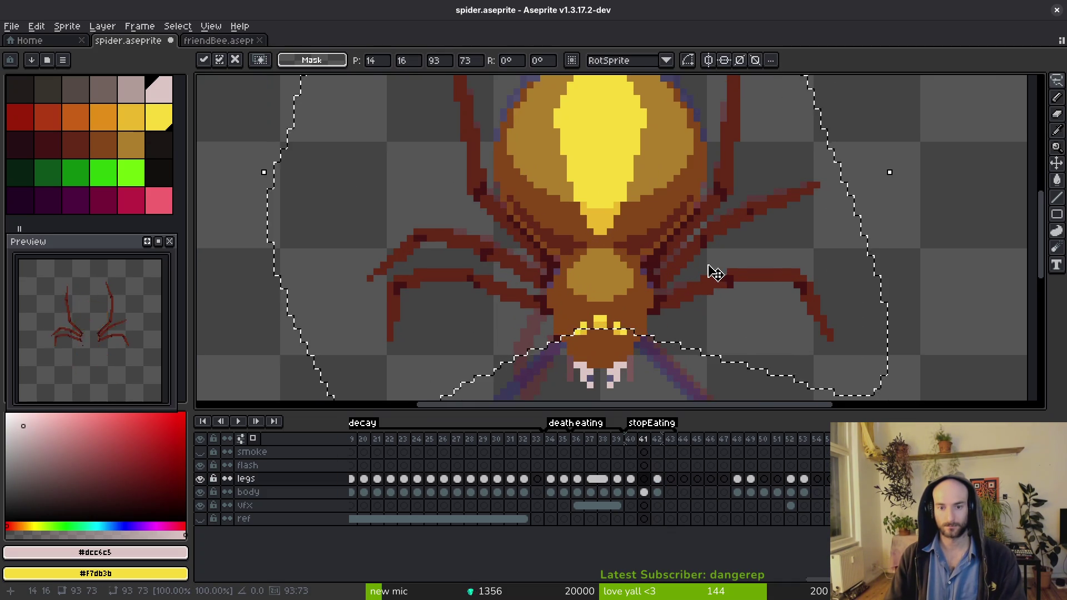
pyautogui.hotkey('ctrl', 'd')
pyautogui.scroll(1, 710, 246)
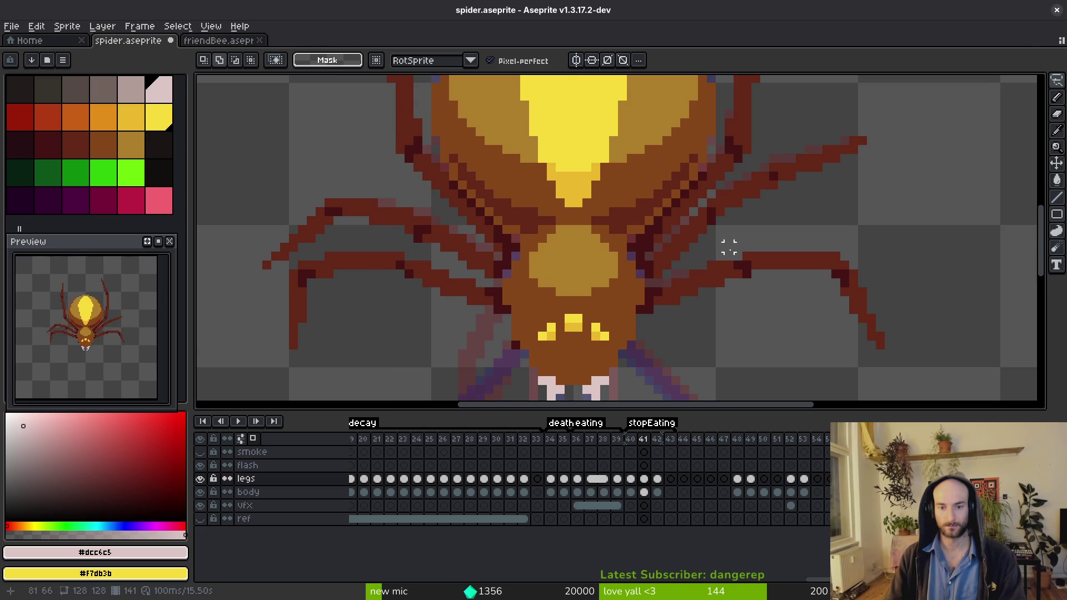
pyautogui.scroll(-1, 739, 225)
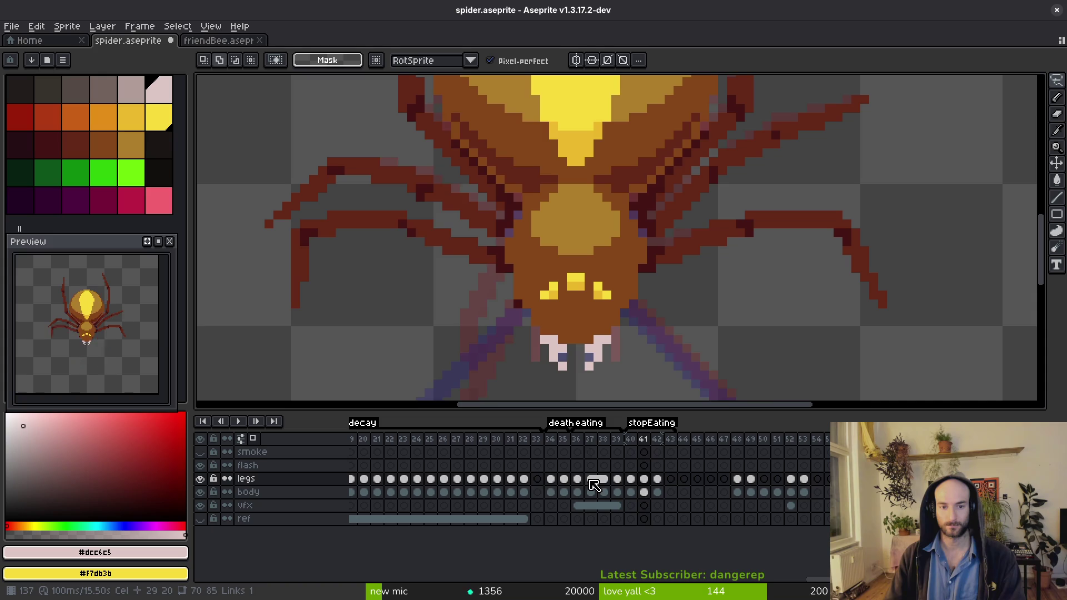
# Step: On frame 38, repaint a stray blue-grey leg pixel in the dark red leg colour
pyautogui.click(591, 479)
pyautogui.press('Right')
pyautogui.press('Left')
pyautogui.press('Right')
pyautogui.press('Left')
pyautogui.press('Right')
pyautogui.press('b')
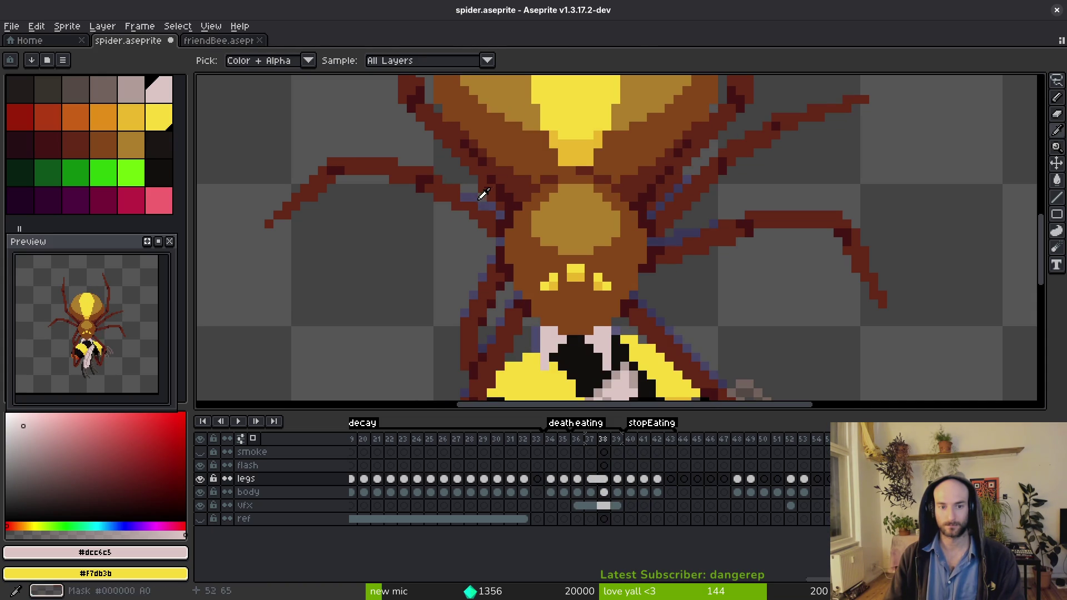
pyautogui.keyDown('alt'); pyautogui.click(482, 202); pyautogui.keyUp('alt')
pyautogui.scroll(1, 483, 211)
pyautogui.click(454, 187)
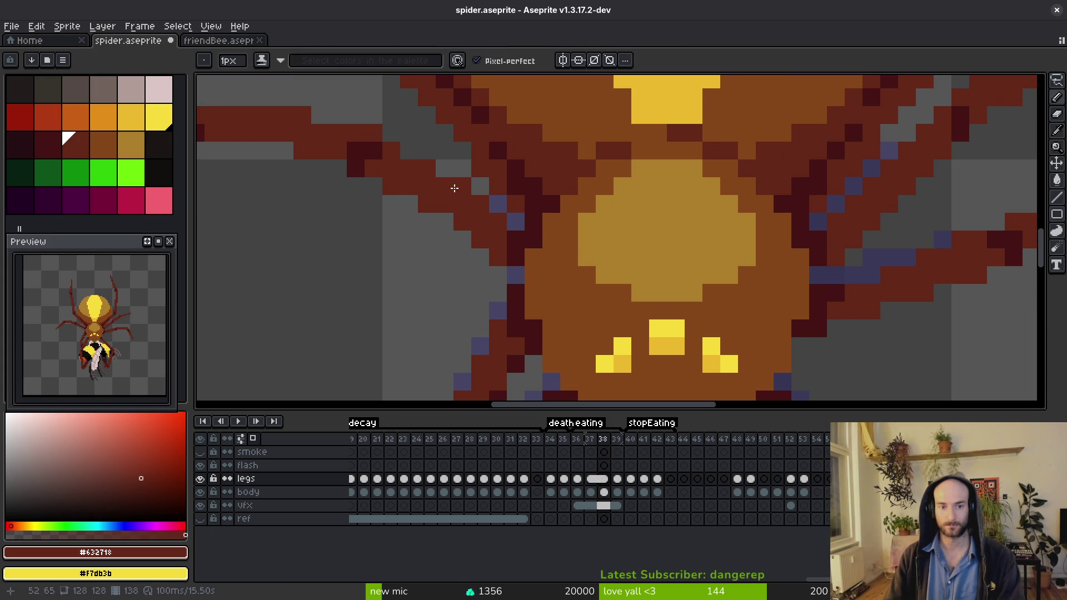
# Step: On frame 41, lasso the right leg and reposition it
pyautogui.press('Right')
pyautogui.press('Left')
pyautogui.press('Right')
pyautogui.press('Right')
pyautogui.scroll(-1, 551, 256)
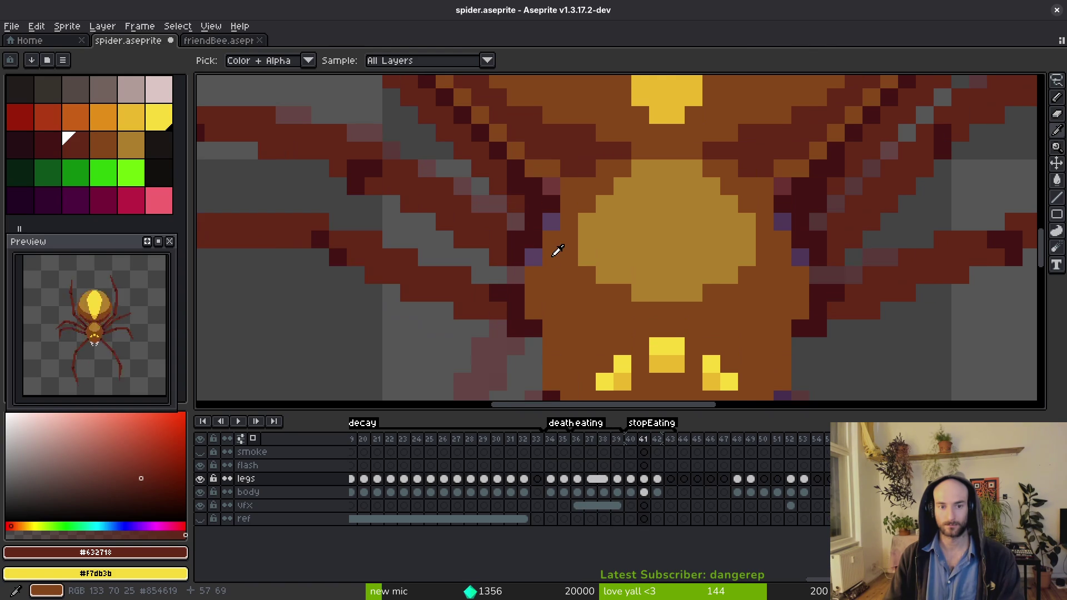
pyautogui.press('Right')
pyautogui.scroll(-3, 578, 295)
pyautogui.scroll(4, 572, 233)
pyautogui.hotkey('shift', 'w')
pyautogui.moveTo(570, 142); pyautogui.dragTo(498, 143)
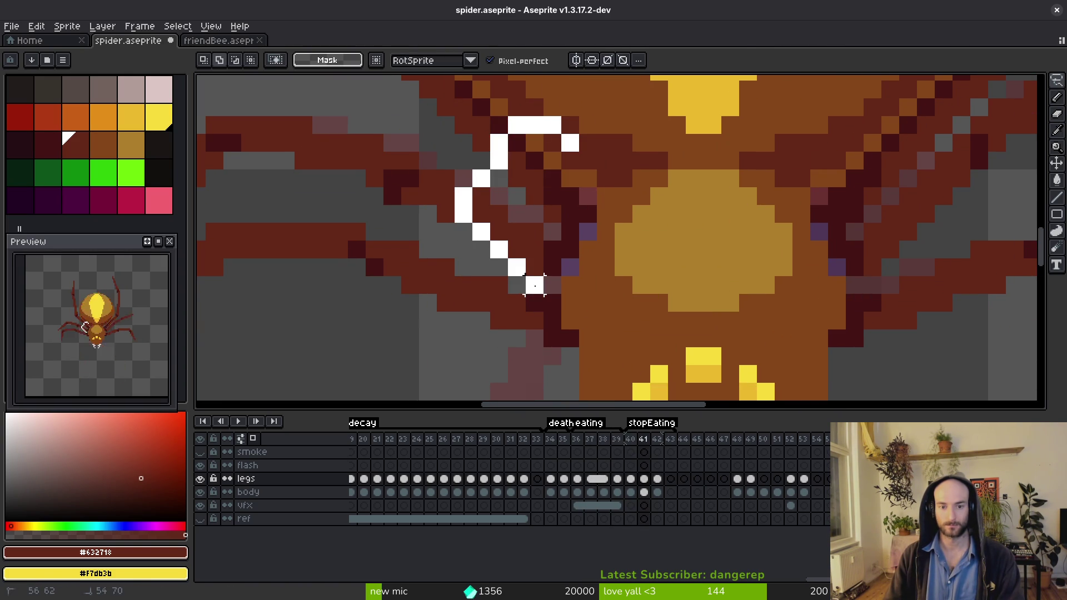
pyautogui.moveTo(606, 188); pyautogui.dragTo(611, 178)
pyautogui.scroll(-3, 474, 212)
pyautogui.moveTo(438, 157)
pyautogui.mouseDown()
pyautogui.moveTo(448, 219)
pyautogui.moveTo(571, 166)
pyautogui.moveTo(611, 111)
pyautogui.mouseUp()
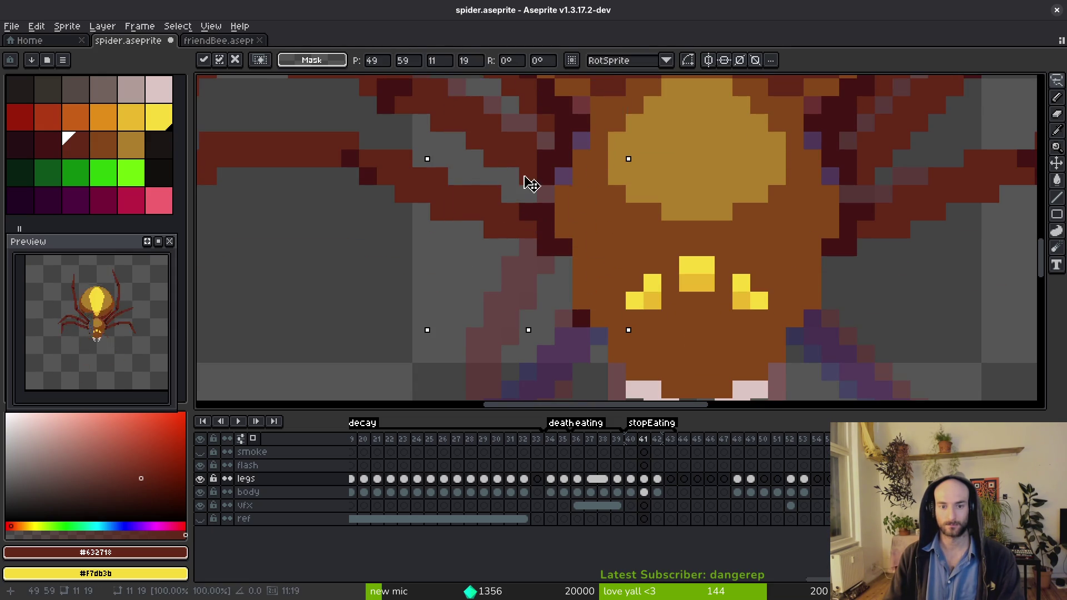
pyautogui.scroll(-2, 713, 190)
pyautogui.hotkey('ctrl', 'd')
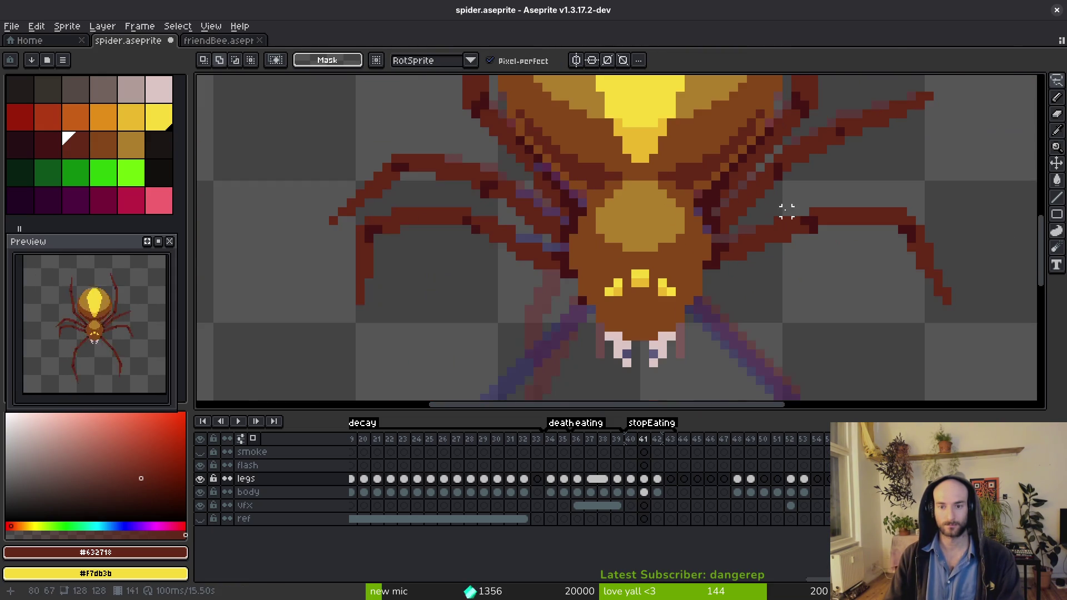
pyautogui.scroll(3, 786, 211)
pyautogui.moveTo(744, 223)
pyautogui.mouseDown()
pyautogui.moveTo(725, 183)
pyautogui.moveTo(638, 169)
pyautogui.moveTo(683, 367)
pyautogui.moveTo(769, 267)
pyautogui.moveTo(745, 233)
pyautogui.moveTo(717, 280)
pyautogui.mouseUp()
pyautogui.press('Return')
# Step: Darken the leg joint and repaint the leg's blue, purple and grey pixels #632718
pyautogui.scroll(2, 690, 209)
pyautogui.press('b')
pyautogui.keyDown('alt'); pyautogui.click(643, 269); pyautogui.keyUp('alt')
pyautogui.moveTo(678, 203); pyautogui.dragTo(637, 231)
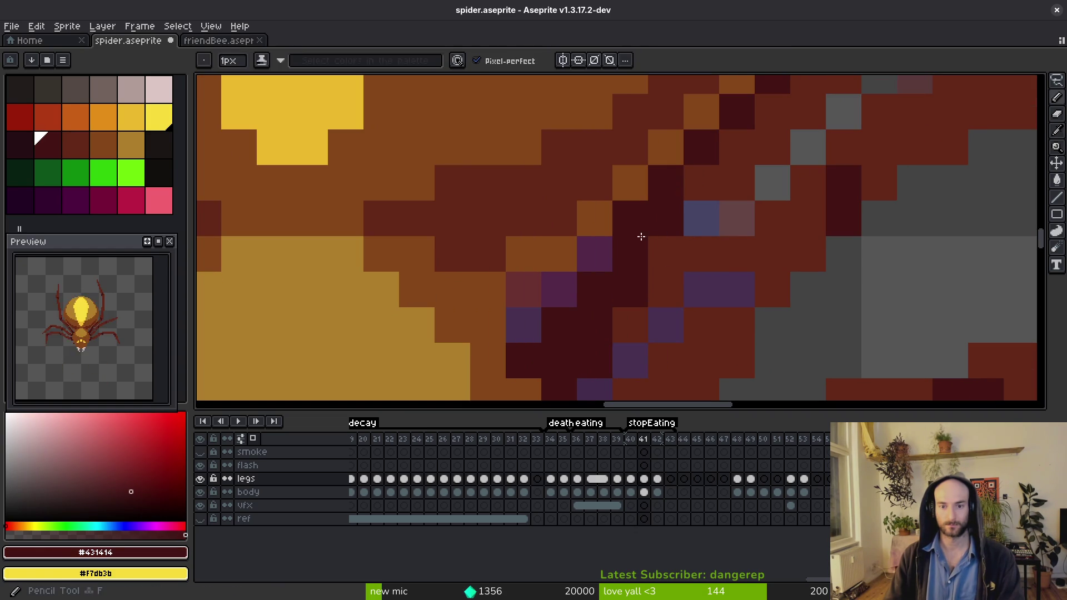
pyautogui.keyDown('alt'); pyautogui.click(700, 183); pyautogui.keyUp('alt')
pyautogui.click(699, 207)
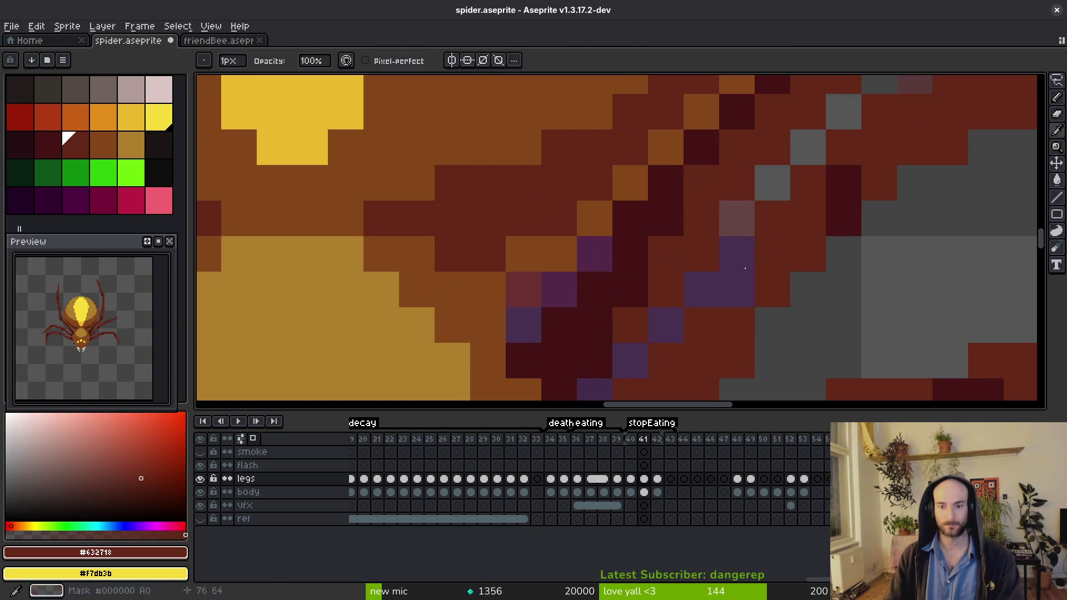
pyautogui.click(725, 302)
pyautogui.moveTo(758, 312); pyautogui.dragTo(799, 356)
pyautogui.scroll(-2, 777, 320)
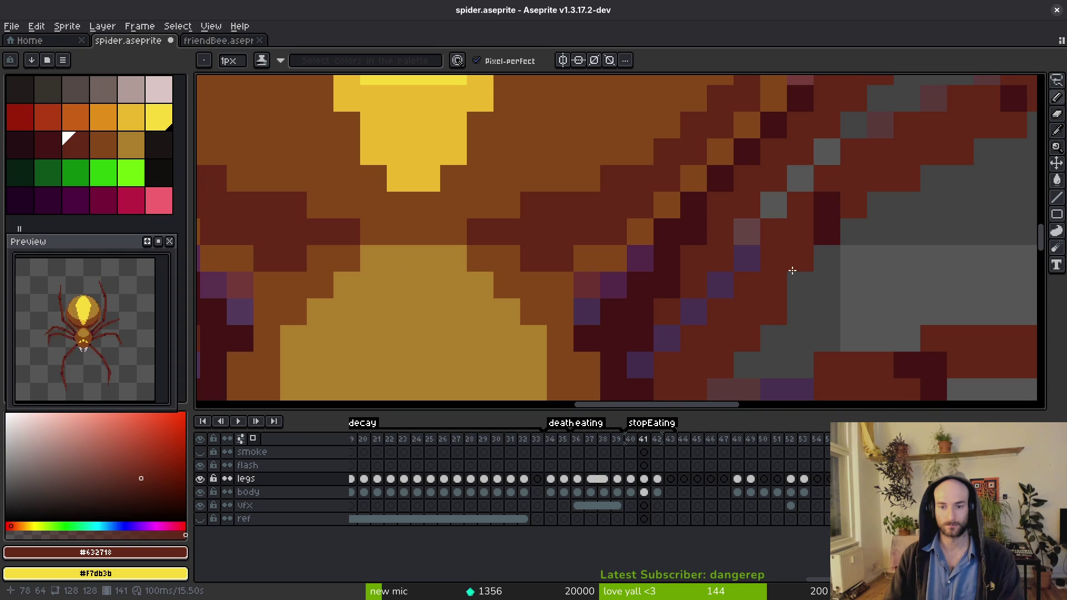
pyautogui.click(792, 272)
pyautogui.scroll(-3, 805, 275)
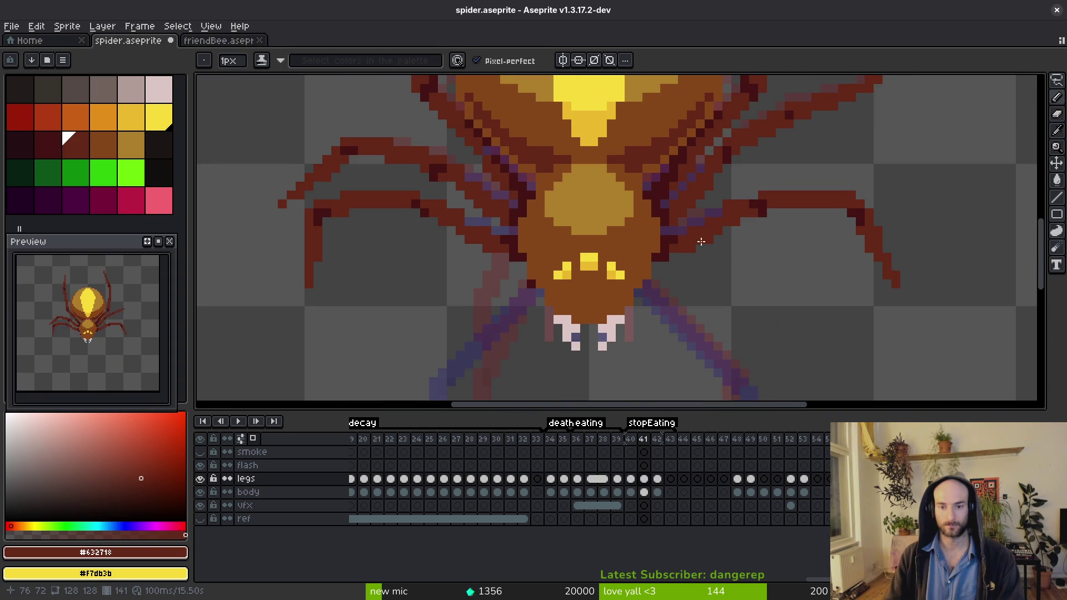
pyautogui.scroll(3, 705, 243)
# Step: Erase a stray dark red pixel and the outer red pixels along the leg edge
pyautogui.press('e')
pyautogui.click(805, 133)
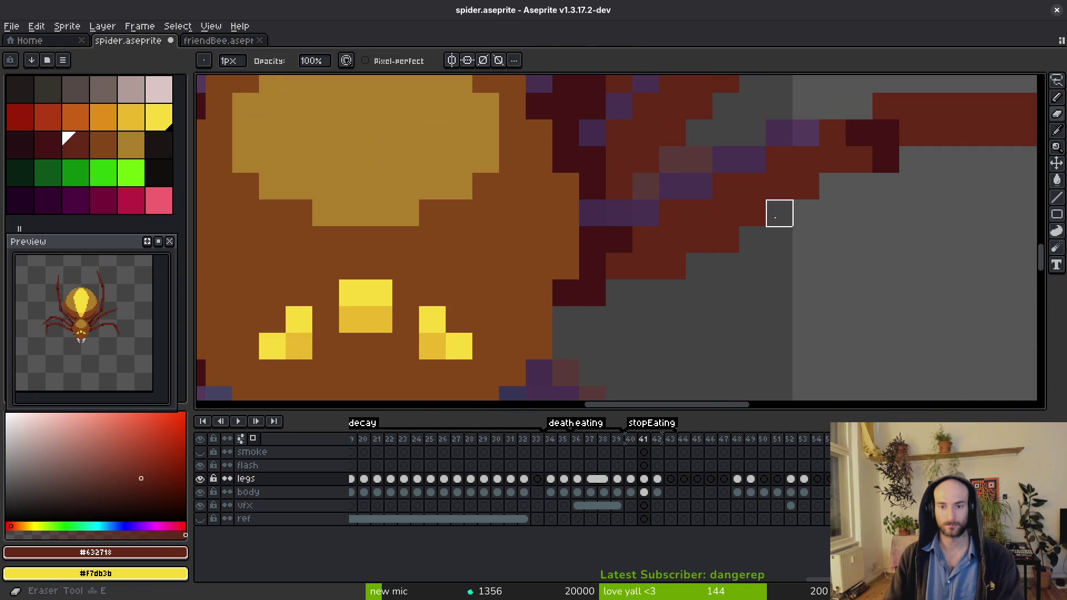
pyautogui.press('b')
pyautogui.scroll(-2, 852, 205)
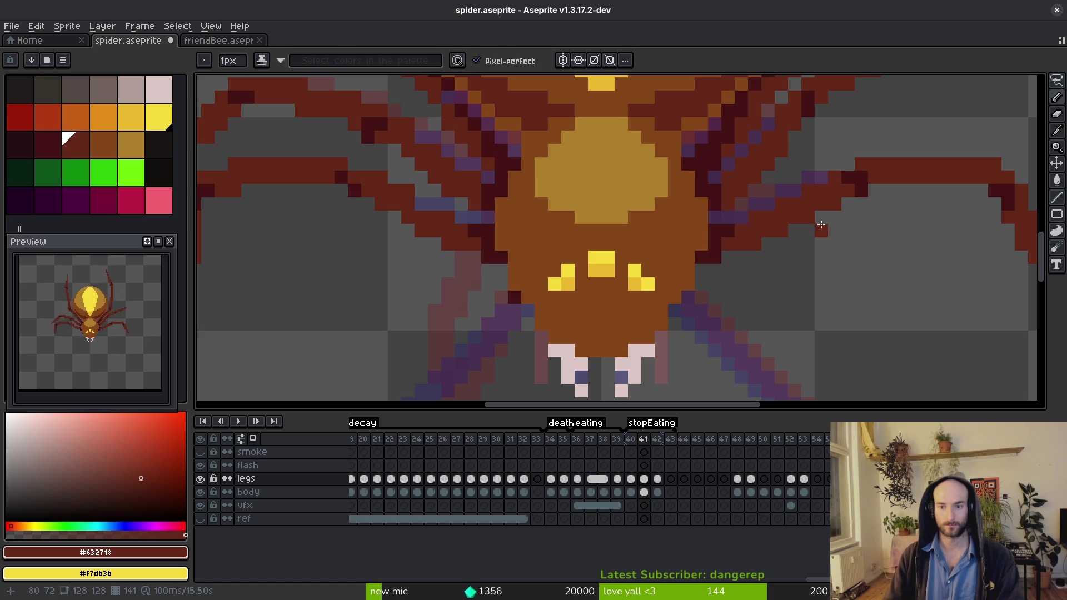
pyautogui.scroll(3, 820, 228)
pyautogui.press('e')
pyautogui.moveTo(845, 198)
pyautogui.mouseDown()
pyautogui.moveTo(740, 269)
pyautogui.moveTo(705, 269)
pyautogui.moveTo(668, 308)
pyautogui.mouseUp()
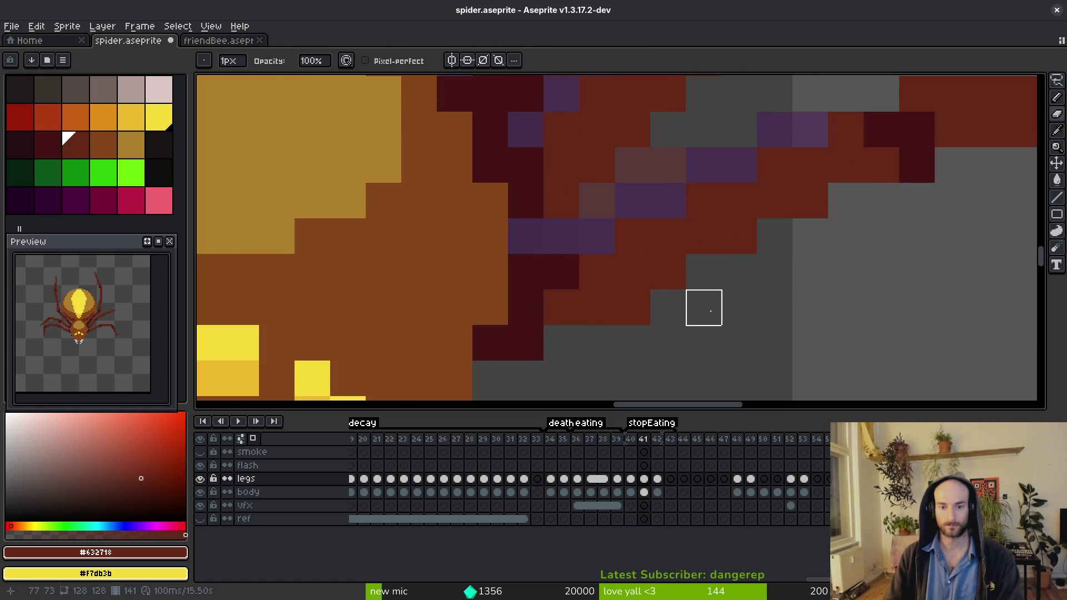
pyautogui.scroll(-2, 759, 338)
pyautogui.scroll(1, 750, 355)
pyautogui.scroll(-3, 726, 317)
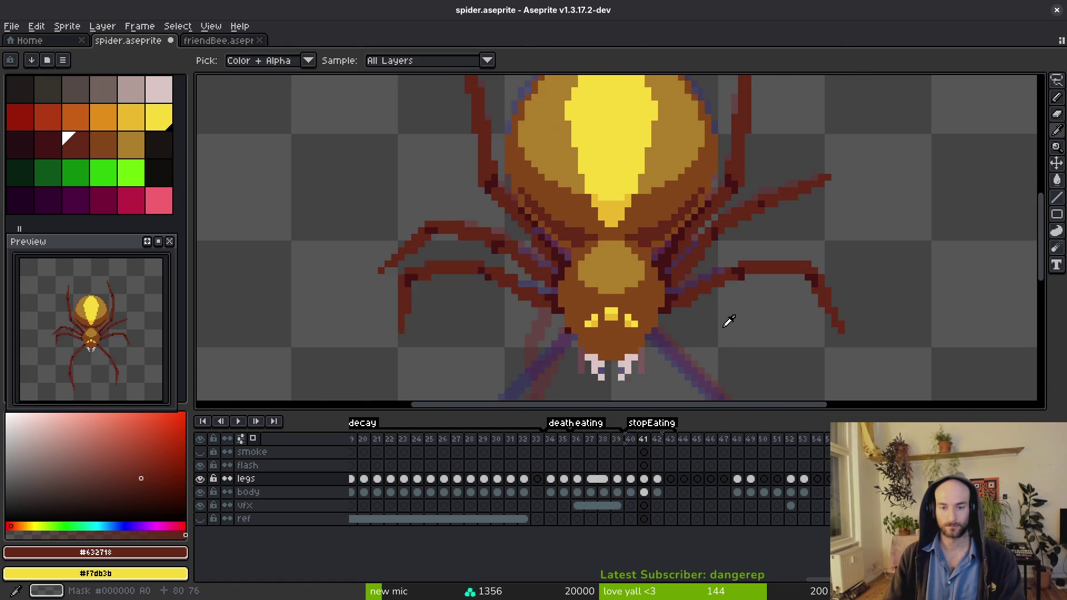
pyautogui.scroll(3, 706, 309)
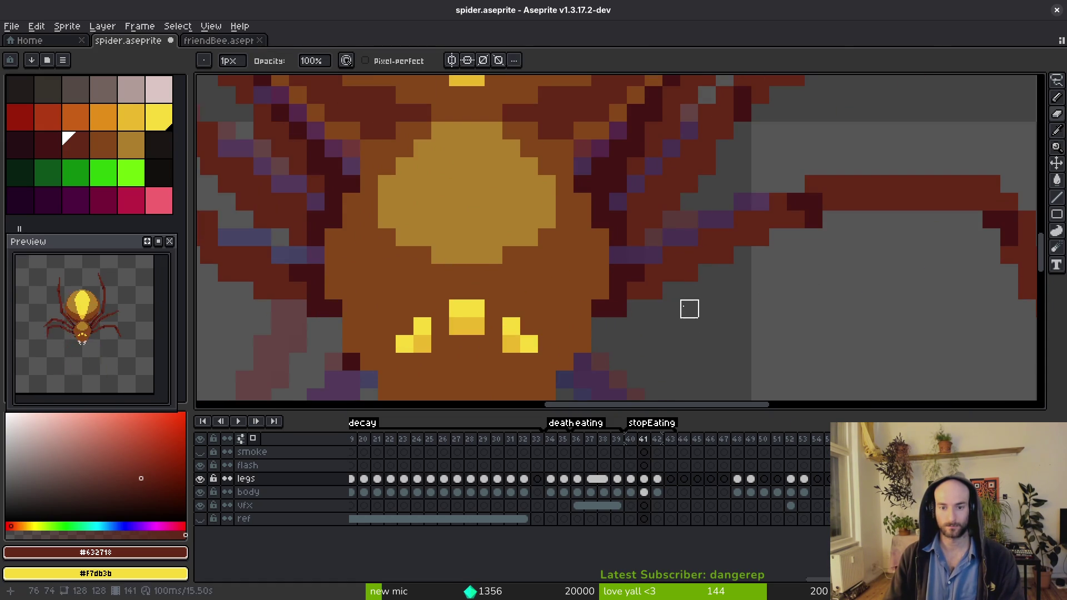
pyautogui.press('b')
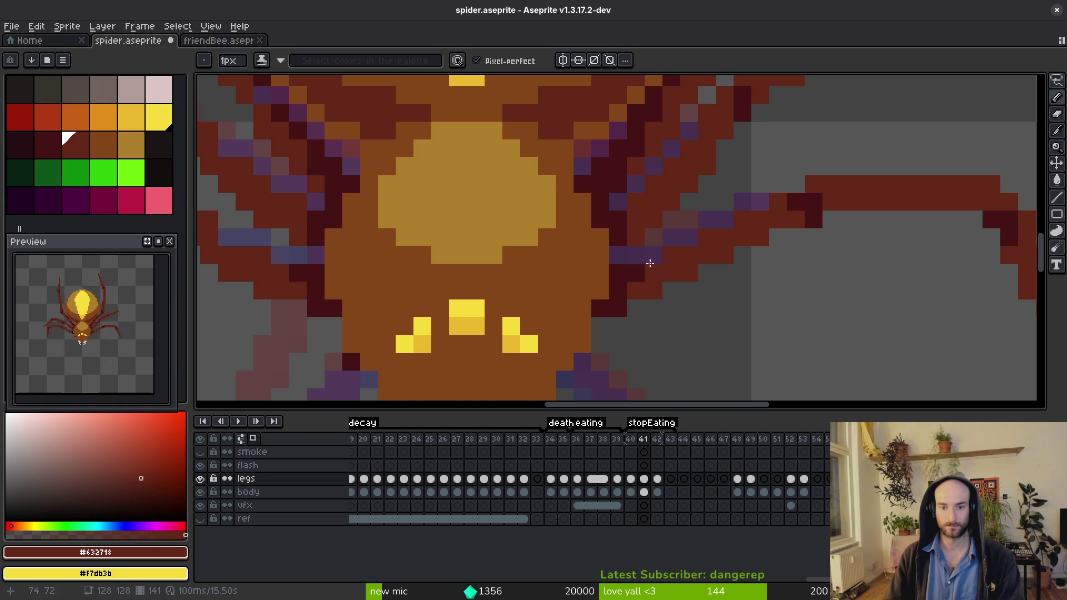
pyautogui.scroll(-5, 665, 278)
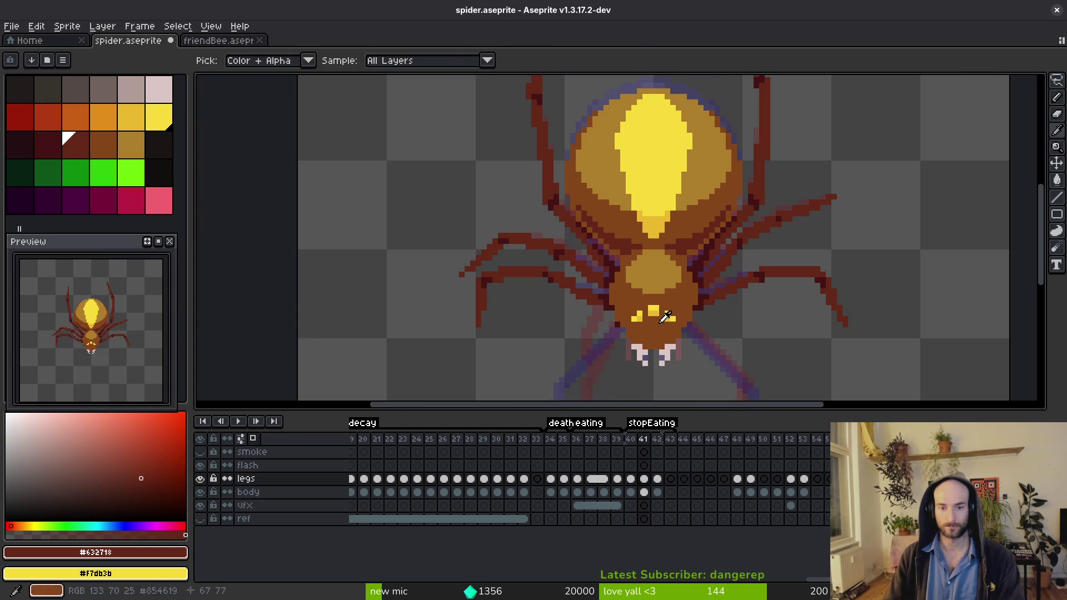
pyautogui.scroll(4, 672, 277)
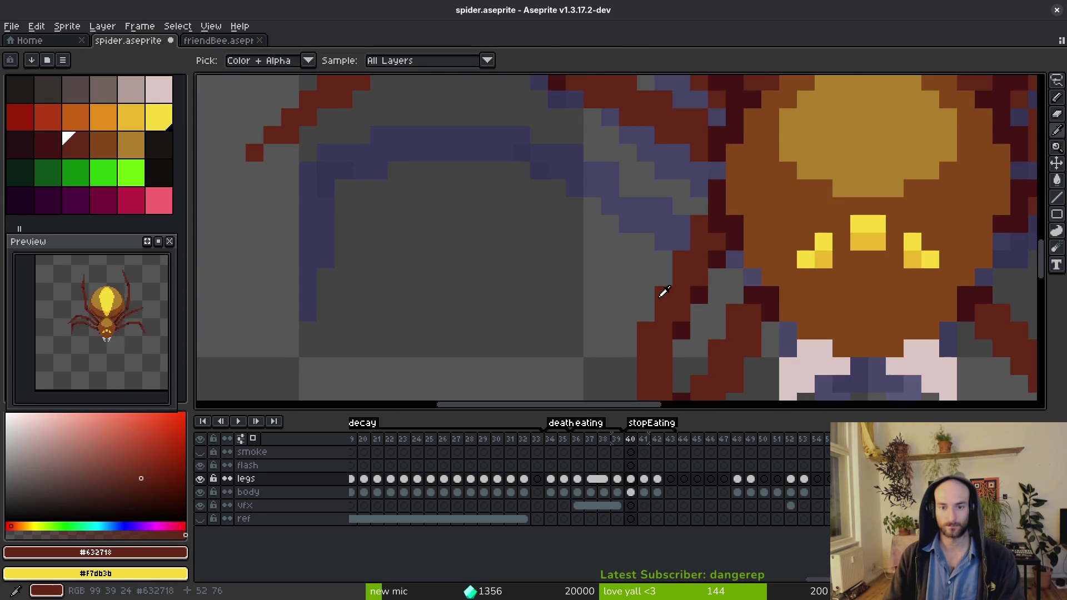
# Step: Delete frame 41's arched upper-left leg, save spider.aseprite, then switch to the browser
pyautogui.hotkey('shift', 'w')
pyautogui.scroll(-2, 681, 258)
pyautogui.moveTo(680, 205); pyautogui.dragTo(564, 195)
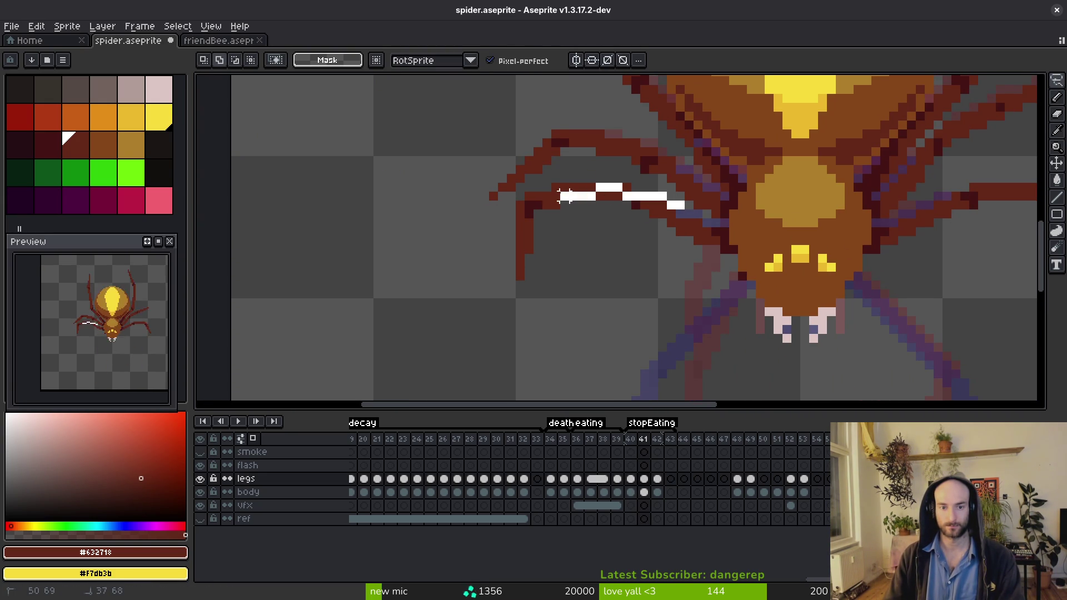
pyautogui.moveTo(688, 228); pyautogui.dragTo(693, 238)
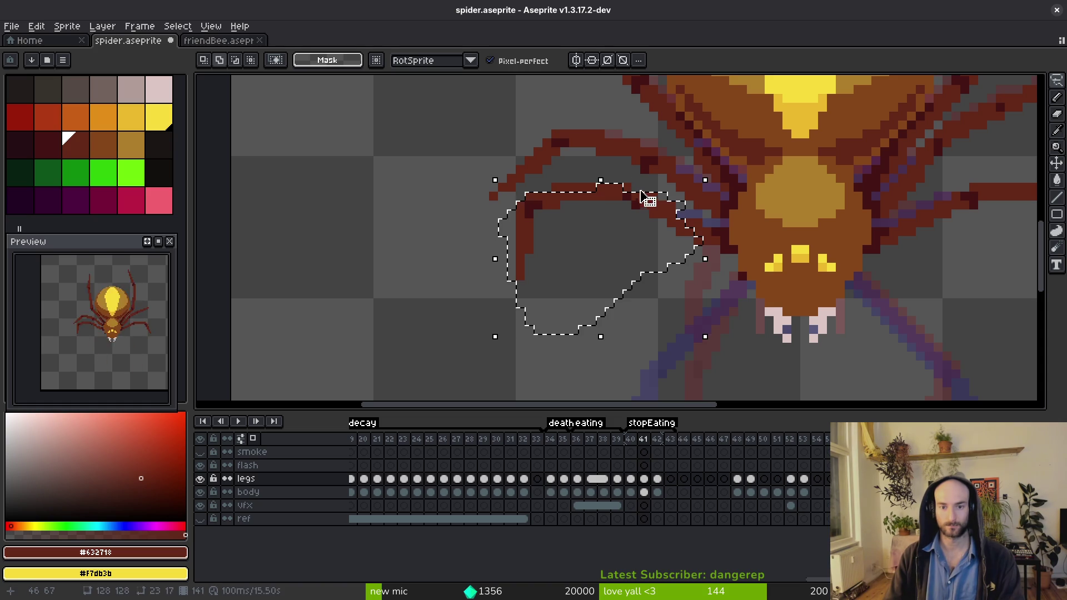
pyautogui.moveTo(602, 166)
pyautogui.mouseDown()
pyautogui.moveTo(588, 212)
pyautogui.moveTo(631, 192)
pyautogui.mouseUp()
pyautogui.scroll(2, 644, 257)
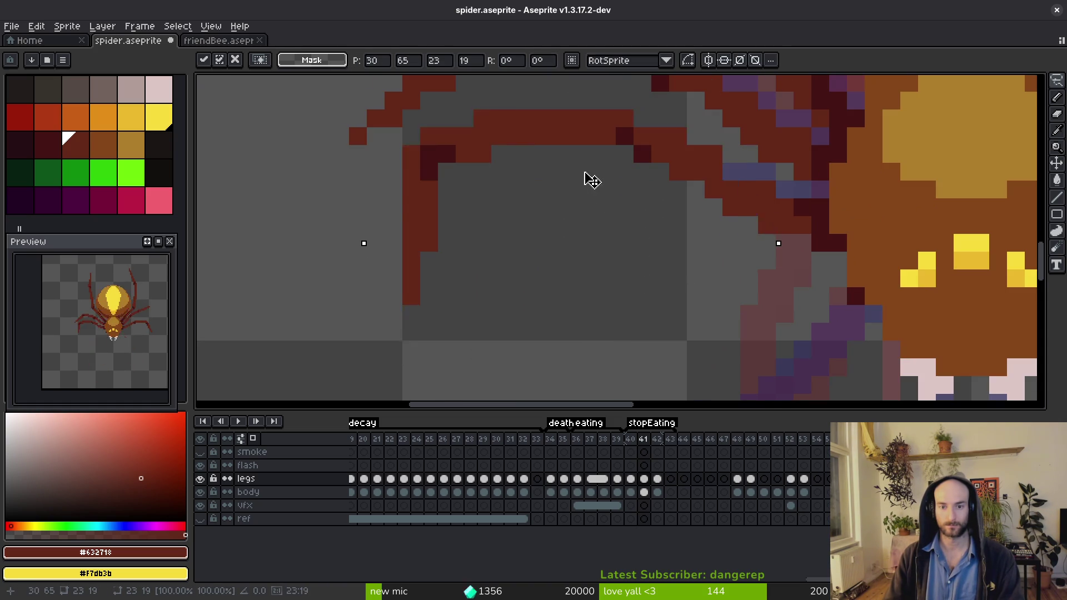
pyautogui.moveTo(666, 139)
pyautogui.mouseDown()
pyautogui.moveTo(528, 159)
pyautogui.moveTo(478, 383)
pyautogui.moveTo(555, 298)
pyautogui.moveTo(606, 153)
pyautogui.moveTo(388, 184)
pyautogui.moveTo(455, 362)
pyautogui.moveTo(760, 287)
pyautogui.moveTo(642, 161)
pyautogui.mouseUp()
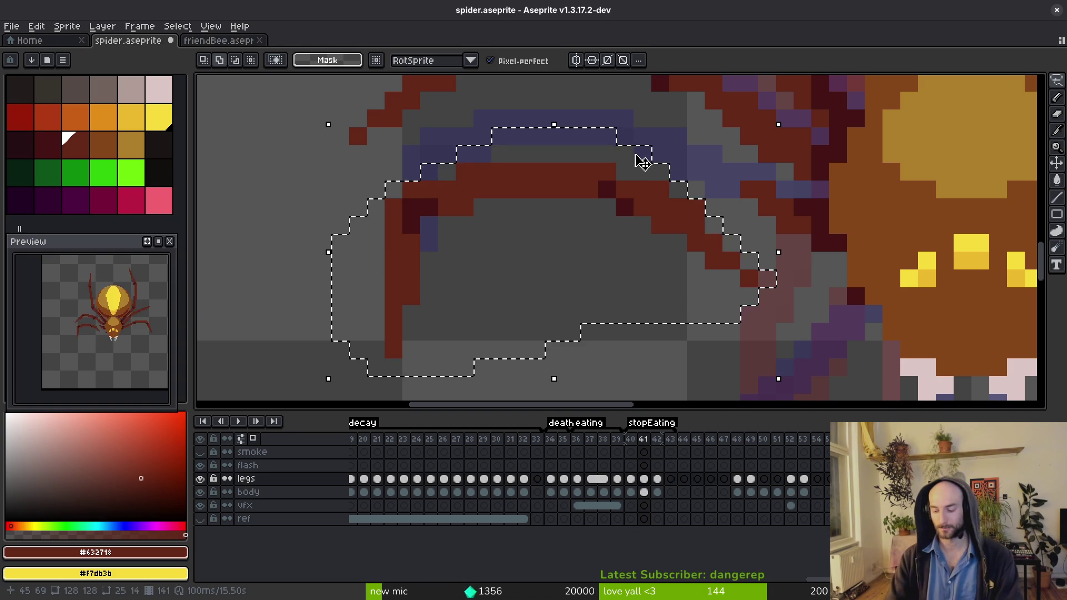
pyautogui.press('Delete')
pyautogui.hotkey('ctrl', 's')
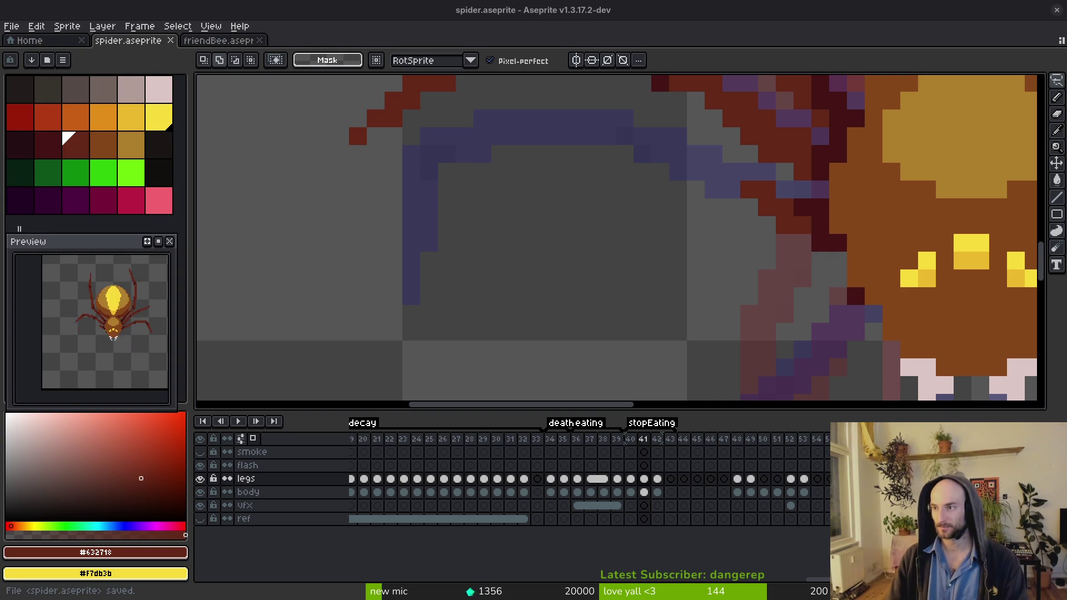
pyautogui.hotkey('alt', 'Tab')
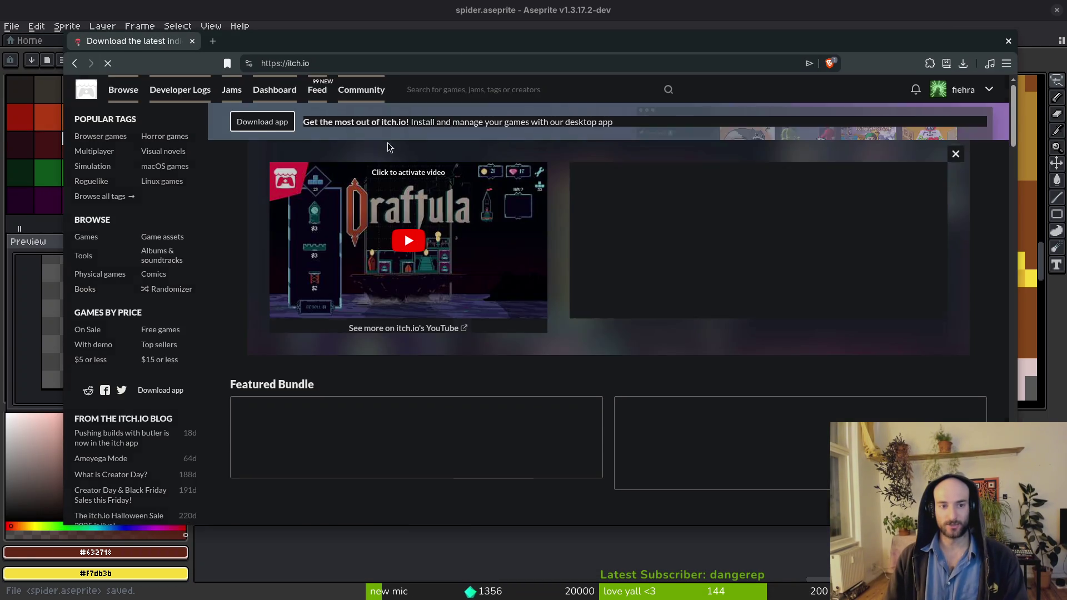
# Step: Search itch.io for 'pollinate' and open the Pollinate or Die game page
pyautogui.click(467, 90)
pyautogui.write('pollinate')
pyautogui.press('Return')
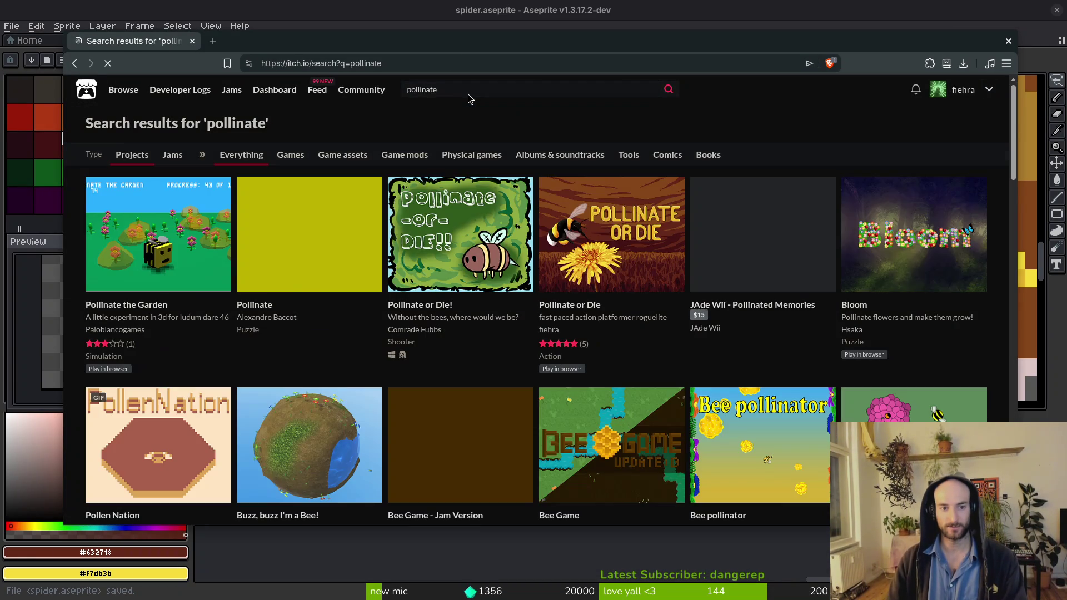
pyautogui.moveTo(649, 267)
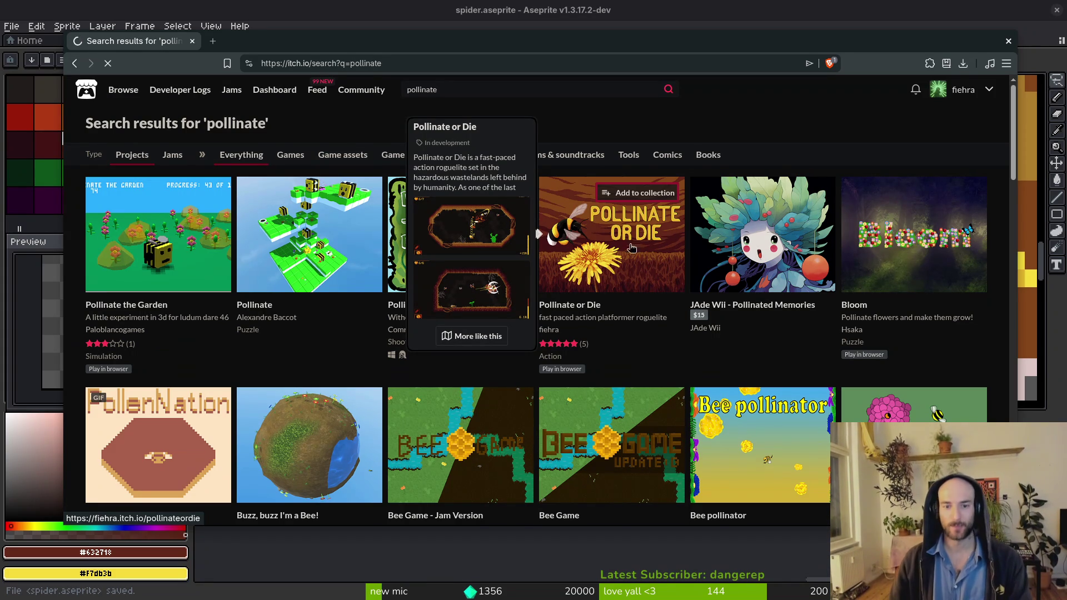
pyautogui.click(648, 237)
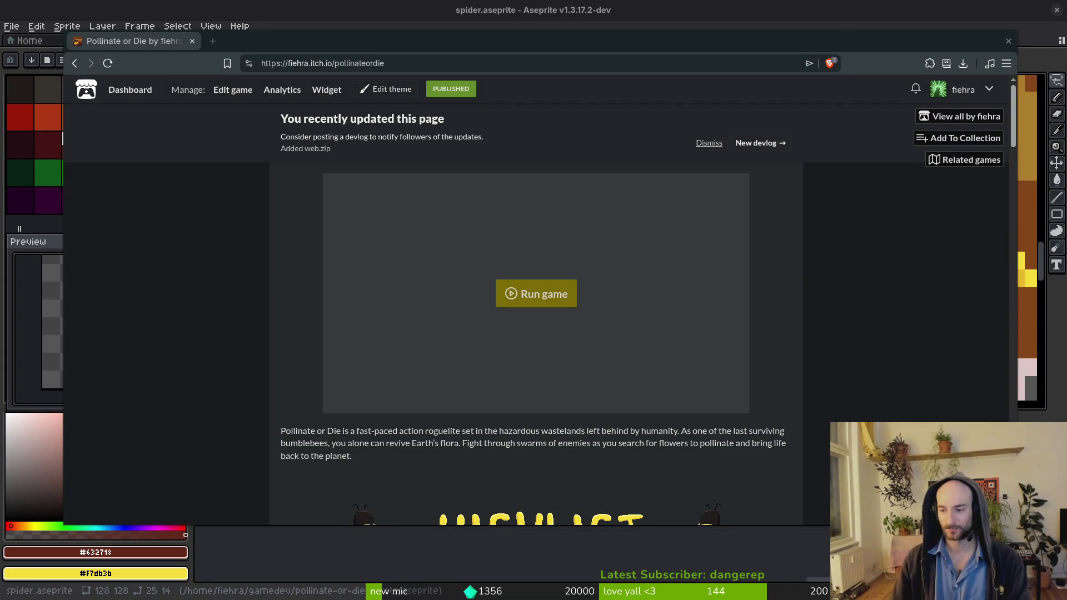
# Step: Scroll through the Pollinate or Die page, then close it to return to the spider sprite
pyautogui.scroll(-15, 167, 372)
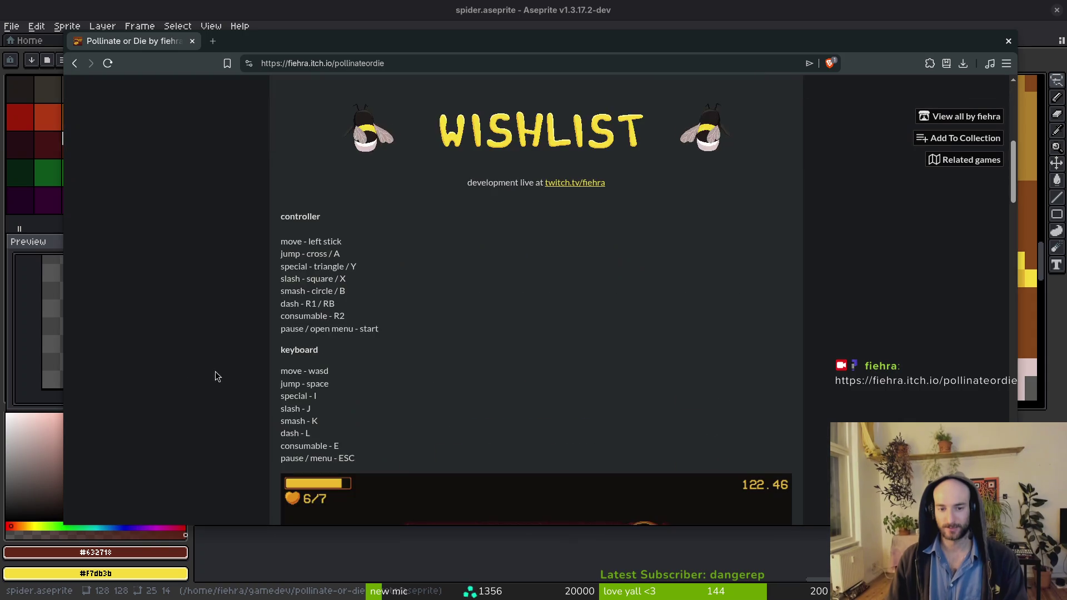
pyautogui.scroll(-10, 177, 309)
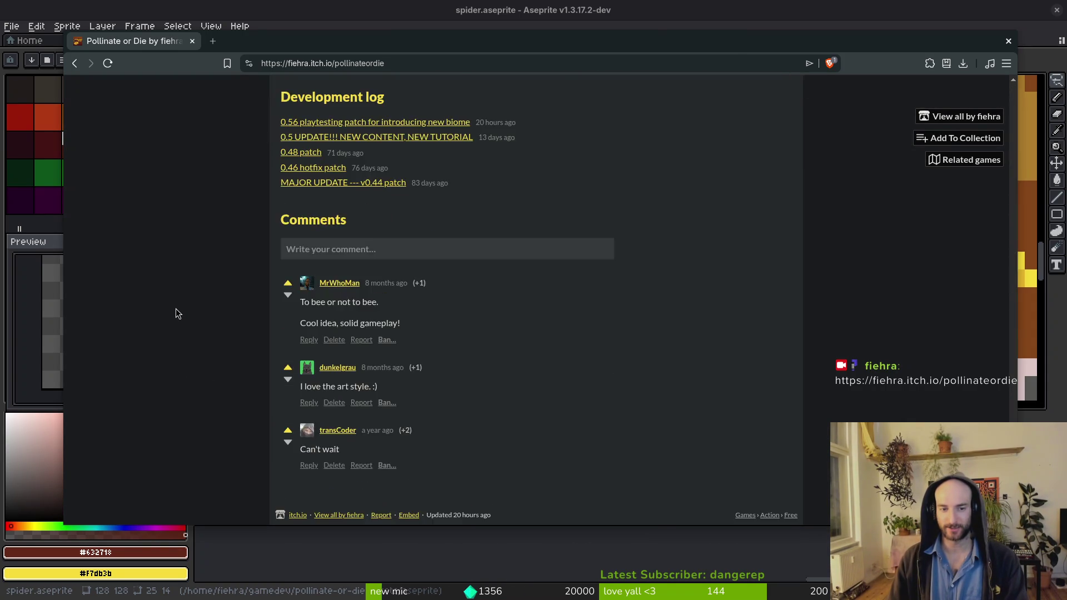
pyautogui.scroll(12, 175, 310)
pyautogui.scroll(-5, 236, 314)
pyautogui.scroll(2, 222, 300)
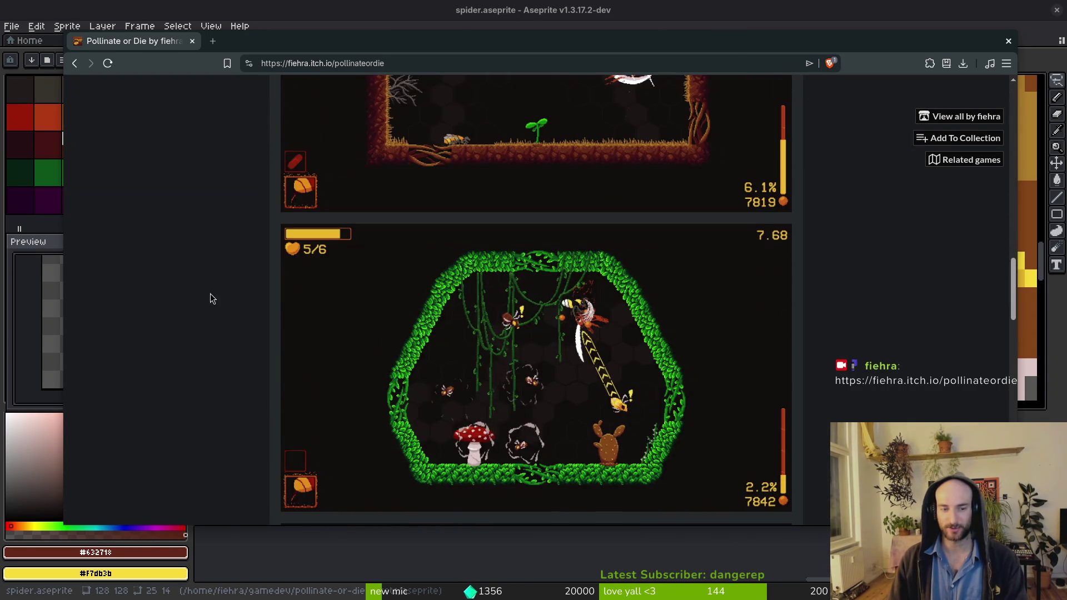
pyautogui.hotkey('ctrl', 'w')
pyautogui.scroll(-2, 771, 300)
pyautogui.scroll(2, 724, 295)
pyautogui.press('alt')
pyautogui.scroll(-3, 723, 222)
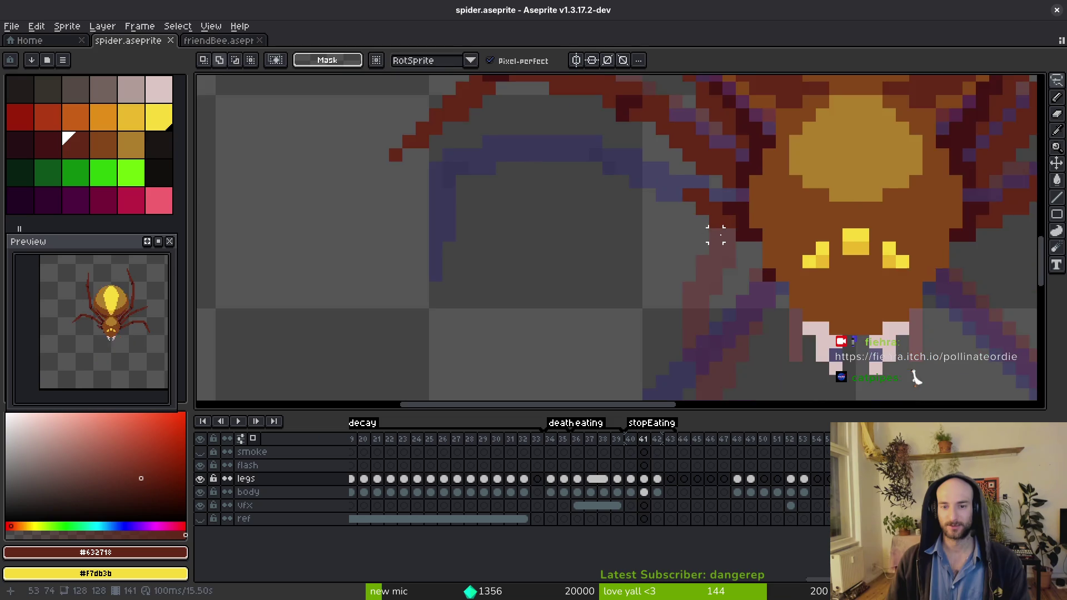
# Step: Erase the old dark-red leg pixels on frame 41 and try a first leg segment
pyautogui.scroll(3, 717, 227)
pyautogui.press('e')
pyautogui.moveTo(720, 171); pyautogui.dragTo(702, 185)
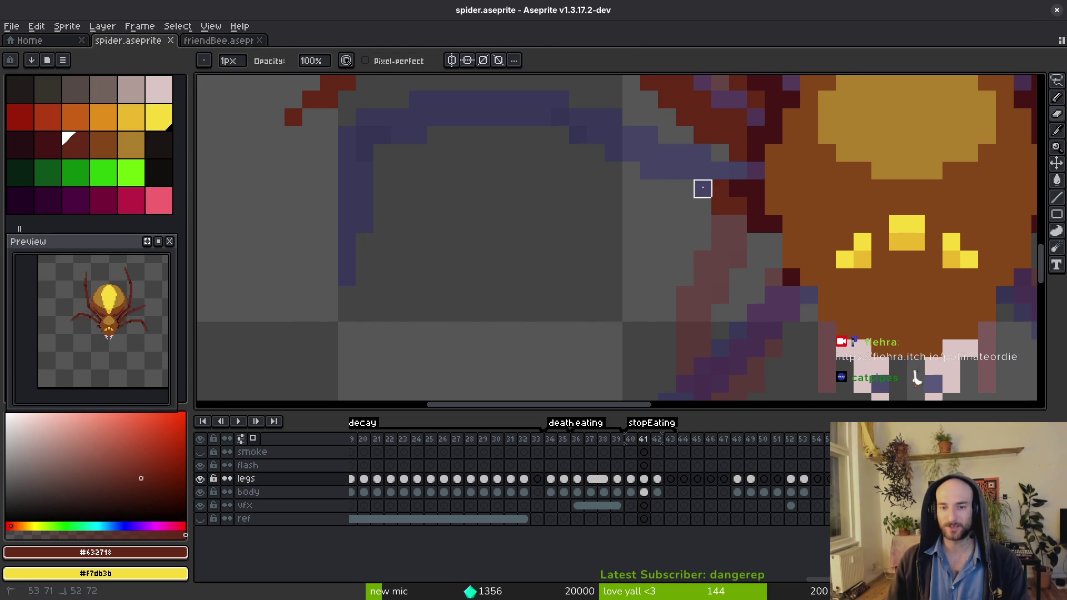
pyautogui.press('b')
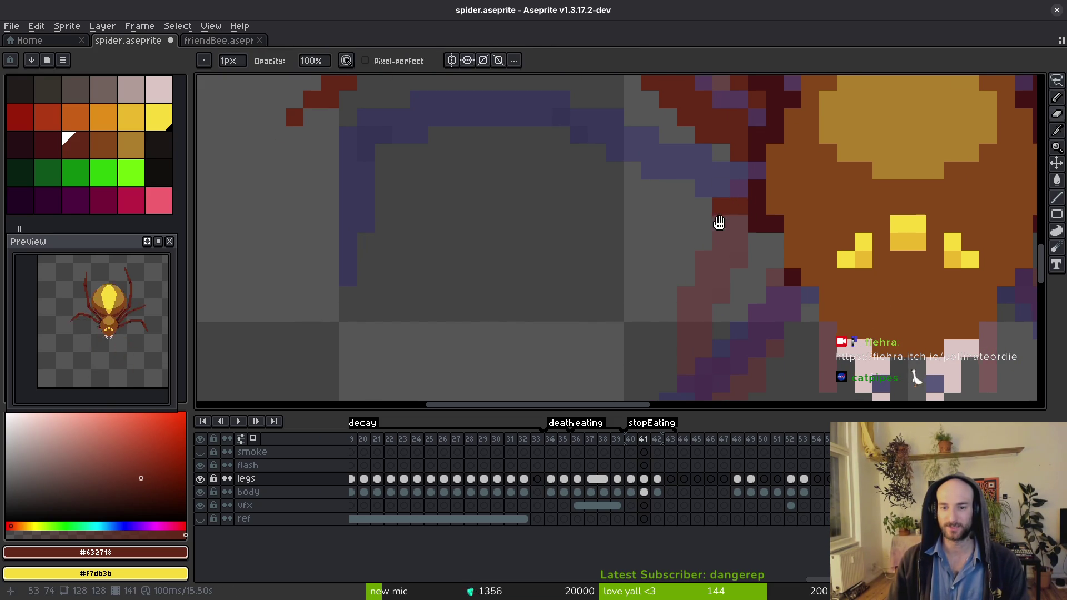
pyautogui.scroll(-3, 720, 192)
pyautogui.scroll(2, 719, 197)
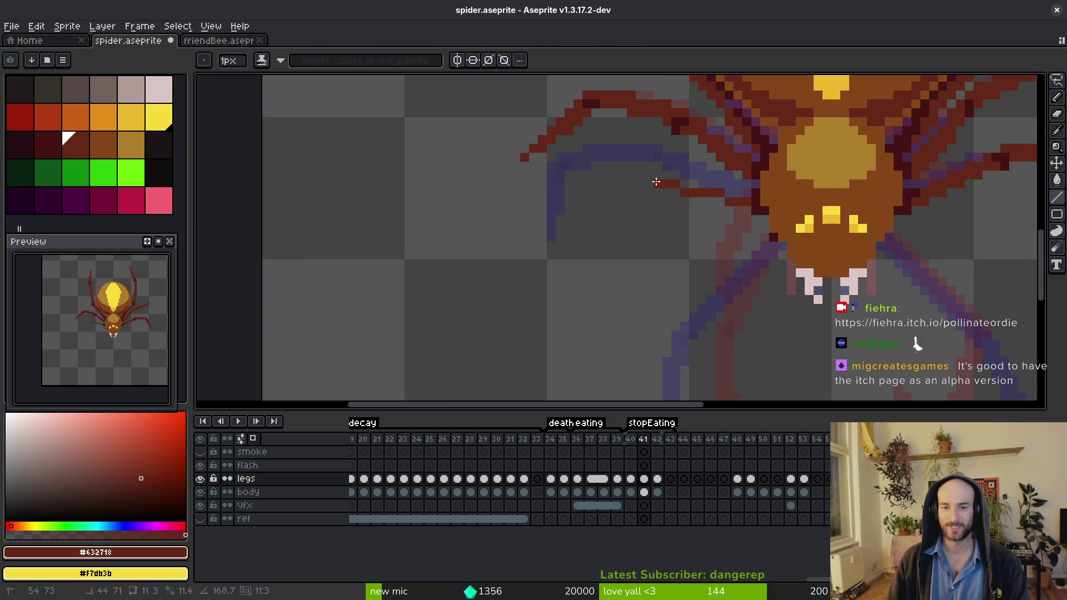
pyautogui.keyDown('shift'); pyautogui.click(664, 188); pyautogui.keyUp('shift')
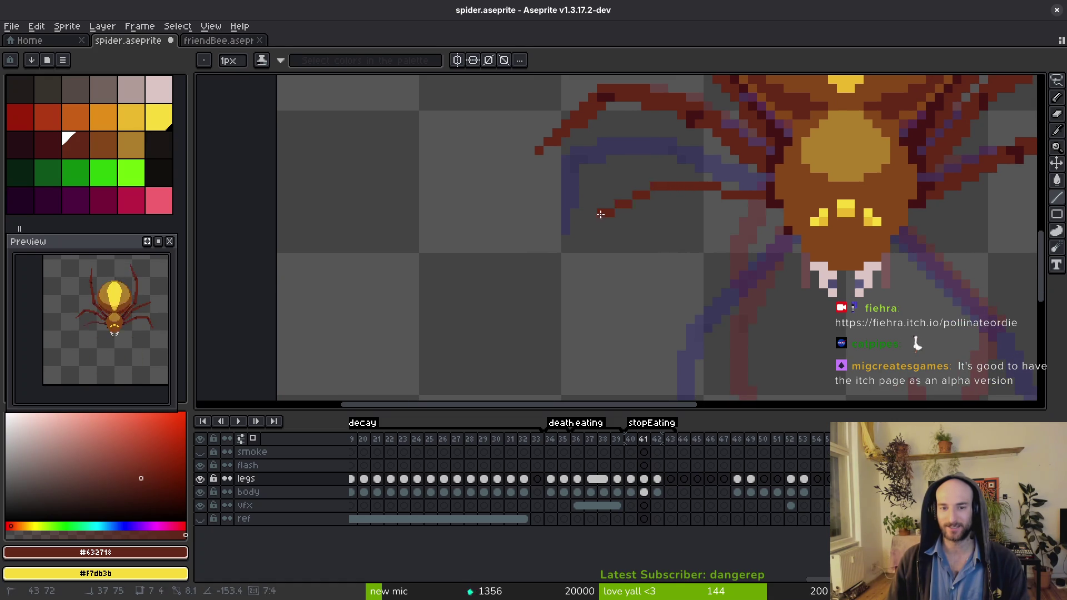
pyautogui.moveTo(579, 239); pyautogui.dragTo(578, 222)
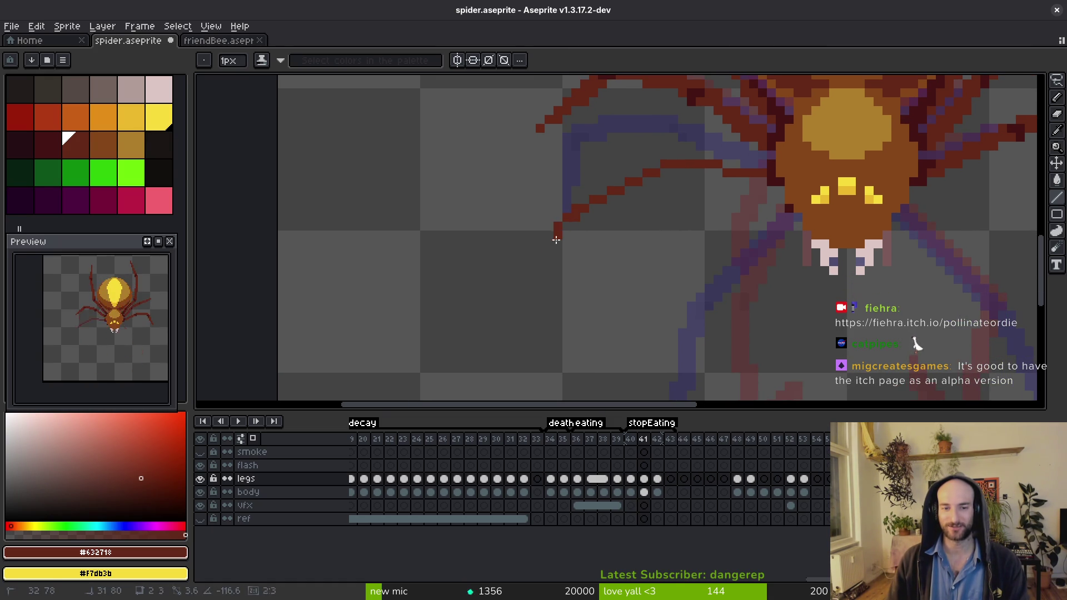
pyautogui.keyDown('shift'); pyautogui.click(555, 326); pyautogui.keyUp('shift')
pyautogui.hscroll(3, 617, 261)
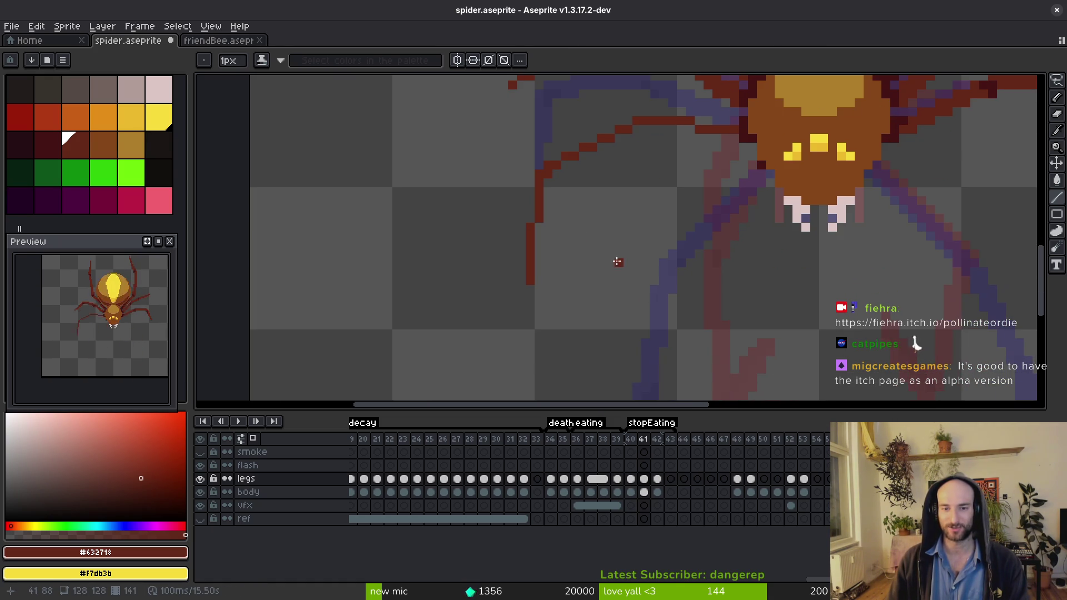
pyautogui.hotkey('ctrl', 'z')
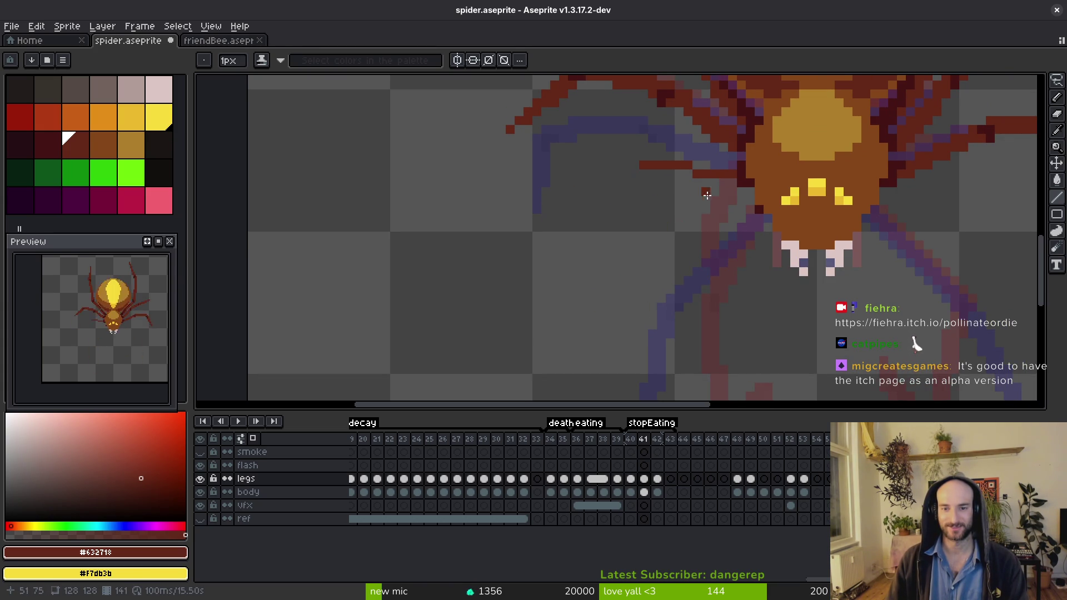
# Step: Draw the new dark-red leg with Line strokes following the leg's curve
pyautogui.press('e')
pyautogui.press('l')
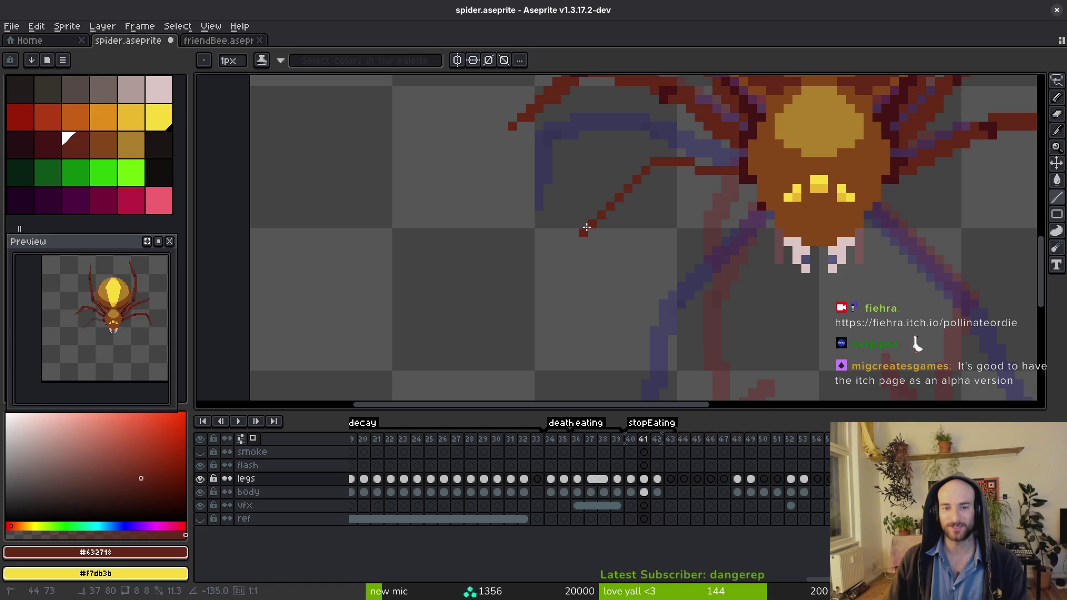
pyautogui.scroll(-2, 589, 245)
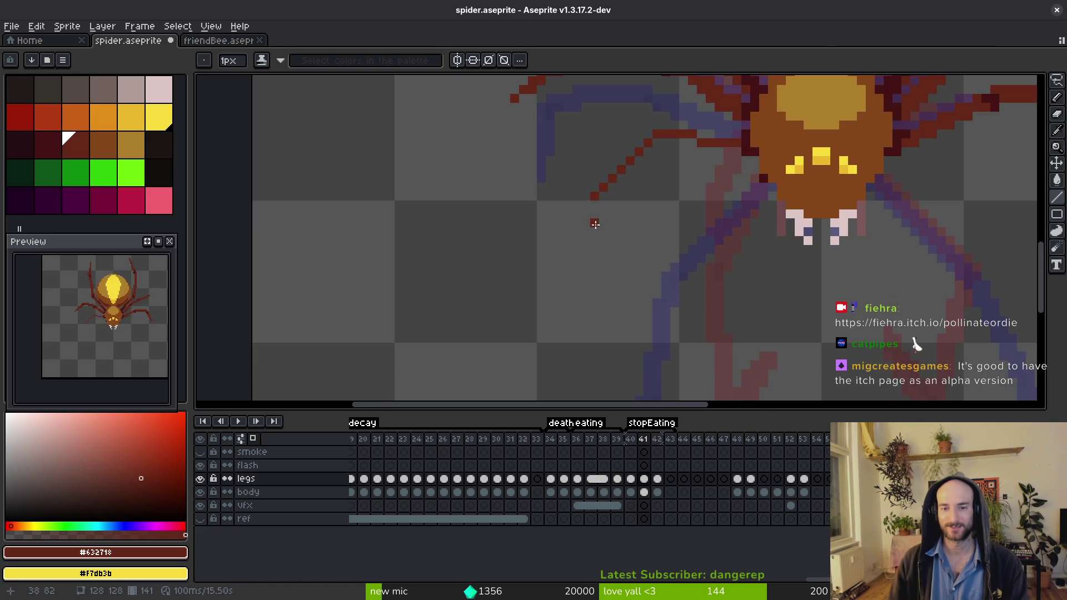
pyautogui.moveTo(589, 206)
pyautogui.mouseDown()
pyautogui.moveTo(611, 293)
pyautogui.moveTo(604, 197)
pyautogui.moveTo(666, 142)
pyautogui.moveTo(683, 144)
pyautogui.mouseUp()
pyautogui.scroll(1, 736, 158)
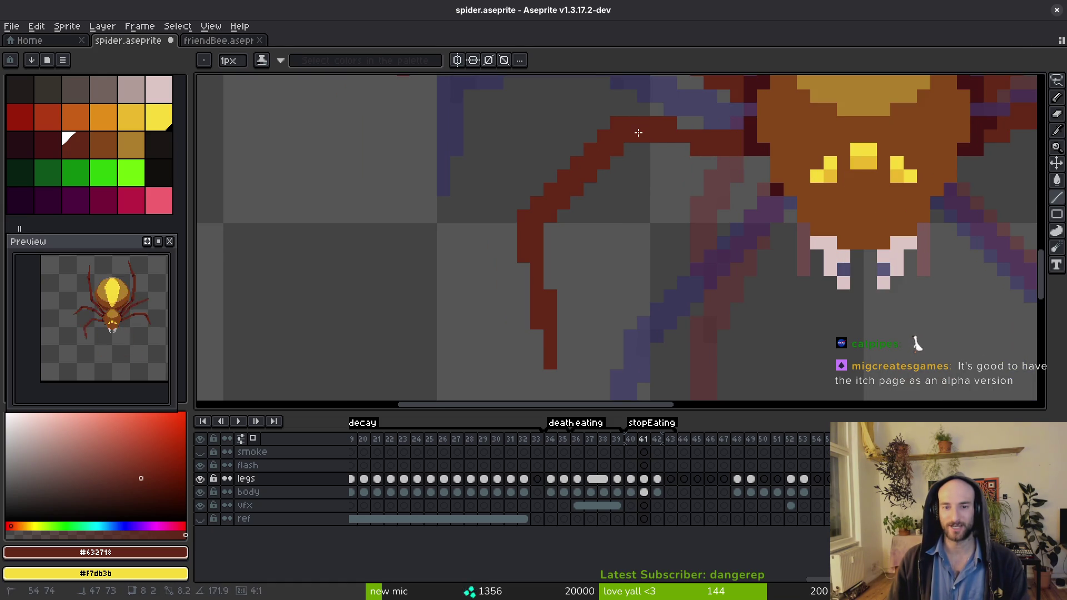
pyautogui.scroll(1, 638, 142)
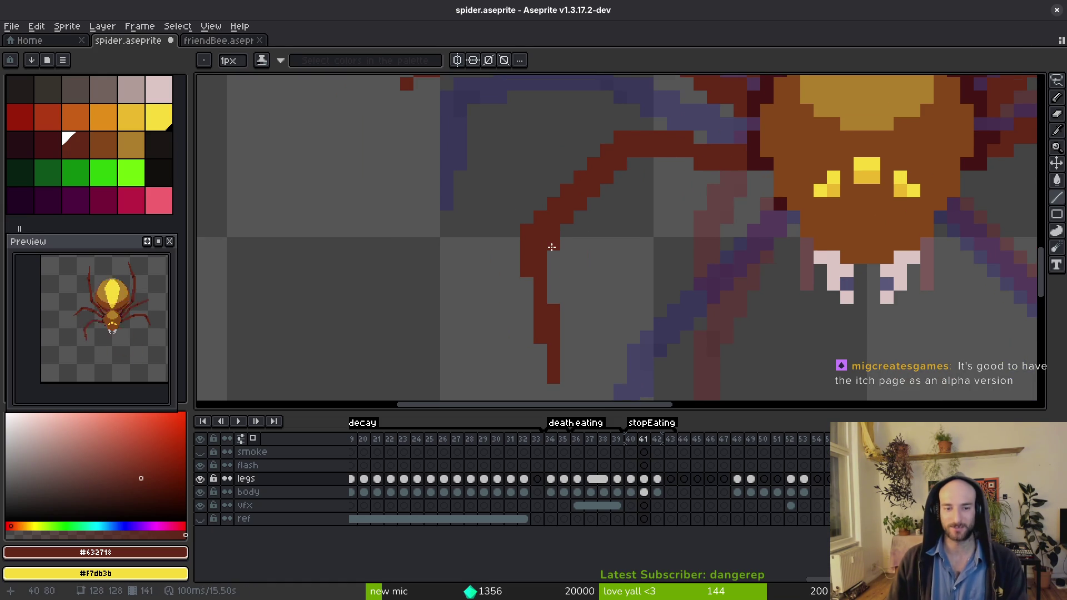
pyautogui.scroll(-3, 555, 192)
pyautogui.scroll(4, 600, 186)
pyautogui.moveTo(600, 185)
pyautogui.mouseDown()
pyautogui.moveTo(583, 178)
pyautogui.moveTo(527, 236)
pyautogui.mouseUp()
pyautogui.press('i')
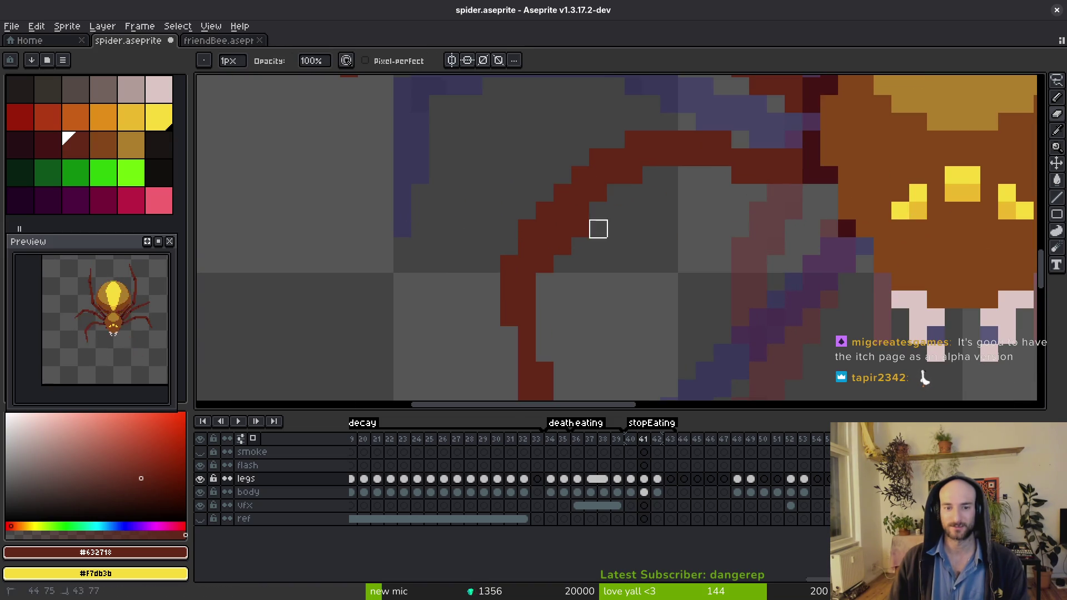
pyautogui.press('b')
pyautogui.scroll(-3, 644, 279)
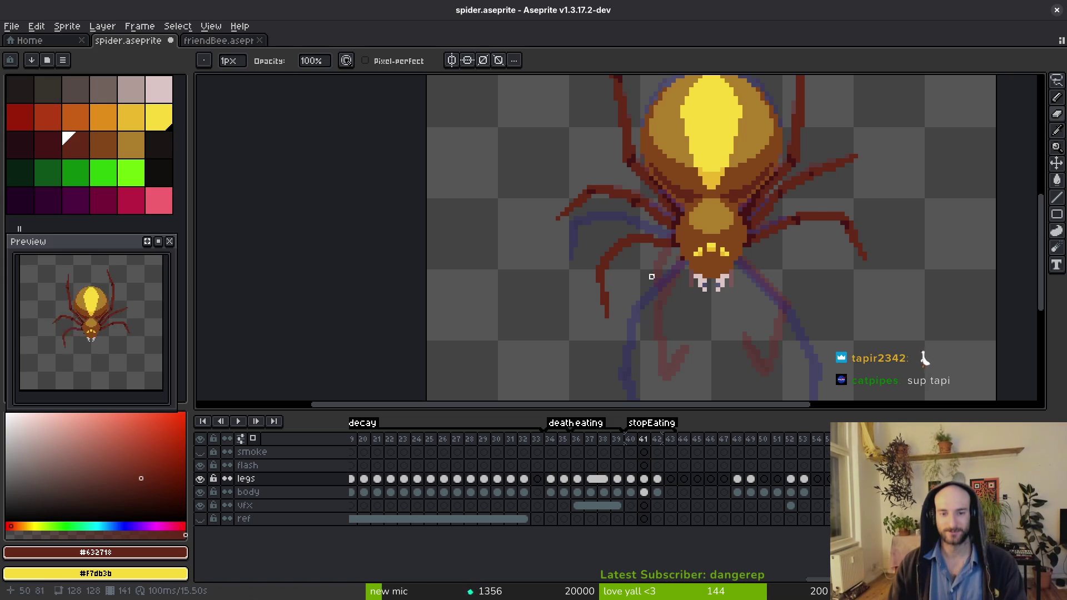
pyautogui.scroll(3, 687, 192)
pyautogui.scroll(-2, 688, 192)
# Step: Lasso around the leg, add a small dark-red block, and nudge it up one pixel
pyautogui.press('q')
pyautogui.moveTo(639, 109); pyautogui.dragTo(442, 278)
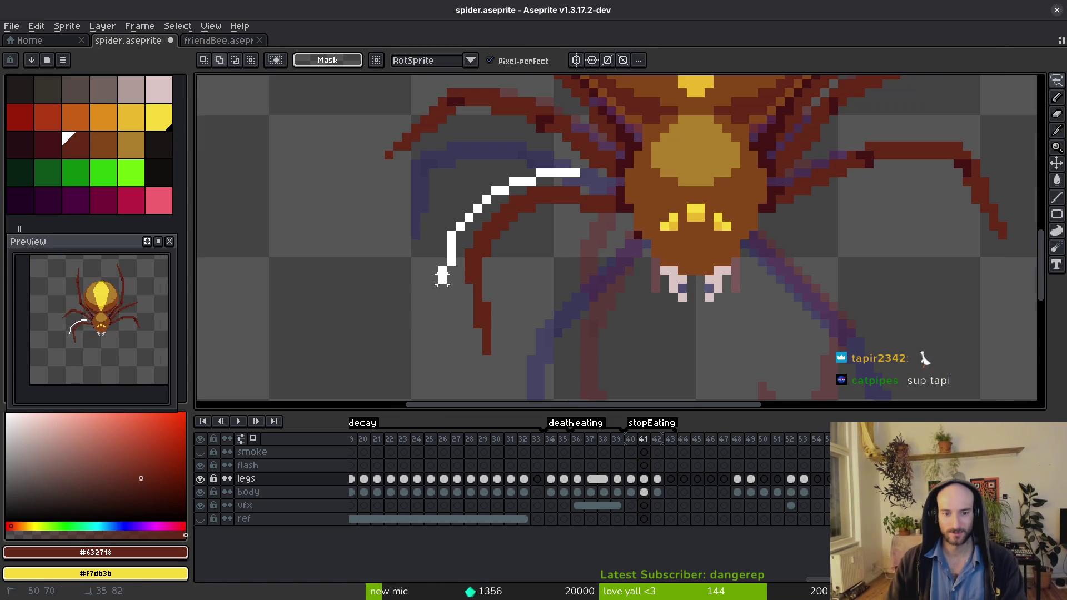
pyautogui.moveTo(503, 359); pyautogui.dragTo(575, 200)
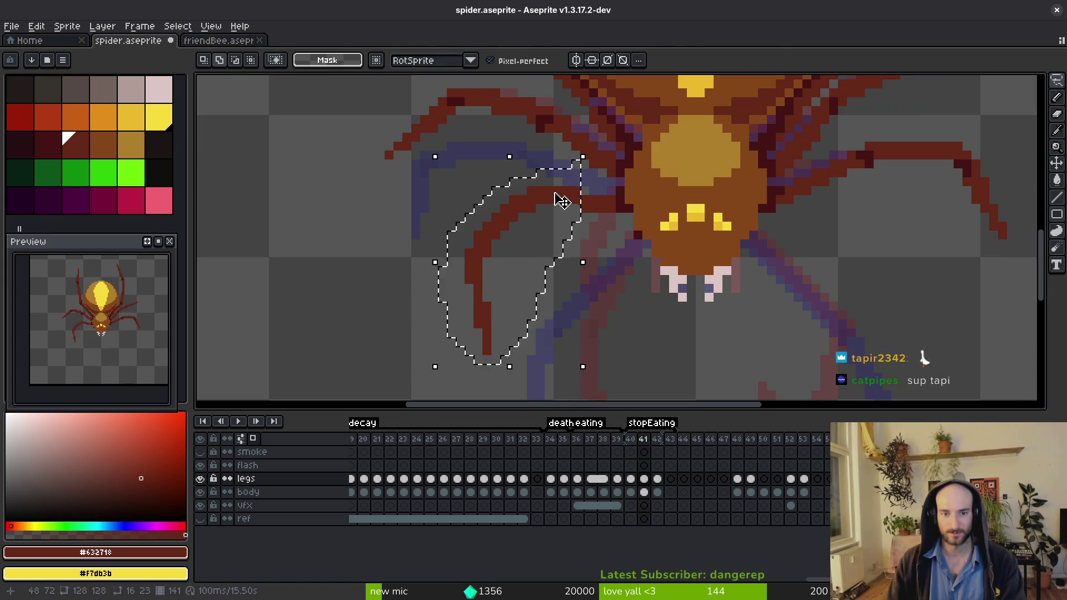
pyautogui.hotkey('ctrl', 'd')
pyautogui.scroll(-2, 577, 296)
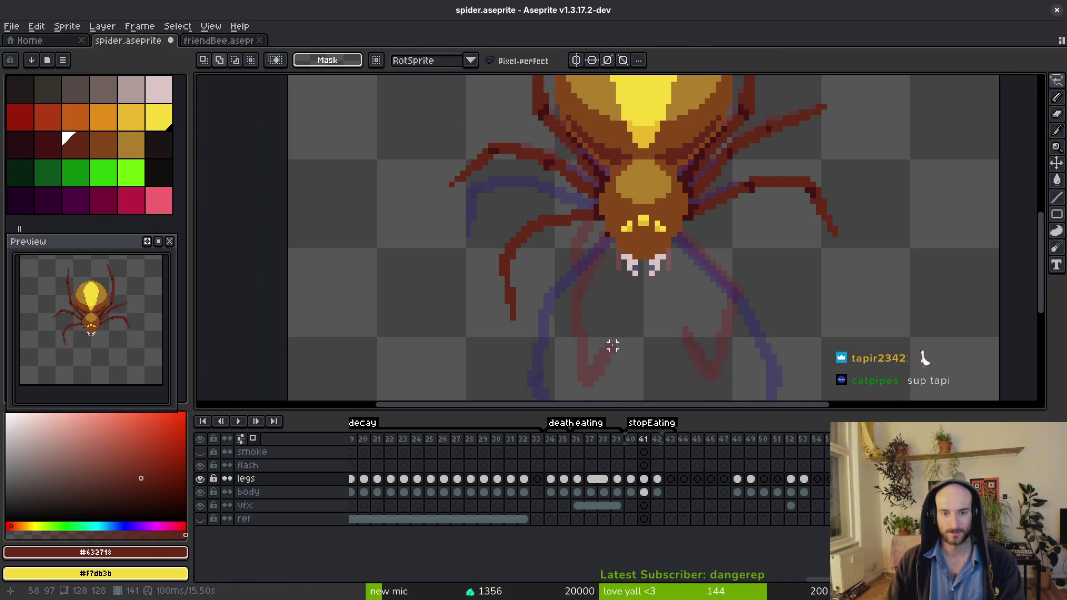
pyautogui.scroll(3, 566, 222)
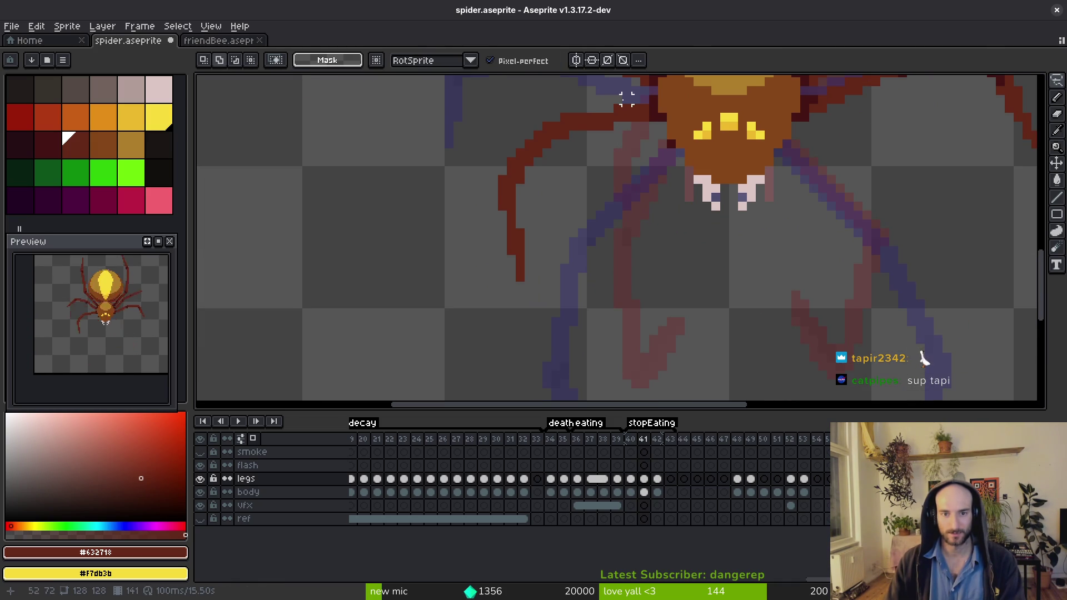
pyautogui.moveTo(617, 98)
pyautogui.mouseDown()
pyautogui.moveTo(552, 312)
pyautogui.moveTo(538, 99)
pyautogui.mouseUp()
pyautogui.moveTo(609, 99)
pyautogui.mouseDown()
pyautogui.moveTo(584, 135)
pyautogui.moveTo(597, 136)
pyautogui.mouseUp()
pyautogui.scroll(3, 611, 100)
pyautogui.press('b')
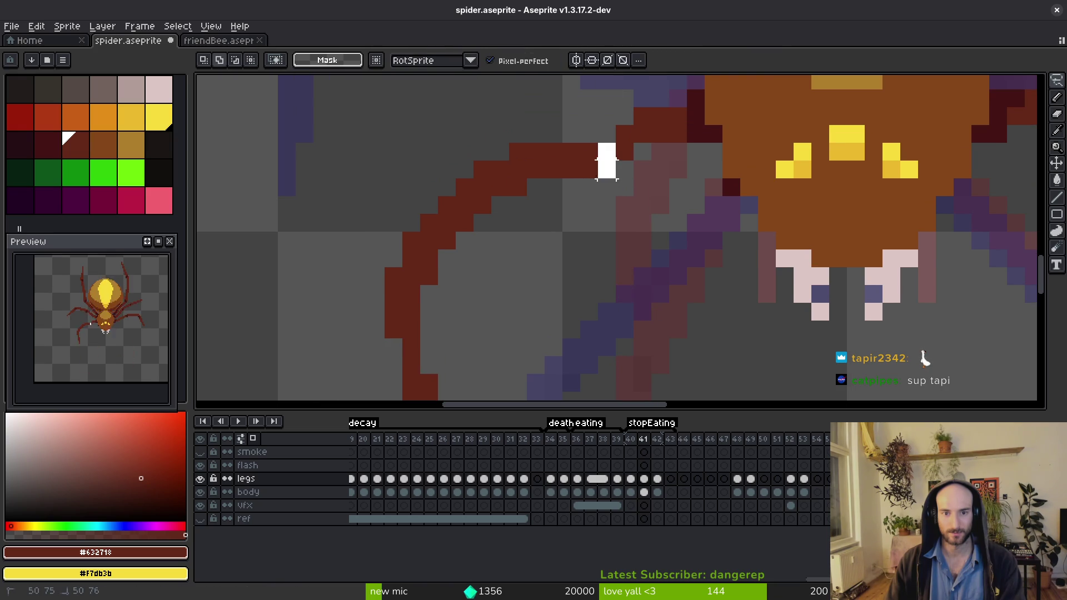
pyautogui.click(597, 160)
pyautogui.moveTo(598, 160); pyautogui.dragTo(602, 147)
pyautogui.press('Return')
# Step: Shift the lasso-selected leg down one pixel, deselect, and save spider.aseprite
pyautogui.scroll(-3, 585, 205)
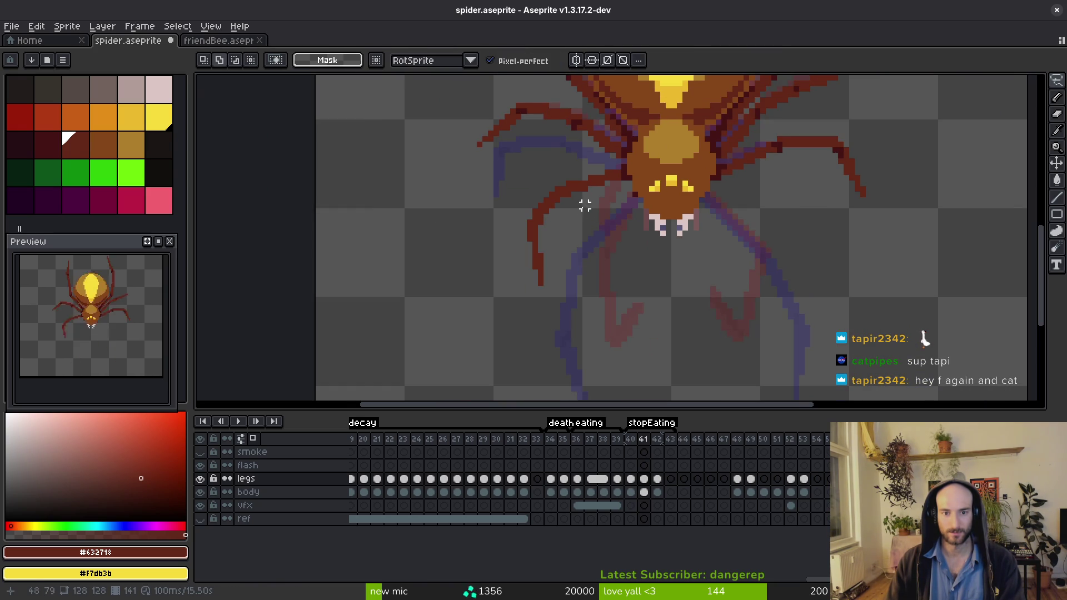
pyautogui.scroll(3, 585, 211)
pyautogui.scroll(-2, 588, 219)
pyautogui.scroll(2, 576, 183)
pyautogui.moveTo(576, 165)
pyautogui.mouseDown()
pyautogui.moveTo(489, 166)
pyautogui.moveTo(447, 309)
pyautogui.moveTo(544, 172)
pyautogui.moveTo(573, 378)
pyautogui.mouseUp()
pyautogui.scroll(-2, 489, 167)
pyautogui.scroll(2, 447, 310)
pyautogui.scroll(1, 543, 172)
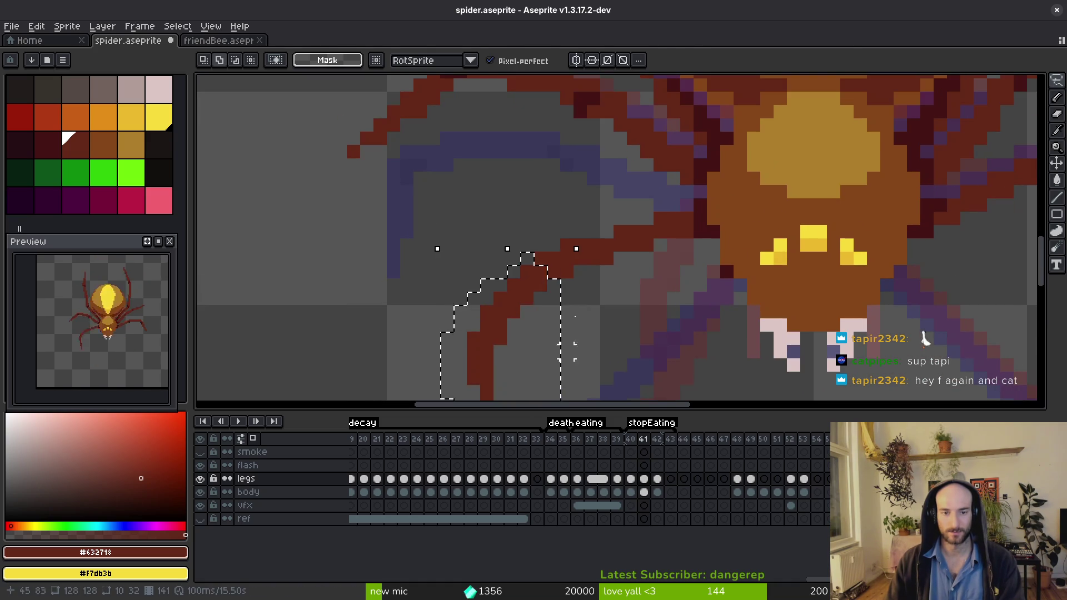
pyautogui.press('Down')
pyautogui.hotkey('ctrl', 'd')
pyautogui.press('f')
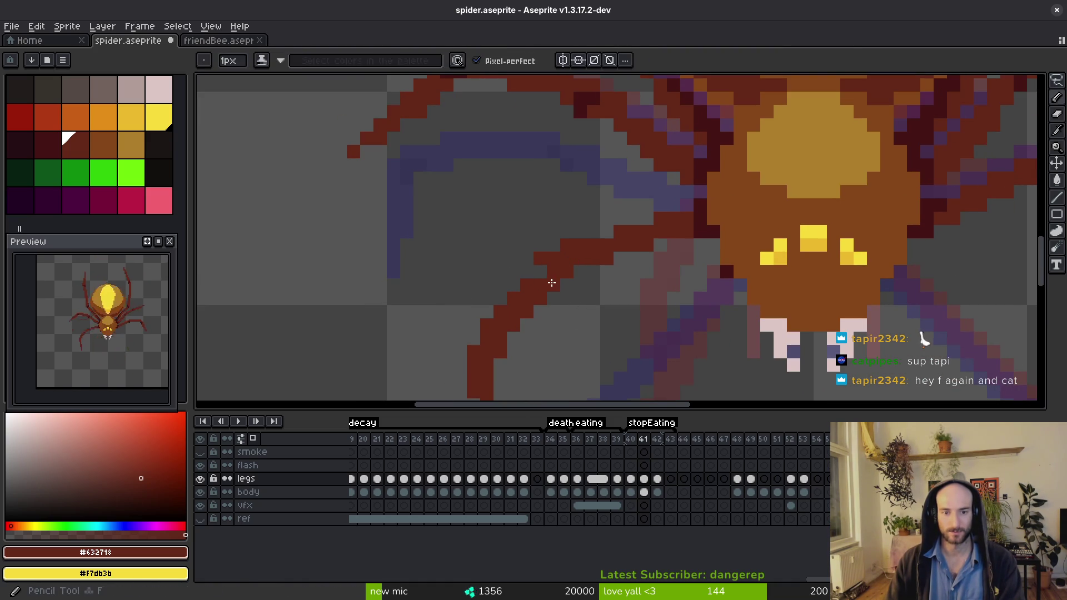
pyautogui.hotkey('ctrl', 's')
# Step: Compare neighbouring frames, then add one #431414 dark pixel beside the body on frame 41
pyautogui.scroll(-3, 593, 257)
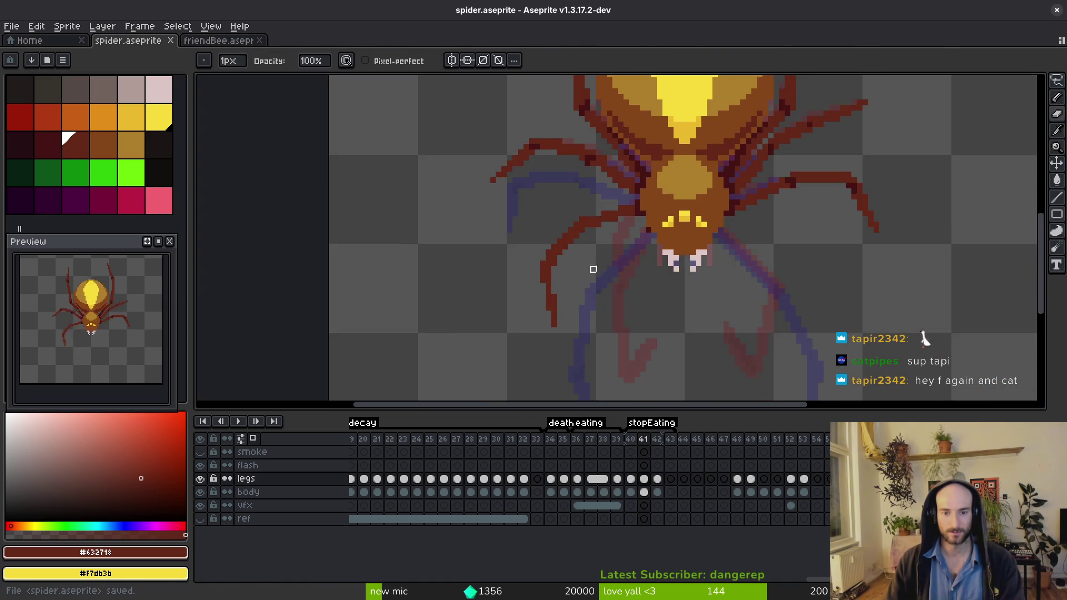
pyautogui.press('alt')
pyautogui.press('Right')
pyautogui.press('Right')
pyautogui.press('Left')
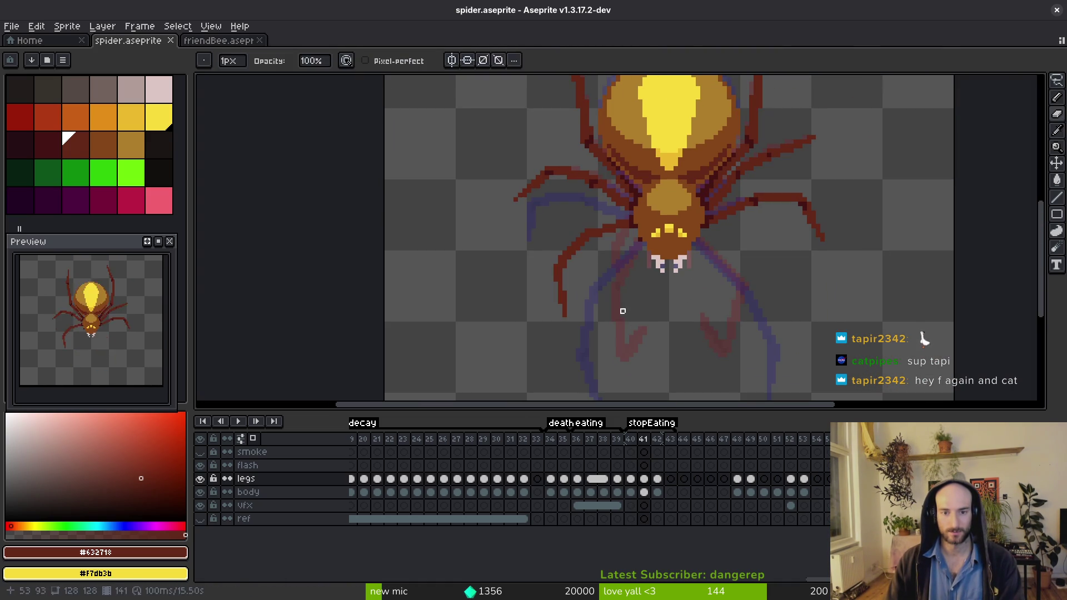
pyautogui.press('alt')
pyautogui.moveTo(752, 341); pyautogui.dragTo(678, 250)
pyautogui.press('Left')
pyautogui.press('Left')
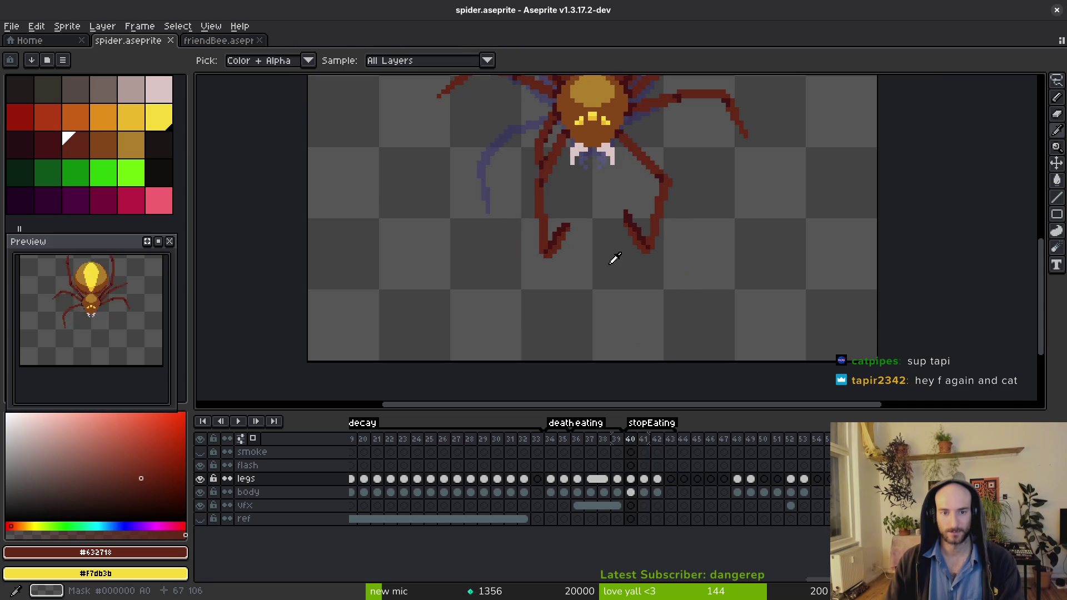
pyautogui.press('Right')
pyautogui.scroll(4, 617, 184)
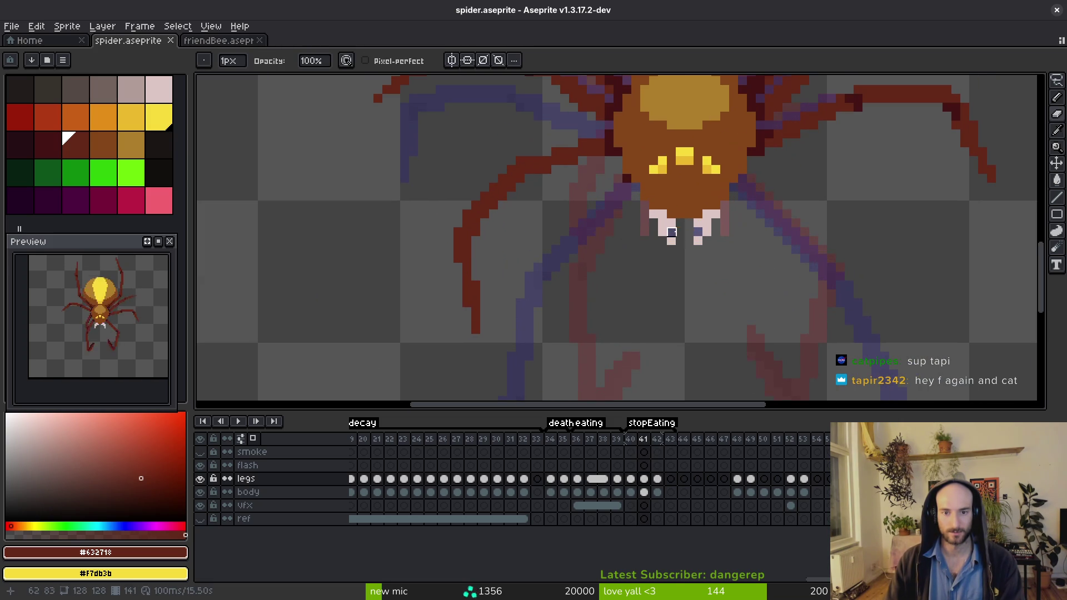
pyautogui.press('Left')
pyautogui.press('alt')
pyautogui.press('Right')
pyautogui.keyDown('alt'); pyautogui.click(633, 177); pyautogui.keyUp('alt')
pyautogui.click(632, 187)
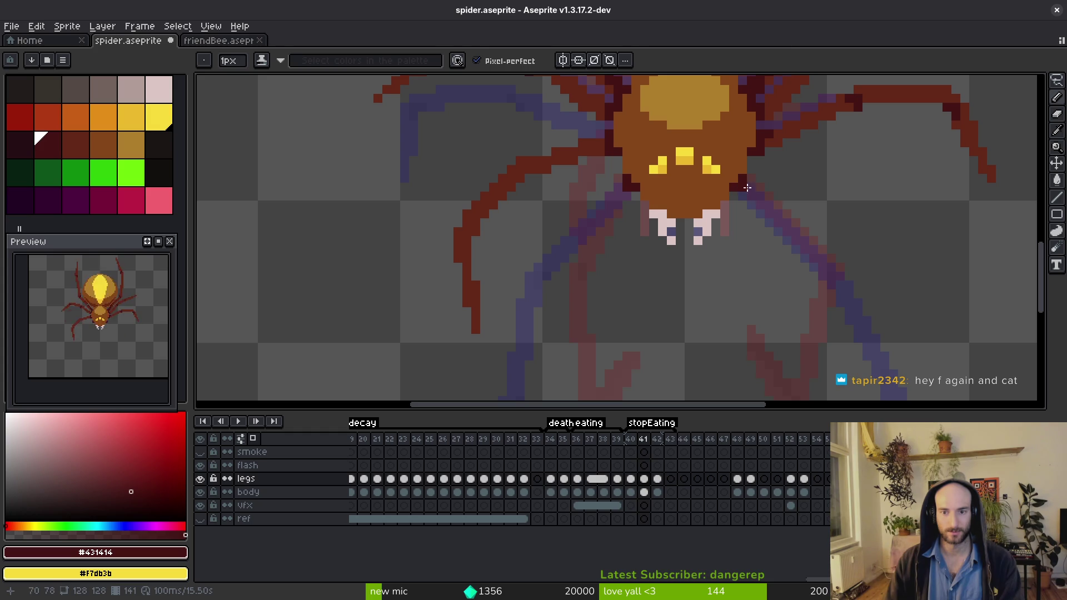
# Step: Flip between frames 40 and 41 to compare the legs
pyautogui.press('alt')
pyautogui.press('Left')
pyautogui.press('Right')
pyautogui.press('alt')
pyautogui.press('Left')
pyautogui.press('Right')
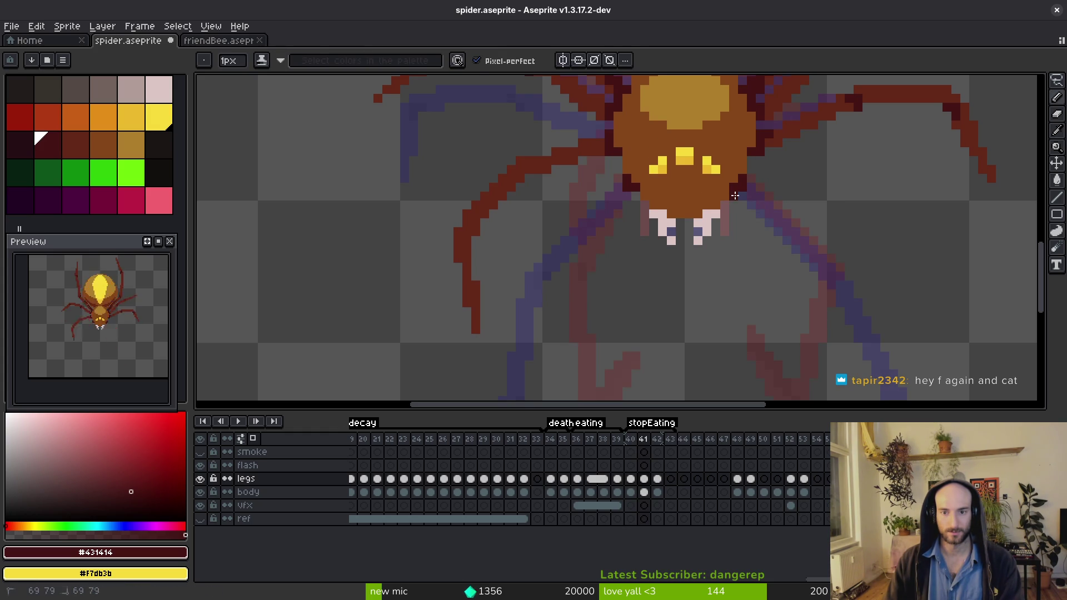
pyautogui.scroll(-2, 735, 195)
pyautogui.press('Left')
pyautogui.hotkey('shift', 'q')
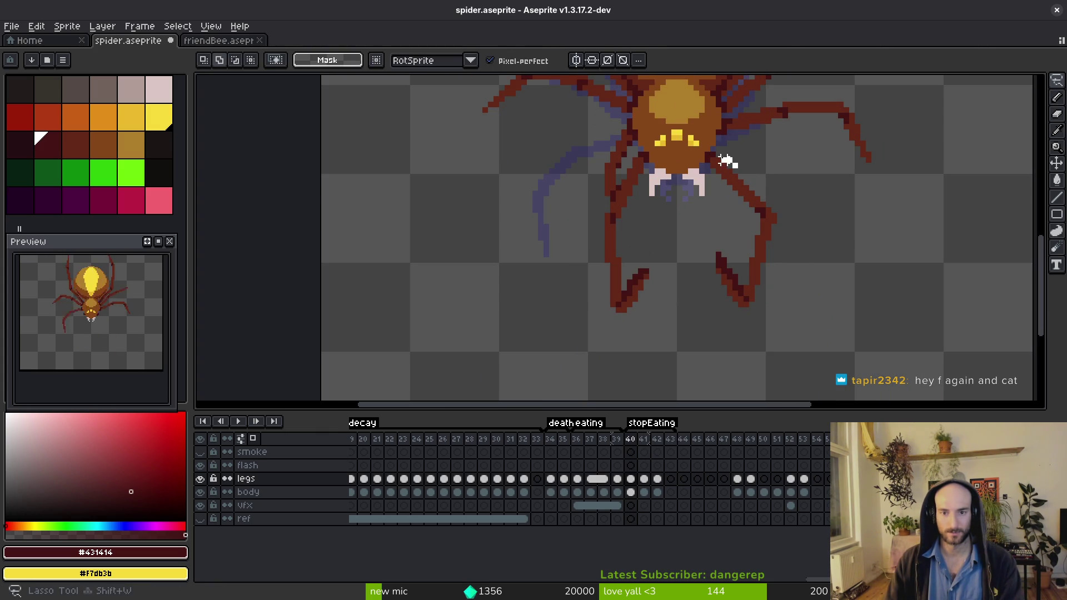
# Step: Copy the right leg piece from frame 40 and paste it in place on frame 41
pyautogui.moveTo(785, 199); pyautogui.dragTo(776, 187)
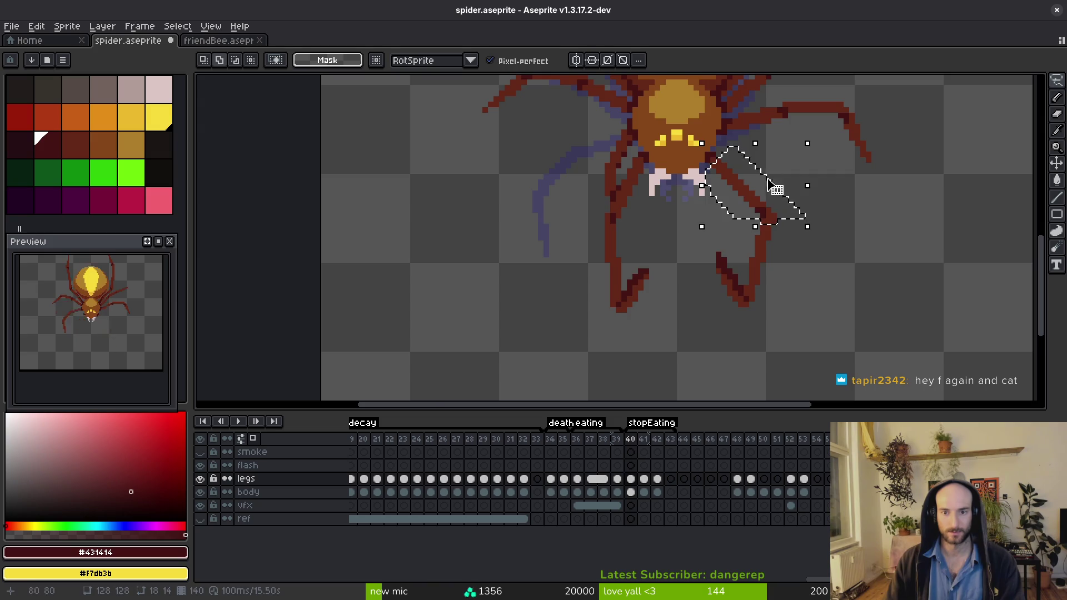
pyautogui.scroll(2, 739, 214)
pyautogui.press('Right')
pyautogui.hotkey('ctrl', 'v')
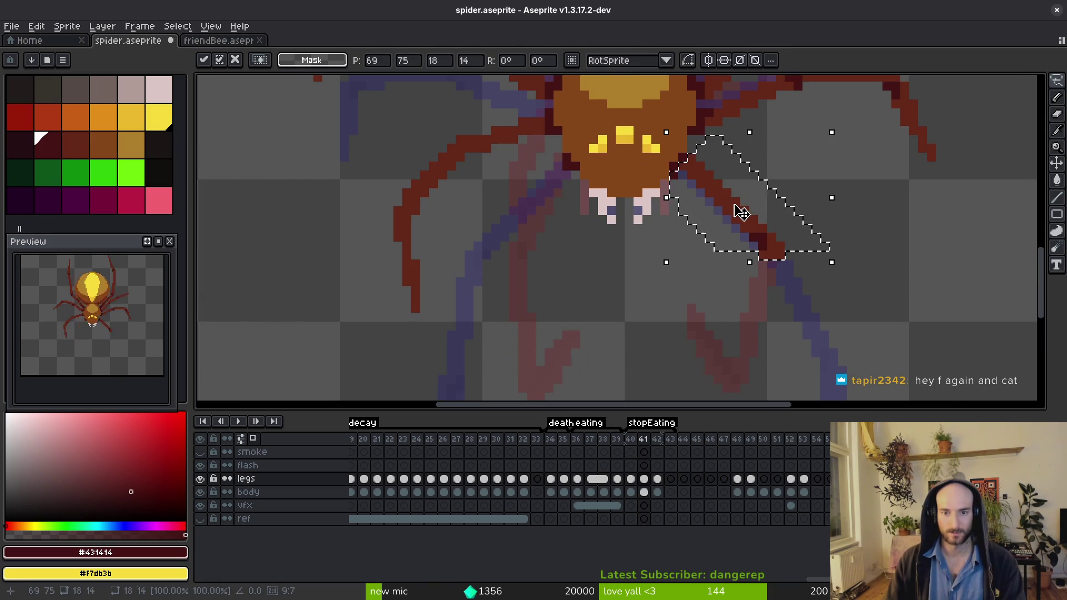
pyautogui.press('Return')
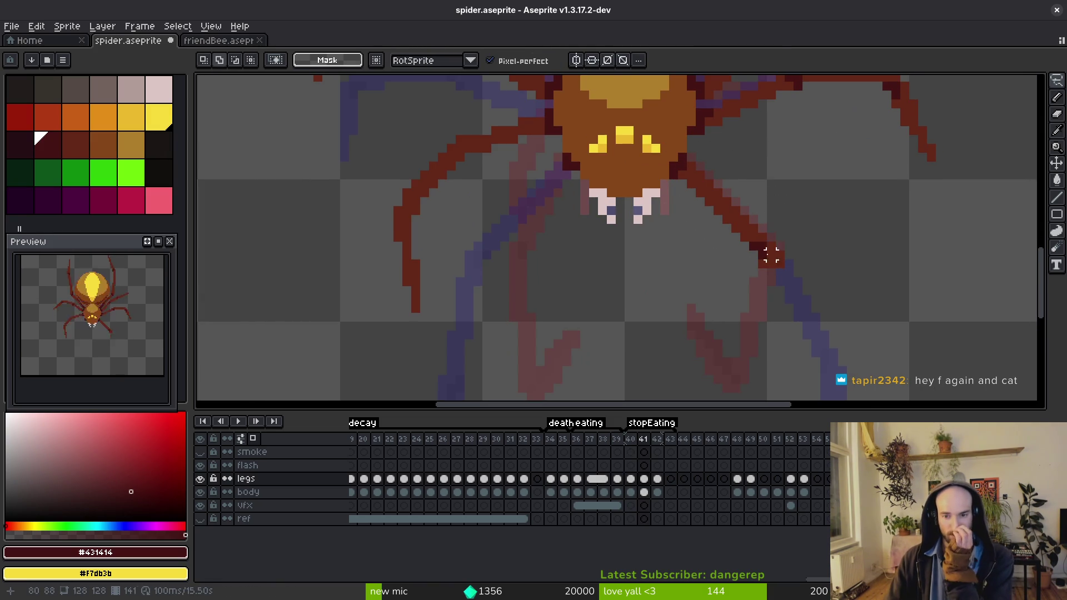
pyautogui.scroll(-1, 771, 246)
pyautogui.press('Left')
pyautogui.press('i')
pyautogui.press('Left')
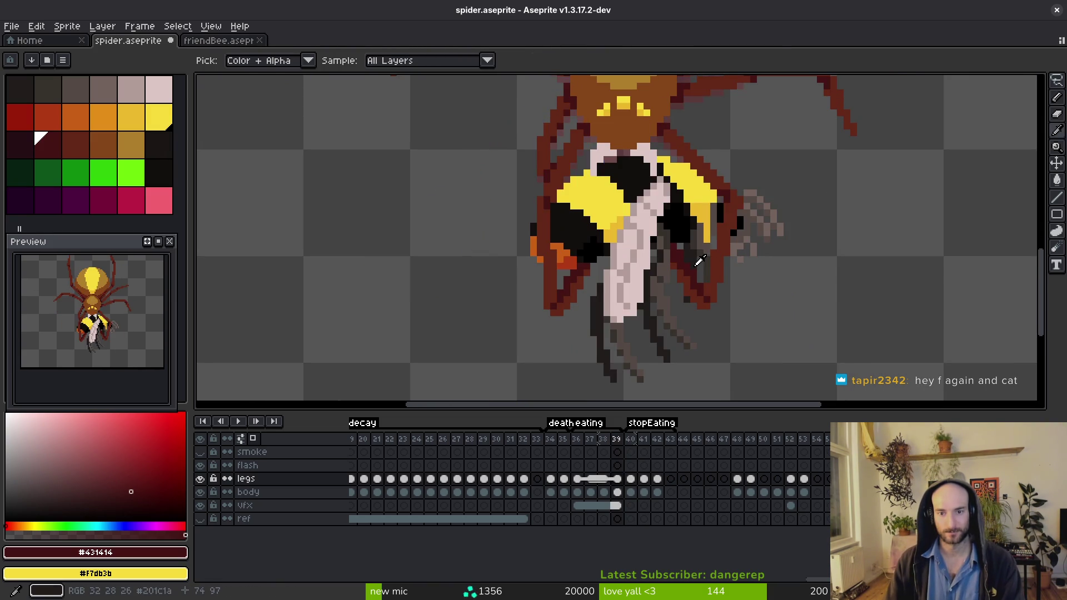
pyautogui.press('Right')
pyautogui.press('Right')
pyautogui.press('m')
# Step: Sample the leg's red and pencil the right leg extending downward from the body
pyautogui.moveTo(624, 148); pyautogui.dragTo(835, 361)
pyautogui.scroll(1, 732, 239)
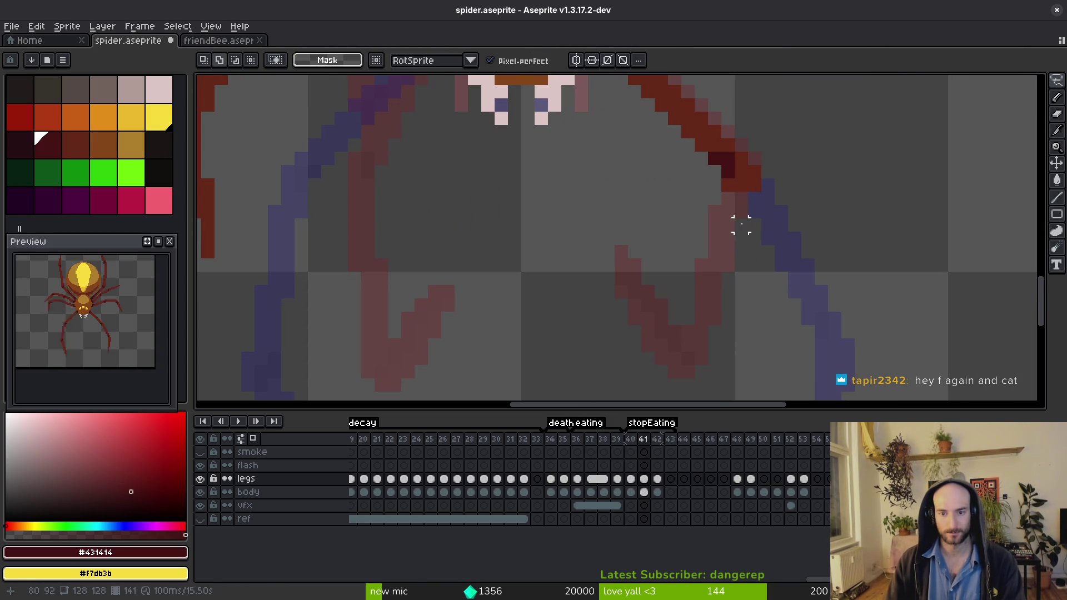
pyautogui.press('i')
pyautogui.click(743, 171)
pyautogui.scroll(-1, 728, 161)
pyautogui.press('b')
pyautogui.moveTo(735, 154)
pyautogui.mouseDown()
pyautogui.moveTo(721, 262)
pyautogui.moveTo(703, 279)
pyautogui.moveTo(715, 156)
pyautogui.moveTo(719, 216)
pyautogui.mouseUp()
pyautogui.moveTo(701, 254)
pyautogui.mouseDown()
pyautogui.moveTo(721, 133)
pyautogui.moveTo(709, 240)
pyautogui.mouseUp()
# Step: Touch up the right leg and try a foot stroke running left, then undo it
pyautogui.keyDown('alt'); pyautogui.click(714, 161); pyautogui.keyUp('alt')
pyautogui.scroll(-1, 709, 240)
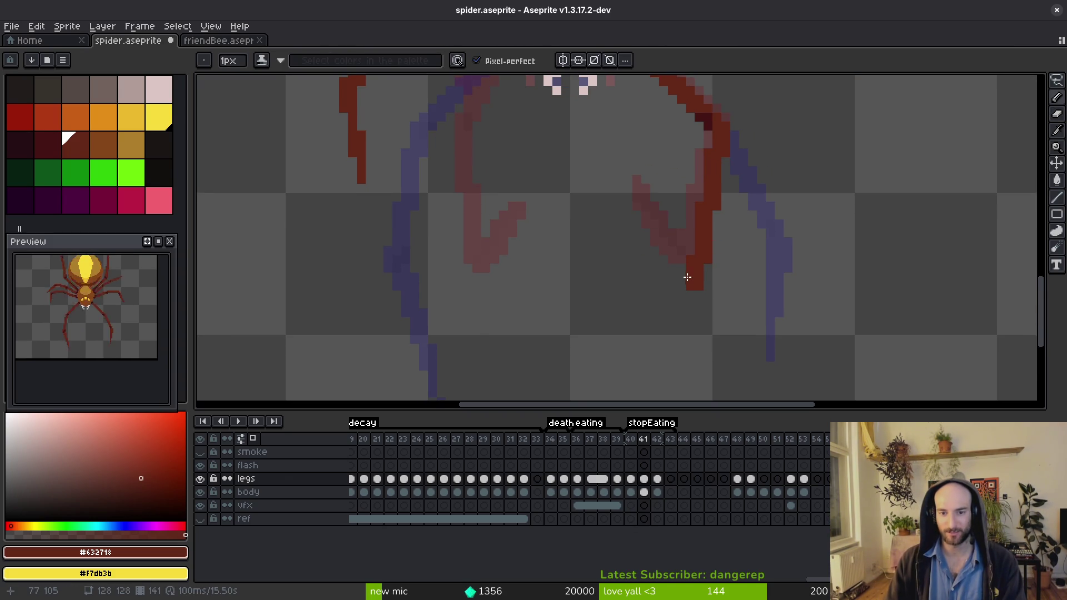
pyautogui.moveTo(687, 277); pyautogui.dragTo(610, 284)
pyautogui.hotkey('ctrl', 'z')
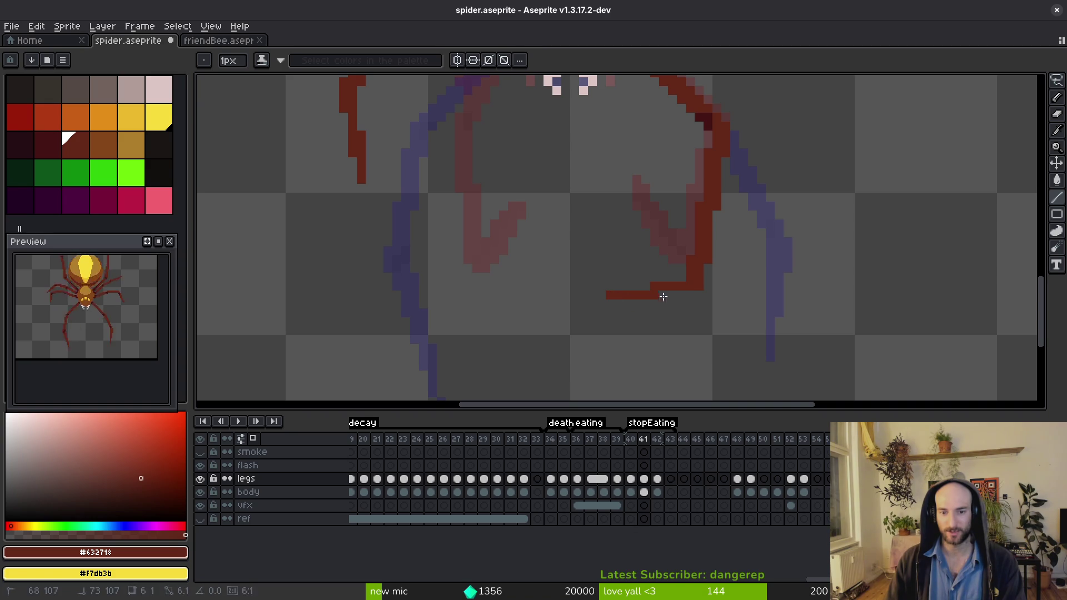
pyautogui.scroll(-4, 711, 292)
pyautogui.scroll(4, 711, 293)
# Step: Select the foot's left end and nudge it one pixel right
pyautogui.press('m')
pyautogui.moveTo(603, 257); pyautogui.dragTo(707, 305)
pyautogui.hotkey('ctrl', 'd')
pyautogui.moveTo(615, 258); pyautogui.dragTo(664, 288)
pyautogui.press('Right')
pyautogui.click(691, 290)
pyautogui.scroll(-4, 692, 289)
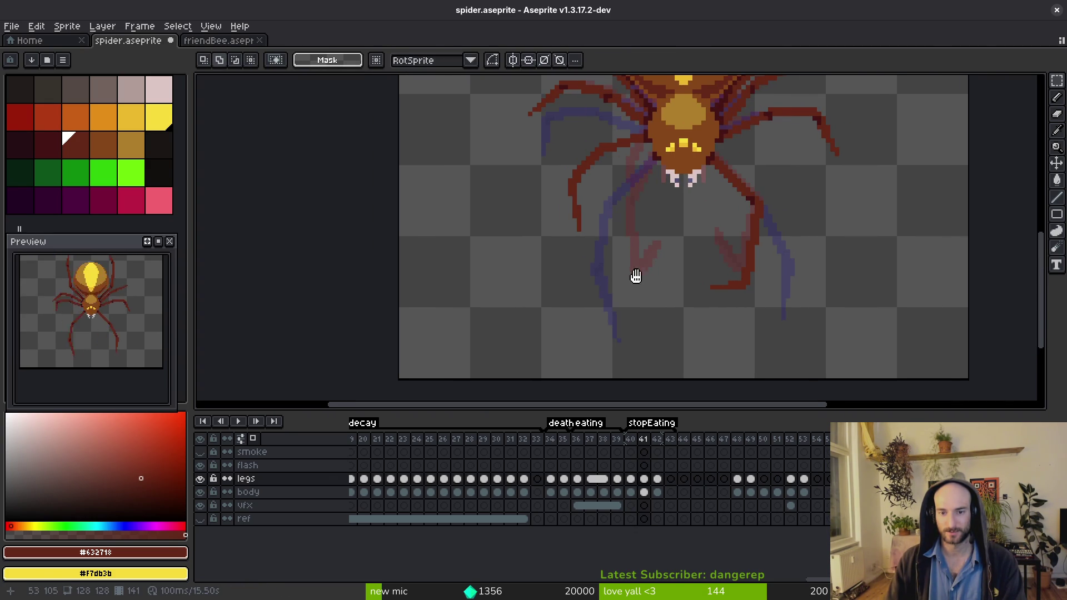
pyautogui.scroll(5, 695, 289)
pyautogui.scroll(-1, 778, 105)
# Step: Try a darker pixel at the leg's corner, undo it, and save spider.aseprite
pyautogui.press('b')
pyautogui.keyDown('alt'); pyautogui.click(733, 135); pyautogui.keyUp('alt')
pyautogui.scroll(1, 717, 210)
pyautogui.click(703, 274)
pyautogui.scroll(-3, 753, 294)
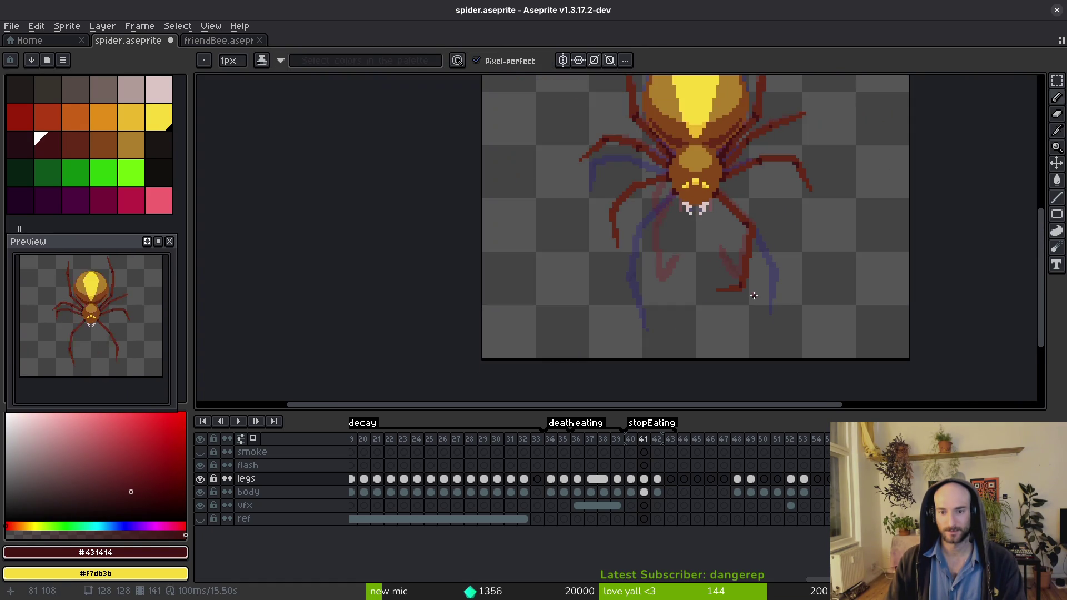
pyautogui.scroll(3, 748, 297)
pyautogui.scroll(-3, 728, 291)
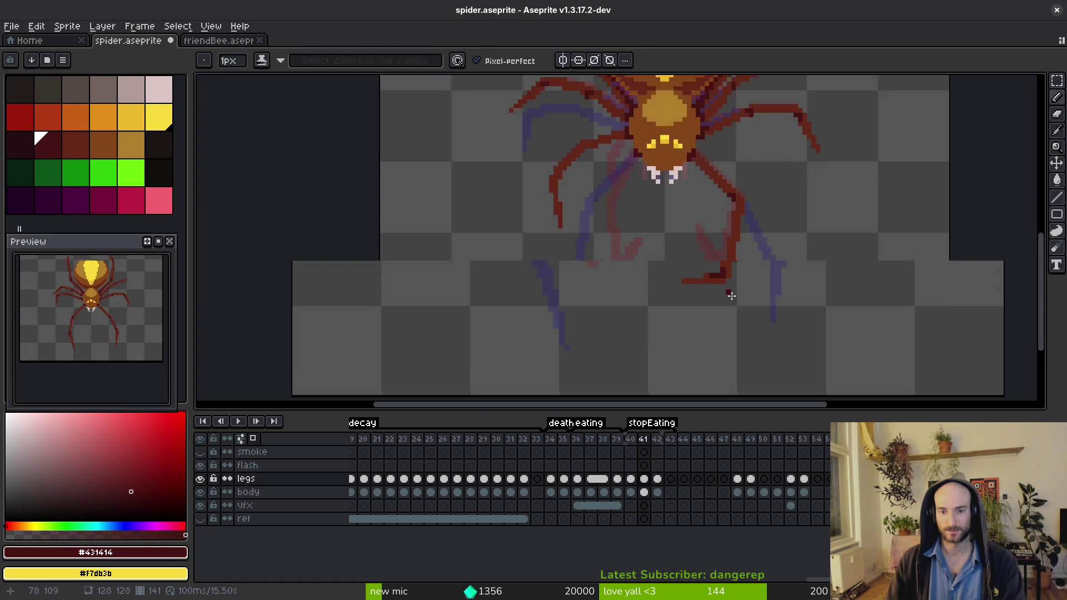
pyautogui.hotkey('ctrl', 'z')
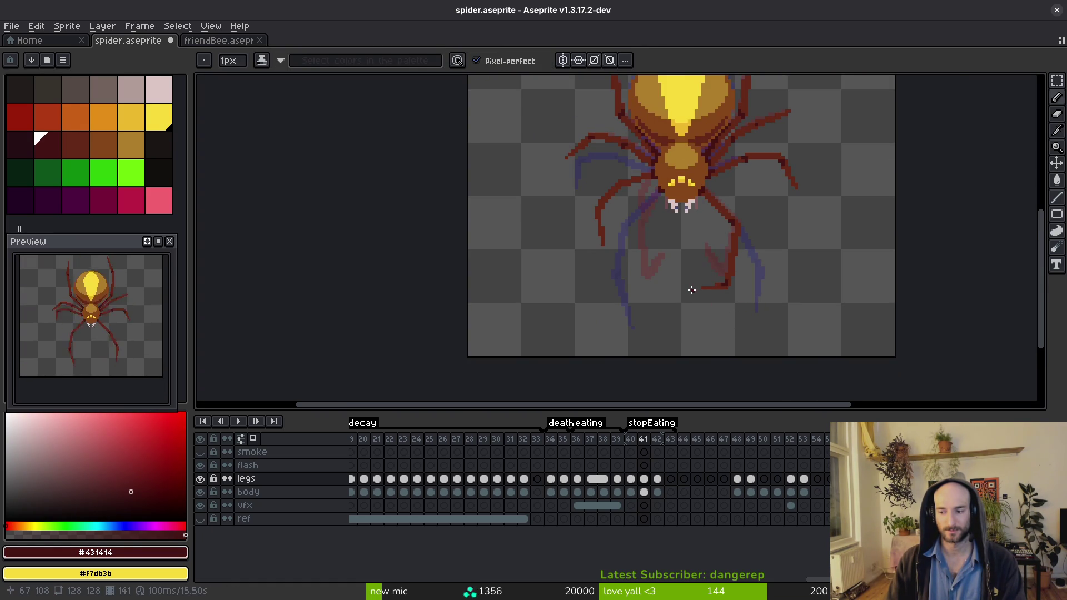
pyautogui.scroll(1, 700, 290)
pyautogui.hotkey('ctrl', 's')
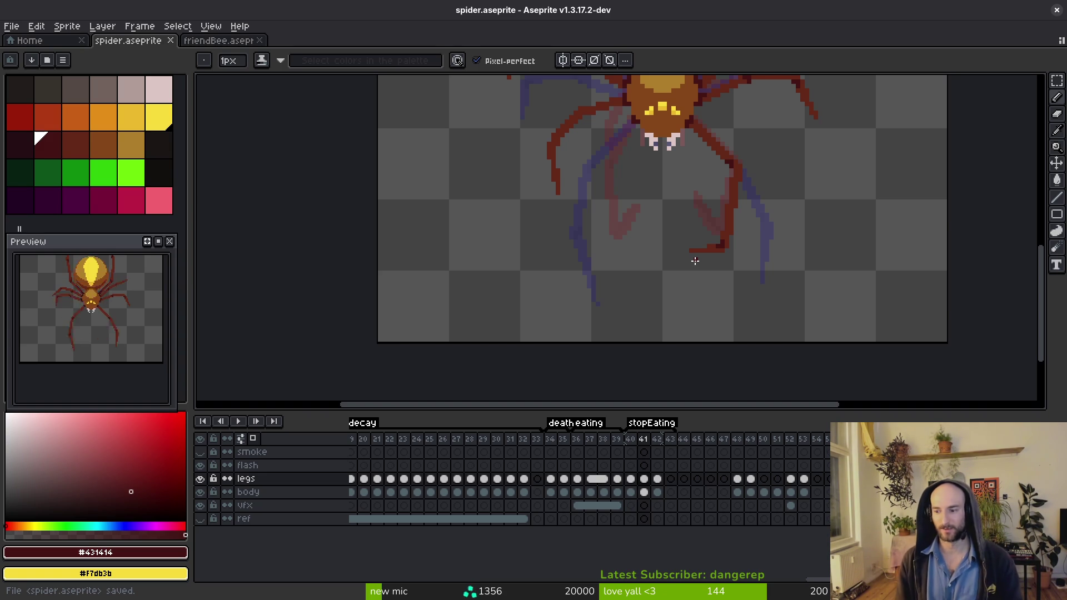
pyautogui.scroll(3, 684, 238)
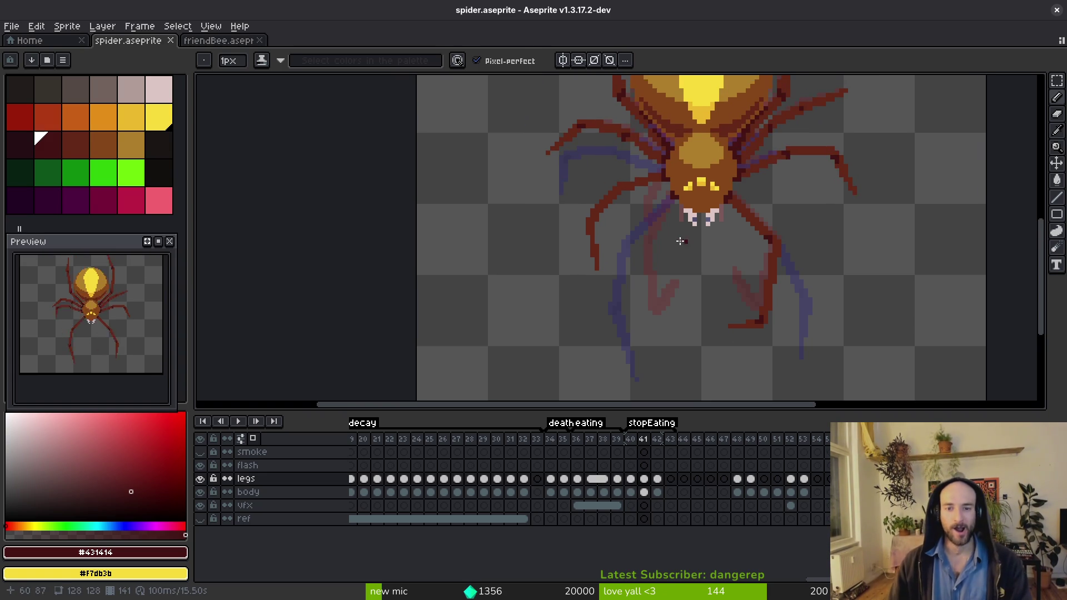
pyautogui.scroll(1, 684, 238)
pyautogui.press('alt')
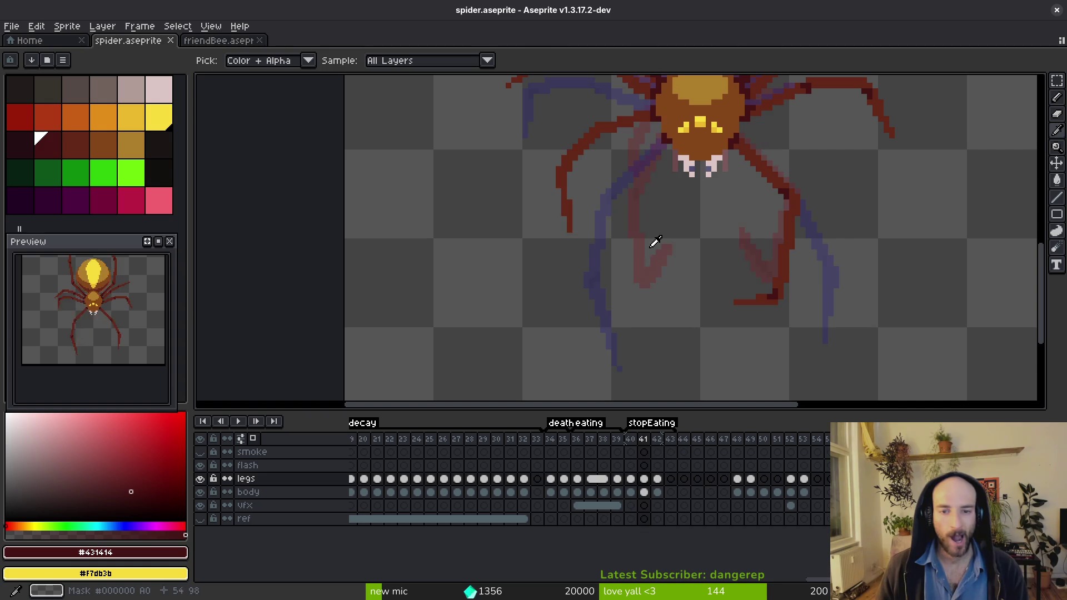
pyautogui.scroll(1, 639, 159)
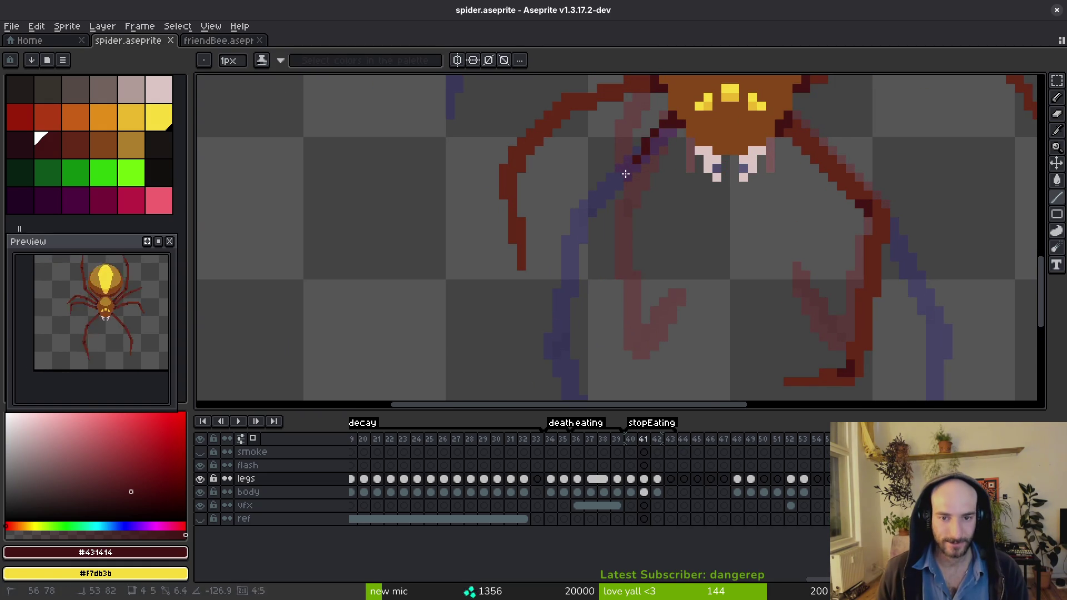
# Step: Sample the leg red and draw straight lines for frame 41's left leg, down-left then downward
pyautogui.keyDown('alt'); pyautogui.click(662, 126); pyautogui.keyUp('alt')
pyautogui.moveTo(661, 126); pyautogui.dragTo(594, 212)
pyautogui.moveTo(655, 132)
pyautogui.mouseDown()
pyautogui.moveTo(650, 166)
pyautogui.moveTo(612, 210)
pyautogui.moveTo(607, 196)
pyautogui.mouseUp()
pyautogui.moveTo(665, 129); pyautogui.dragTo(665, 129)
pyautogui.scroll(1, 643, 182)
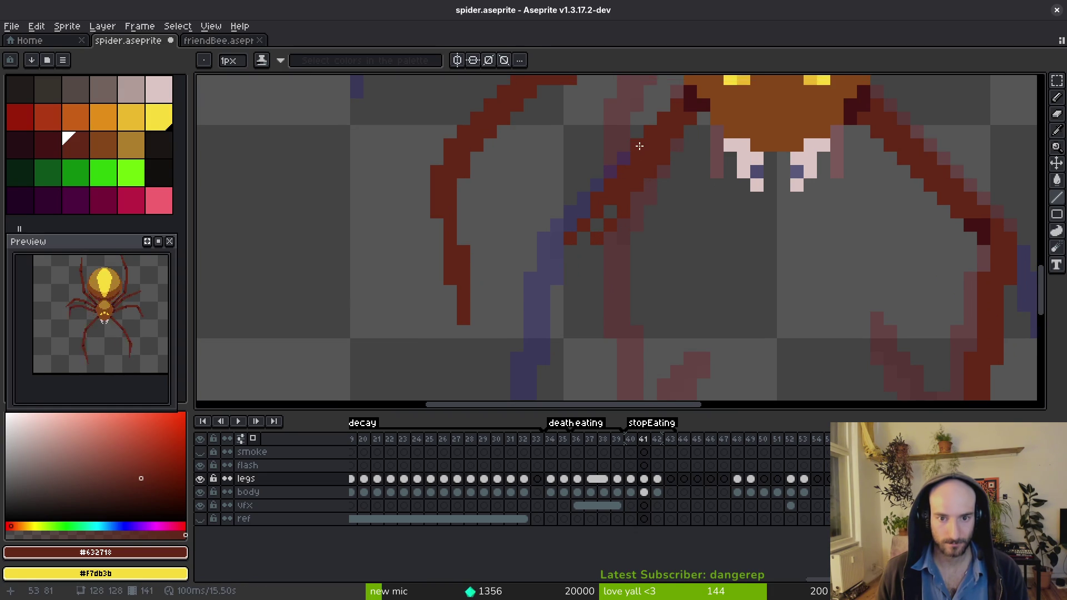
pyautogui.scroll(-2, 583, 237)
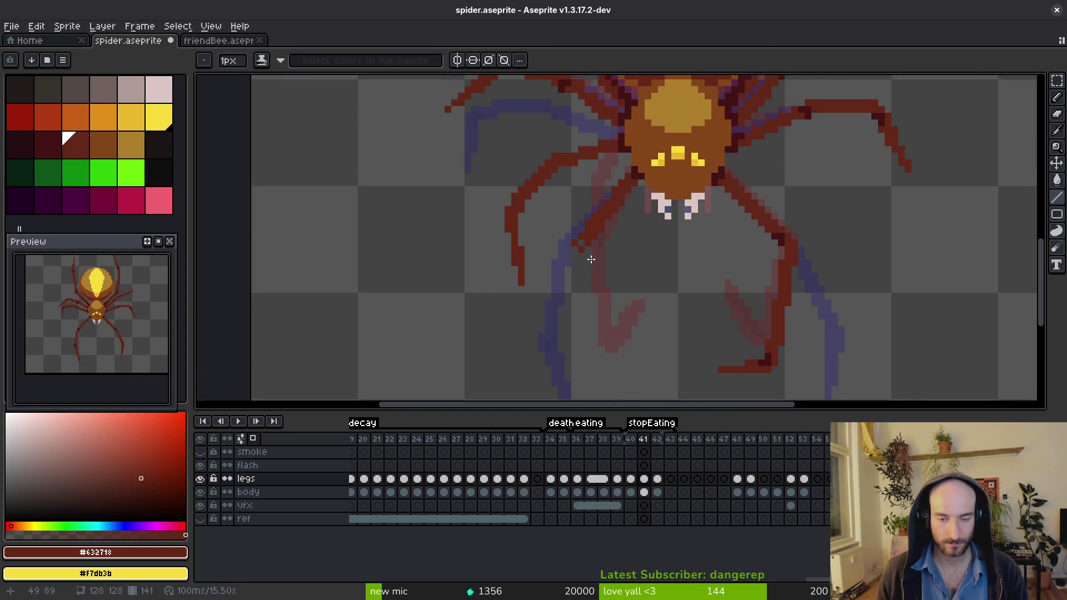
pyautogui.moveTo(564, 125); pyautogui.dragTo(565, 233)
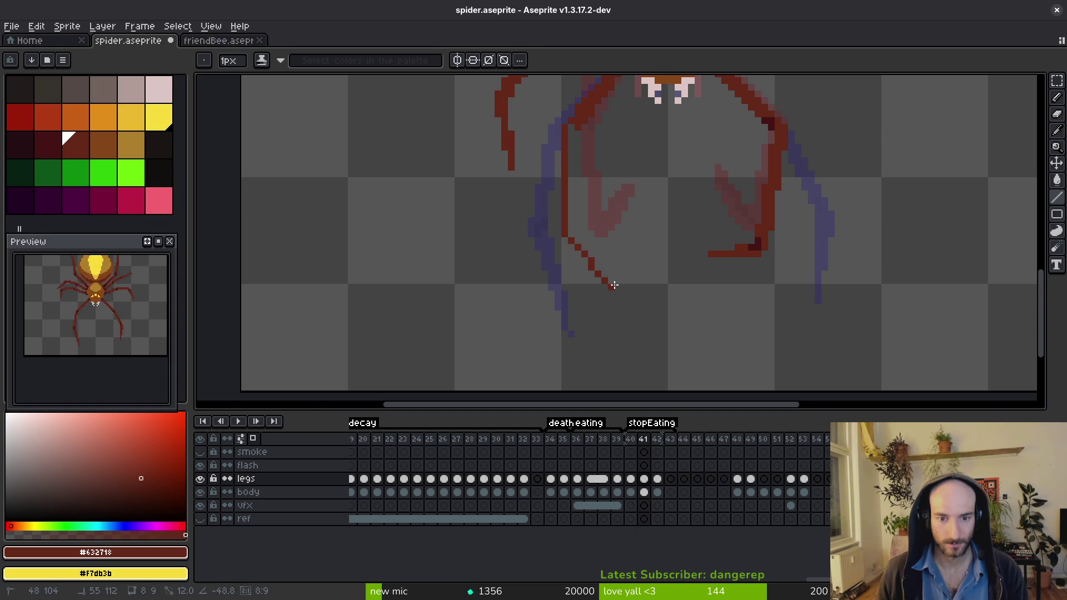
pyautogui.moveTo(622, 263); pyautogui.dragTo(624, 267)
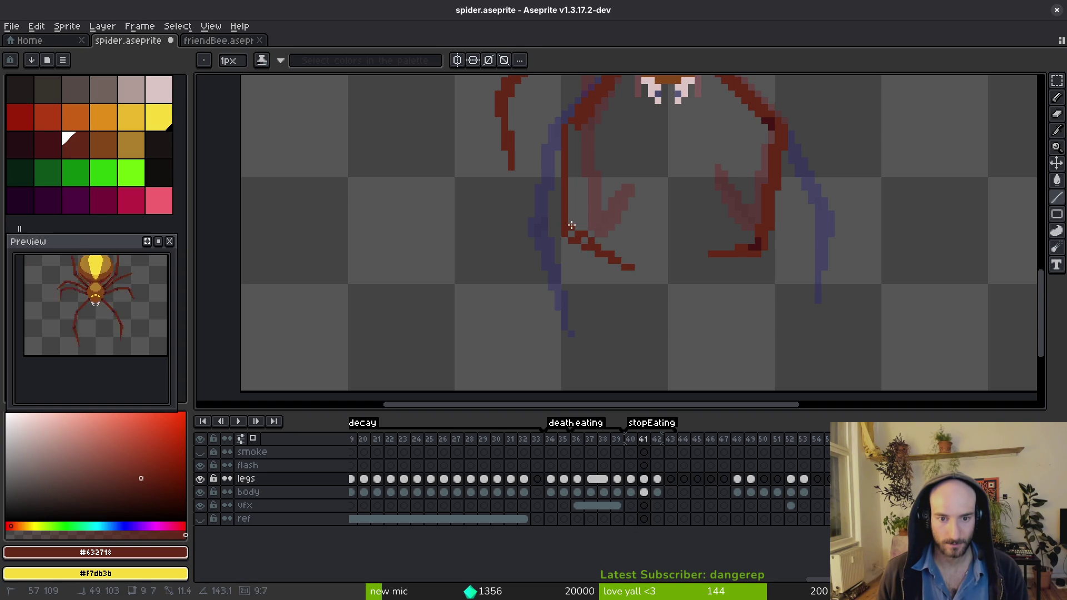
# Step: Fill the gaps in the diagonal leg with the pencil and add a vertical red segment
pyautogui.scroll(4, 628, 265)
pyautogui.click(528, 218)
pyautogui.click(576, 231)
pyautogui.click(491, 192)
pyautogui.scroll(-3, 502, 180)
pyautogui.moveTo(536, 145); pyautogui.dragTo(536, 252)
# Step: Add dark #431414 pixels at the leg joint and on the foot bending right
pyautogui.scroll(-2, 566, 208)
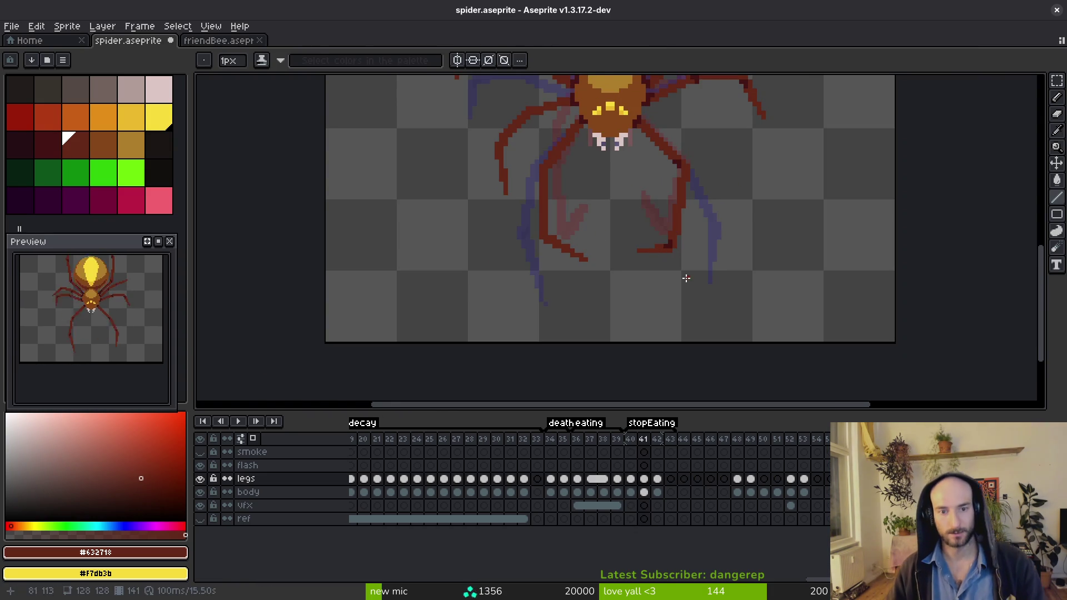
pyautogui.scroll(3, 596, 176)
pyautogui.scroll(-2, 595, 175)
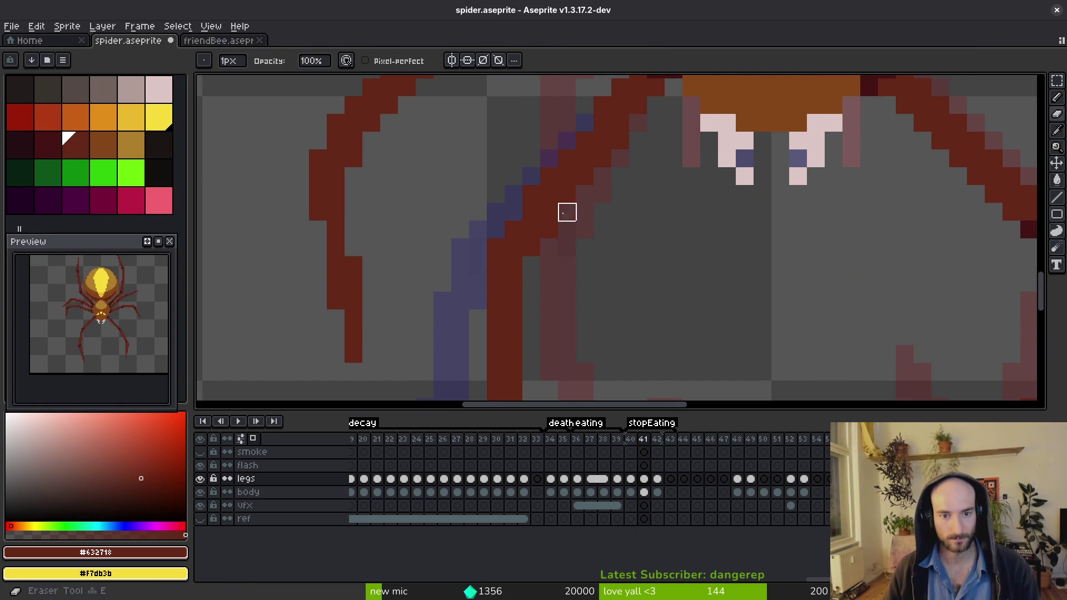
pyautogui.scroll(-1, 567, 212)
pyautogui.keyDown('alt'); pyautogui.click(619, 160); pyautogui.keyUp('alt')
pyautogui.scroll(2, 560, 267)
pyautogui.moveTo(542, 214); pyautogui.dragTo(543, 234)
pyautogui.scroll(-3, 543, 235)
pyautogui.scroll(2, 594, 260)
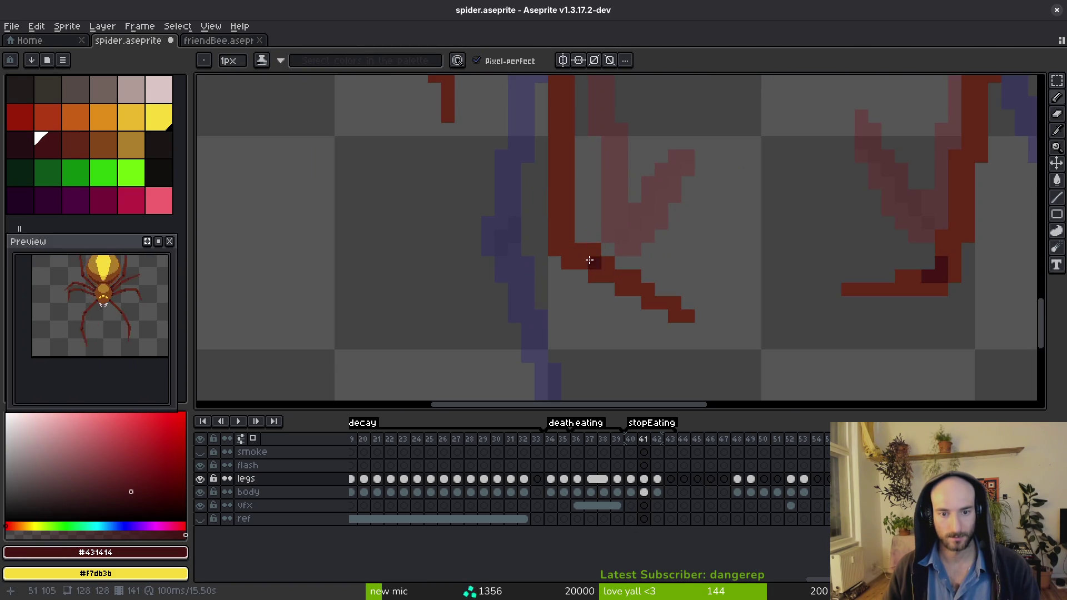
pyautogui.click(578, 250)
pyautogui.click(596, 238)
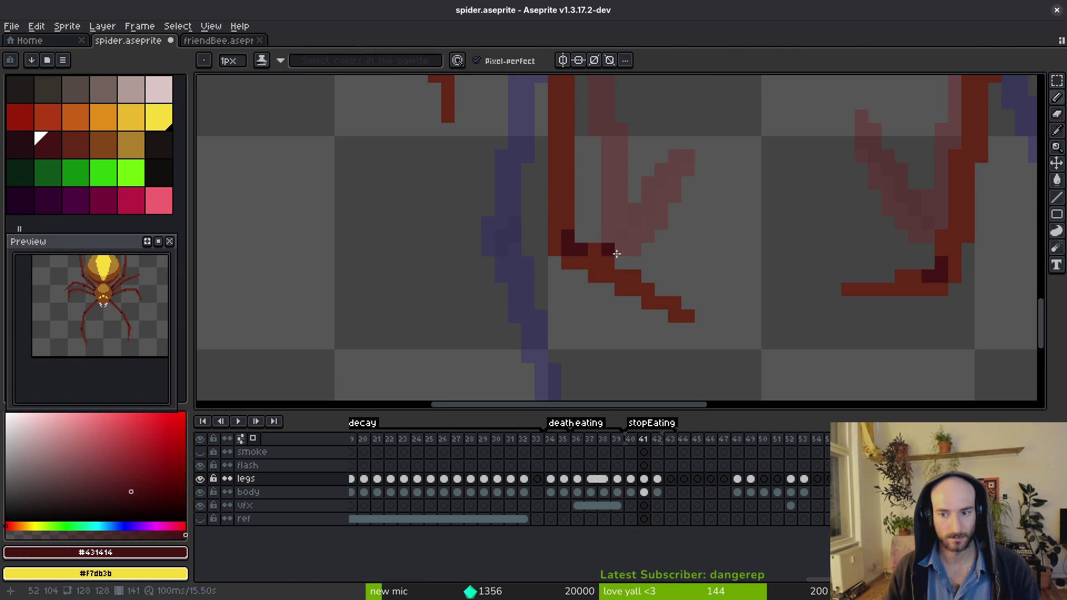
pyautogui.scroll(-3, 597, 243)
pyautogui.moveTo(617, 255); pyautogui.dragTo(628, 270)
# Step: Sample the leg red again and save spider.aseprite
pyautogui.scroll(2, 628, 270)
pyautogui.keyDown('alt'); pyautogui.click(599, 267); pyautogui.keyUp('alt')
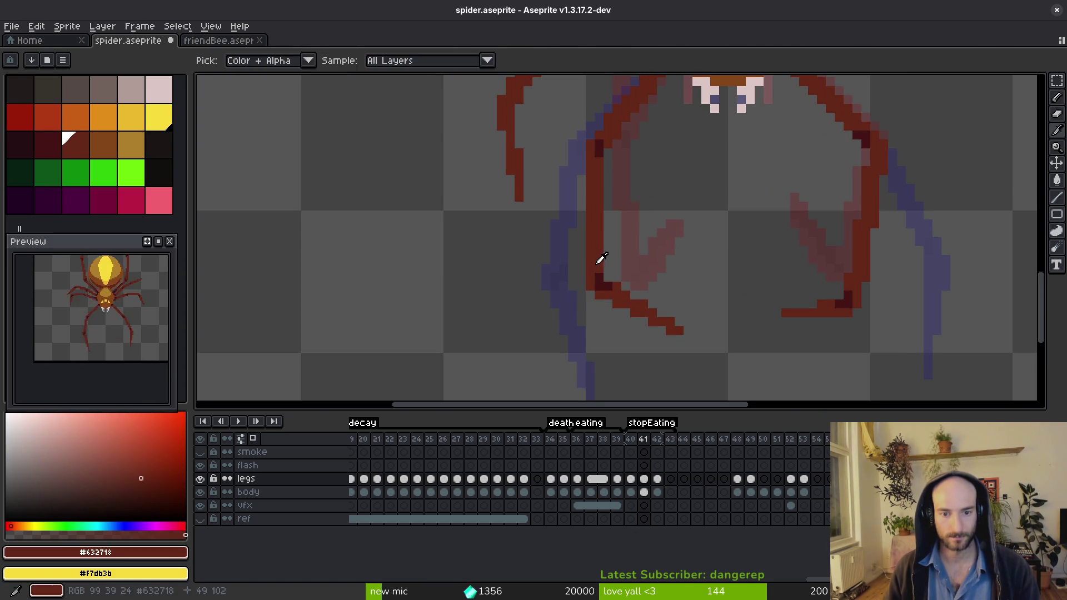
pyautogui.scroll(-2, 632, 291)
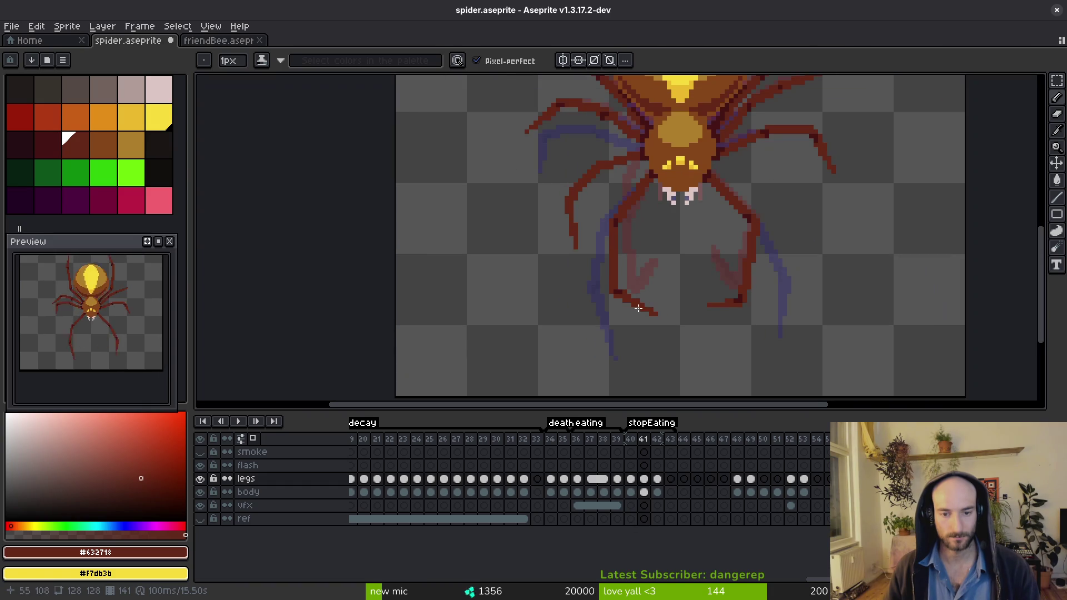
pyautogui.scroll(2, 625, 301)
pyautogui.scroll(-2, 602, 253)
pyautogui.hotkey('ctrl', 's')
pyautogui.scroll(6, 592, 244)
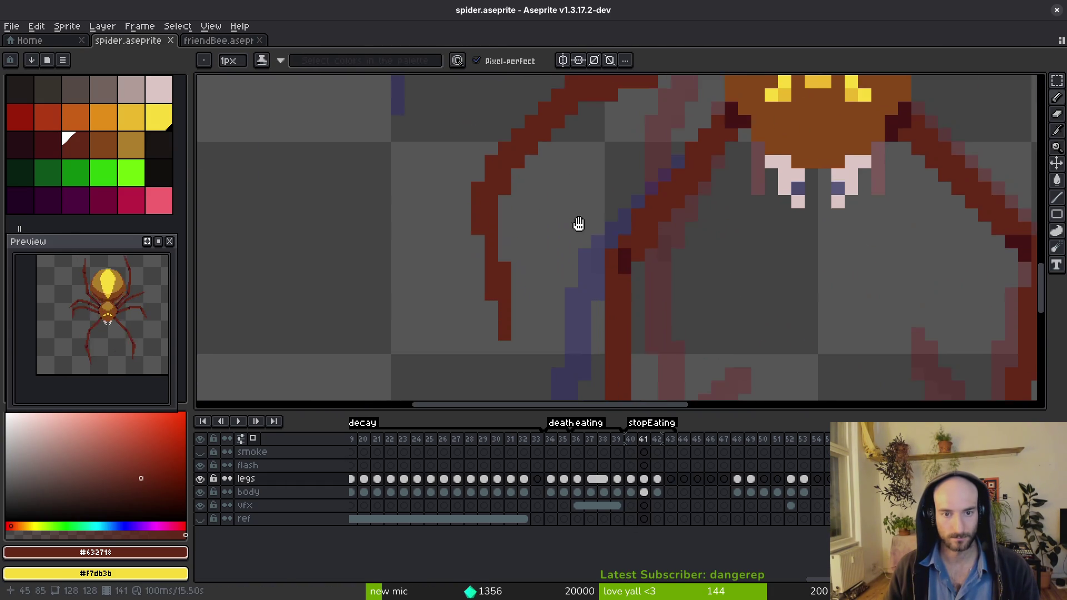
pyautogui.scroll(-3, 592, 231)
pyautogui.scroll(-1, 593, 231)
pyautogui.scroll(1, 595, 243)
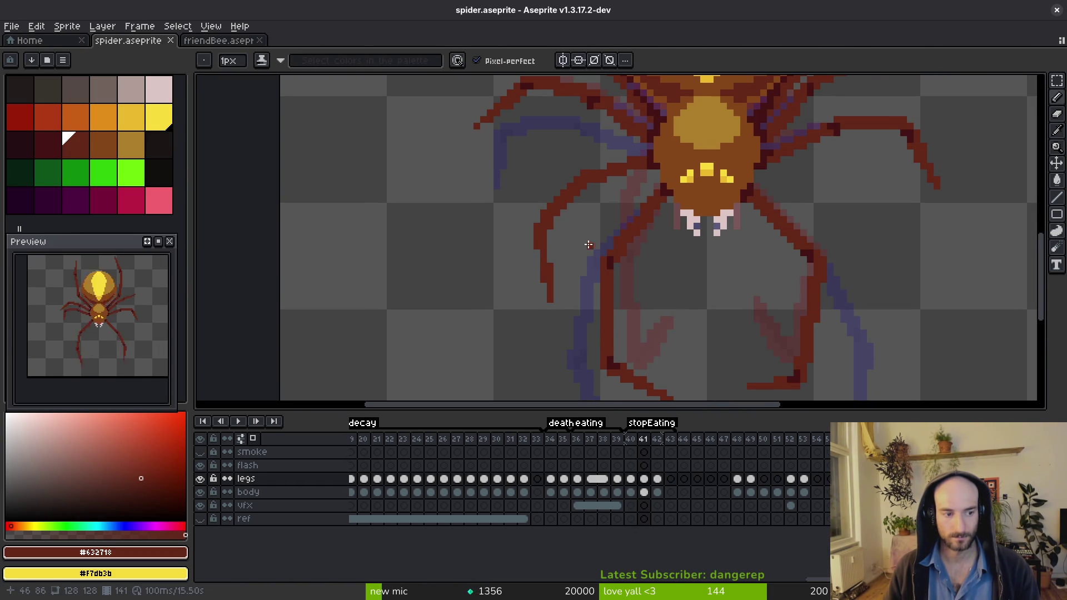
pyautogui.moveTo(584, 234); pyautogui.dragTo(586, 233)
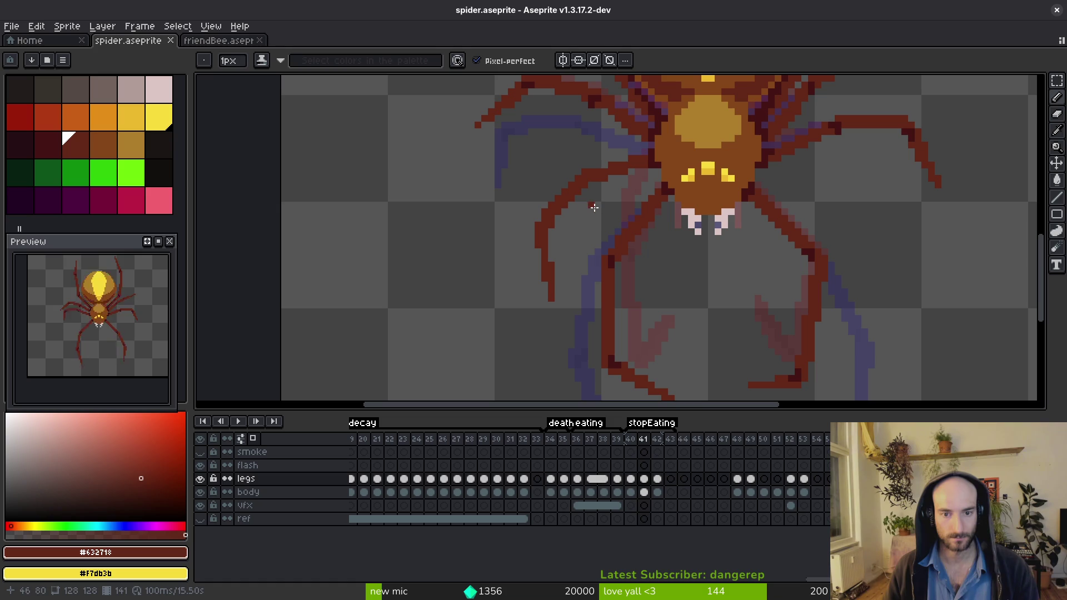
pyautogui.press('q')
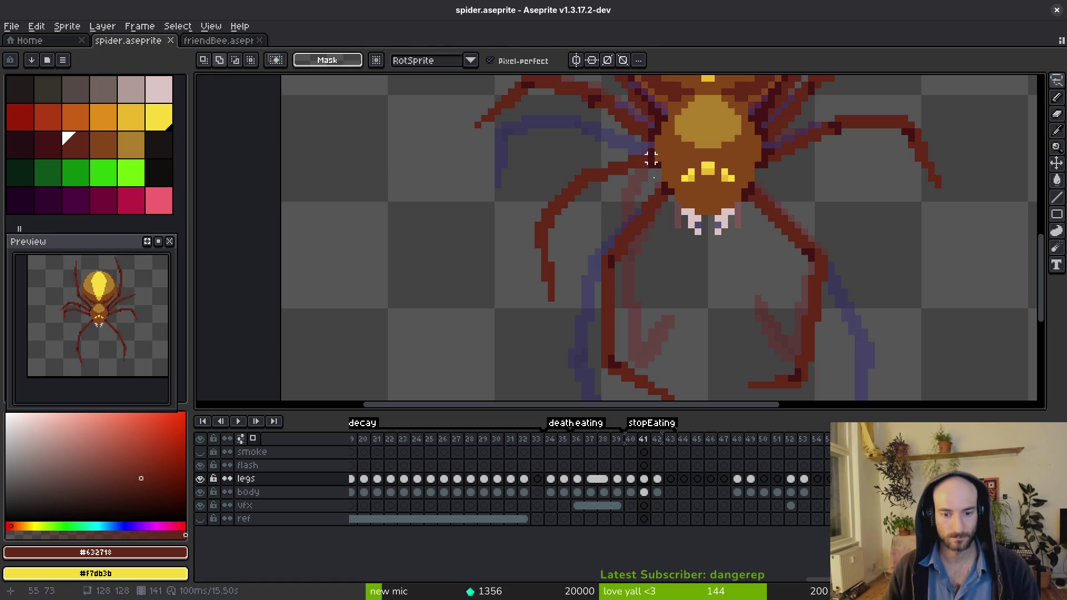
# Step: Insert frame 42 and move the lasso-cut left legs from frame 41 into it
pyautogui.hotkey('alt', 'n')
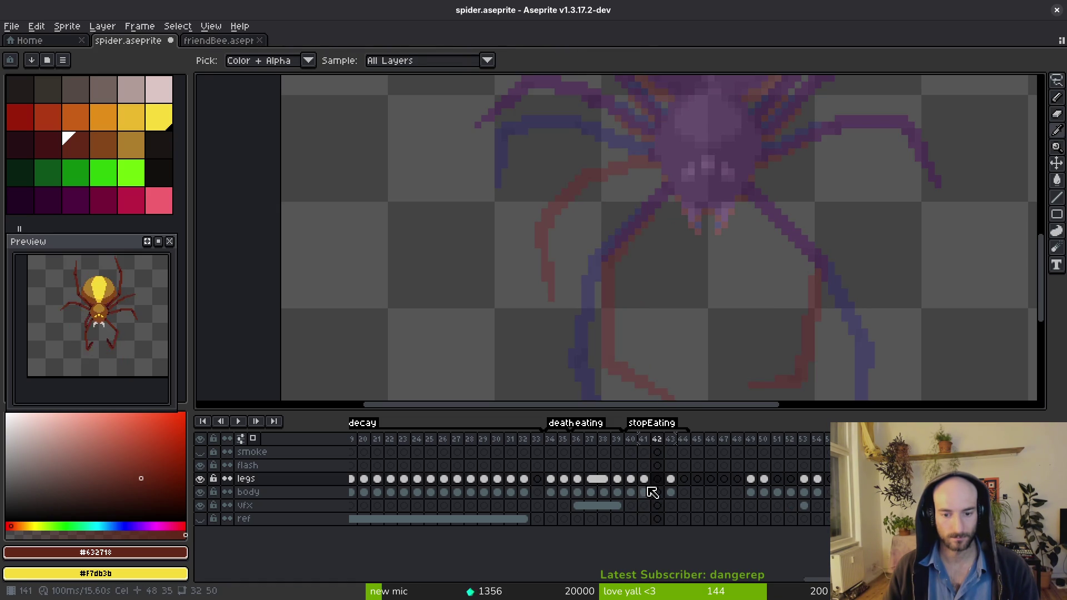
pyautogui.click(645, 492)
pyautogui.click(643, 479)
pyautogui.moveTo(644, 145)
pyautogui.mouseDown()
pyautogui.moveTo(495, 275)
pyautogui.moveTo(578, 262)
pyautogui.mouseUp()
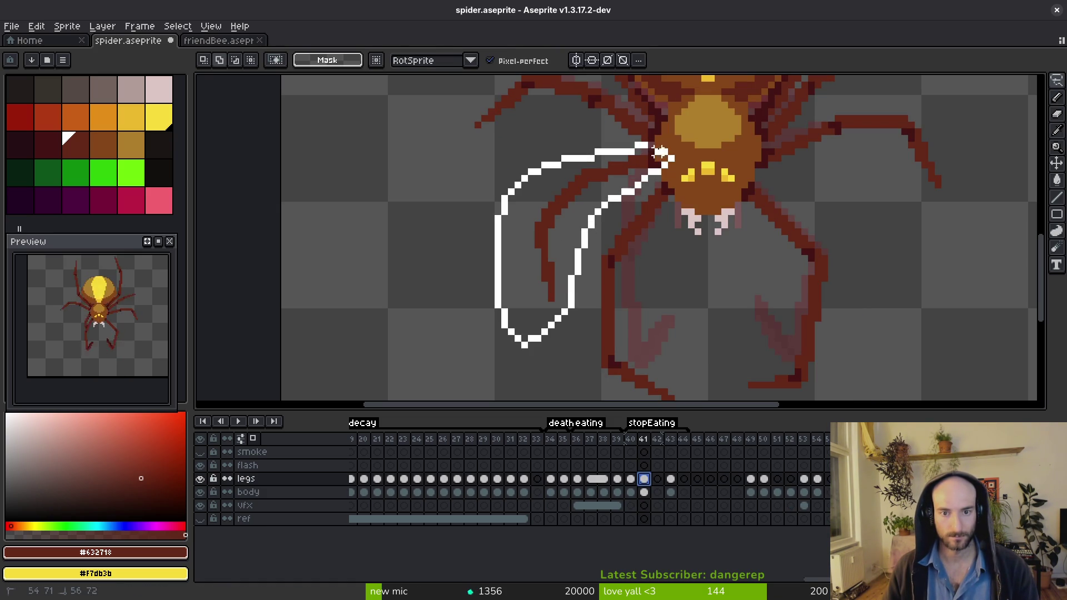
pyautogui.moveTo(664, 151); pyautogui.dragTo(661, 153)
pyautogui.hotkey('ctrl', 'x')
pyautogui.press('Right')
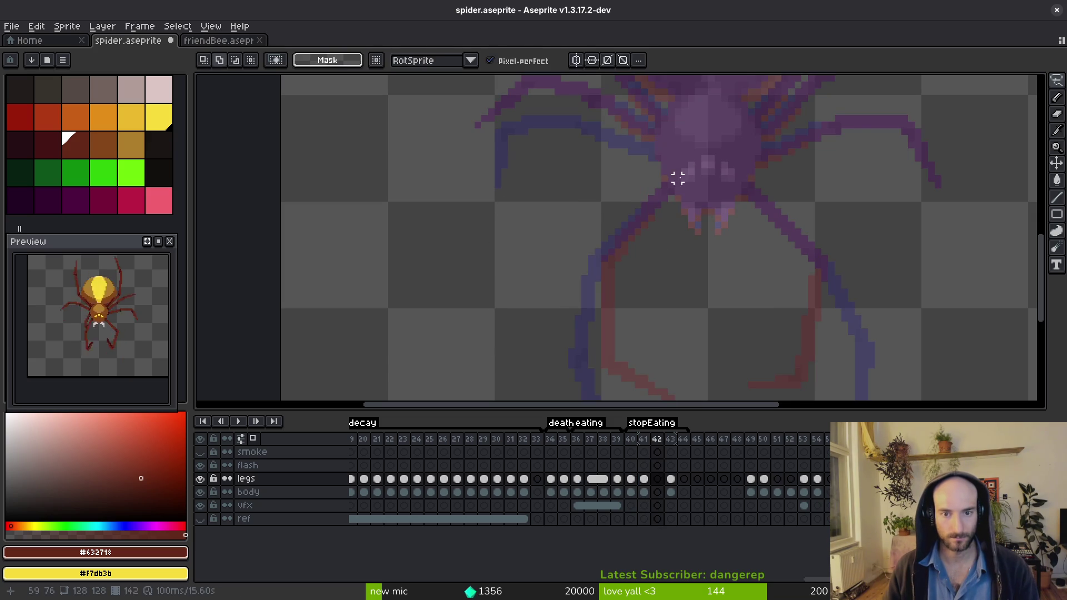
pyautogui.hotkey('ctrl', 'v')
pyautogui.press('Return')
pyautogui.press('Left')
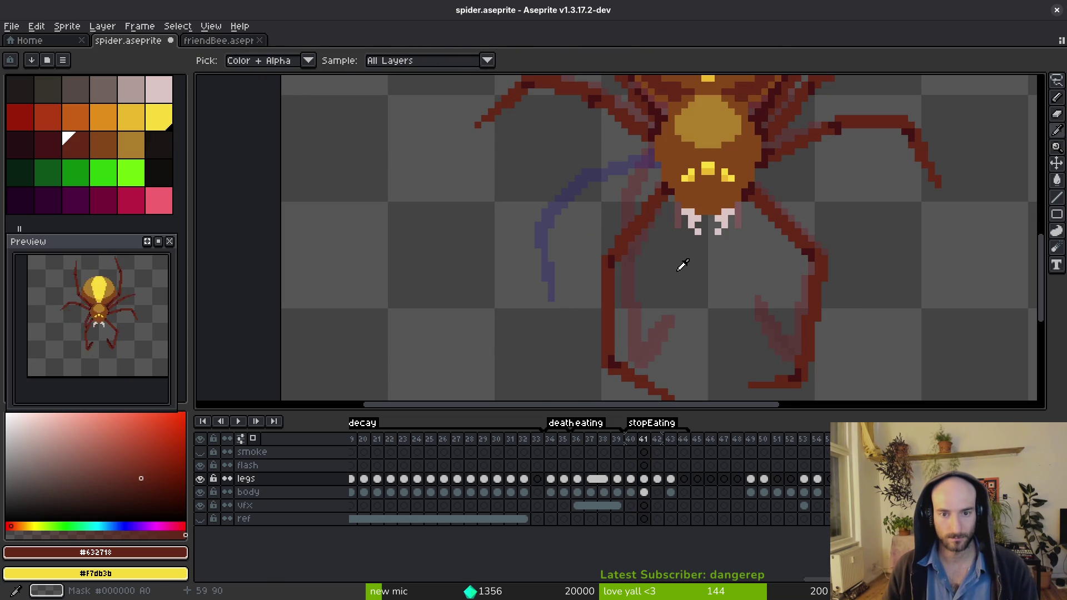
# Step: Paste the legs back into frame 41 and draw a new left leg line down-left from the body
pyautogui.press('q')
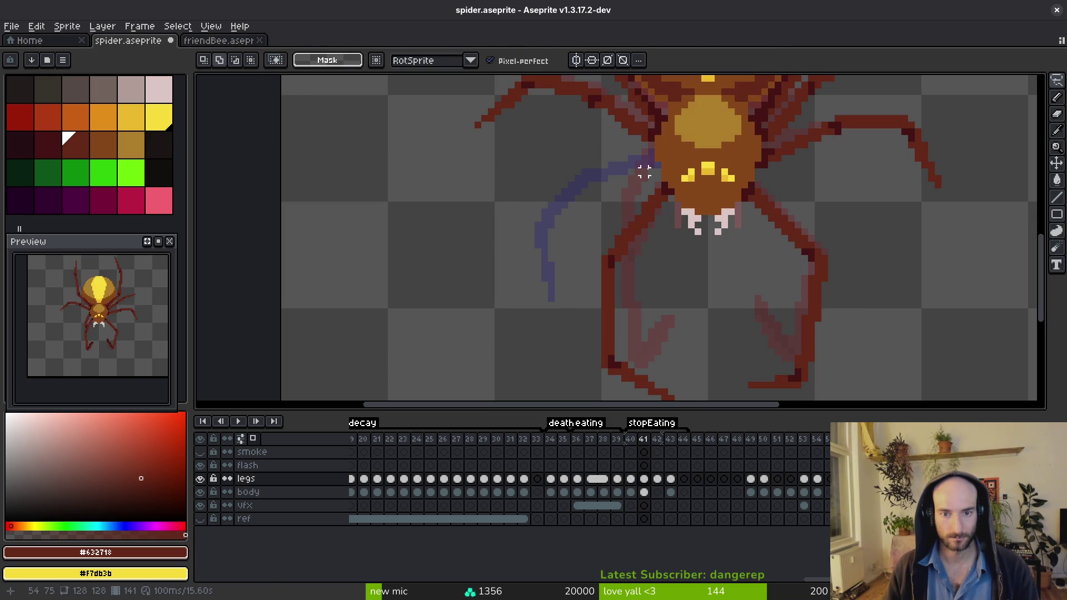
pyautogui.hotkey('ctrl', 'v')
pyautogui.press('Return')
pyautogui.press('l')
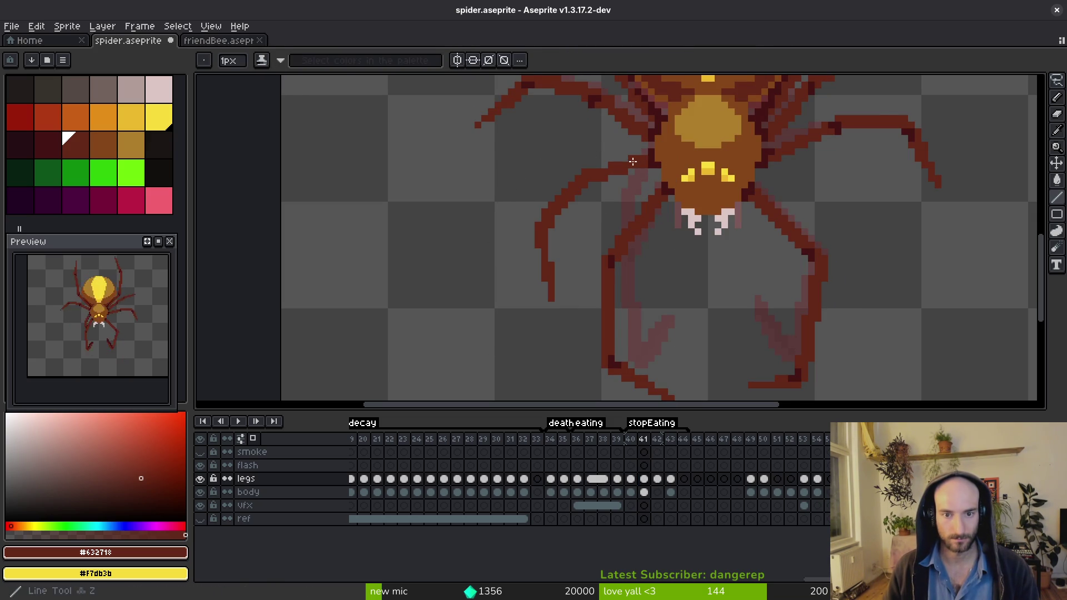
pyautogui.moveTo(641, 163); pyautogui.dragTo(608, 201)
pyautogui.hotkey('ctrl', 'z')
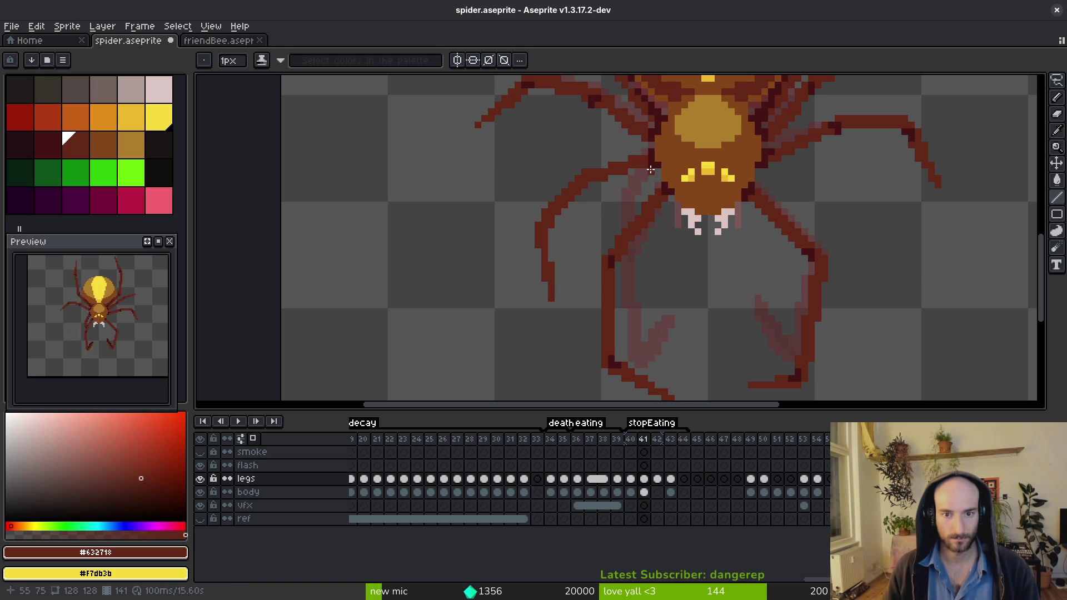
pyautogui.moveTo(643, 172); pyautogui.dragTo(609, 205)
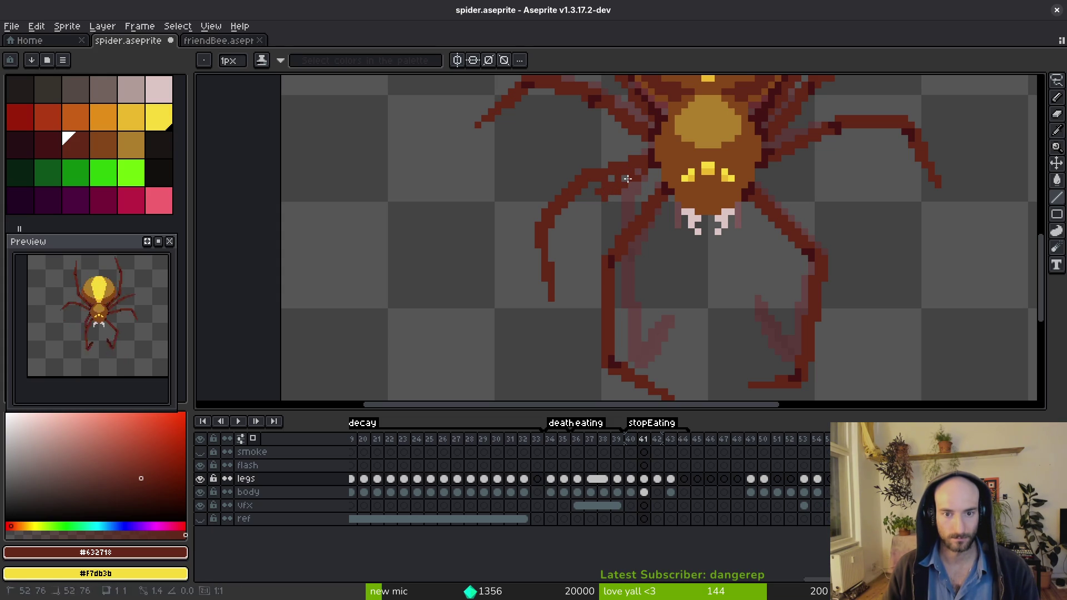
pyautogui.scroll(2, 618, 183)
# Step: Erase stray leg pixels to the left and touch up one leg pixel with the pencil
pyautogui.press('e')
pyautogui.moveTo(635, 163); pyautogui.dragTo(555, 203)
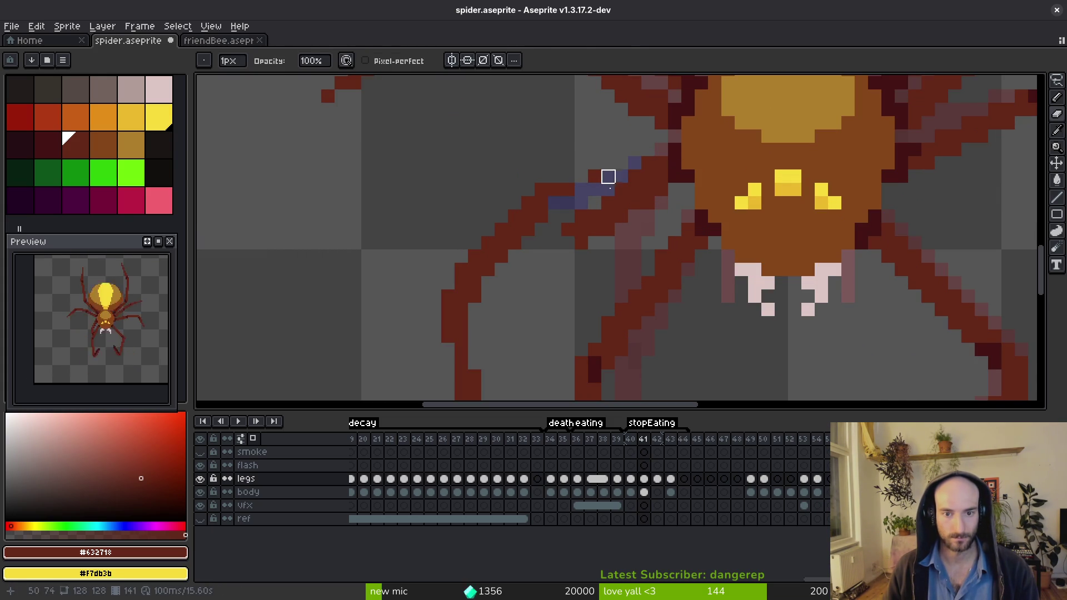
pyautogui.press('b')
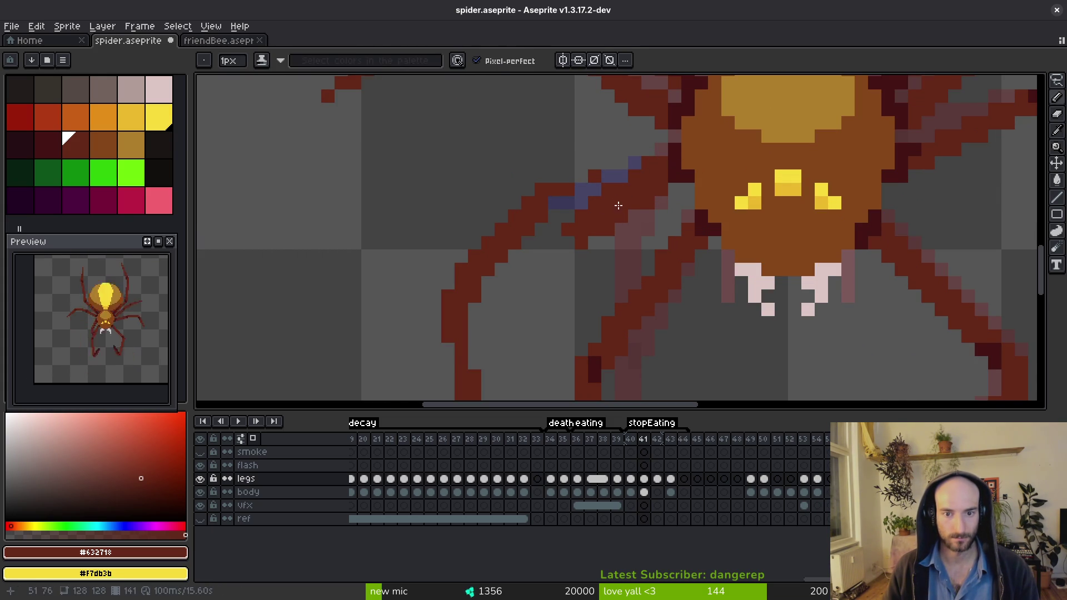
pyautogui.press('e')
pyautogui.moveTo(593, 174); pyautogui.dragTo(542, 190)
pyautogui.press('b')
pyautogui.press('e')
pyautogui.scroll(-1, 622, 217)
pyautogui.scroll(1, 624, 231)
pyautogui.press('b')
pyautogui.click(588, 196)
pyautogui.scroll(-3, 589, 197)
pyautogui.scroll(3, 603, 222)
pyautogui.press('e')
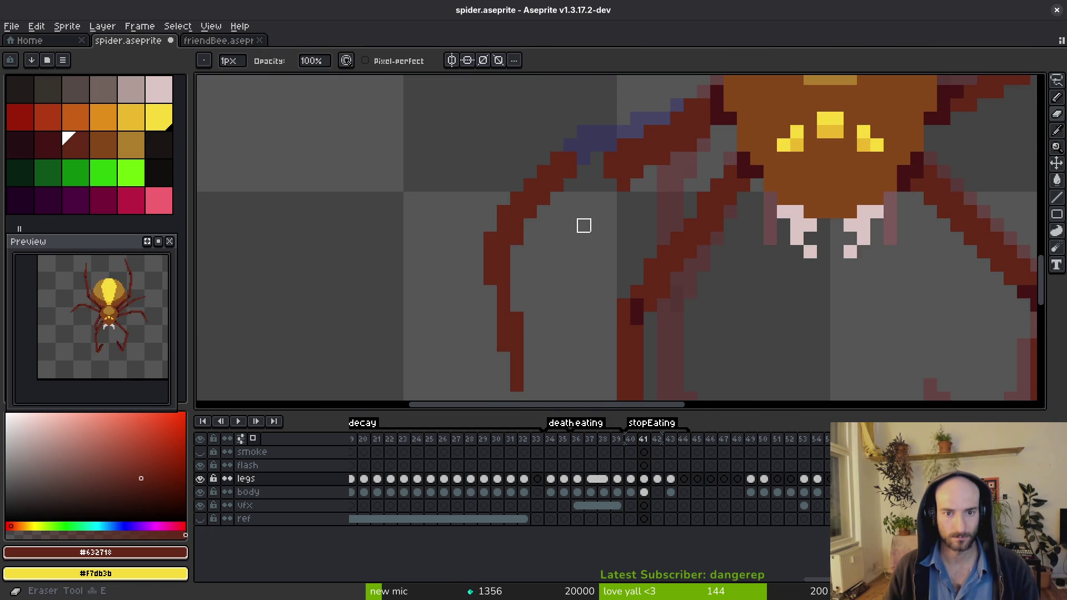
pyautogui.scroll(-3, 584, 224)
pyautogui.scroll(3, 584, 159)
# Step: Select and delete the upper left leg pixels, then erase a stray red pixel
pyautogui.hotkey('shift', 'w')
pyautogui.moveTo(571, 106)
pyautogui.mouseDown()
pyautogui.moveTo(530, 352)
pyautogui.moveTo(565, 113)
pyautogui.mouseUp()
pyautogui.press('Delete')
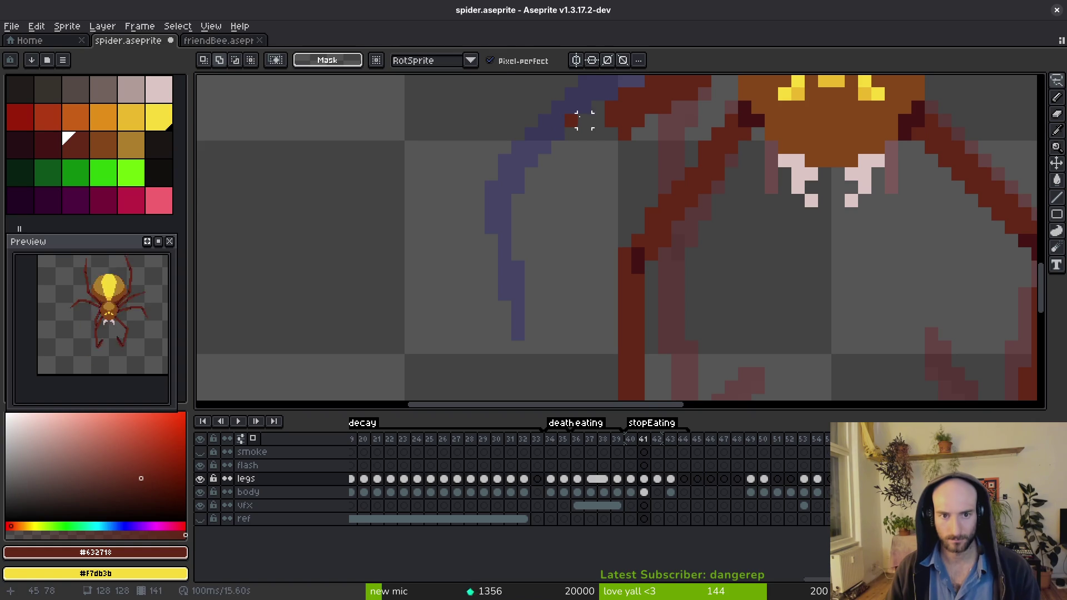
pyautogui.press('e')
pyautogui.click(571, 118)
# Step: Draw two parallel left leg lines down-left from the body and extend the leg downward
pyautogui.press('i')
pyautogui.press('l')
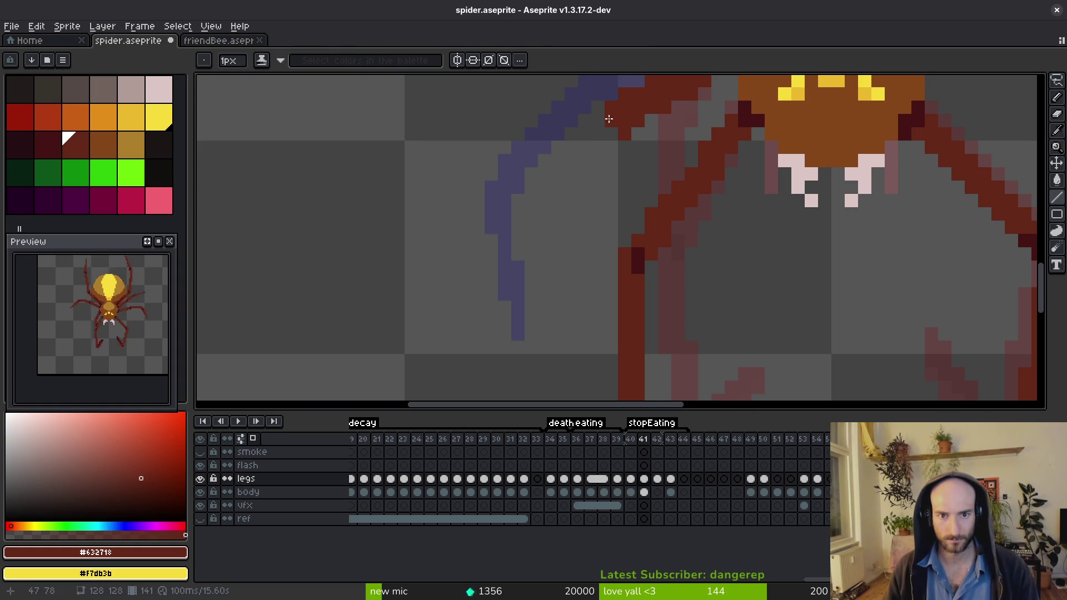
pyautogui.moveTo(601, 129)
pyautogui.mouseDown()
pyautogui.moveTo(569, 219)
pyautogui.moveTo(557, 219)
pyautogui.mouseUp()
pyautogui.moveTo(611, 147); pyautogui.dragTo(570, 248)
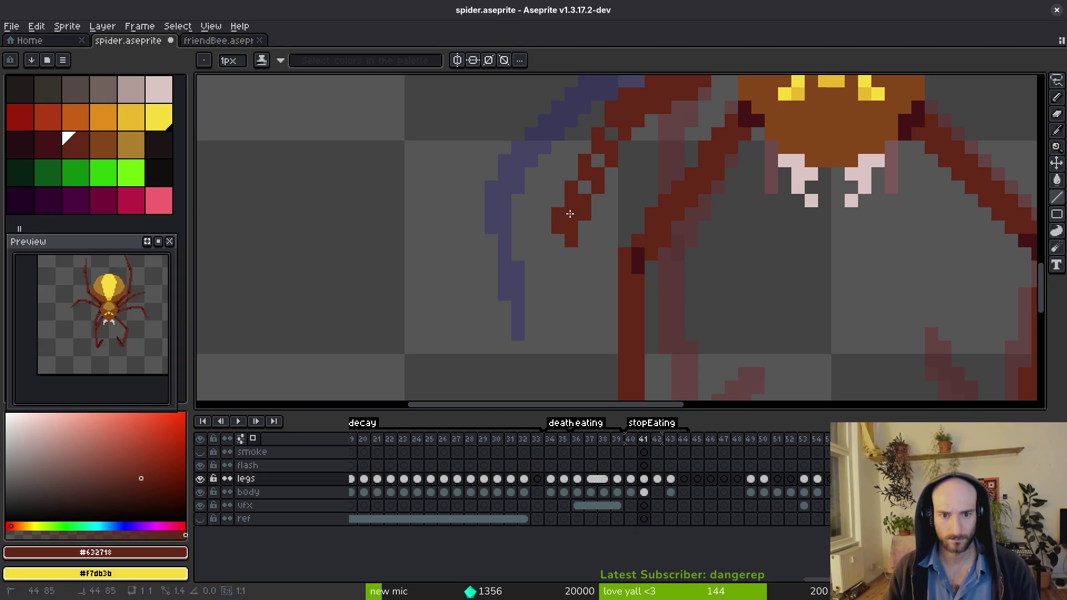
pyautogui.scroll(-4, 621, 149)
pyautogui.scroll(2, 639, 157)
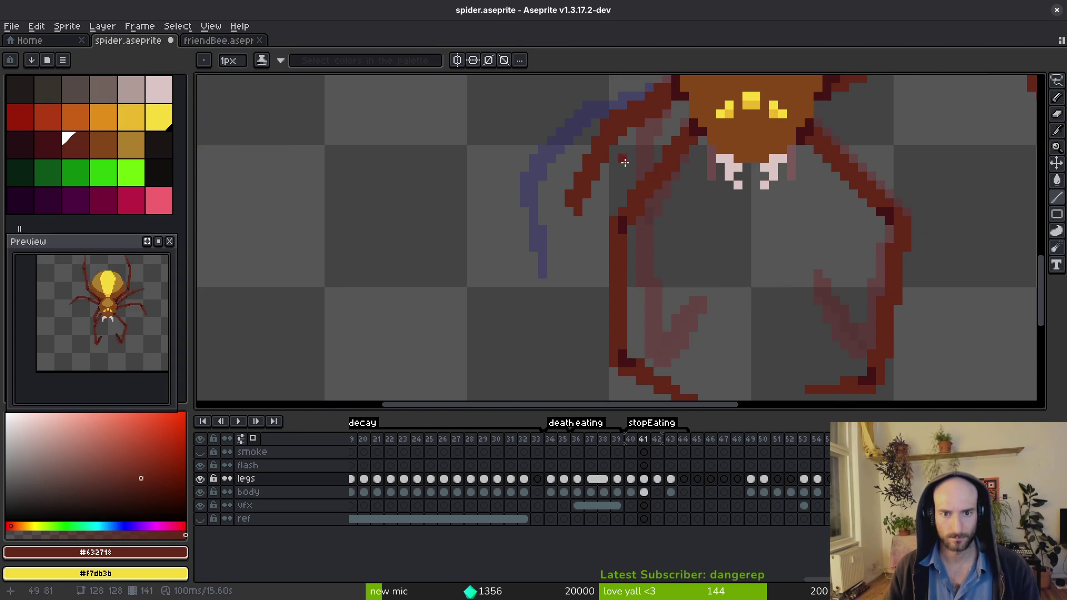
pyautogui.scroll(-2, 599, 210)
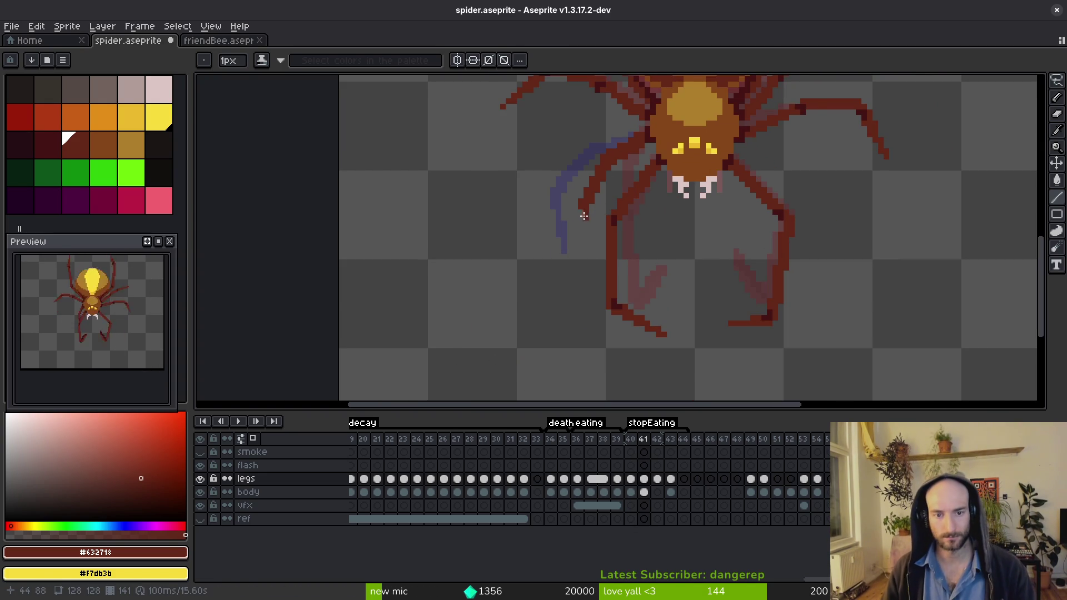
pyautogui.scroll(1, 581, 228)
pyautogui.moveTo(592, 221); pyautogui.dragTo(597, 284)
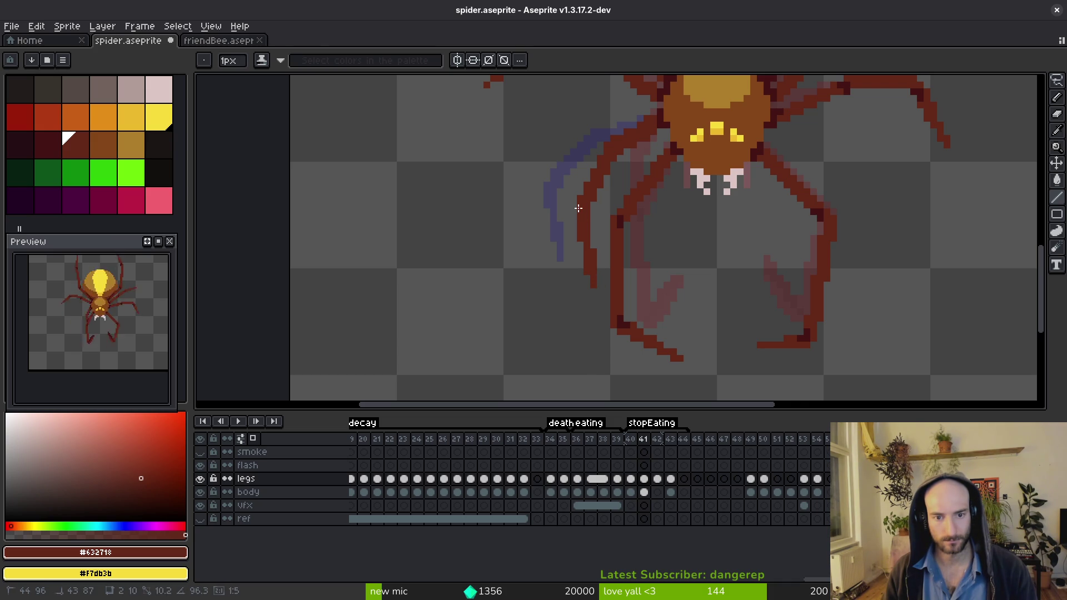
# Step: Add dark #431414 shading where the left leg meets the body, fixing one pixel back to red #632718
pyautogui.press('b')
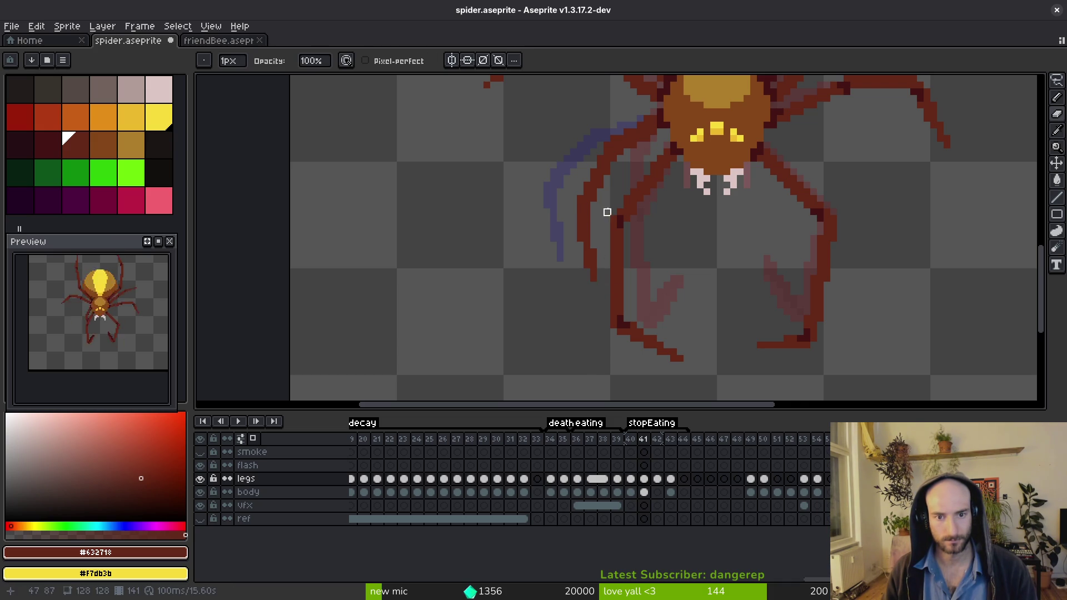
pyautogui.scroll(3, 611, 158)
pyautogui.scroll(-3, 631, 210)
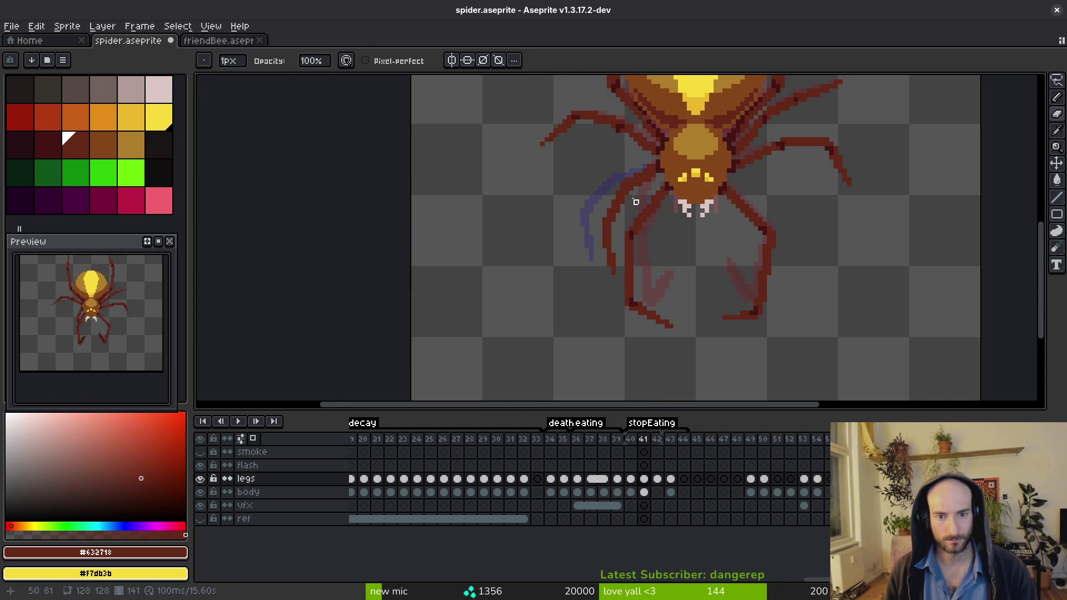
pyautogui.scroll(2, 636, 209)
pyautogui.keyDown('alt'); pyautogui.click(753, 119); pyautogui.keyUp('alt')
pyautogui.moveTo(627, 185); pyautogui.dragTo(612, 195)
pyautogui.press('e')
pyautogui.click(629, 202)
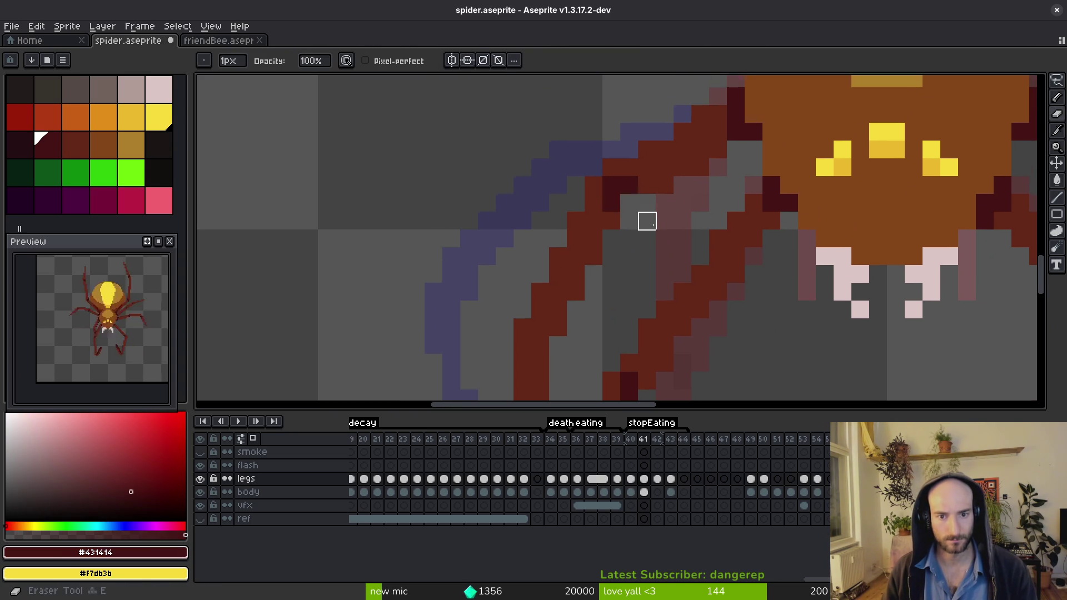
pyautogui.scroll(-1, 633, 215)
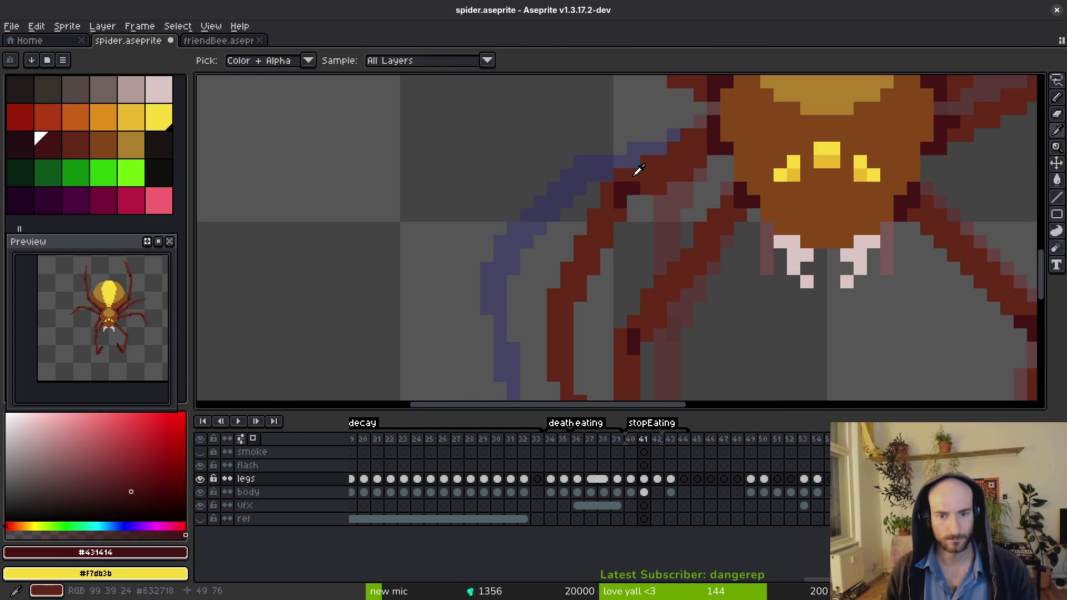
pyautogui.keyDown('alt'); pyautogui.click(635, 172); pyautogui.keyUp('alt')
pyautogui.press('b')
pyautogui.click(621, 202)
pyautogui.scroll(-2, 621, 205)
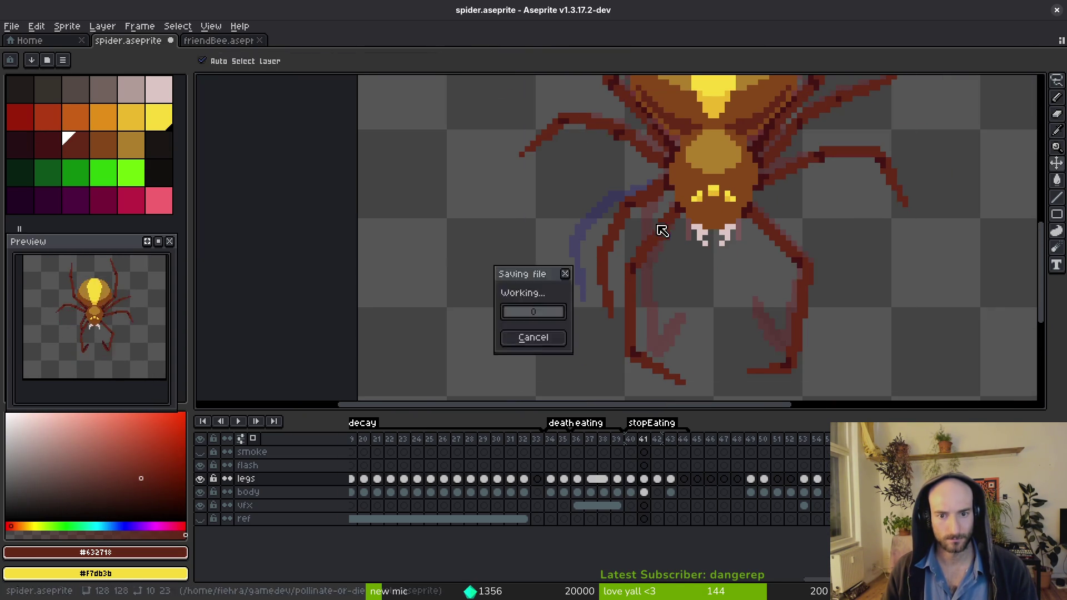
# Step: Zoom in on frame 41's legs and save spider.aseprite
pyautogui.press('e')
pyautogui.scroll(3, 639, 211)
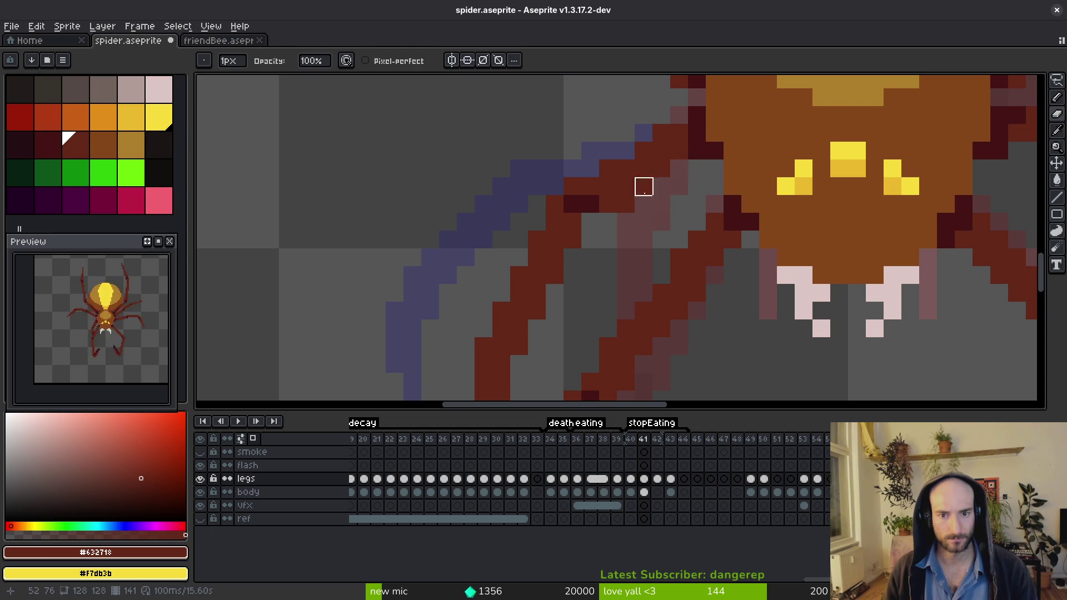
pyautogui.scroll(-1, 677, 221)
pyautogui.scroll(-1, 677, 221)
pyautogui.press('b')
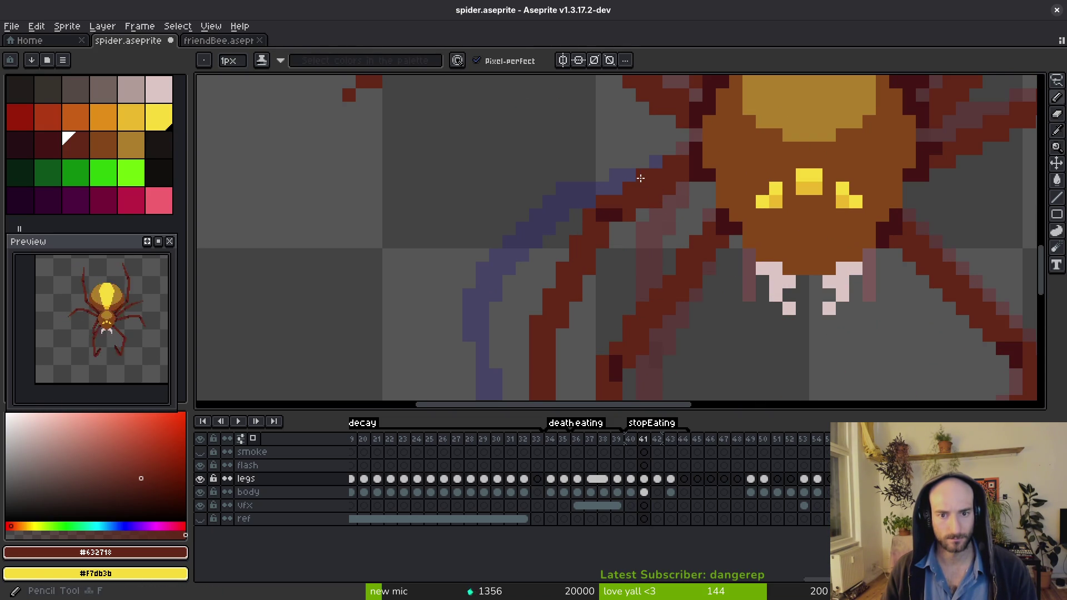
pyautogui.scroll(-1, 669, 223)
pyautogui.scroll(2, 669, 224)
pyautogui.press('e')
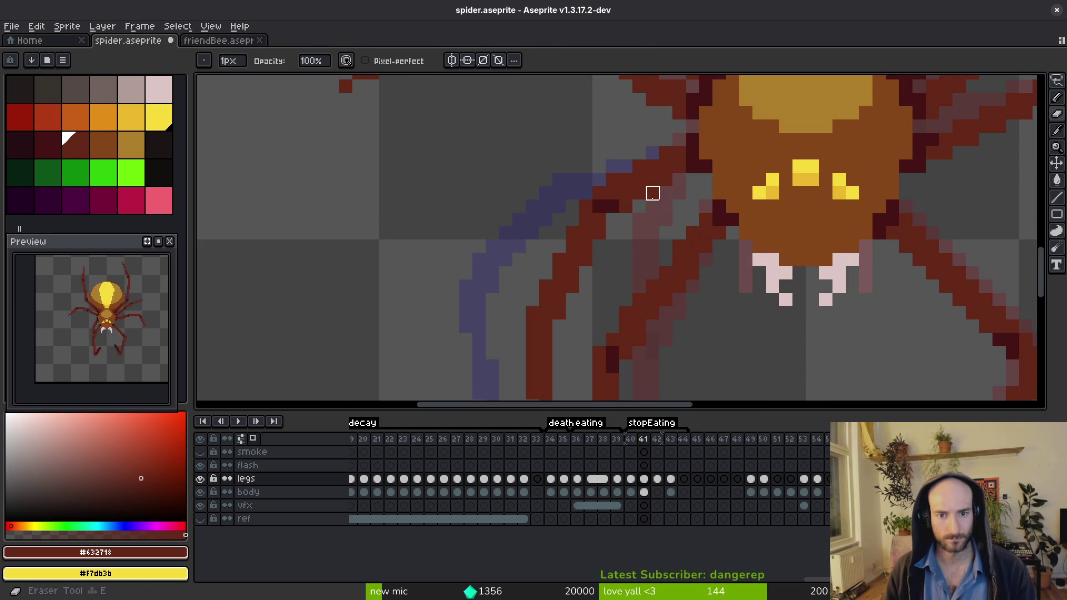
pyautogui.scroll(-1, 652, 221)
pyautogui.hotkey('ctrl', 's')
pyautogui.scroll(2, 639, 222)
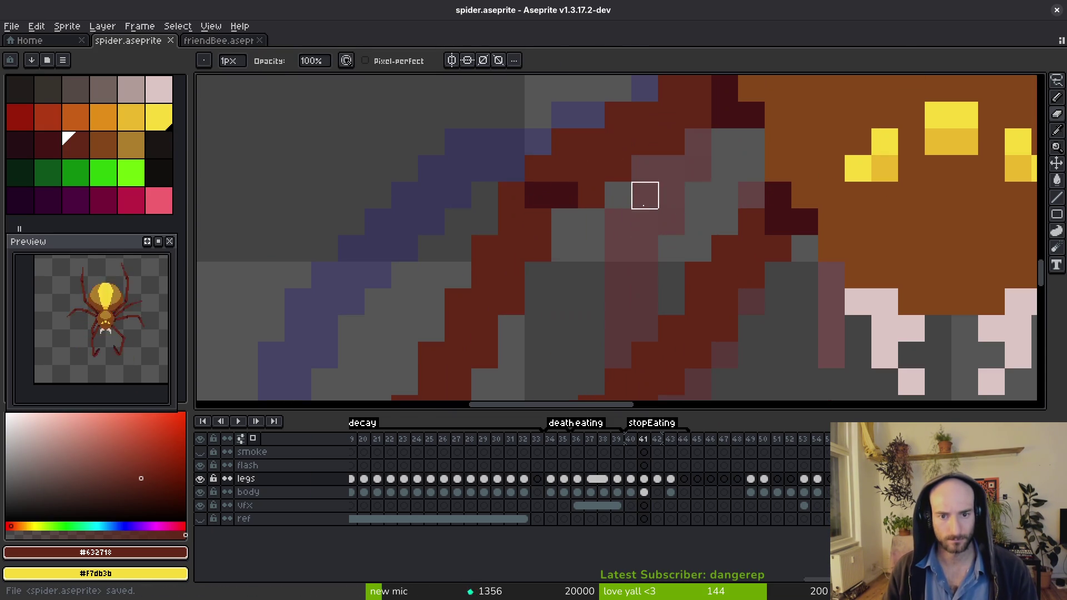
# Step: Add a dark pixel at the leg joint, fill a grey gap with leg red, and save
pyautogui.press('b')
pyautogui.keyDown('alt'); pyautogui.click(564, 188); pyautogui.keyUp('alt')
pyautogui.click(538, 221)
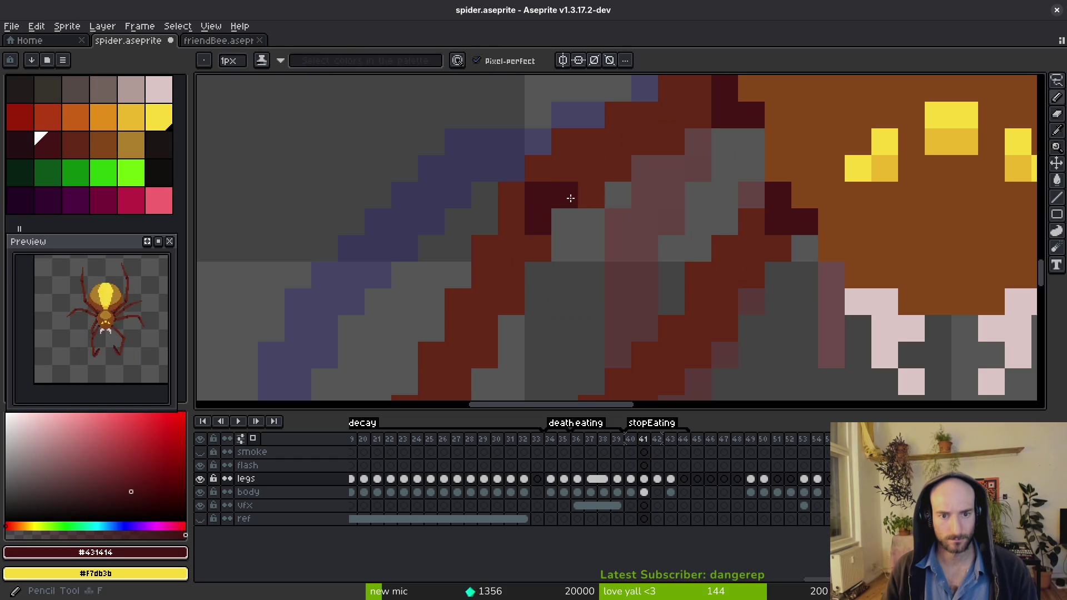
pyautogui.keyDown('alt'); pyautogui.click(576, 174); pyautogui.keyUp('alt')
pyautogui.click(616, 194)
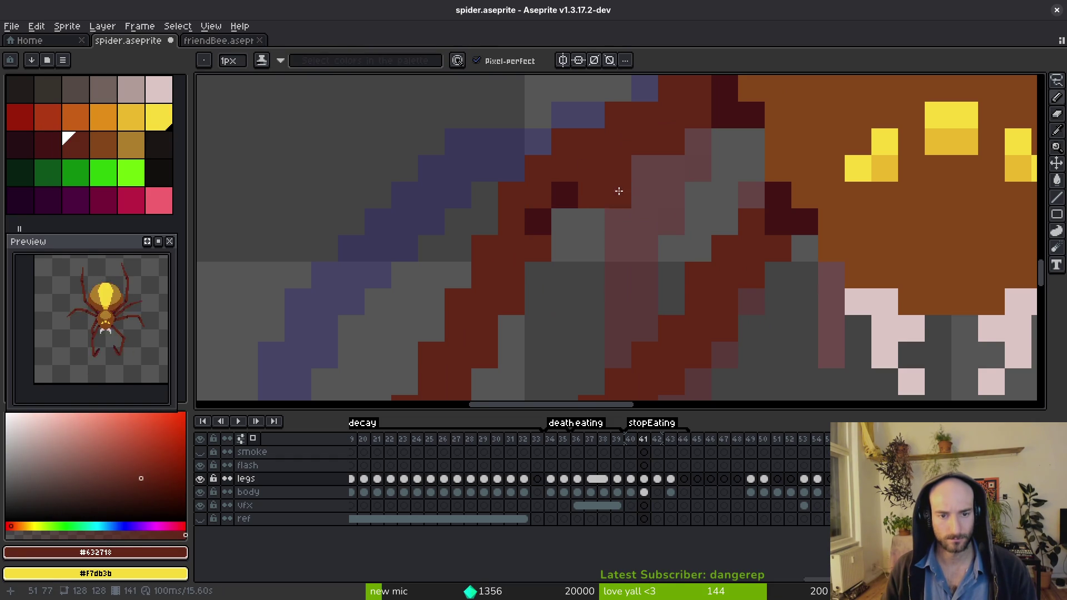
pyautogui.scroll(-4, 616, 200)
pyautogui.scroll(1, 614, 206)
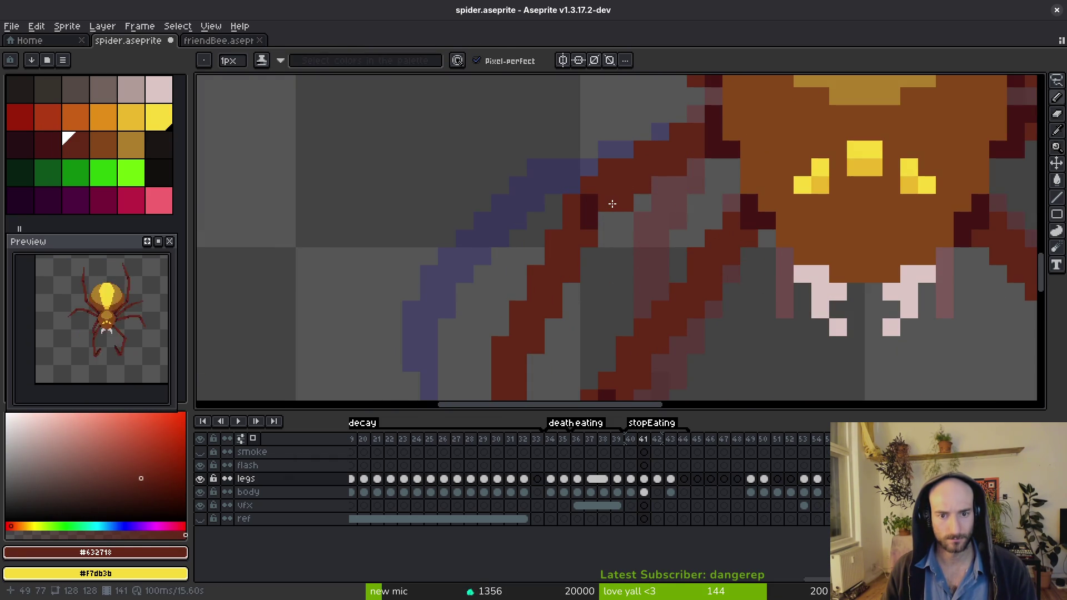
pyautogui.press('e')
pyautogui.scroll(-2, 660, 219)
pyautogui.hotkey('ctrl', 's')
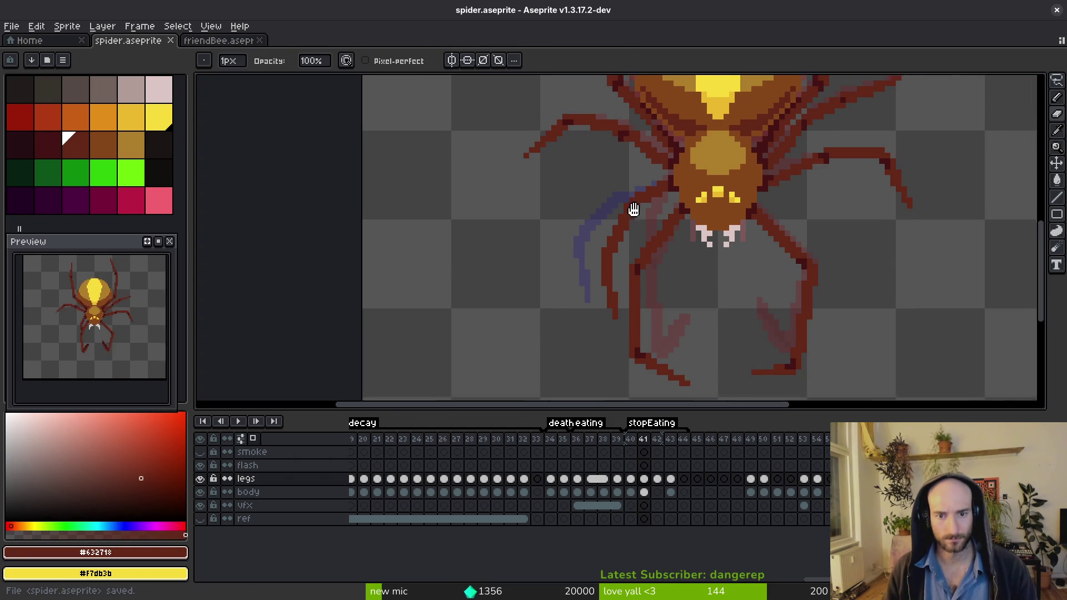
# Step: Paint #431414 shading pixels on the left leg, sampling #632718 and #431414, then save
pyautogui.scroll(1, 605, 186)
pyautogui.scroll(-1, 617, 178)
pyautogui.scroll(2, 618, 179)
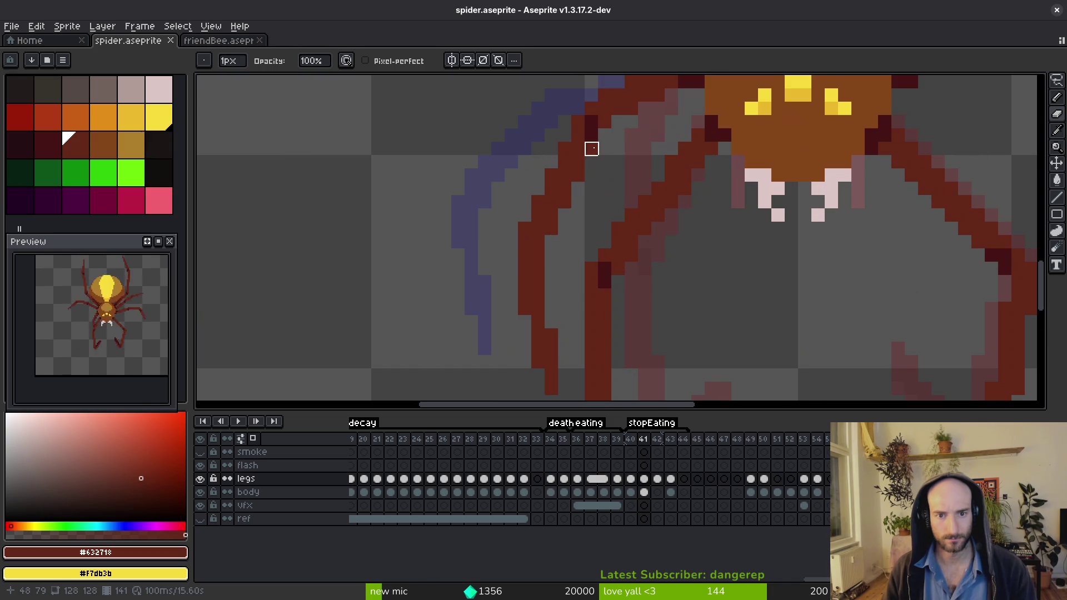
pyautogui.press('b')
pyautogui.click(594, 154)
pyautogui.scroll(-3, 601, 177)
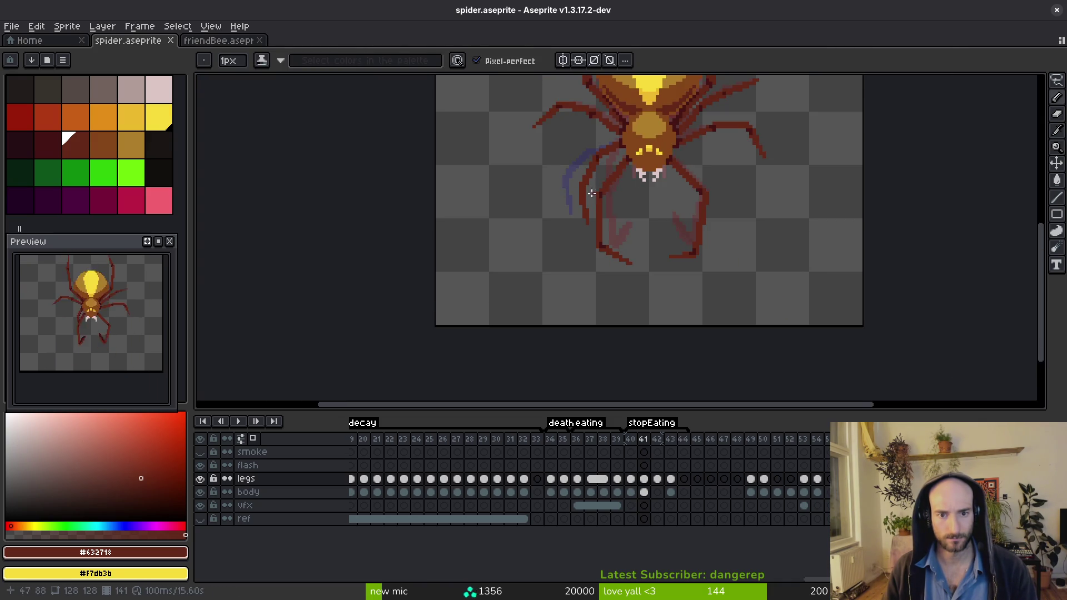
pyautogui.scroll(2, 600, 171)
pyautogui.keyDown('alt'); pyautogui.click(595, 139); pyautogui.keyUp('alt')
pyautogui.scroll(2, 580, 173)
pyautogui.click(580, 167)
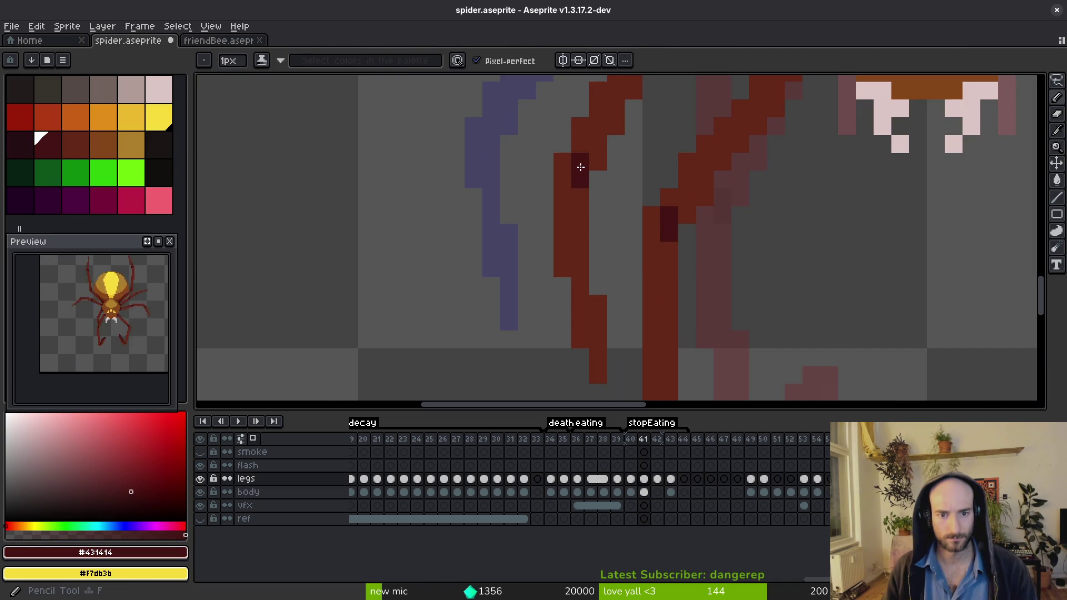
pyautogui.scroll(-2, 579, 170)
pyautogui.scroll(1, 611, 170)
pyautogui.scroll(-3, 638, 208)
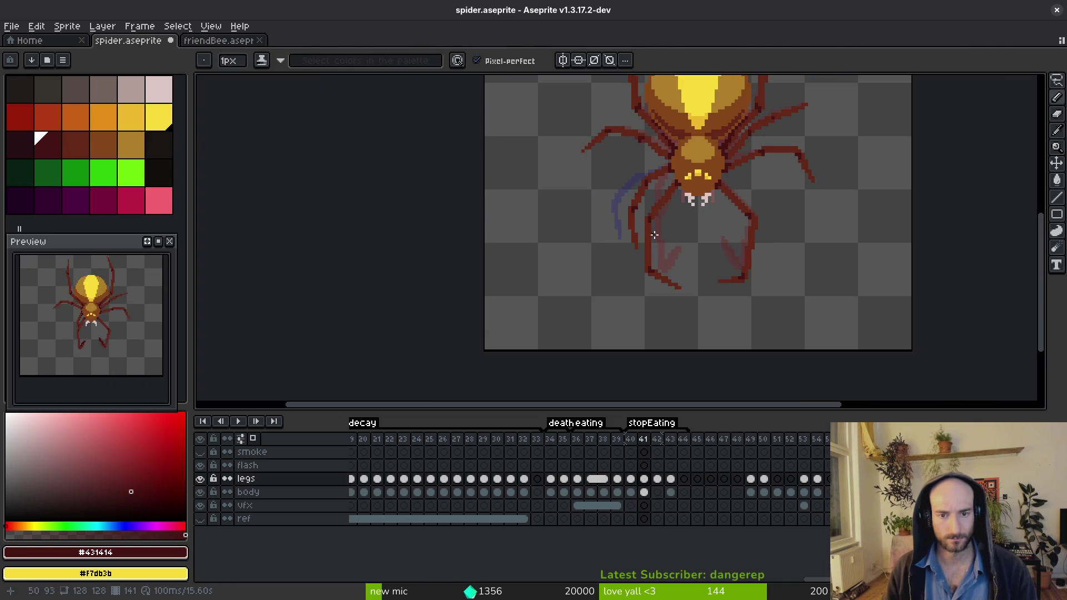
pyautogui.scroll(3, 632, 205)
pyautogui.keyDown('alt'); pyautogui.click(611, 156); pyautogui.keyUp('alt')
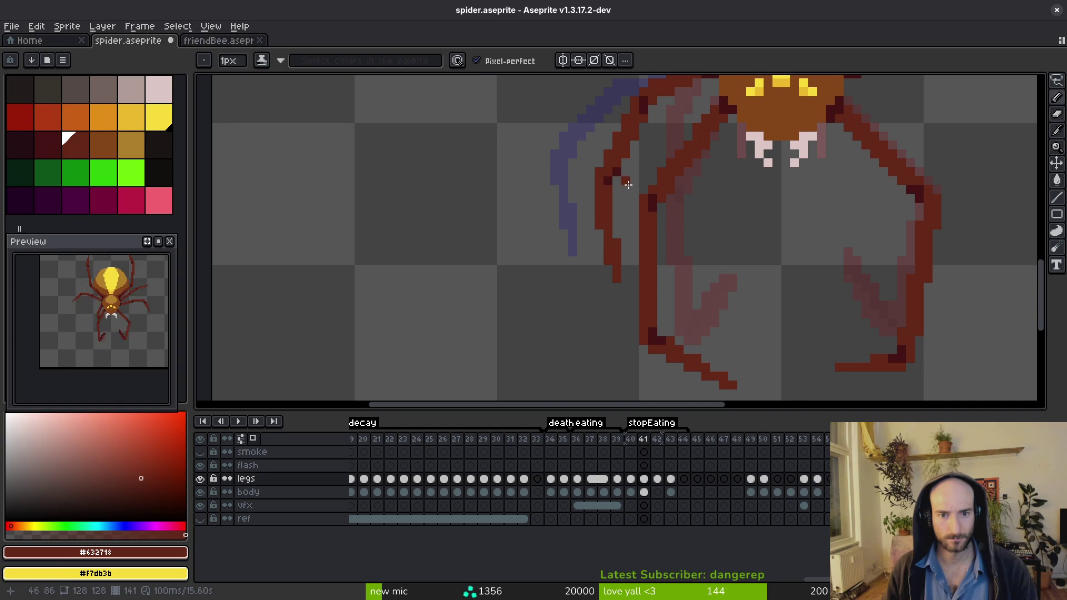
pyautogui.keyDown('alt'); pyautogui.click(611, 174); pyautogui.keyUp('alt')
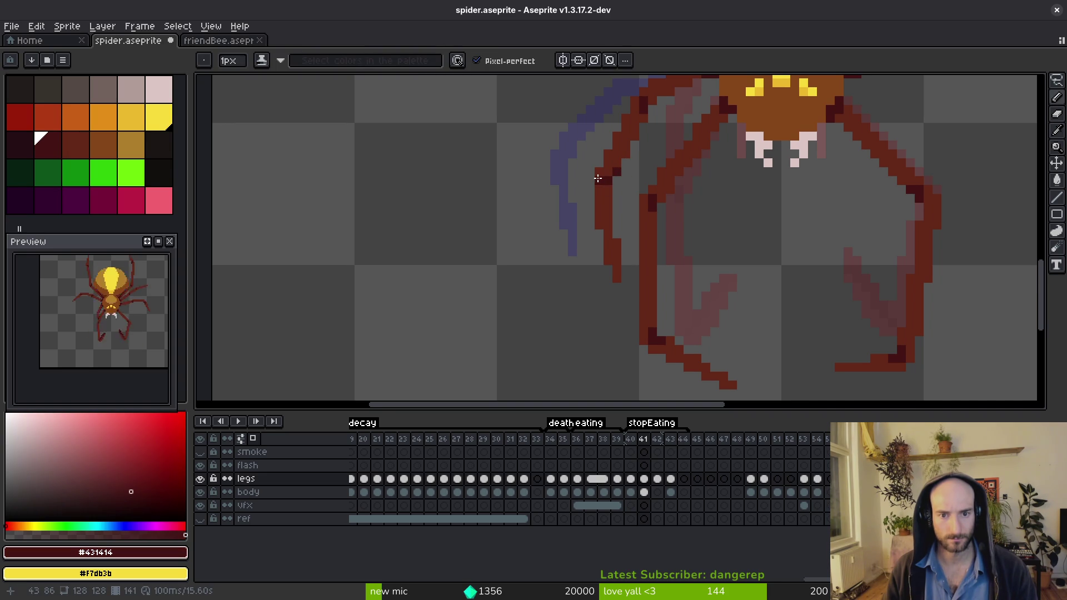
pyautogui.scroll(-3, 597, 178)
pyautogui.hotkey('ctrl', 's')
# Step: Sample the mid leg colour #632718 and pan across frame 41's legs
pyautogui.scroll(3, 639, 207)
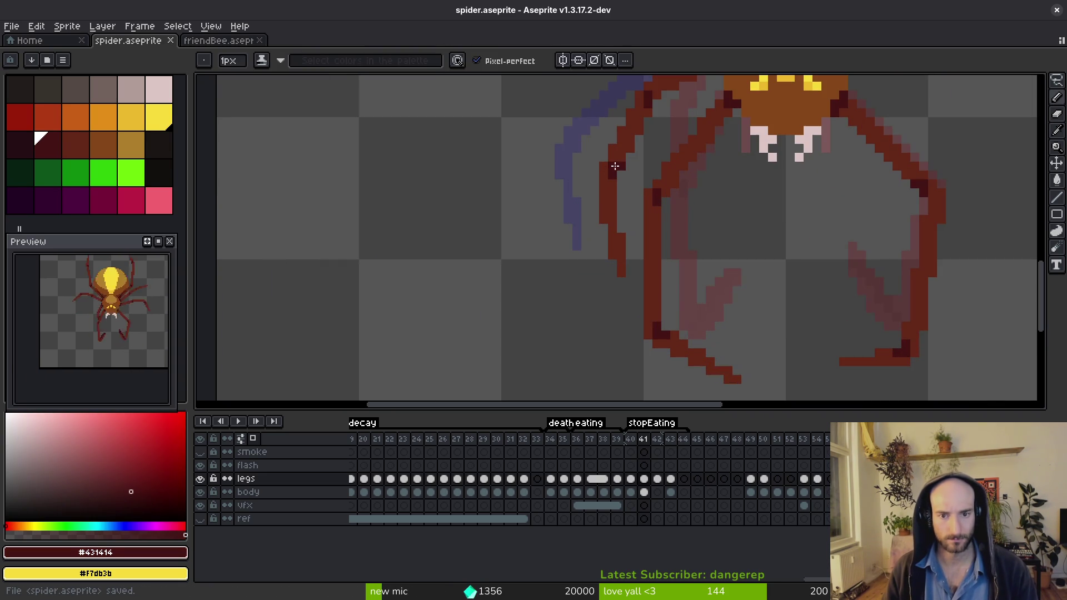
pyautogui.keyDown('alt'); pyautogui.click(615, 166); pyautogui.keyUp('alt')
pyautogui.scroll(-3, 644, 203)
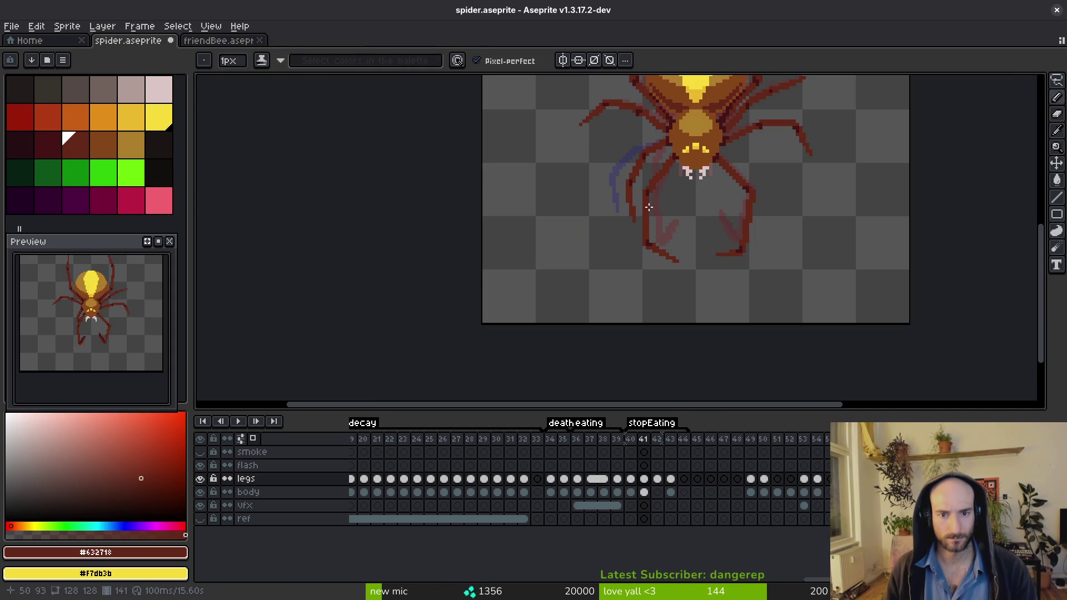
pyautogui.hscroll(1, 678, 174)
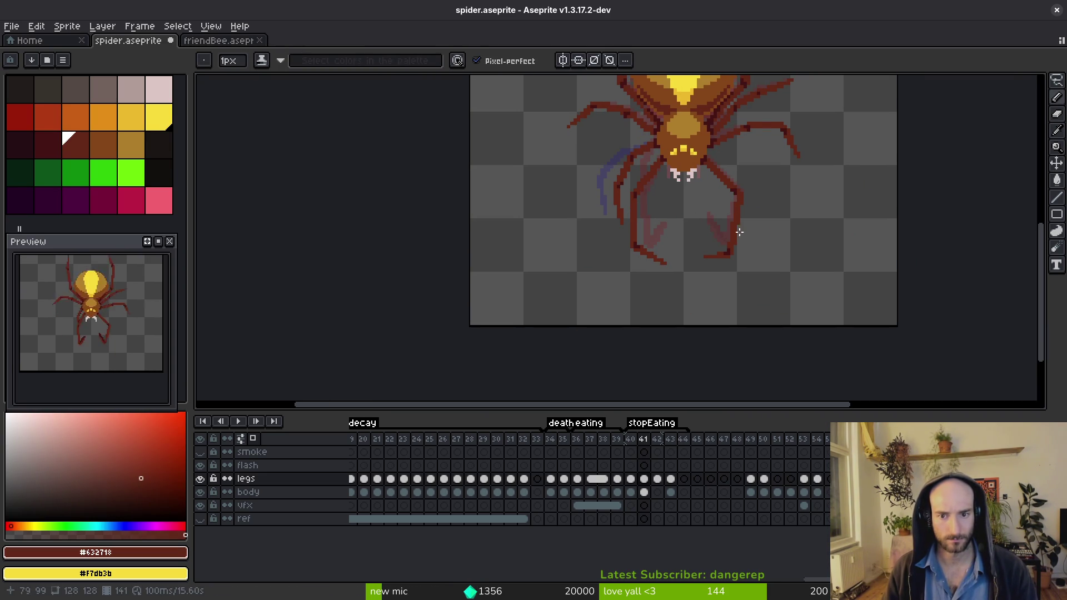
pyautogui.scroll(-1, 639, 217)
# Step: Copy frame 41's legs cel and lasso the spider's body and upper legs
pyautogui.press('alt')
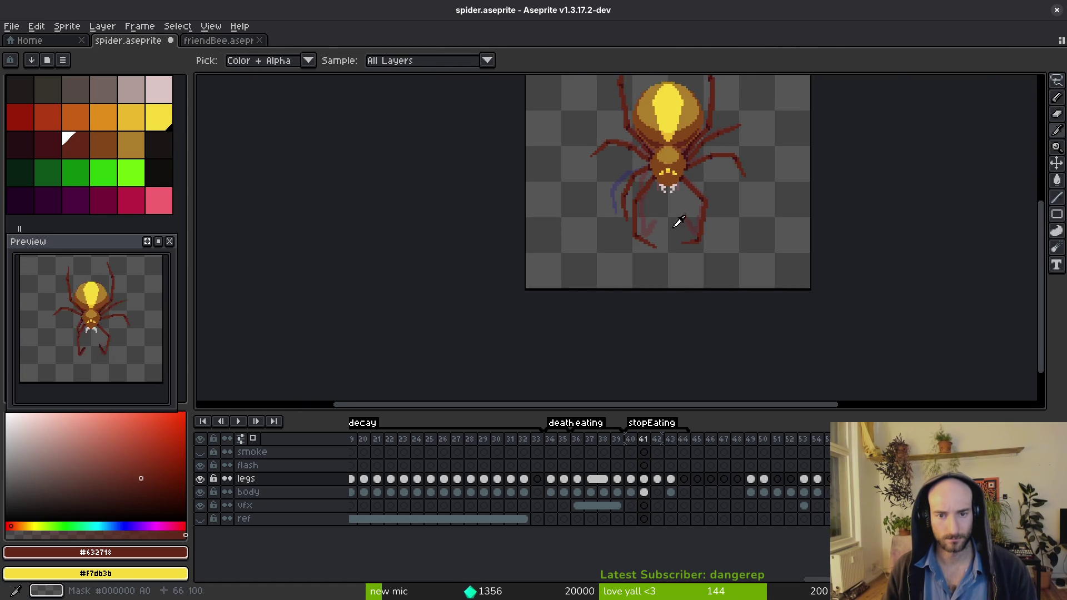
pyautogui.press('Right')
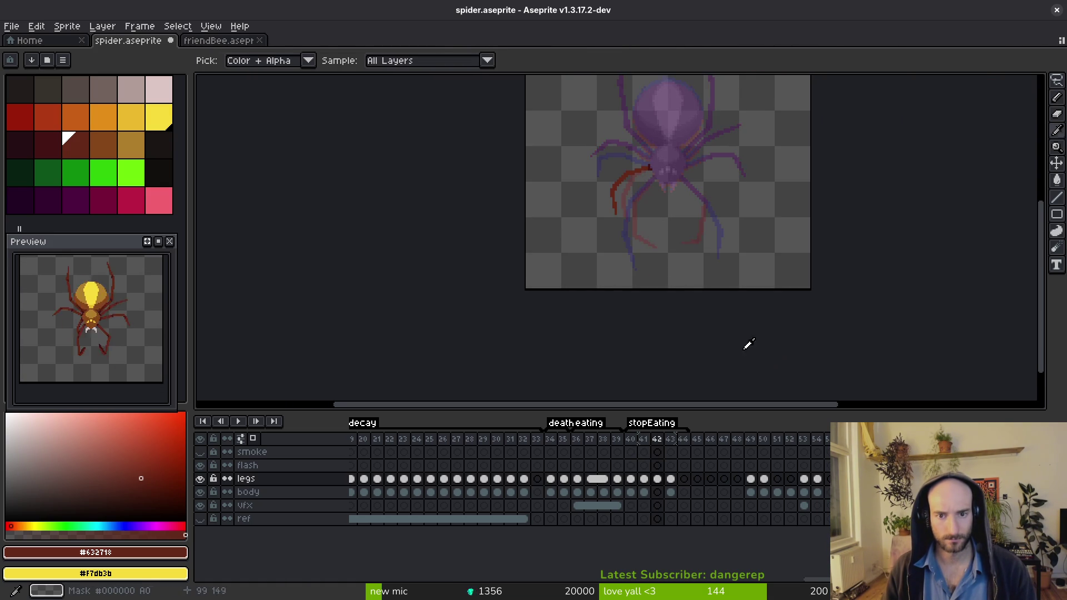
pyautogui.press('Left')
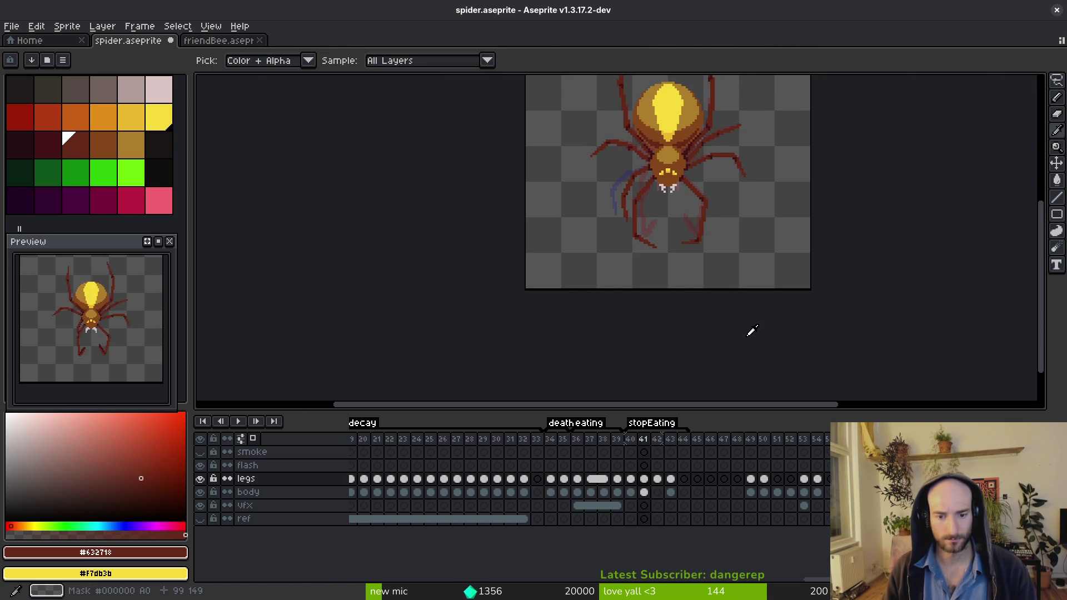
pyautogui.click(645, 481)
pyautogui.hotkey('ctrl', 'c')
pyautogui.press('q')
pyautogui.moveTo(714, 89)
pyautogui.mouseDown()
pyautogui.moveTo(600, 87)
pyautogui.moveTo(562, 223)
pyautogui.moveTo(658, 221)
pyautogui.moveTo(697, 237)
pyautogui.moveTo(715, 94)
pyautogui.mouseUp()
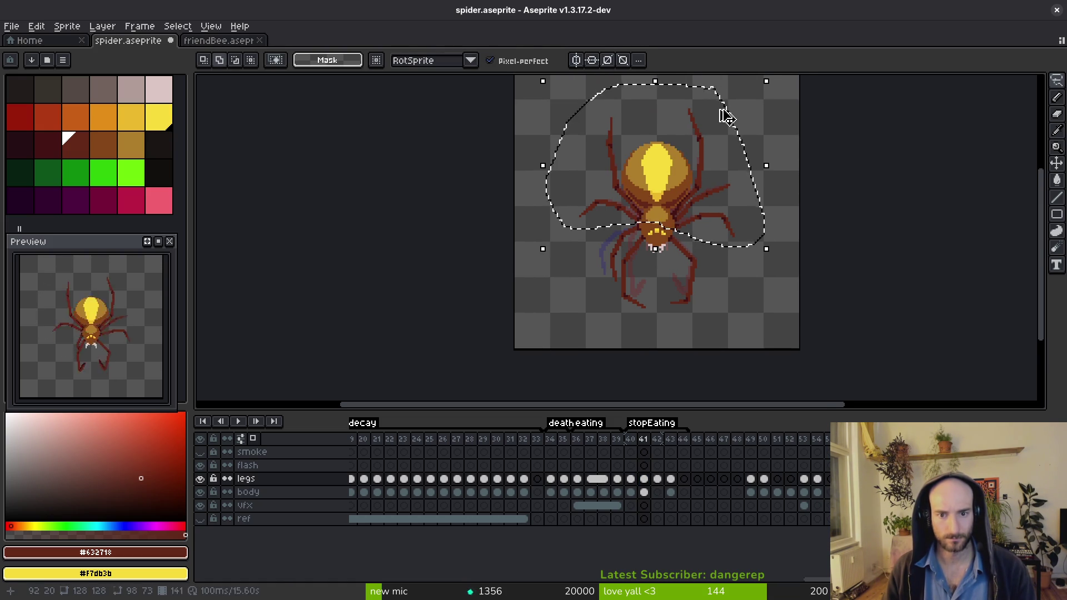
# Step: Carry the spider over to frame 42 on the body layer and save spider.aseprite
pyautogui.press('.')
pyautogui.hotkey('ctrl', 'd')
pyautogui.scroll(4, 659, 231)
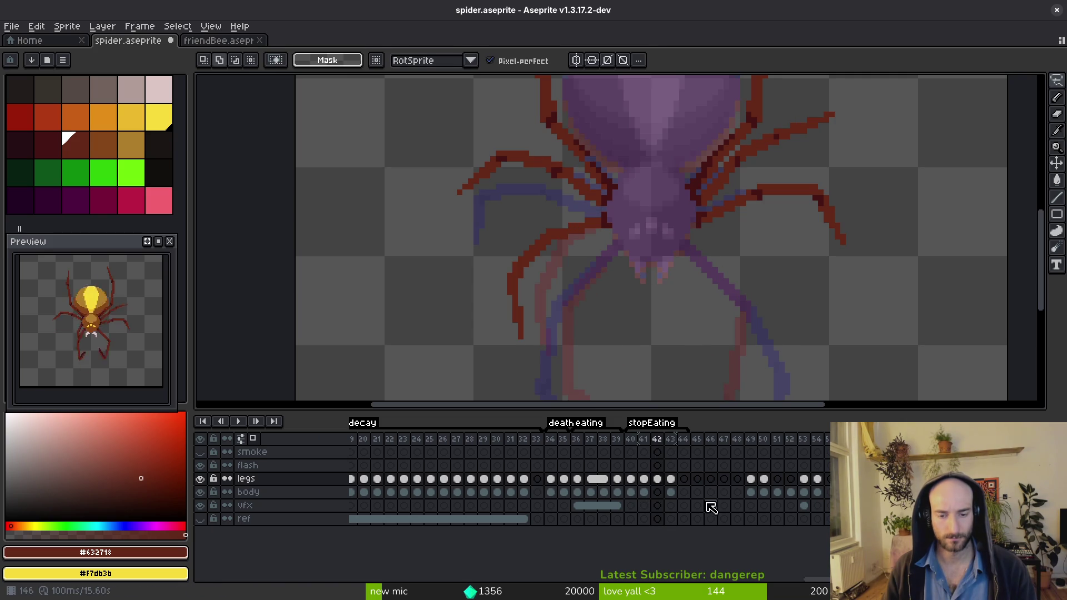
pyautogui.click(645, 492)
pyautogui.click(657, 493)
pyautogui.hotkey('ctrl', 's')
pyautogui.scroll(-3, 639, 245)
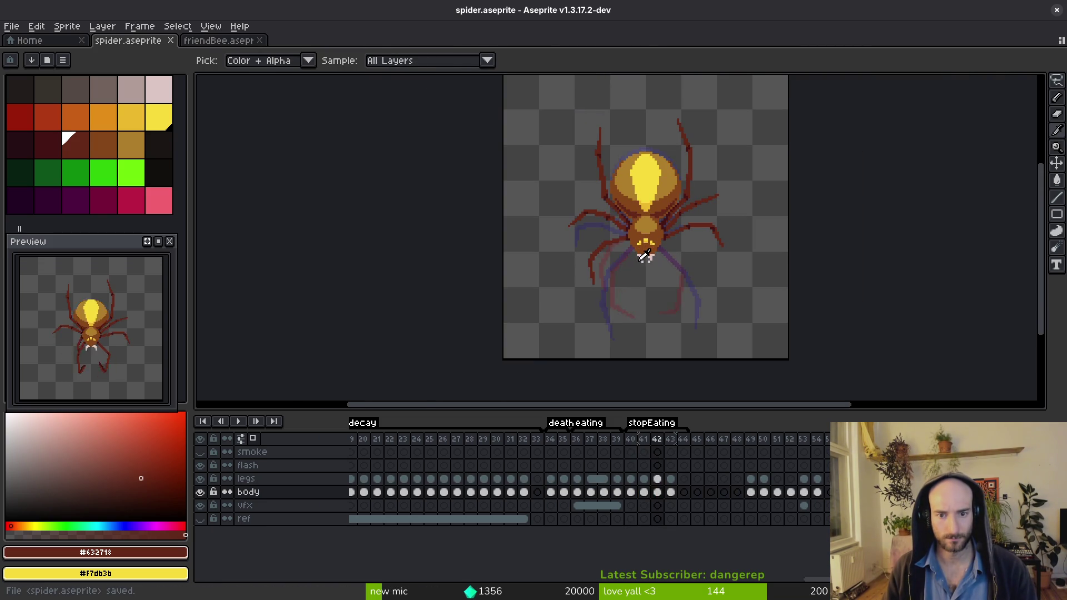
# Step: Advance to frame 43 to review the spider's next pose, then switch to Brave
pyautogui.press('.')
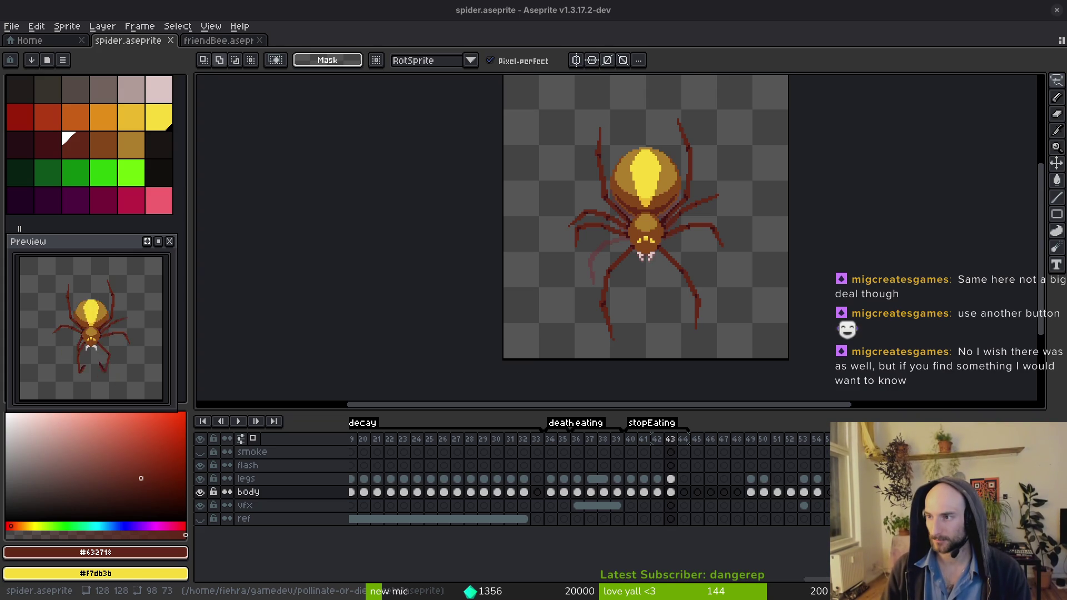
pyautogui.hotkey('alt', 'Tab')
# Step: Search 'how to not have esc close fullscreen godot web' in a new tab and expand the AI answer
pyautogui.hotkey('ctrl', 't')
pyautogui.write('how to m')
pyautogui.press('BackSpace')
pyautogui.press('BackSpace')
pyautogui.press('BackSpace')
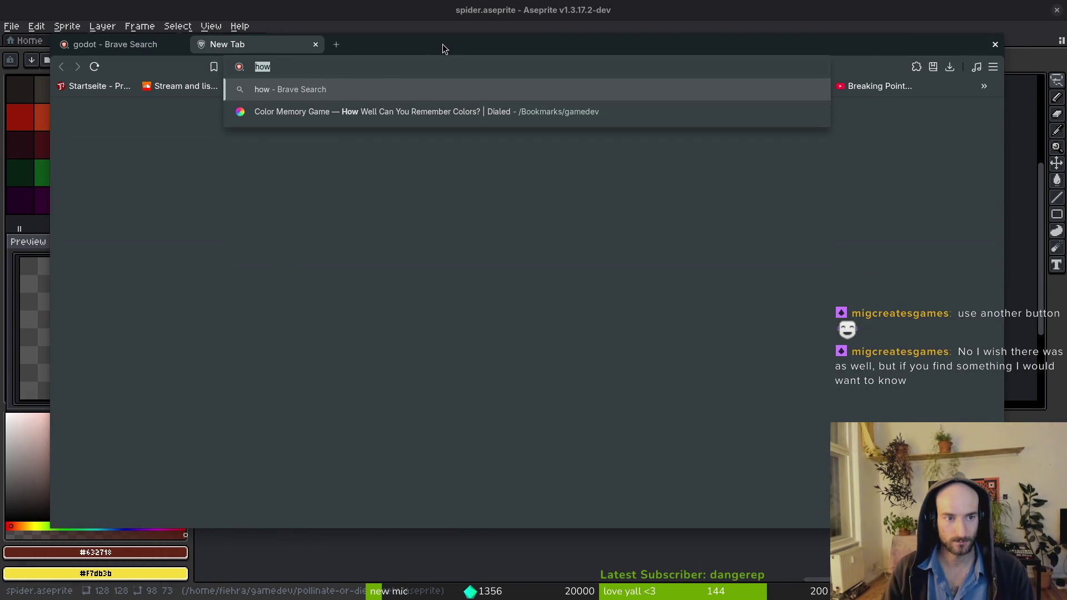
pyautogui.write('to not ')
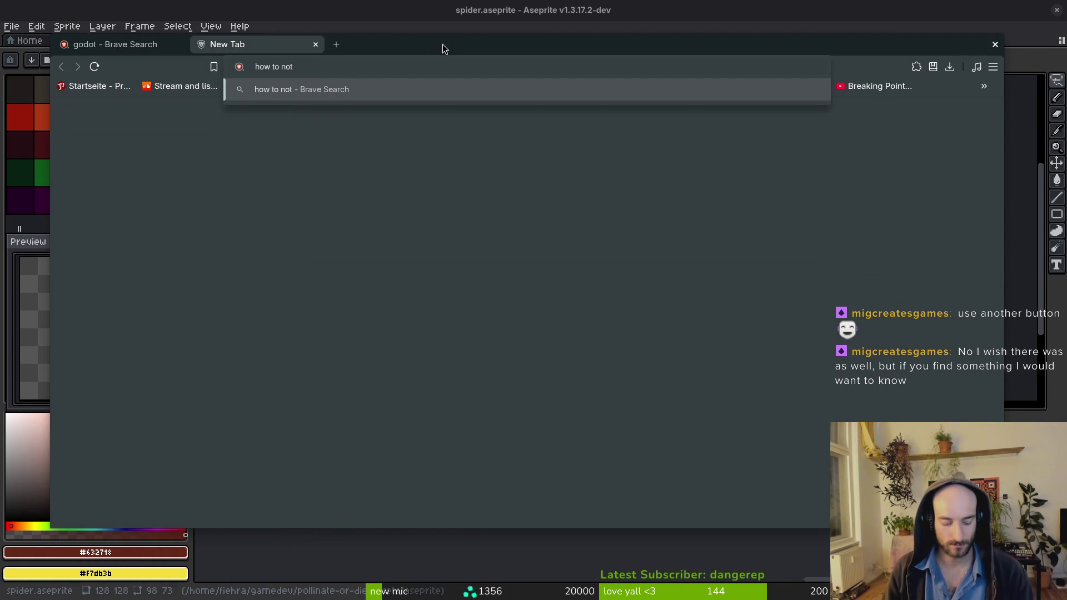
pyautogui.write('have esc c')
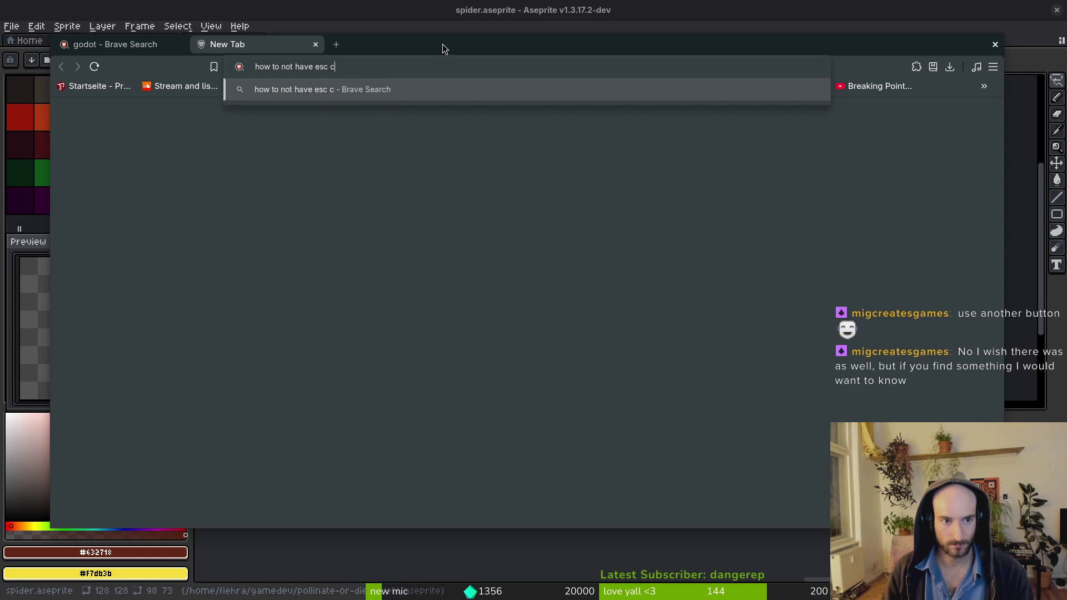
pyautogui.write('lose the')
pyautogui.press('BackSpace')
pyautogui.press('BackSpace')
pyautogui.press('BackSpace')
pyautogui.write('fu')
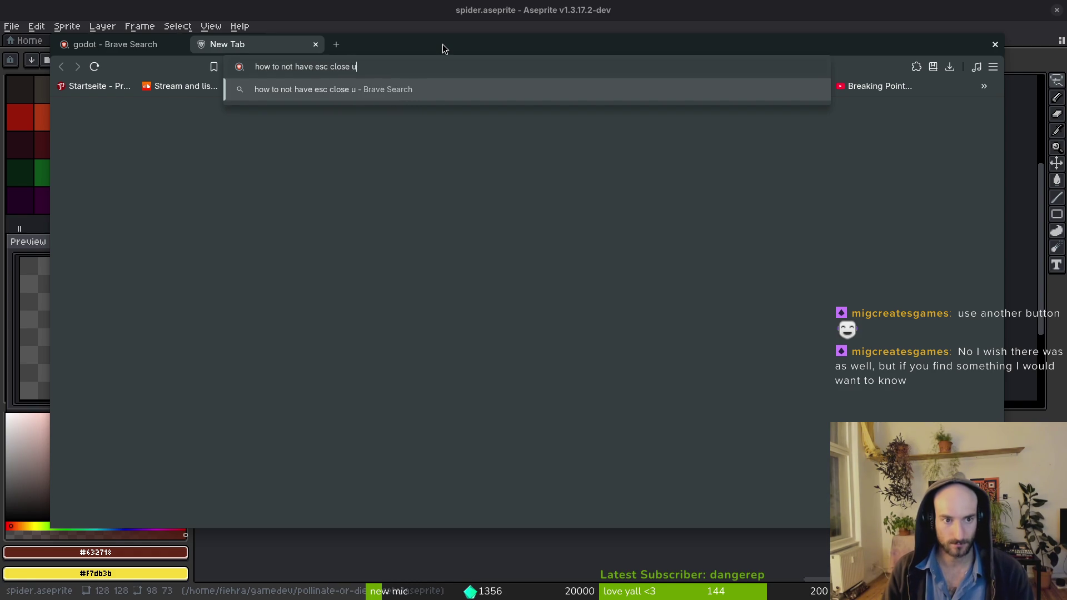
pyautogui.write('llscreen godot web')
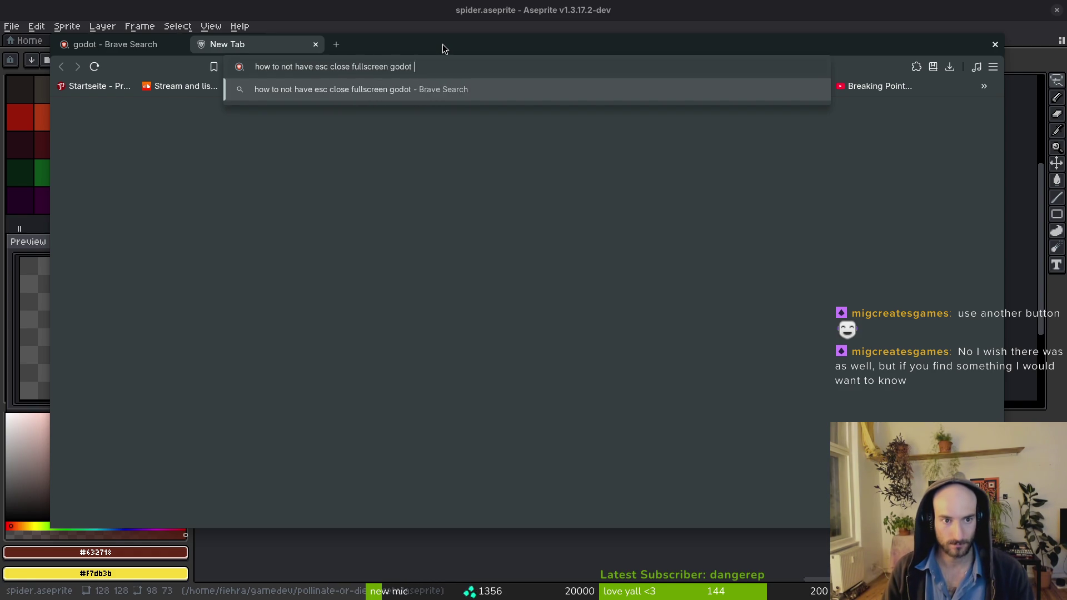
pyautogui.press('Return')
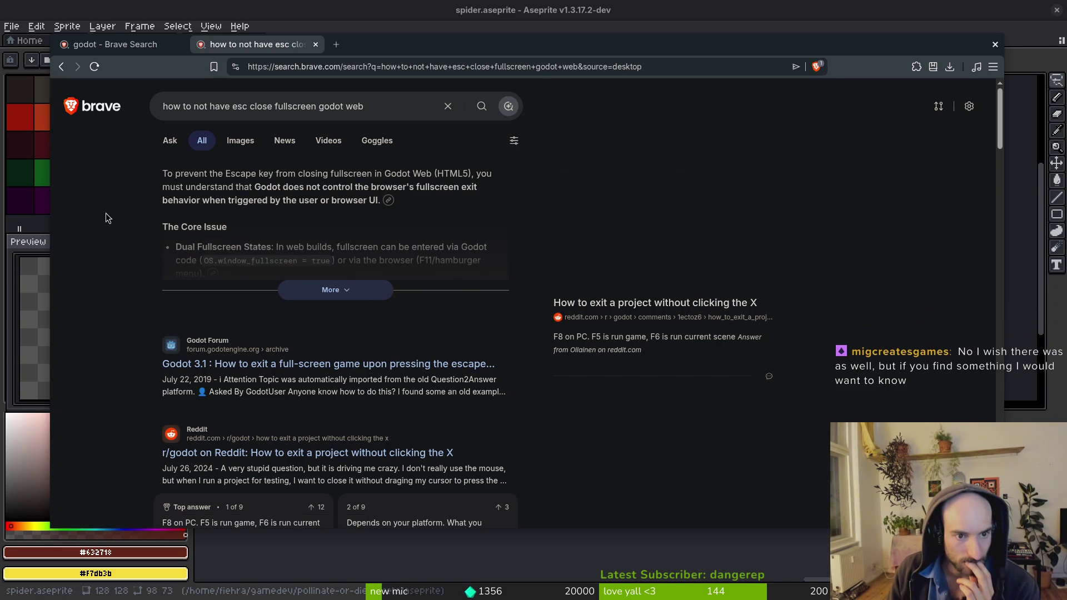
pyautogui.click(320, 289)
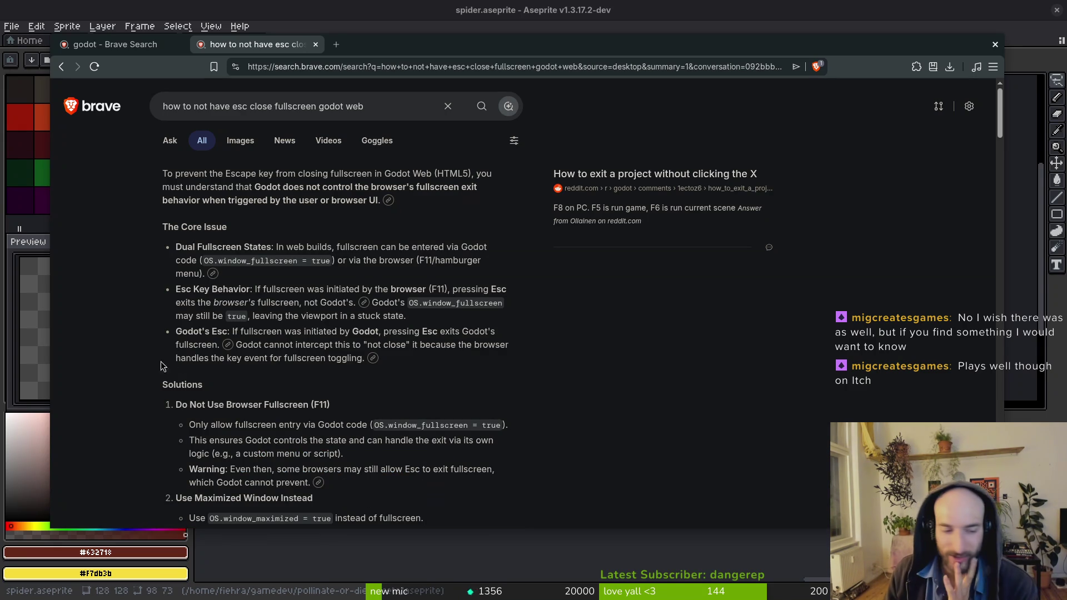
pyautogui.scroll(-2, 145, 366)
pyautogui.scroll(-1, 148, 311)
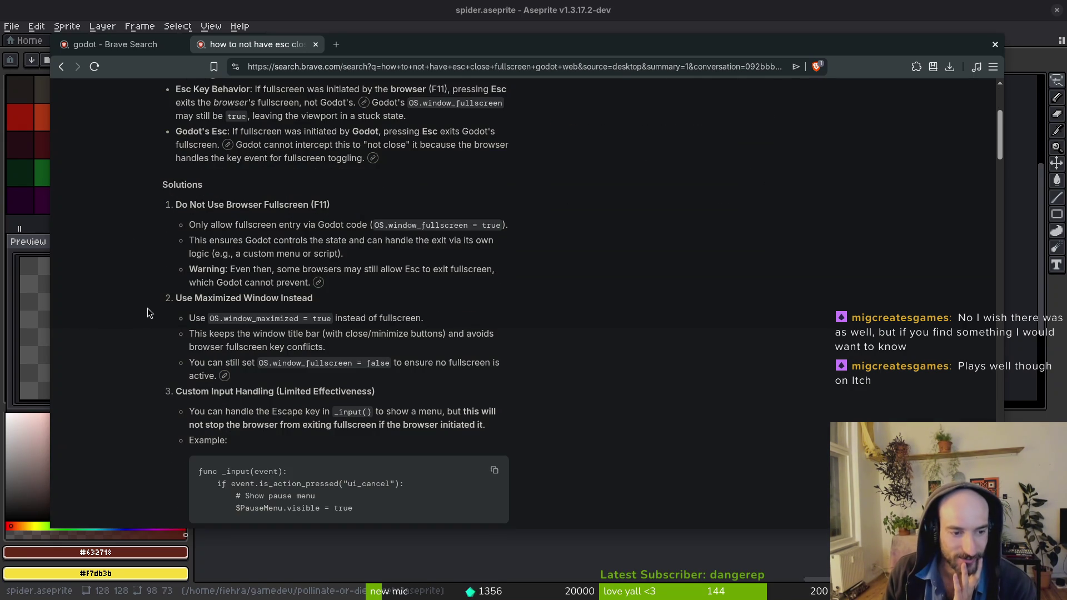
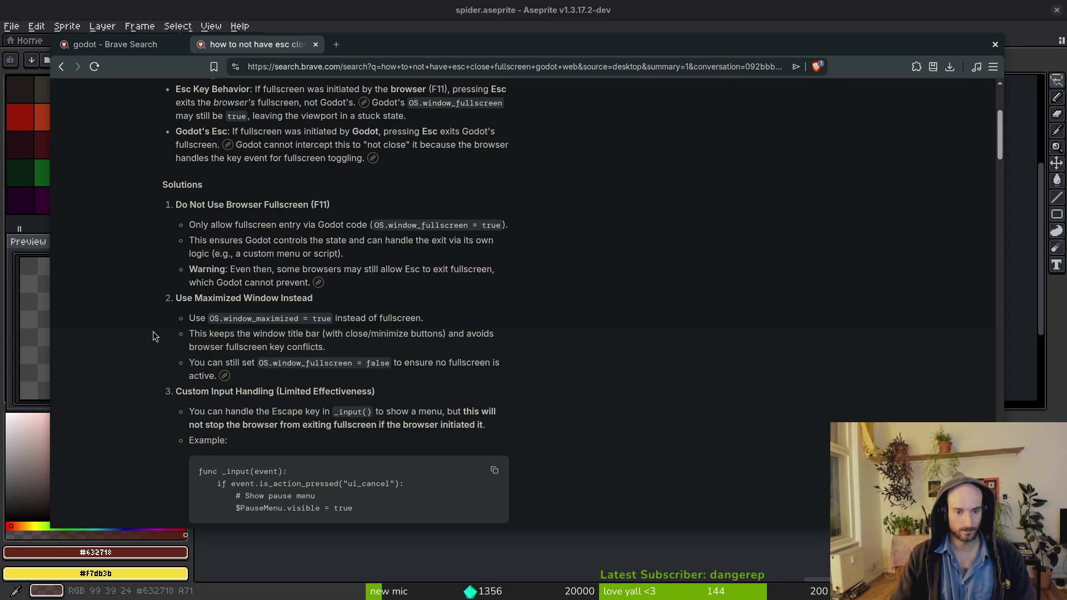
# Step: Search for itch in a new browser tab and go to the itch.io site
pyautogui.scroll(-3, 139, 347)
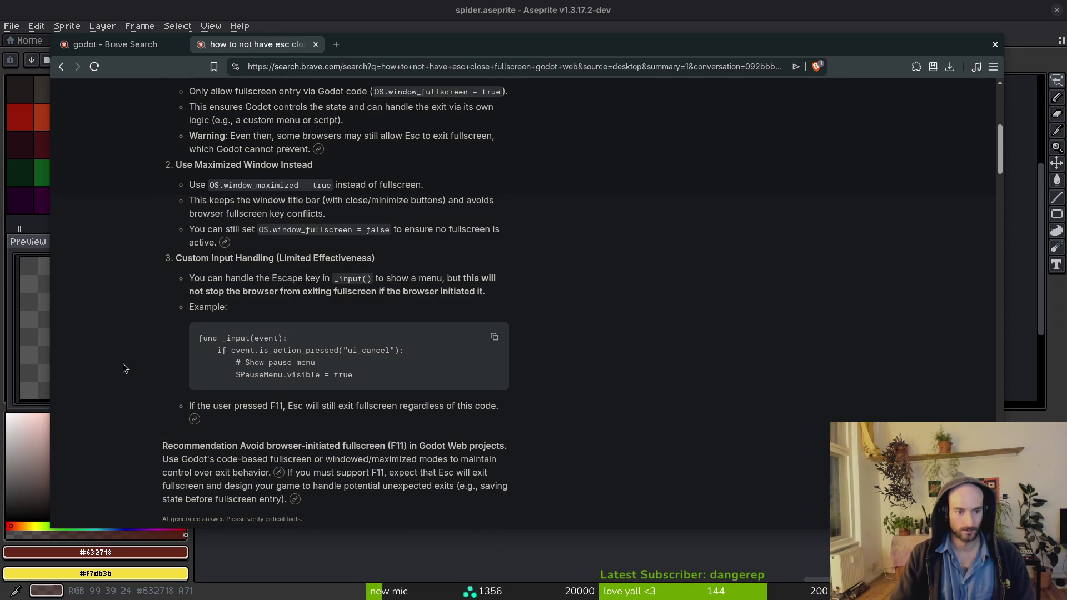
pyautogui.scroll(-5, 125, 358)
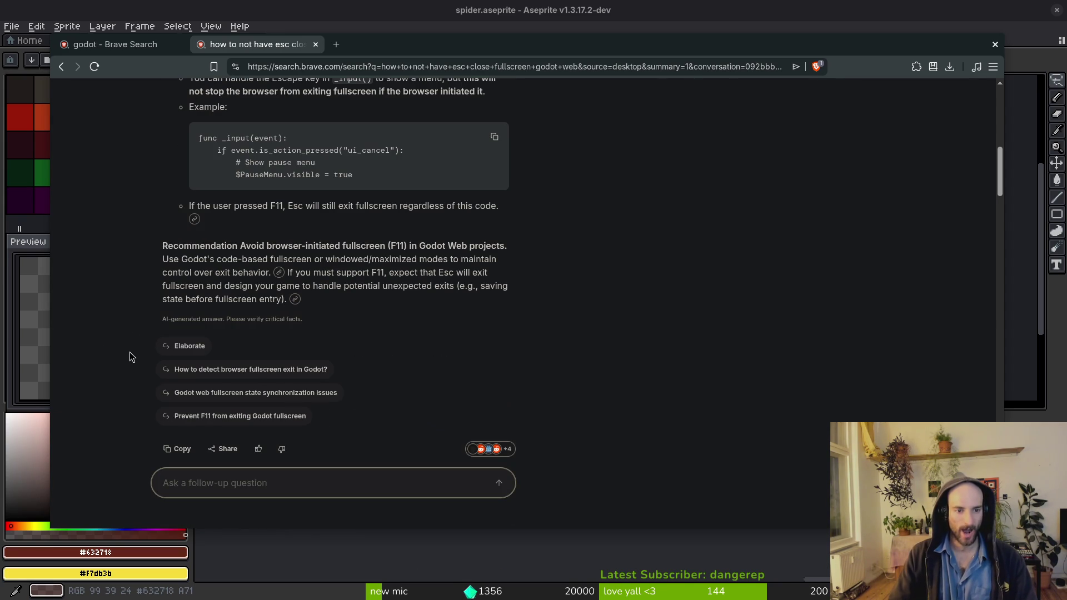
pyautogui.click(342, 49)
pyautogui.write('itch')
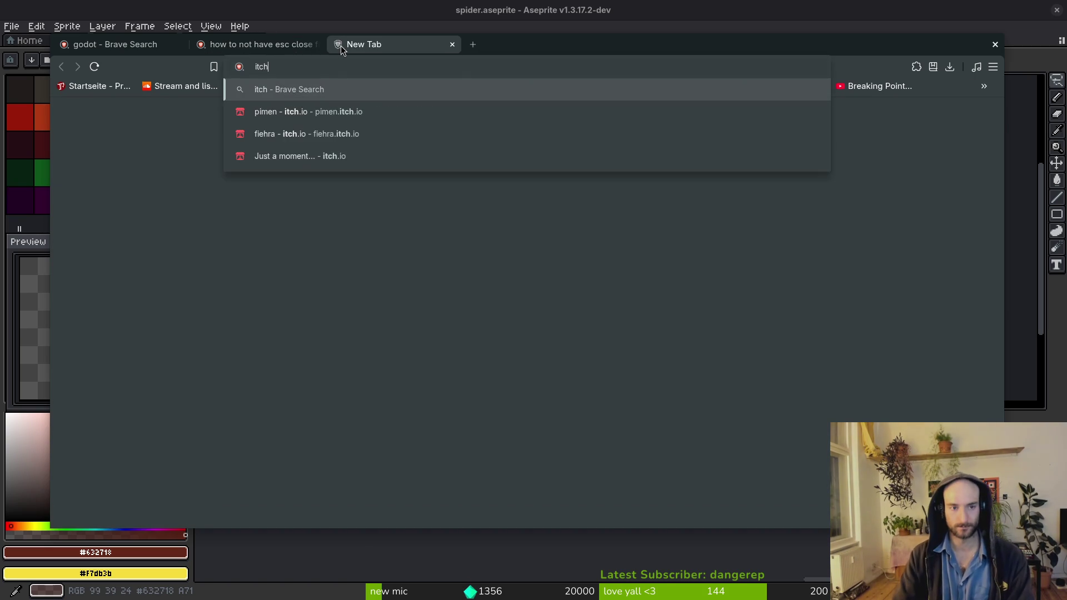
pyautogui.press('Return')
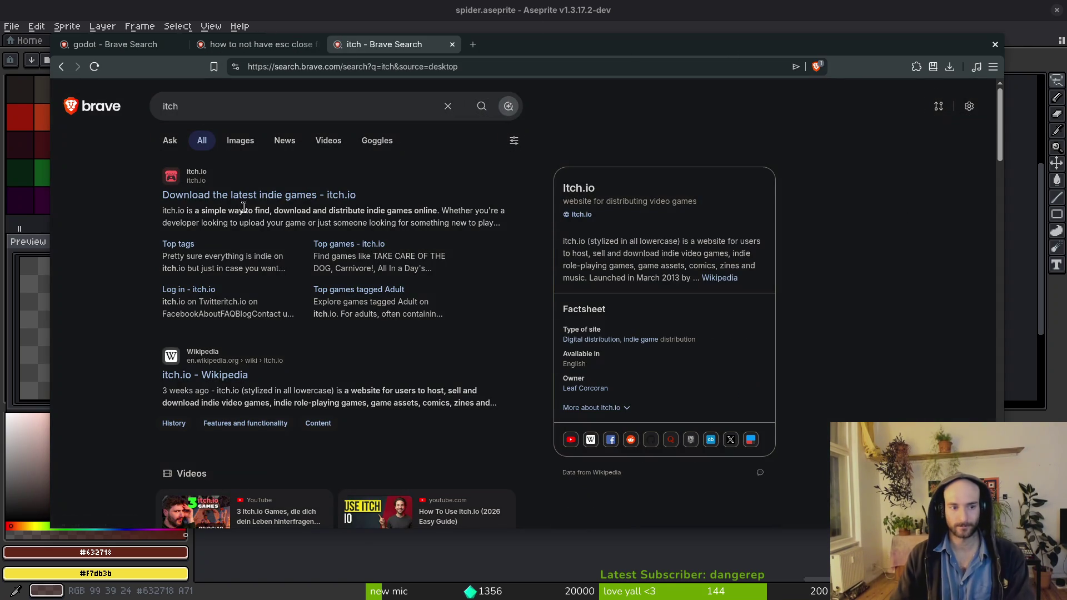
pyautogui.click(352, 194)
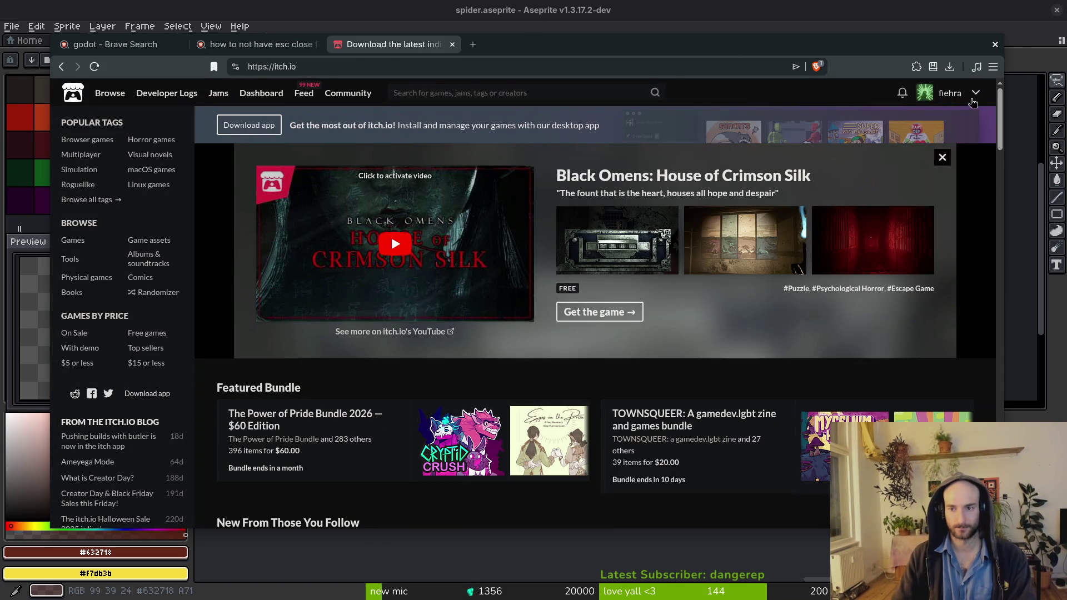
# Step: Open Pollinate or Die from the creator dashboard and start editing its project settings
pyautogui.click(976, 92)
pyautogui.click(911, 200)
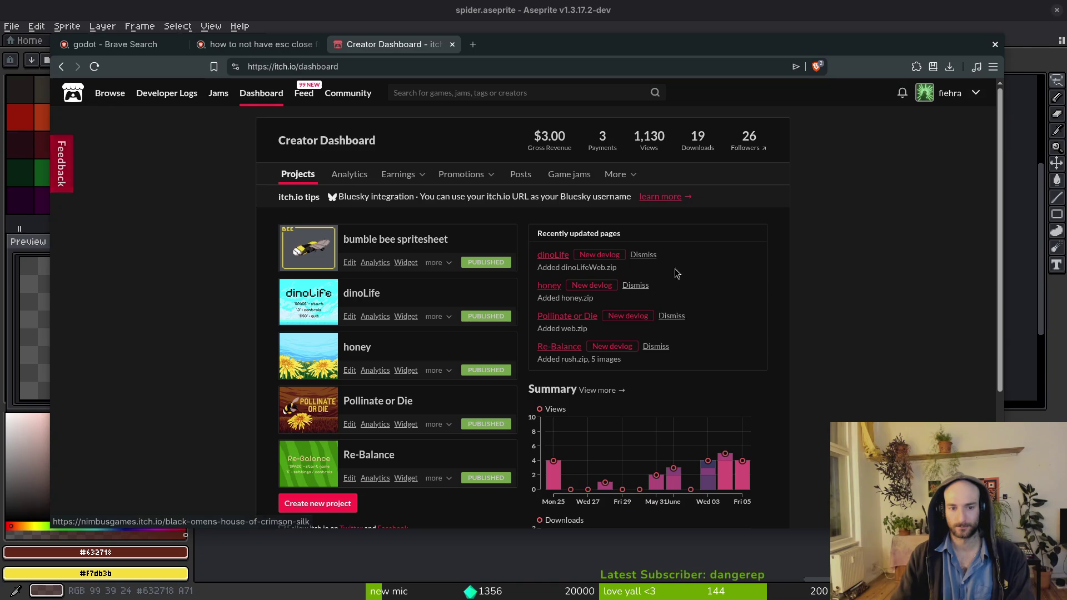
pyautogui.click(392, 401)
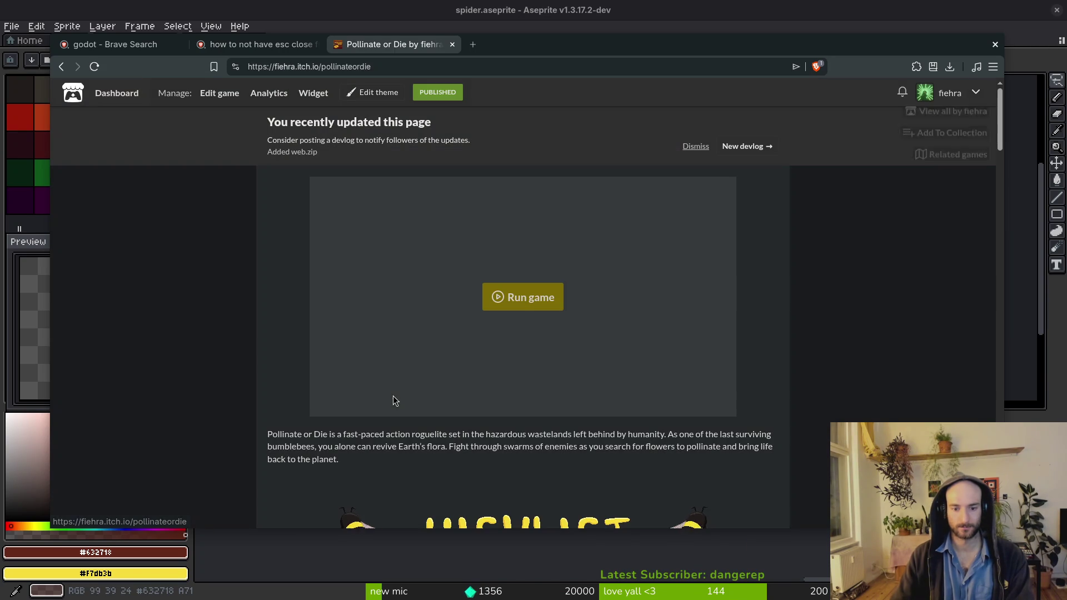
pyautogui.scroll(-5, 395, 381)
pyautogui.scroll(5, 248, 326)
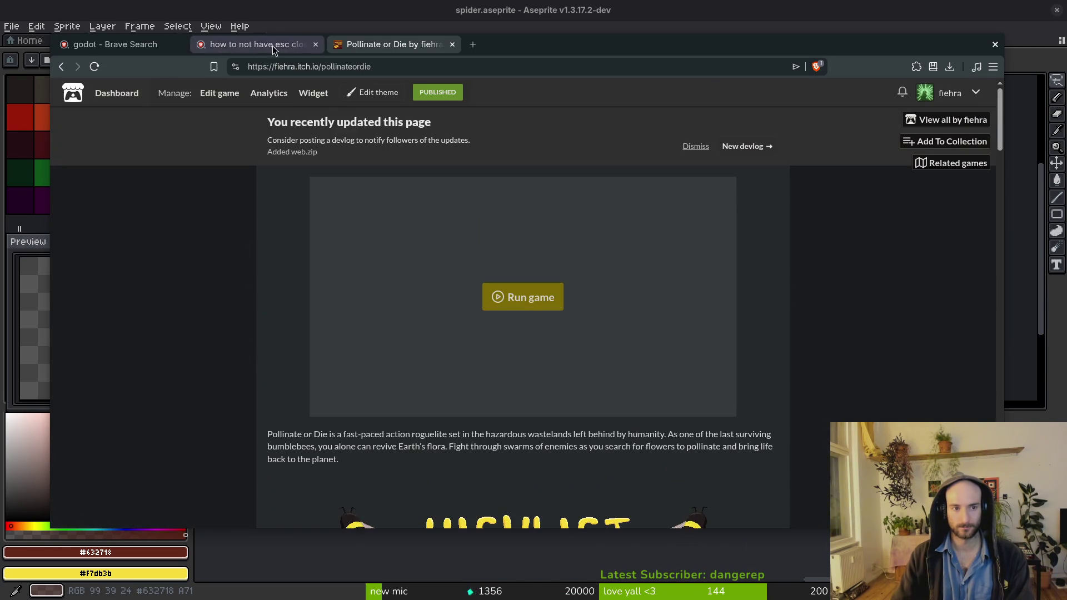
pyautogui.click(220, 92)
pyautogui.scroll(-8, 244, 322)
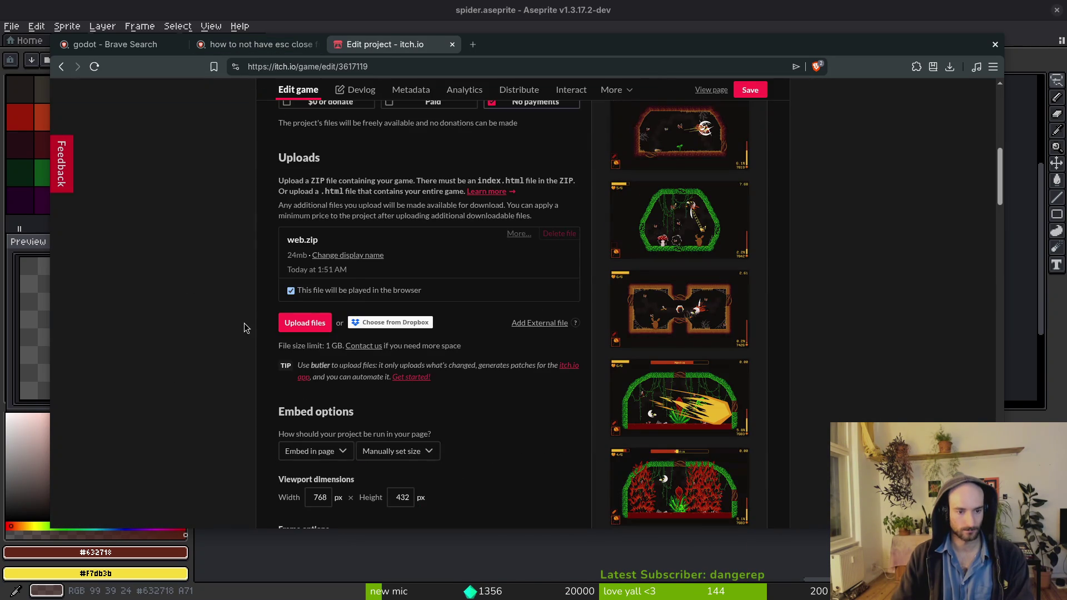
# Step: Keep the embed mode and manual viewport size, and uncheck the embed's Fullscreen button
pyautogui.click(389, 450)
pyautogui.click(389, 450)
pyautogui.scroll(-2, 228, 439)
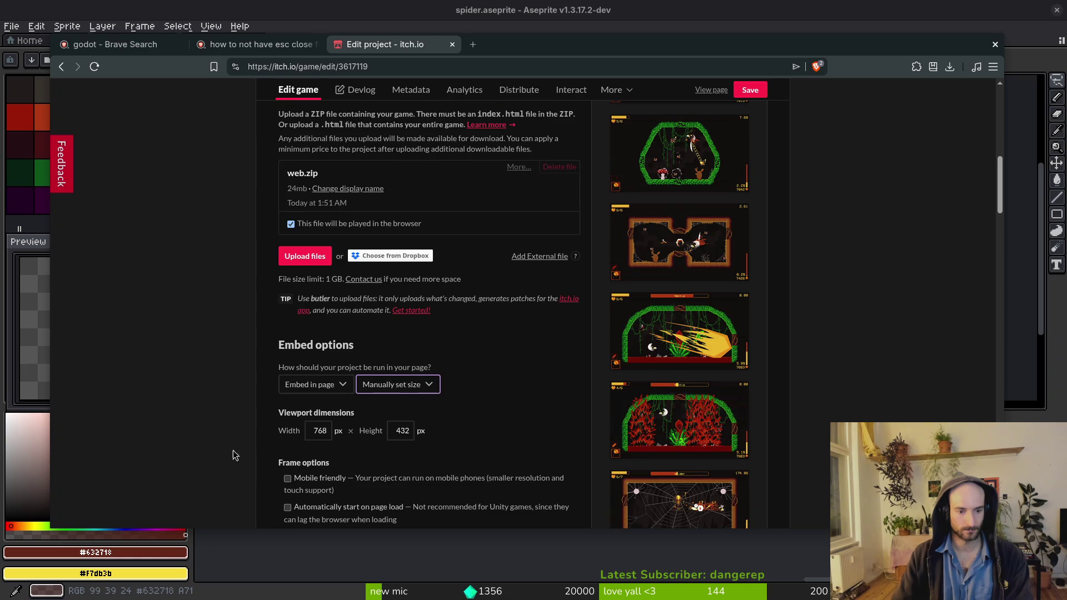
pyautogui.click(322, 388)
pyautogui.click(381, 383)
pyautogui.click(381, 384)
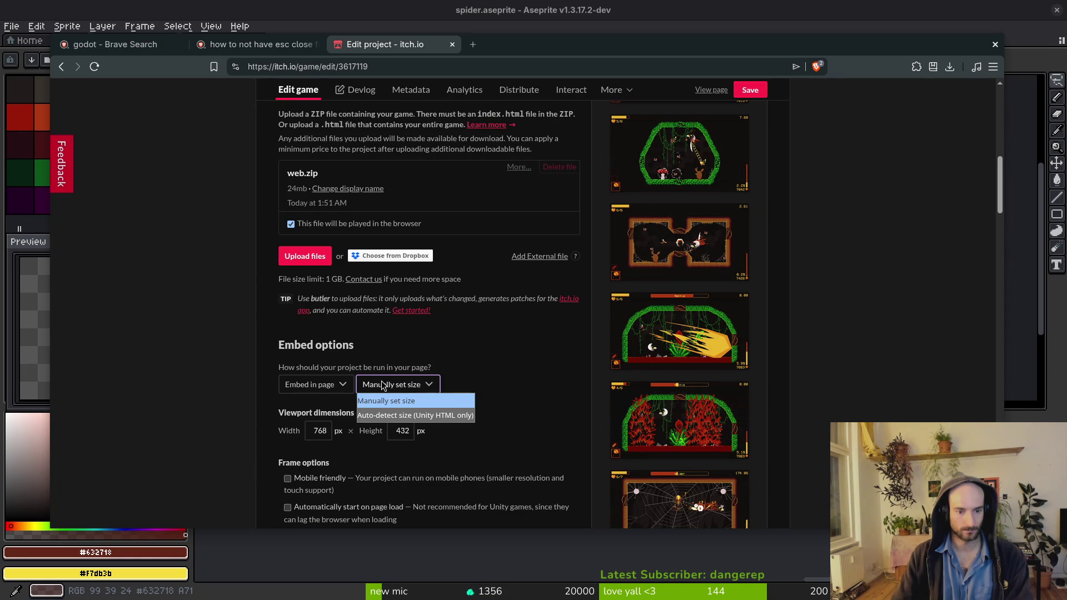
pyautogui.click(381, 383)
pyautogui.scroll(-3, 458, 366)
pyautogui.click(315, 404)
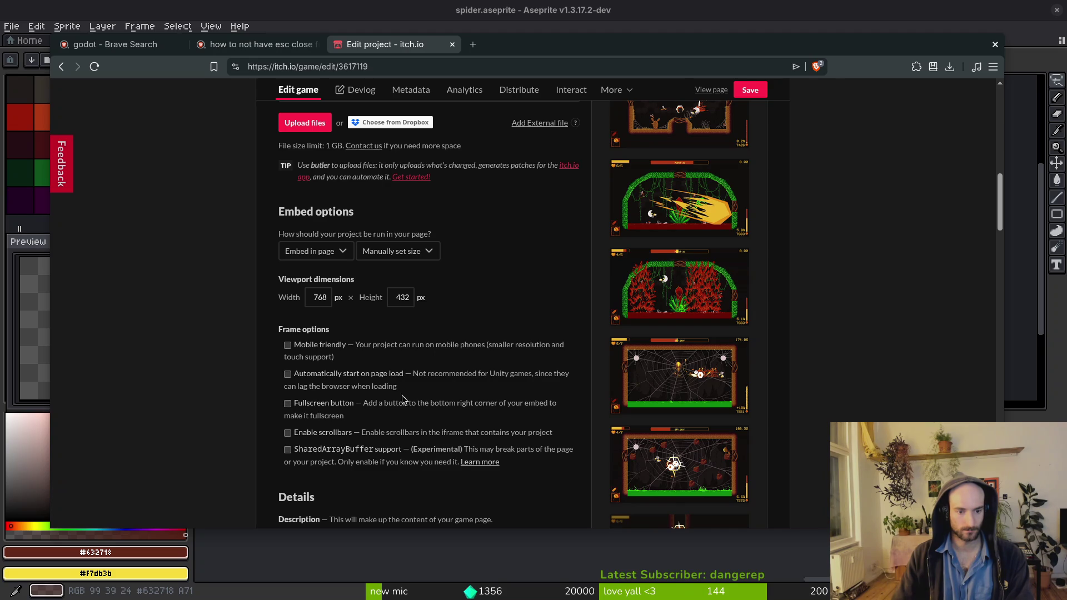
# Step: Save the settings, view the public page, run the game, and maximize the browser
pyautogui.scroll(10, 637, 157)
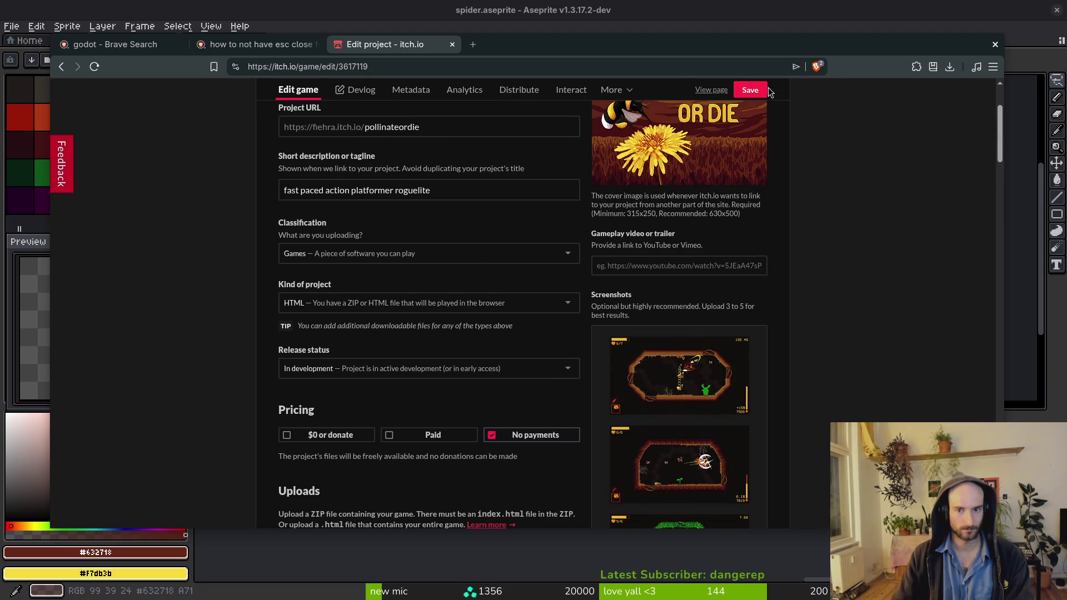
pyautogui.click(750, 90)
pyautogui.click(710, 91)
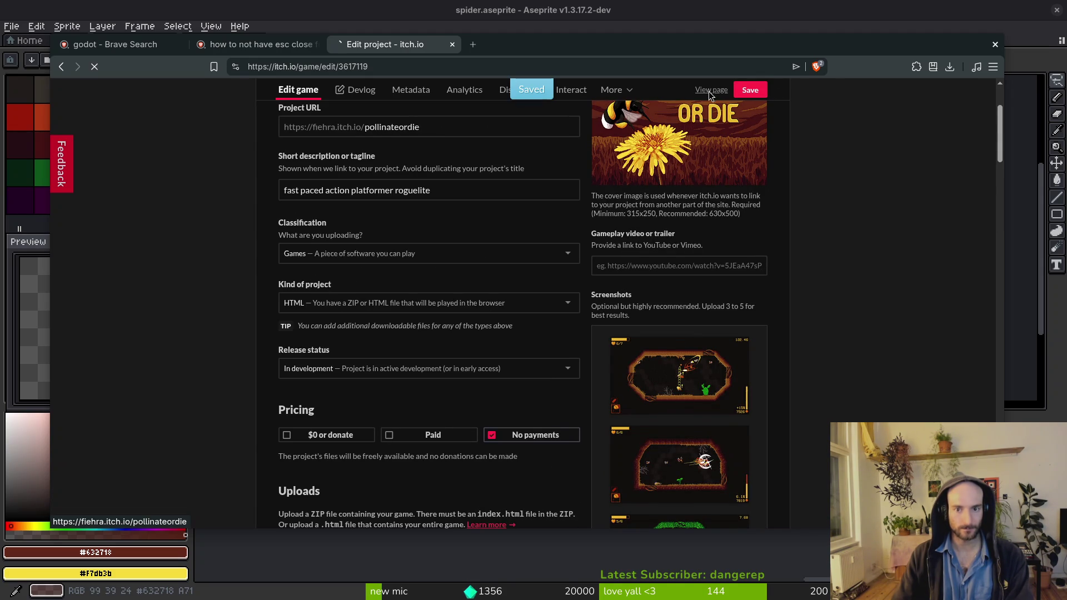
pyautogui.click(536, 298)
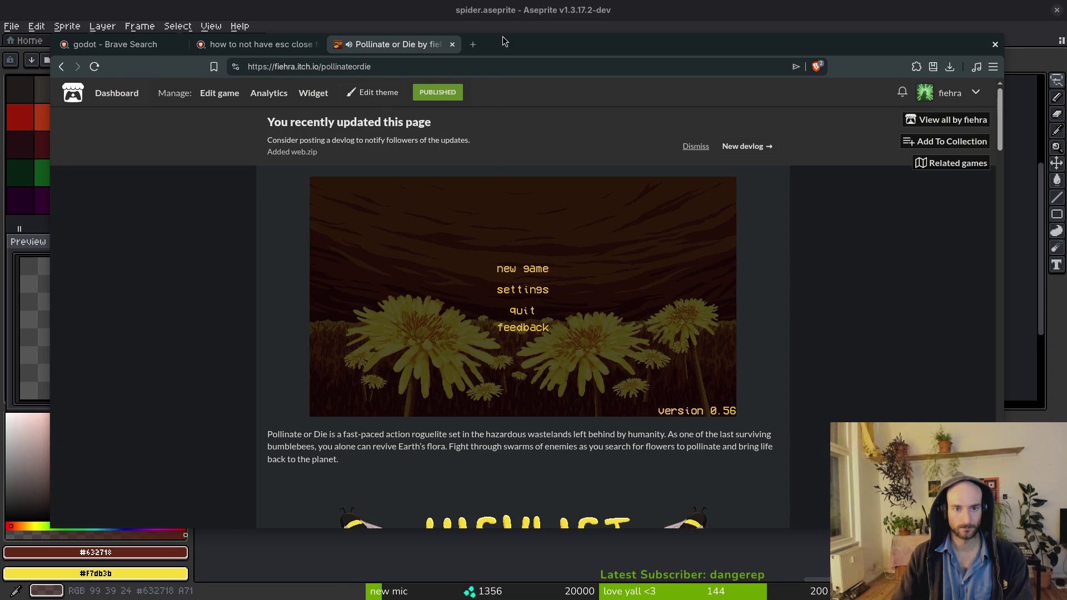
pyautogui.doubleClick(503, 39)
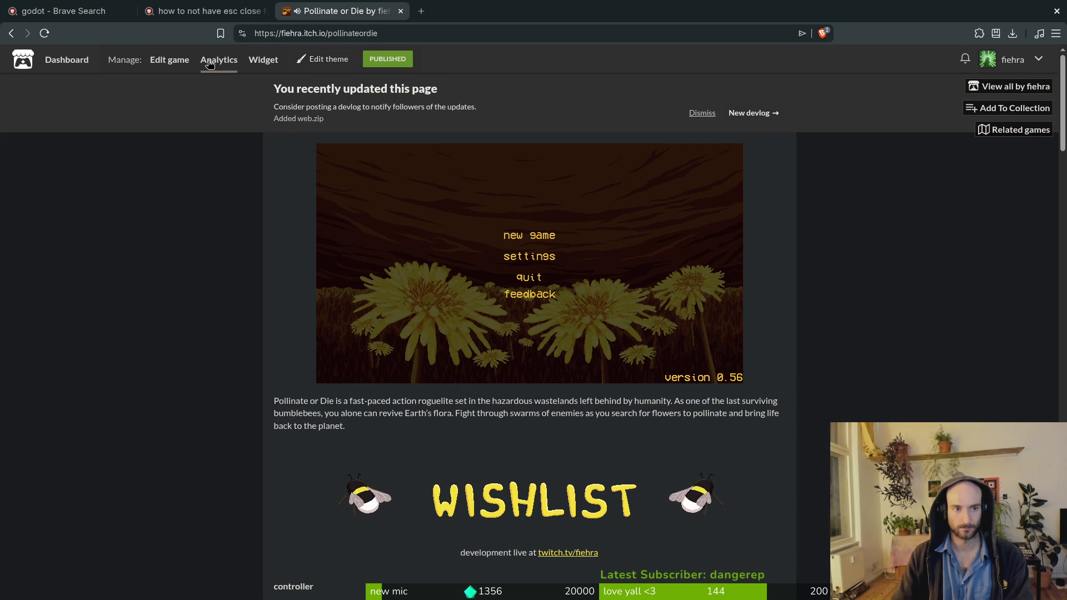
# Step: Change the Pollinate or Die embed viewport width to 1532 in its edit settings
pyautogui.click(169, 59)
pyautogui.scroll(-5, 236, 324)
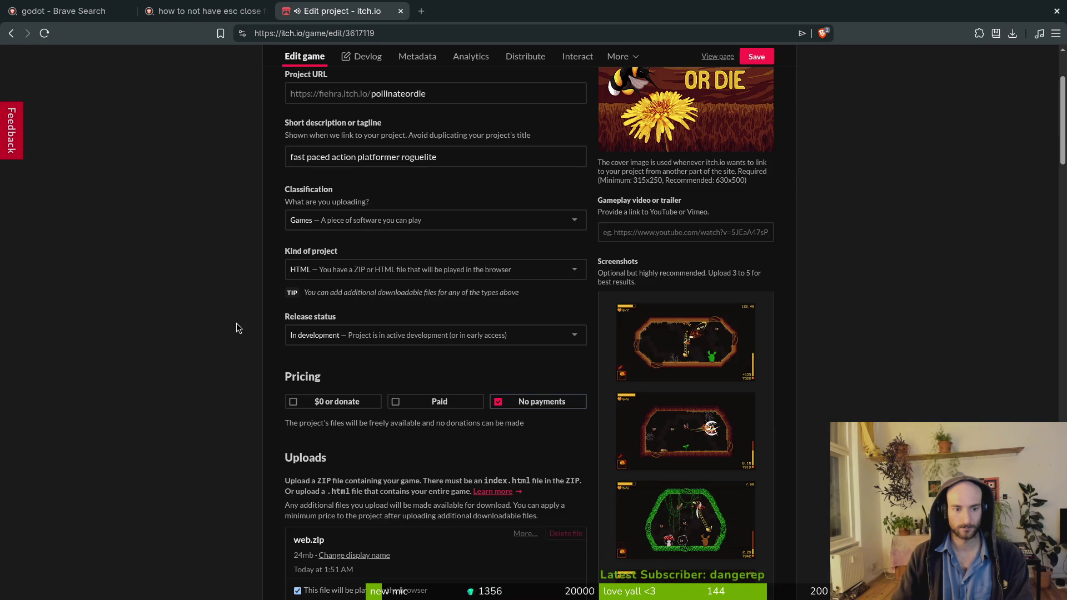
pyautogui.scroll(-3, 235, 324)
pyautogui.click(331, 469)
pyautogui.hotkey('ctrl', 'a')
pyautogui.write('71')
pyautogui.press('BackSpace')
pyautogui.press('BackSpace')
pyautogui.write('1532')
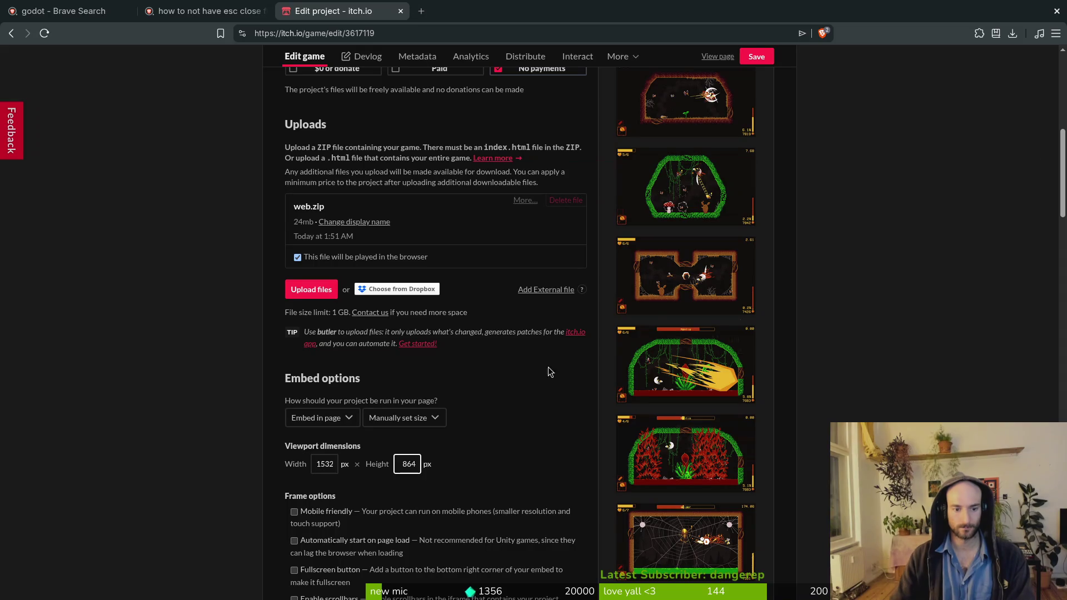
# Step: Keep the viewport changes and launch the game from the updated public page
pyautogui.hotkey('ctrl', 's')
pyautogui.press('Escape')
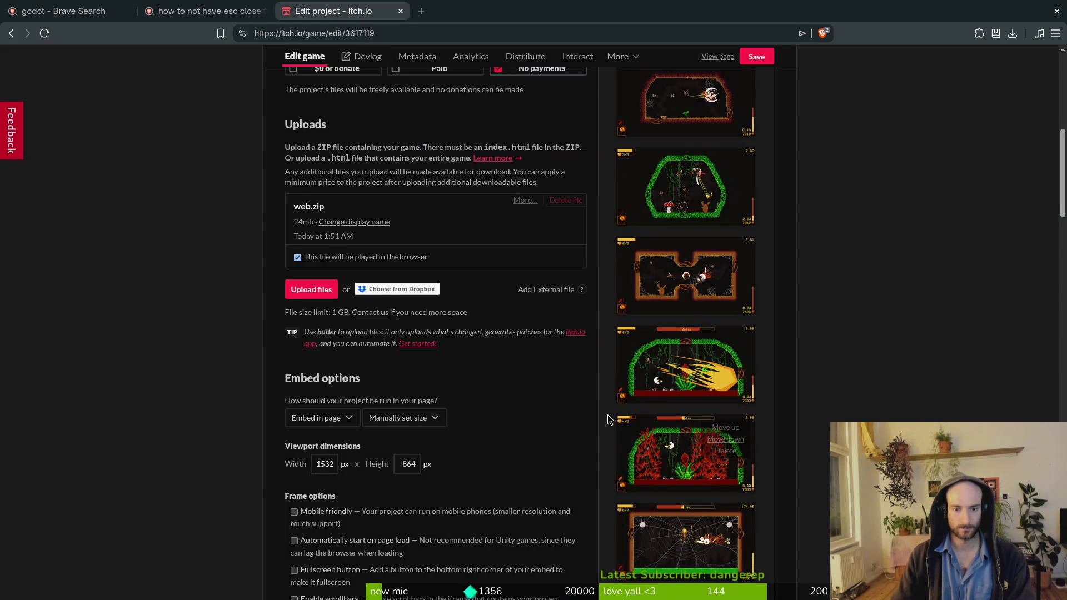
pyautogui.scroll(10, 767, 120)
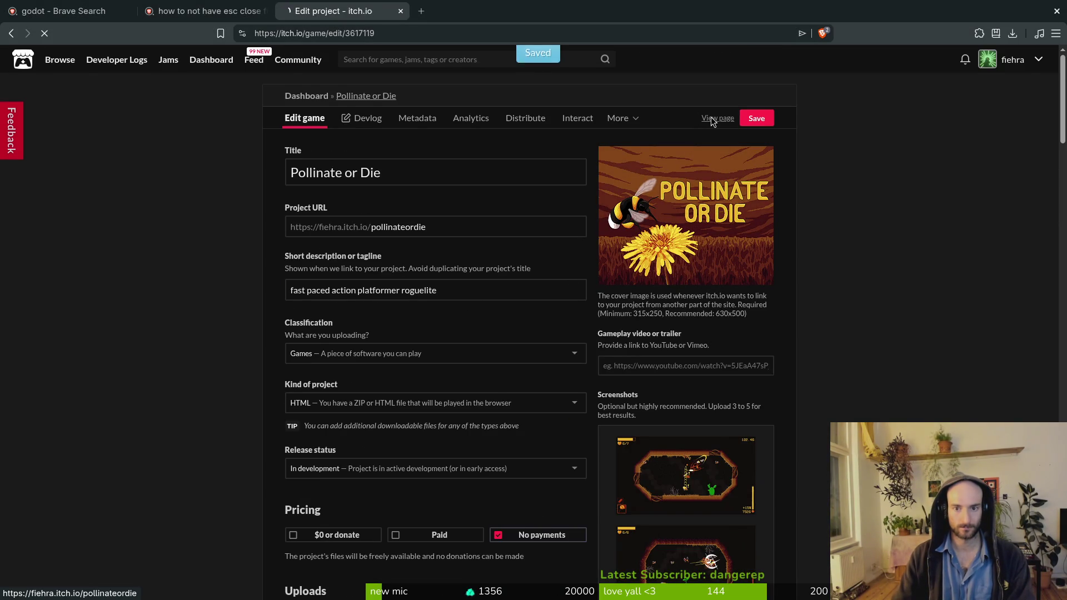
pyautogui.click(711, 117)
pyautogui.click(559, 383)
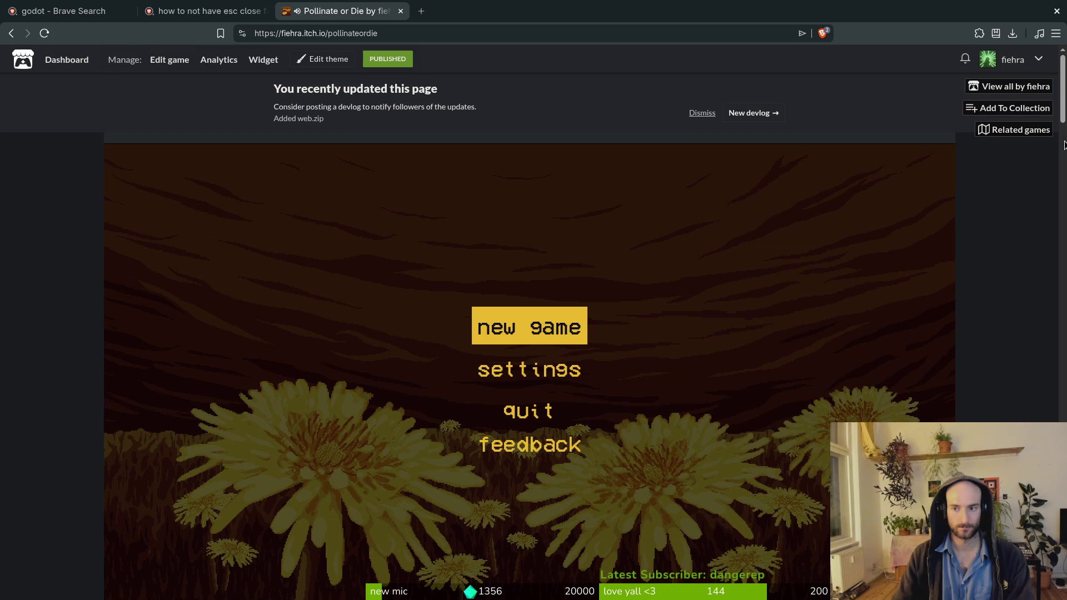
# Step: Start a new game and playtest the pause menu and the bee's movement over walls and branches
pyautogui.scroll(-3, 1061, 119)
pyautogui.scroll(1, 1061, 120)
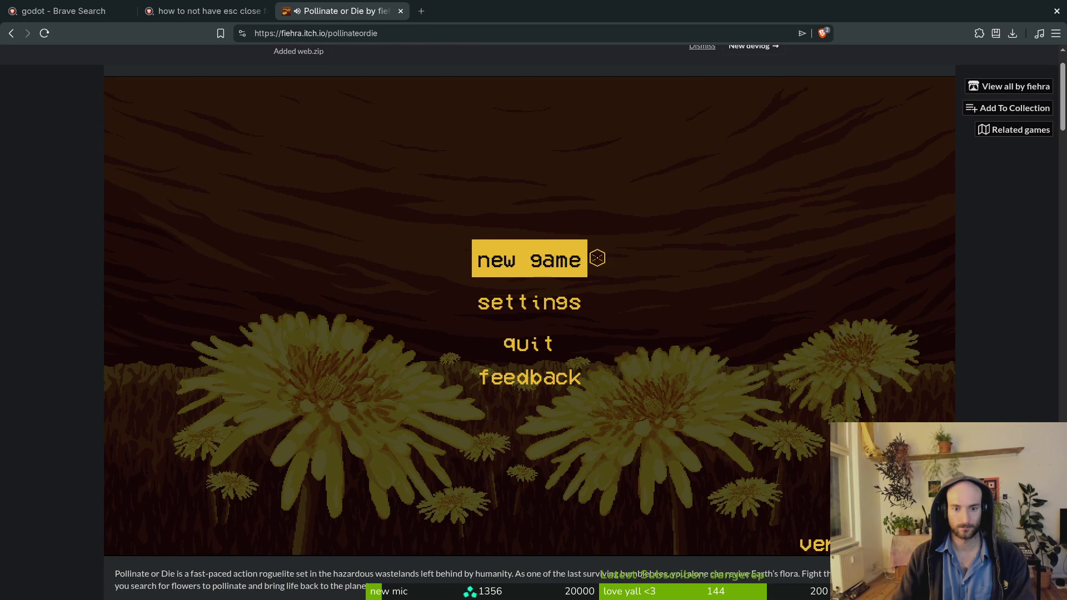
pyautogui.click(595, 259)
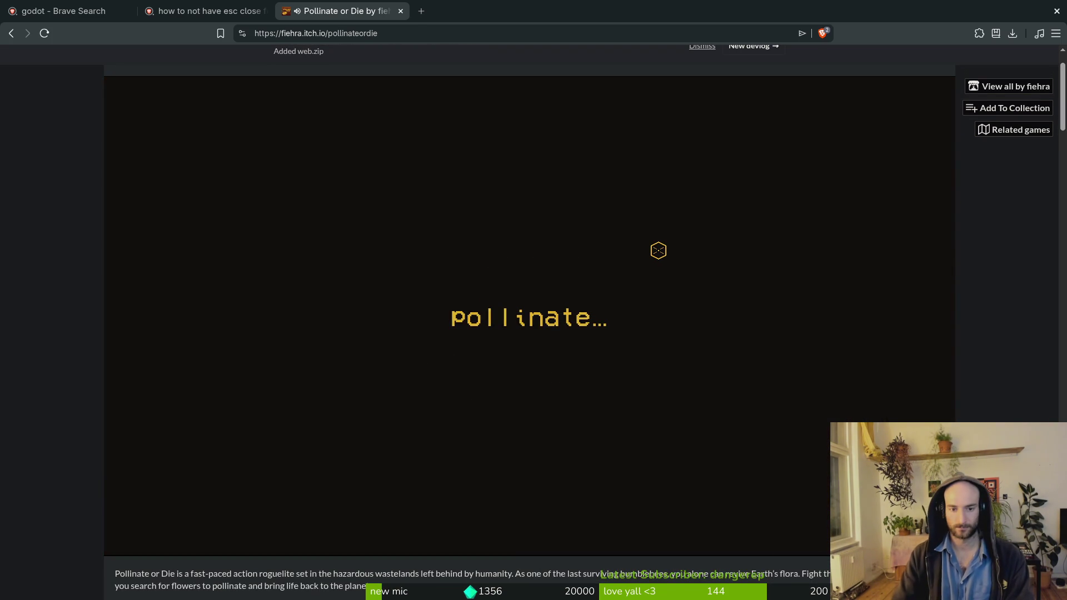
pyautogui.press('Escape')
pyautogui.press('Escape')
pyautogui.press('Escape')
pyautogui.press('Escape')
pyautogui.press('Escape')
pyautogui.press('Escape')
pyautogui.press('space')
pyautogui.press('Escape')
pyautogui.press('Escape')
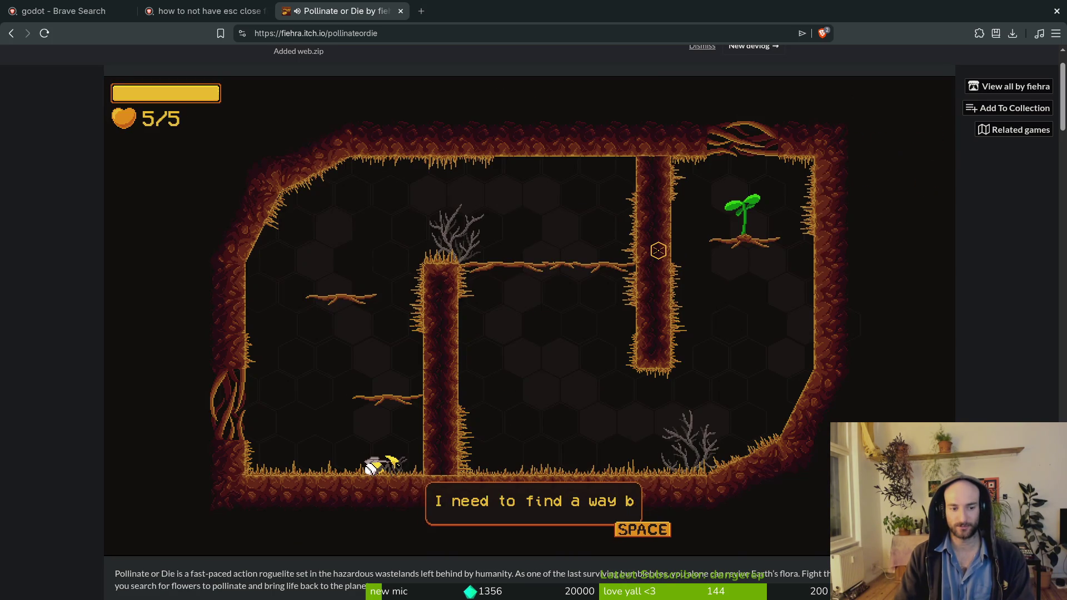
pyautogui.press('Escape')
pyautogui.press('Escape')
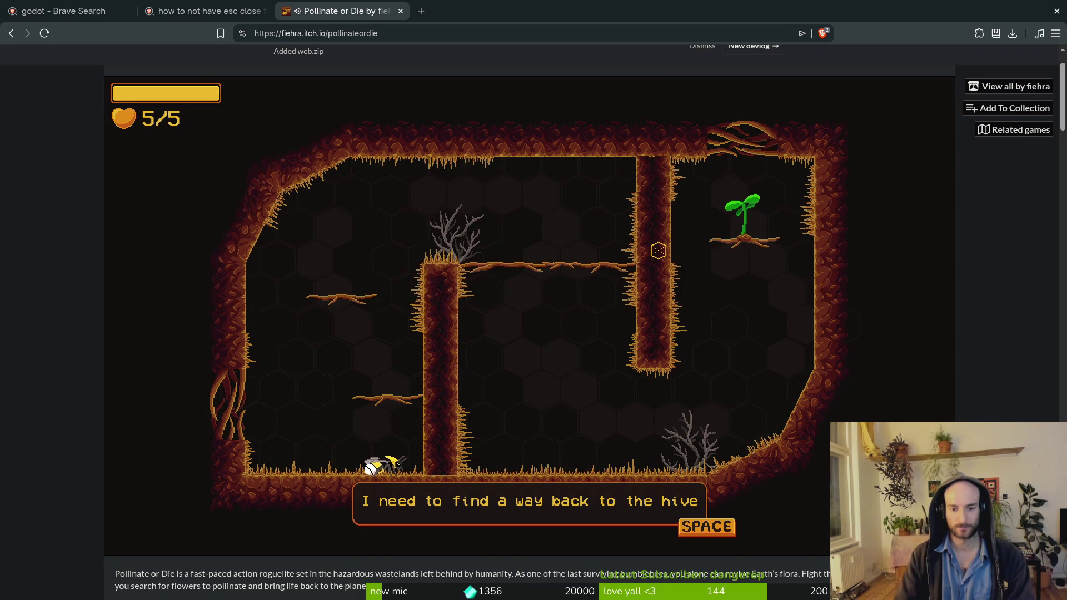
pyautogui.press('space')
pyautogui.press('Right')
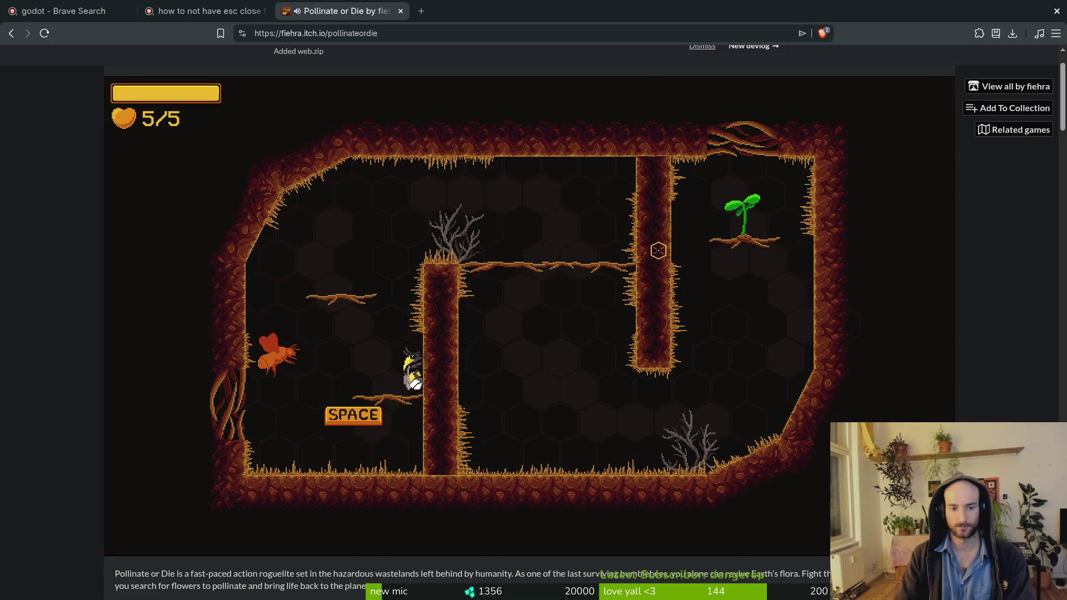
pyautogui.press('Right')
pyautogui.press('Down')
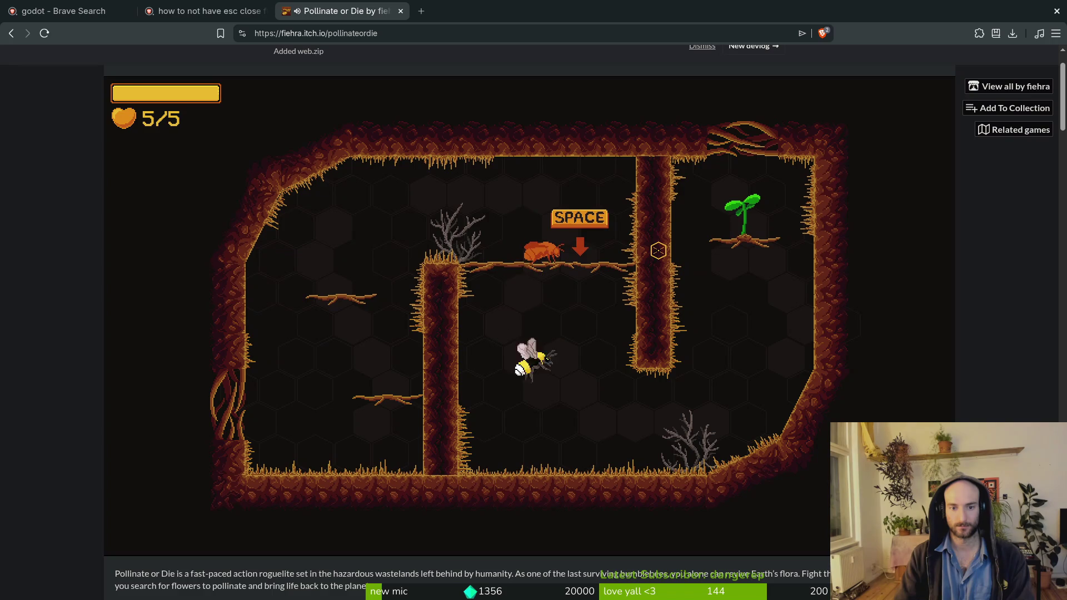
pyautogui.press('Right')
pyautogui.press('Escape')
pyautogui.press('Escape')
pyautogui.press('Right')
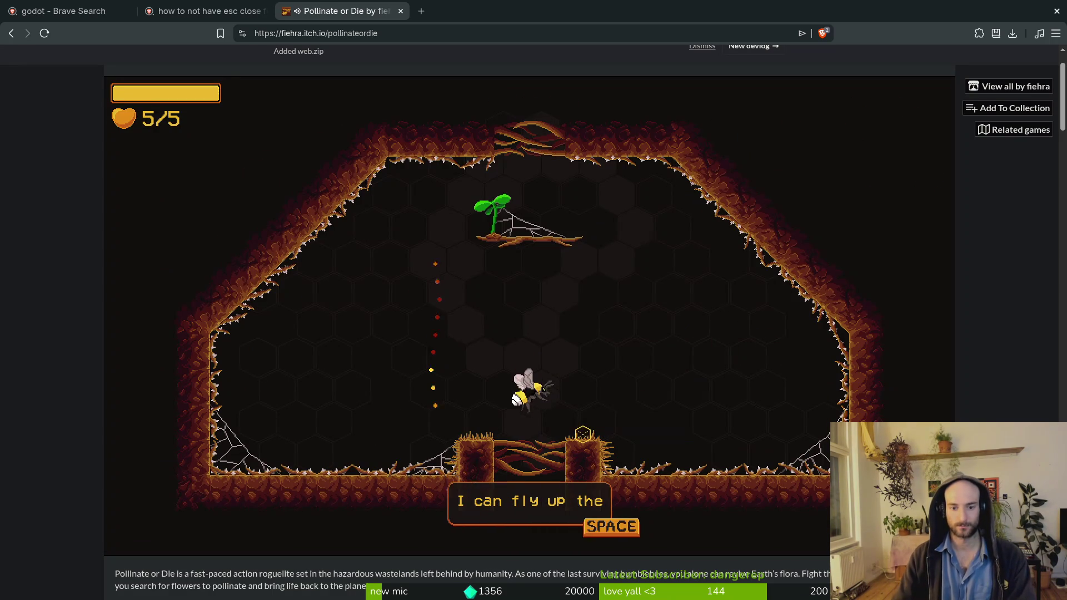
# Step: Close the itch.io creator dashboard tab and bring the spider sprite file forward
pyautogui.scroll(-5, 688, 577)
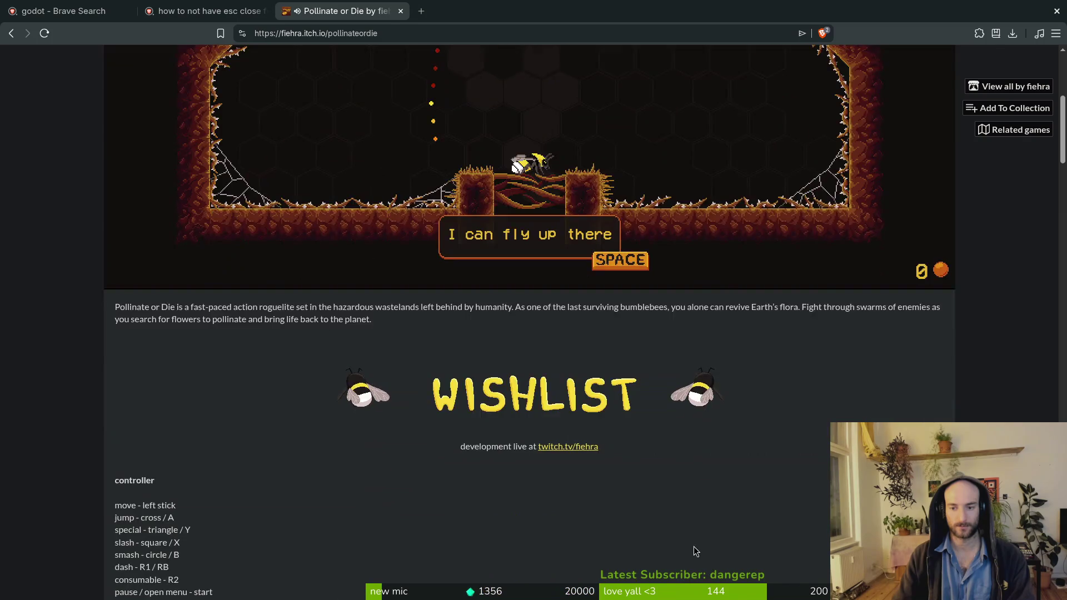
pyautogui.scroll(6, 607, 495)
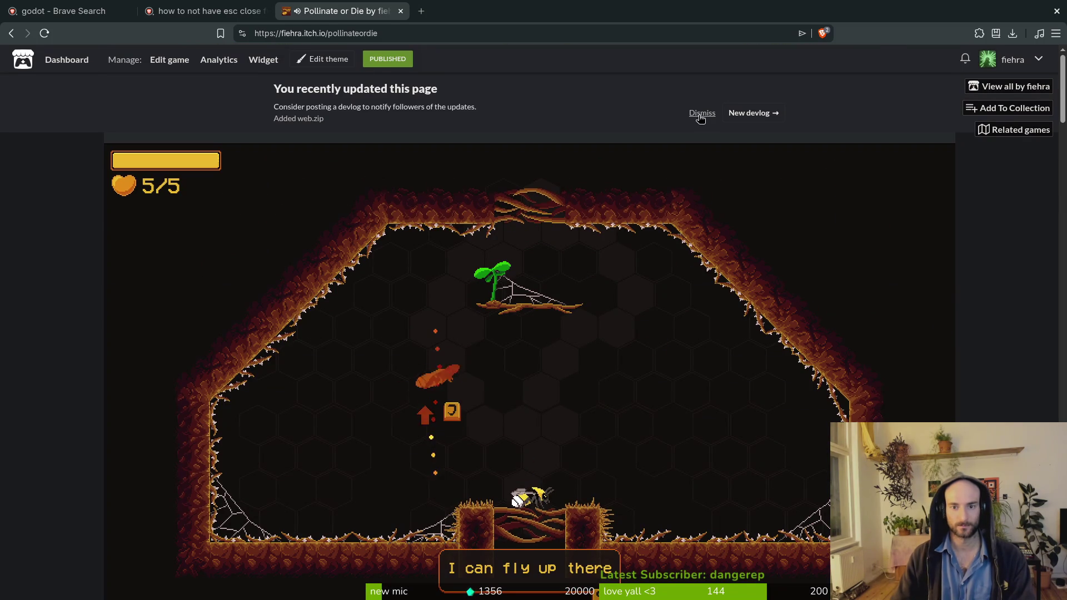
pyautogui.click(70, 60)
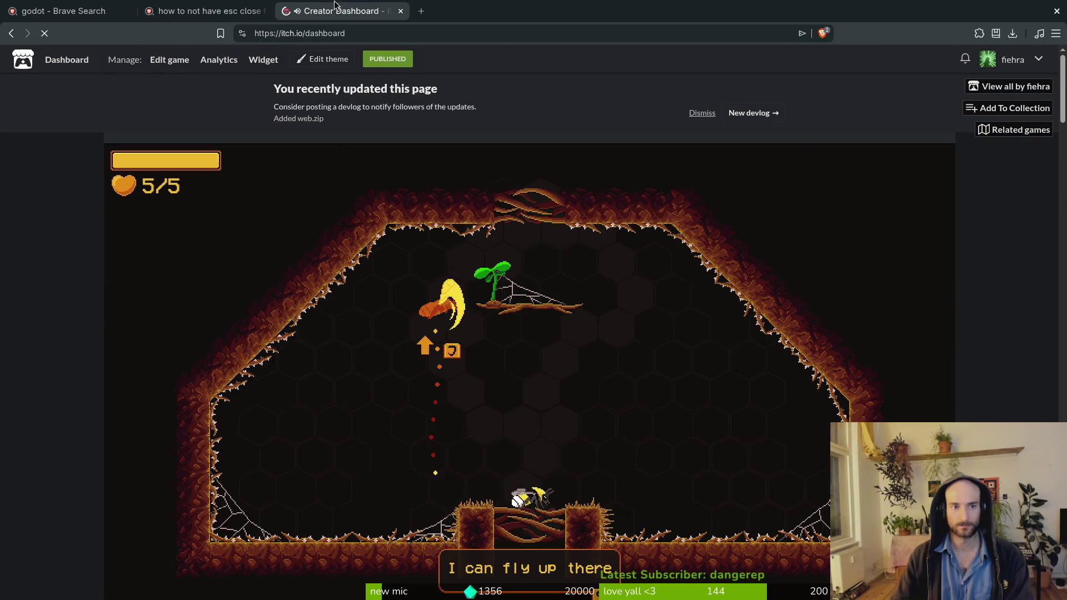
pyautogui.hotkey('ctrl', 'w')
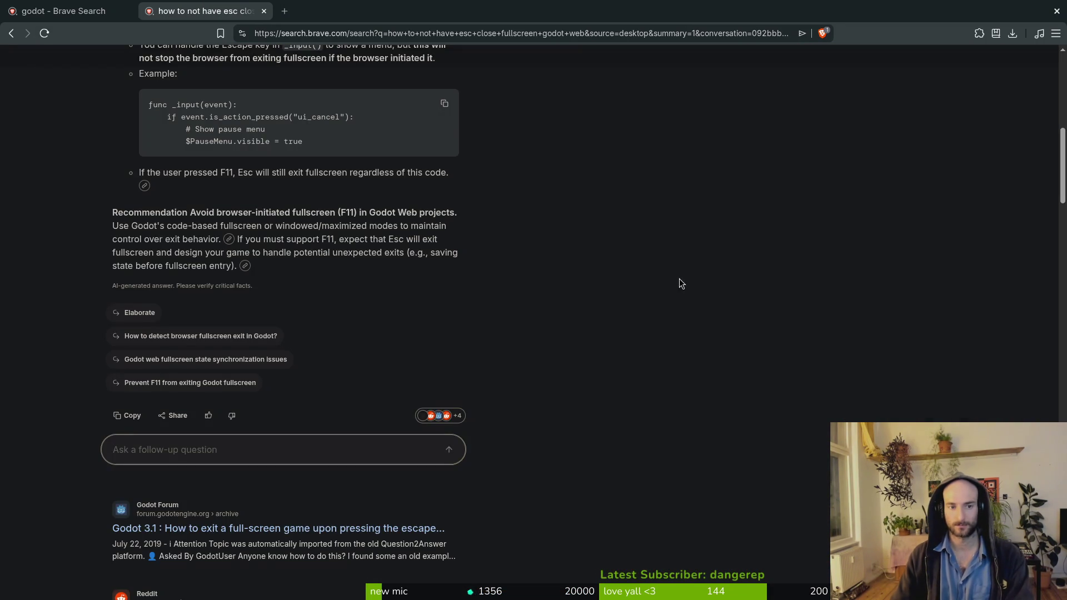
pyautogui.click(63, 11)
# Step: In Aseprite, flip back and forth through frames 40–43 to compare the spider's poses
pyautogui.hotkey('alt', 'Tab')
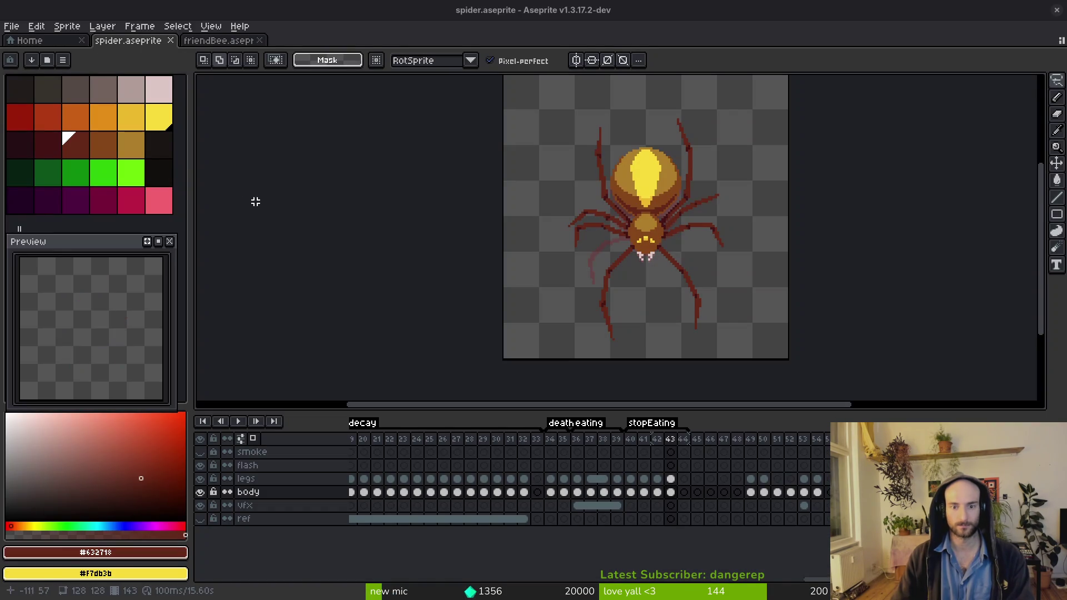
pyautogui.press(',')
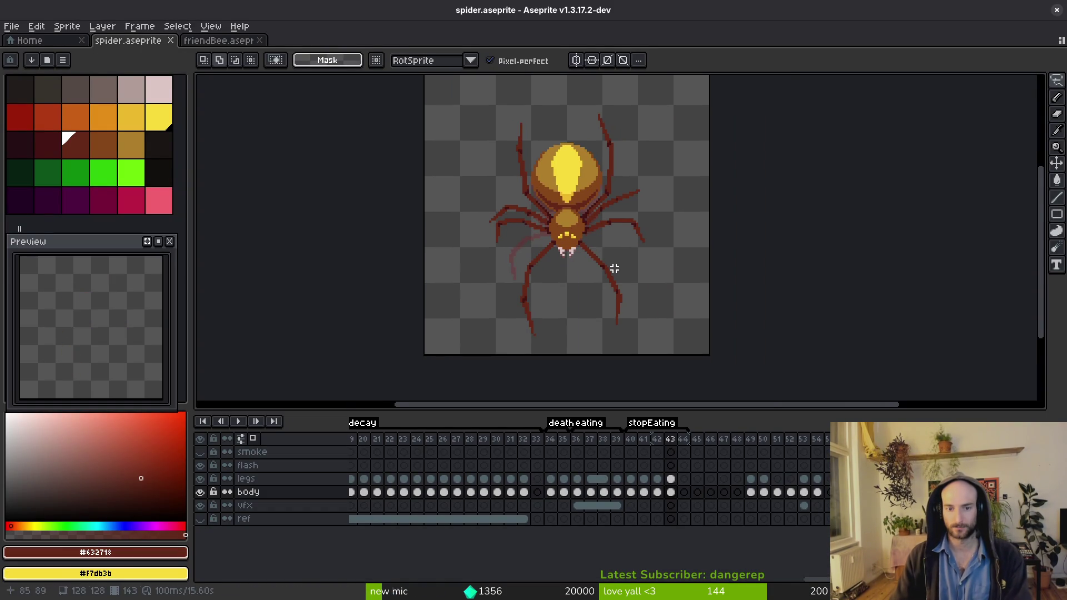
pyautogui.hotkey('ctrl', 's')
pyautogui.scroll(1, 577, 244)
pyautogui.press('alt')
pyautogui.press(',')
pyautogui.press('.')
pyautogui.press('.')
pyautogui.press('m')
pyautogui.scroll(1, 539, 226)
pyautogui.scroll(1, 541, 228)
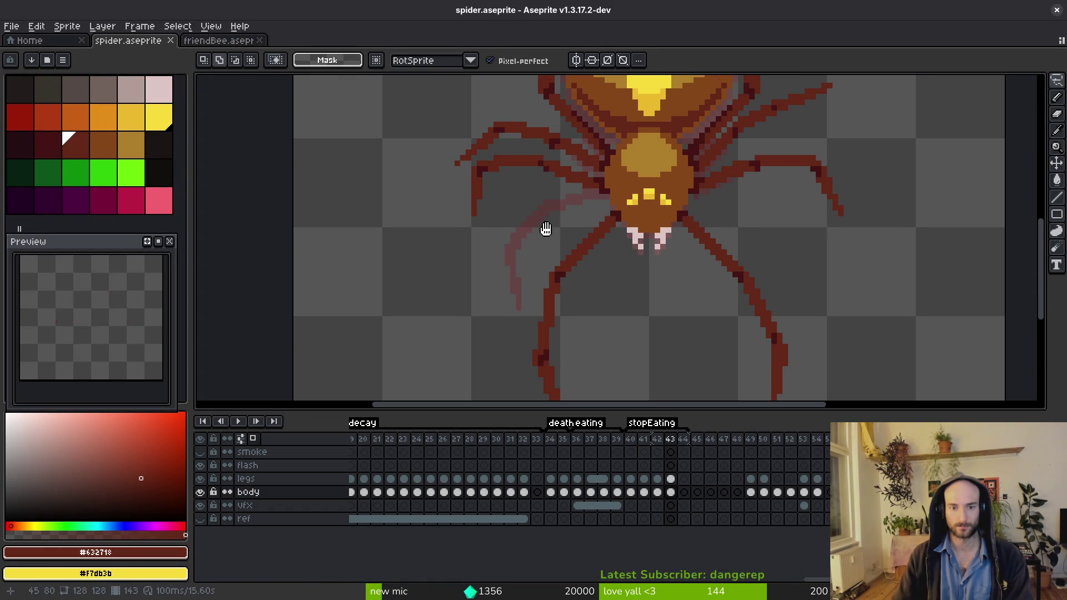
pyautogui.press('i')
pyautogui.press(',')
pyautogui.press('.')
pyautogui.press('m')
pyautogui.scroll(-2, 583, 272)
pyautogui.press('i')
pyautogui.press(',')
pyautogui.press(',')
pyautogui.press('.')
pyautogui.press('m')
pyautogui.press('i')
pyautogui.press(',')
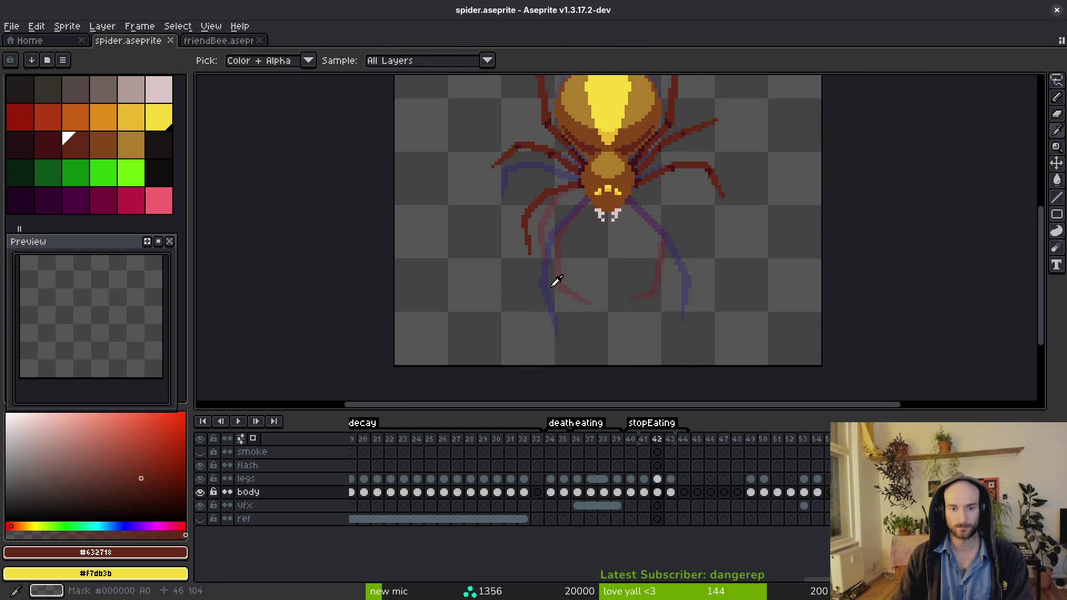
pyautogui.press('m')
pyautogui.press('.')
pyautogui.scroll(1, 573, 222)
pyautogui.scroll(3, 573, 205)
pyautogui.press('i')
pyautogui.press(',')
pyautogui.press('m')
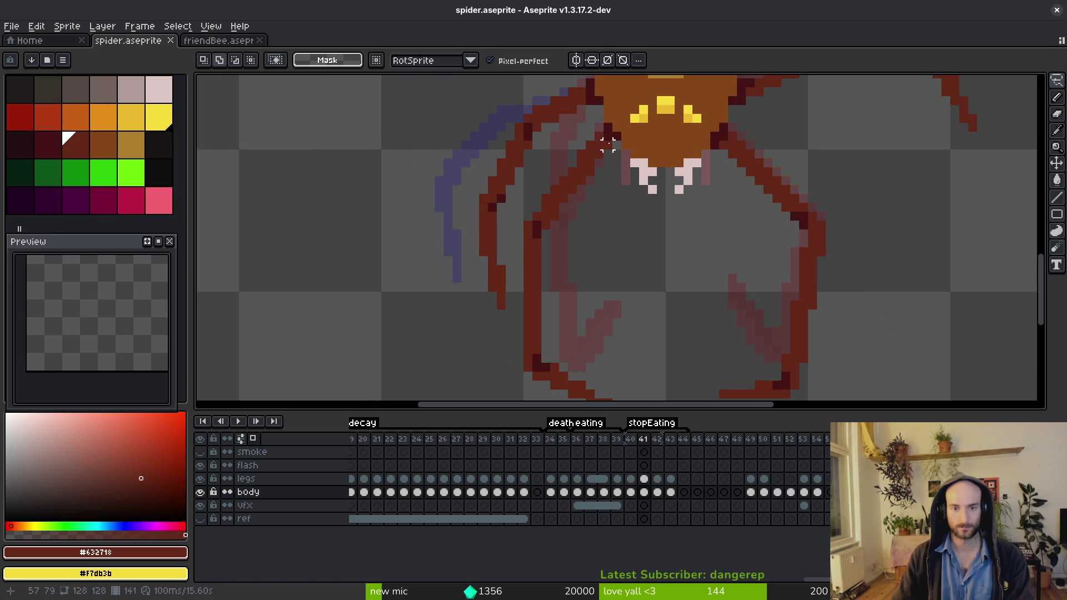
# Step: Lasso the leg area beside the body, drop the selection, and make the legs layer active
pyautogui.moveTo(607, 135); pyautogui.dragTo(519, 197)
pyautogui.moveTo(589, 205); pyautogui.dragTo(590, 210)
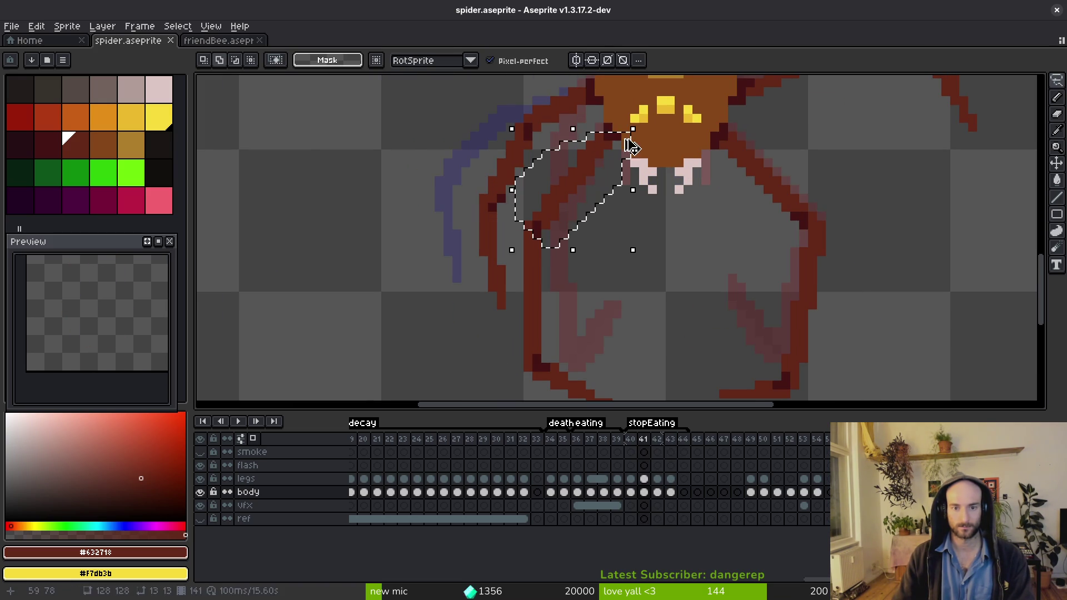
pyautogui.hotkey('ctrl', 'd')
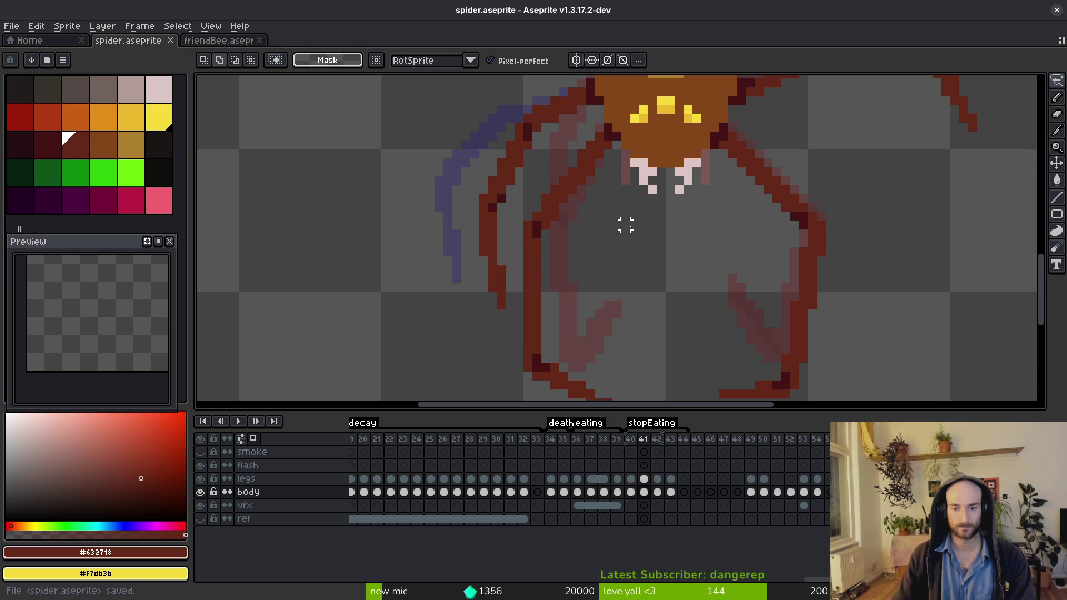
pyautogui.scroll(-1, 624, 221)
pyautogui.press('i')
pyautogui.press('Down')
pyautogui.press('Up')
pyautogui.press('Up')
pyautogui.press('m')
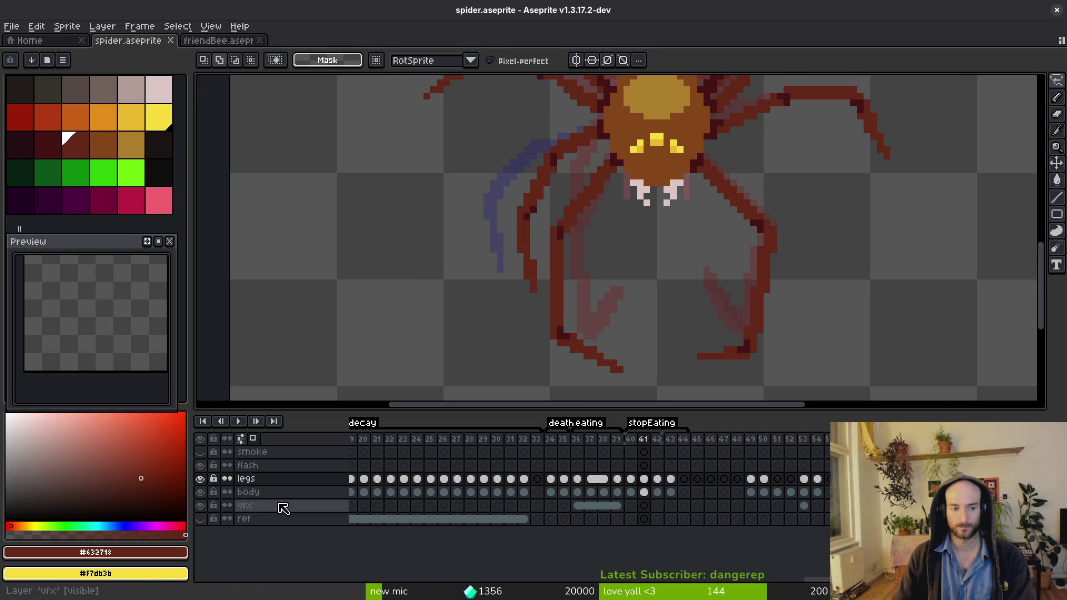
# Step: Hide and reshow the legs layer while flipping between frames 40–42 to compare leg poses
pyautogui.click(204, 480)
pyautogui.scroll(-1, 583, 295)
pyautogui.press('Right')
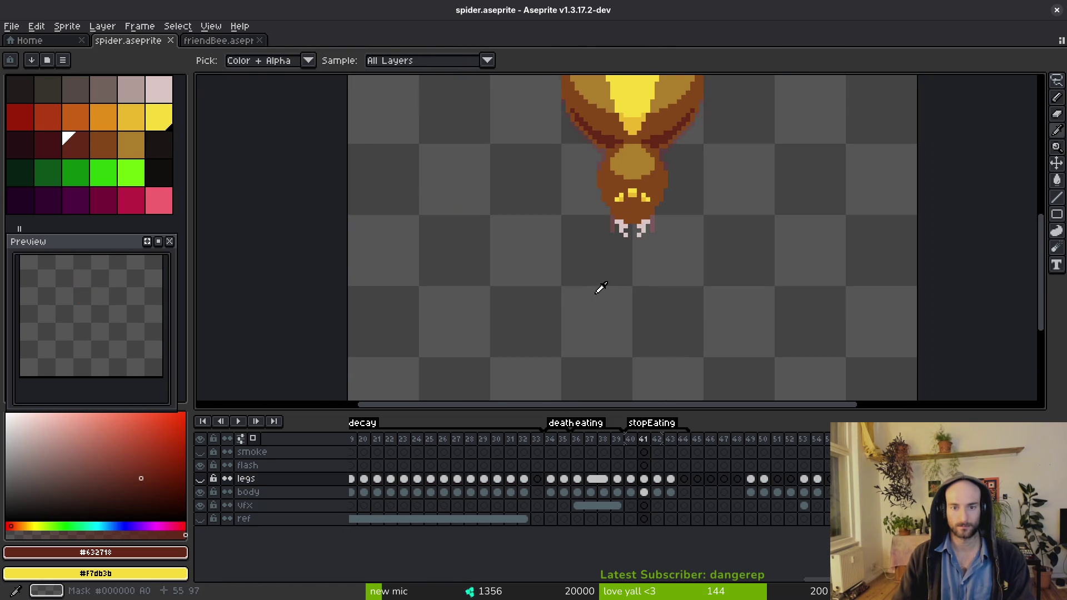
pyautogui.scroll(-1, 614, 255)
pyautogui.click(200, 478)
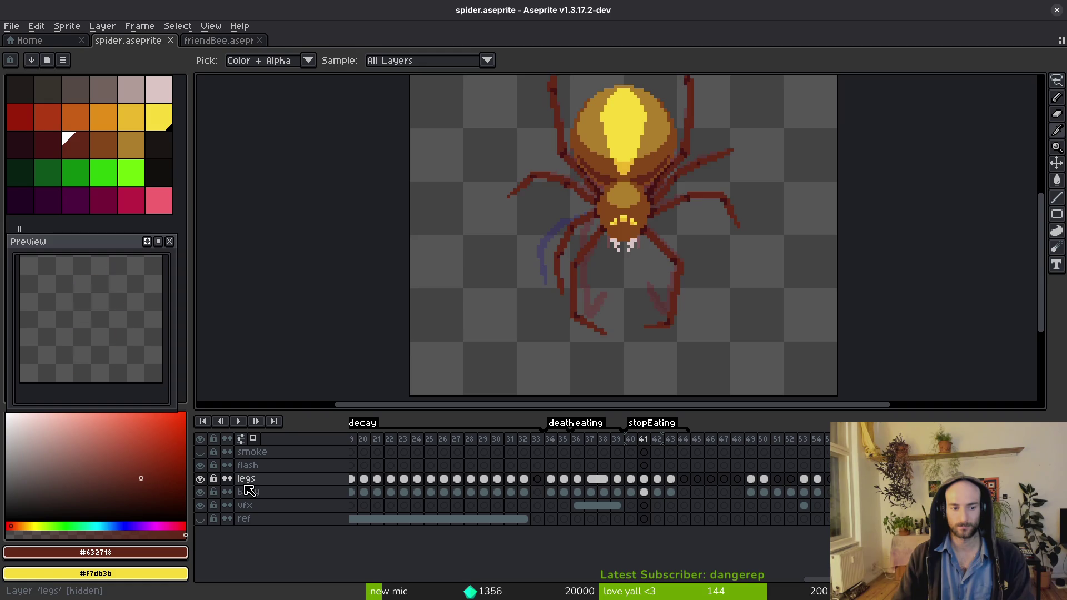
pyautogui.press('m')
pyautogui.press('Left')
pyautogui.moveTo(568, 299); pyautogui.dragTo(559, 300)
pyautogui.press('Left')
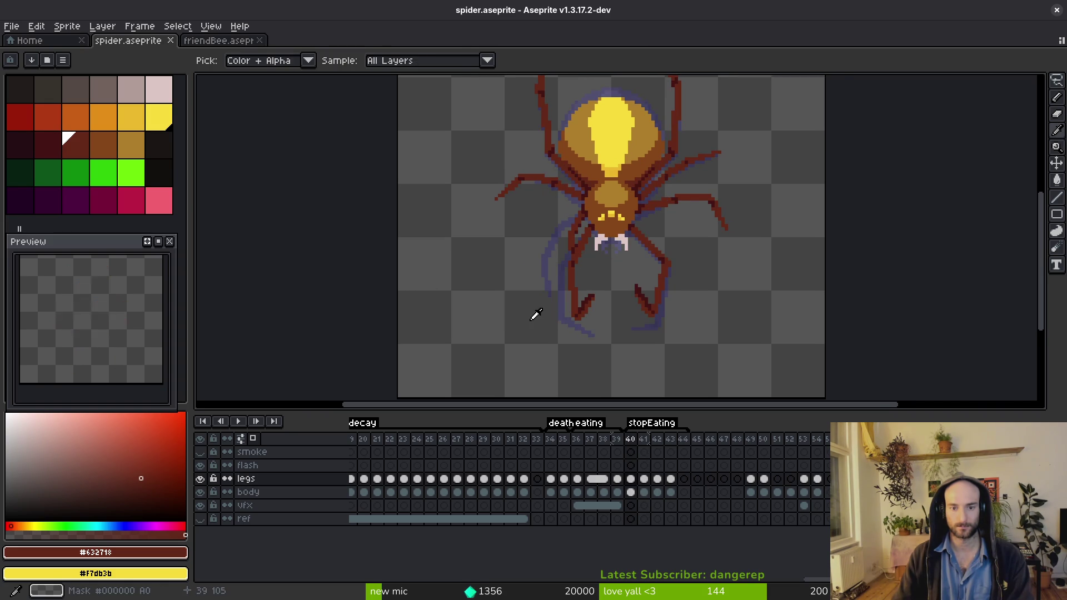
pyautogui.press('Right')
pyautogui.press('Right')
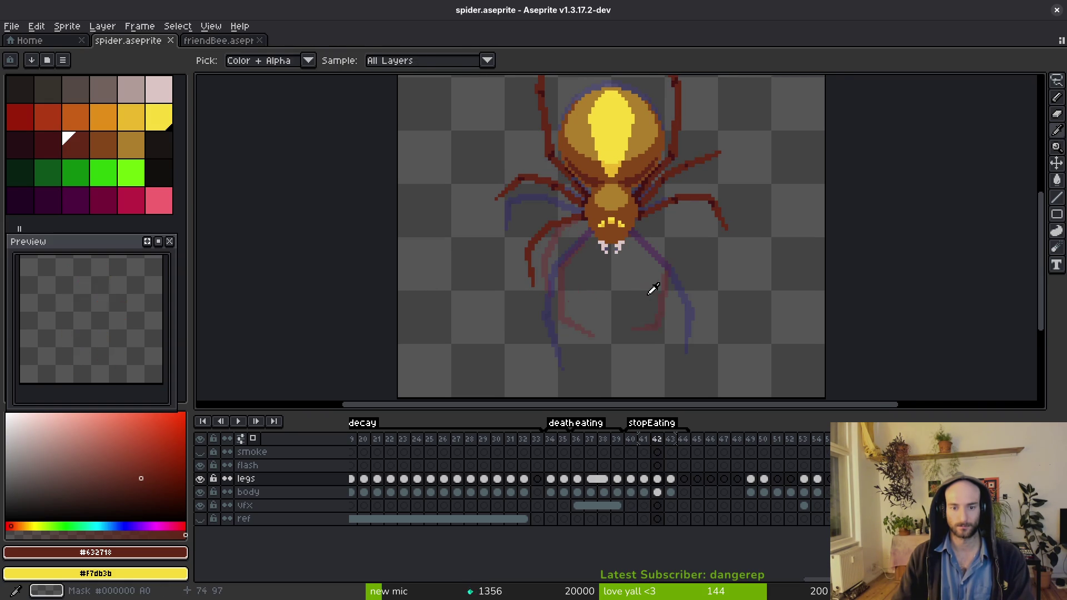
pyautogui.scroll(3, 600, 300)
pyautogui.press('Left')
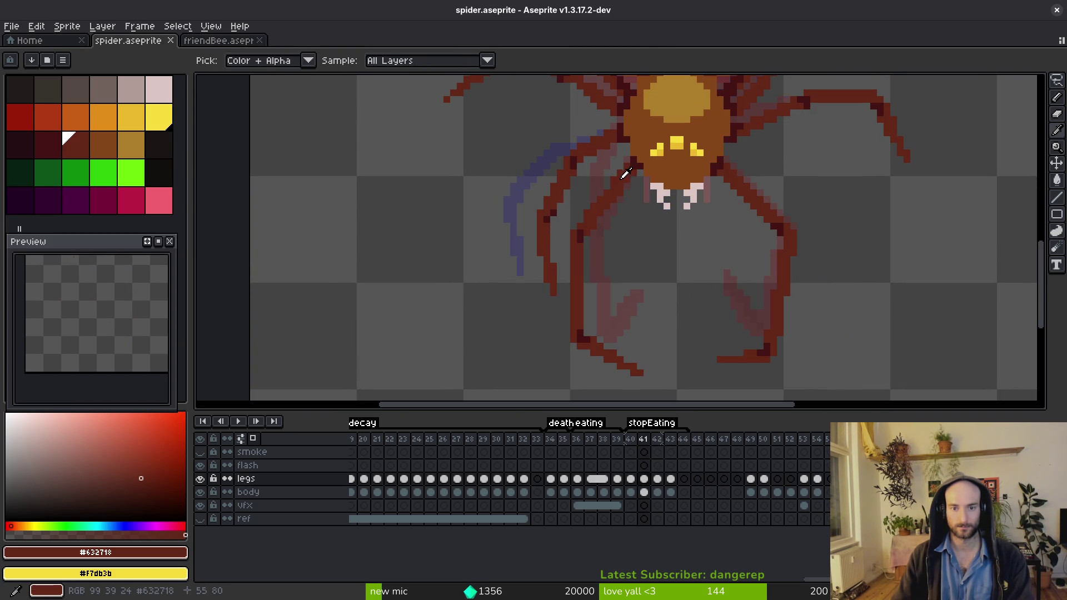
pyautogui.press('Right')
pyautogui.scroll(2, 633, 167)
pyautogui.press('Left')
# Step: Sample the dark leg outline colour and try dark joint pixels on frame 42, undoing them
pyautogui.keyDown('alt'); pyautogui.click(647, 158); pyautogui.keyUp('alt')
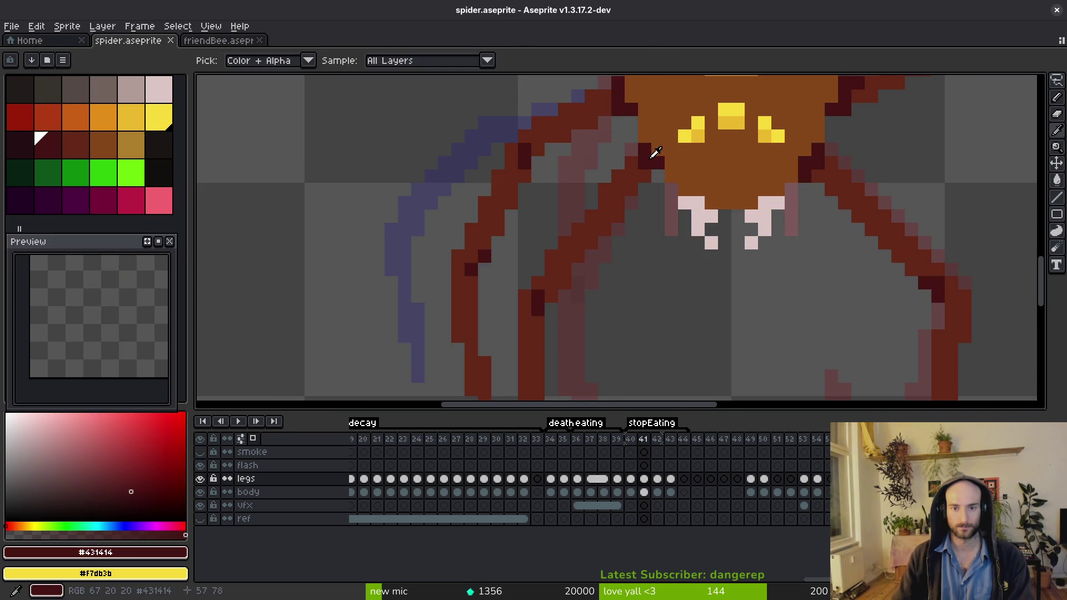
pyautogui.press('Right')
pyautogui.click(647, 163)
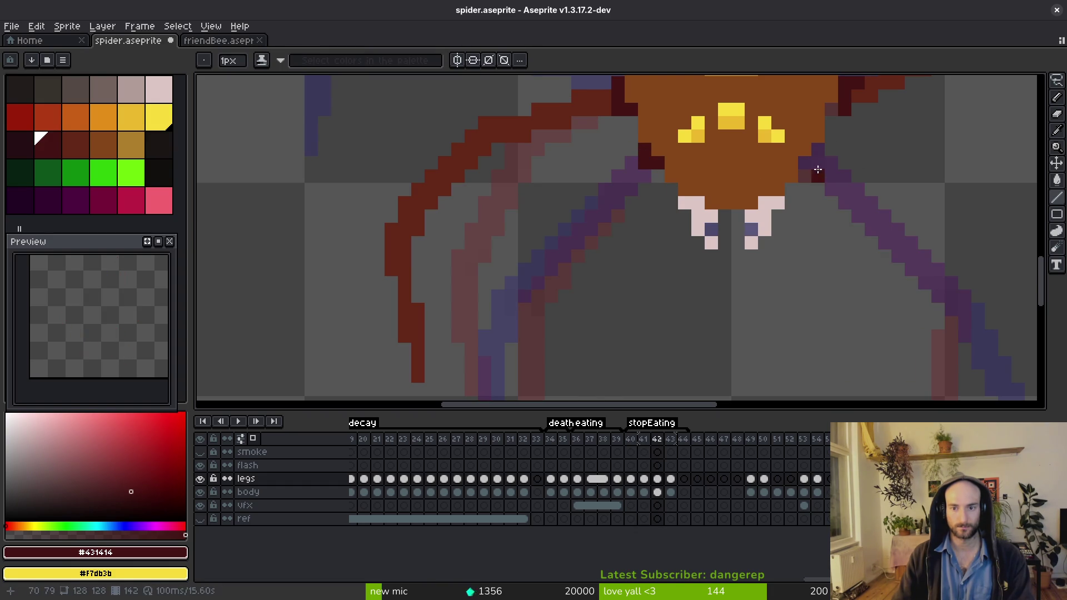
pyautogui.hotkey('ctrl', 'z')
pyautogui.moveTo(809, 171); pyautogui.dragTo(801, 168)
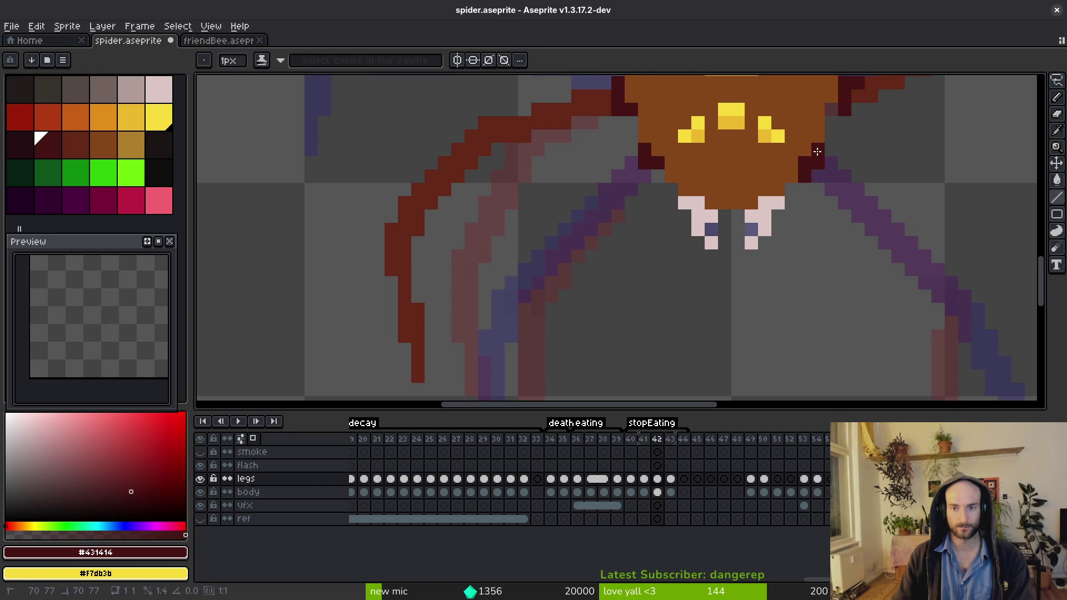
pyautogui.hotkey('ctrl', 'z')
# Step: Draw new reddish-brown leg lines on frame 42, running from the body down to the tip
pyautogui.keyDown('alt'); pyautogui.click(637, 167); pyautogui.keyUp('alt')
pyautogui.click(626, 167)
pyautogui.moveTo(626, 167)
pyautogui.mouseDown()
pyautogui.moveTo(510, 278)
pyautogui.moveTo(511, 291)
pyautogui.mouseUp()
pyautogui.keyDown('shift'); pyautogui.click(644, 177); pyautogui.keyUp('shift')
pyautogui.moveTo(521, 296); pyautogui.dragTo(628, 175)
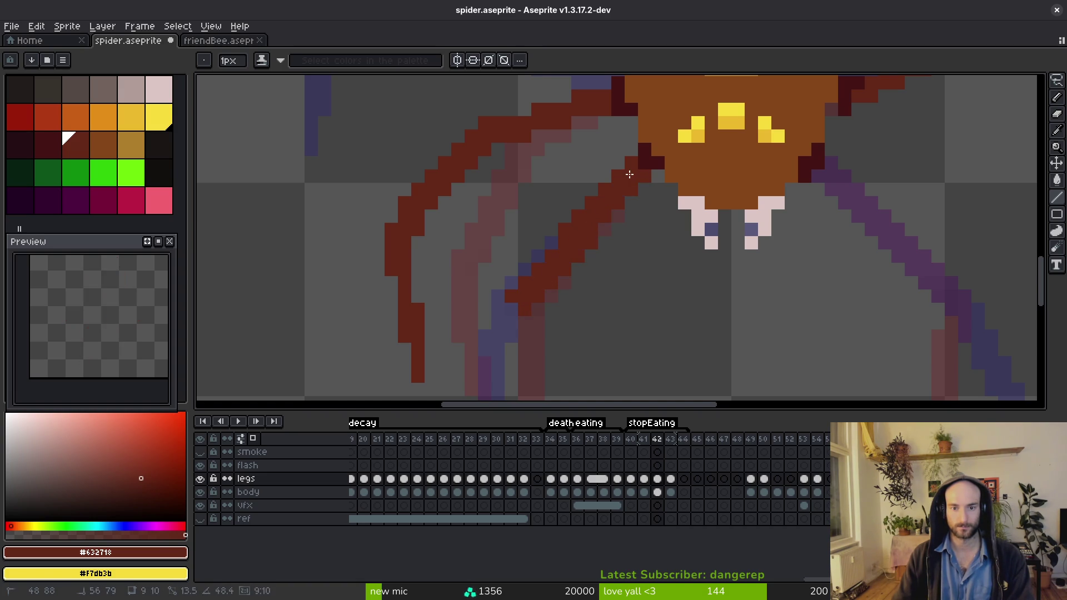
pyautogui.scroll(-2, 567, 277)
pyautogui.scroll(1, 591, 233)
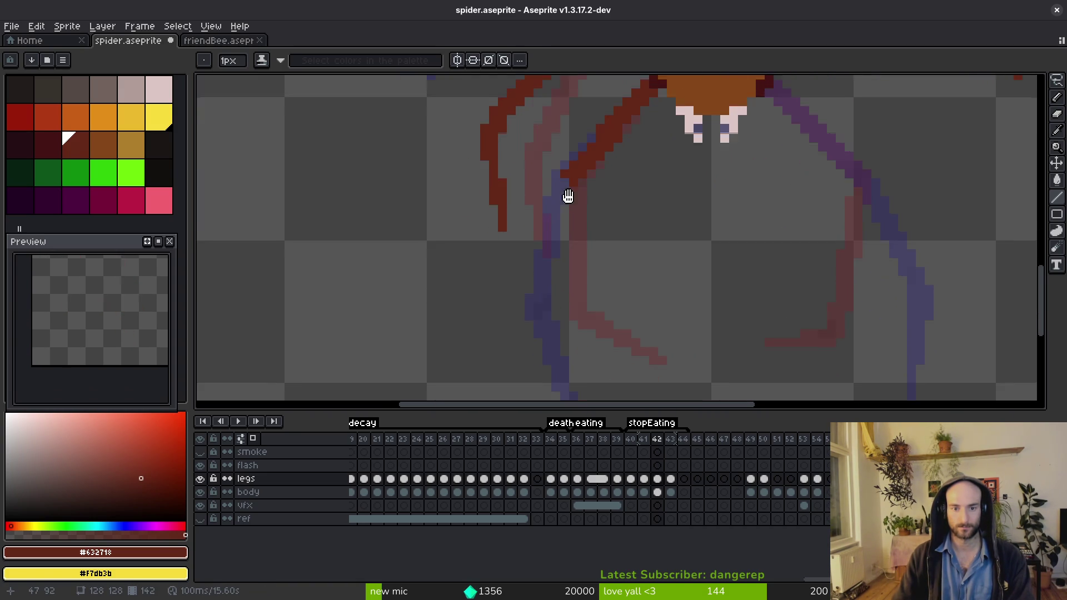
pyautogui.scroll(-3, 590, 140)
pyautogui.scroll(2, 590, 140)
pyautogui.moveTo(572, 135)
pyautogui.mouseDown()
pyautogui.moveTo(548, 339)
pyautogui.moveTo(550, 326)
pyautogui.mouseUp()
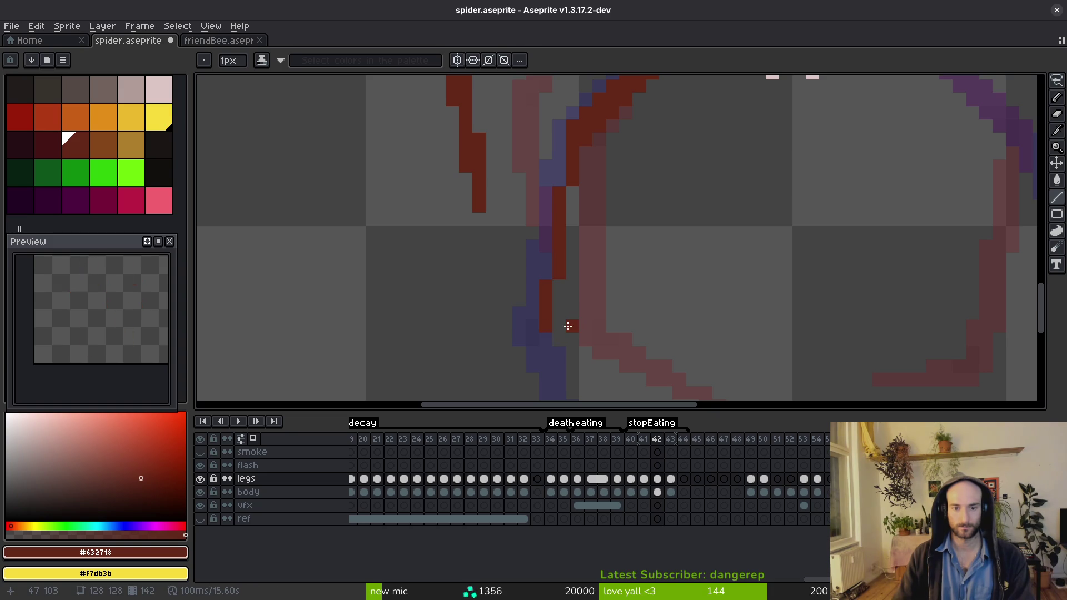
pyautogui.moveTo(589, 149); pyautogui.dragTo(562, 333)
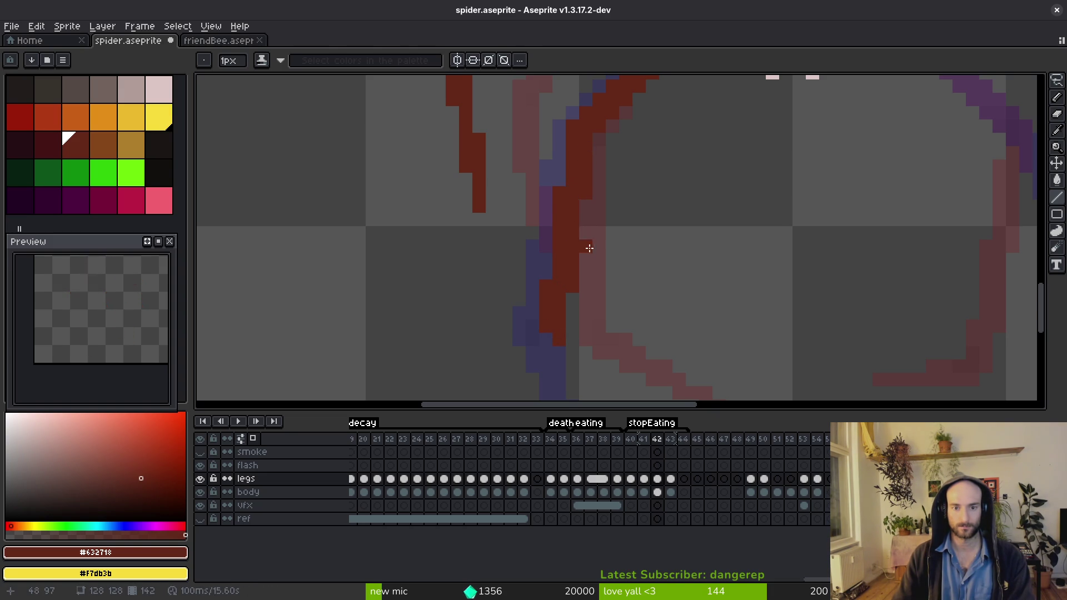
# Step: Marquee-select the lower red leg, then deselect it
pyautogui.press('m')
pyautogui.moveTo(606, 217); pyautogui.dragTo(481, 383)
pyautogui.hotkey('ctrl', 'd')
pyautogui.scroll(-4, 616, 314)
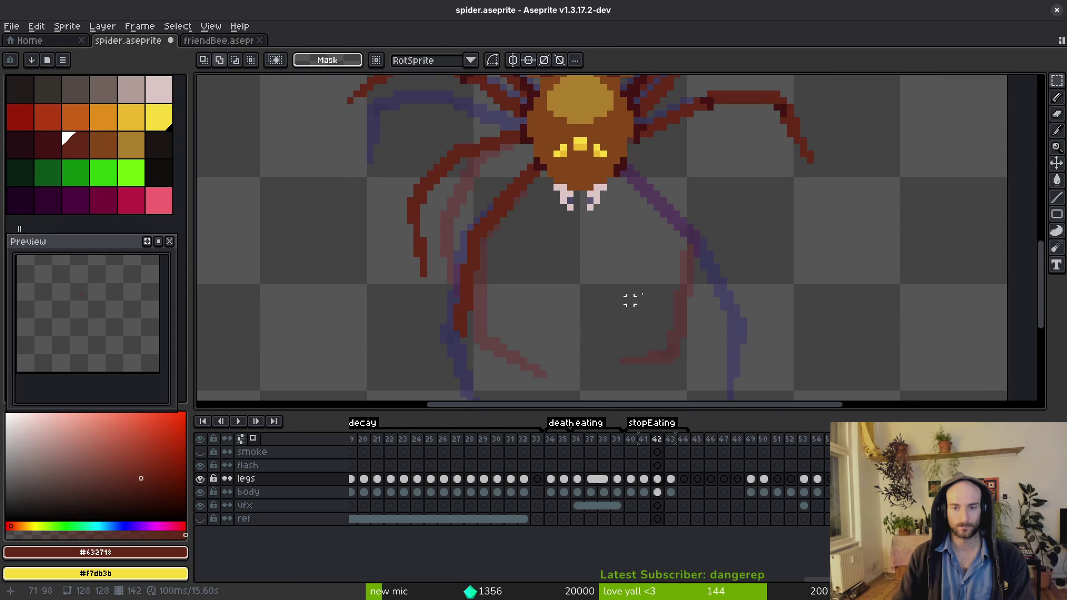
# Step: With the Pencil, redraw the upper-right leg on frame 42 in red using thicker strokes
pyautogui.press('b')
pyautogui.scroll(2, 570, 143)
pyautogui.moveTo(517, 100); pyautogui.dragTo(676, 280)
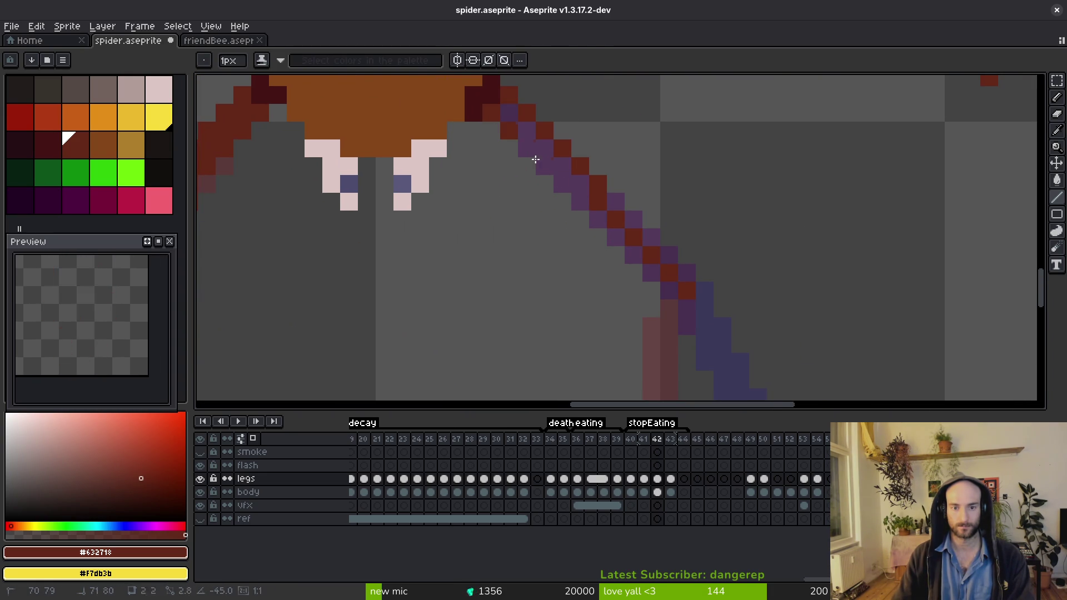
pyautogui.moveTo(497, 120); pyautogui.dragTo(662, 289)
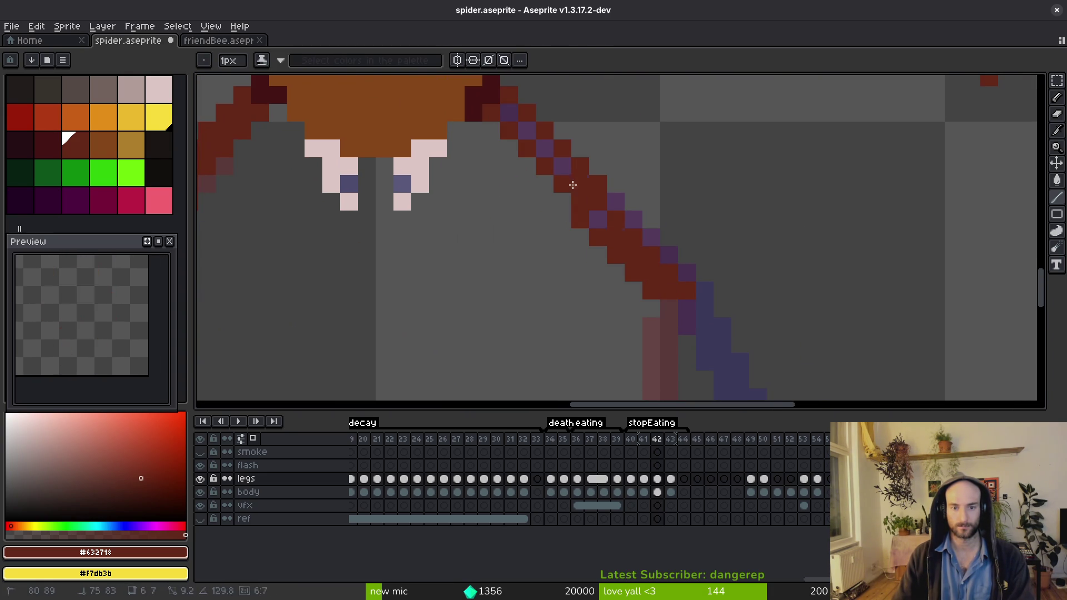
pyautogui.scroll(-3, 615, 227)
pyautogui.scroll(2, 614, 191)
pyautogui.scroll(2, 570, 135)
pyautogui.moveTo(582, 222)
pyautogui.mouseDown()
pyautogui.moveTo(607, 308)
pyautogui.moveTo(589, 309)
pyautogui.mouseUp()
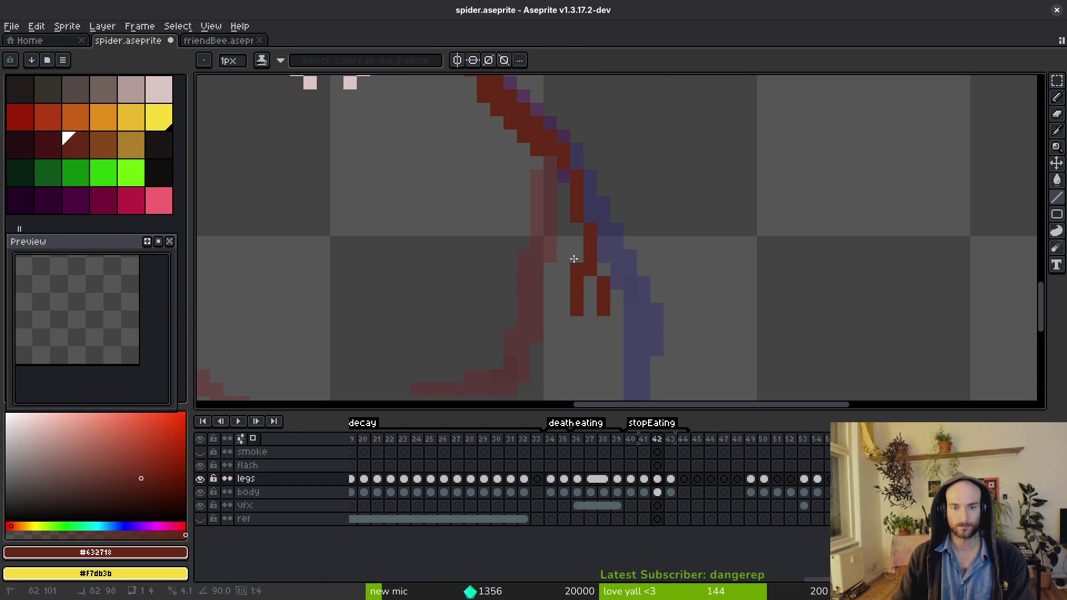
pyautogui.moveTo(550, 164); pyautogui.dragTo(570, 204)
# Step: Undo the lower leg strokes and repaint the leg down toward its tip
pyautogui.hotkey('ctrl', 'z')
pyautogui.hotkey('ctrl', 'z')
pyautogui.hotkey('ctrl', 'z')
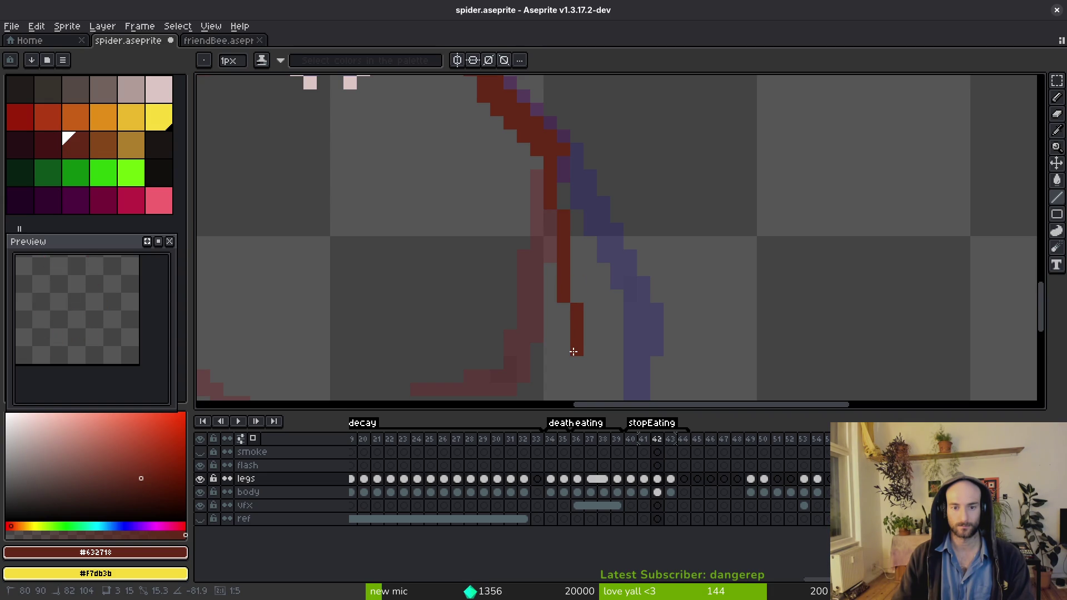
pyautogui.click(573, 348)
pyautogui.moveTo(590, 340); pyautogui.dragTo(566, 162)
pyautogui.click(597, 288)
pyautogui.scroll(-5, 578, 316)
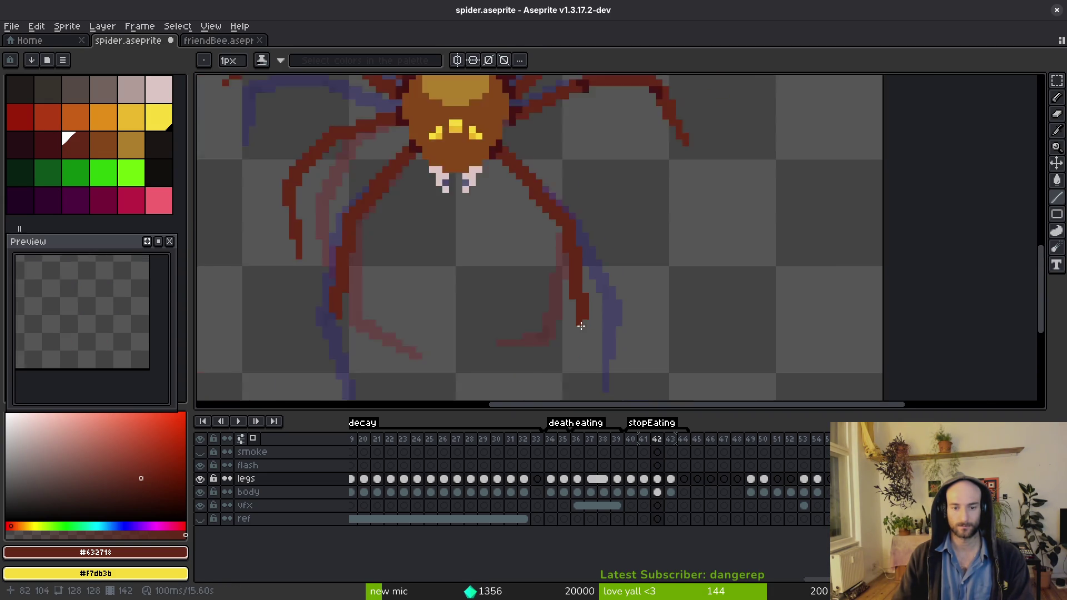
pyautogui.scroll(2, 623, 212)
pyautogui.scroll(2, 623, 211)
pyautogui.moveTo(635, 167)
pyautogui.mouseDown()
pyautogui.moveTo(527, 300)
pyautogui.moveTo(600, 230)
pyautogui.mouseUp()
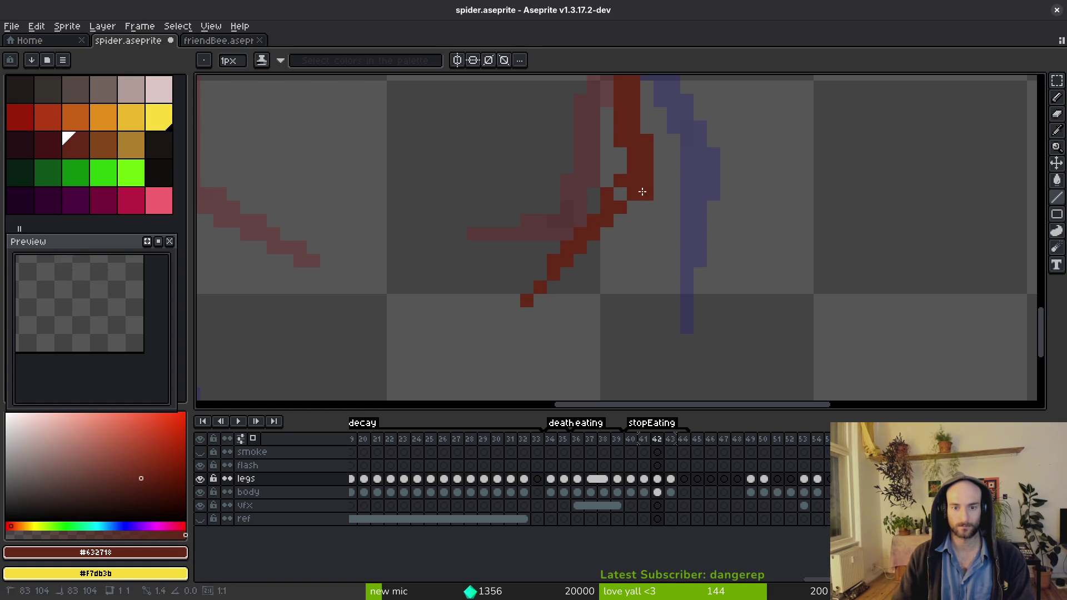
# Step: Erase stray leg pixels, add a dark-red pixel at the leg tip, and save spider.aseprite
pyautogui.press('e')
pyautogui.moveTo(620, 181); pyautogui.dragTo(620, 195)
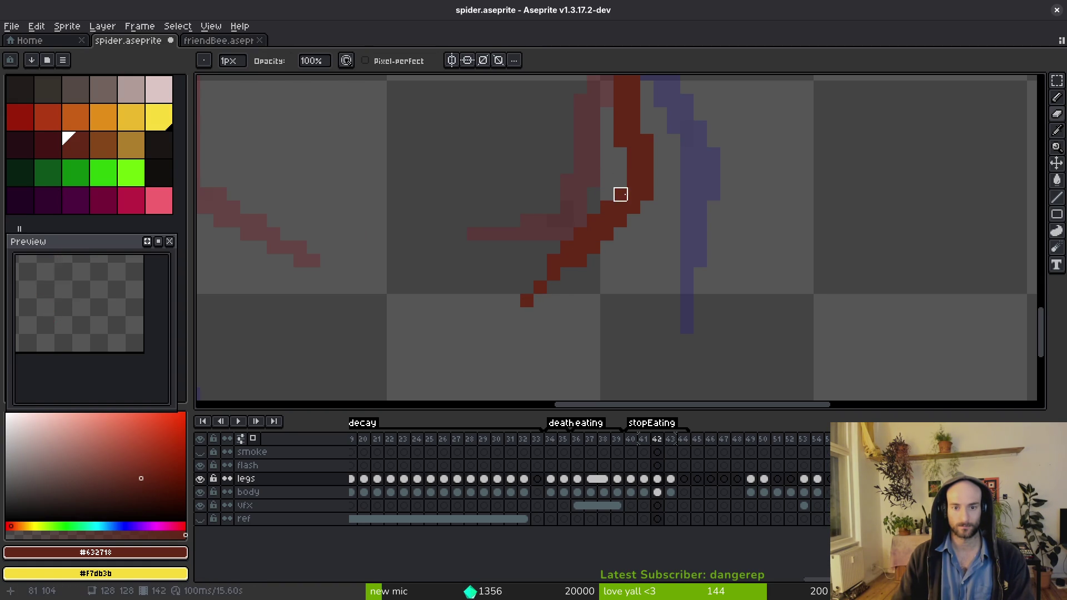
pyautogui.scroll(1, 647, 207)
pyautogui.press('b')
pyautogui.click(537, 271)
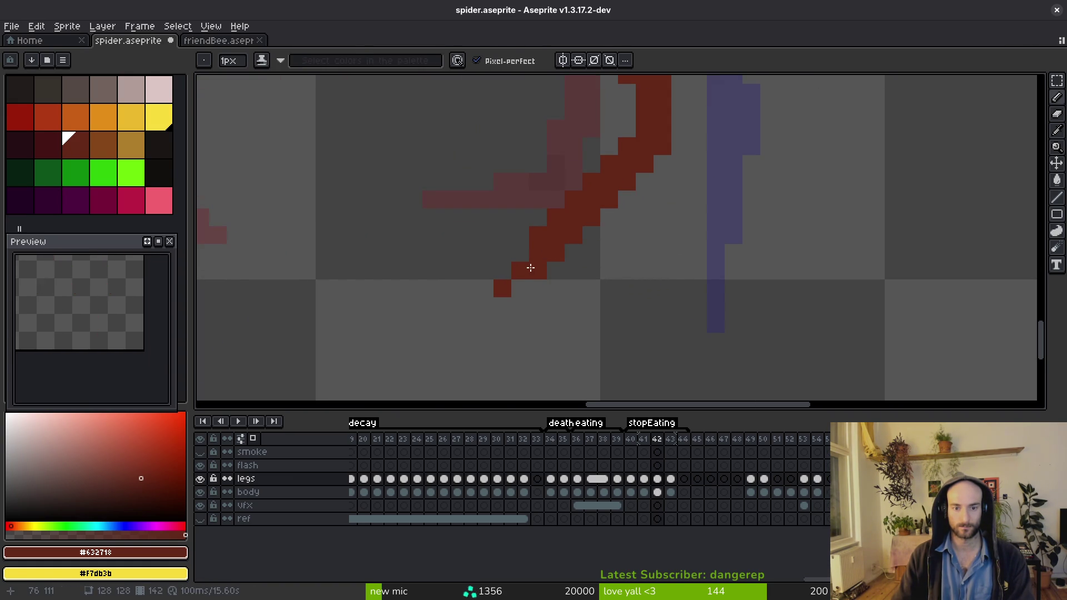
pyautogui.press('e')
pyautogui.scroll(-2, 607, 215)
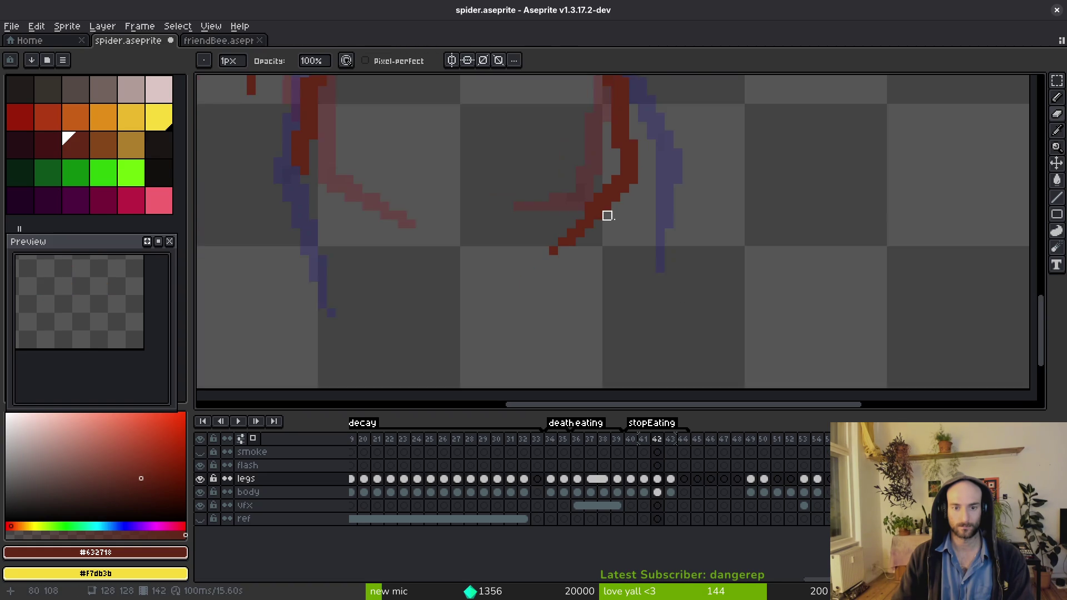
pyautogui.scroll(2, 614, 259)
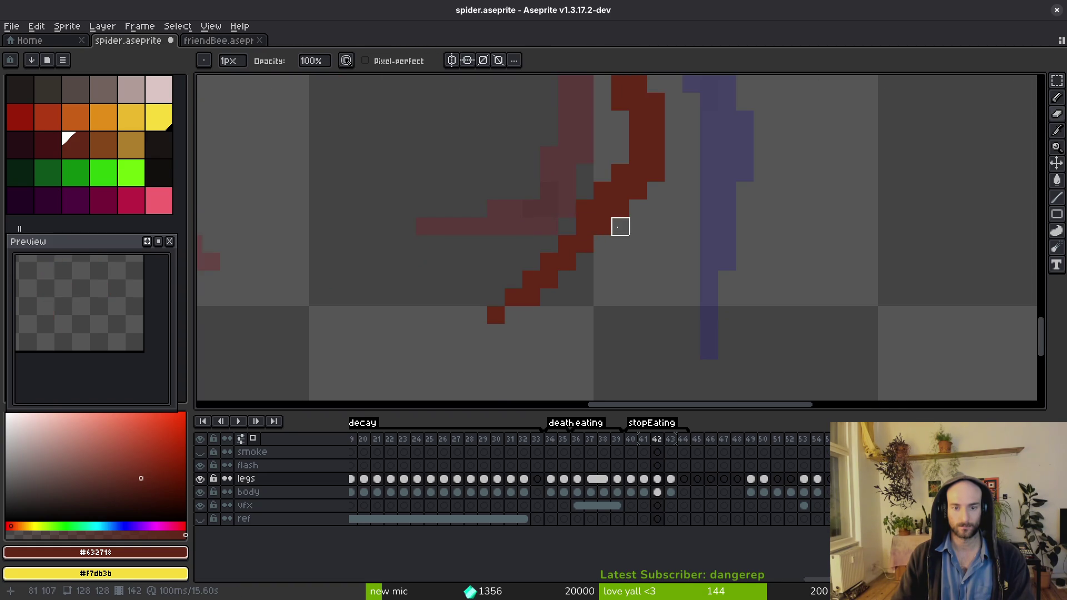
pyautogui.press('f')
pyautogui.click(623, 166)
pyautogui.hotkey('ctrl', 's')
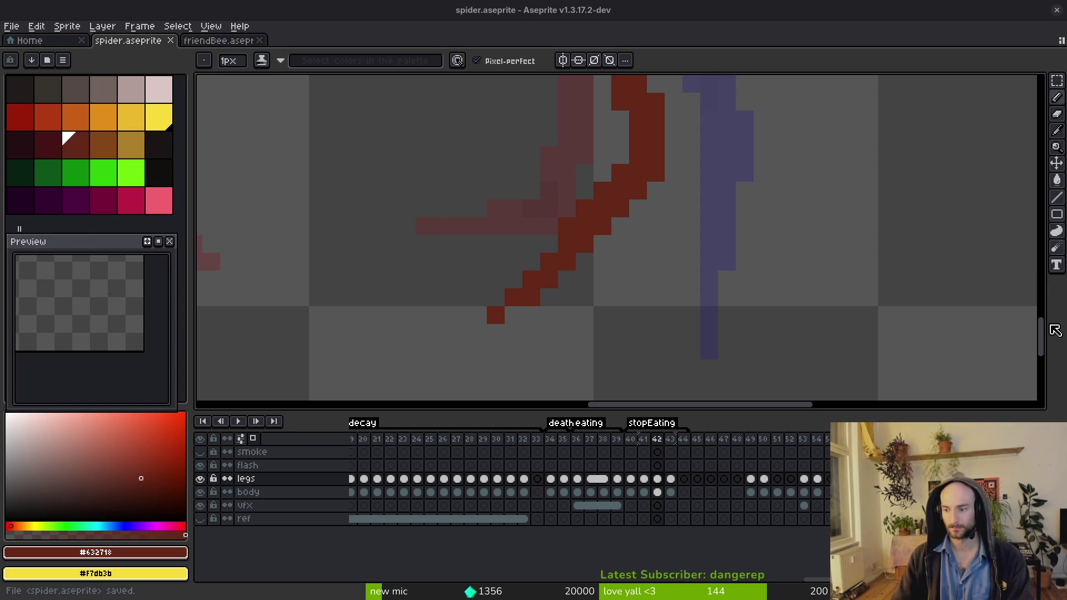
# Step: Pick the dark joint colour from the previous frame's leg, then return to frame 42
pyautogui.scroll(-5, 635, 231)
pyautogui.scroll(-2, 635, 234)
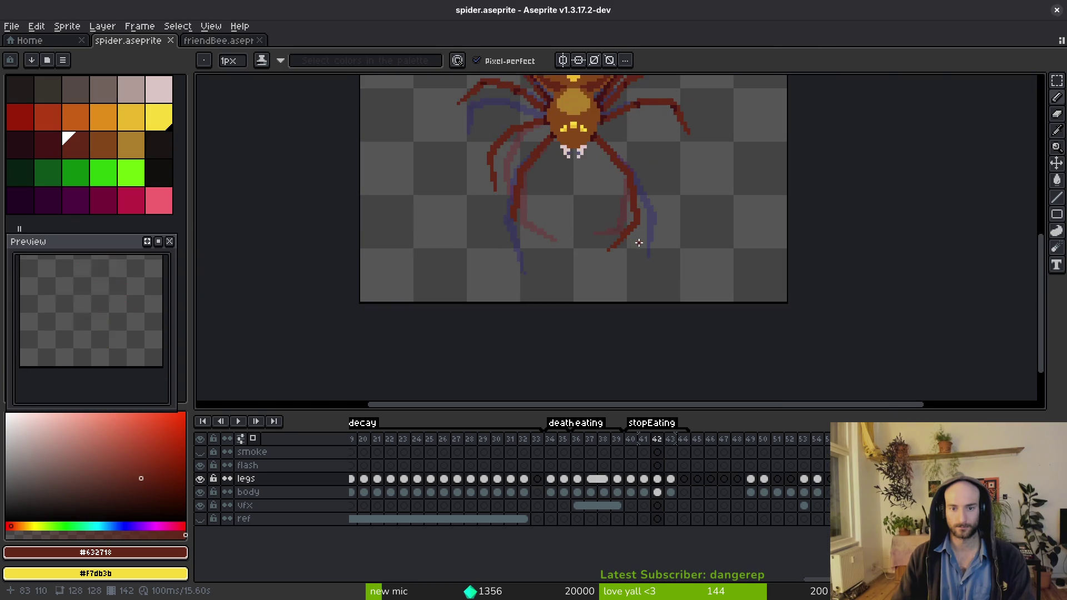
pyautogui.scroll(6, 569, 298)
pyautogui.press(',')
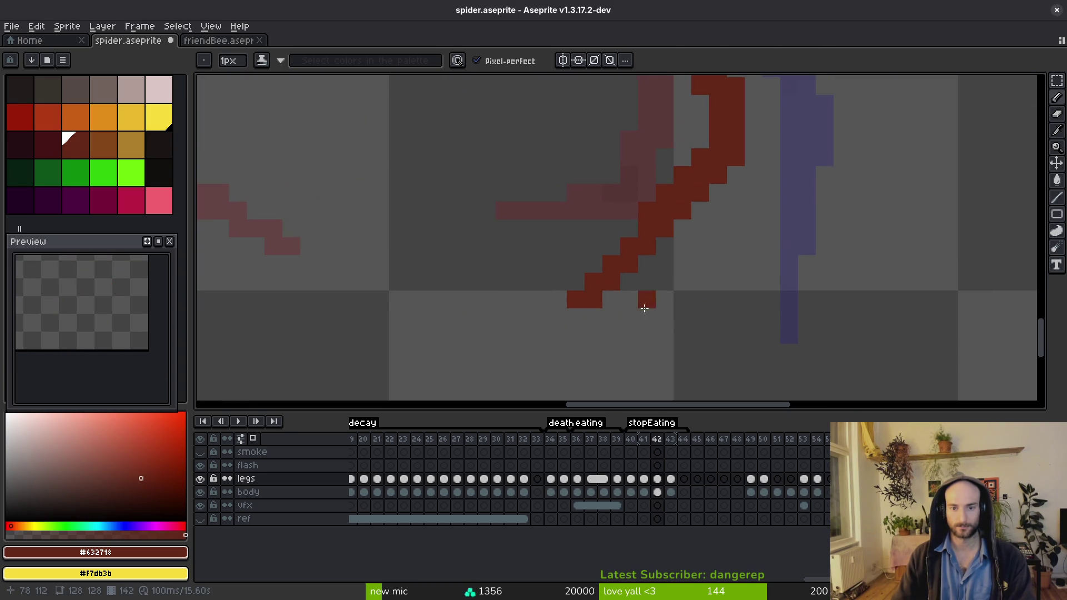
pyautogui.scroll(-2, 643, 315)
pyautogui.scroll(1, 689, 264)
pyautogui.keyDown('alt'); pyautogui.click(658, 261); pyautogui.keyUp('alt')
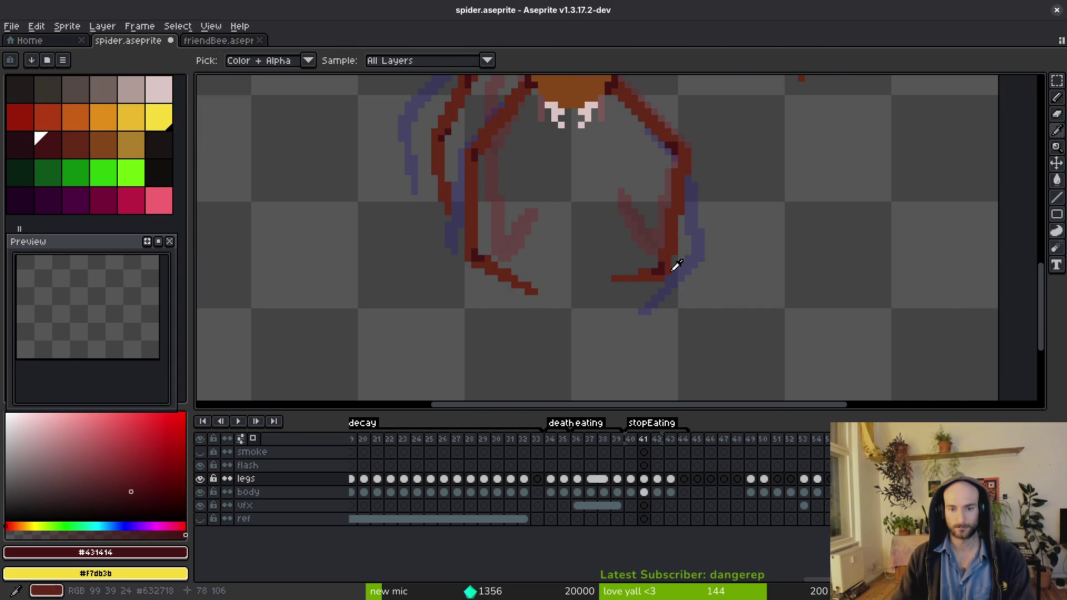
pyautogui.press('.')
pyautogui.scroll(2, 678, 273)
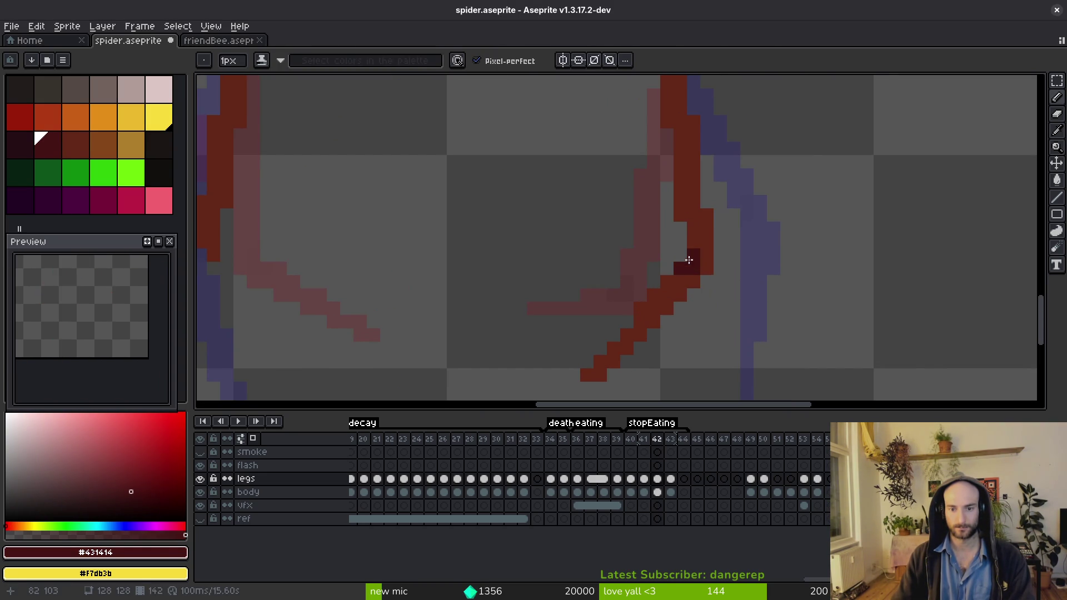
pyautogui.scroll(3, 661, 239)
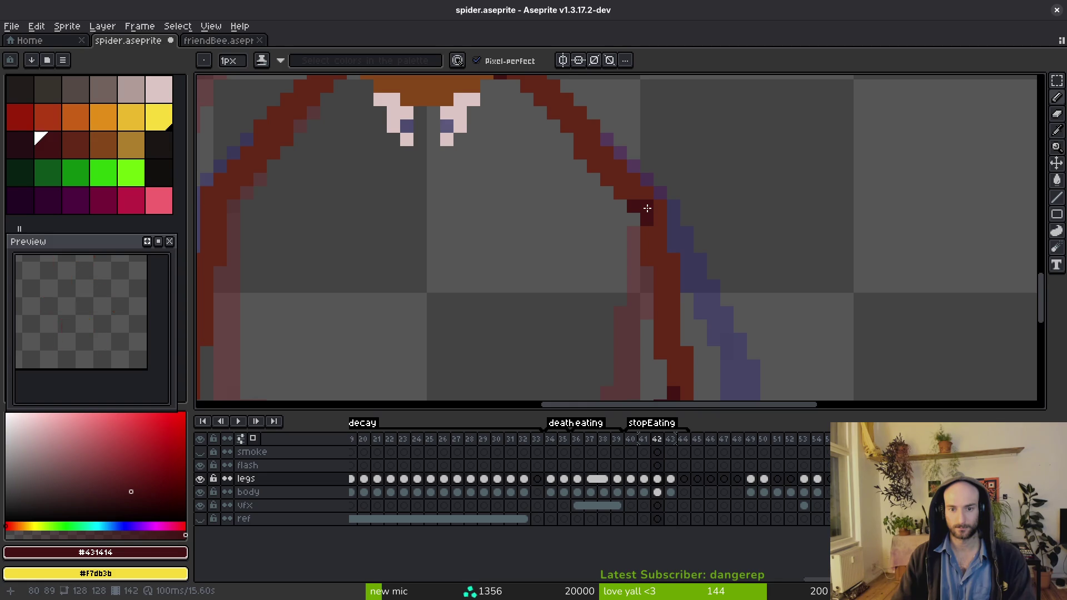
pyautogui.scroll(-2, 647, 208)
pyautogui.scroll(2, 594, 233)
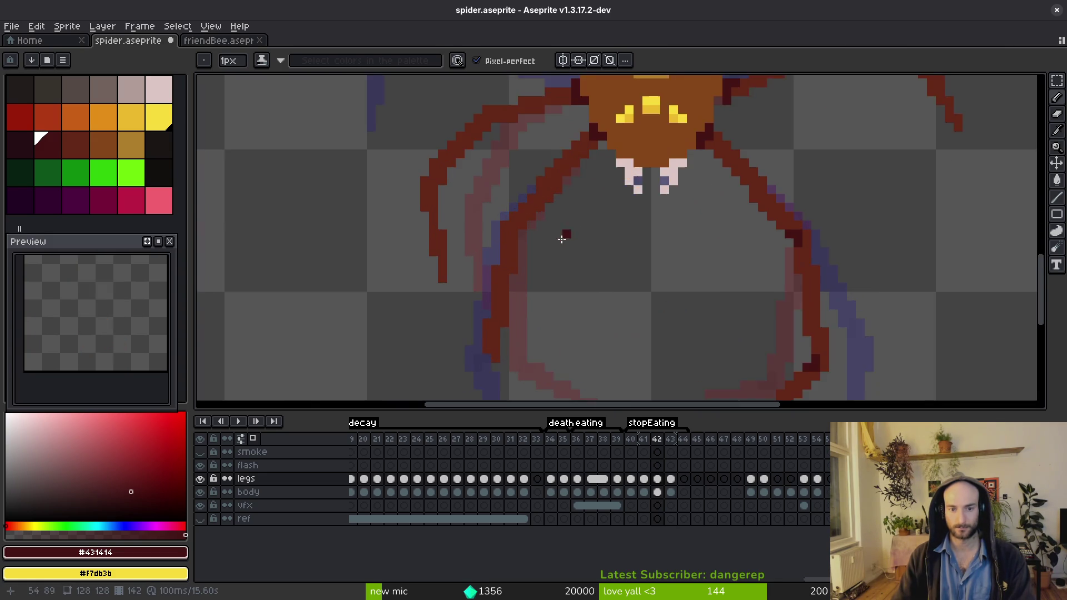
pyautogui.scroll(3, 566, 234)
pyautogui.scroll(-3, 566, 243)
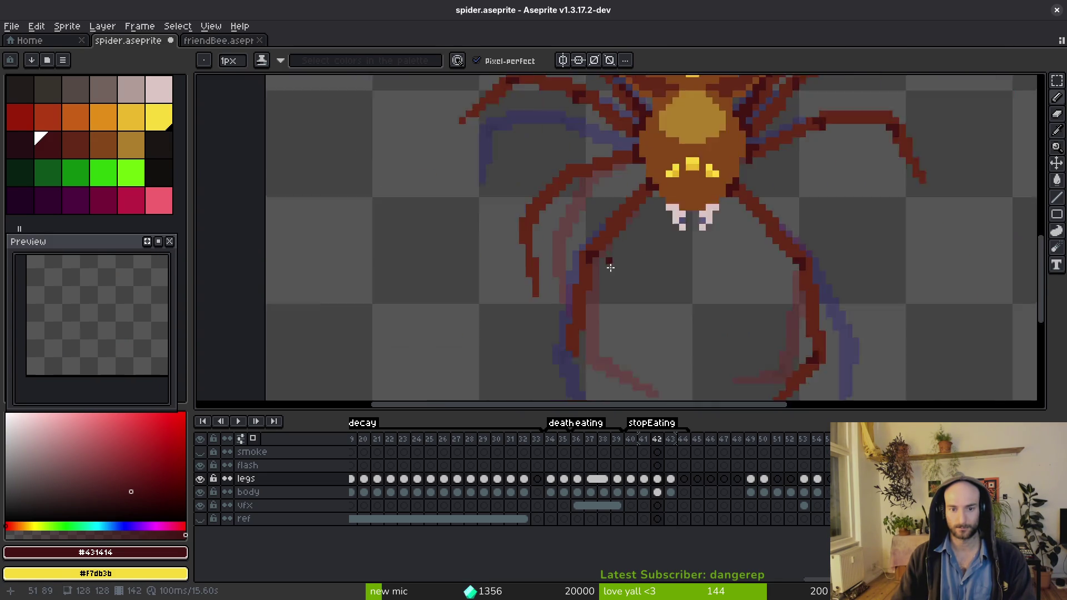
# Step: Thicken the leg with two red Line-tool strokes
pyautogui.keyDown('alt'); pyautogui.click(565, 200); pyautogui.keyUp('alt')
pyautogui.press('l')
pyautogui.scroll(3, 544, 189)
pyautogui.moveTo(523, 175)
pyautogui.mouseDown()
pyautogui.moveTo(578, 293)
pyautogui.moveTo(625, 349)
pyautogui.moveTo(541, 176)
pyautogui.mouseUp()
pyautogui.moveTo(554, 214); pyautogui.dragTo(563, 224)
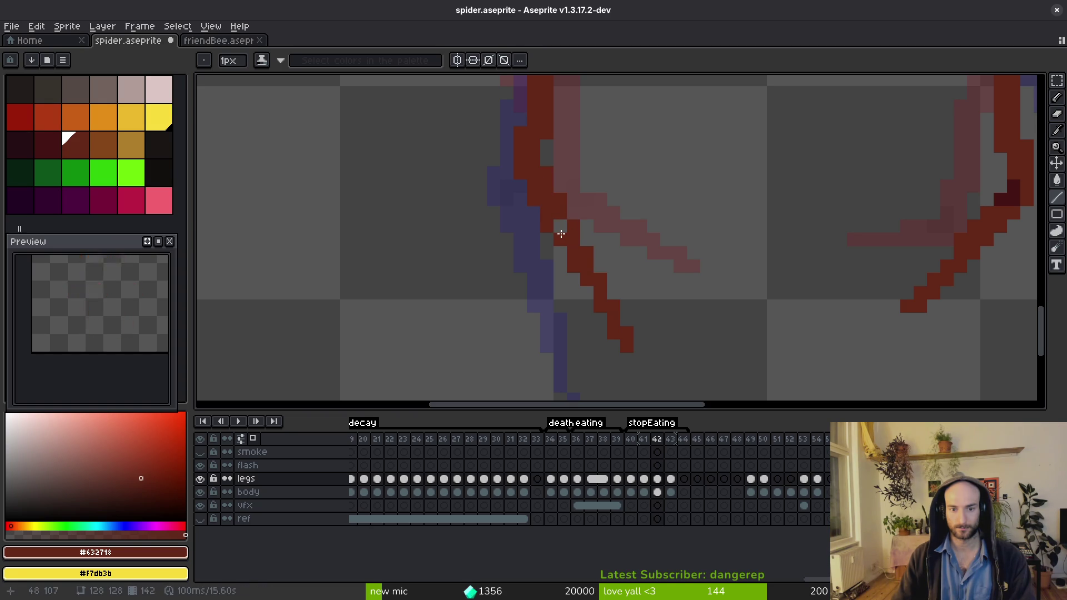
pyautogui.scroll(-3, 559, 228)
pyautogui.scroll(2, 615, 294)
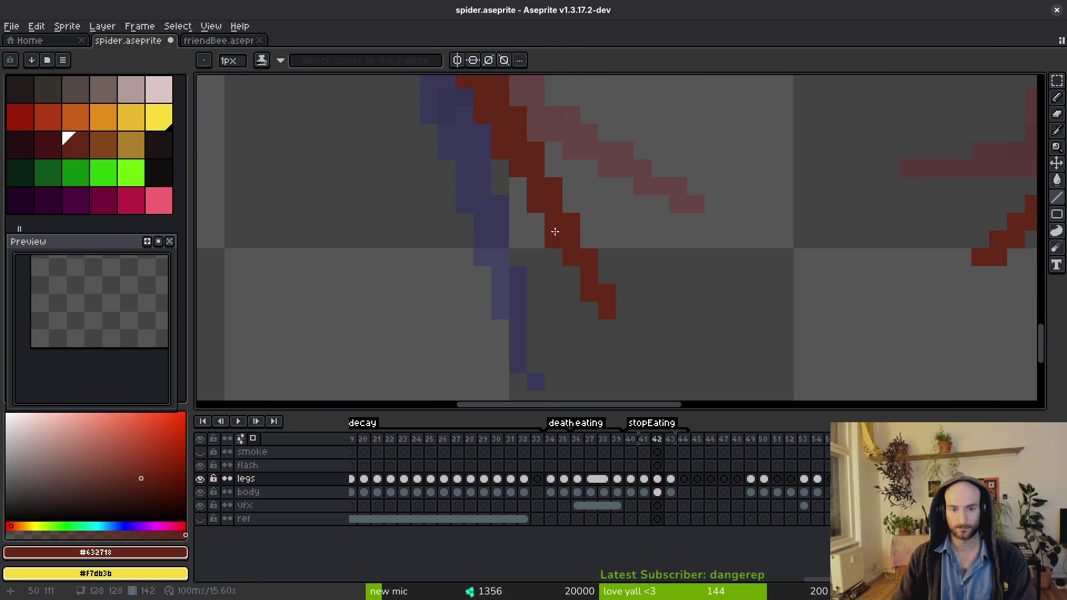
# Step: Reshape the leg tip by erasing pixels and adding a single red tip pixel
pyautogui.press('e')
pyautogui.moveTo(589, 257); pyautogui.dragTo(605, 293)
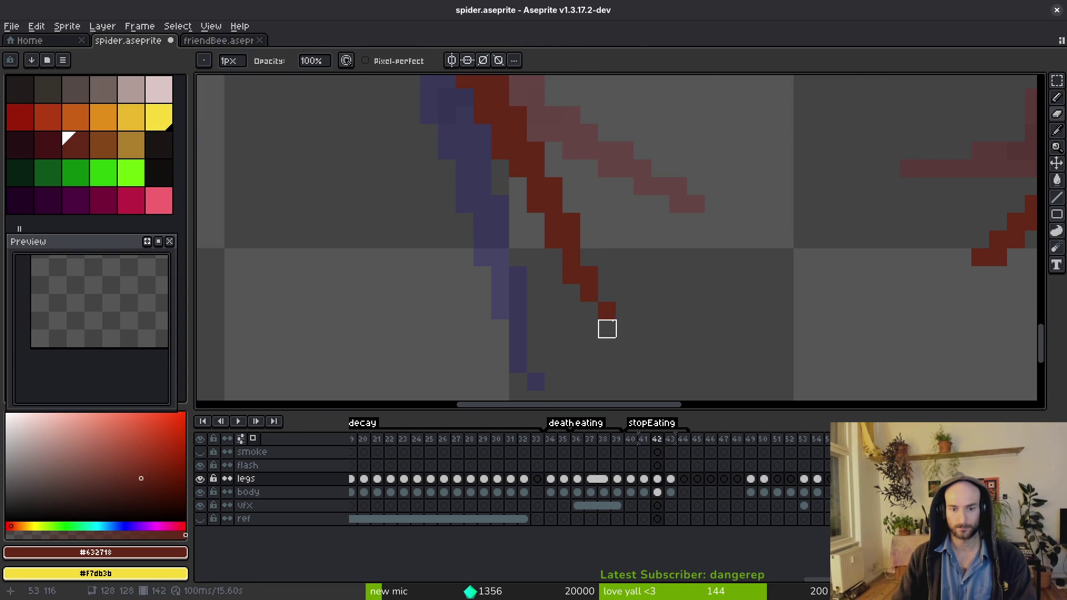
pyautogui.press('b')
pyautogui.click(589, 310)
pyautogui.scroll(-3, 611, 311)
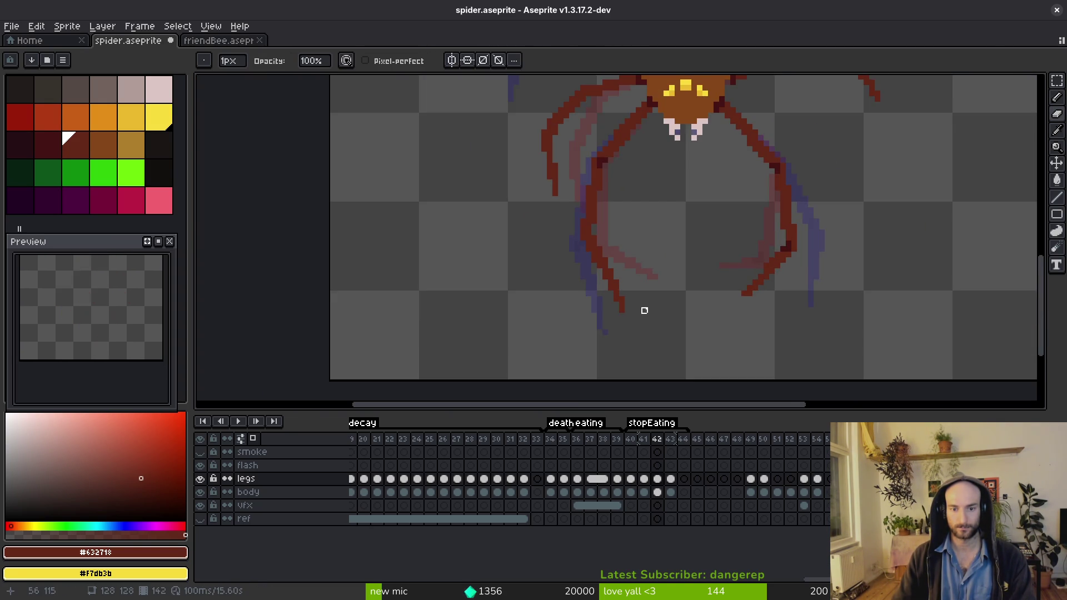
pyautogui.scroll(2, 639, 308)
pyautogui.press('e')
pyautogui.click(599, 315)
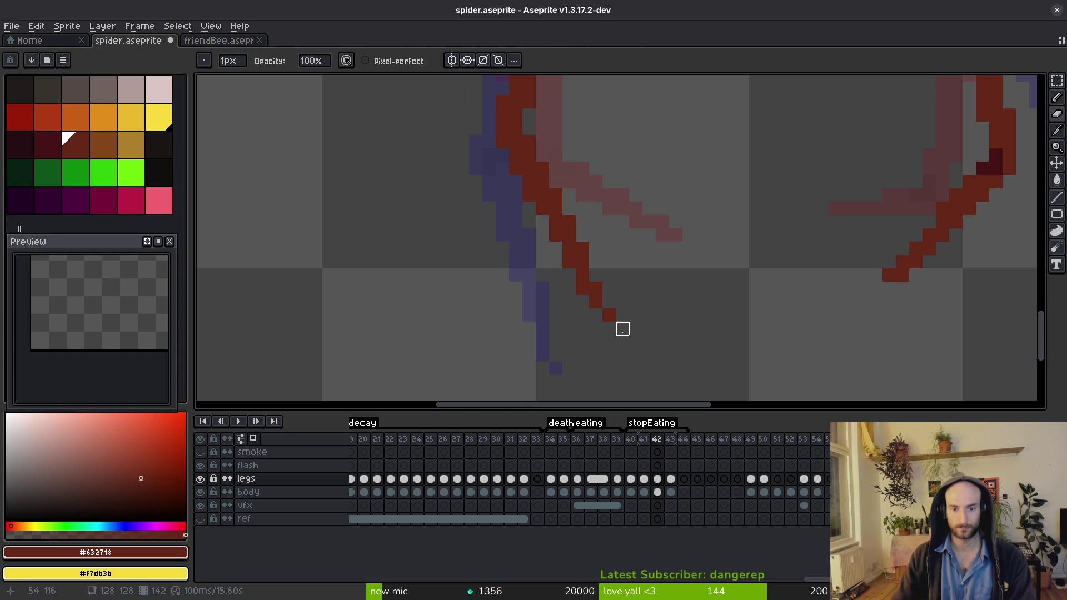
pyautogui.scroll(-3, 639, 302)
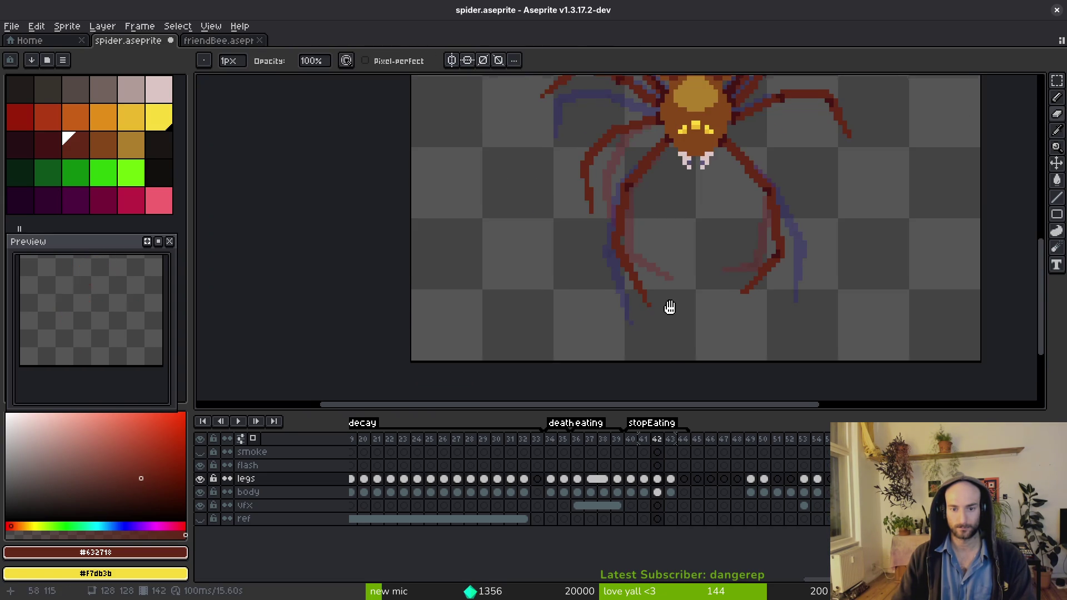
pyautogui.scroll(2, 661, 308)
pyautogui.scroll(2, 648, 305)
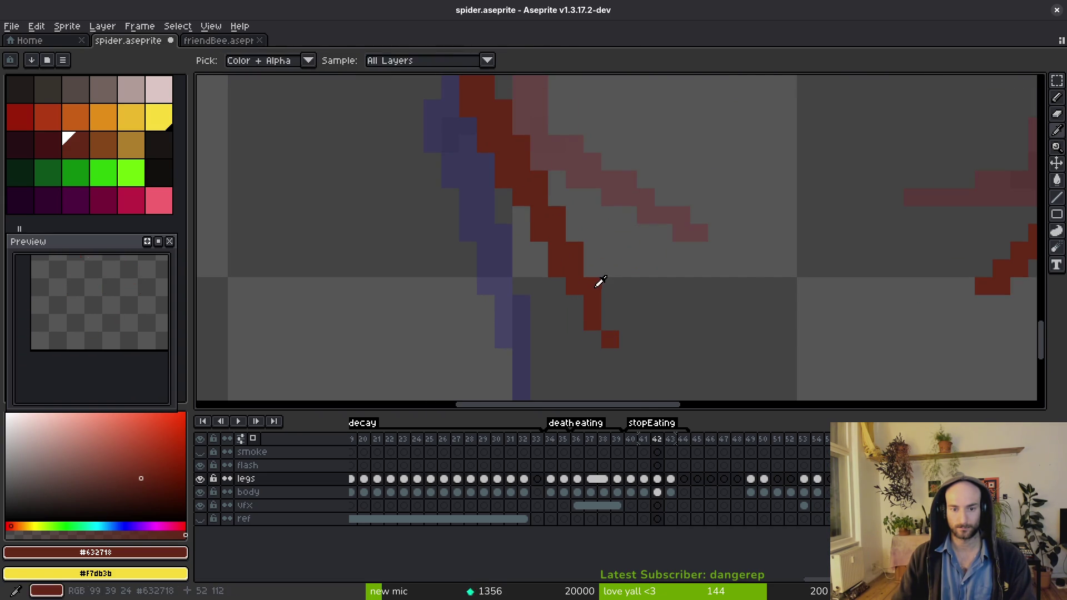
pyautogui.scroll(-4, 594, 281)
# Step: Paint dark #431414 joint pixels on the lower left leg, then re-pick the red
pyautogui.keyDown('alt'); pyautogui.click(582, 150); pyautogui.keyUp('alt')
pyautogui.scroll(2, 593, 212)
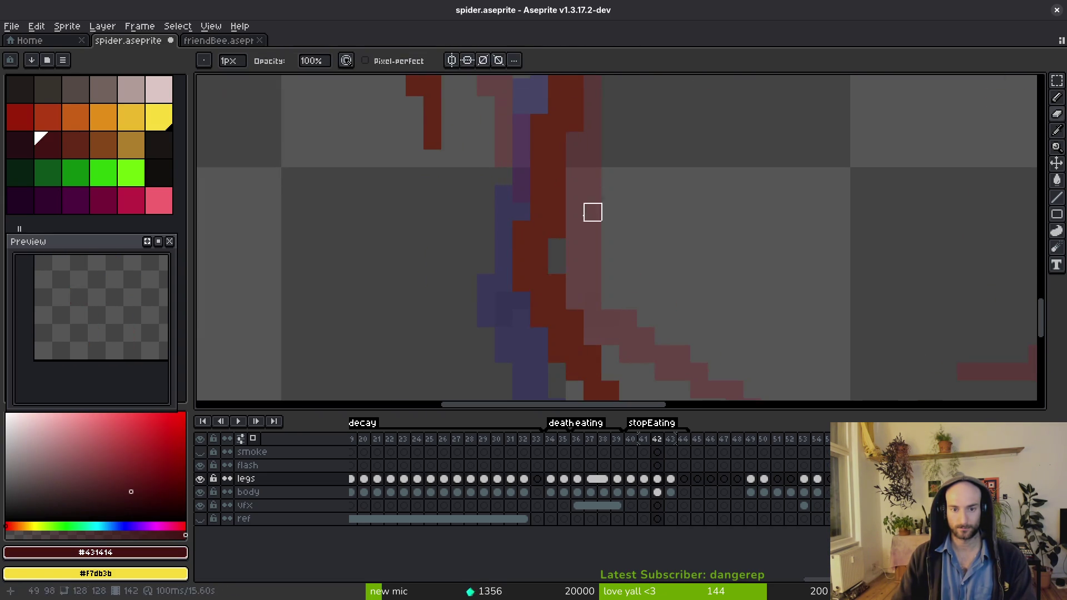
pyautogui.click(550, 291)
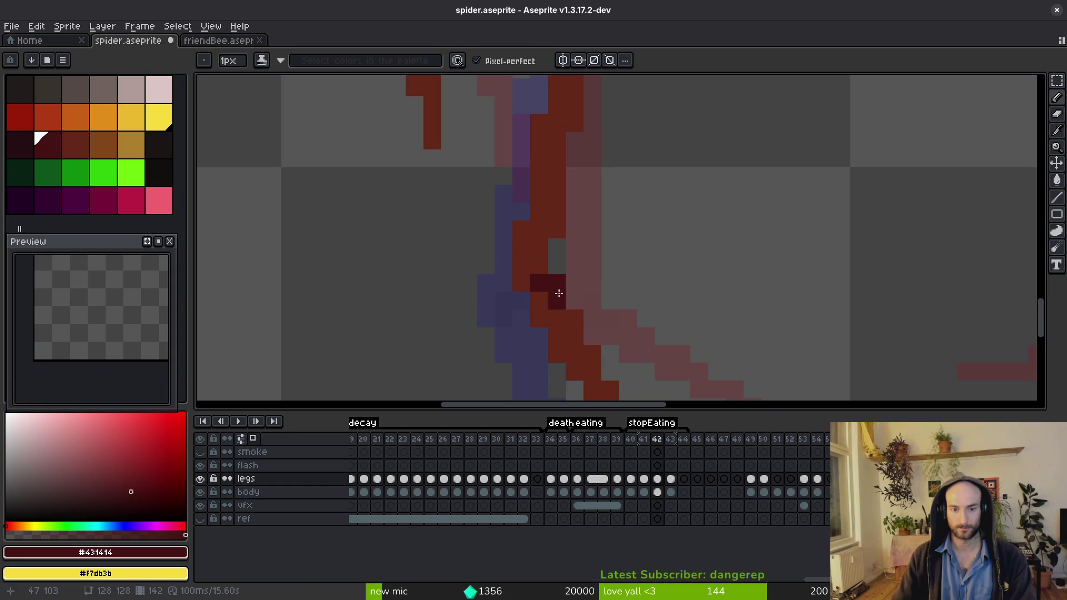
pyautogui.scroll(-3, 554, 294)
pyautogui.scroll(3, 536, 266)
pyautogui.click(544, 268)
pyautogui.keyDown('alt'); pyautogui.click(565, 305); pyautogui.keyUp('alt')
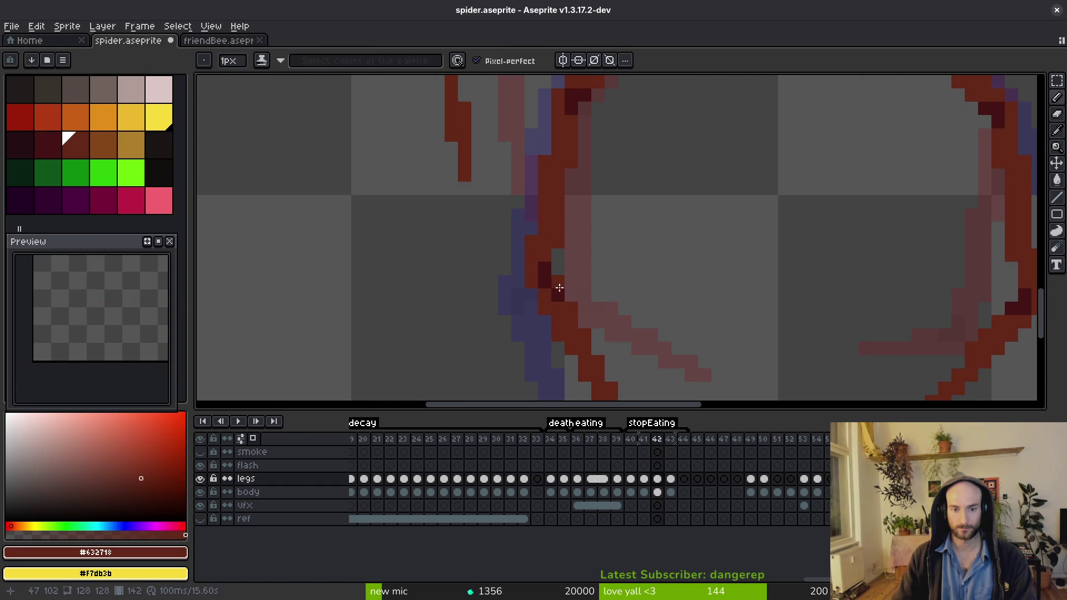
pyautogui.scroll(-3, 543, 284)
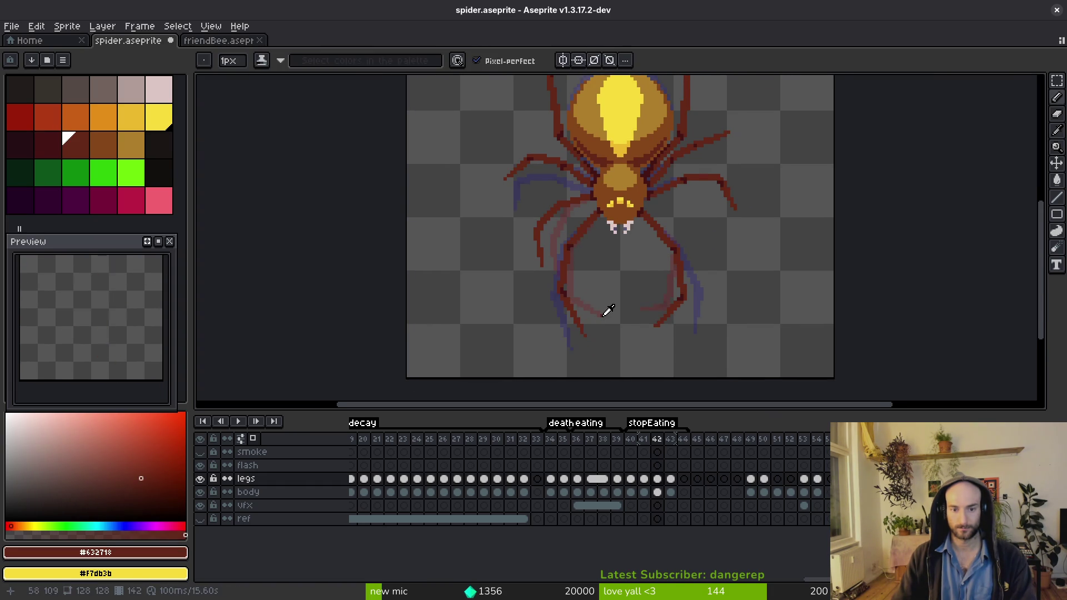
pyautogui.scroll(3, 556, 286)
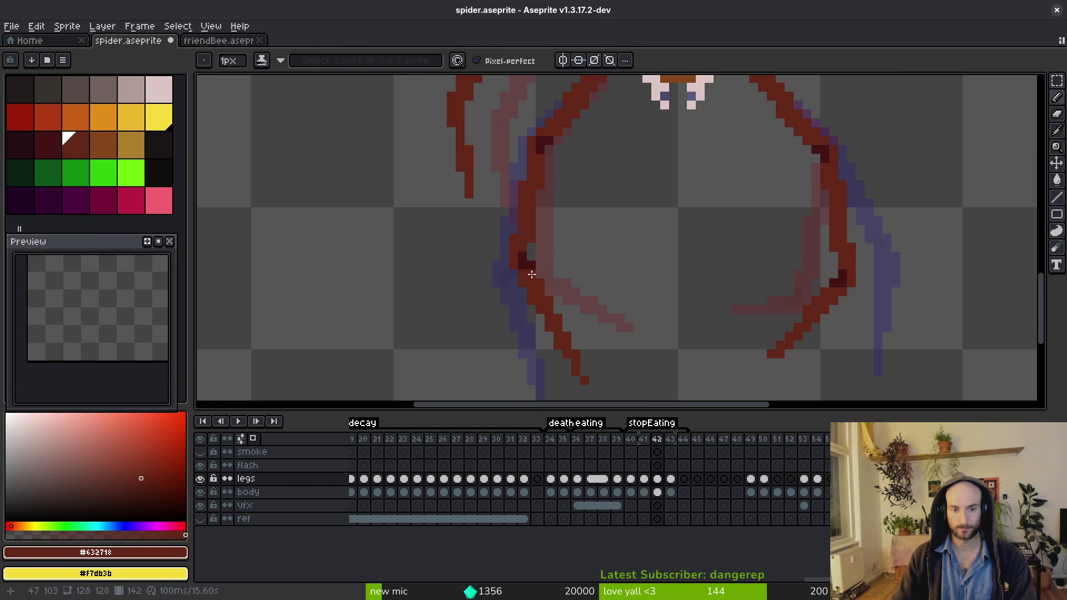
# Step: Compare neighbouring poses and extend frame 42's left leg downward with dark-red pixels
pyautogui.scroll(-3, 557, 281)
pyautogui.press(',')
pyautogui.press('.')
pyautogui.press('.')
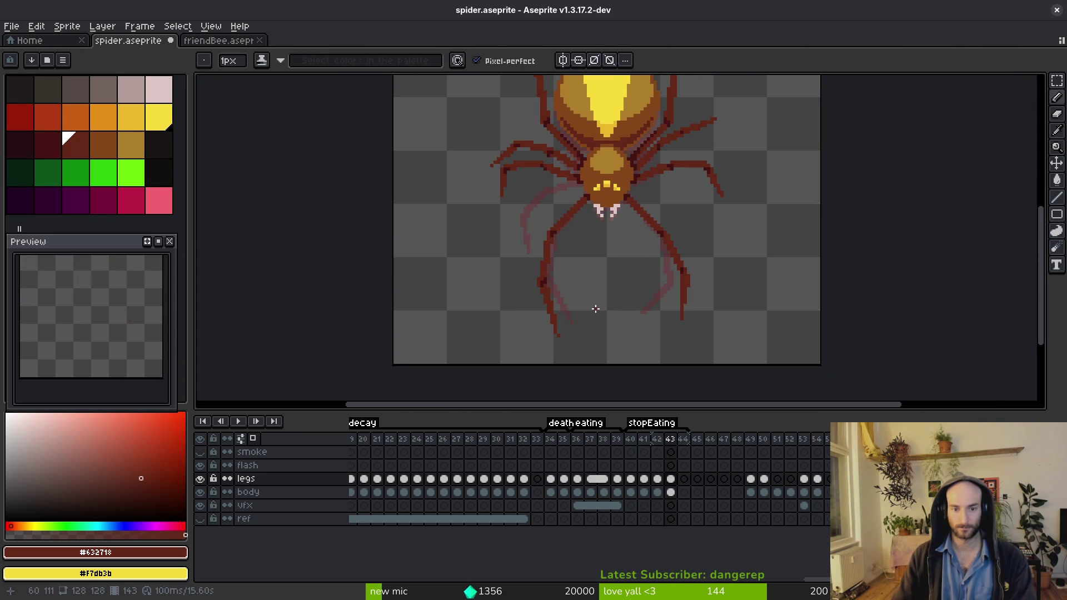
pyautogui.press(',')
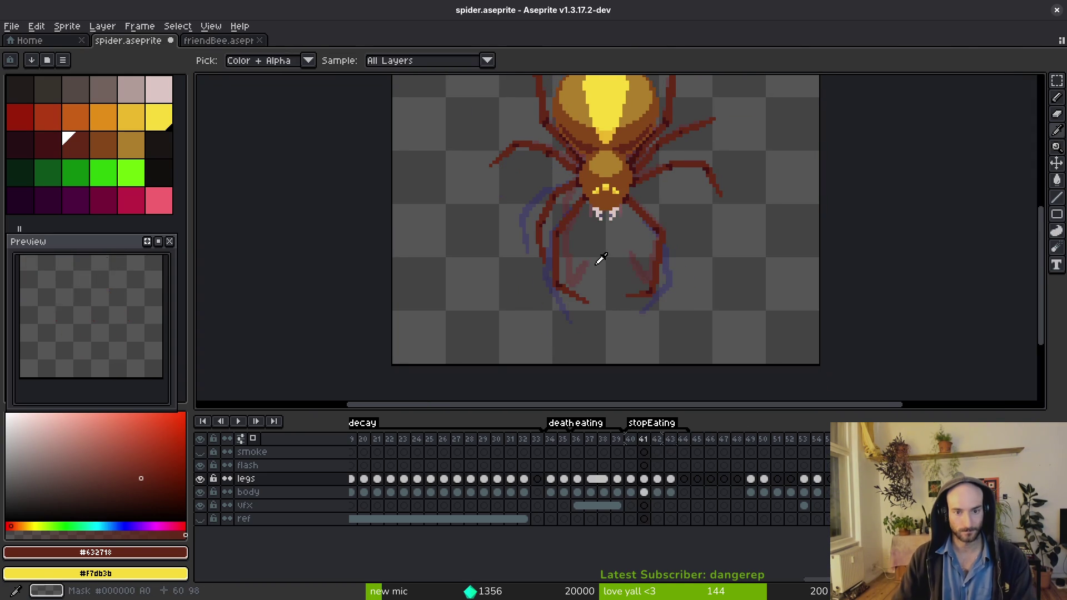
pyautogui.scroll(4, 549, 238)
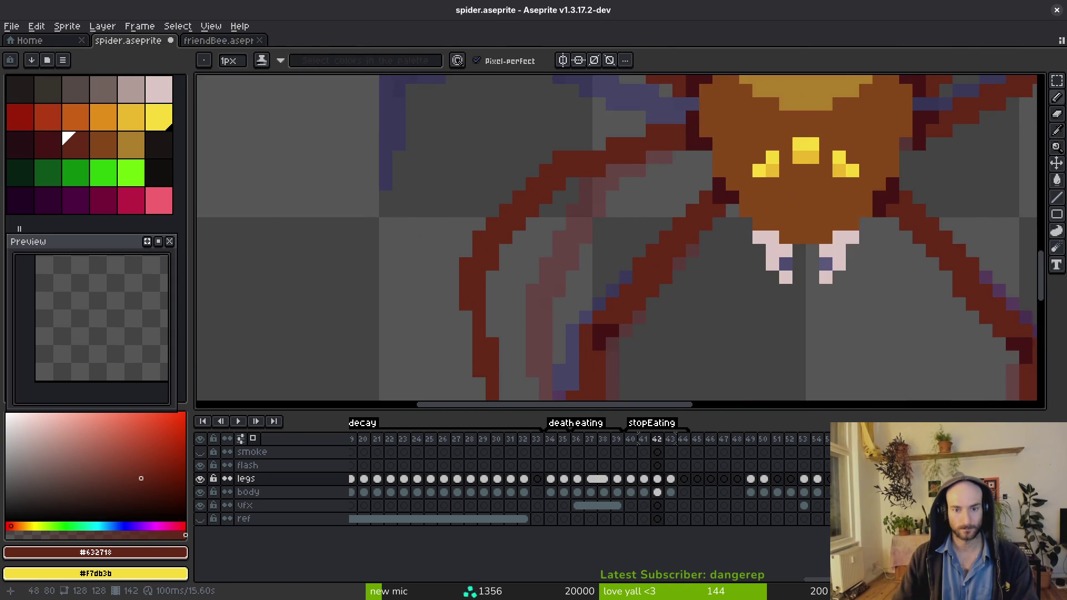
pyautogui.press('m')
pyautogui.scroll(-1, 624, 191)
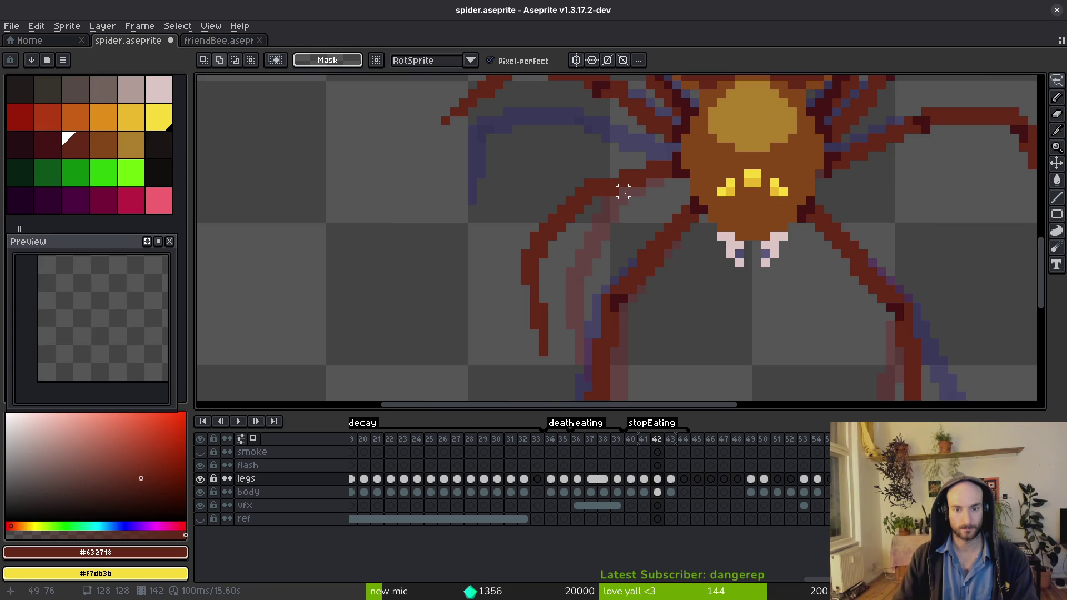
pyautogui.moveTo(613, 173)
pyautogui.mouseDown()
pyautogui.moveTo(533, 359)
pyautogui.moveTo(585, 160)
pyautogui.moveTo(606, 177)
pyautogui.moveTo(636, 174)
pyautogui.moveTo(634, 162)
pyautogui.mouseUp()
pyautogui.scroll(3, 614, 178)
pyautogui.hotkey('ctrl', 'd')
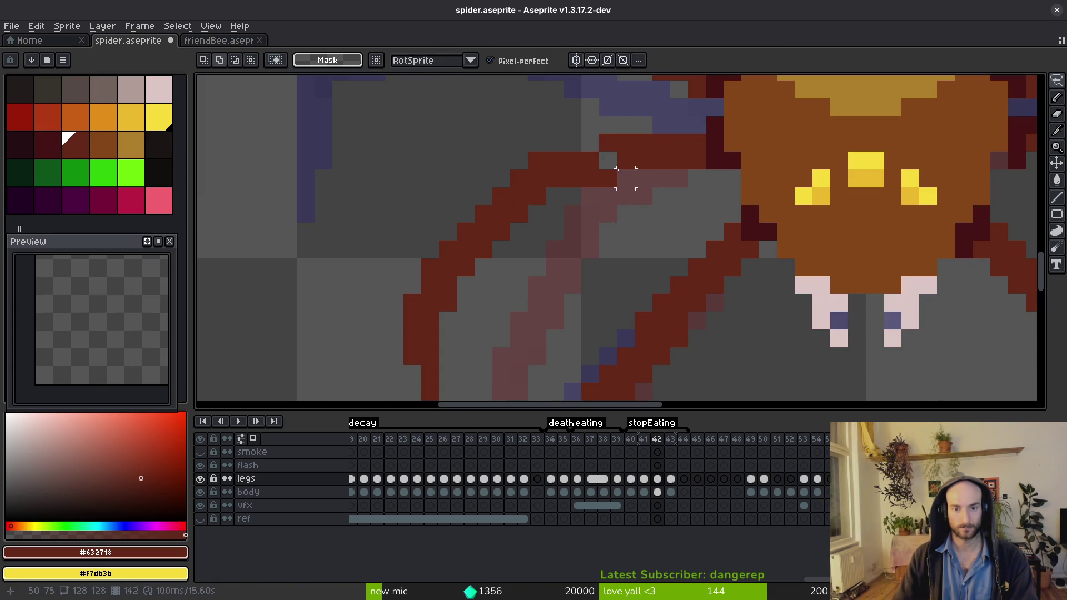
pyautogui.press('b')
pyautogui.scroll(-3, 609, 160)
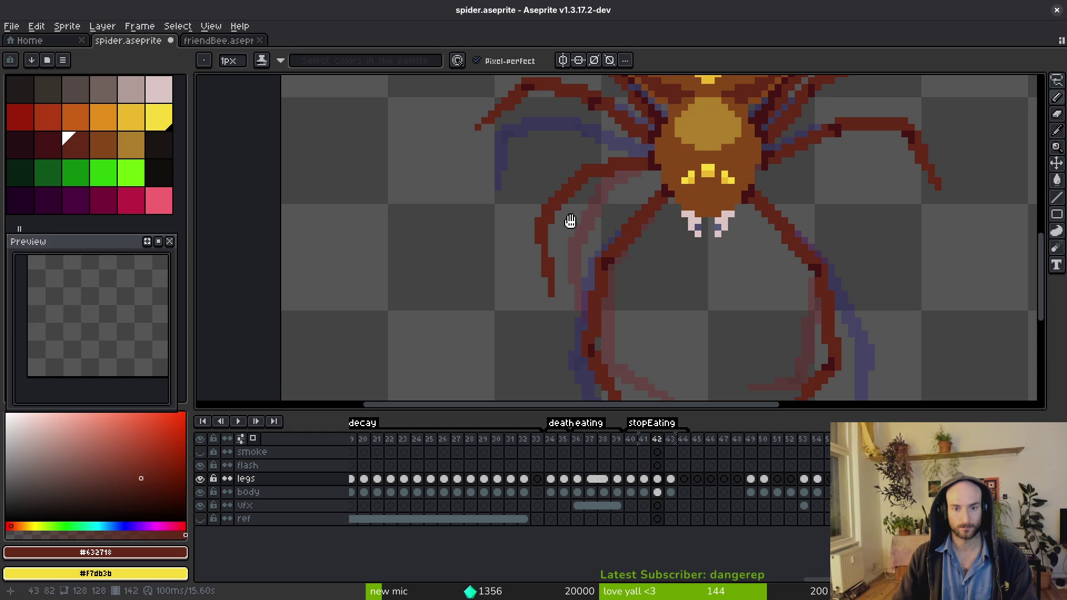
pyautogui.scroll(3, 583, 223)
pyautogui.moveTo(500, 264)
pyautogui.mouseDown()
pyautogui.moveTo(500, 255)
pyautogui.moveTo(498, 341)
pyautogui.mouseUp()
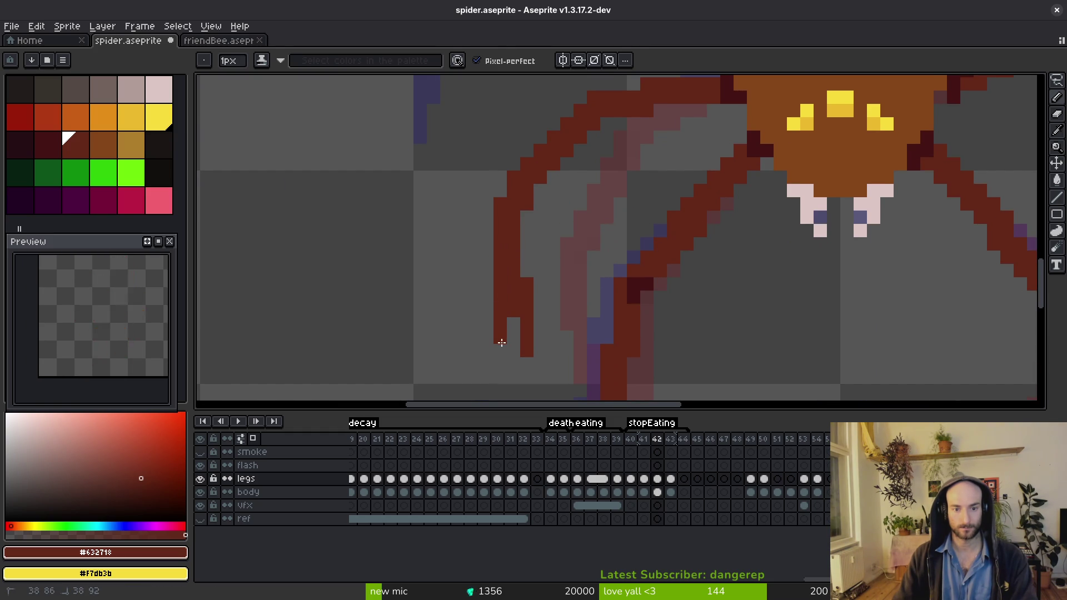
pyautogui.moveTo(520, 286); pyautogui.dragTo(511, 298)
# Step: Delete the empty frame 44 from the timeline
pyautogui.scroll(-3, 547, 267)
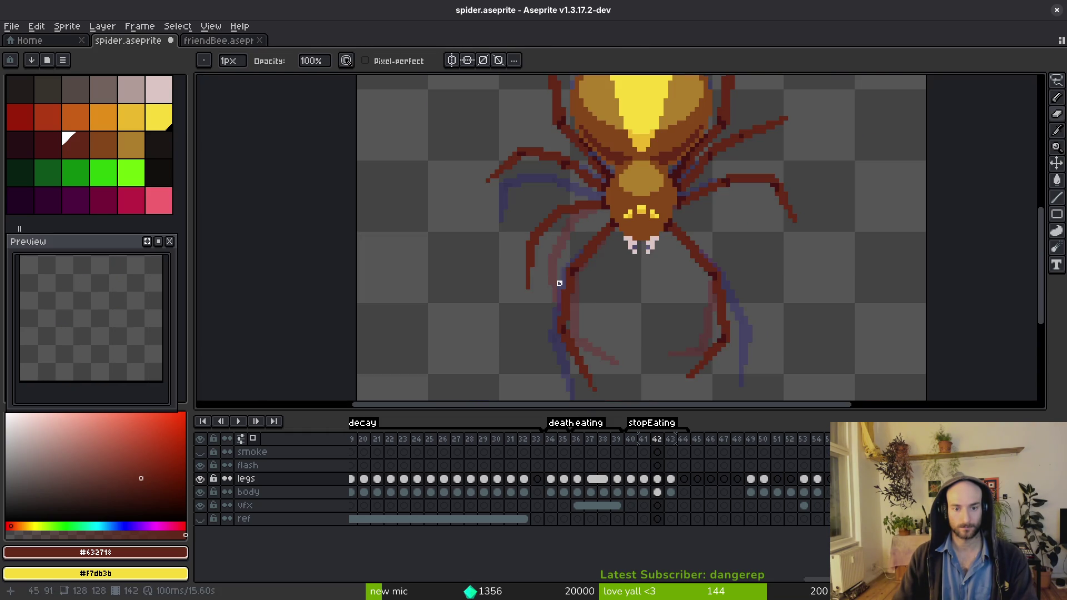
pyautogui.press('Right')
pyautogui.press('Right')
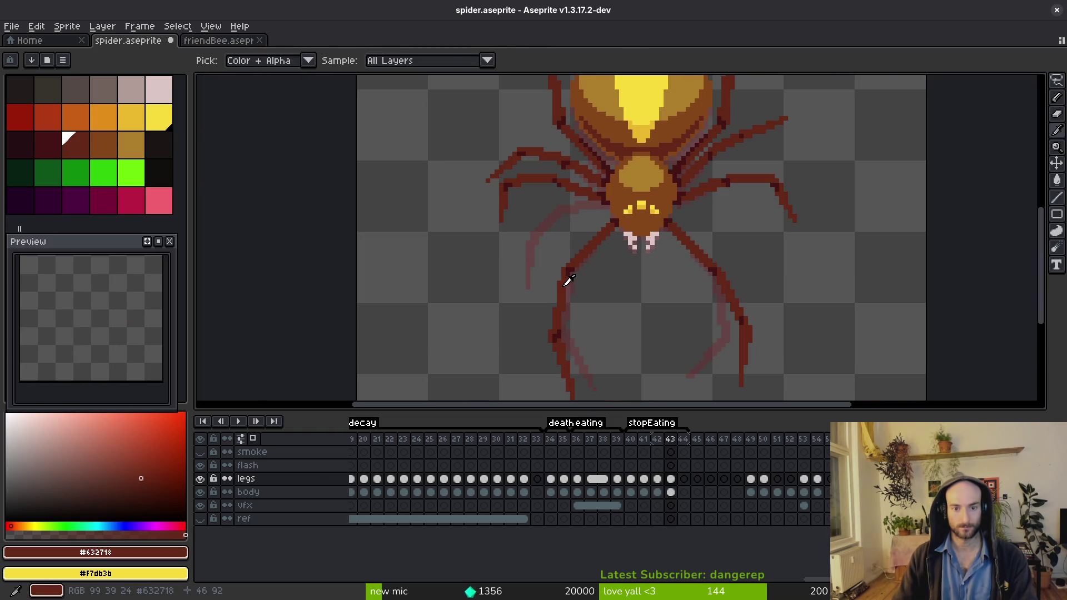
pyautogui.press('b')
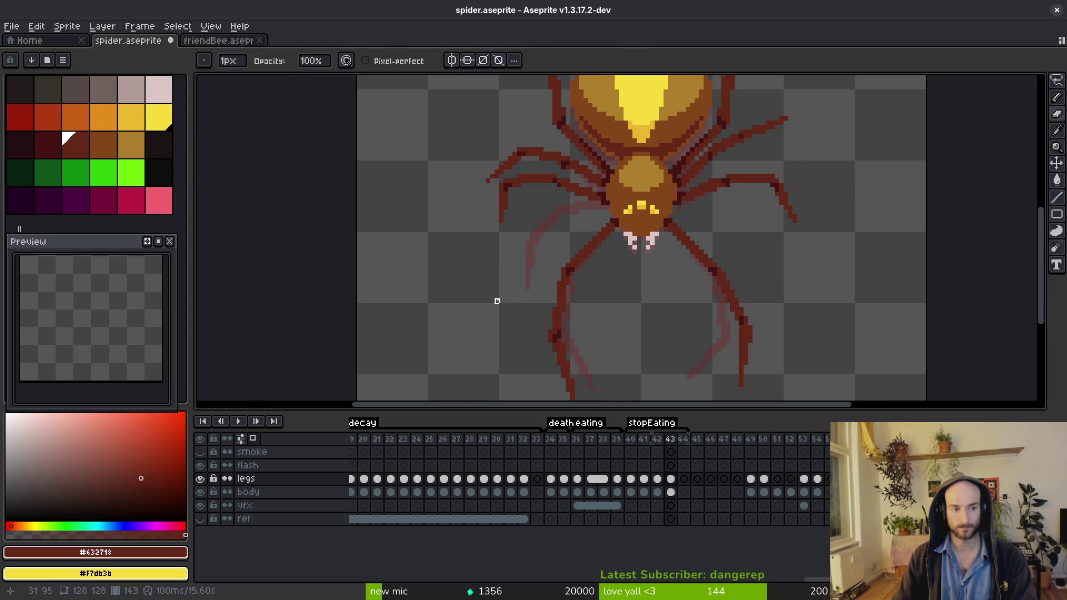
pyautogui.scroll(-1, 653, 285)
pyautogui.press('Right')
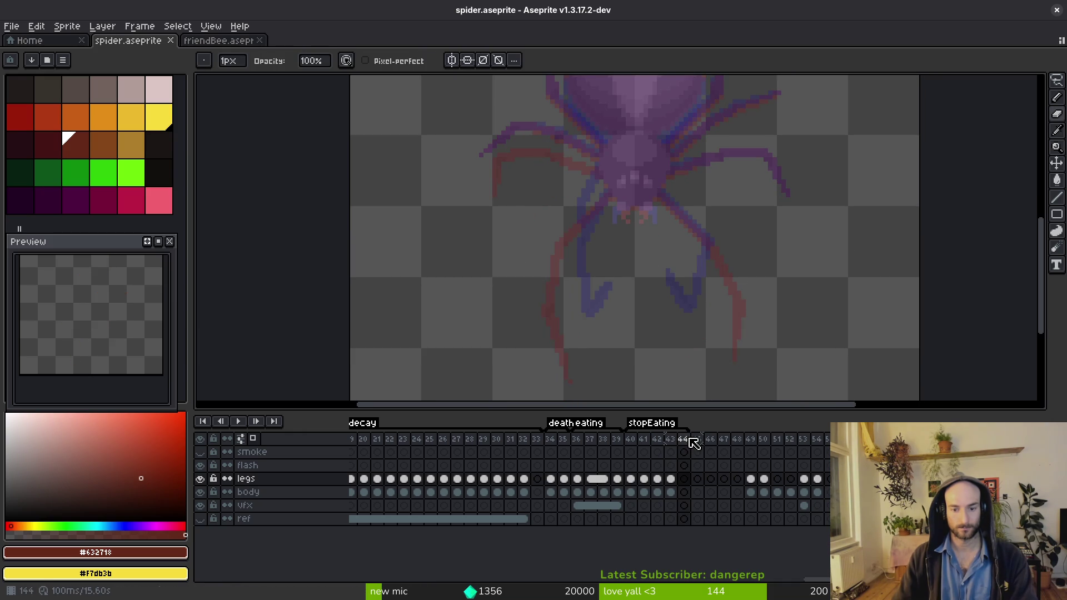
pyautogui.click(689, 439)
pyautogui.press('Delete')
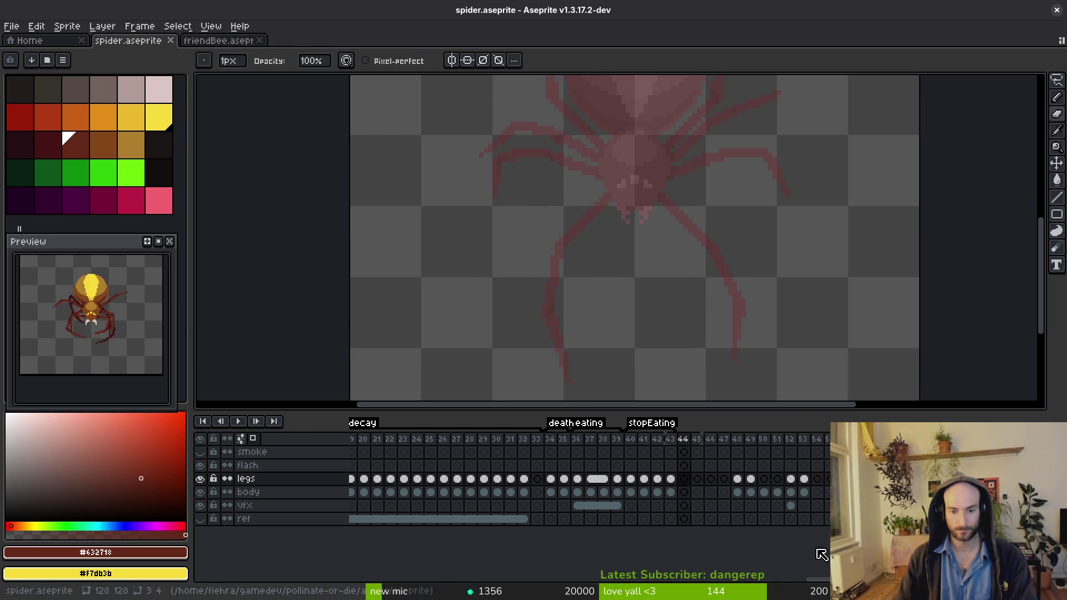
# Step: Delete the extra frame near frame 40 and save spider.aseprite
pyautogui.click(631, 491)
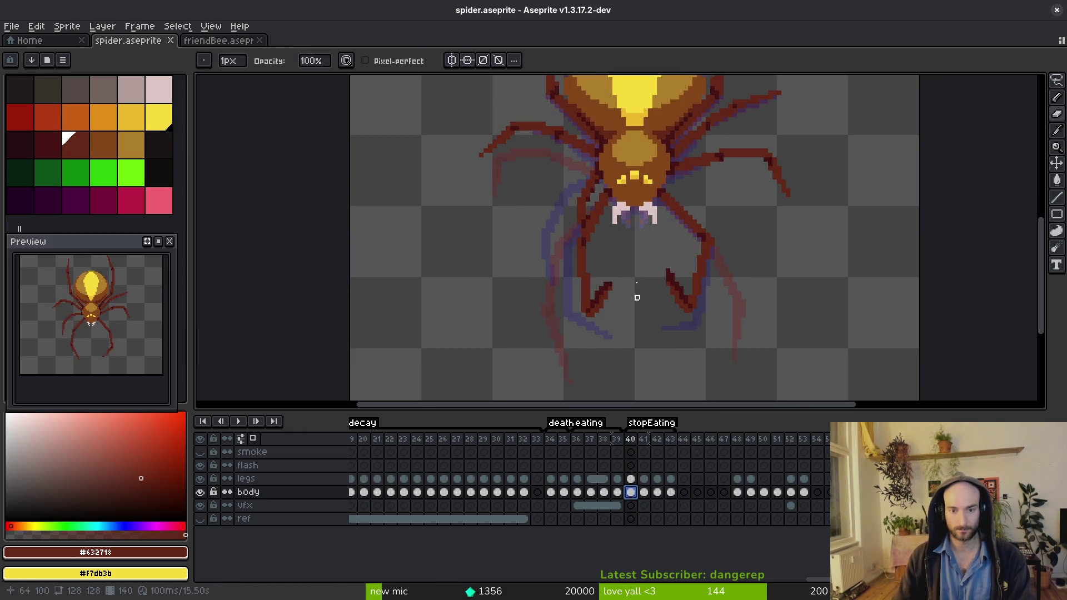
pyautogui.press('i')
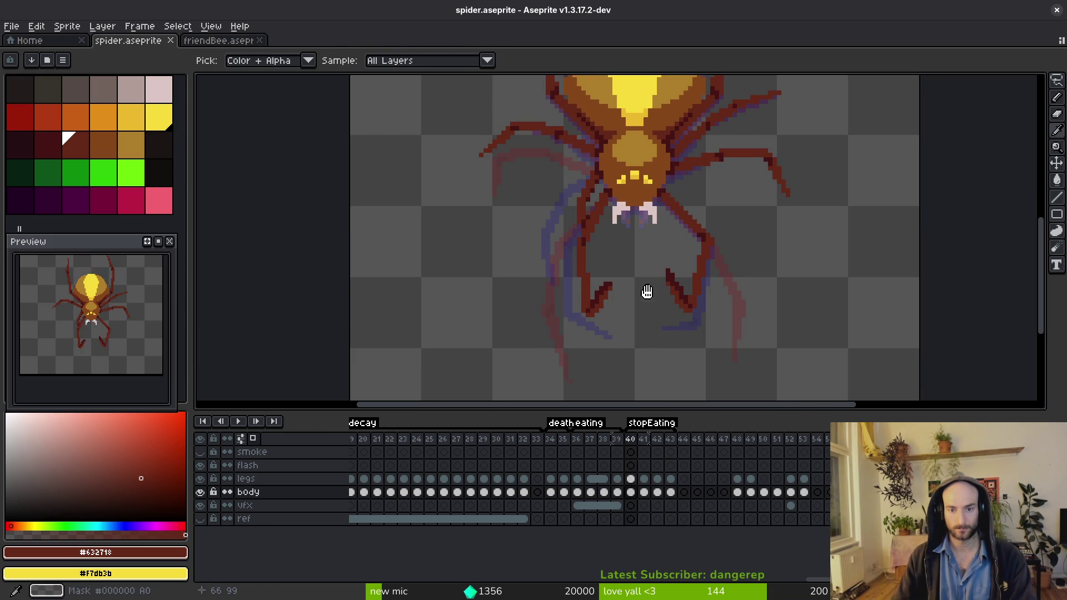
pyautogui.press('b')
pyautogui.hotkey('alt', 'c')
pyautogui.hotkey('ctrl', 's')
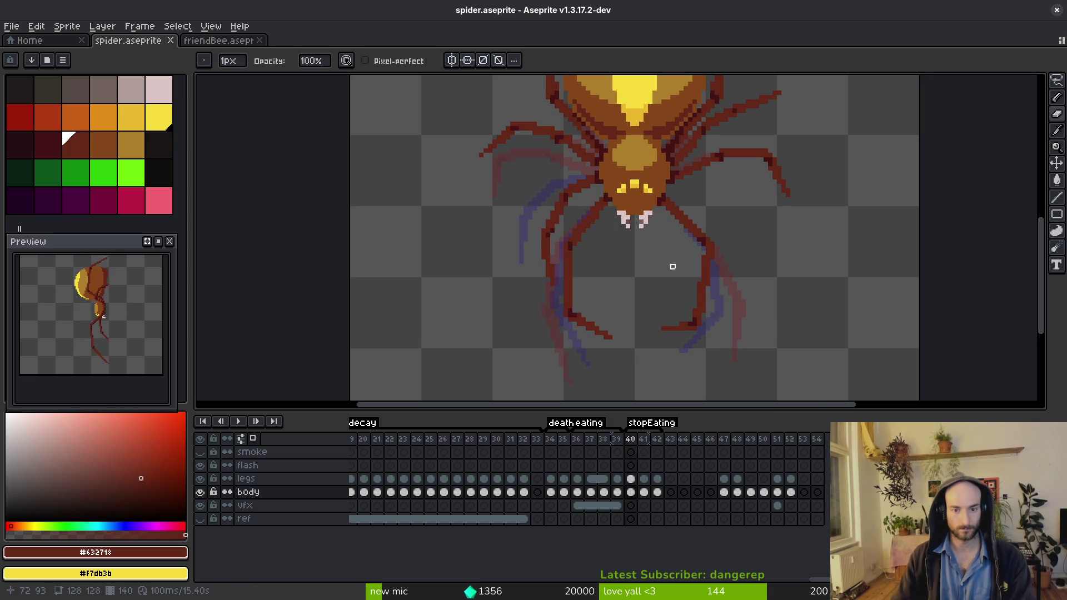
pyautogui.scroll(-2, 669, 266)
pyautogui.press('i')
pyautogui.press('Right')
pyautogui.press('Right')
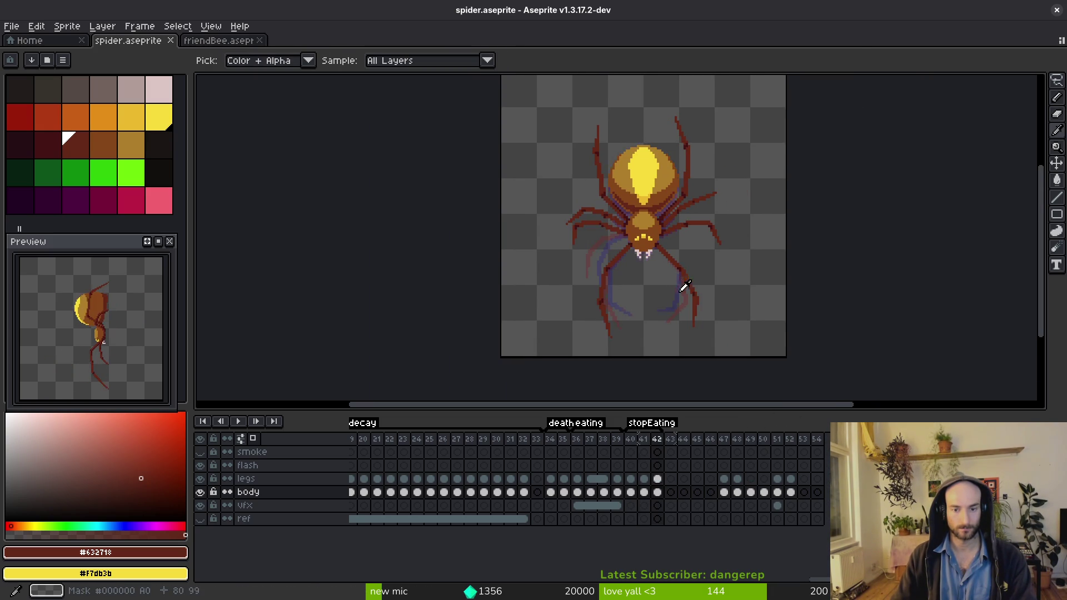
# Step: Select the vfx cels for frames 36–39 and toggle the vfx layer's visibility to check the bee
pyautogui.press('Left')
pyautogui.press('Right')
pyautogui.press('b')
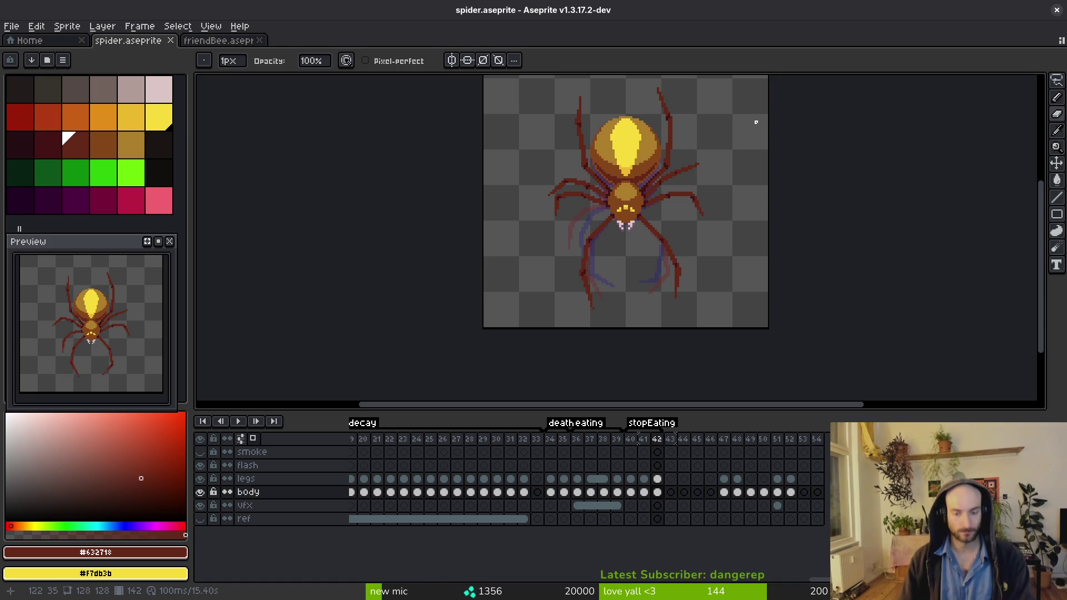
pyautogui.click(617, 505)
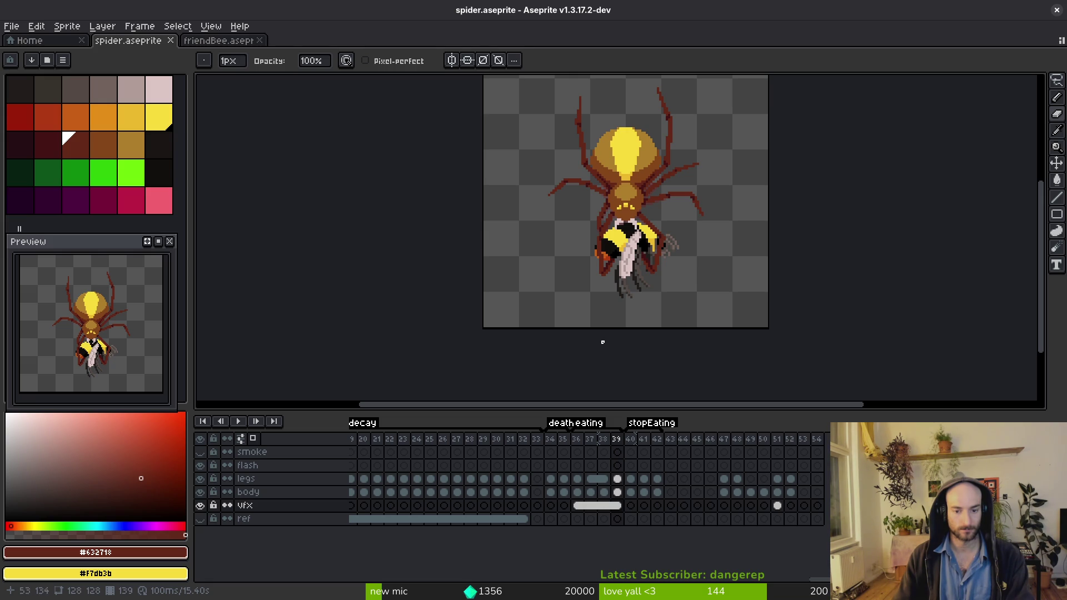
pyautogui.moveTo(577, 506); pyautogui.dragTo(621, 509)
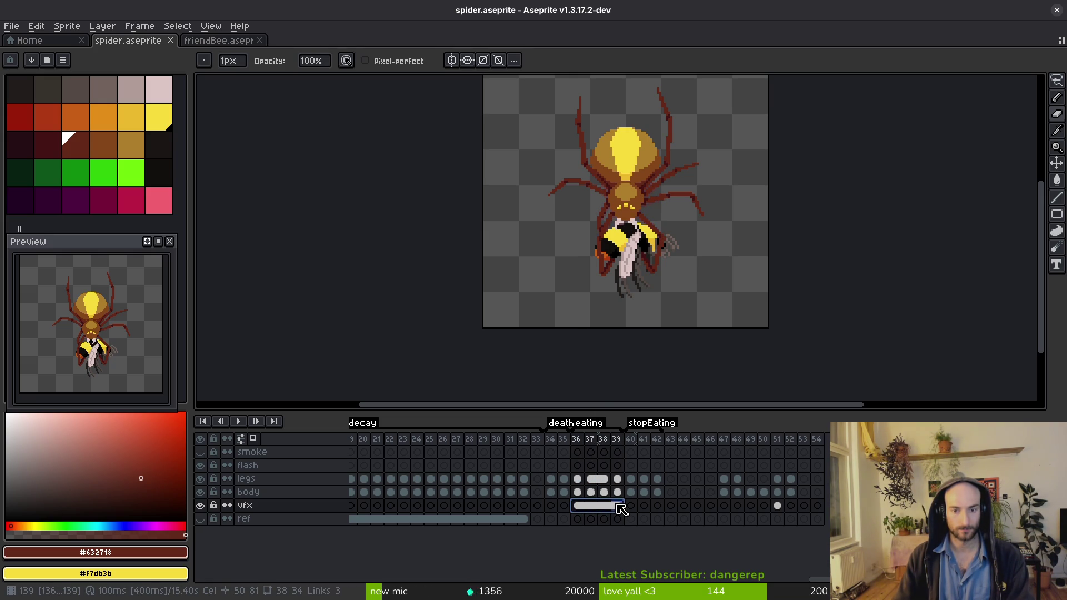
pyautogui.scroll(3, 621, 261)
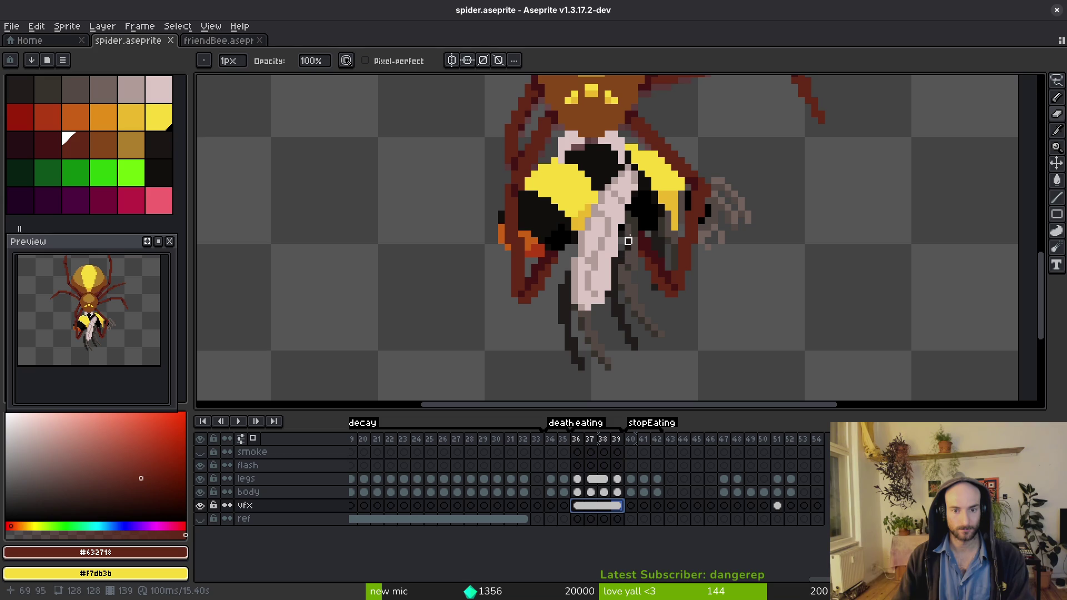
pyautogui.click(201, 506)
pyautogui.click(201, 506)
pyautogui.click(201, 505)
pyautogui.click(201, 506)
pyautogui.click(202, 506)
pyautogui.click(201, 505)
pyautogui.click(201, 505)
pyautogui.click(201, 505)
pyautogui.click(201, 505)
# Step: Delete the empty frame 33 before the deathEating tag
pyautogui.click(536, 438)
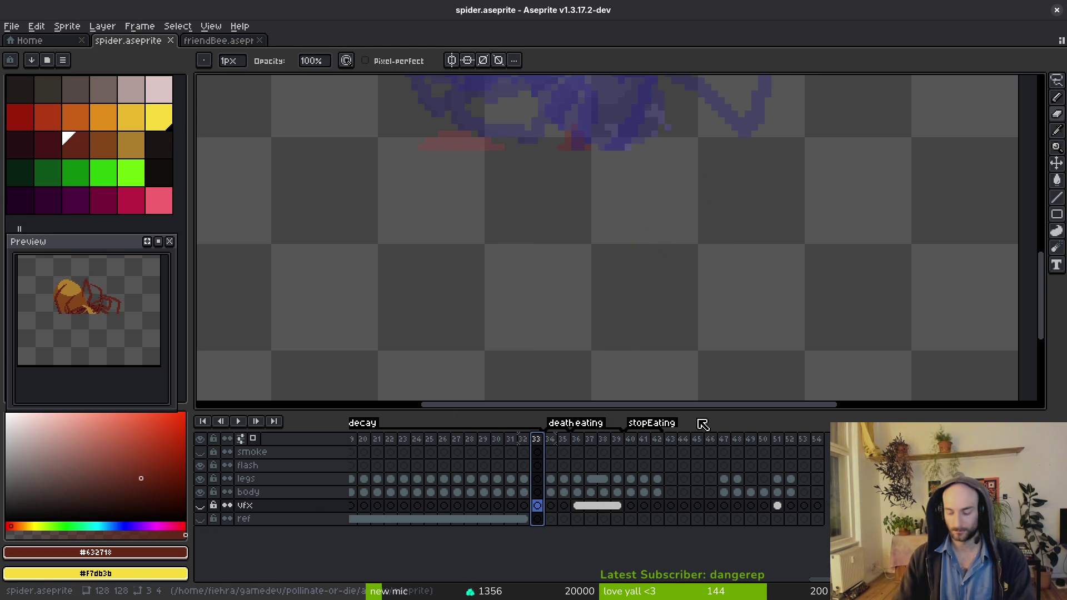
pyautogui.hotkey('alt', 'c')
pyautogui.scroll(-1, 450, 306)
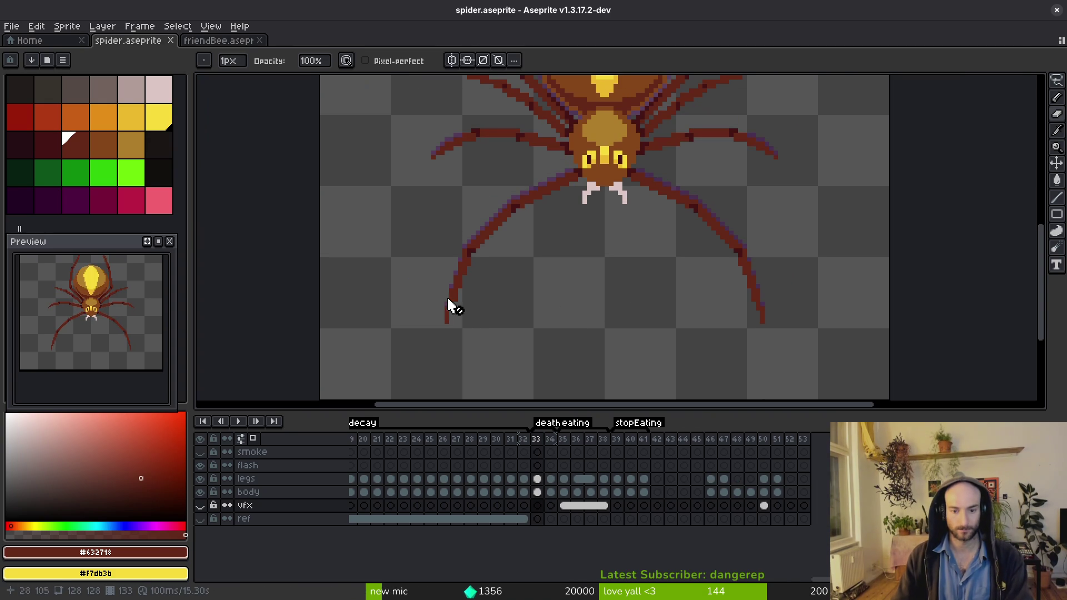
# Step: Export the spider animation from the Export Sprite Sheet dialog
pyautogui.scroll(-3, 532, 351)
pyautogui.hotkey('ctrl', 'e')
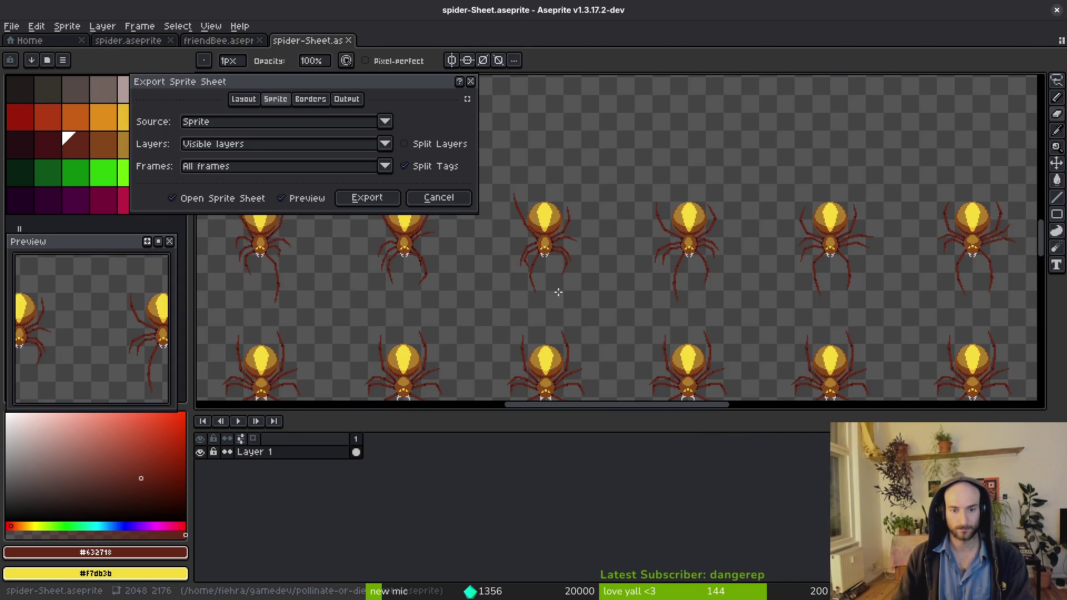
pyautogui.scroll(-3, 558, 292)
pyautogui.scroll(5, 557, 266)
pyautogui.scroll(-2, 557, 261)
pyautogui.click(367, 198)
pyautogui.hotkey('ctrl', 'alt', 'shift', 's')
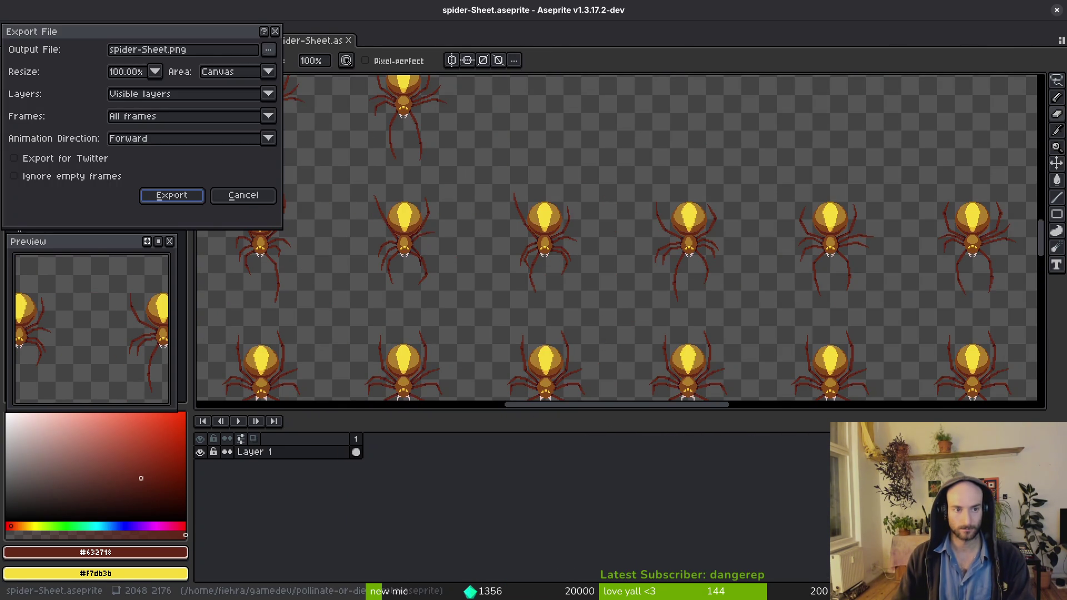
# Step: Save the sheet over art/enemies/spider-Sheet.png, confirming the overwrite
pyautogui.click(271, 50)
pyautogui.click(279, 66)
pyautogui.doubleClick(111, 146)
pyautogui.doubleClick(451, 138)
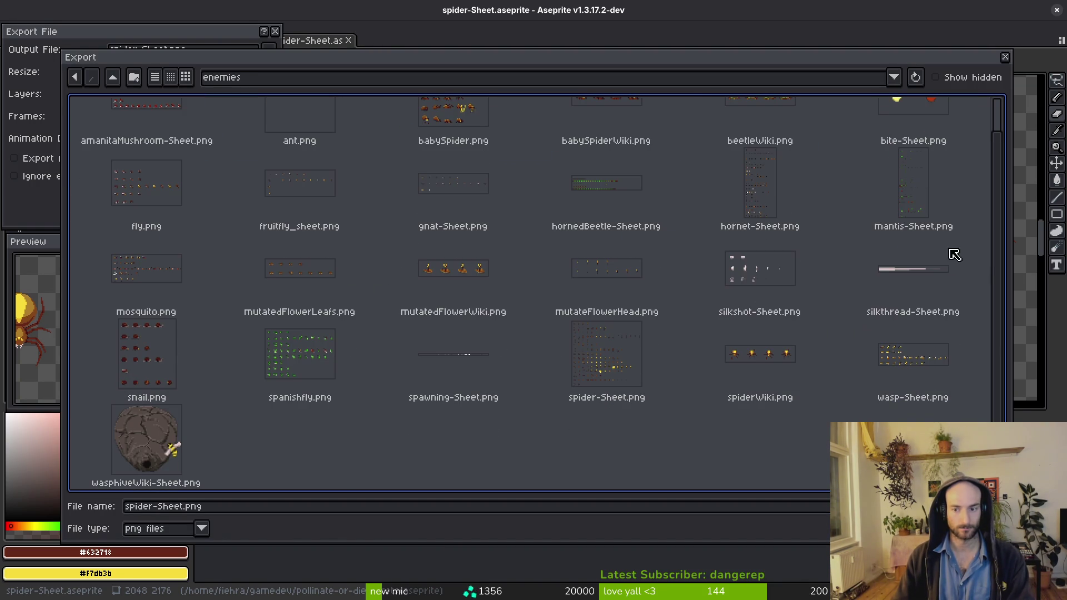
pyautogui.click(623, 357)
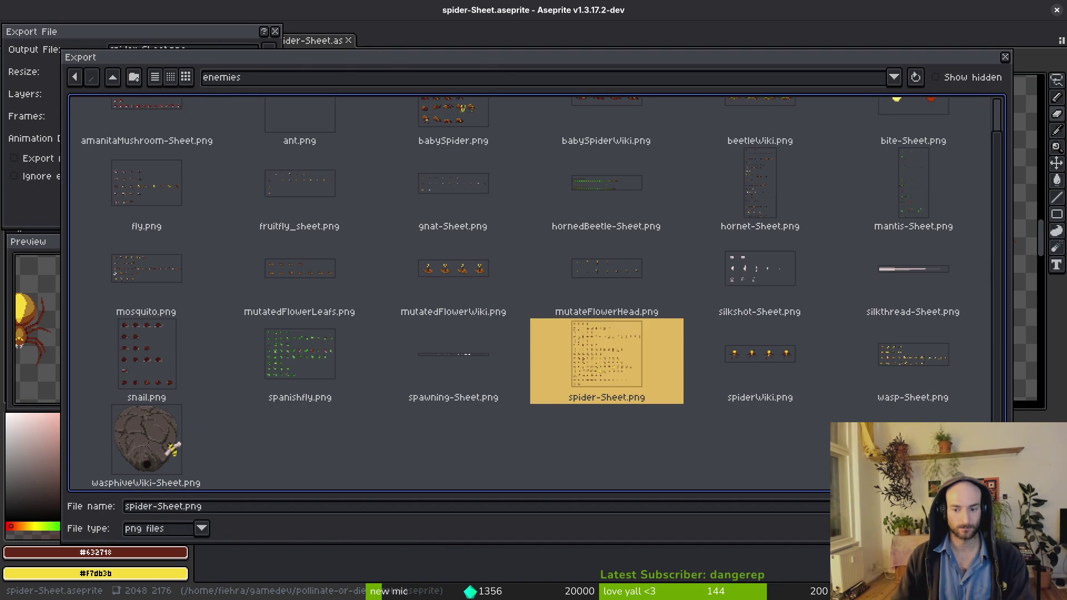
pyautogui.doubleClick(623, 357)
pyautogui.click(465, 341)
pyautogui.press('Return')
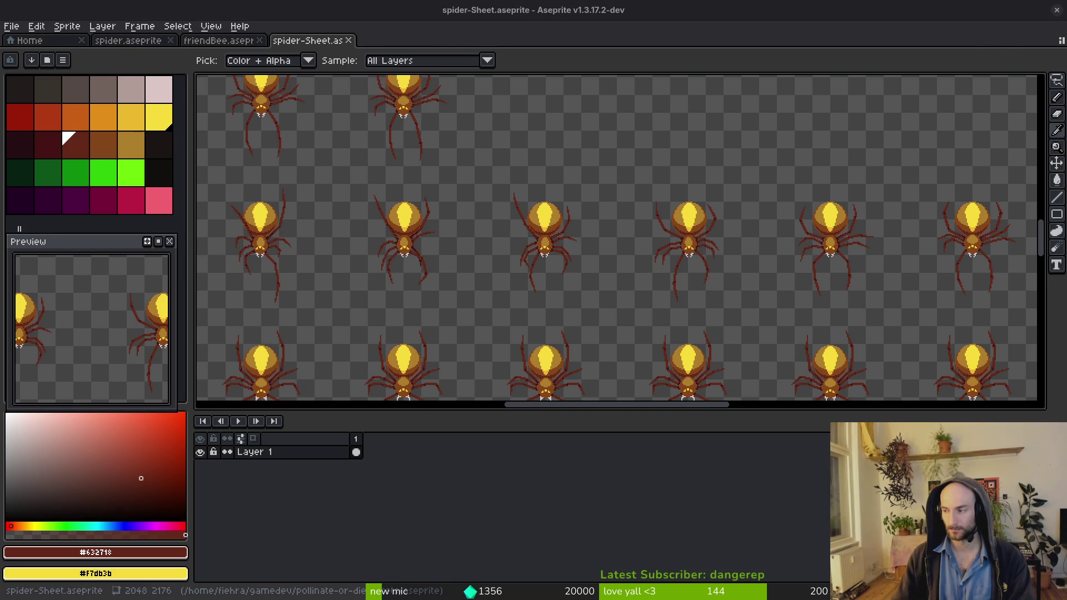
pyautogui.hotkey('alt', 'Tab')
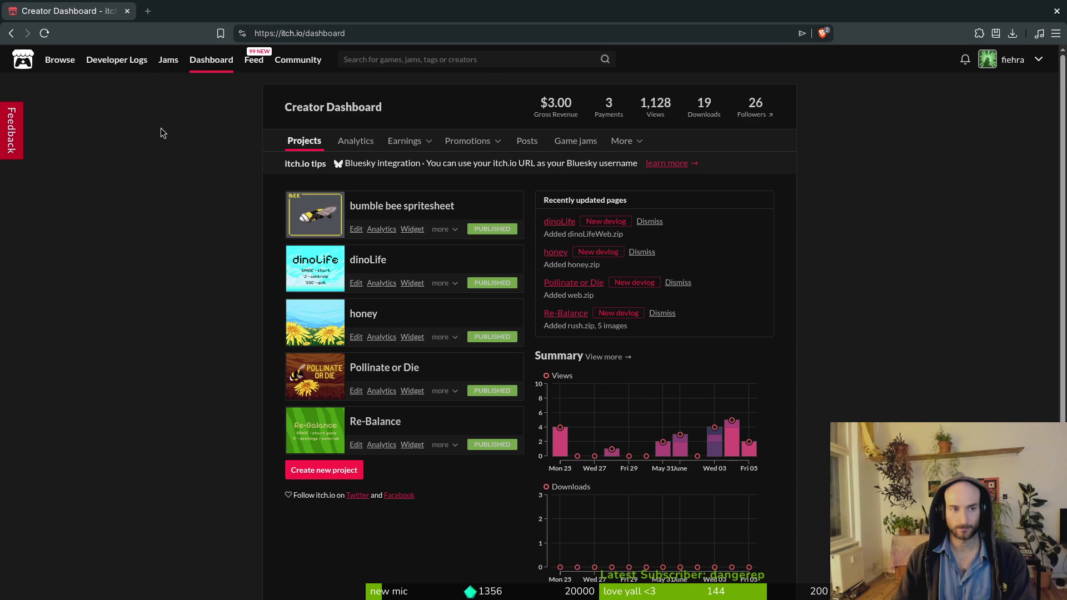
# Step: Bring the Aseprite window with the spider sheet back in front of the itch.io dashboard
pyautogui.hotkey('alt', 'Tab')
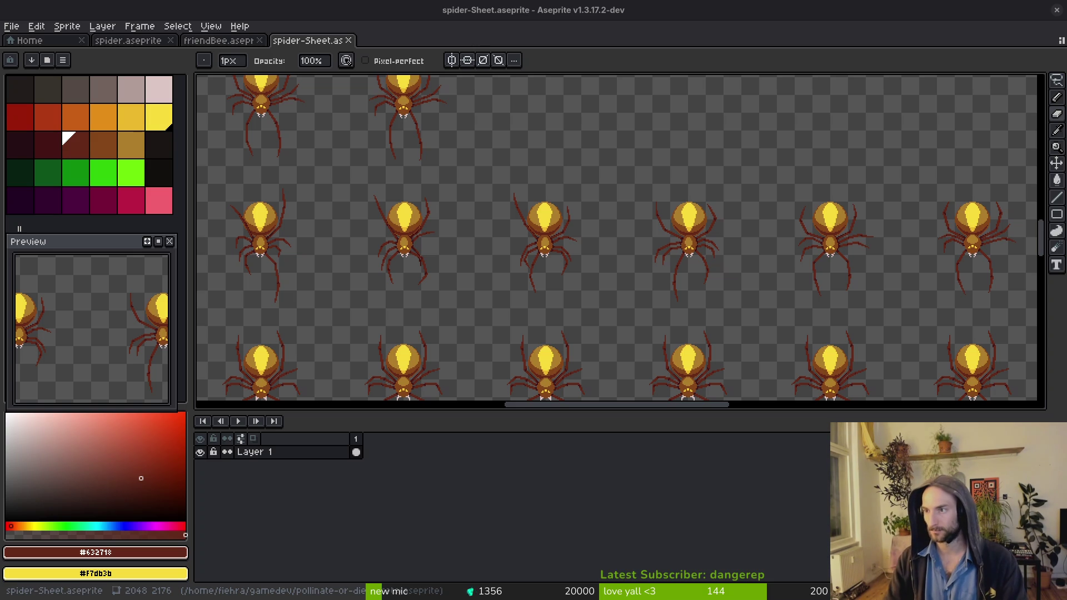
# Step: Start a new r/DestroyMyGame post and open the Pollinate or Die itch.io page in a new tab
pyautogui.hotkey('alt', 'Tab')
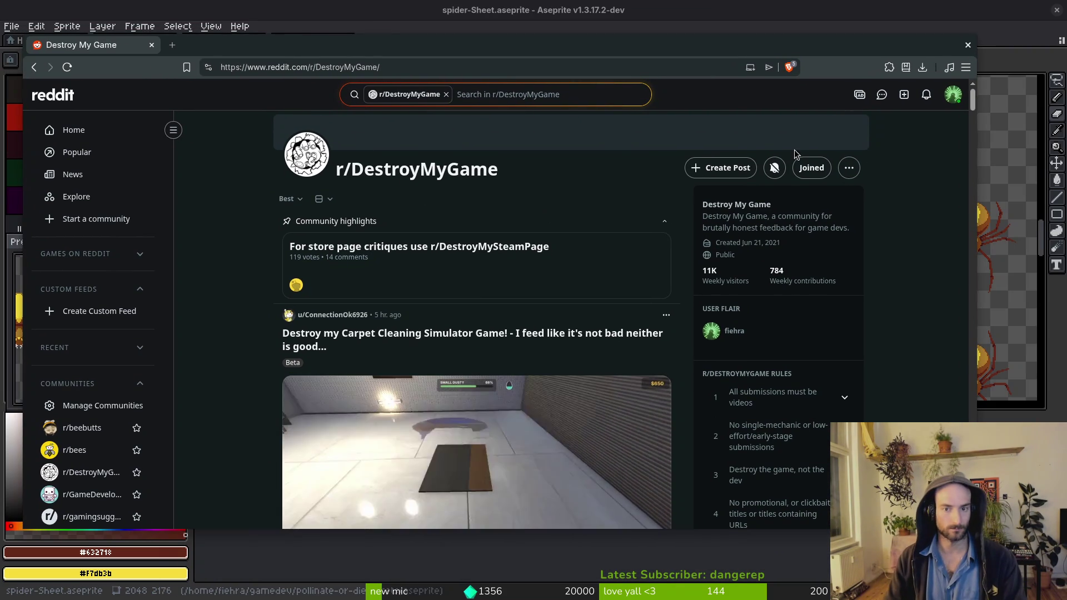
pyautogui.click(721, 167)
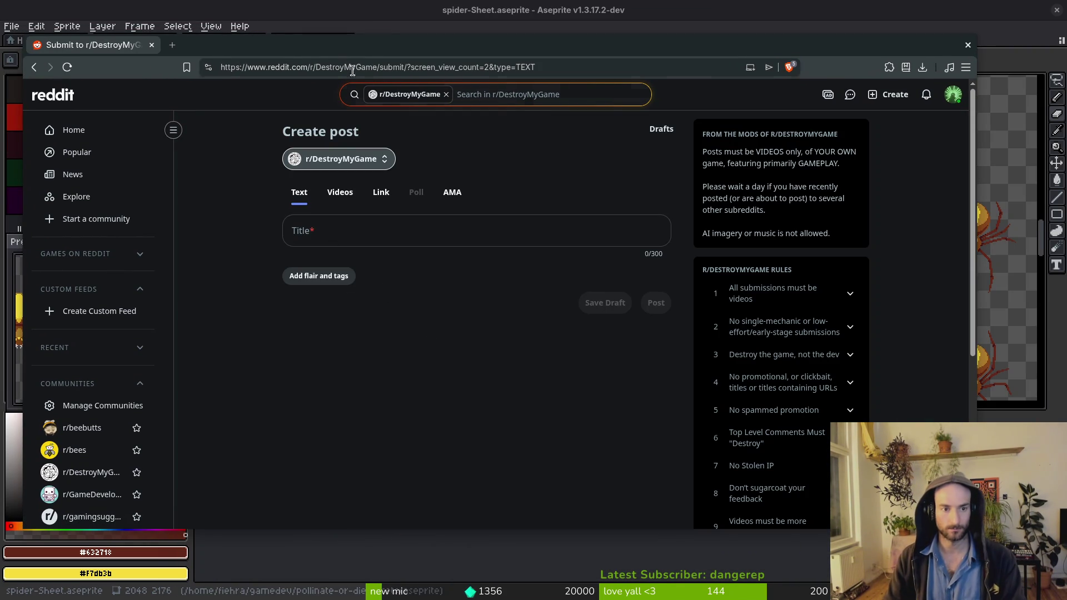
pyautogui.hotkey('ctrl', 't')
pyautogui.write('itch')
pyautogui.press('Down')
pyautogui.press('Down')
pyautogui.press('Return')
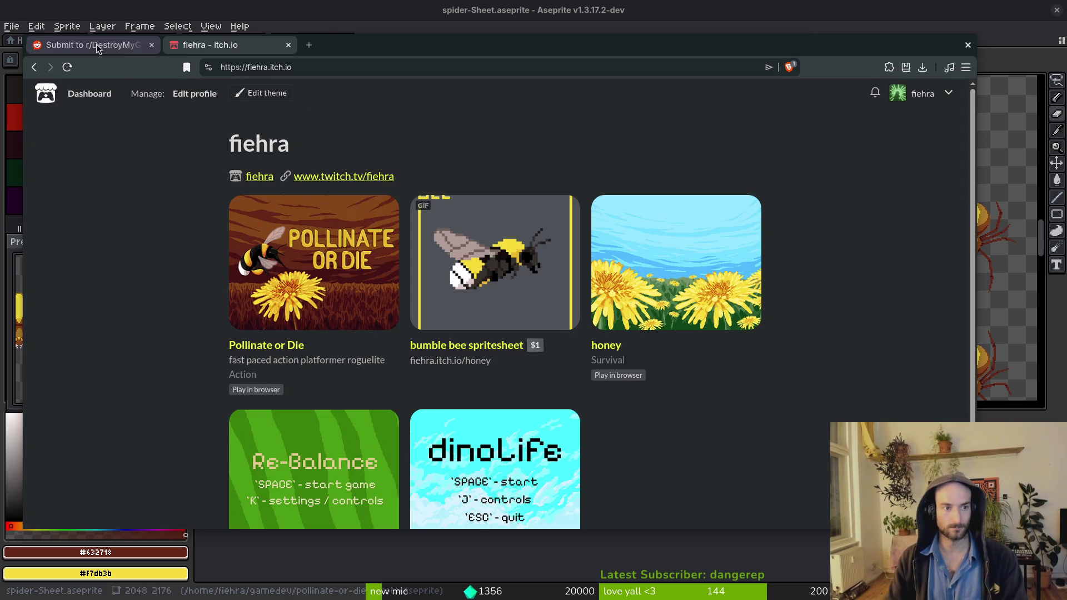
pyautogui.click(317, 233)
pyautogui.click(374, 66)
# Step: Settle the post form on a video post, then go back to the r/DestroyMyGame page
pyautogui.click(102, 46)
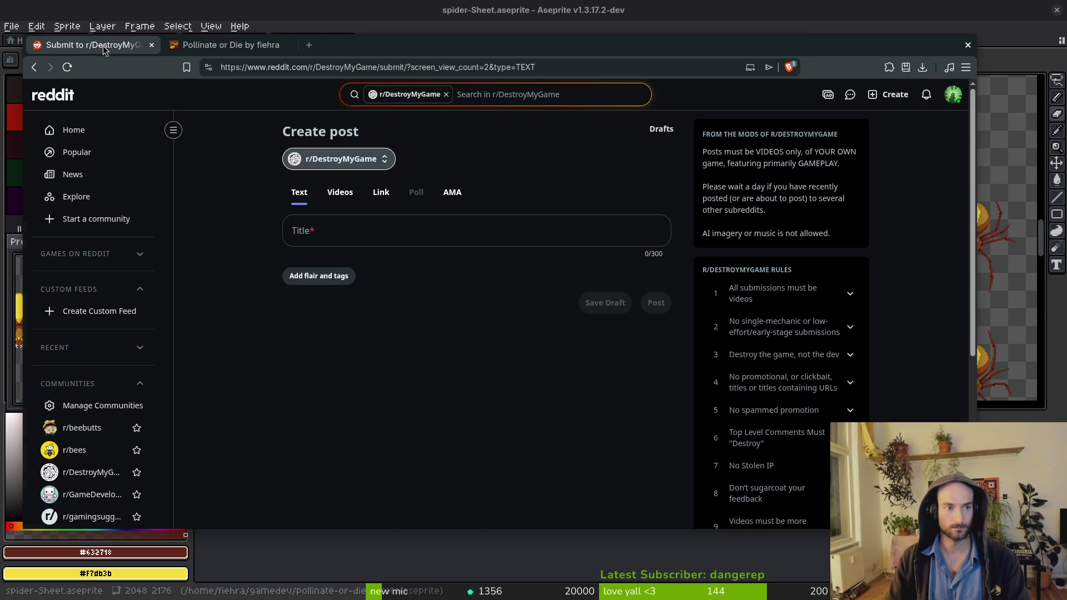
pyautogui.click(360, 231)
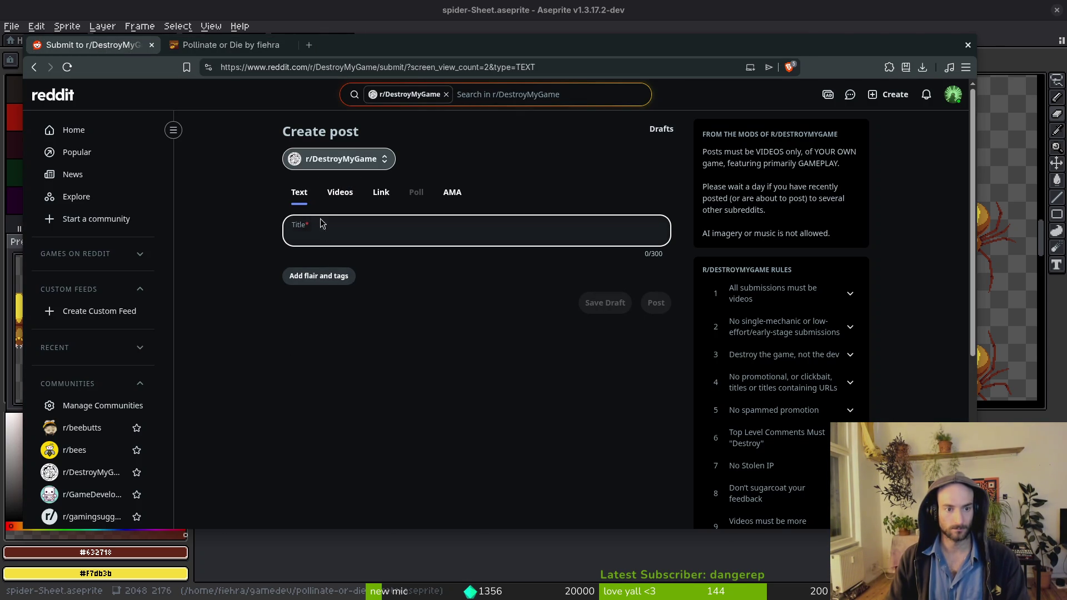
pyautogui.click(340, 194)
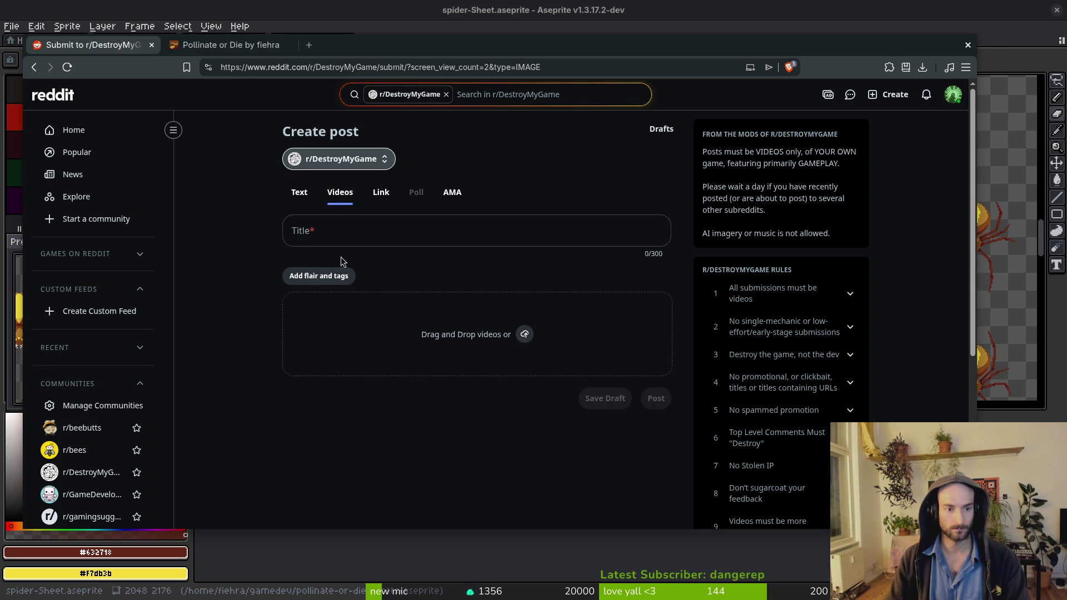
pyautogui.click(386, 195)
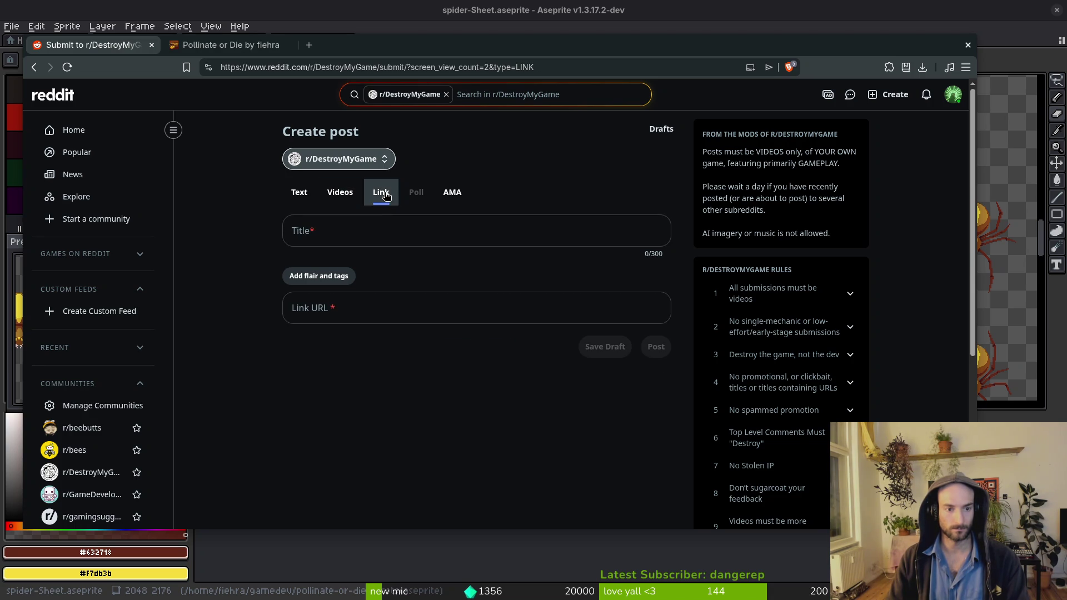
pyautogui.click(349, 308)
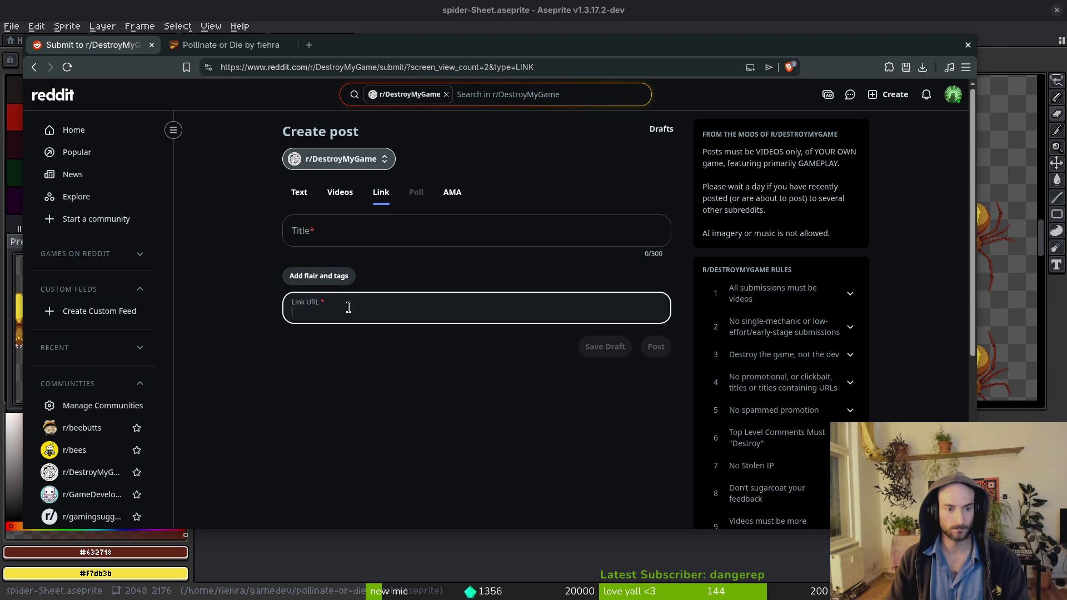
pyautogui.click(328, 193)
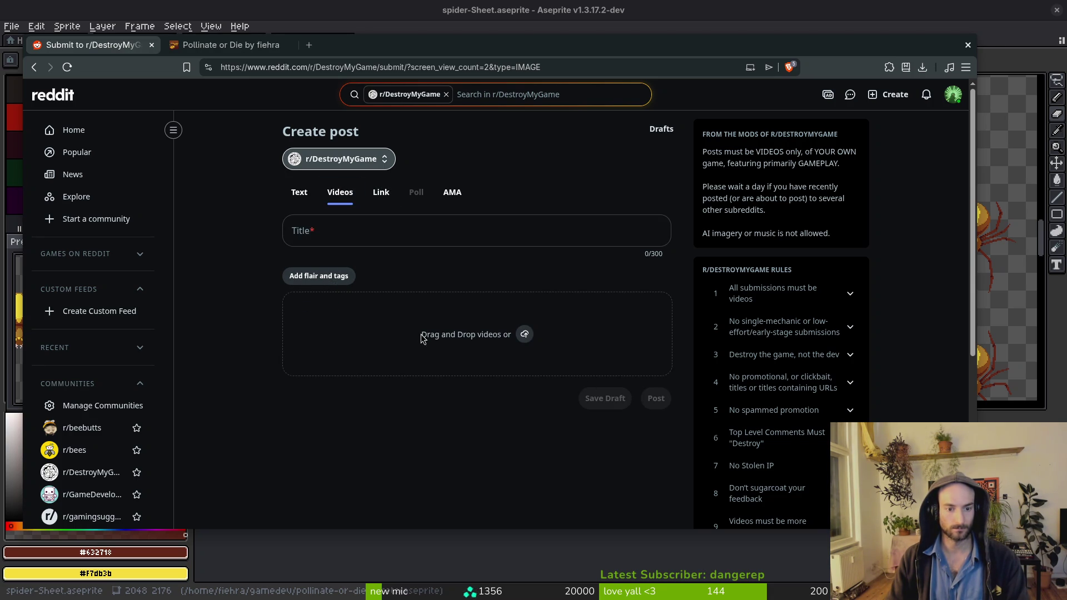
pyautogui.scroll(-5, 352, 261)
pyautogui.scroll(5, 352, 245)
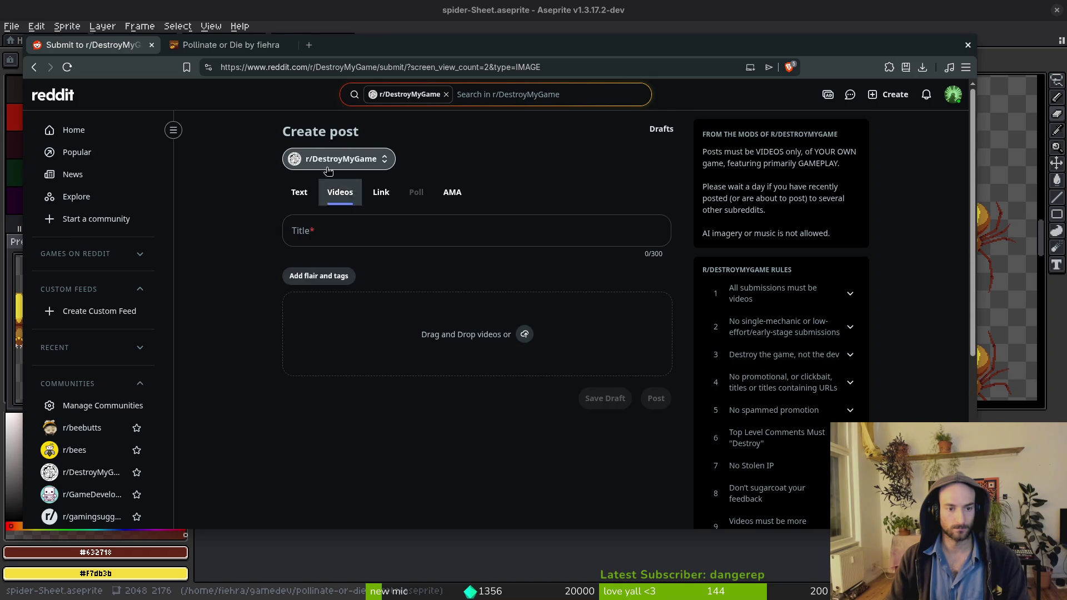
pyautogui.click(80, 471)
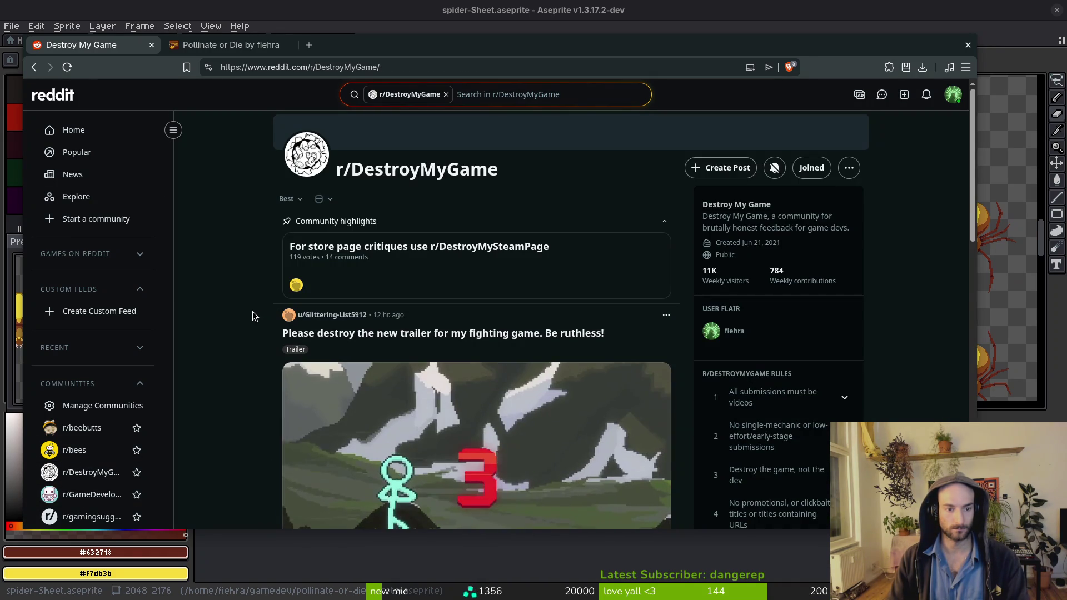
# Step: Scroll the r/DestroyMyGame feed past several game posts, then go to r/playmygame
pyautogui.scroll(-5, 276, 333)
pyautogui.scroll(-2, 272, 341)
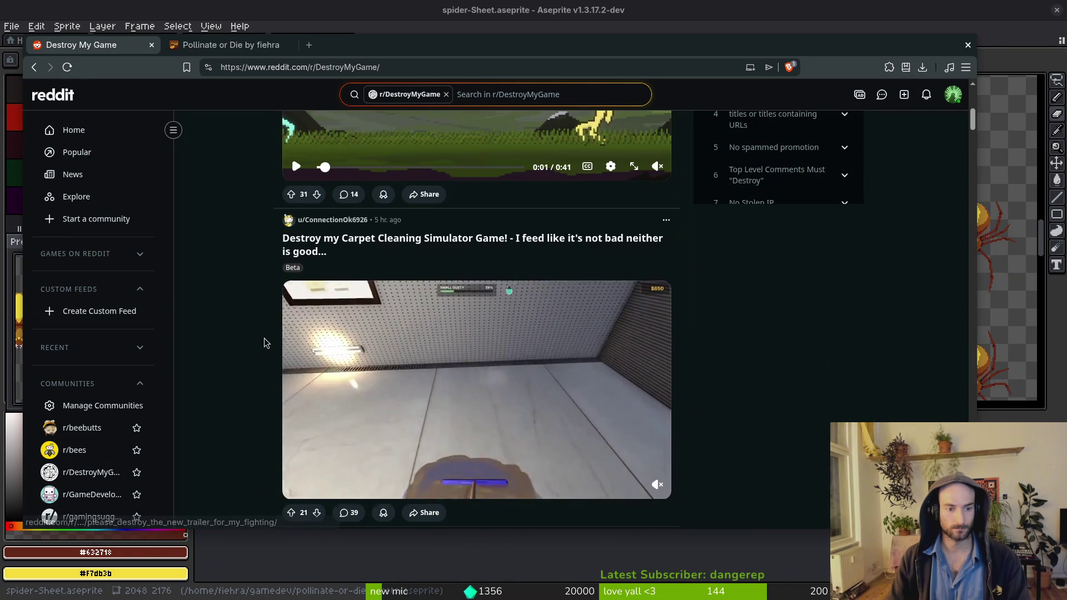
pyautogui.scroll(-1, 246, 325)
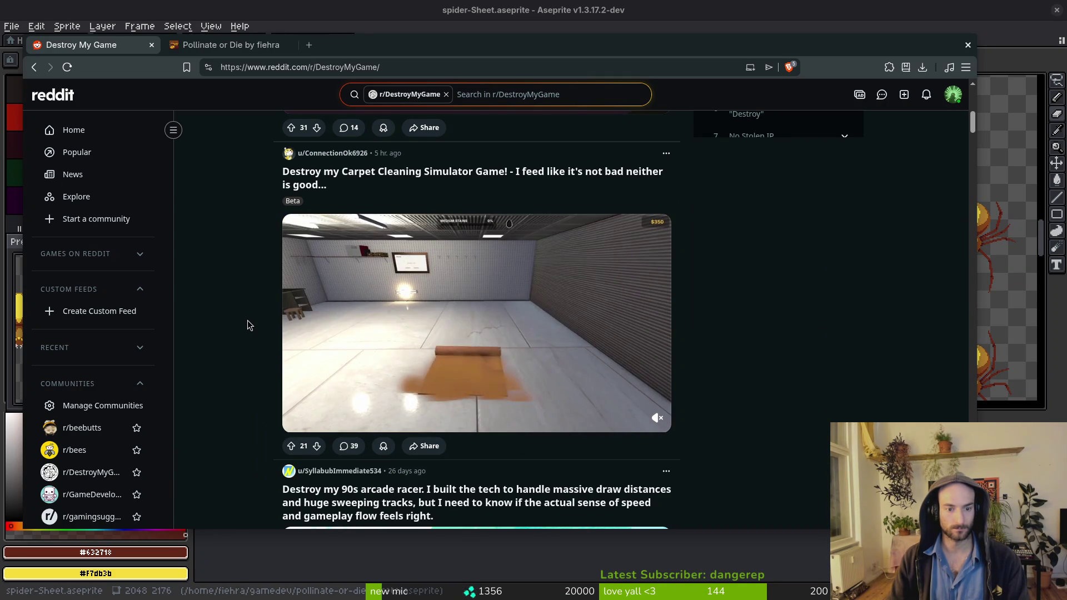
pyautogui.scroll(-5, 248, 321)
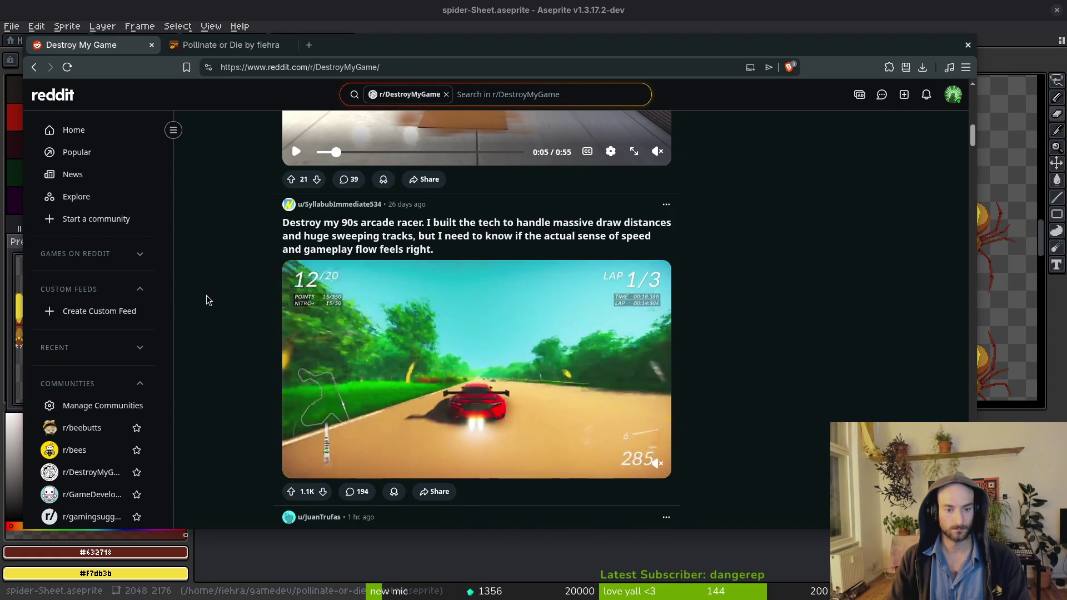
pyautogui.scroll(-6, 208, 300)
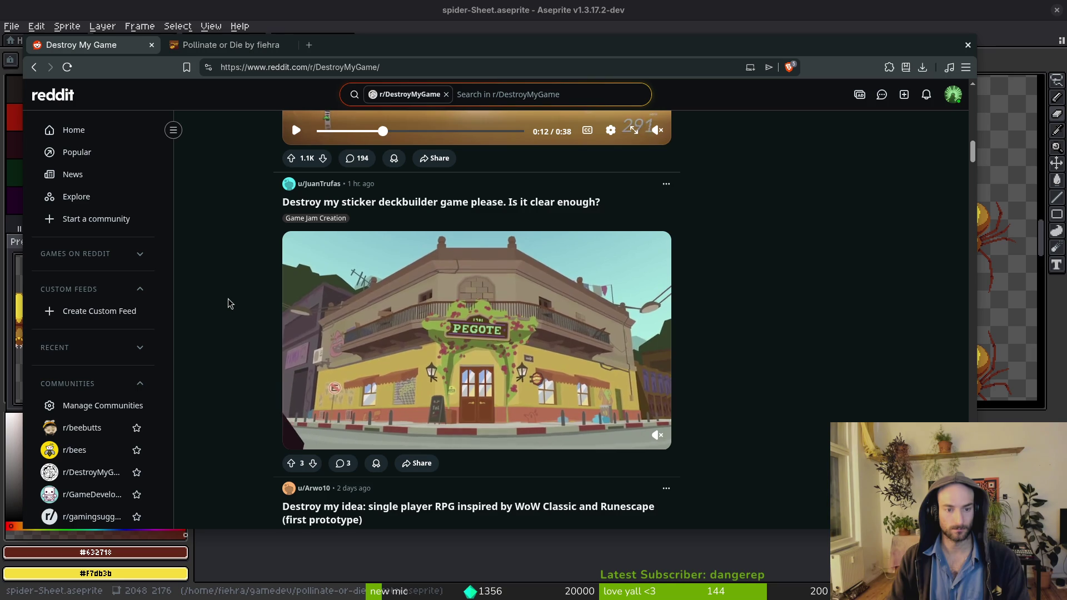
pyautogui.scroll(-5, 230, 304)
pyautogui.scroll(-6, 227, 305)
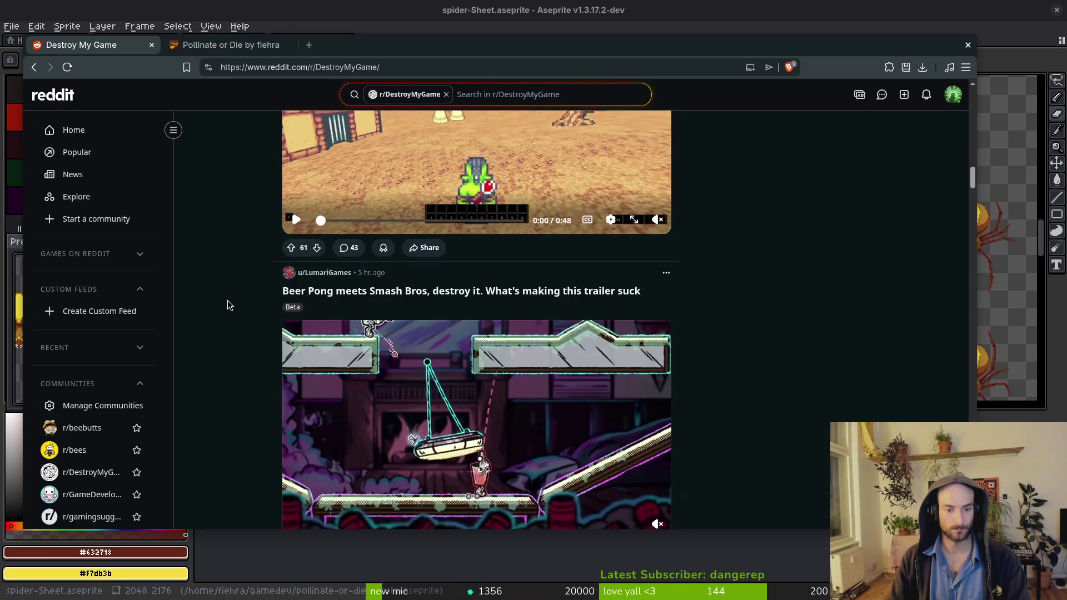
pyautogui.scroll(-4, 228, 304)
pyautogui.scroll(-2, 228, 301)
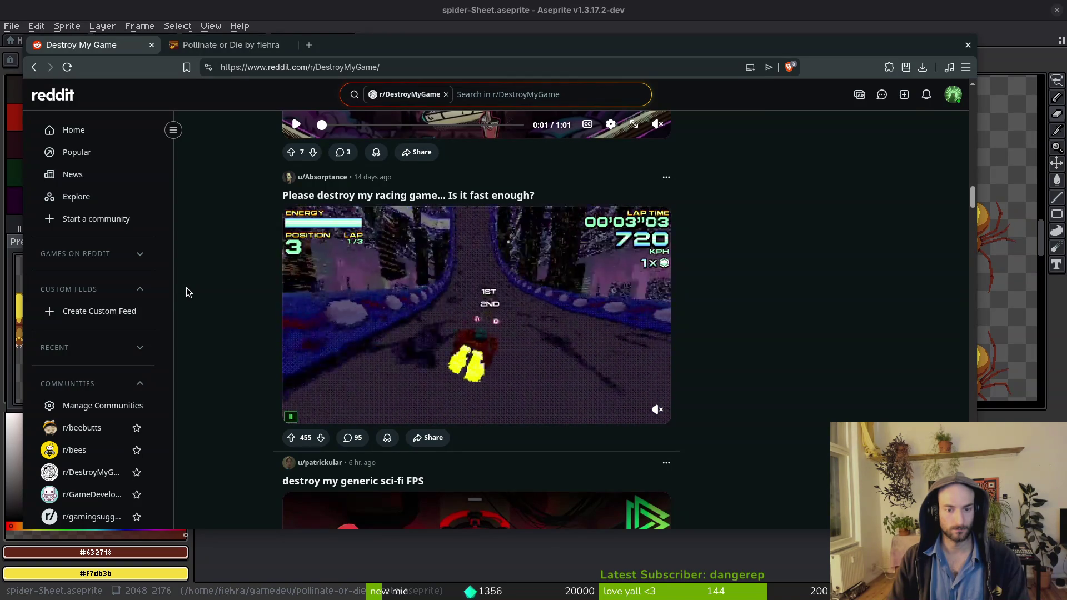
pyautogui.scroll(-4, 234, 288)
pyautogui.scroll(-6, 248, 299)
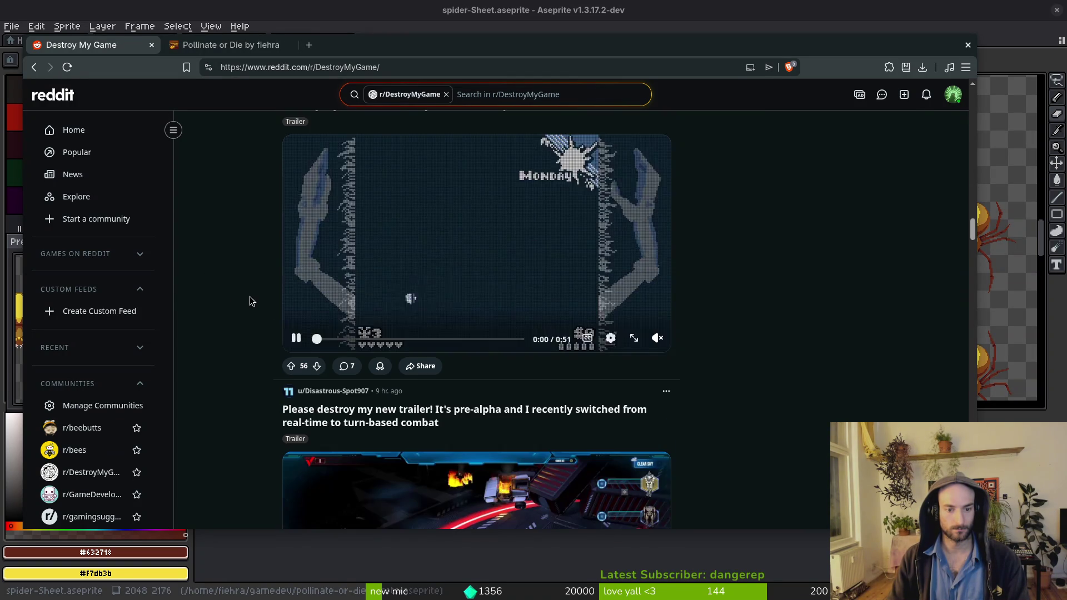
pyautogui.scroll(-4, 82, 229)
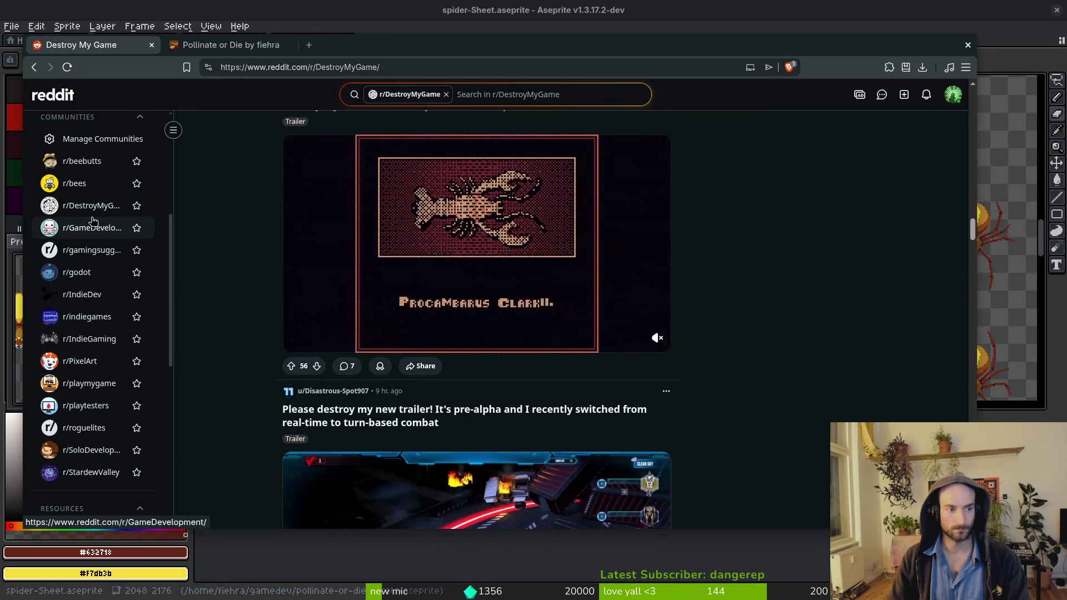
pyautogui.click(100, 387)
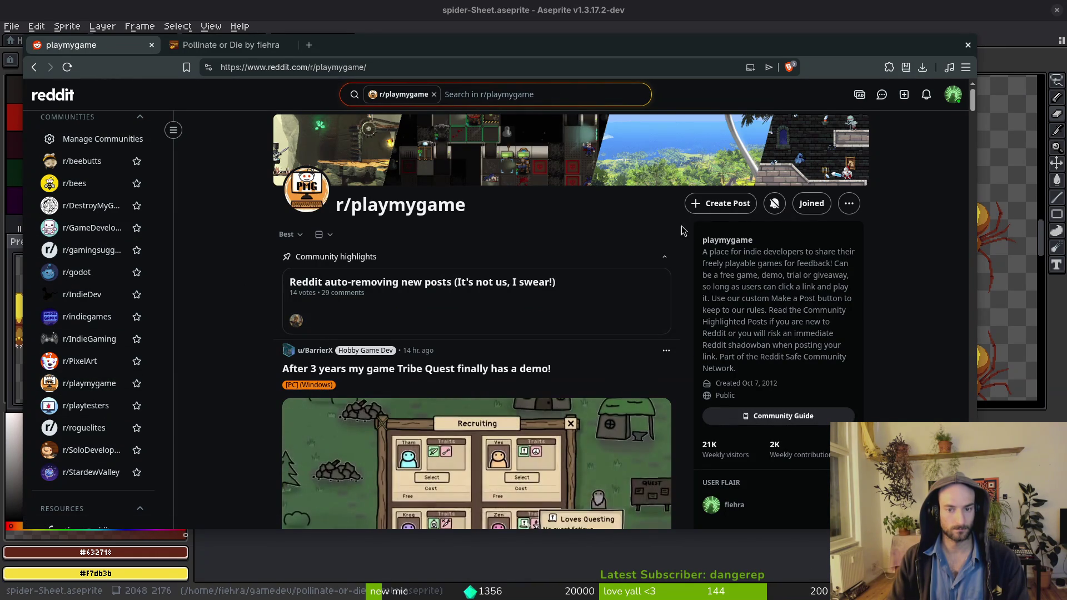
# Step: Start a new r/playmygame post and set it to an Images & Video post
pyautogui.click(722, 203)
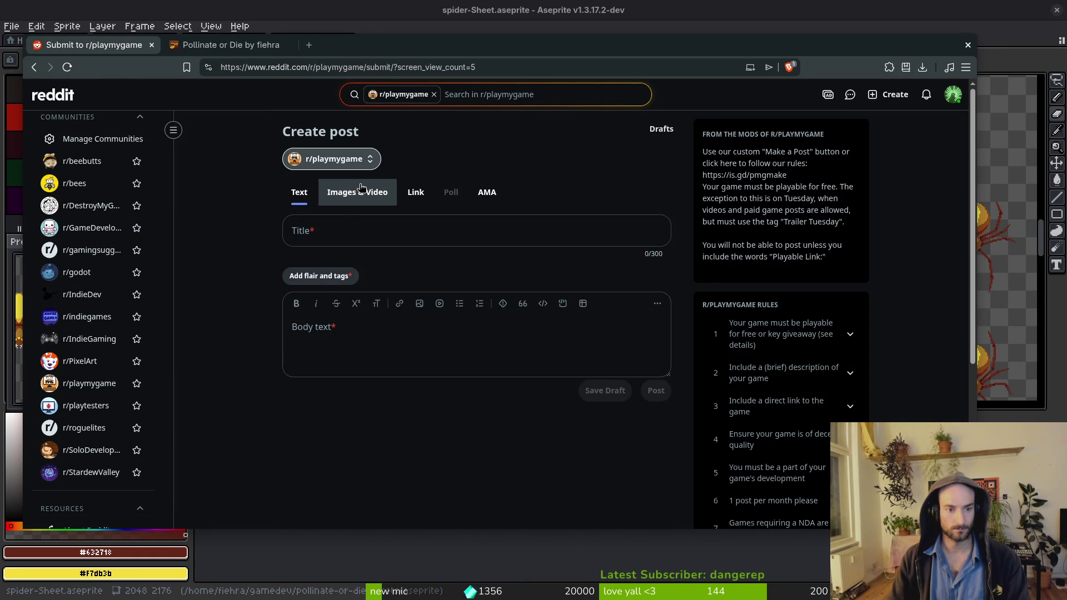
pyautogui.click(339, 229)
pyautogui.click(356, 192)
pyautogui.click(414, 193)
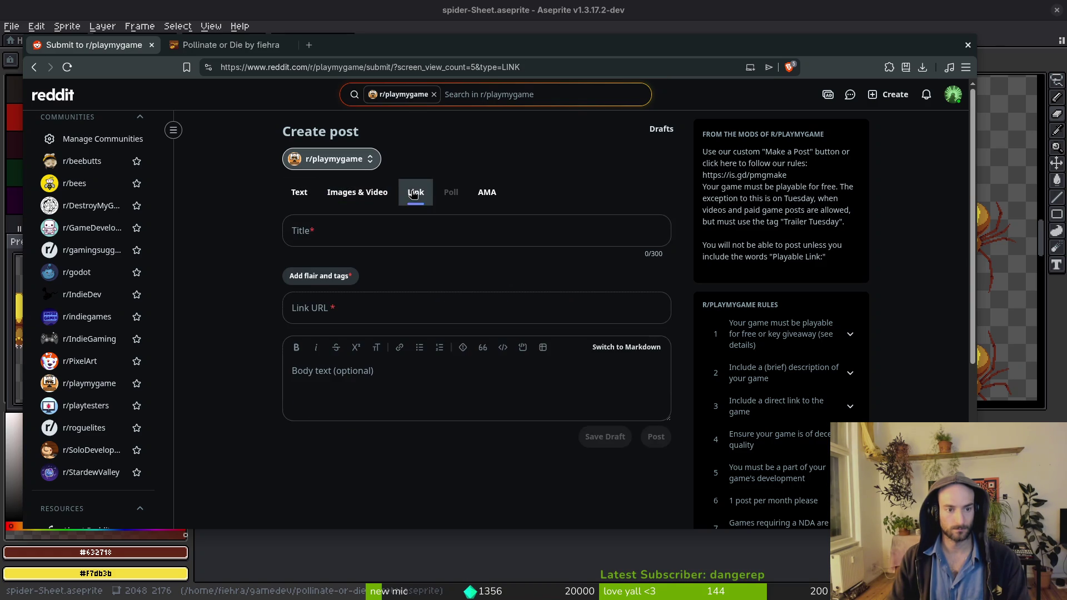
pyautogui.click(364, 196)
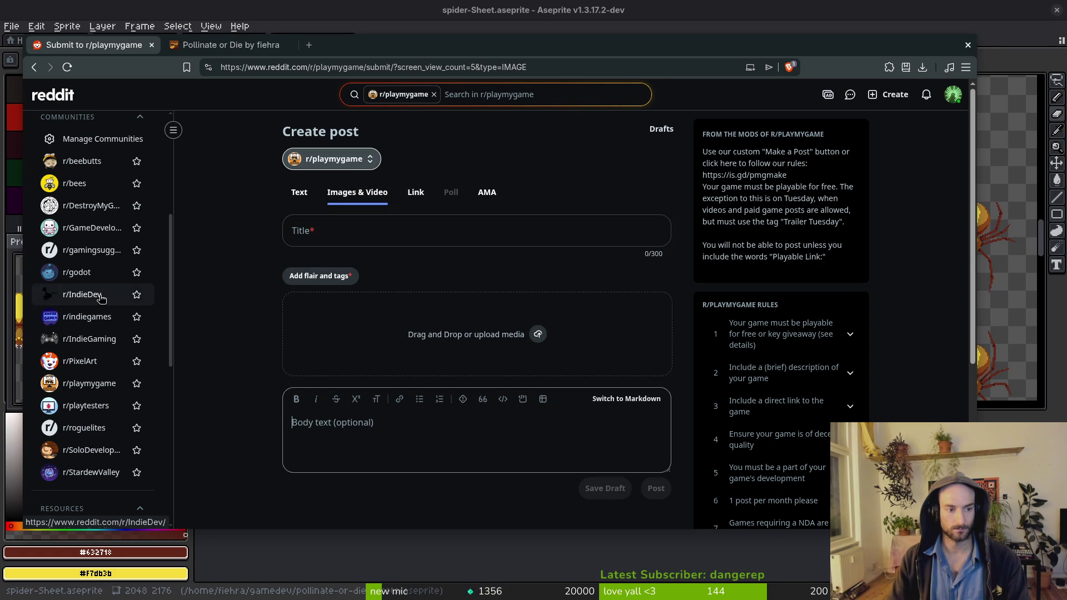
# Step: Open the Tribe Quest post from r/playmygame in a second tab as an example
pyautogui.middleClick(82, 383)
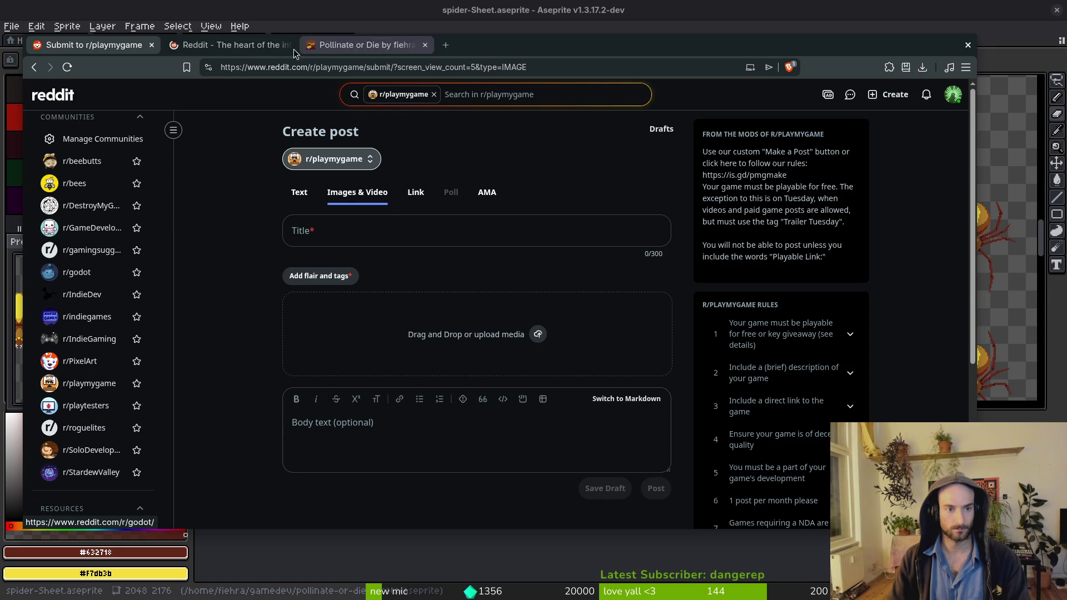
pyautogui.click(228, 44)
pyautogui.scroll(-5, 250, 339)
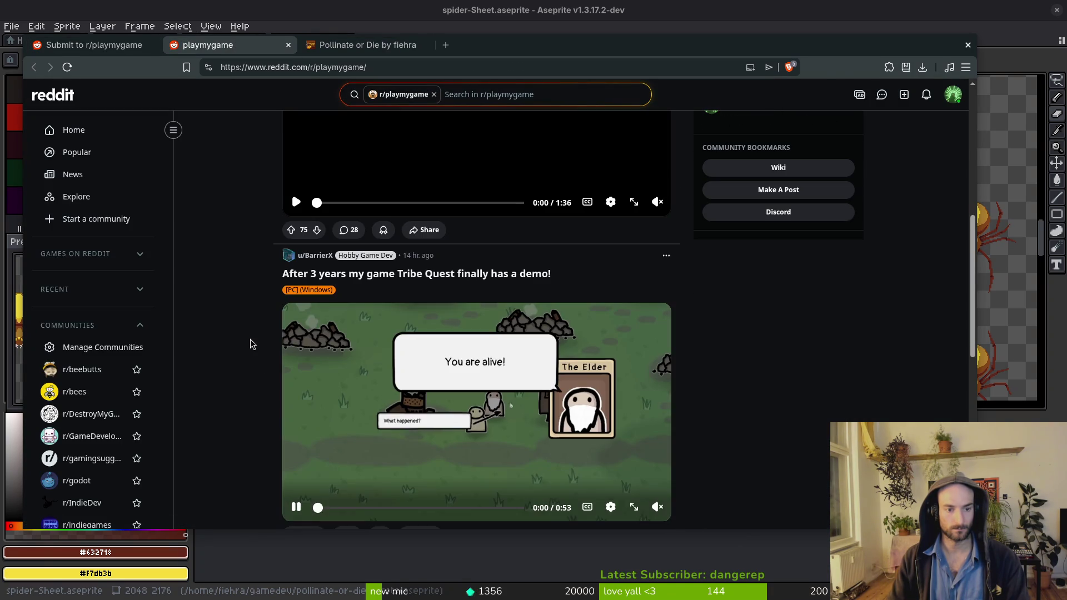
pyautogui.click(445, 274)
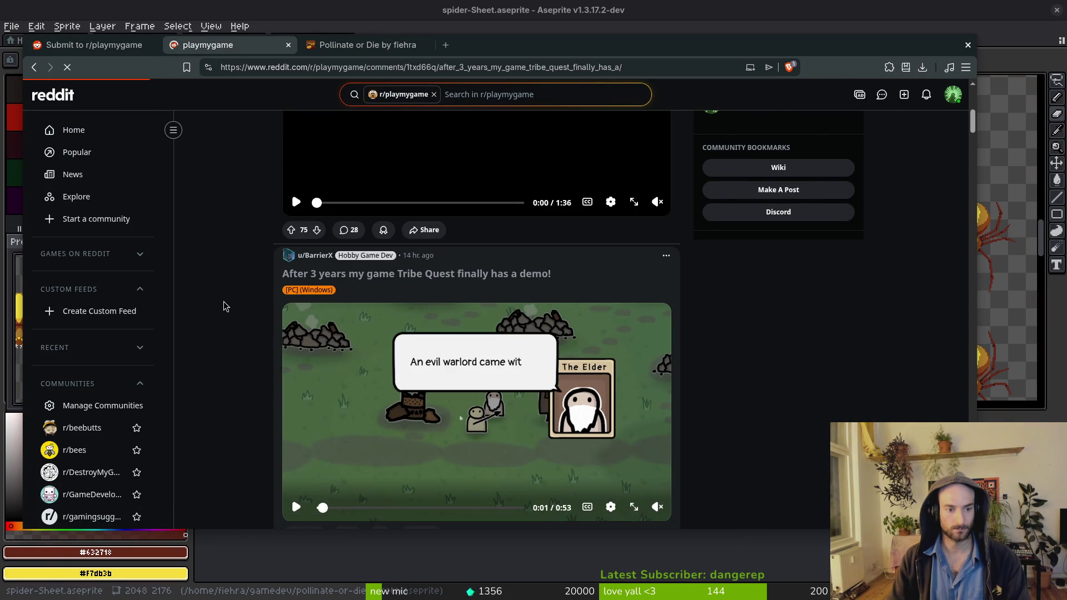
pyautogui.scroll(-3, 231, 304)
pyautogui.scroll(3, 309, 304)
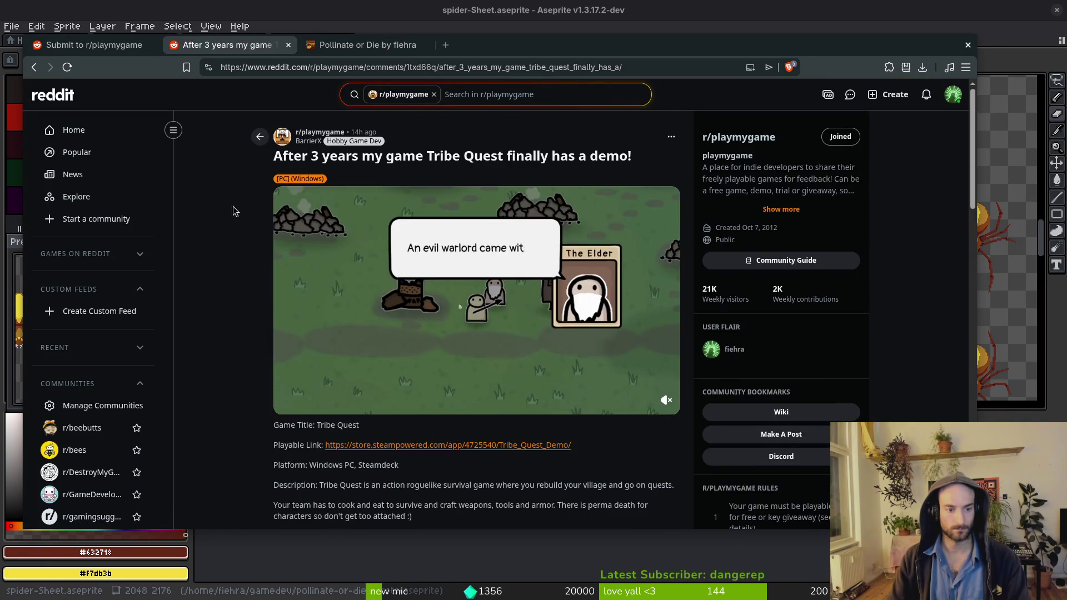
pyautogui.click(89, 44)
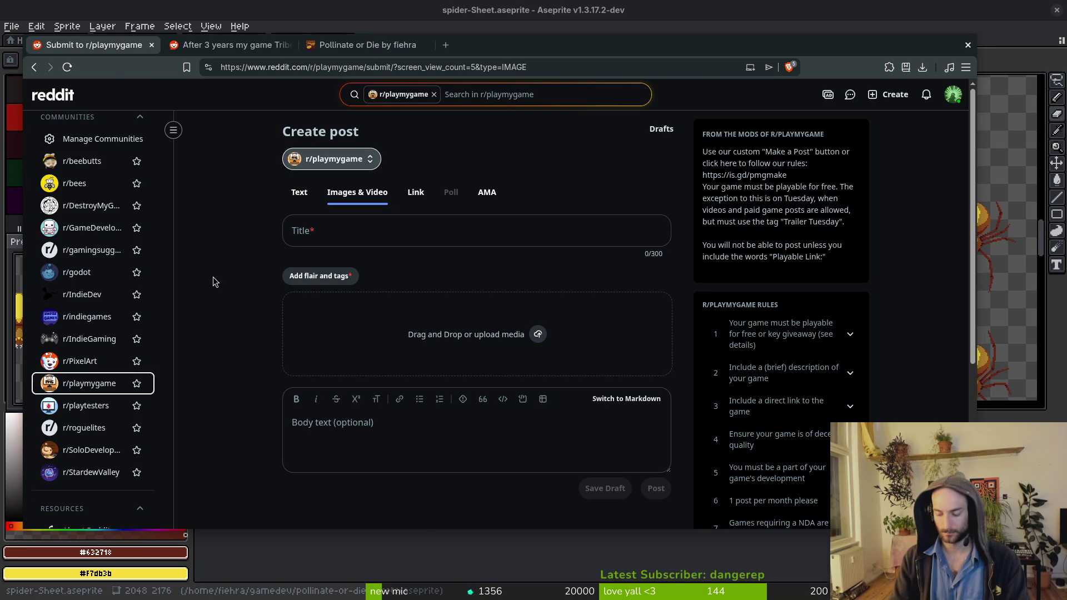
pyautogui.press('super')
pyautogui.click(212, 281)
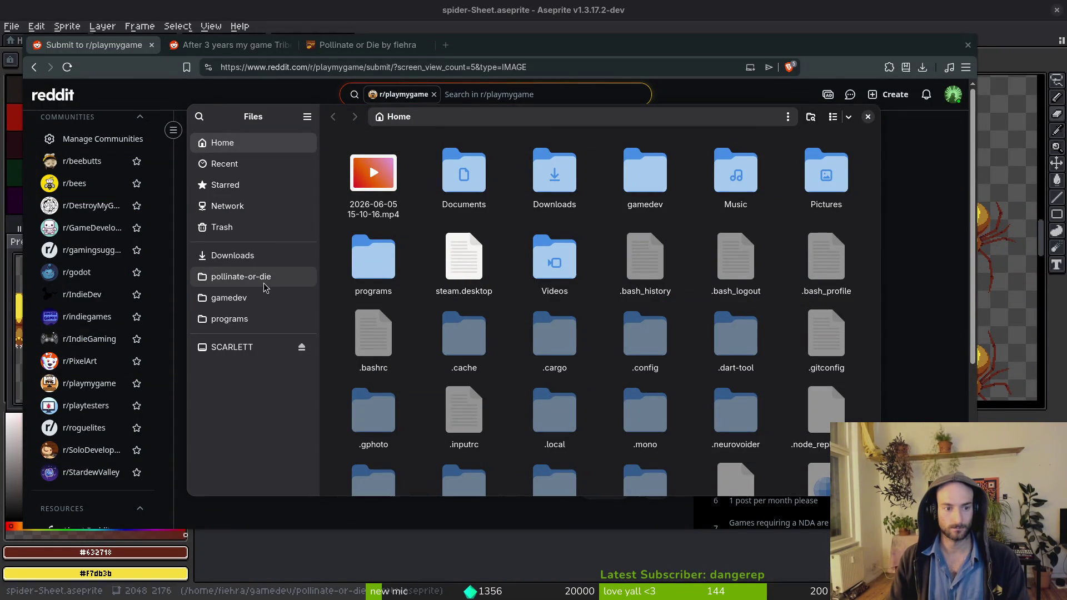
# Step: Browse to Downloads > pollinateOrDieSteamMarketingStuff and open shortLevelGameplayClip.mp4 in VLC
pyautogui.click(239, 283)
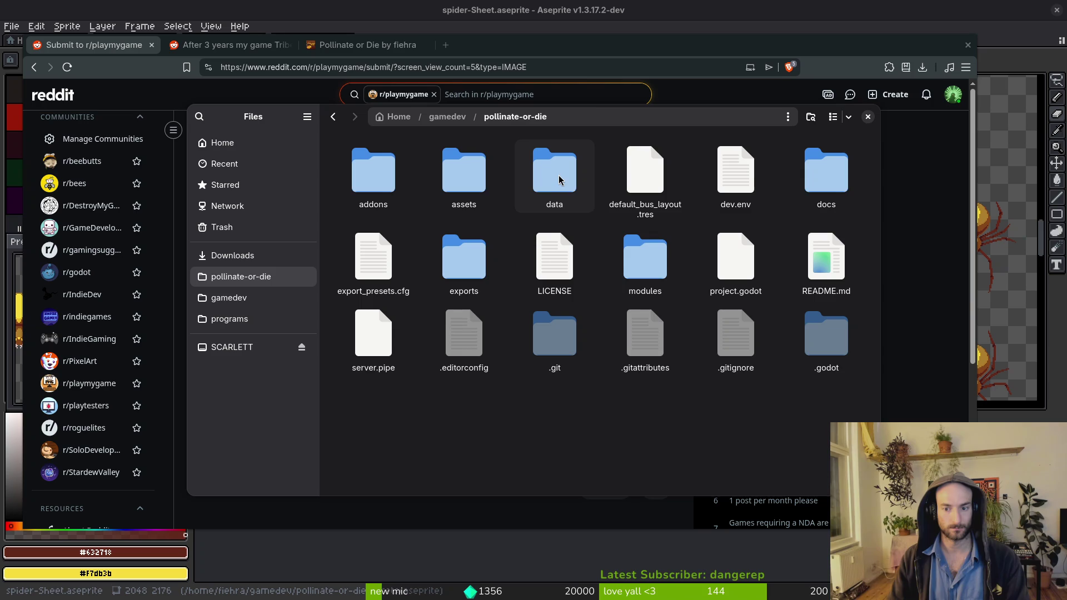
pyautogui.click(232, 255)
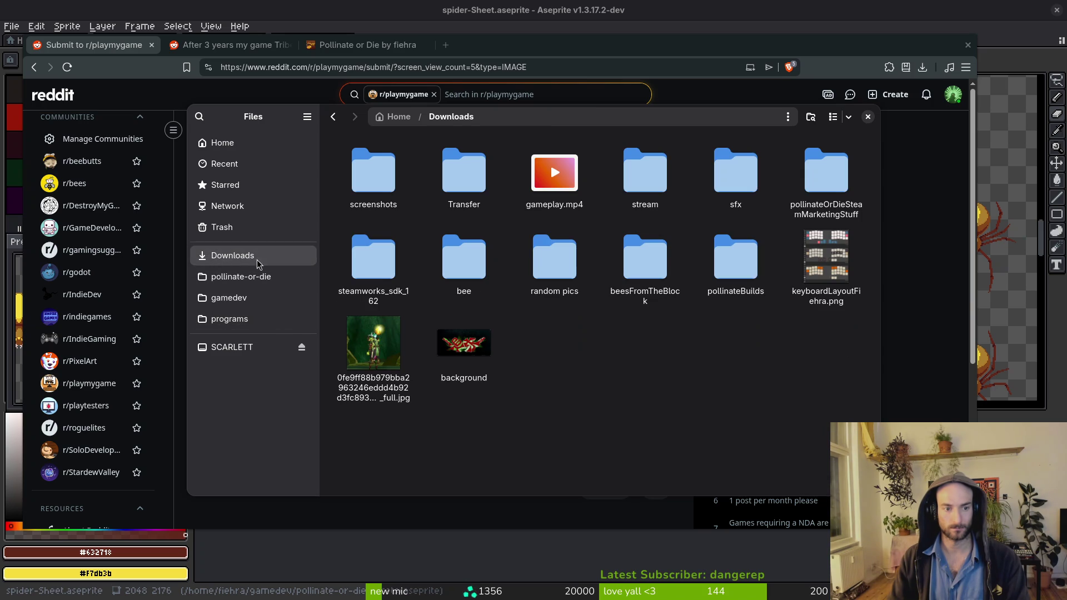
pyautogui.doubleClick(827, 178)
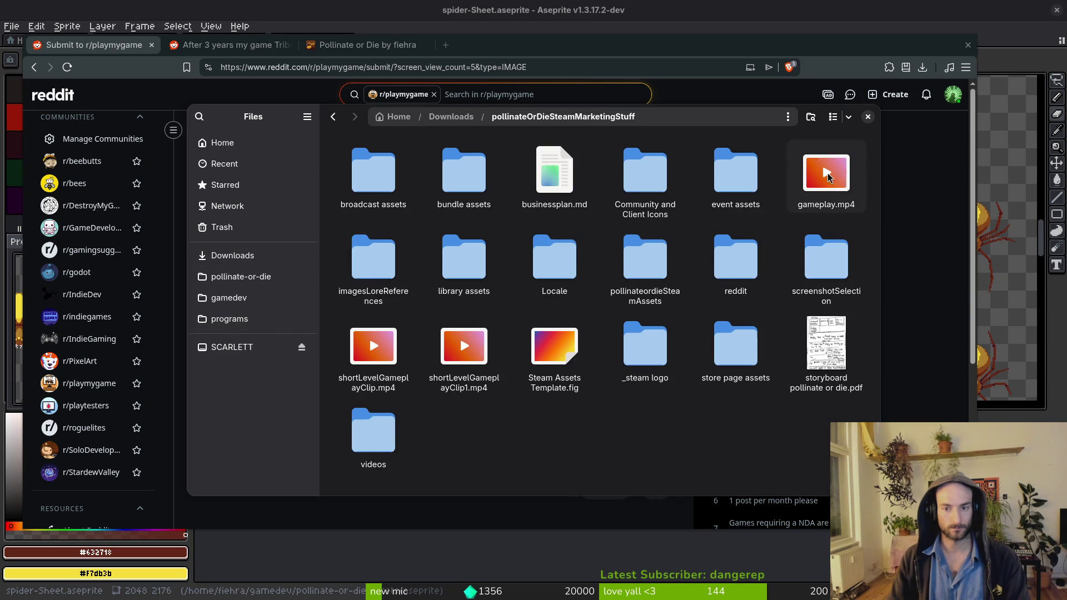
pyautogui.doubleClick(382, 358)
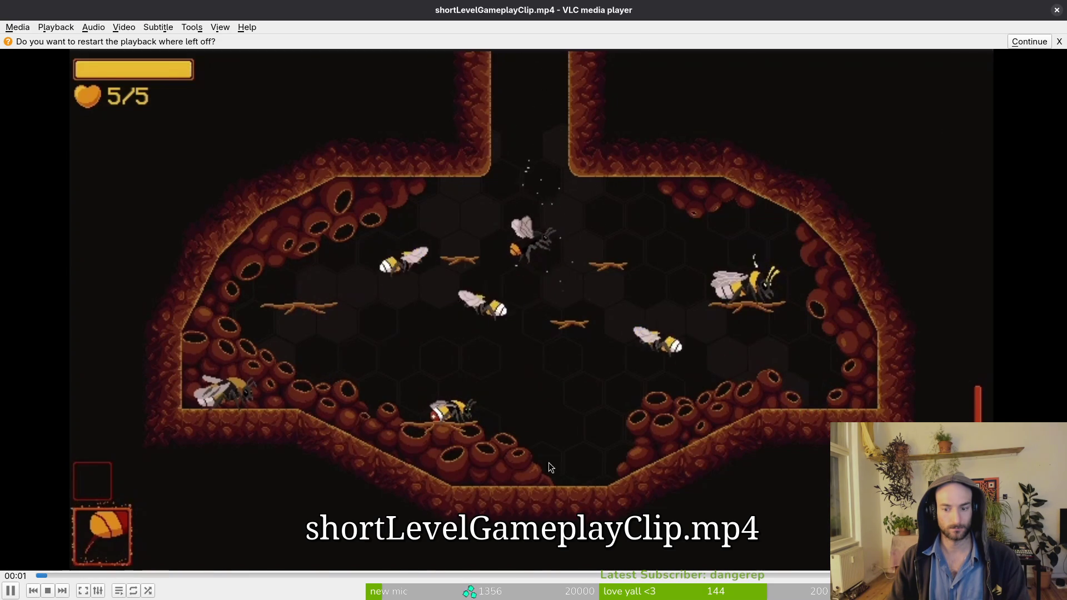
# Step: Skim through shortLevelGameplayClip.mp4 and shortLevelGameplayClip1.mp4 in the VLC preview
pyautogui.click(255, 575)
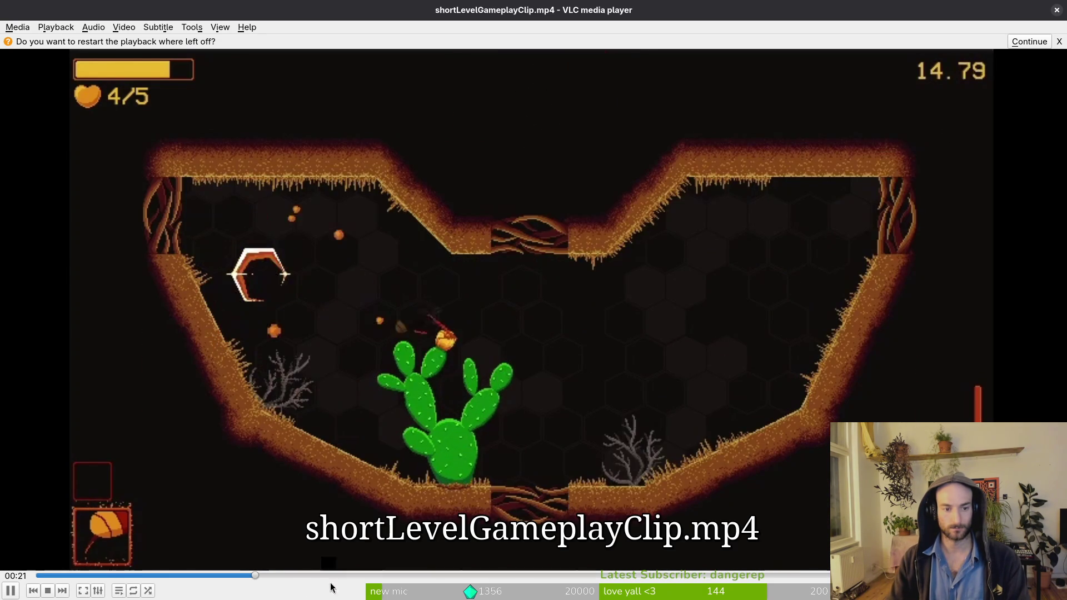
pyautogui.click(116, 576)
pyautogui.moveTo(116, 576); pyautogui.dragTo(1036, 575)
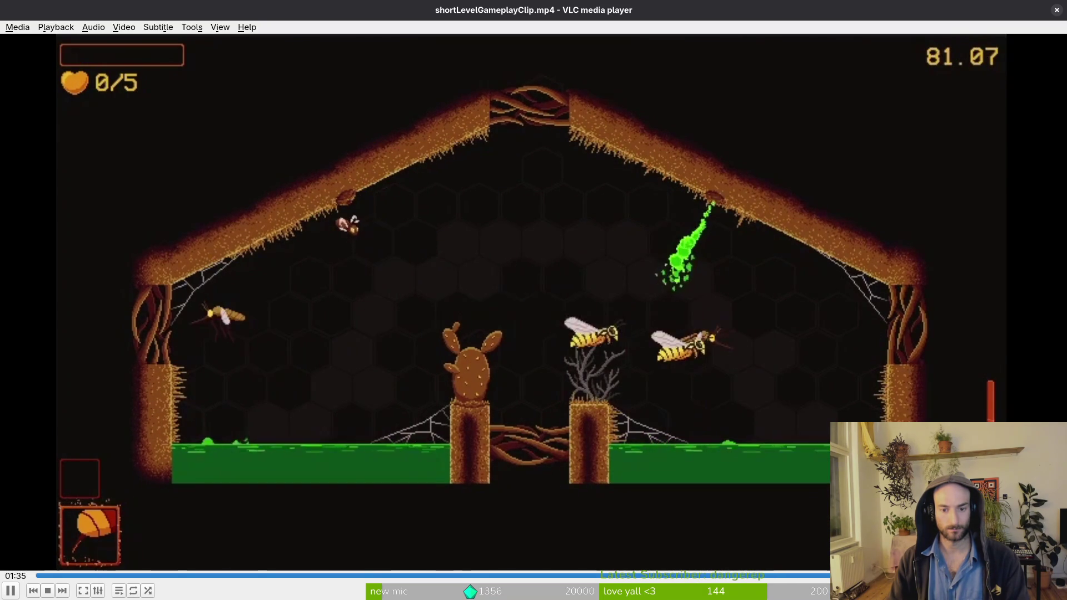
pyautogui.click(1057, 9)
pyautogui.click(459, 367)
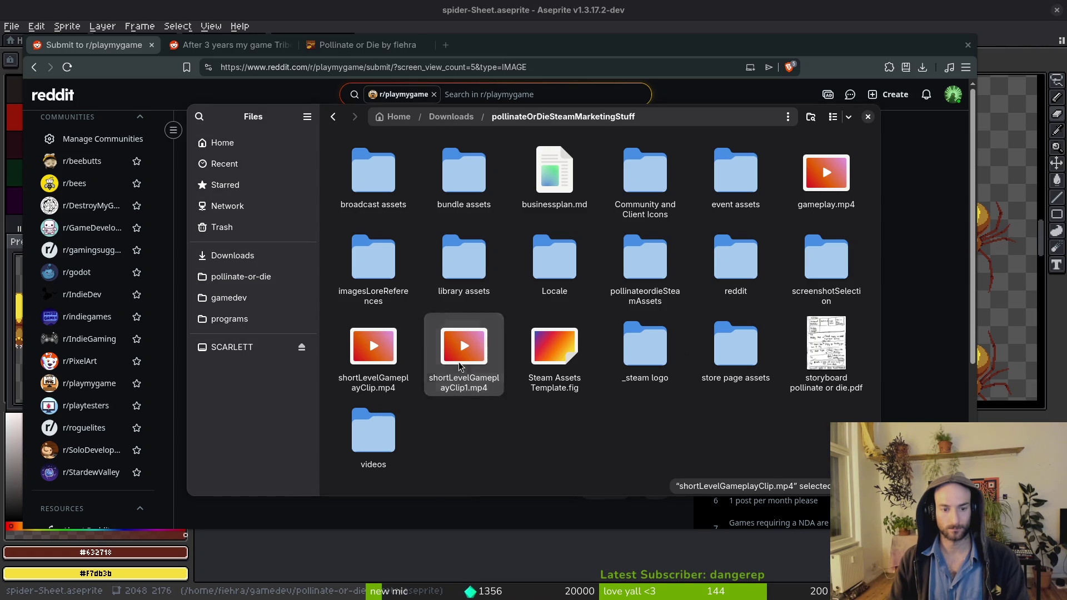
pyautogui.doubleClick(469, 367)
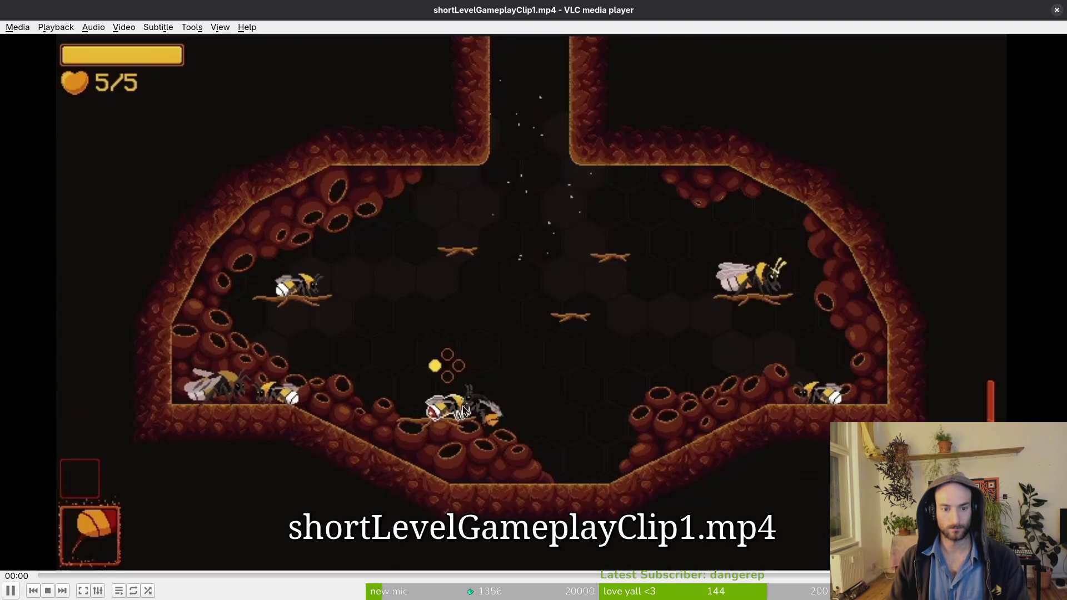
pyautogui.click(444, 576)
pyautogui.moveTo(448, 593)
pyautogui.mouseDown()
pyautogui.moveTo(633, 577)
pyautogui.moveTo(911, 577)
pyautogui.mouseUp()
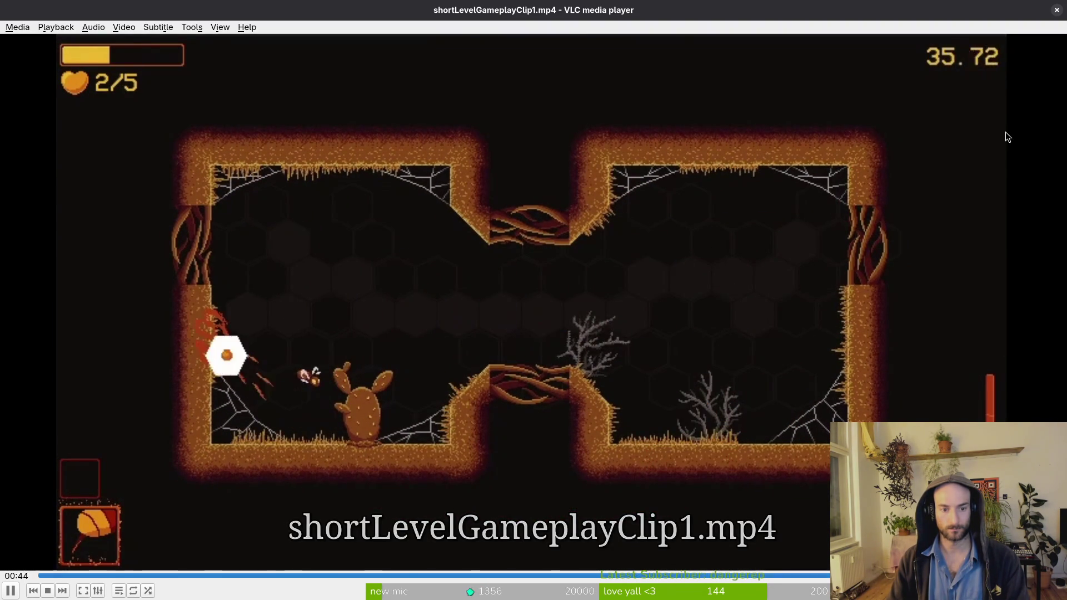
pyautogui.click(1056, 10)
# Step: Compare gameplay.mp4, rewatch shortLevelGameplayClip1.mp4, then close the file picker without uploading
pyautogui.doubleClick(845, 175)
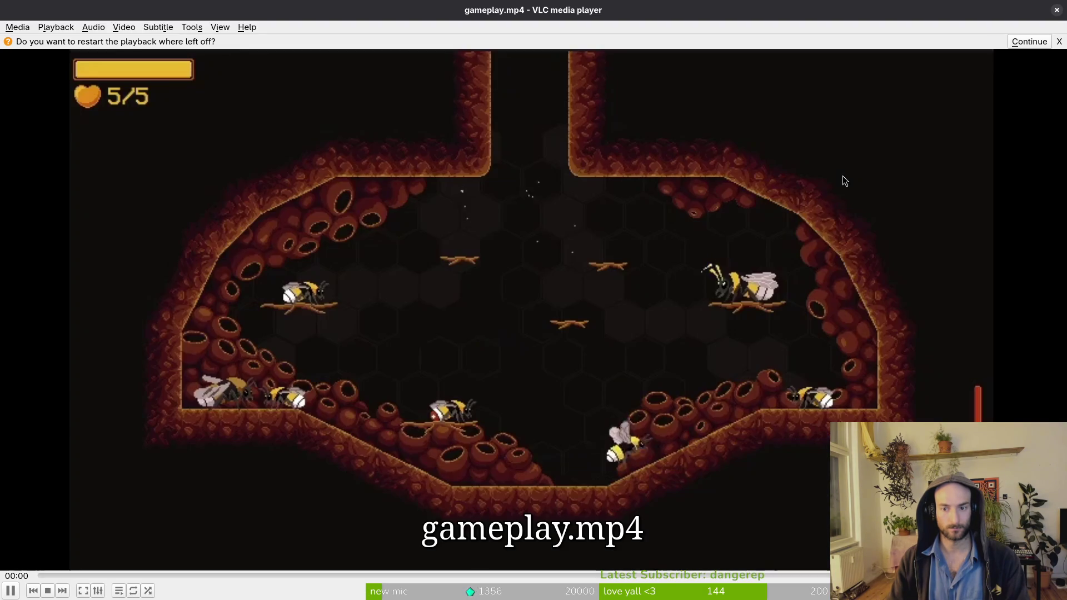
pyautogui.click(1056, 10)
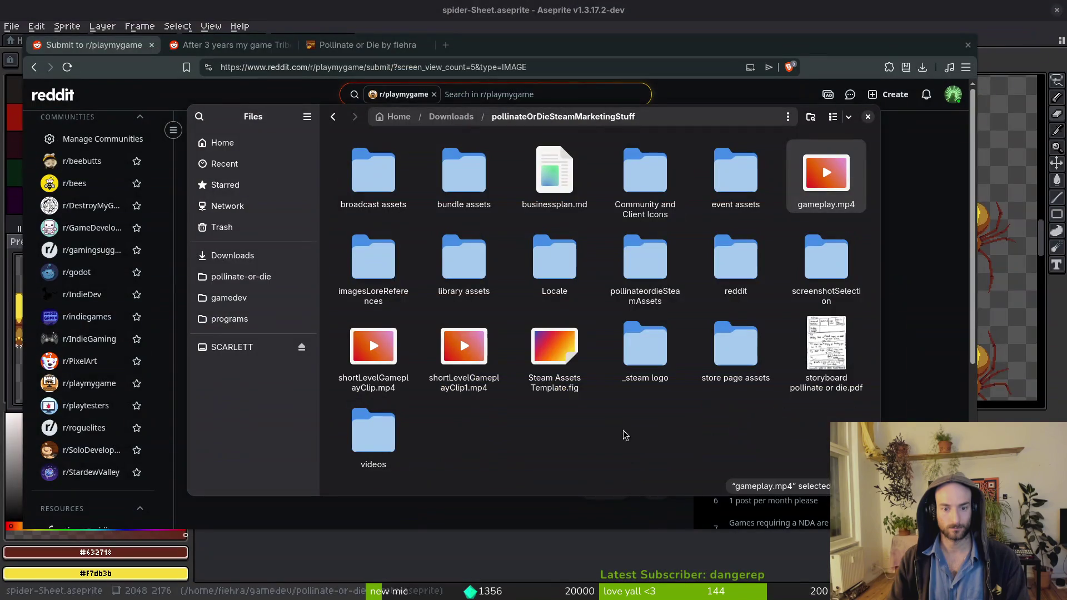
pyautogui.doubleClick(464, 347)
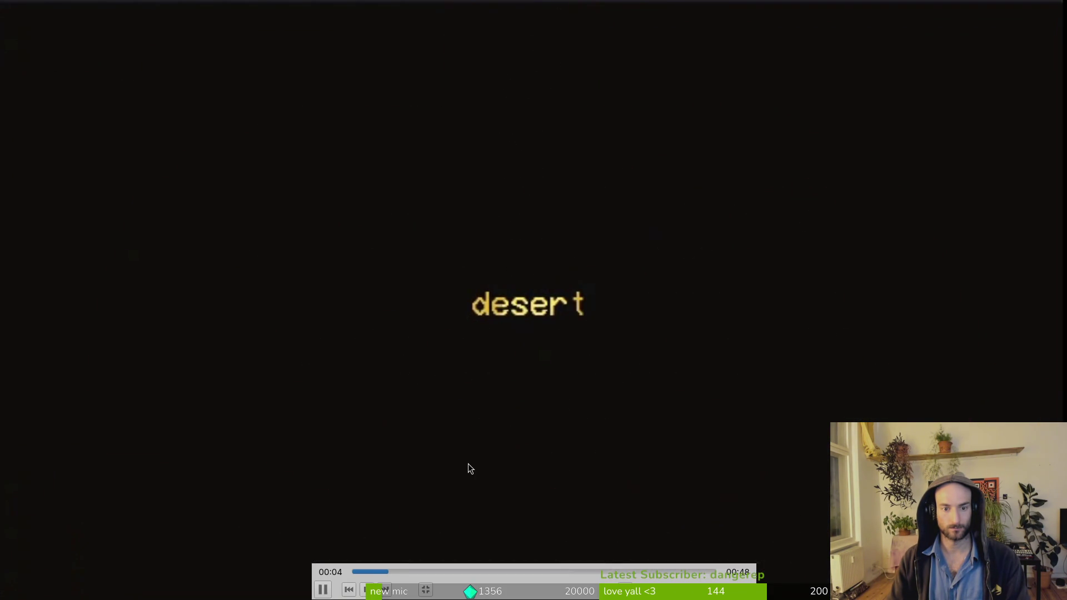
pyautogui.doubleClick(411, 466)
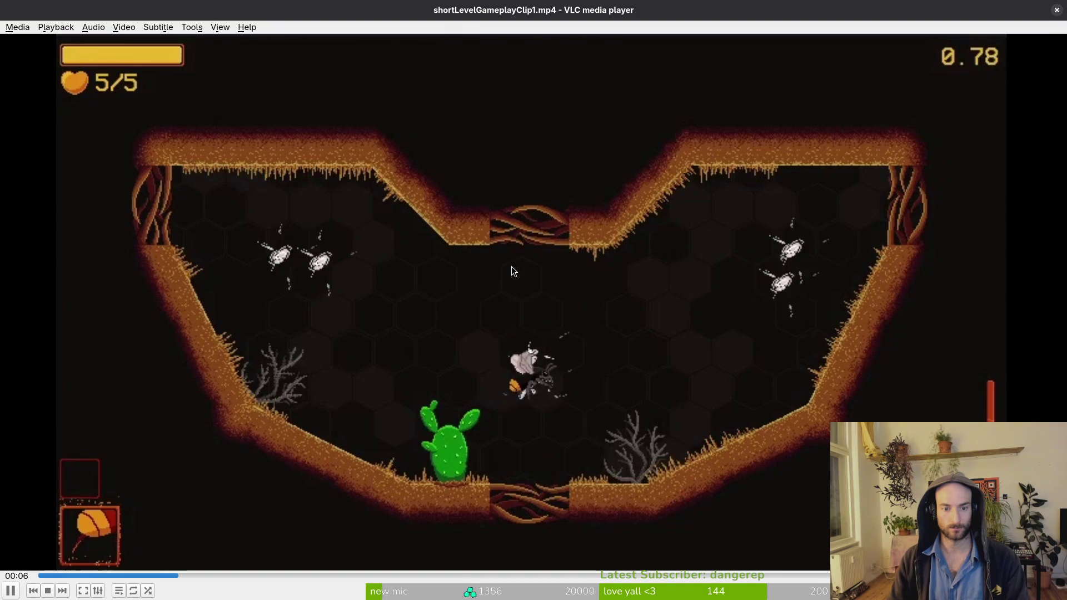
pyautogui.click(1057, 11)
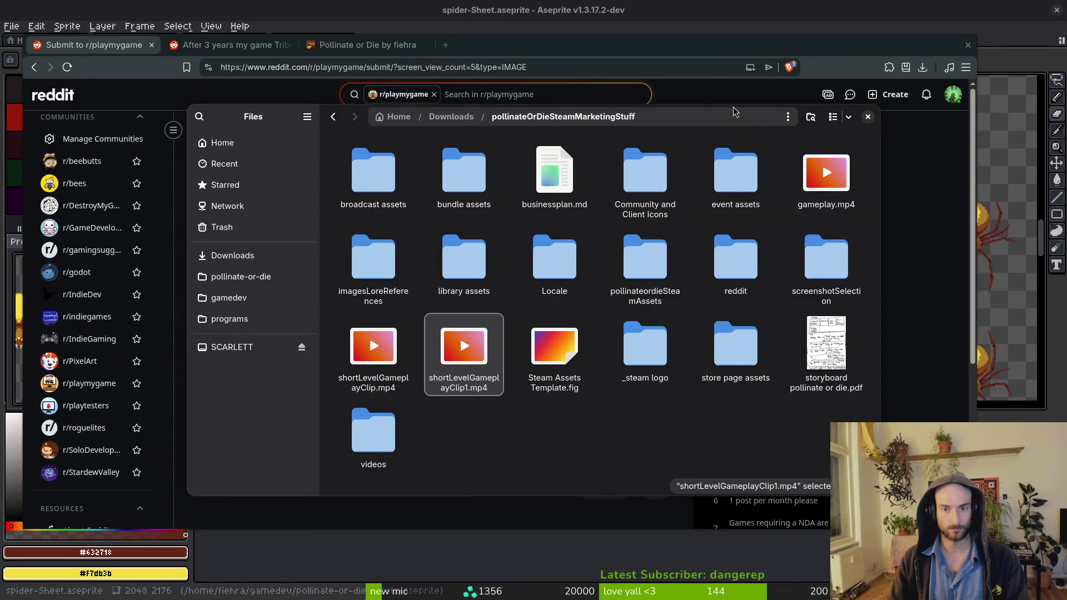
pyautogui.press('Escape')
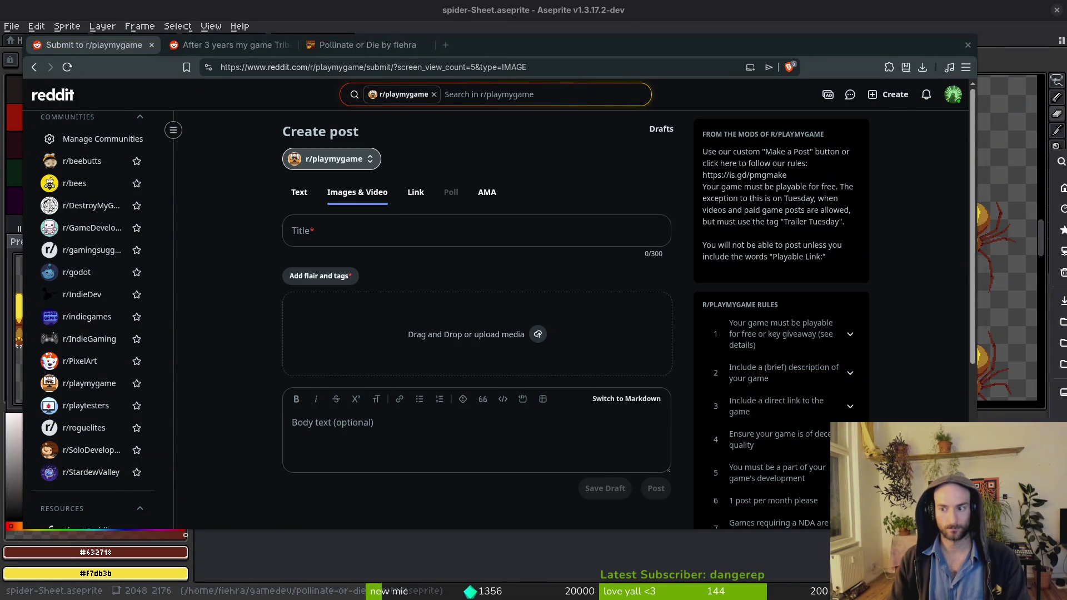
# Step: Drag the gameplay clip into the browser, then pause and close the stray video tab
pyautogui.click(328, 229)
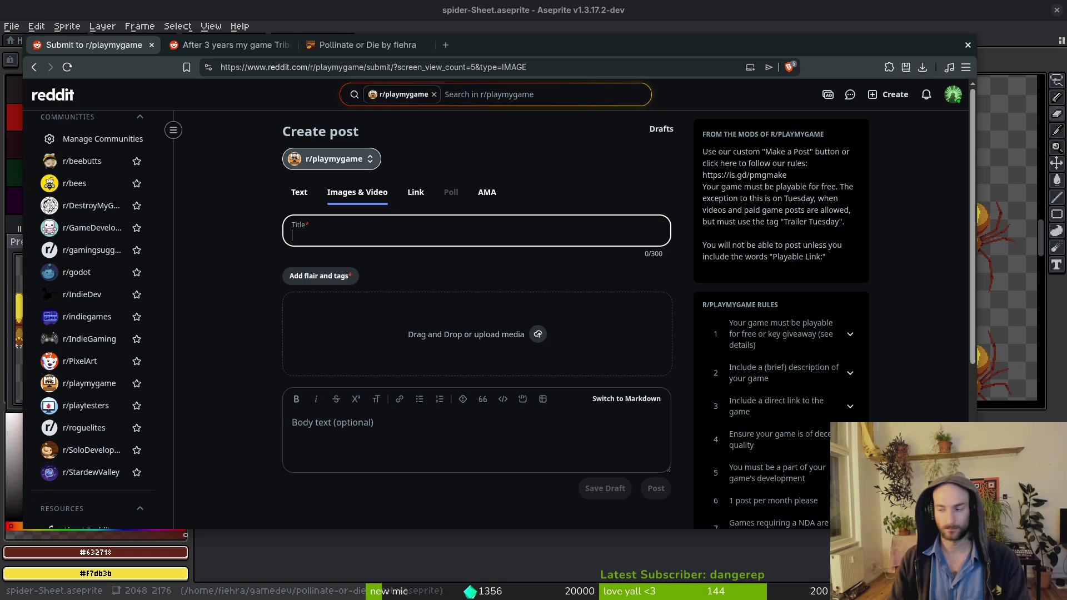
pyautogui.moveTo(1066, 333); pyautogui.dragTo(448, 343)
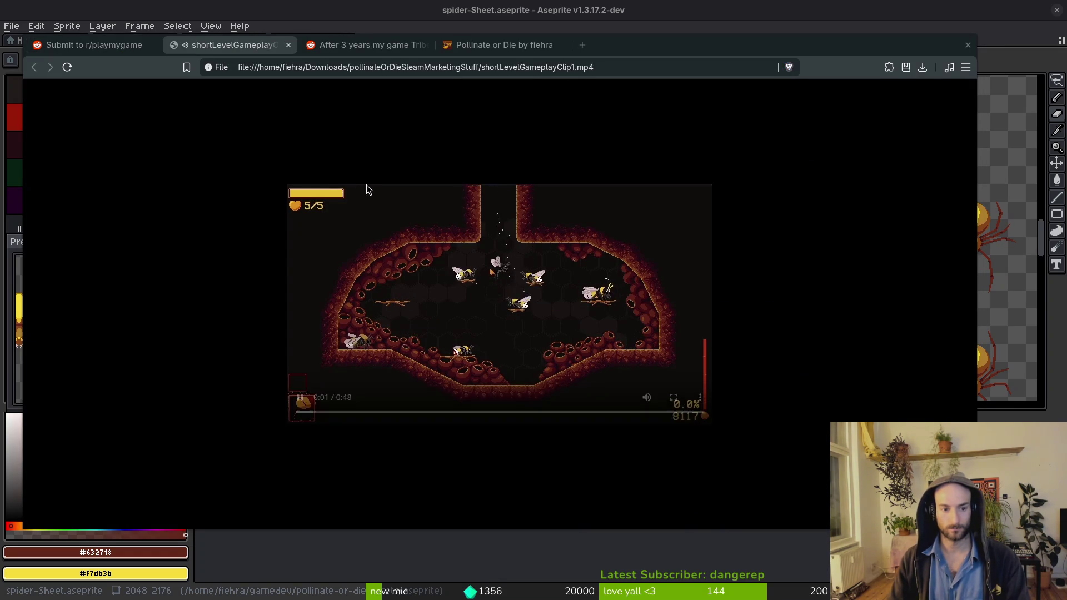
pyautogui.click(465, 269)
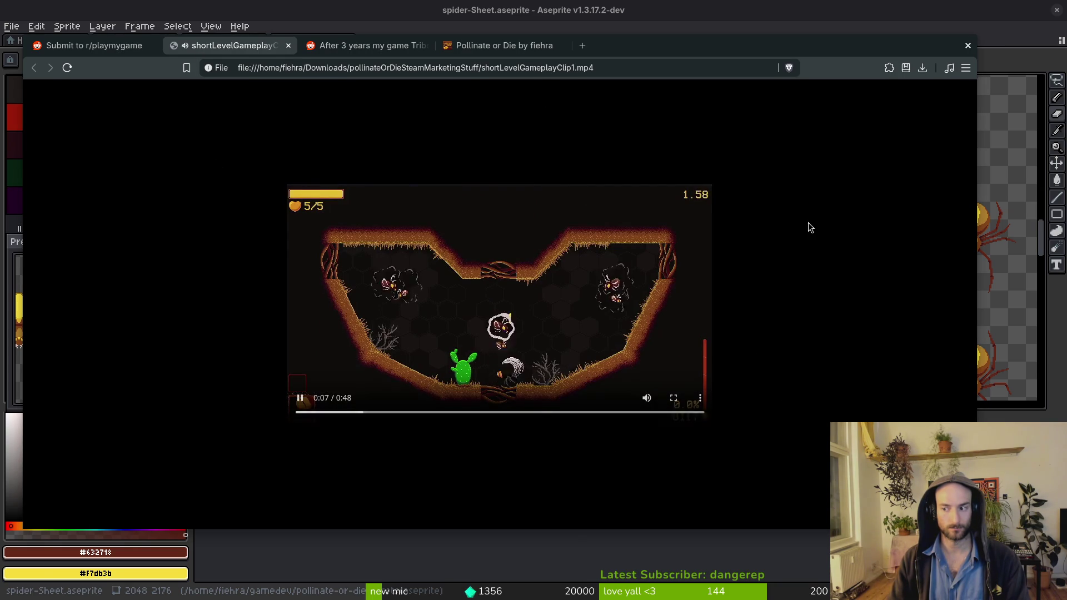
pyautogui.click(144, 48)
pyautogui.click(288, 45)
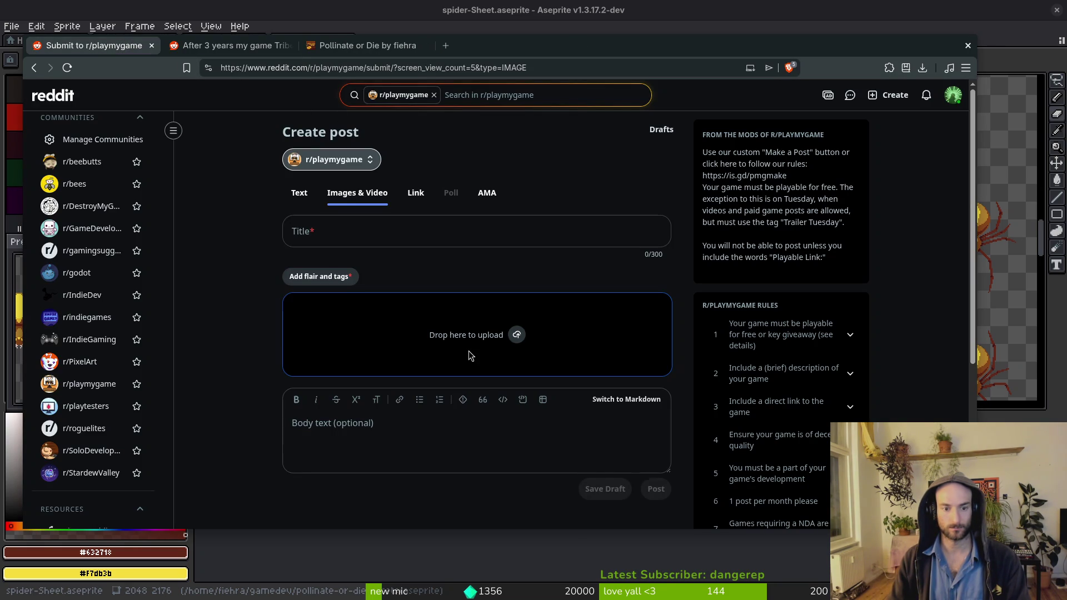
# Step: Upload shortLevelGameplayClip1.mp4 into the media box and start the title 'made big tutorial updates to my demo'
pyautogui.click(1016, 418)
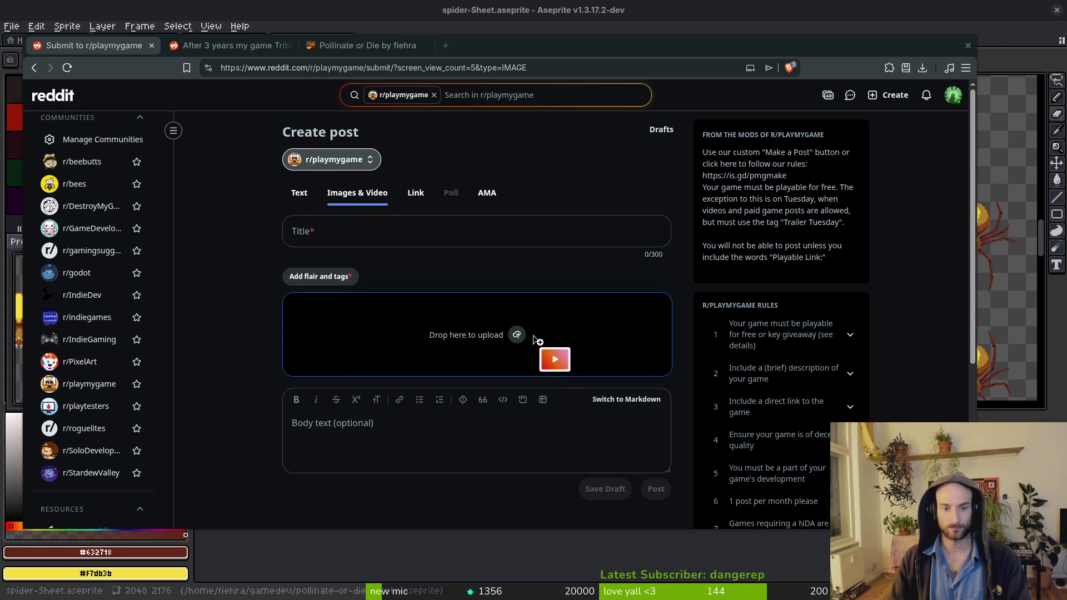
pyautogui.moveTo(543, 337); pyautogui.dragTo(529, 339)
pyautogui.click(353, 224)
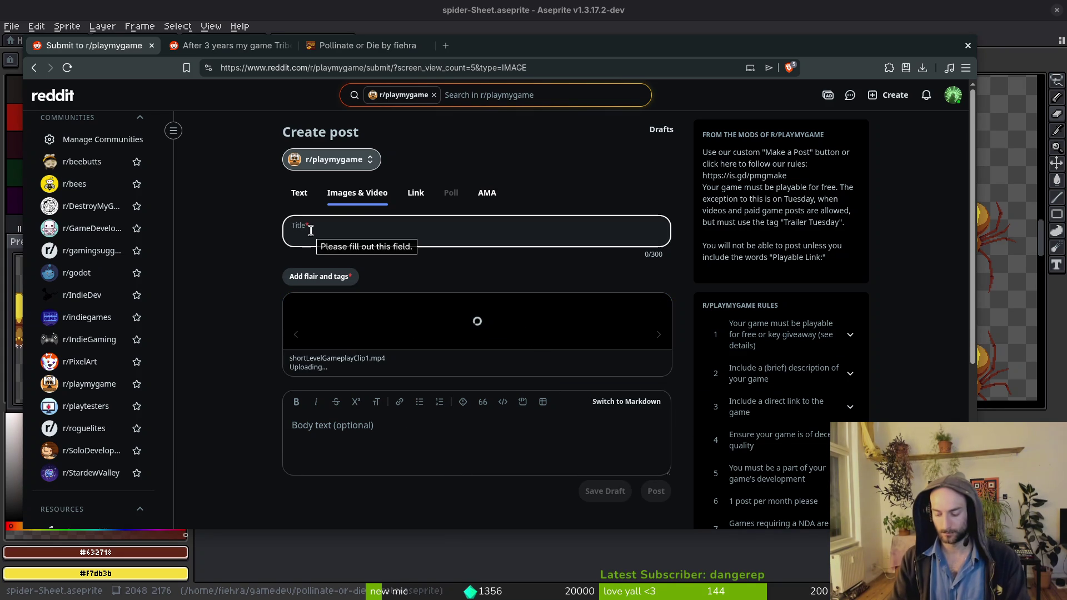
pyautogui.write('made')
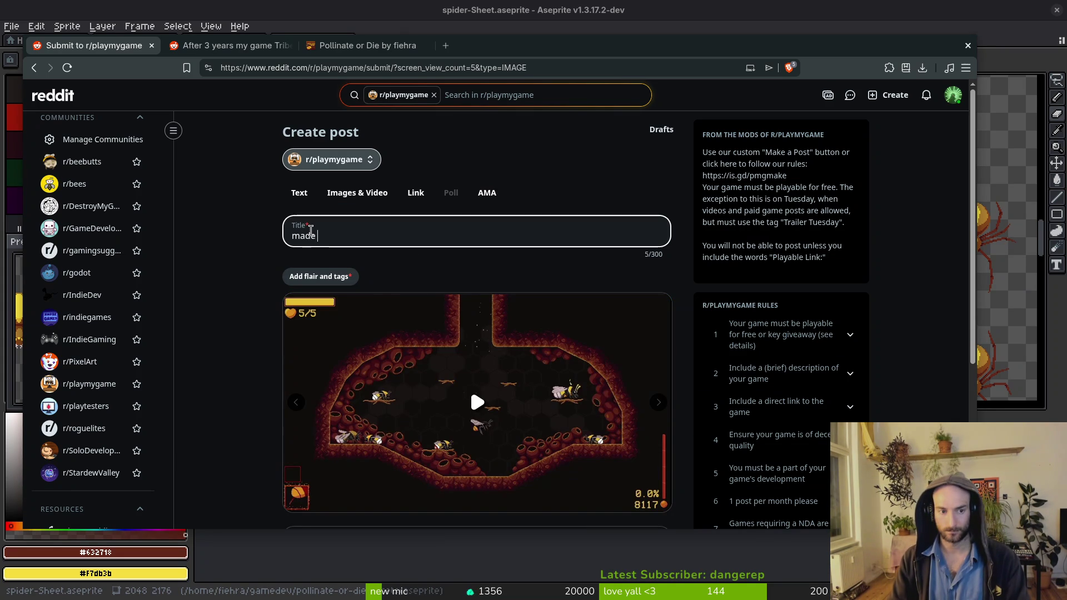
pyautogui.write(' big tutorial updates to my demo. ')
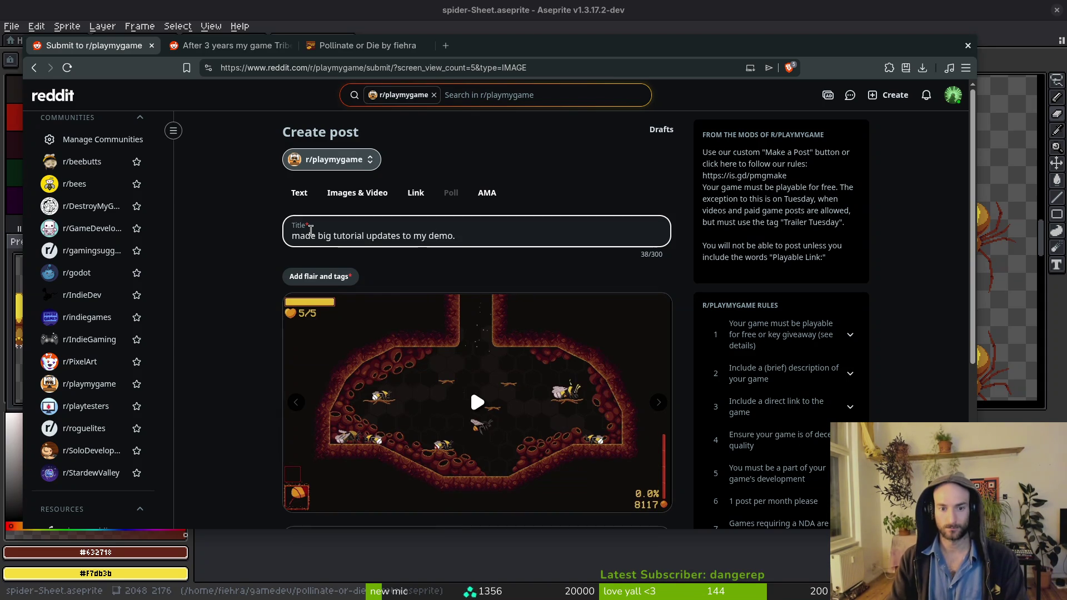
pyautogui.write('would apprecitae')
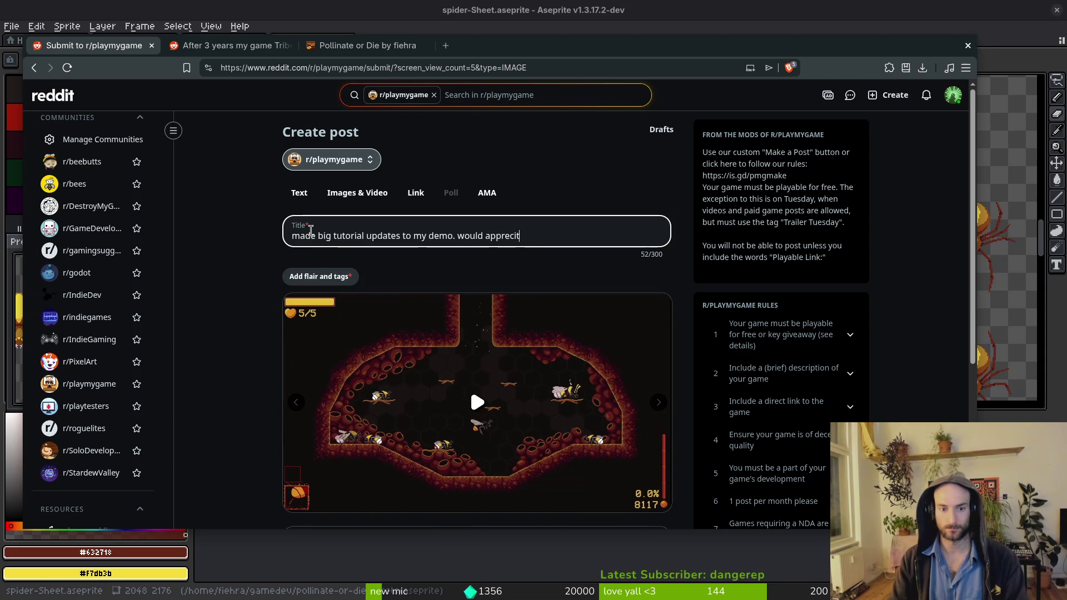
# Step: Finish the title as '...would appreciate feedback how easy it was to learn, play', fixing typos
pyautogui.press('BackSpace')
pyautogui.press('BackSpace')
pyautogui.press('BackSpace')
pyautogui.write('ate feedback if everything')
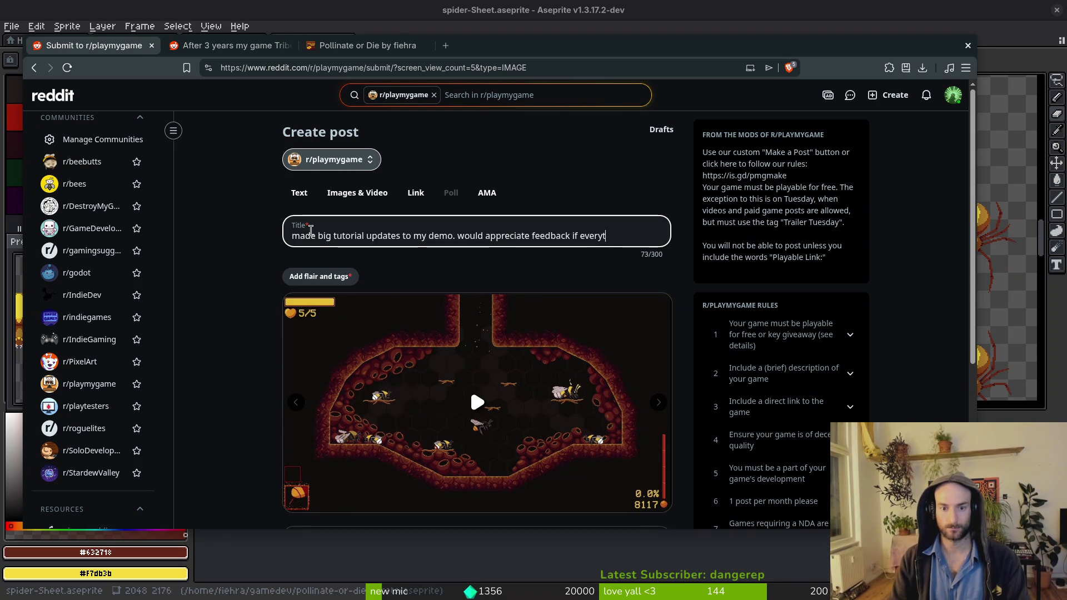
pyautogui.press('BackSpace')
pyautogui.press('BackSpace')
pyautogui.press('BackSpace')
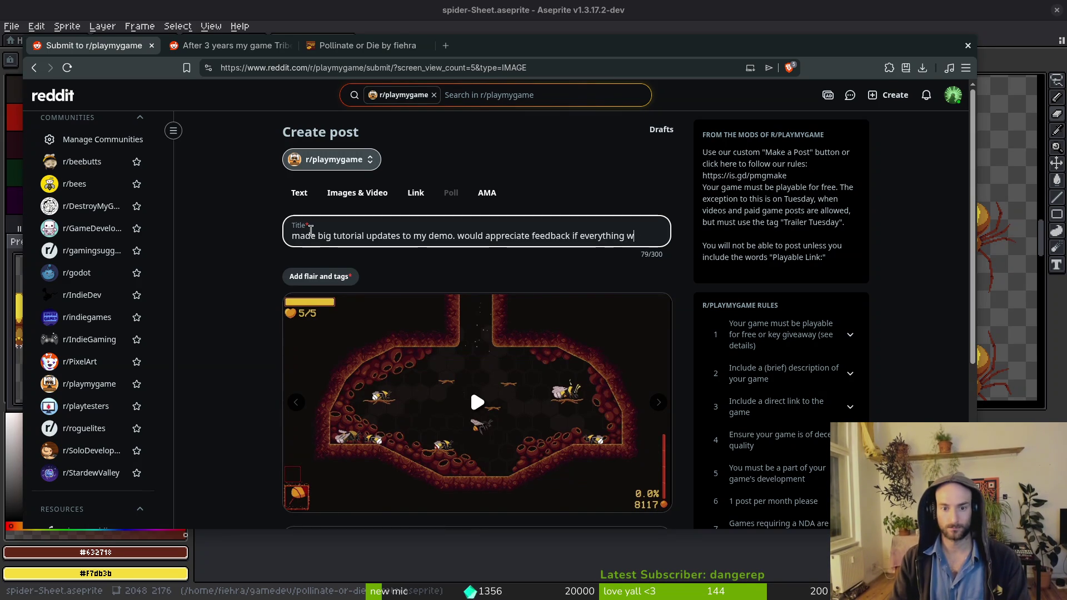
pyautogui.press('BackSpace')
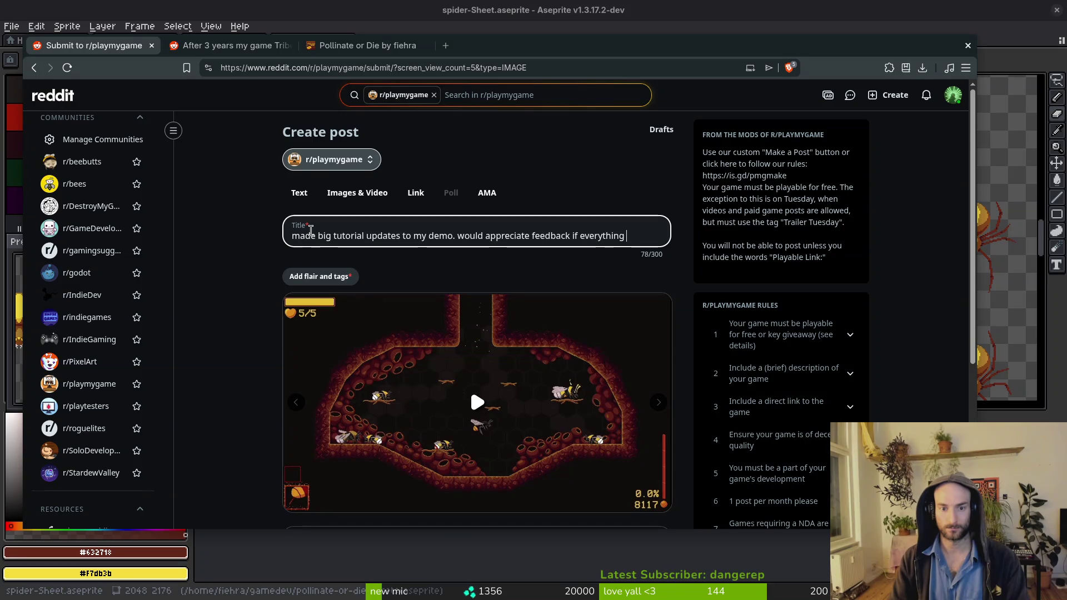
pyautogui.press('BackSpace')
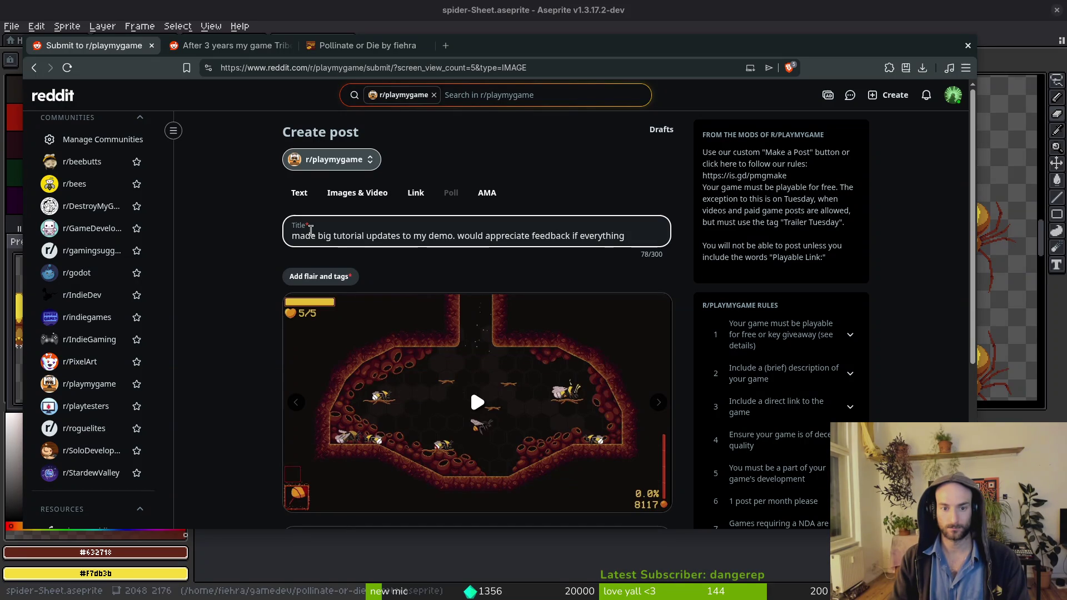
pyautogui.press('BackSpace')
pyautogui.press('BackSpace')
pyautogui.press('BackSpace')
pyautogui.write('how')
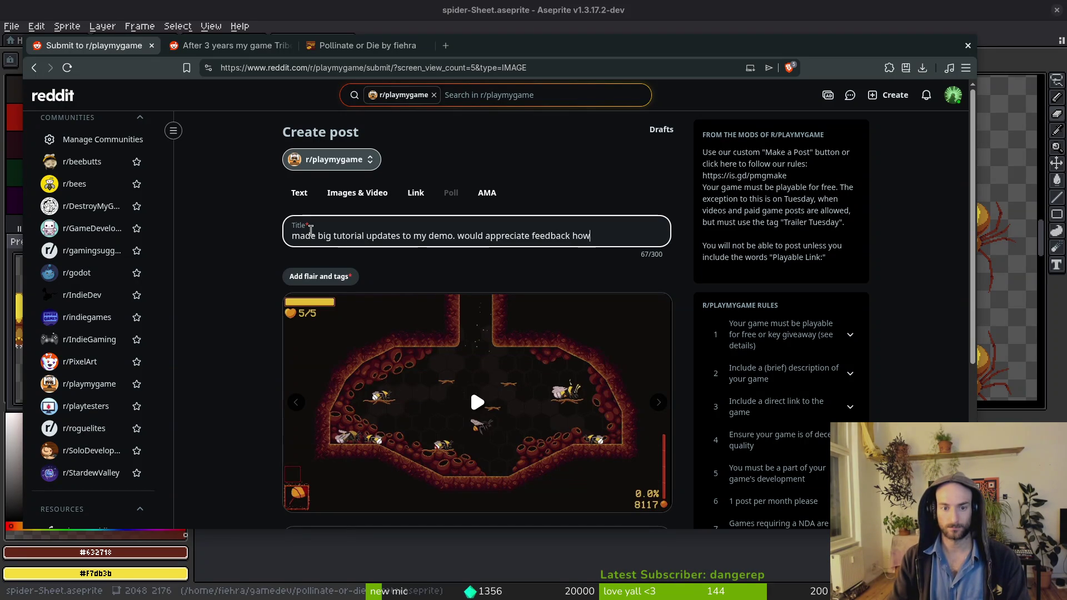
pyautogui.write(' easy it ')
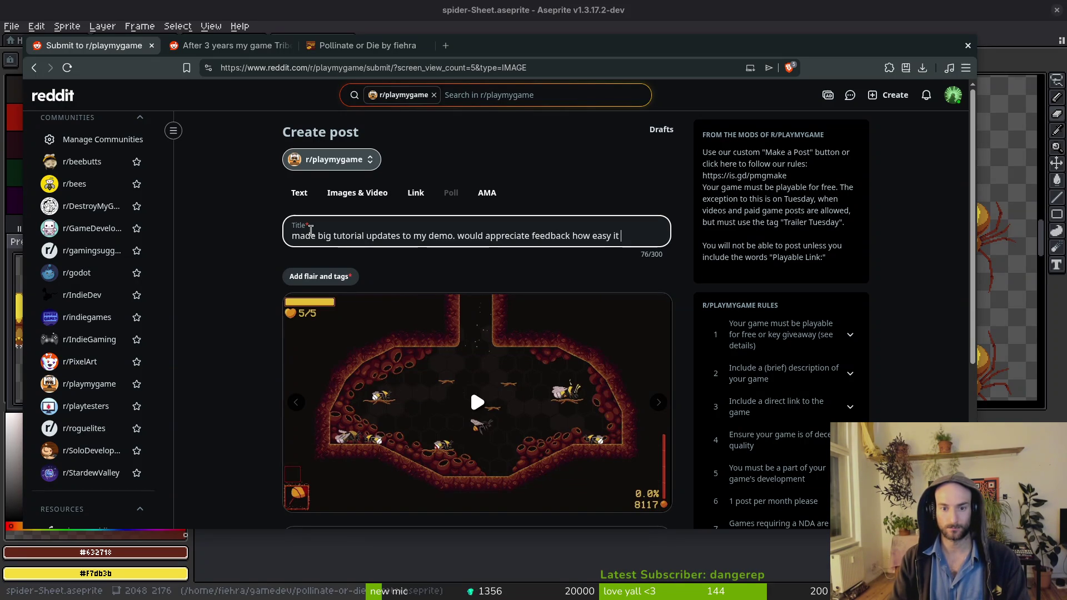
pyautogui.write('was to learn, play')
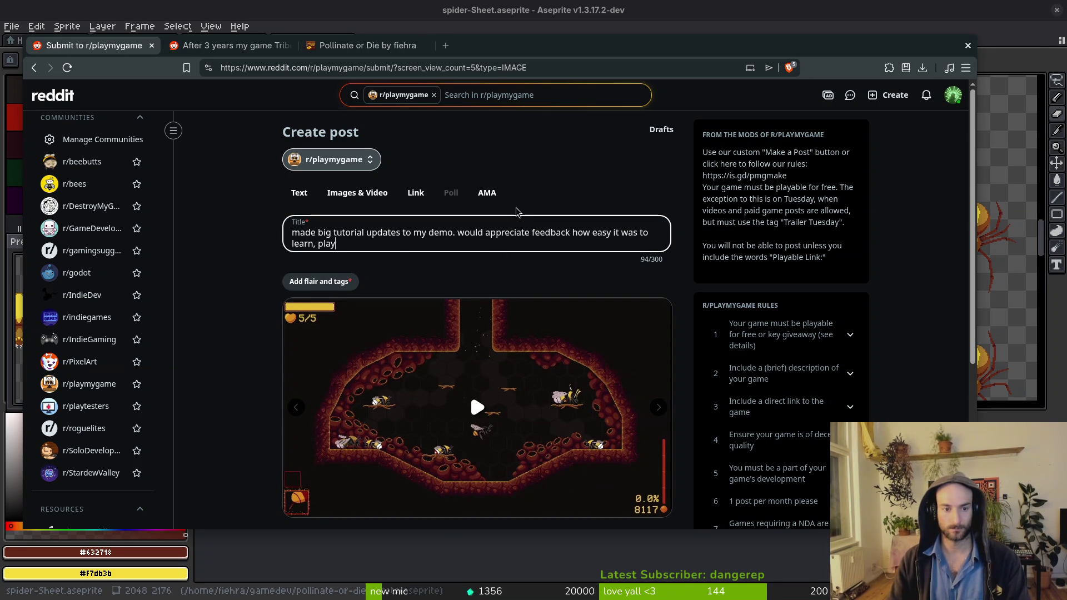
pyautogui.moveTo(399, 454)
pyautogui.scroll(-5, 399, 454)
pyautogui.click(380, 325)
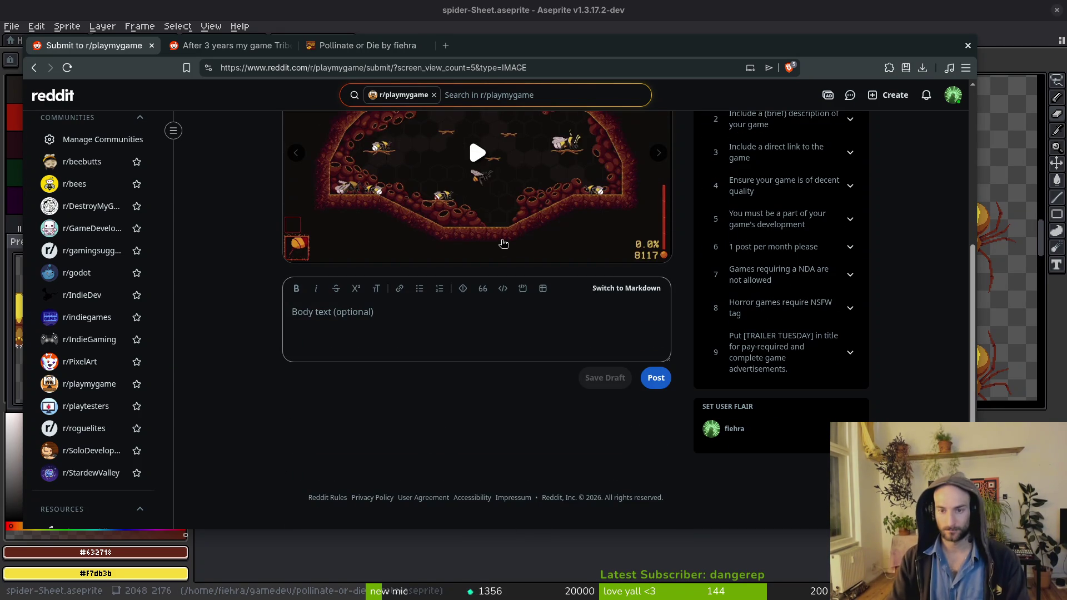
# Step: Copy the Game Title line from the Tribe Quest post into the body and select the itch.io address
pyautogui.click(233, 45)
pyautogui.scroll(-3, 275, 295)
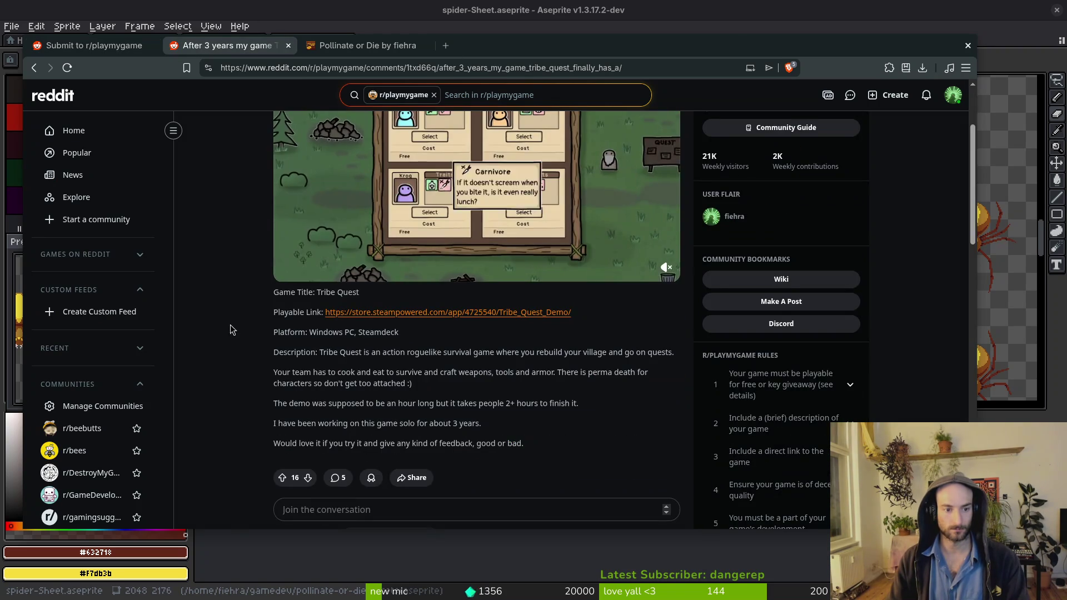
pyautogui.moveTo(275, 294); pyautogui.dragTo(361, 293)
pyautogui.hotkey('ctrl', 'c')
pyautogui.hotkey('ctrl', 'pageup')
pyautogui.hotkey('ctrl', 'v')
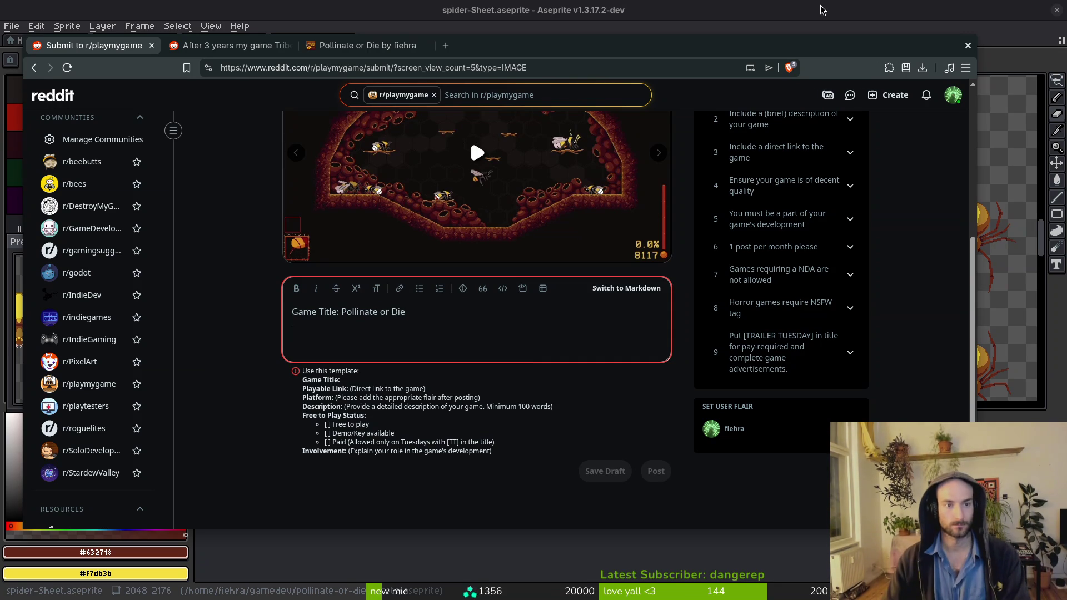
pyautogui.hotkey('ctrl', 'pageup')
pyautogui.click(445, 65)
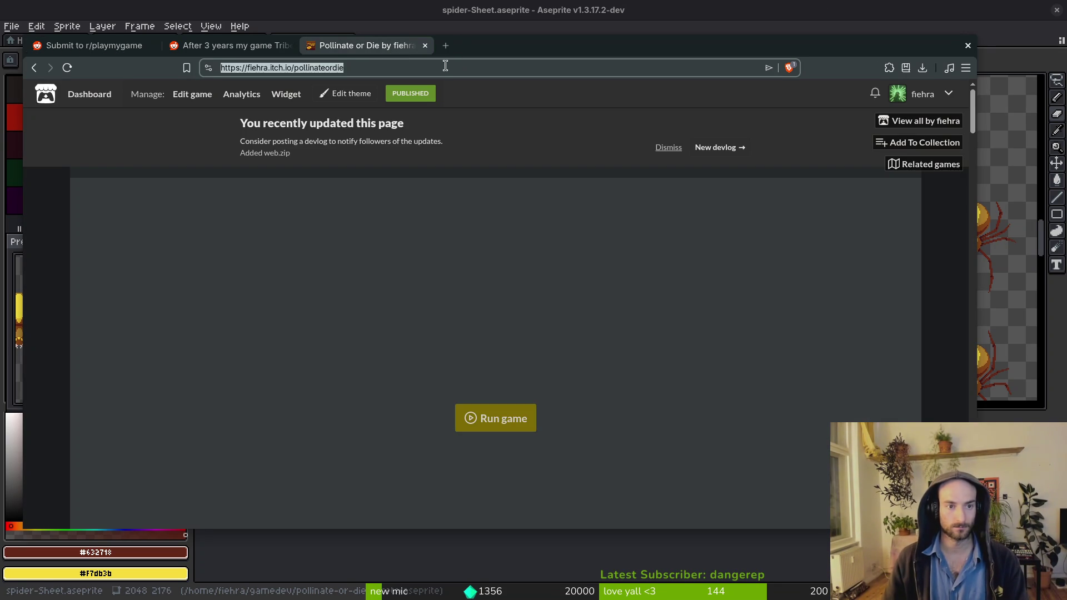
# Step: Paste the itch.io game link after Playable Link and close the Tribe Quest tab
pyautogui.click(123, 54)
pyautogui.write('Playab')
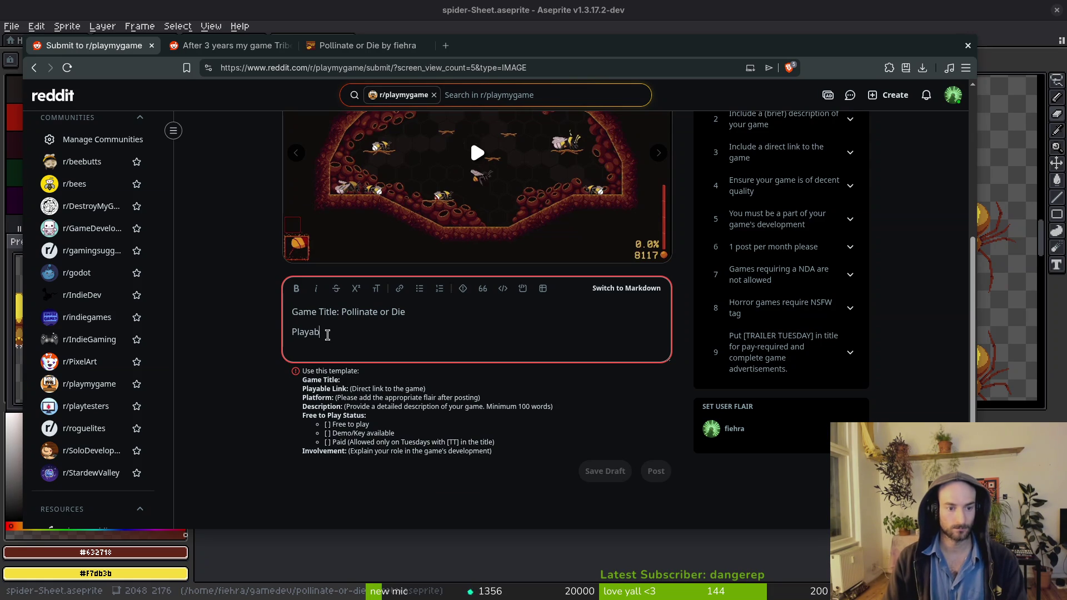
pyautogui.write('le Link:')
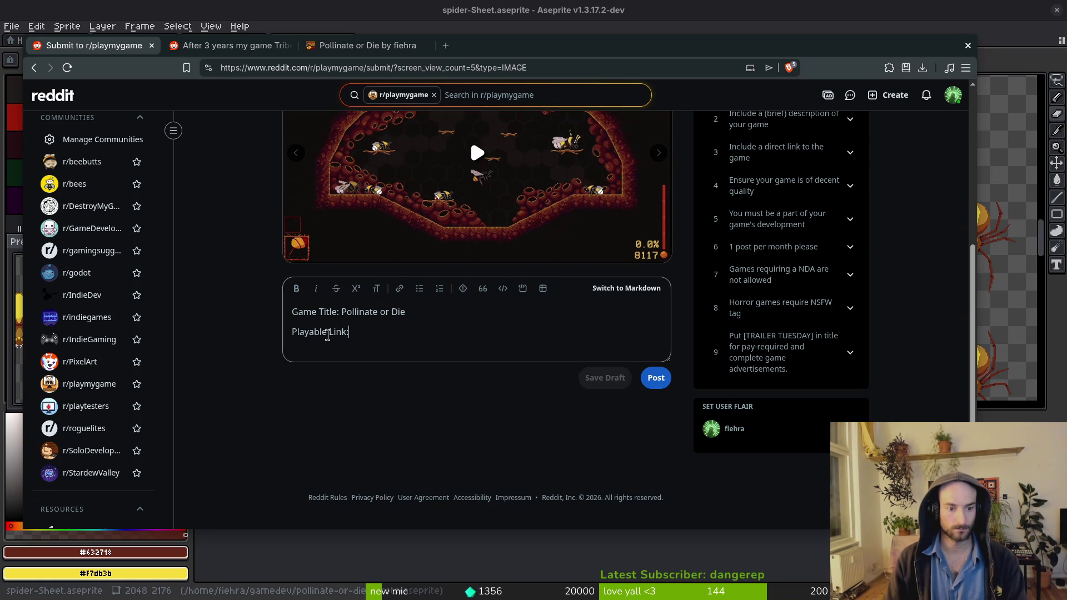
pyautogui.hotkey('ctrl', 'v')
pyautogui.press('Return')
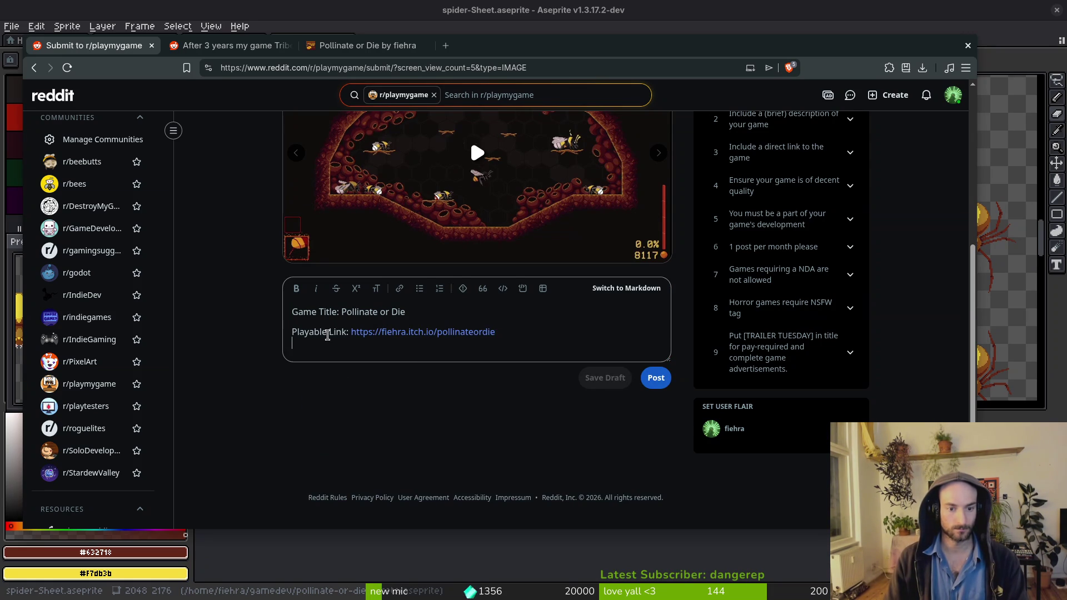
pyautogui.click(289, 45)
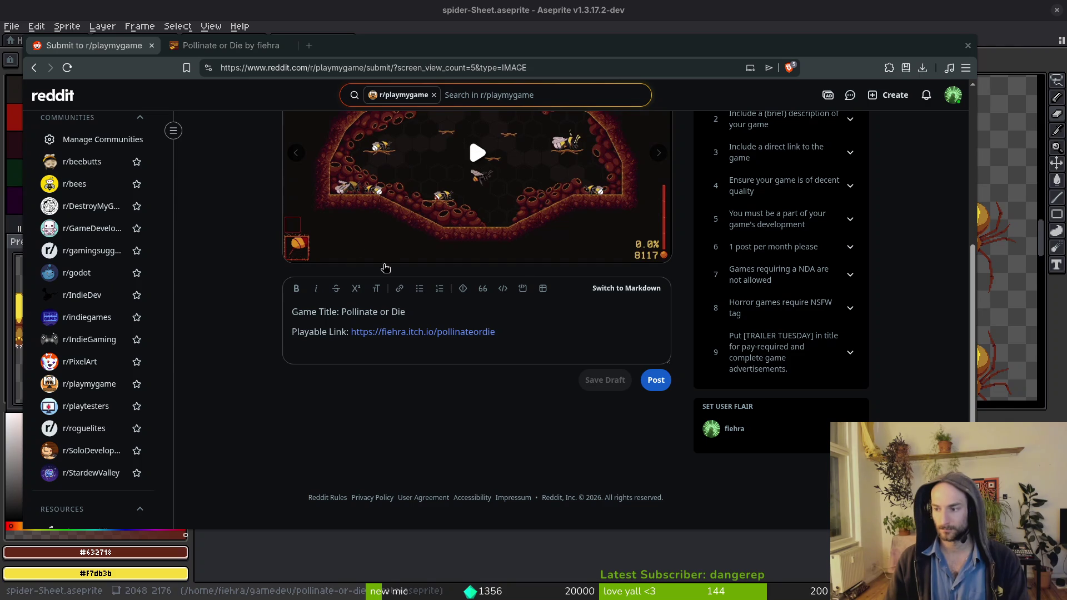
# Step: Write the roguelite description, ending it with 'movement based combat'
pyautogui.click(312, 351)
pyautogui.write('Description: action')
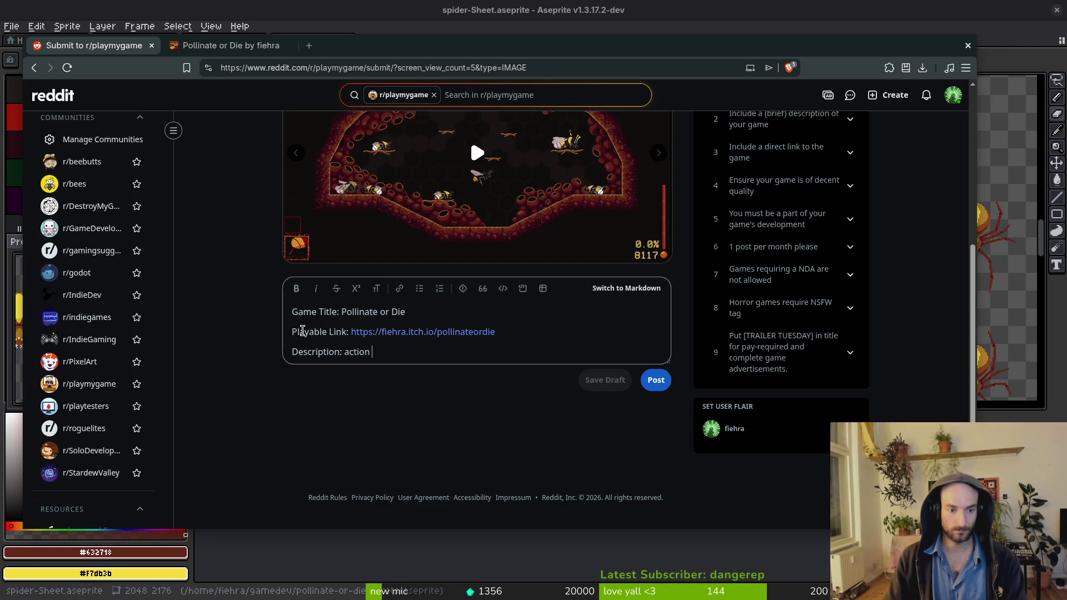
pyautogui.write('roguelite where you fast')
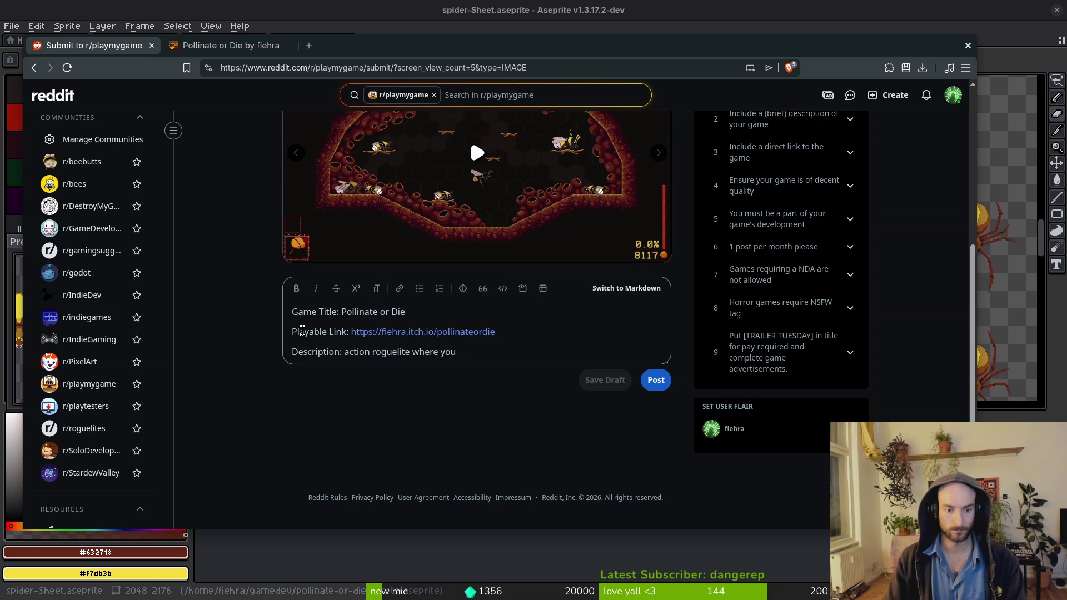
pyautogui.write('ash, slash')
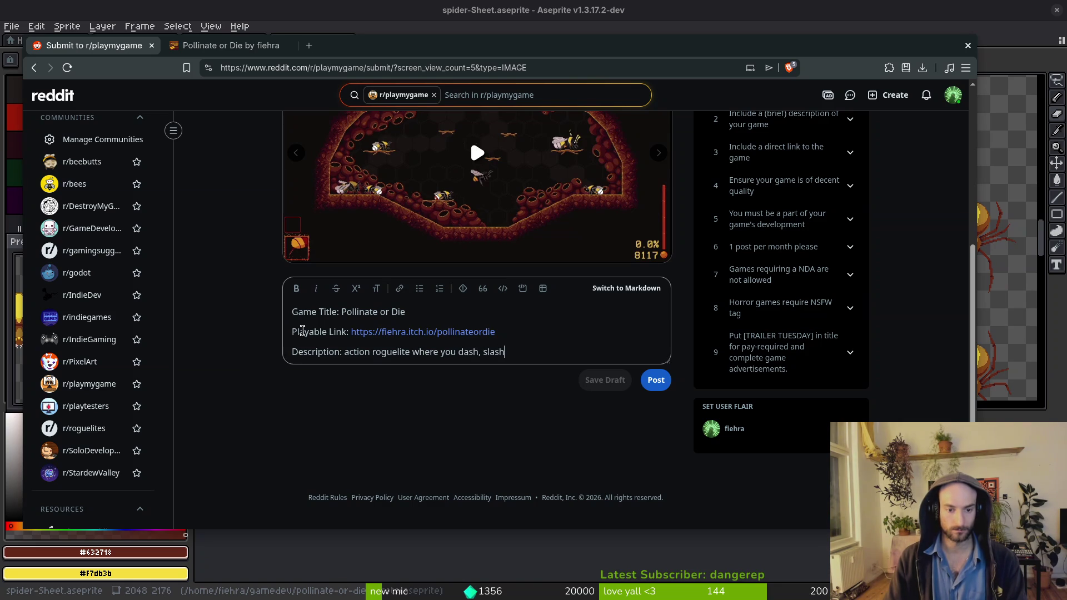
pyautogui.write(' and ')
pyautogui.write('d sma')
pyautogui.write('enemiesg fast pac')
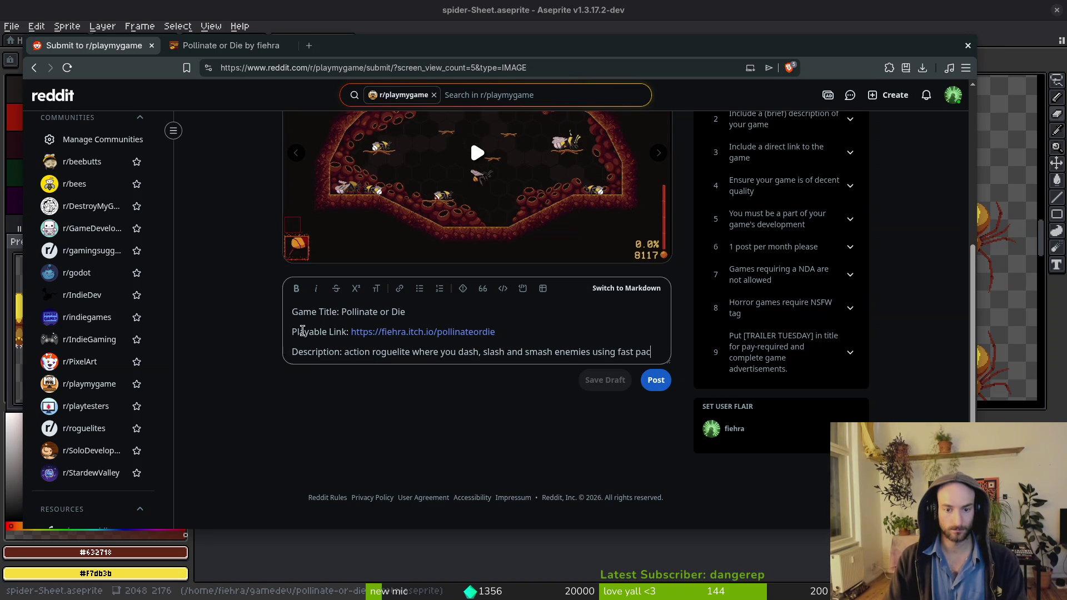
pyautogui.write('ed movement')
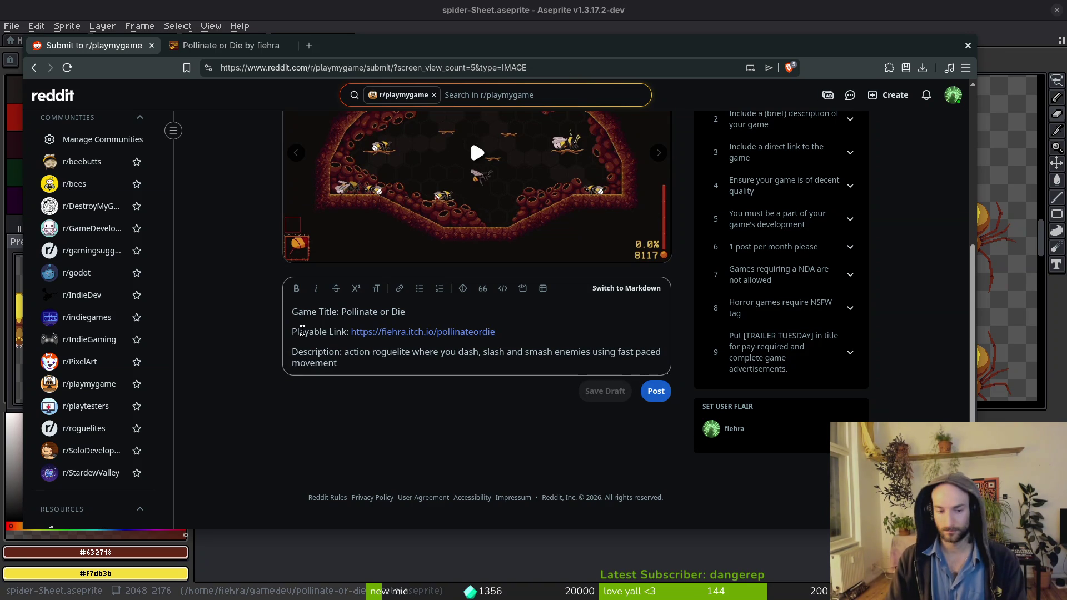
pyautogui.write('.')
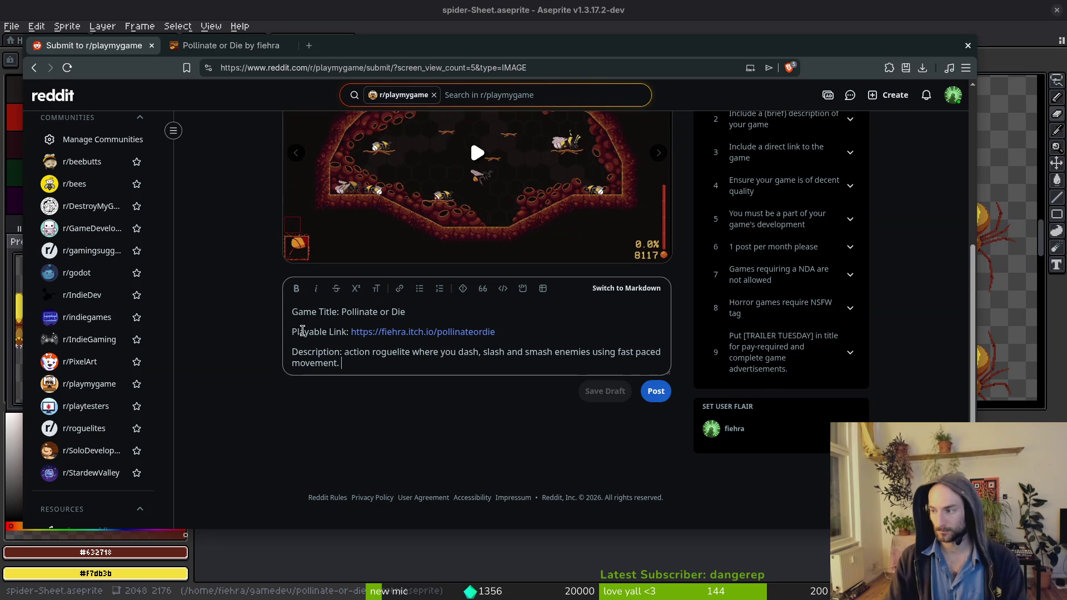
pyautogui.press('Up')
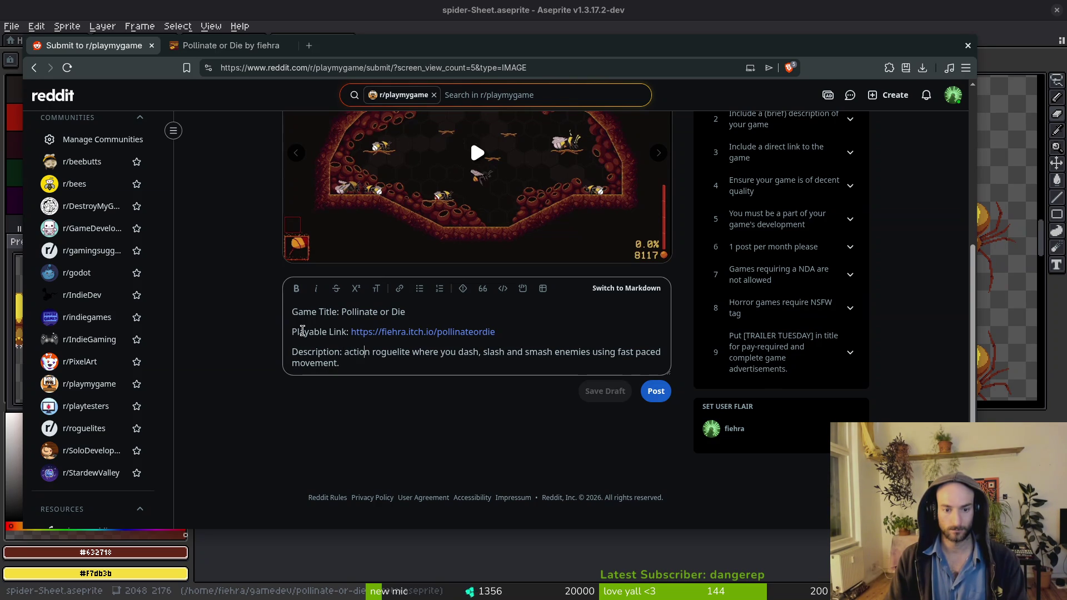
pyautogui.press('Up')
pyautogui.press('Escape')
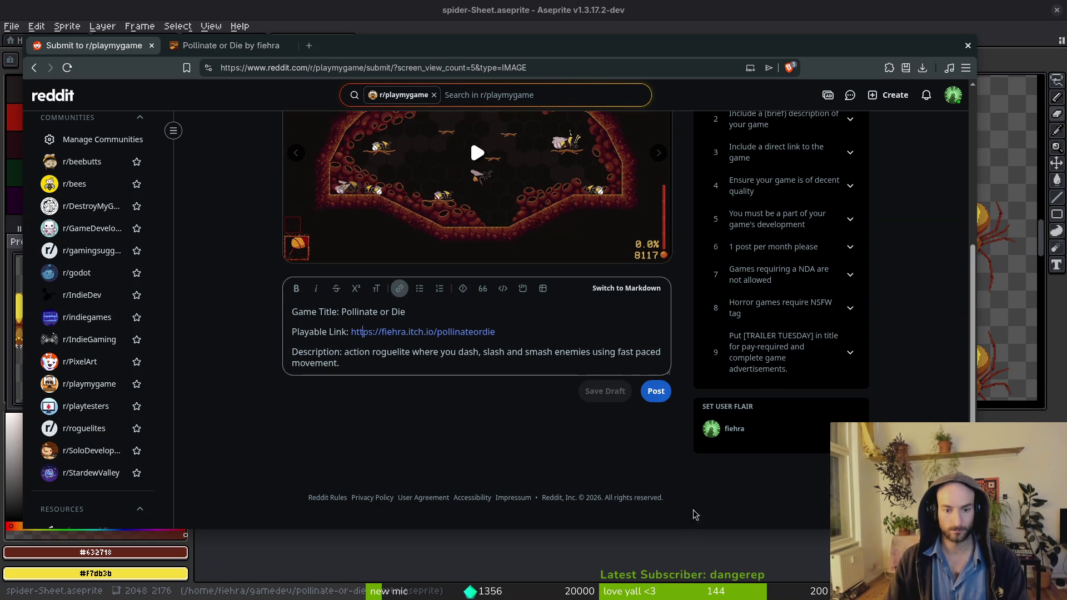
pyautogui.click(404, 364)
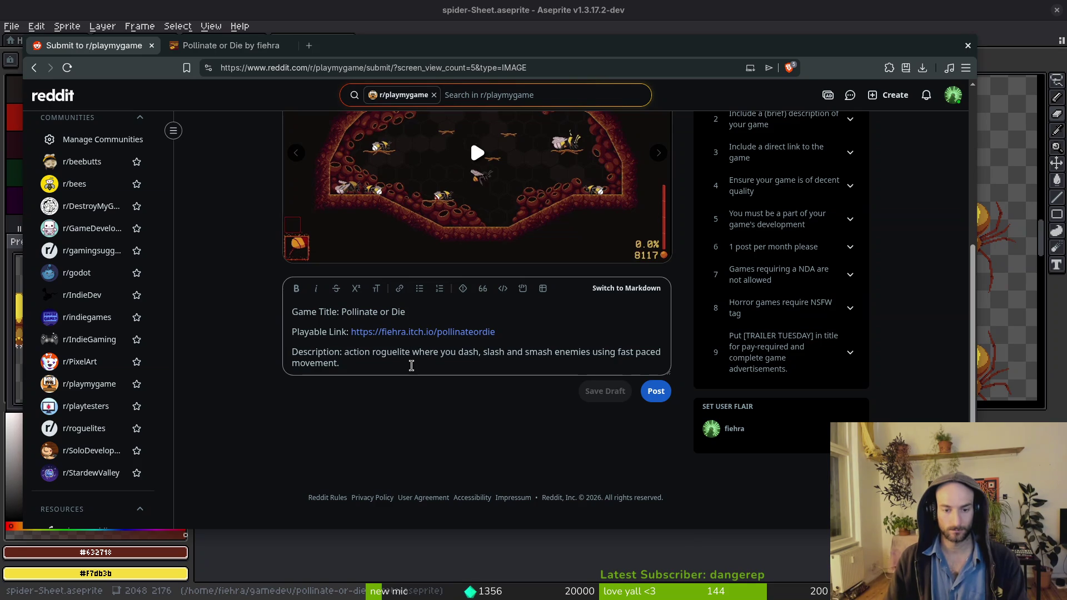
pyautogui.press('BackSpace')
pyautogui.press('BackSpace')
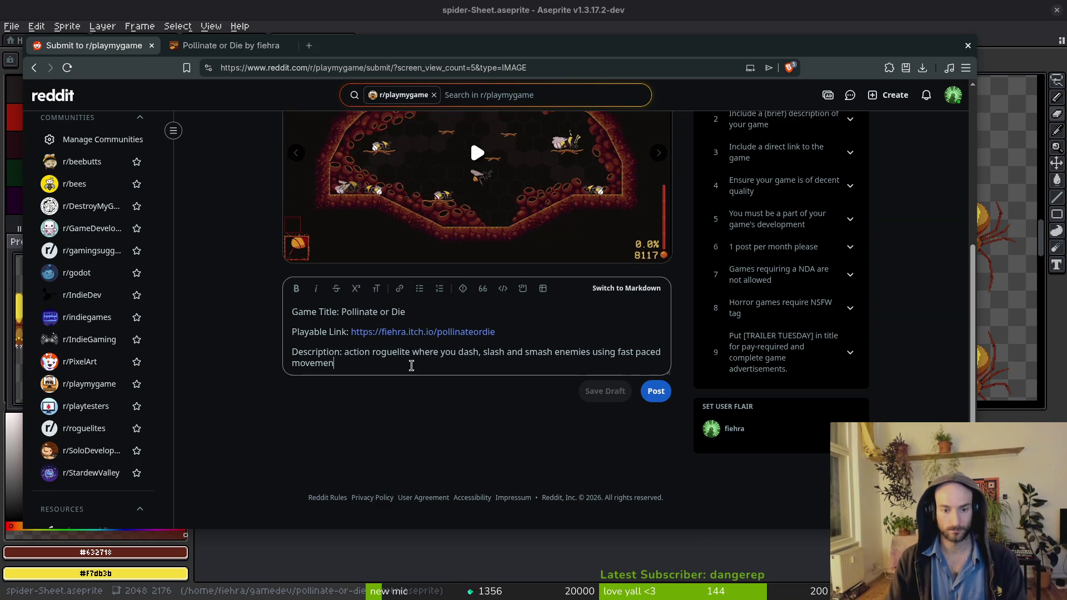
pyautogui.write('t ba')
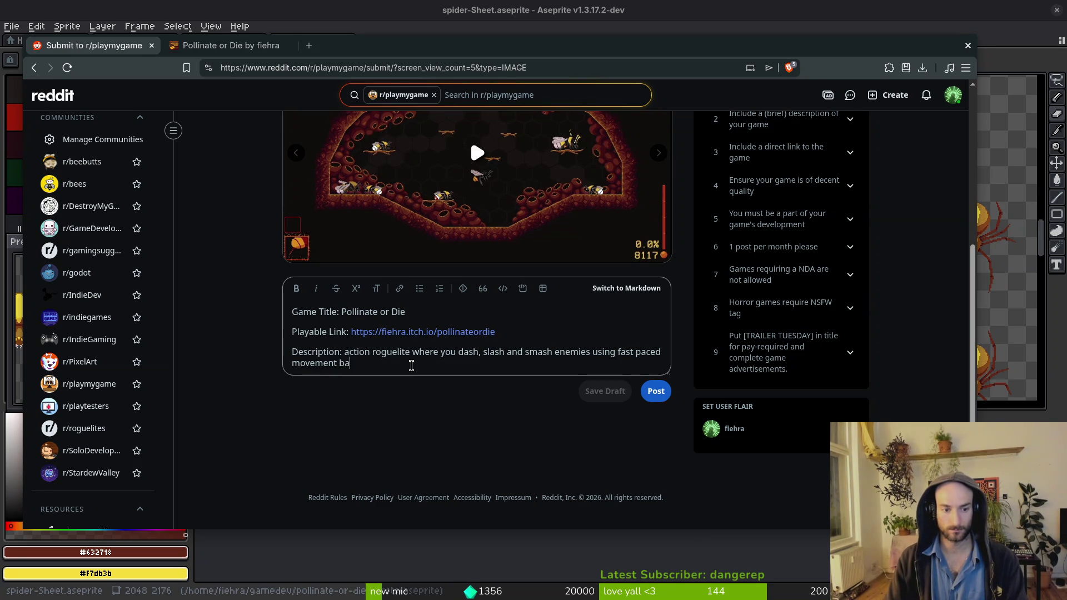
pyautogui.write('sed combat')
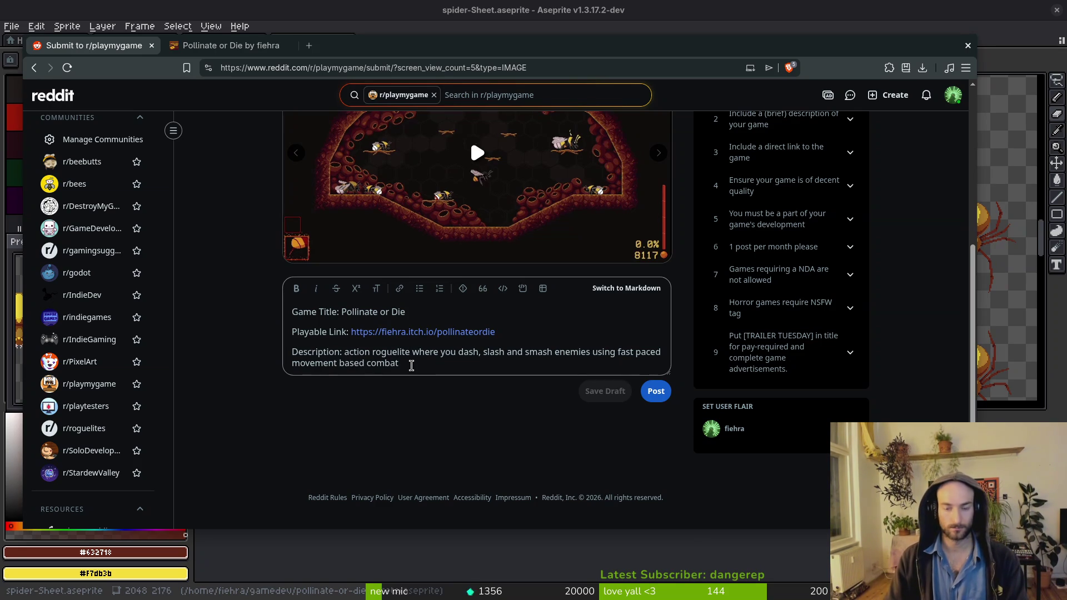
pyautogui.press('Return')
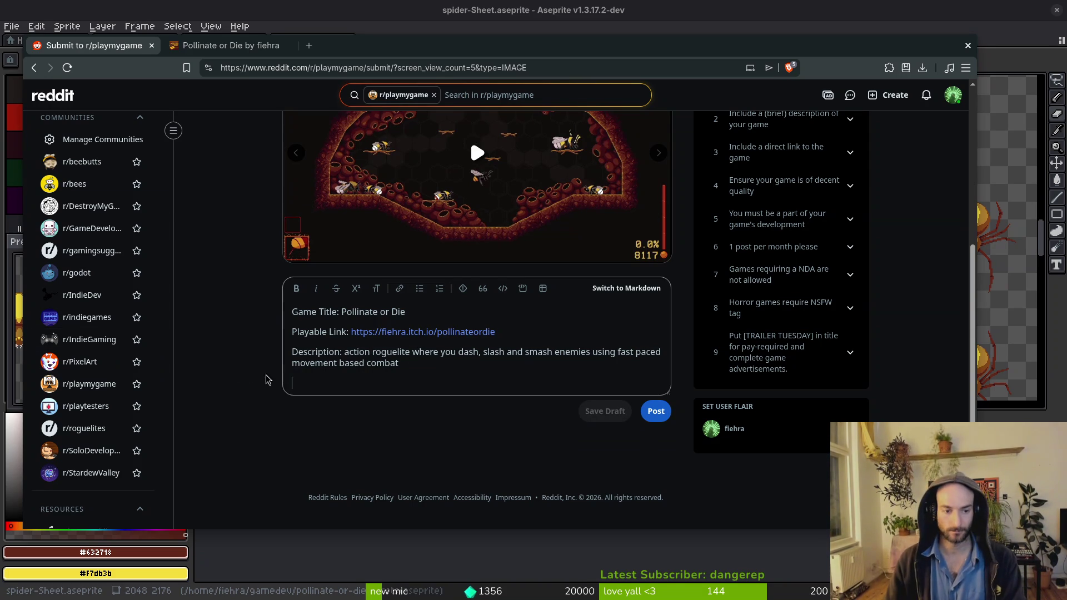
# Step: Add a paragraph asking for feedback on the tutorial, bosses and game feel
pyautogui.scroll(2, 422, 397)
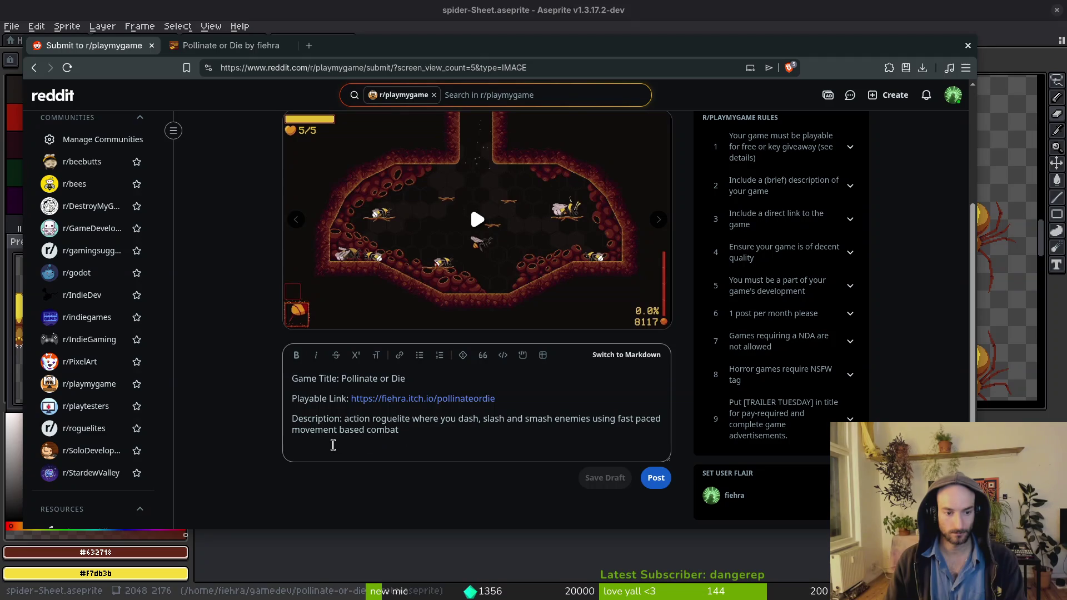
pyautogui.click(283, 436)
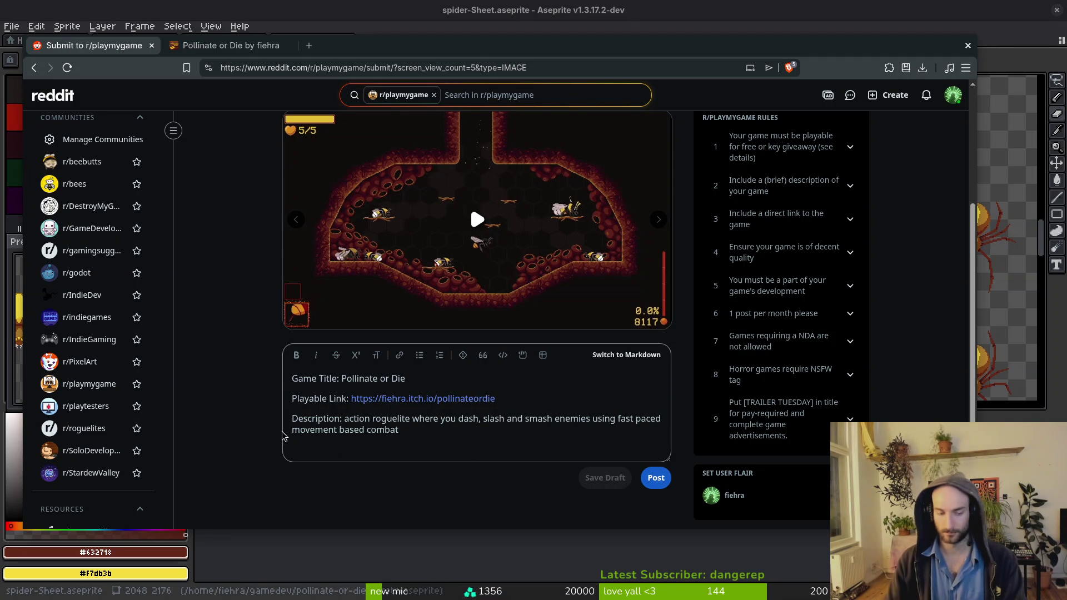
pyautogui.write('hit me with any feed')
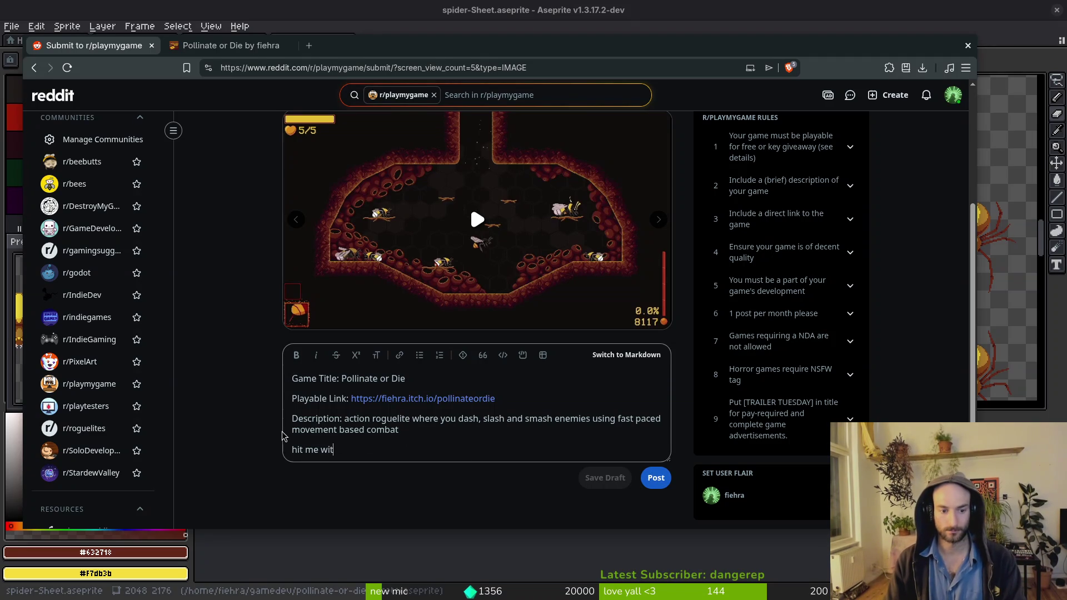
pyautogui.write('back ')
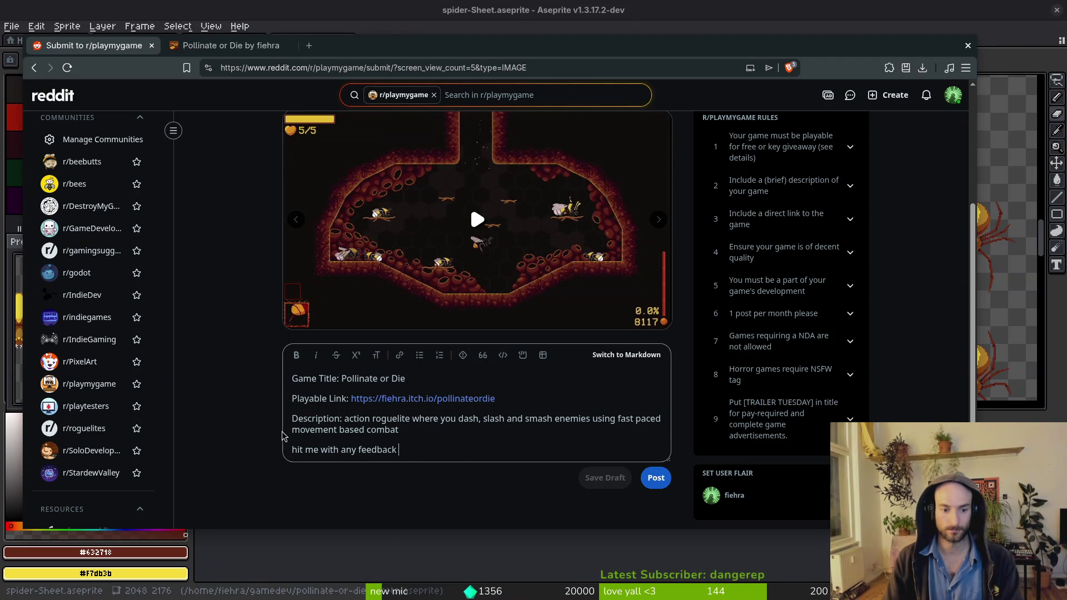
pyautogui.write('you like. ')
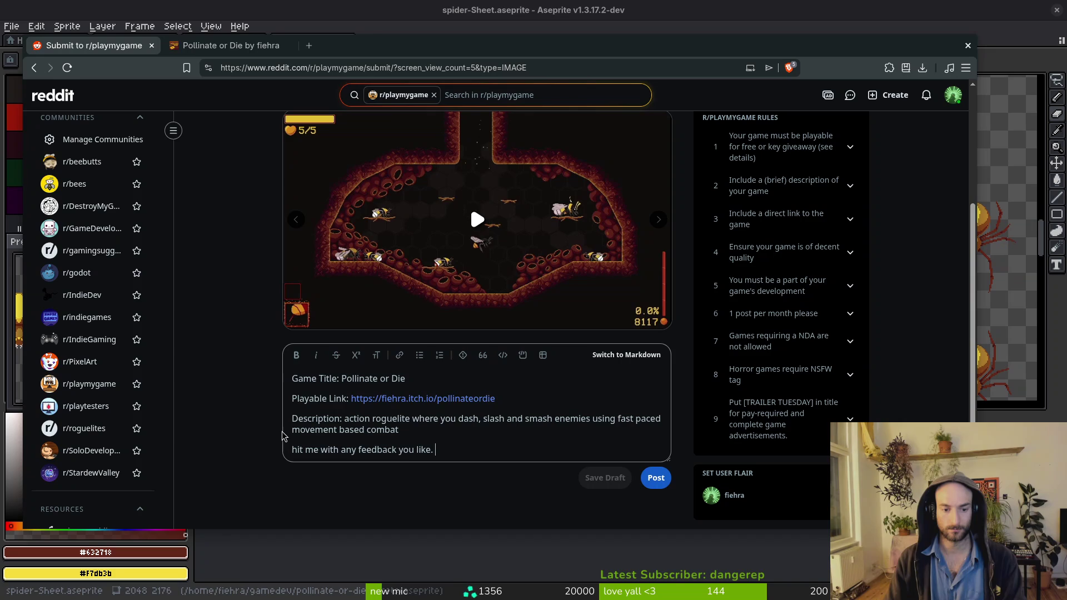
pyautogui.write('was the')
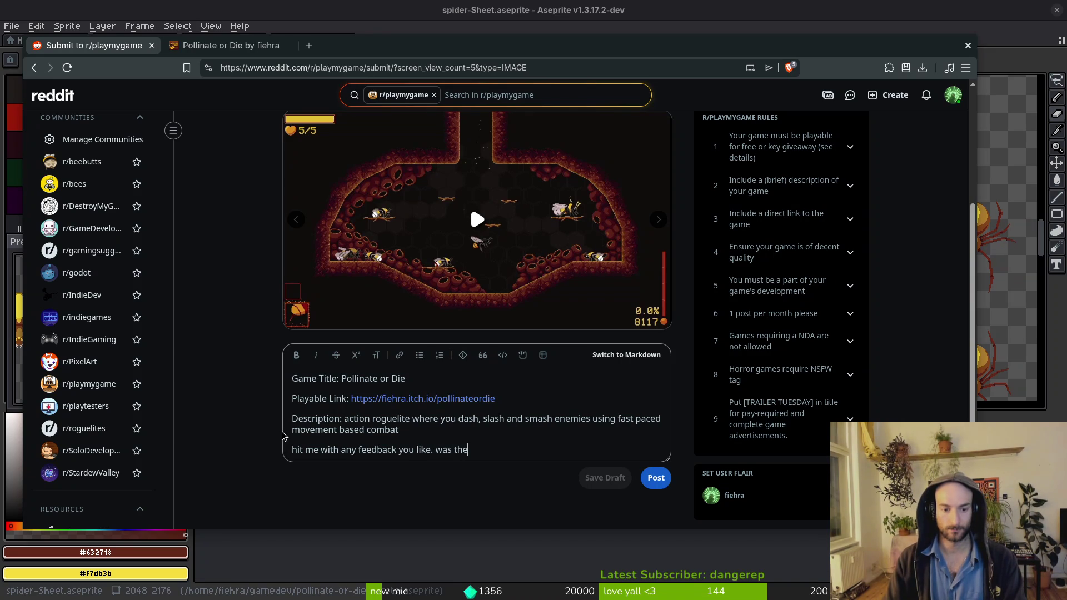
pyautogui.write(' tutorial easy to understand. ')
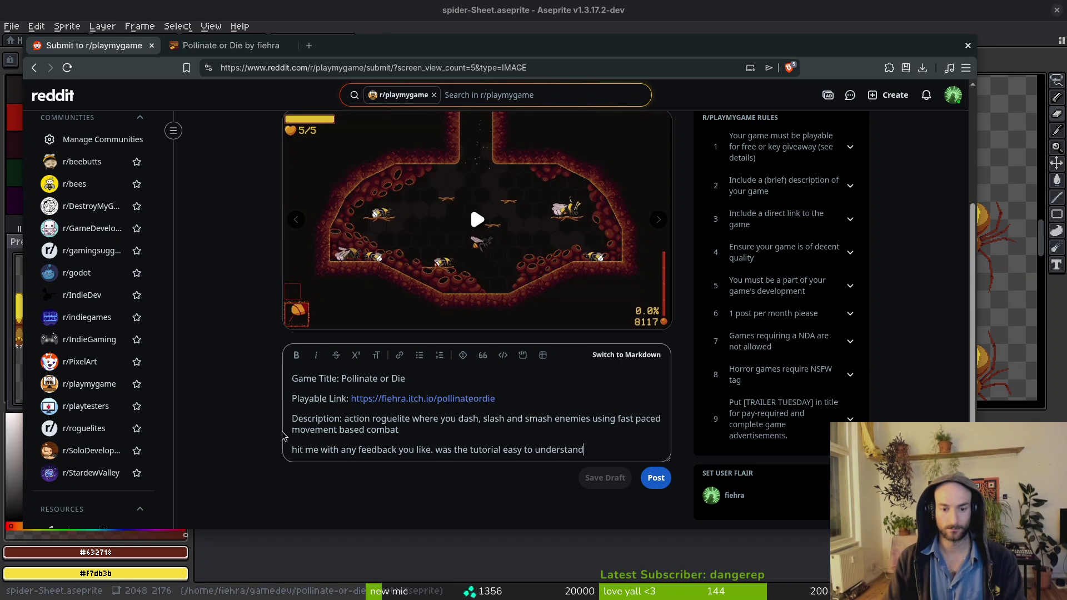
pyautogui.write('did you manage to')
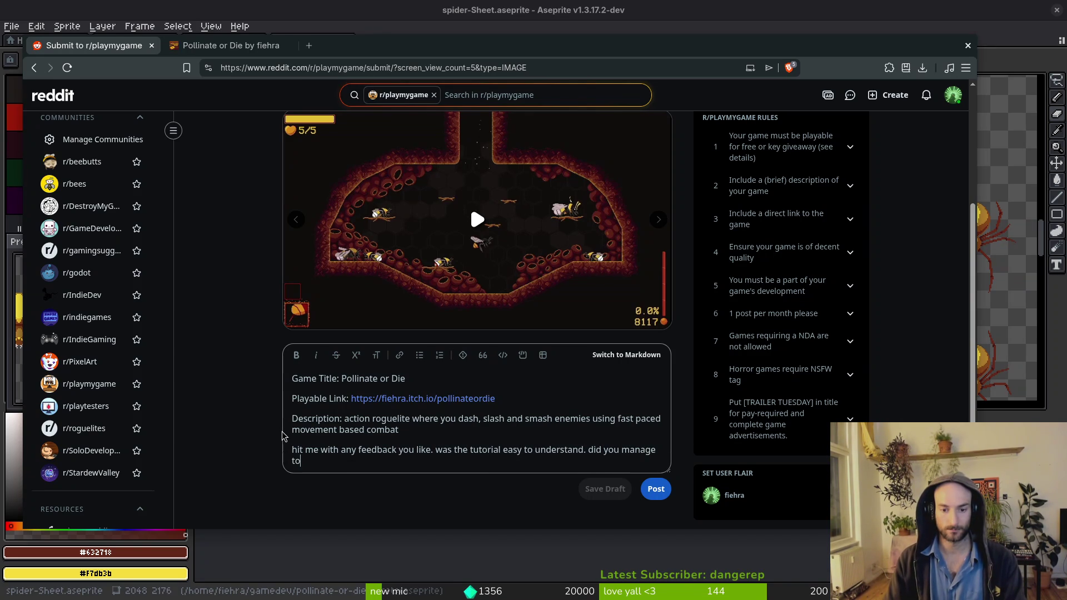
pyautogui.write(' see a boss? ')
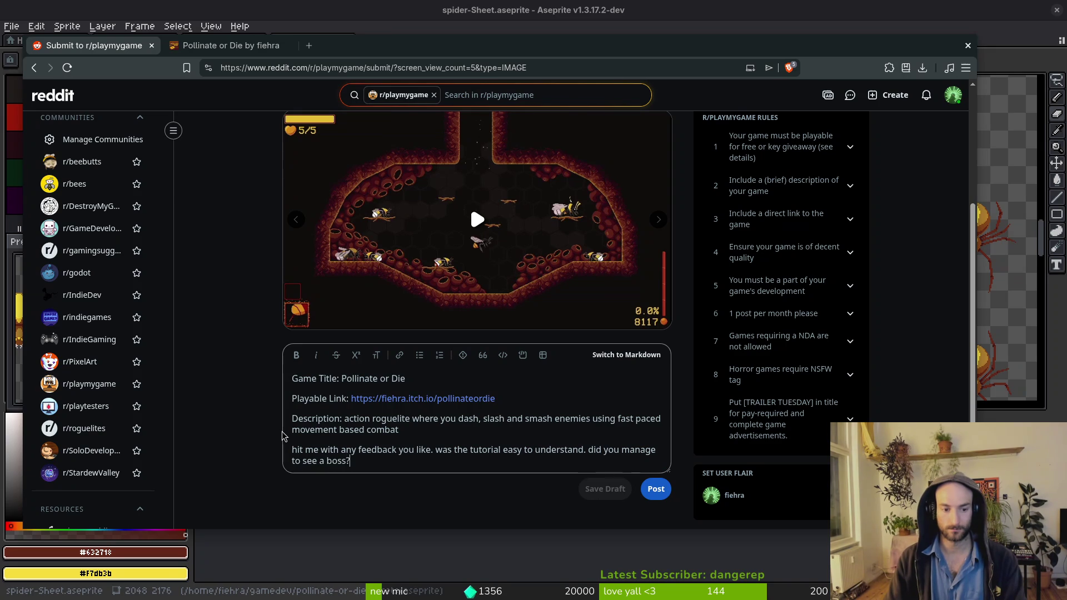
pyautogui.write('how did the game feel a')
pyautogui.write('ppre')
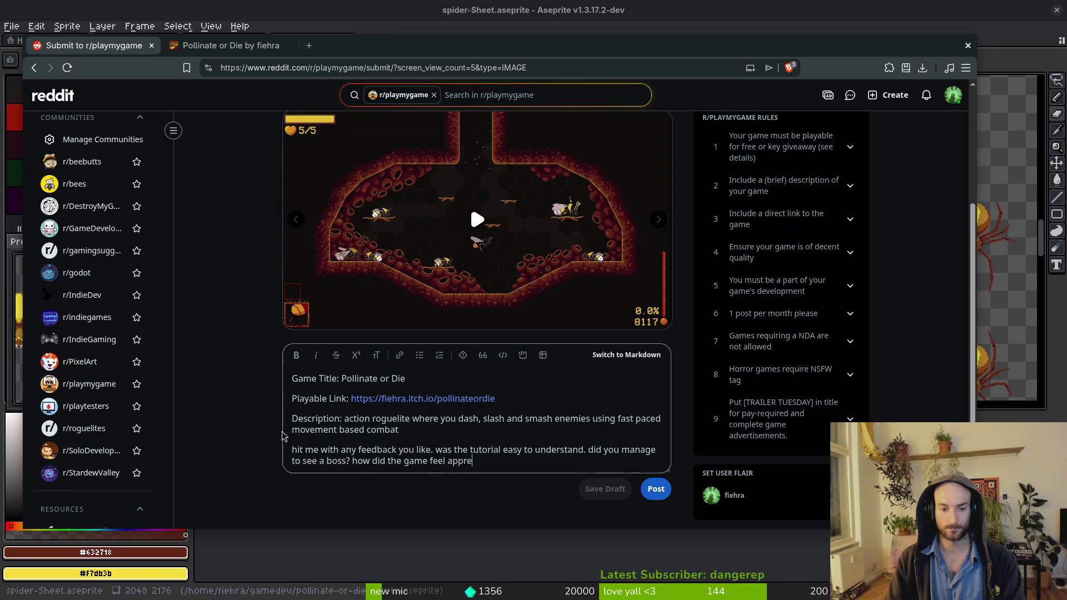
pyautogui.write('ciate any feedback')
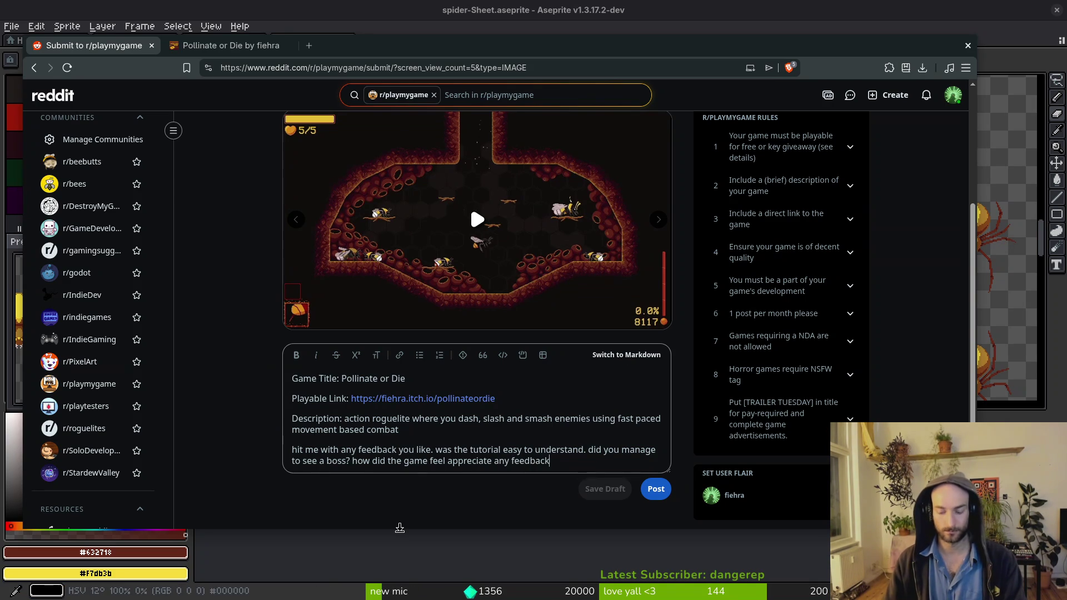
pyautogui.press('super')
pyautogui.press('super')
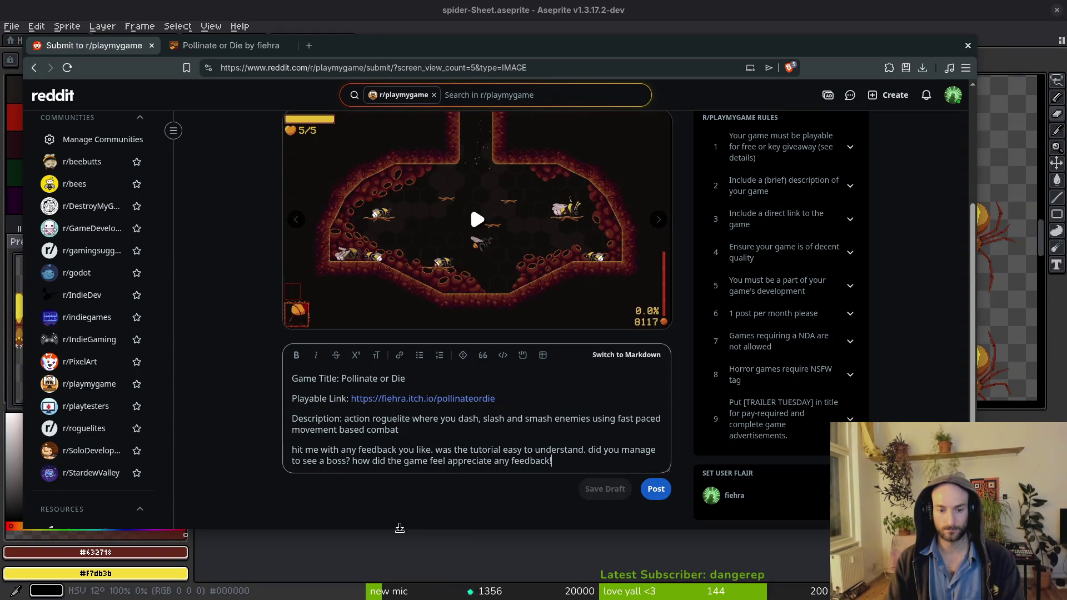
# Step: End the feedback with '<3' and give the post the required [PC] platform flair
pyautogui.write('<3')
pyautogui.click(653, 494)
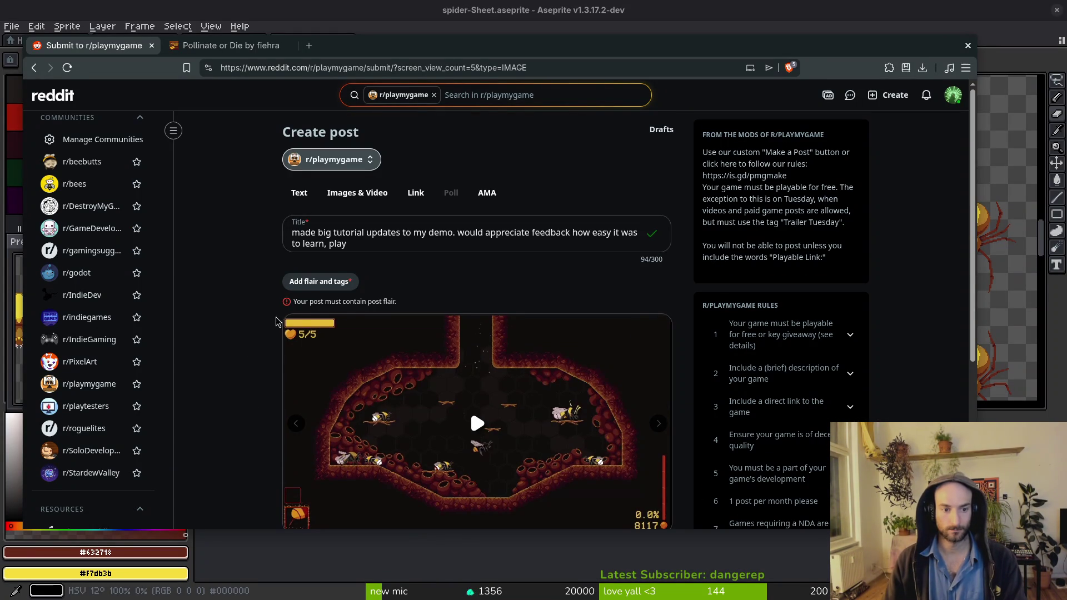
pyautogui.click(321, 282)
pyautogui.click(400, 271)
pyautogui.click(382, 239)
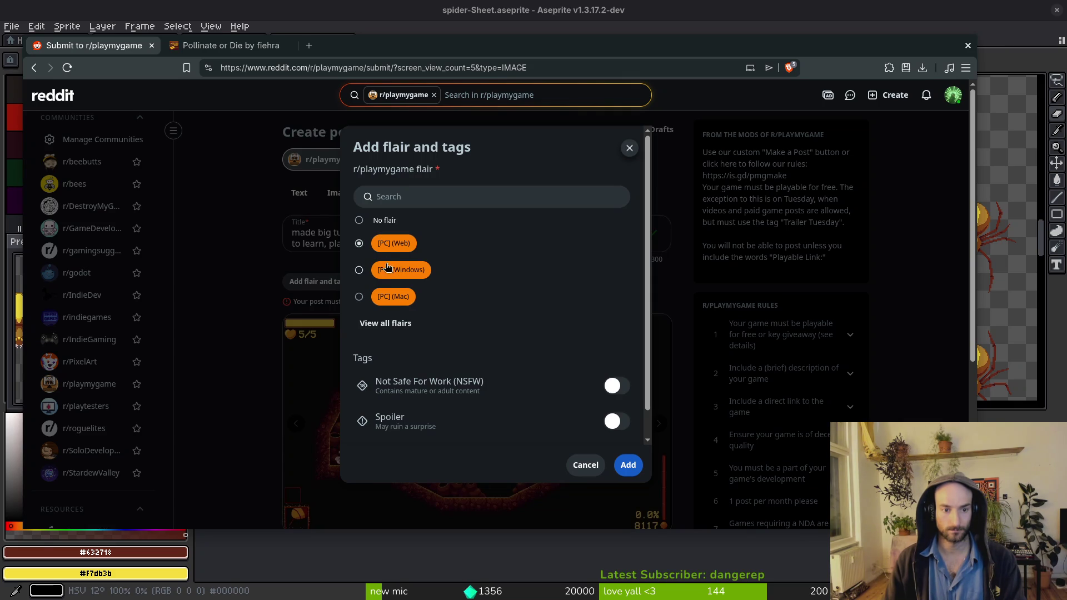
pyautogui.click(628, 464)
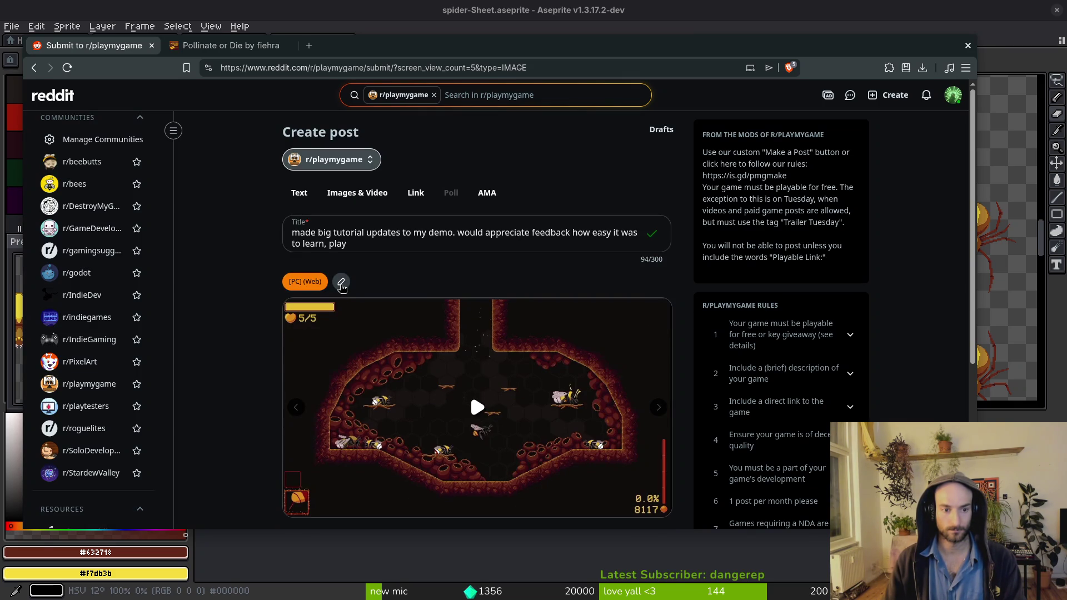
pyautogui.click(340, 282)
pyautogui.click(628, 464)
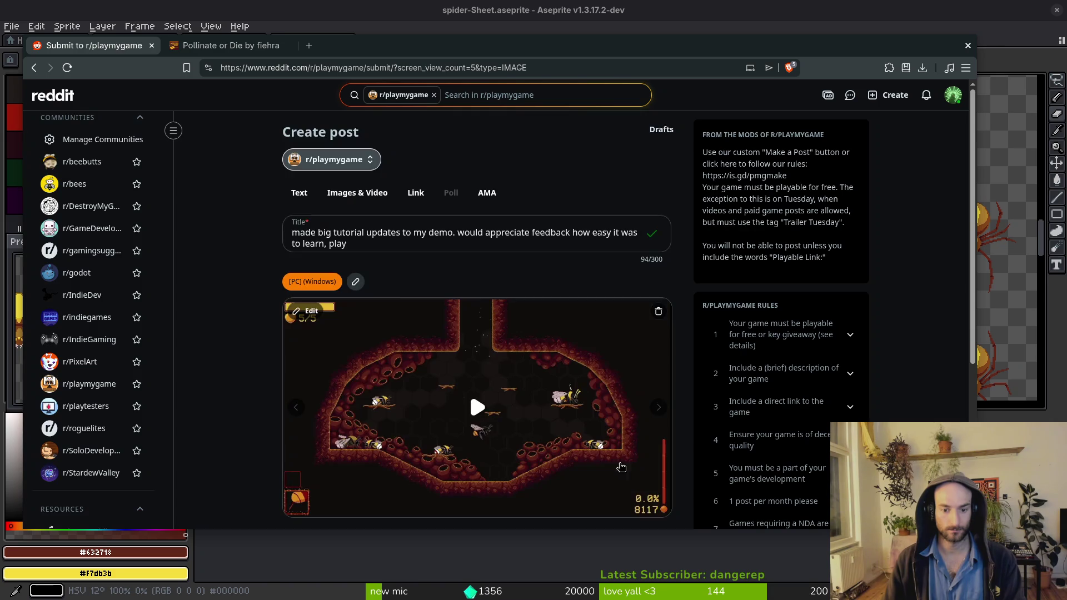
pyautogui.scroll(-5, 470, 392)
pyautogui.click(519, 333)
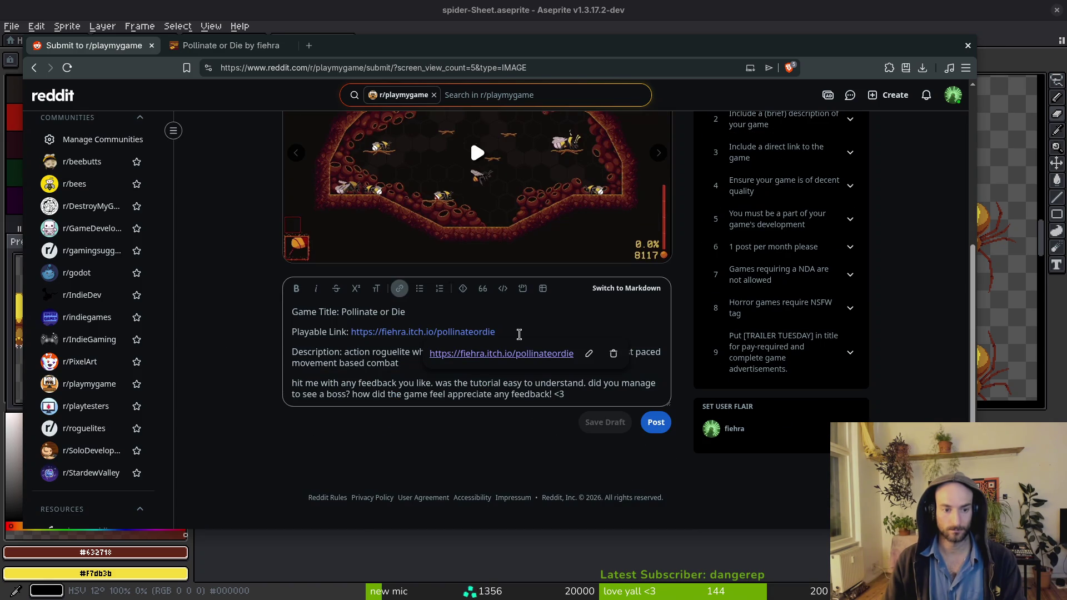
# Step: Add a paragraph saying the itch build is newer than the Steam demo, then submit the post
pyautogui.click(512, 333)
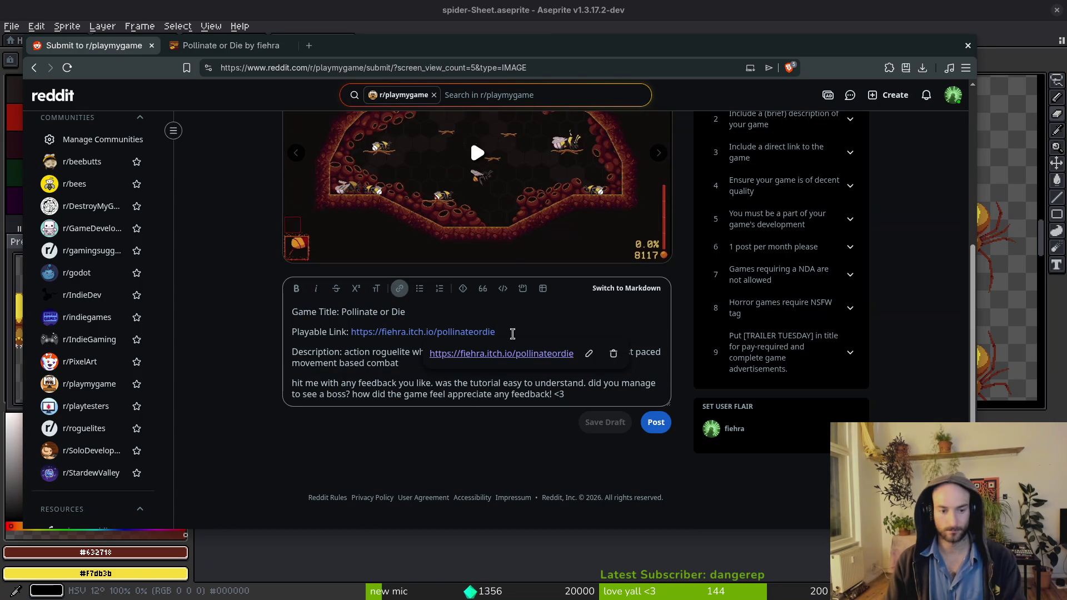
pyautogui.click(411, 367)
pyautogui.press('Return')
pyautogui.write('there')
pyautogui.write('steam ')
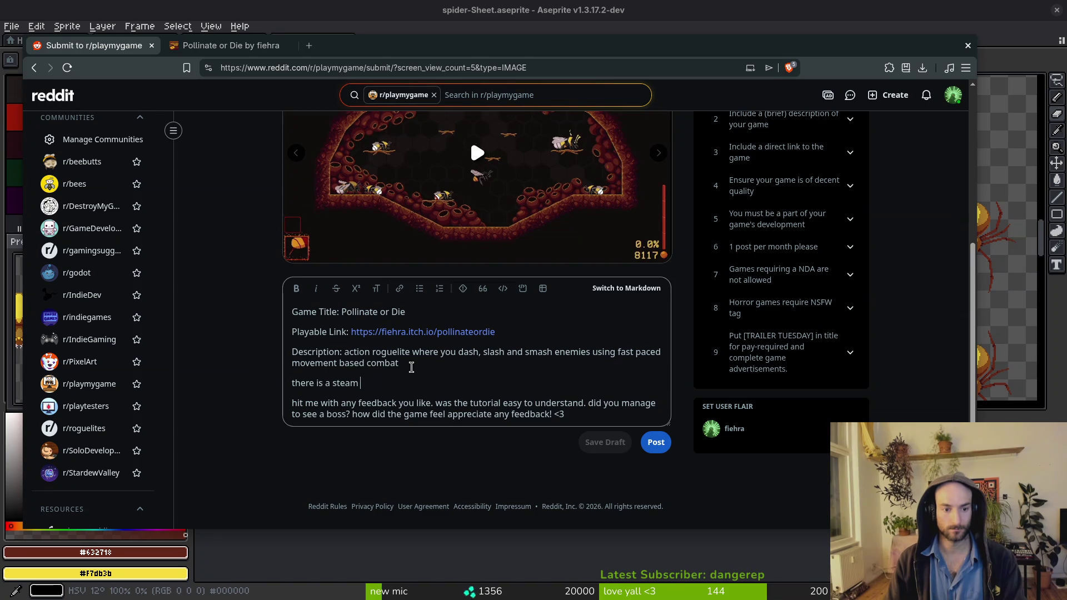
pyautogui.write('demo asdwell')
pyautogui.press('BackSpace')
pyautogui.press('BackSpace')
pyautogui.press('BackSpace')
pyautogui.write('well but the itch ')
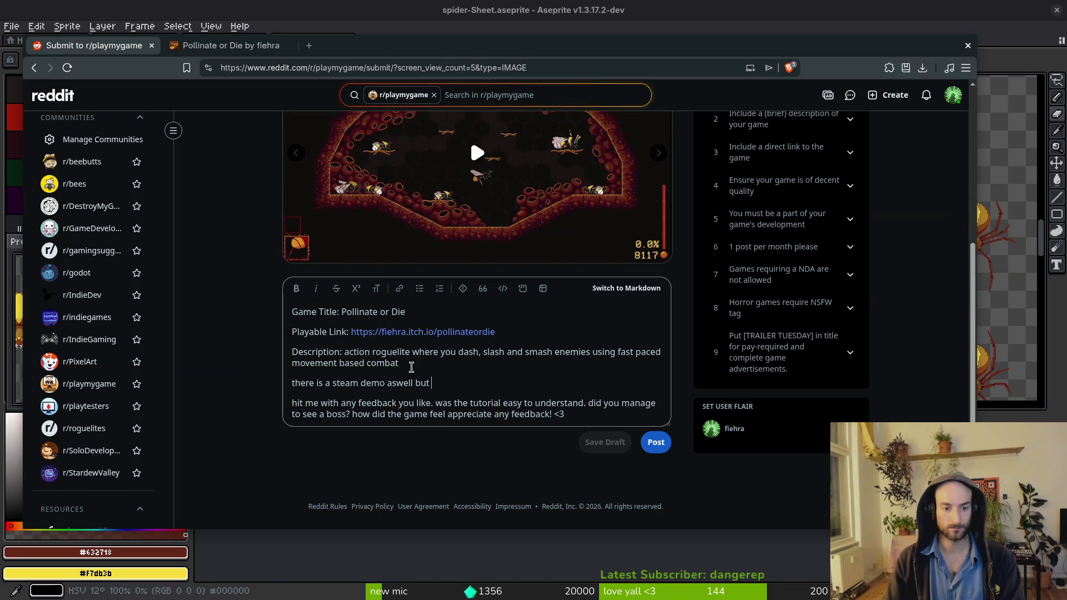
pyautogui.write('build')
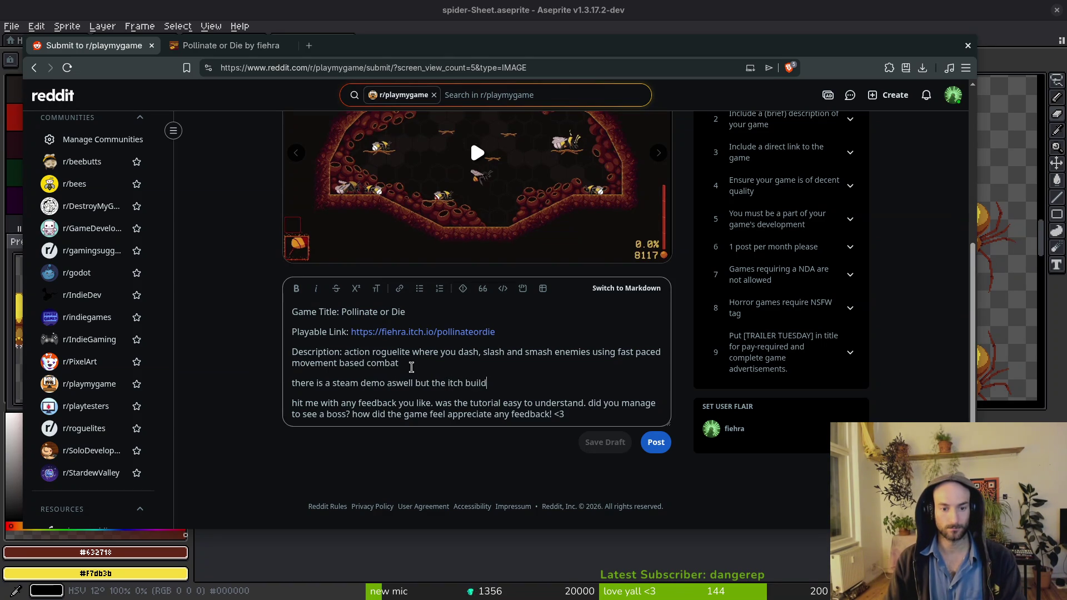
pyautogui.write(' is much newer. ')
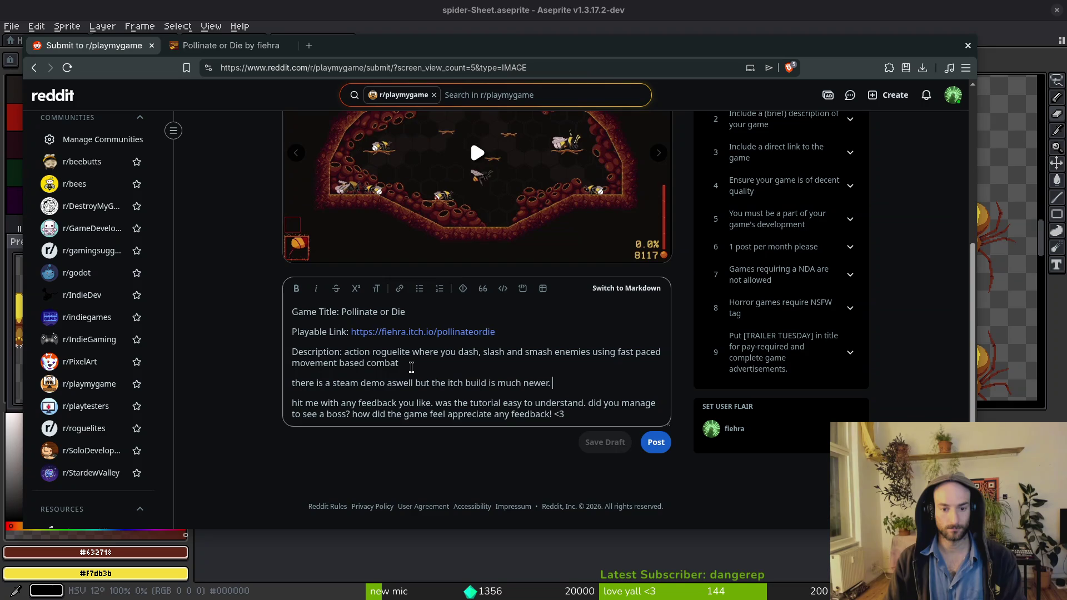
pyautogui.write('i would like')
pyautogui.press('BackSpace')
pyautogui.press('BackSpace')
pyautogui.write('get some ')
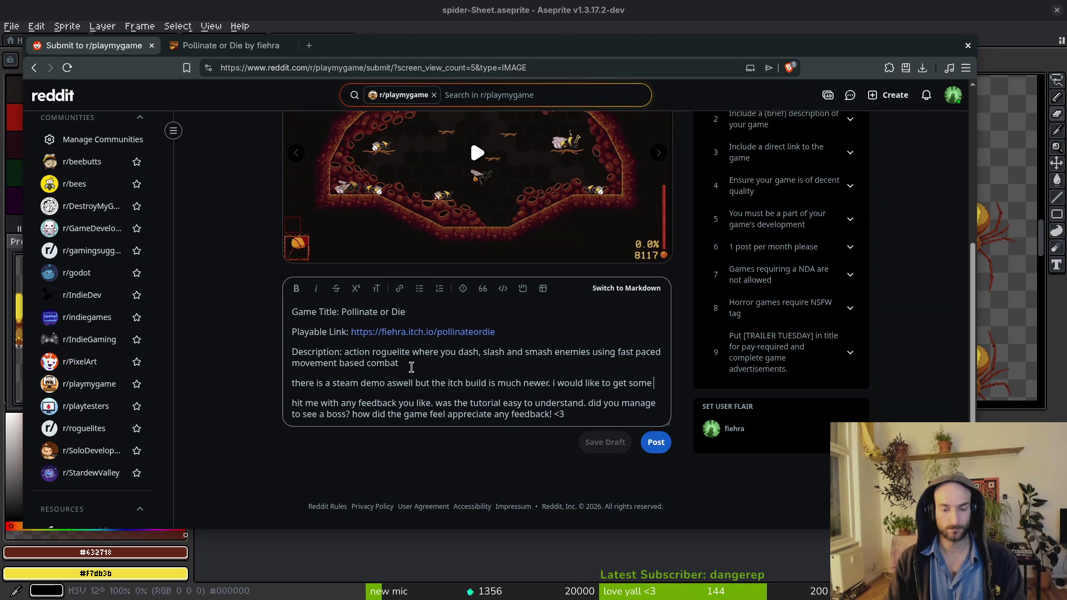
pyautogui.write('playtesting feedback first ')
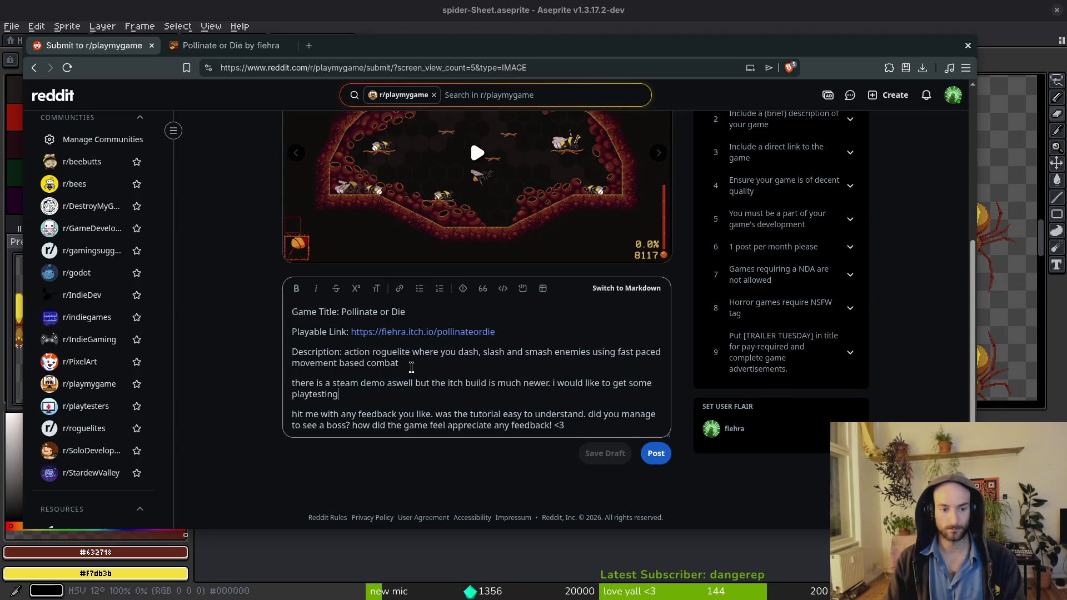
pyautogui.write('before i update the steam build')
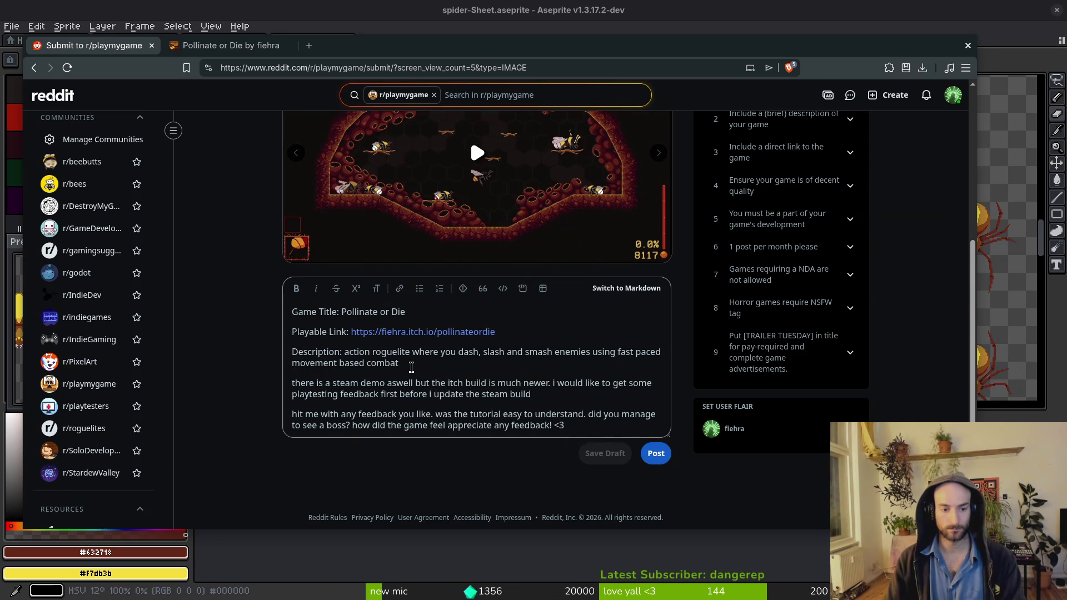
pyautogui.click(655, 454)
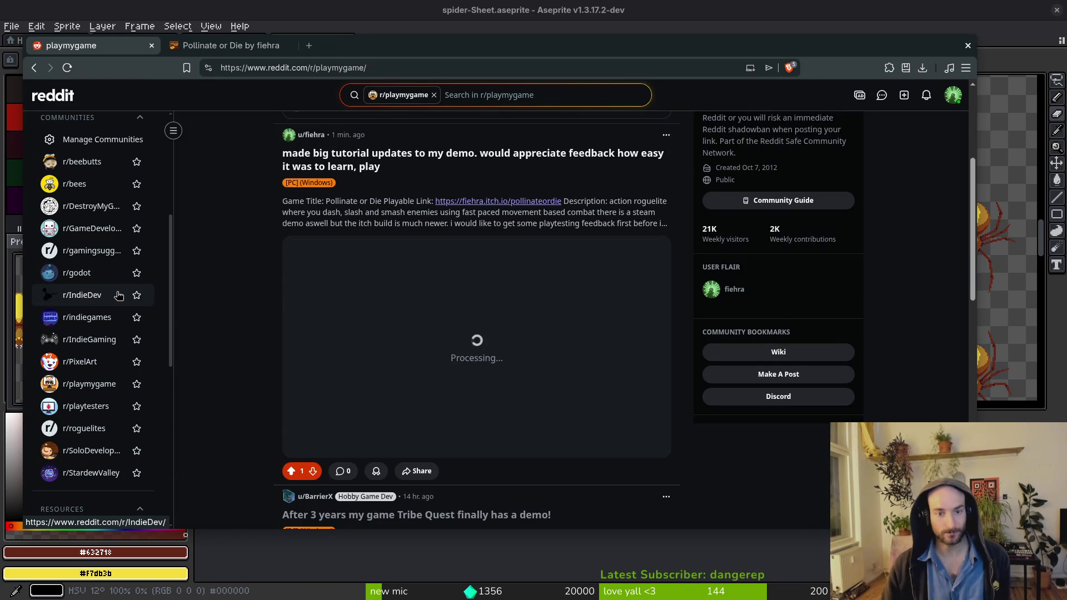
# Step: Choose Edit post body from the new post's options menu, dismiss the menu, then go to r/playtesters
pyautogui.click(666, 135)
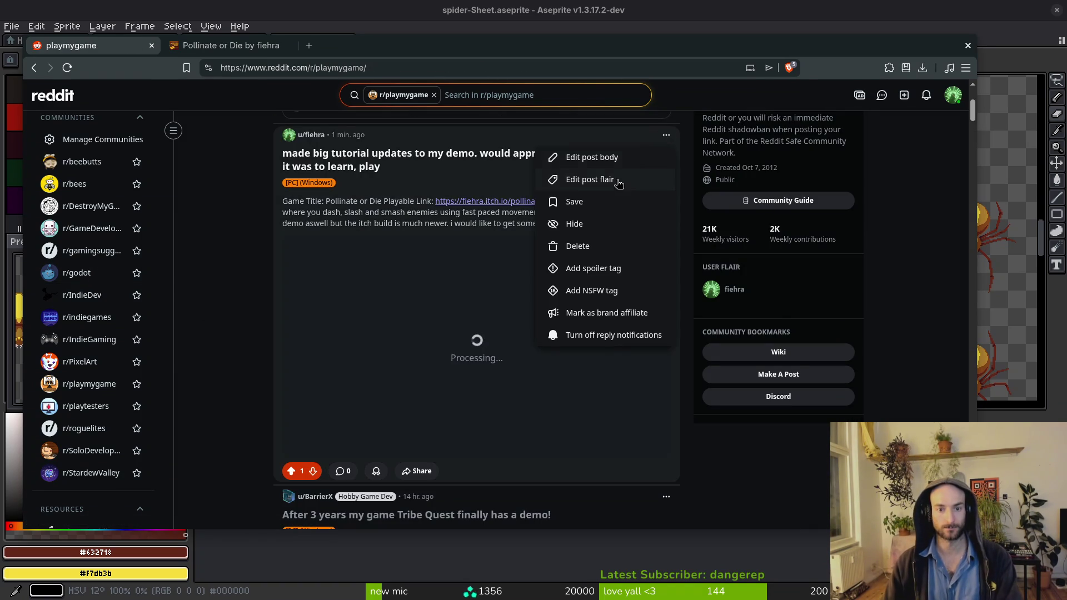
pyautogui.click(606, 160)
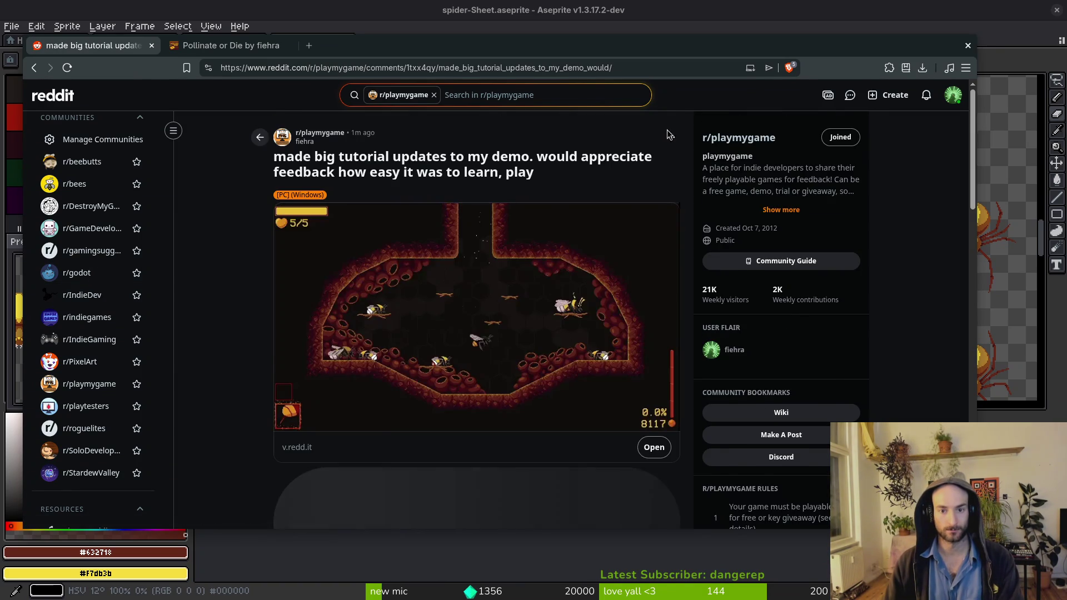
pyautogui.scroll(5, 666, 145)
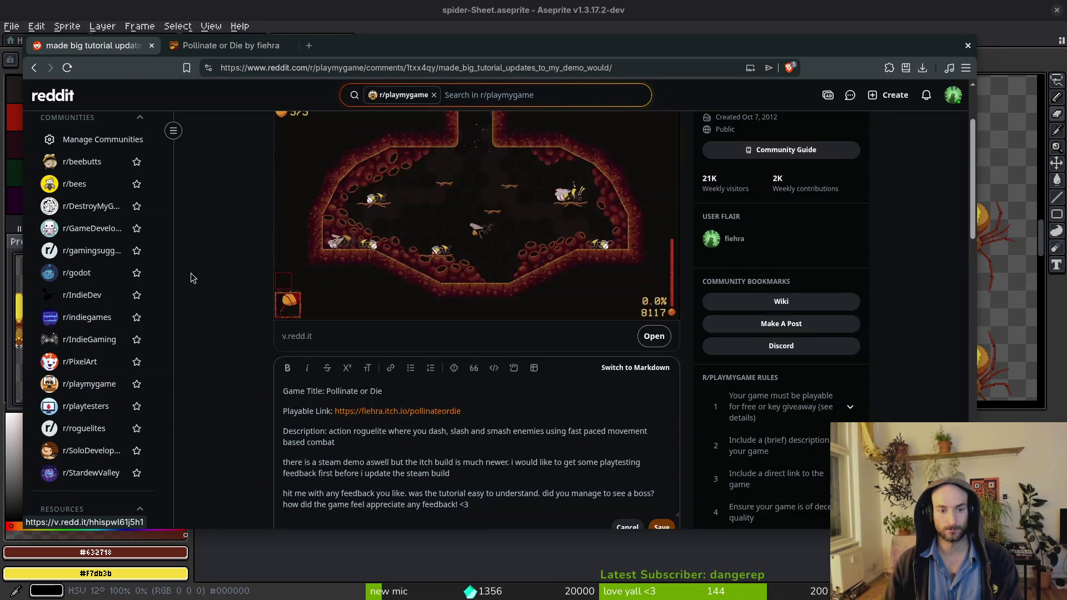
pyautogui.click(671, 137)
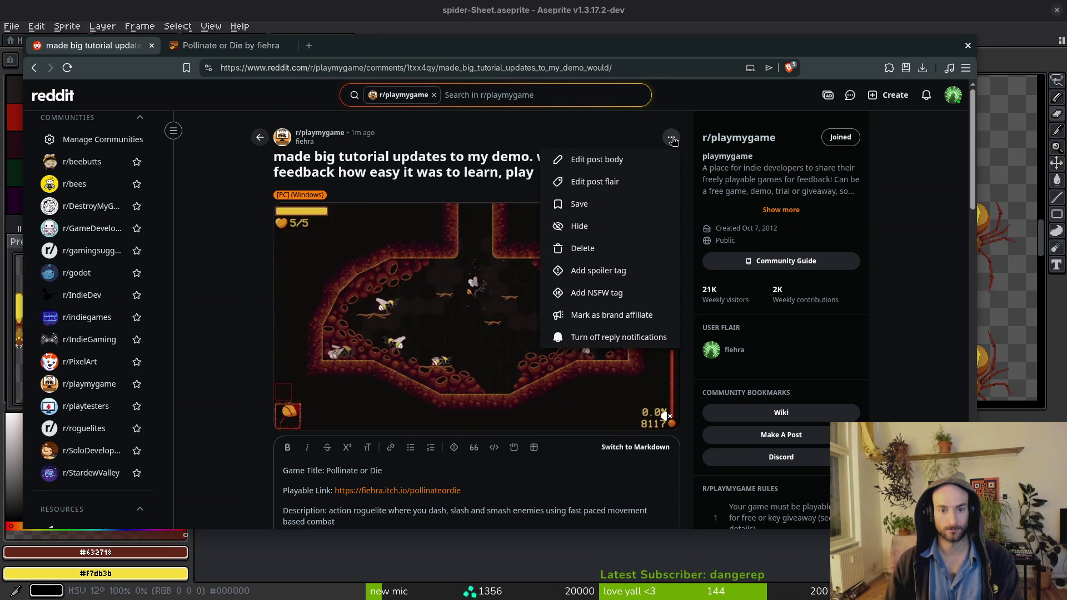
pyautogui.click(205, 342)
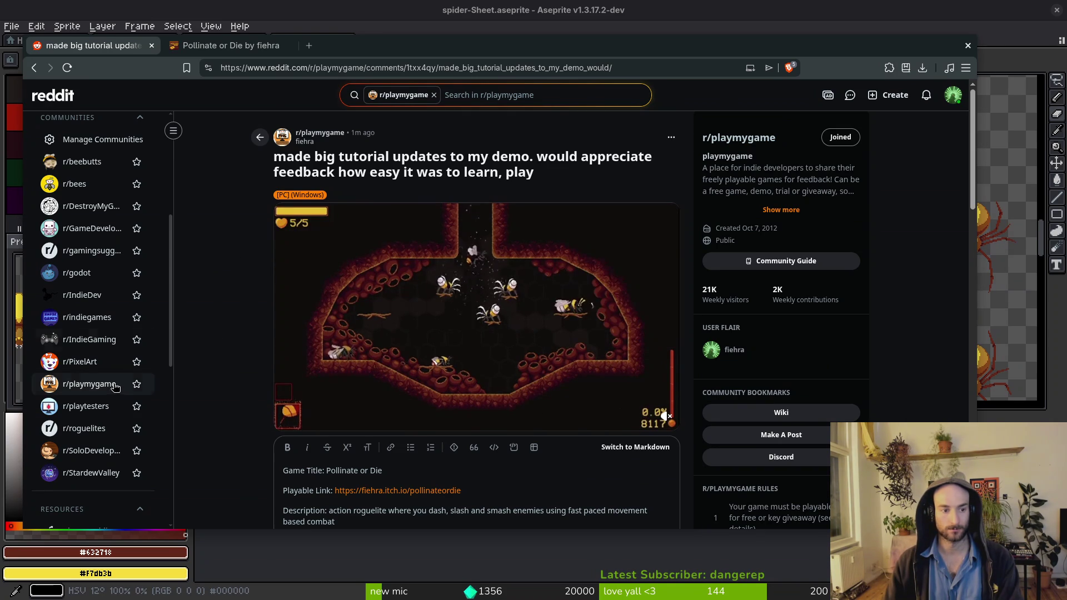
pyautogui.click(83, 407)
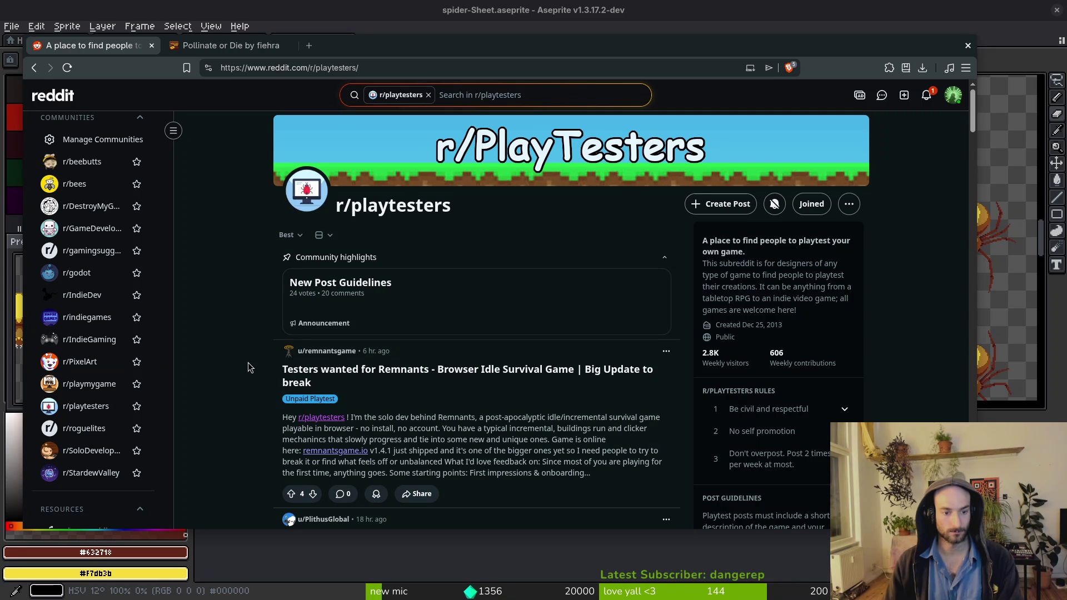
# Step: Scroll through the posts in the r/playtesters feed
pyautogui.scroll(-3, 248, 364)
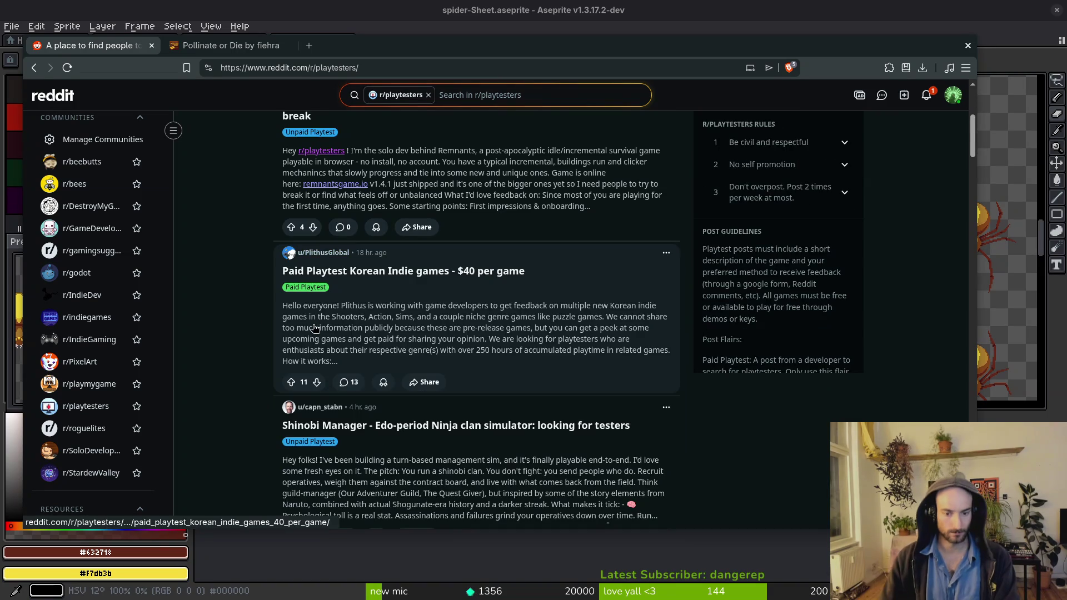
pyautogui.scroll(-3, 250, 360)
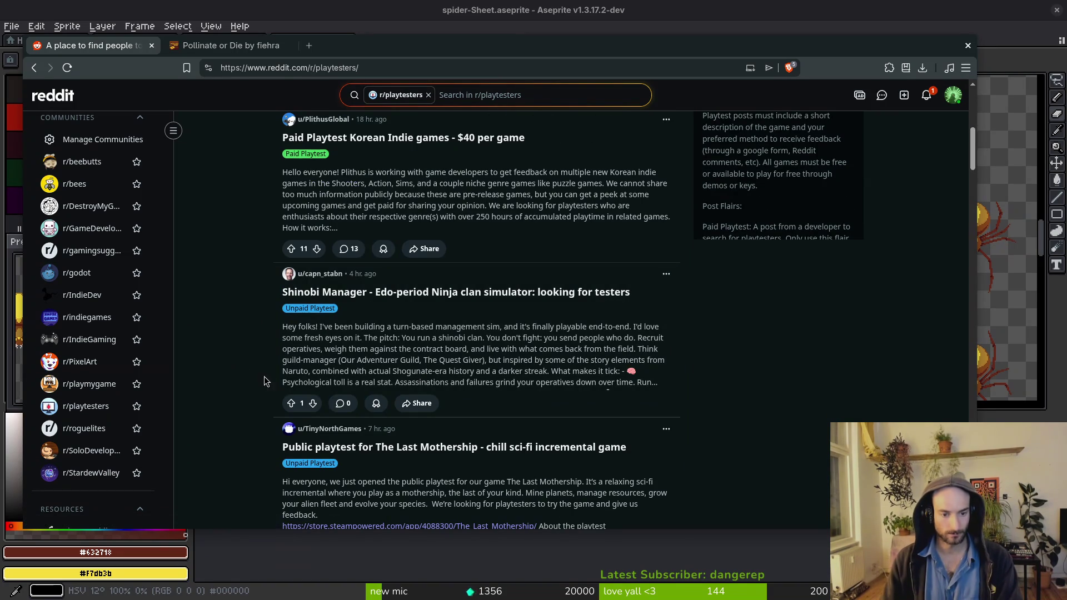
pyautogui.scroll(-4, 265, 342)
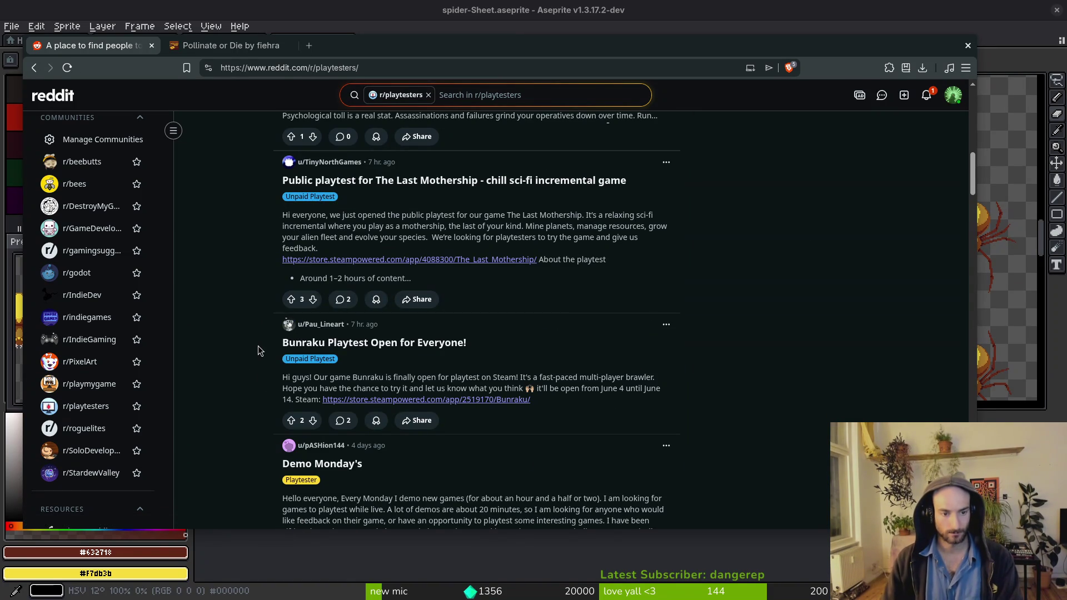
pyautogui.scroll(-2, 257, 350)
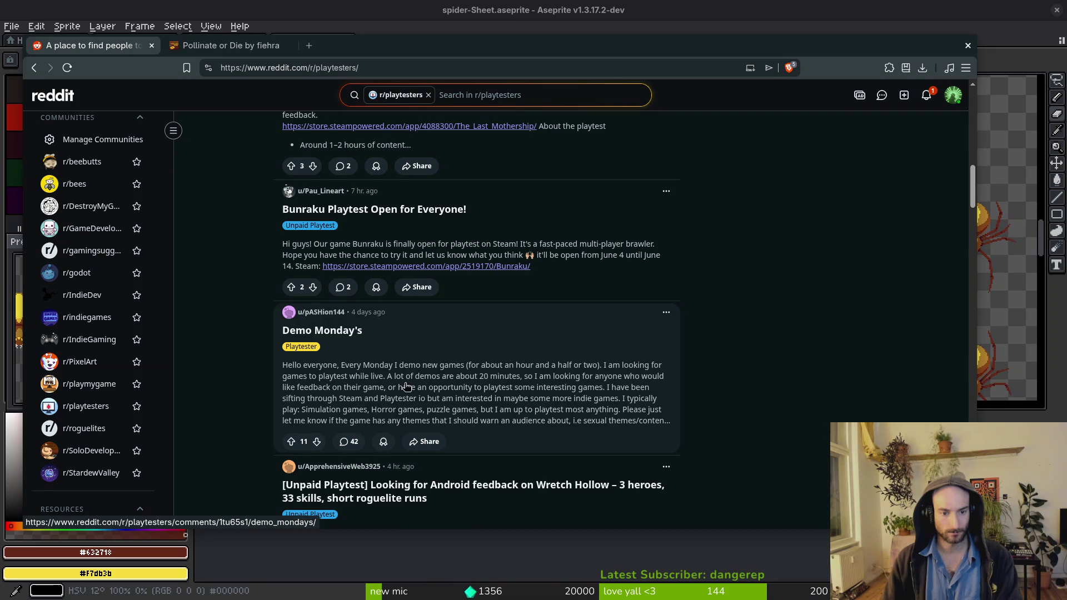
pyautogui.scroll(15, 472, 386)
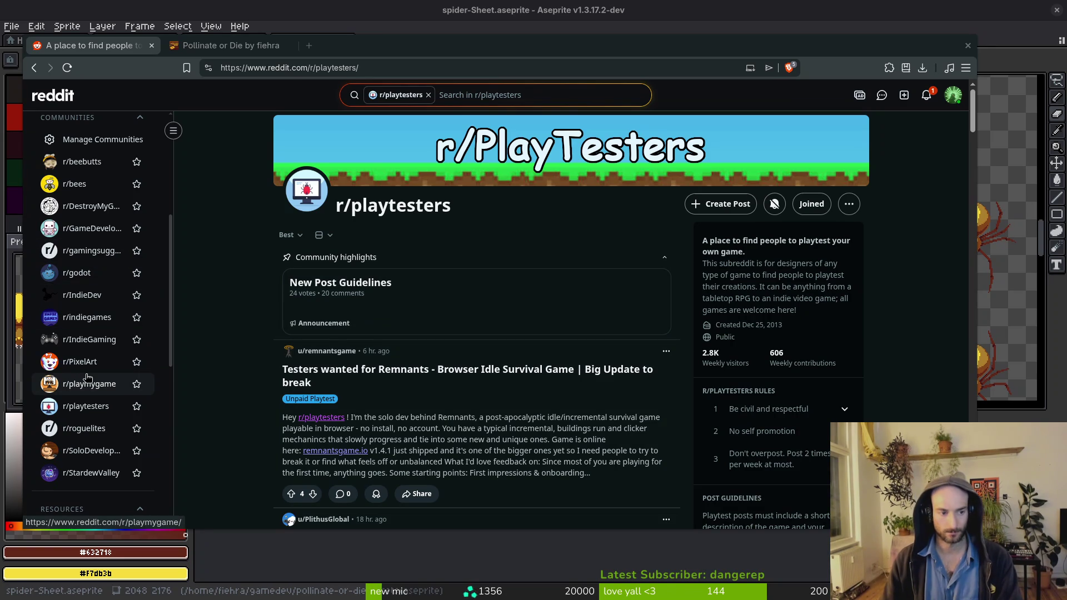
pyautogui.scroll(-2, 87, 472)
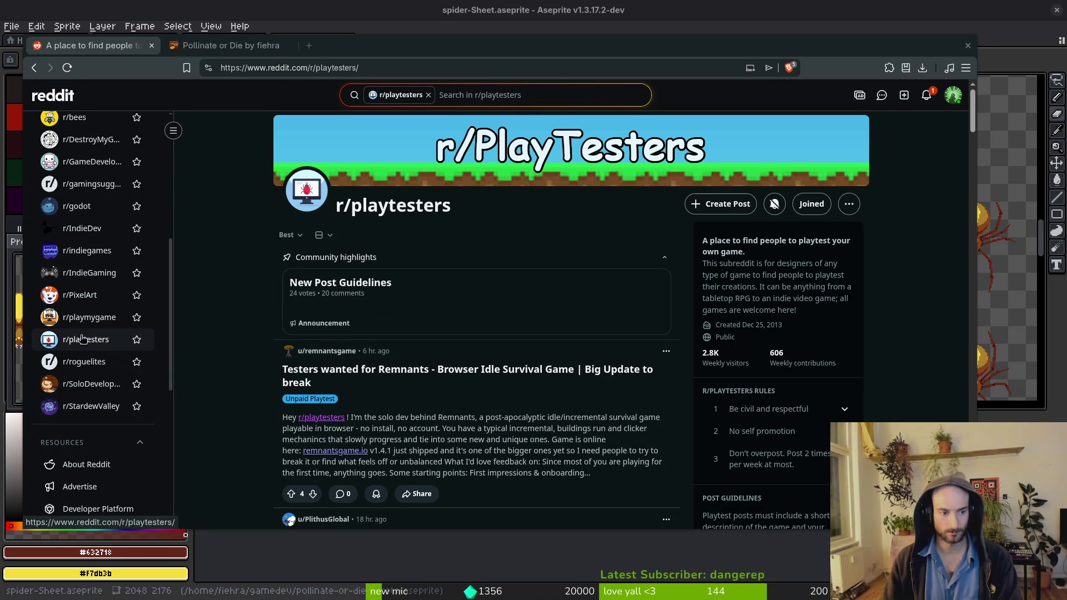
# Step: Go to the r/roguelites community and scroll through its feed
pyautogui.click(69, 361)
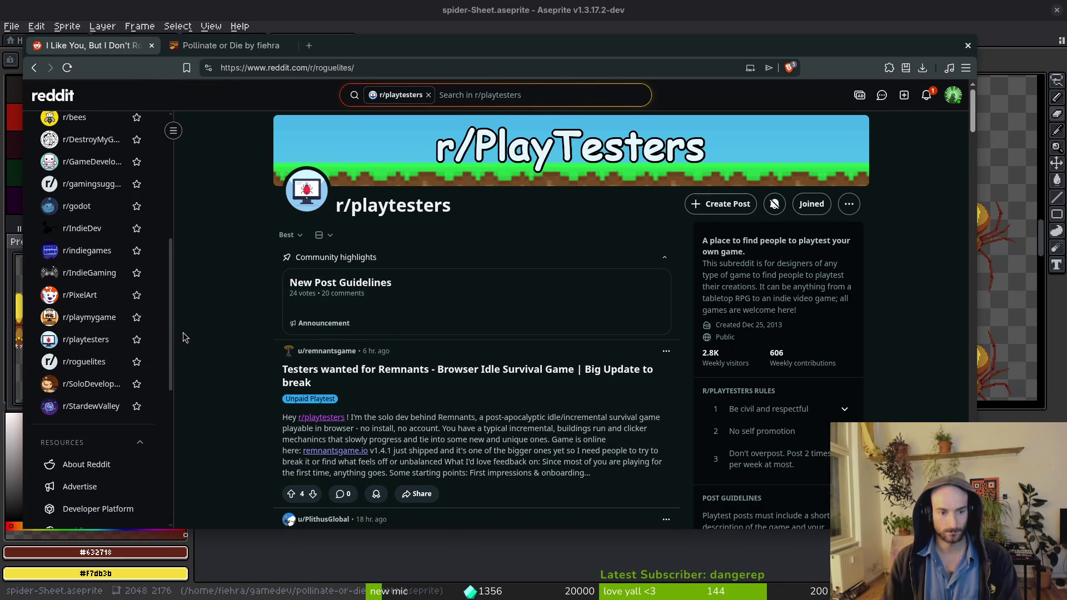
pyautogui.scroll(-2, 260, 370)
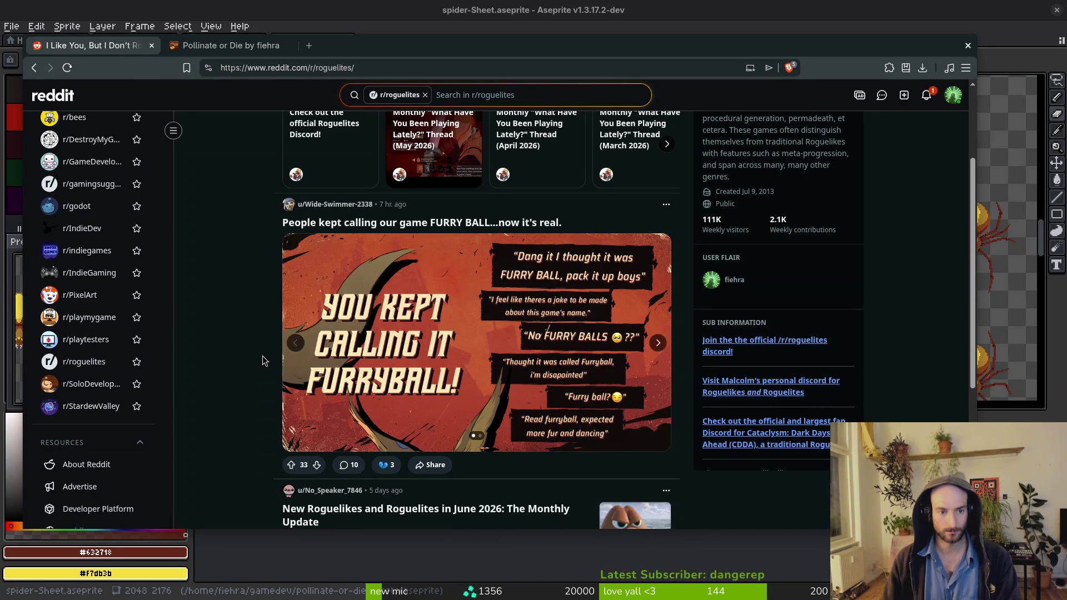
pyautogui.scroll(-6, 262, 360)
pyautogui.scroll(-2, 259, 357)
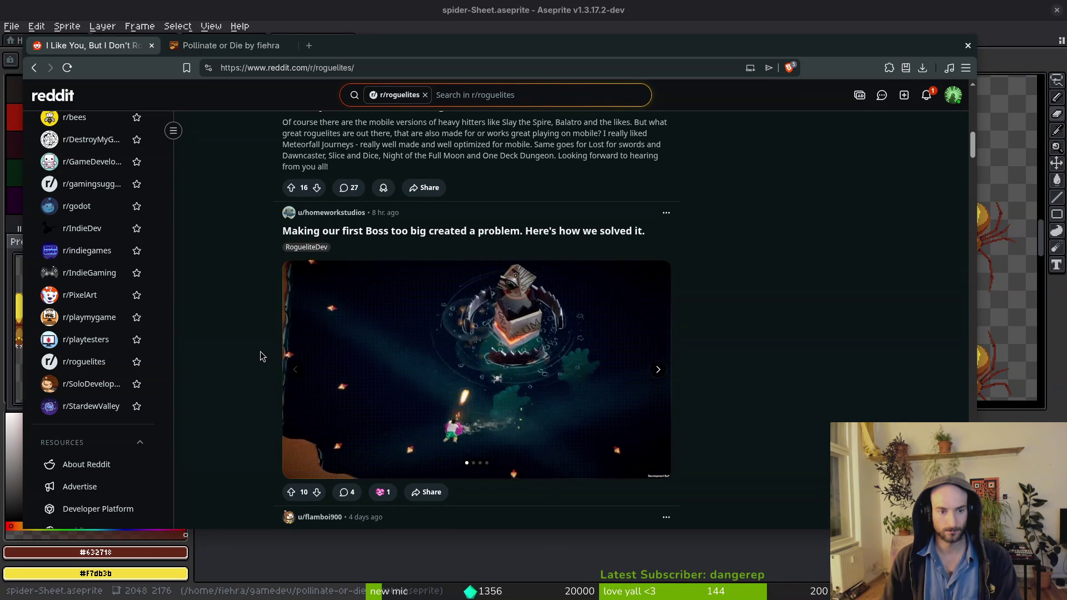
pyautogui.scroll(-5, 261, 356)
# Step: Close the Reddit tab and pan around the spider sprite sheet in Aseprite to check it
pyautogui.hotkey('ctrl', 'w')
pyautogui.hotkey('ctrl', 'w')
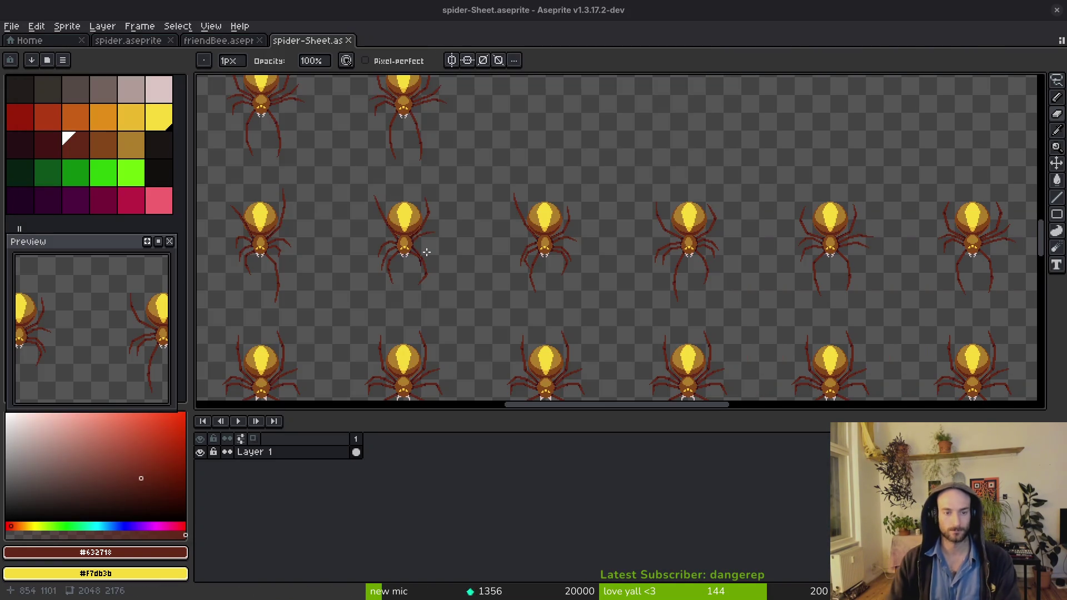
pyautogui.moveTo(511, 295); pyautogui.dragTo(526, 245)
pyautogui.scroll(-3, 525, 251)
pyautogui.scroll(-2, 524, 250)
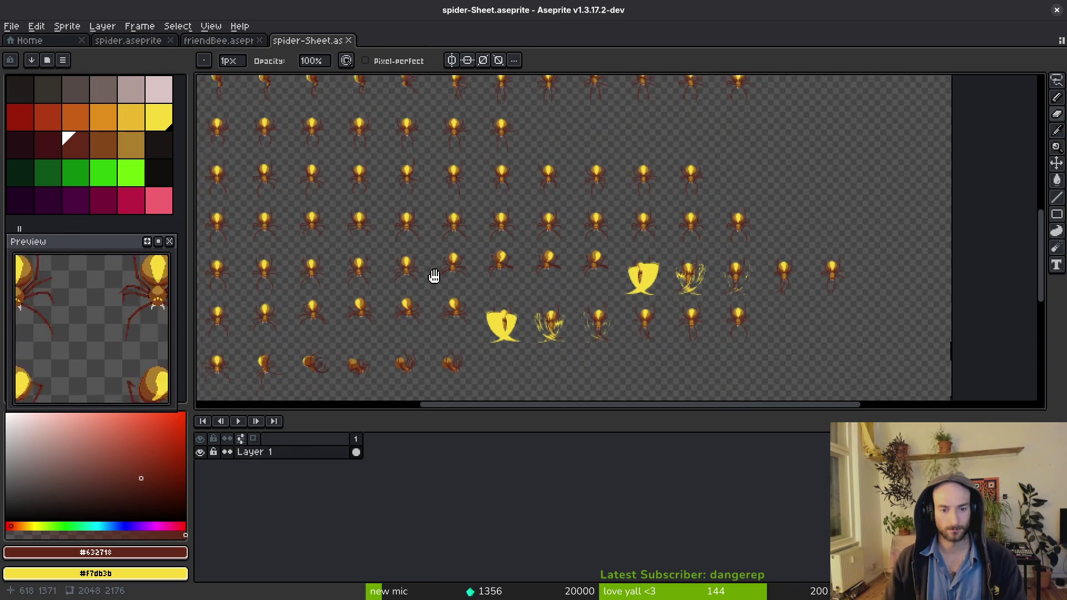
pyautogui.scroll(-1, 500, 305)
pyautogui.moveTo(500, 305); pyautogui.dragTo(528, 183)
pyautogui.scroll(5, 512, 265)
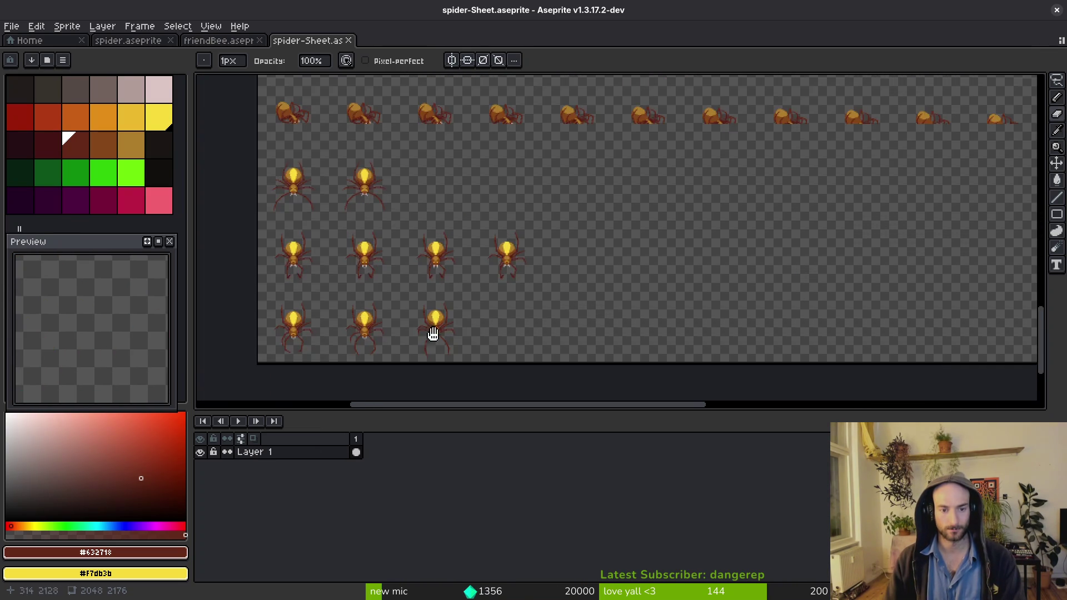
pyautogui.scroll(-3, 478, 289)
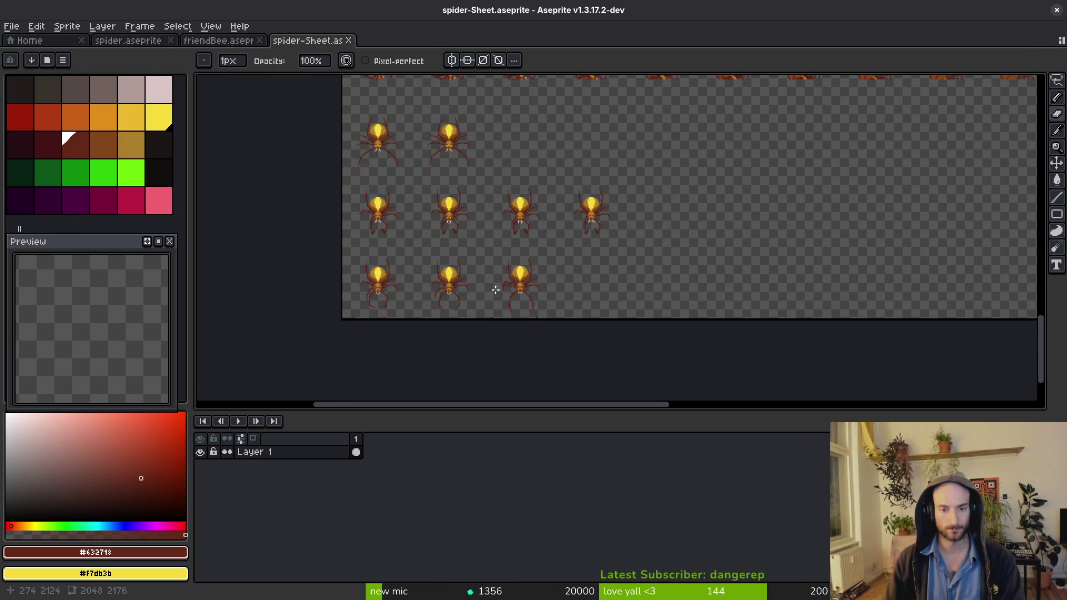
pyautogui.moveTo(500, 280); pyautogui.dragTo(439, 325)
# Step: Export the sheet as spider-Sheet.png, close the spider-Sheet and friendBee files, and return to Godot
pyautogui.hotkey('ctrl', 'shift', 'e')
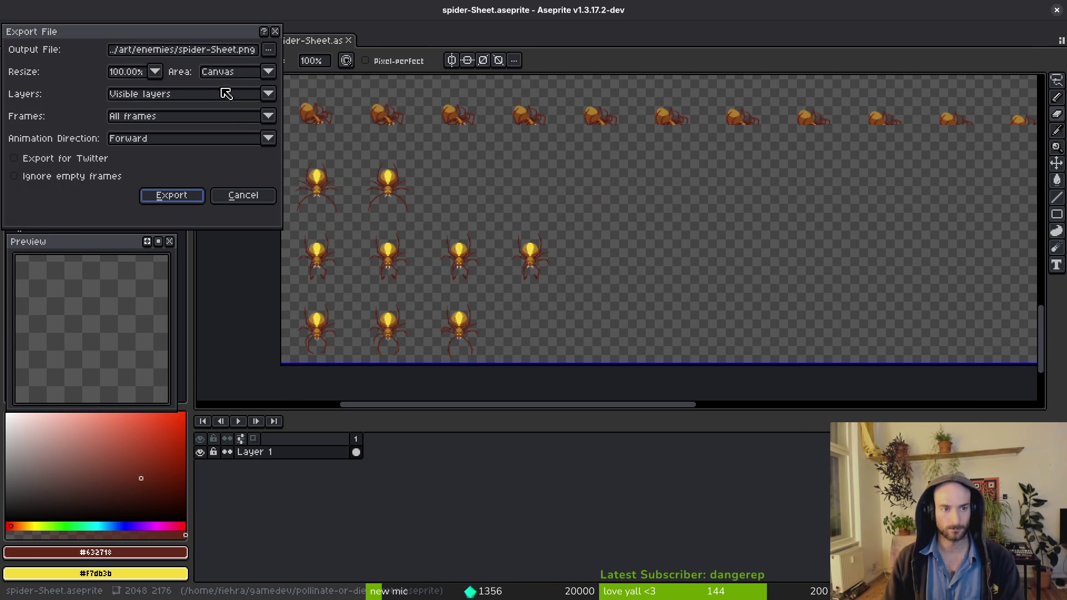
pyautogui.press('Return')
pyautogui.hotkey('ctrl', 'w')
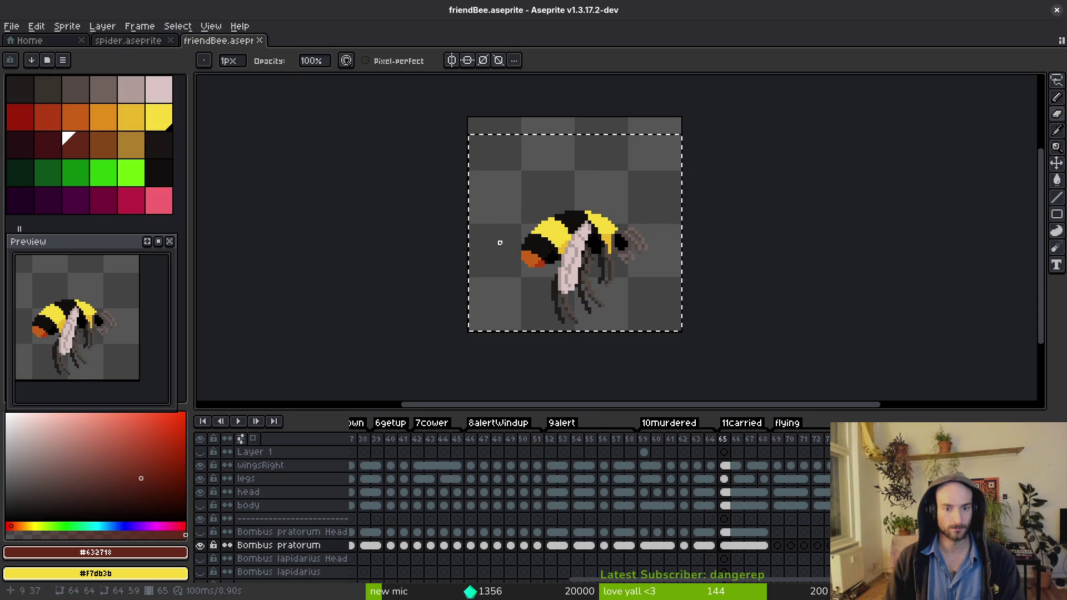
pyautogui.hotkey('ctrl', 'w')
pyautogui.press('alt')
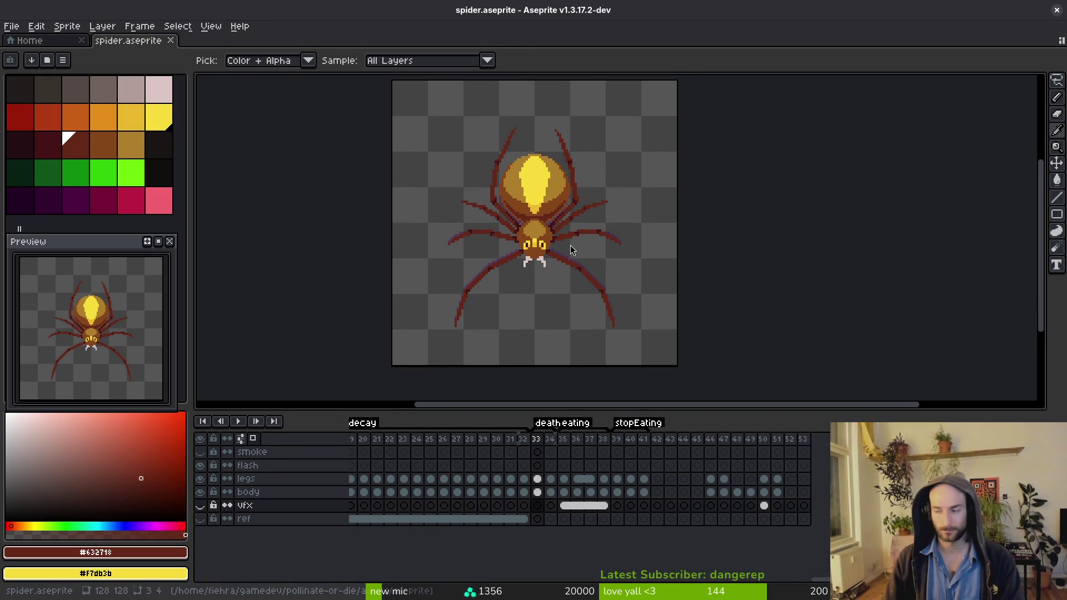
pyautogui.hotkey('alt', 'Tab')
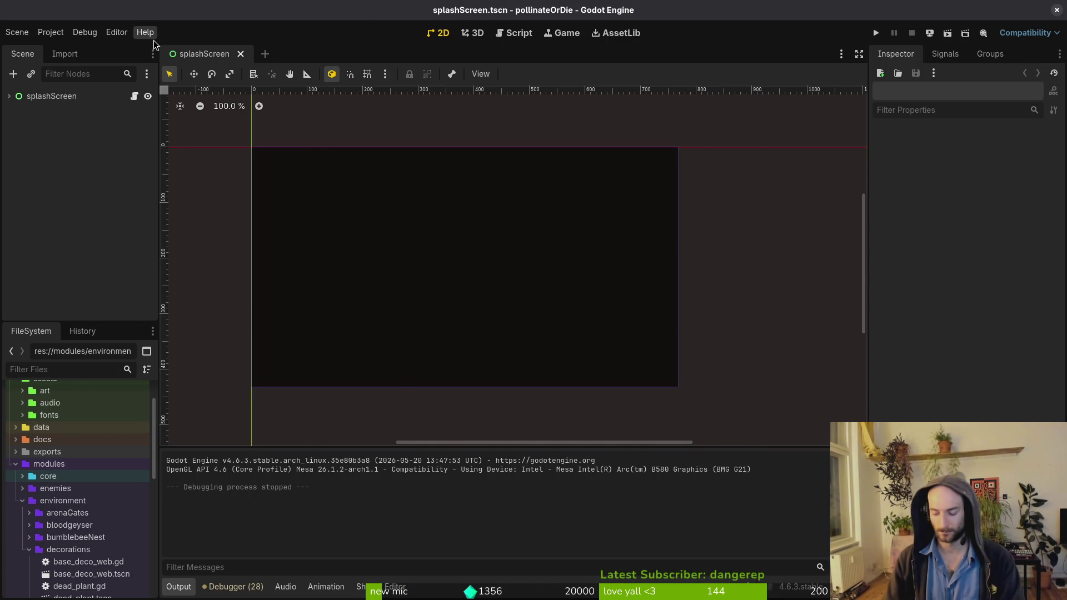
# Step: Quick-open carcass_bee.tscn in a new scene tab with the 'carca' search
pyautogui.hotkey('shift', 'alt', 'o')
pyautogui.write('carca')
pyautogui.press('Down')
pyautogui.press('Return')
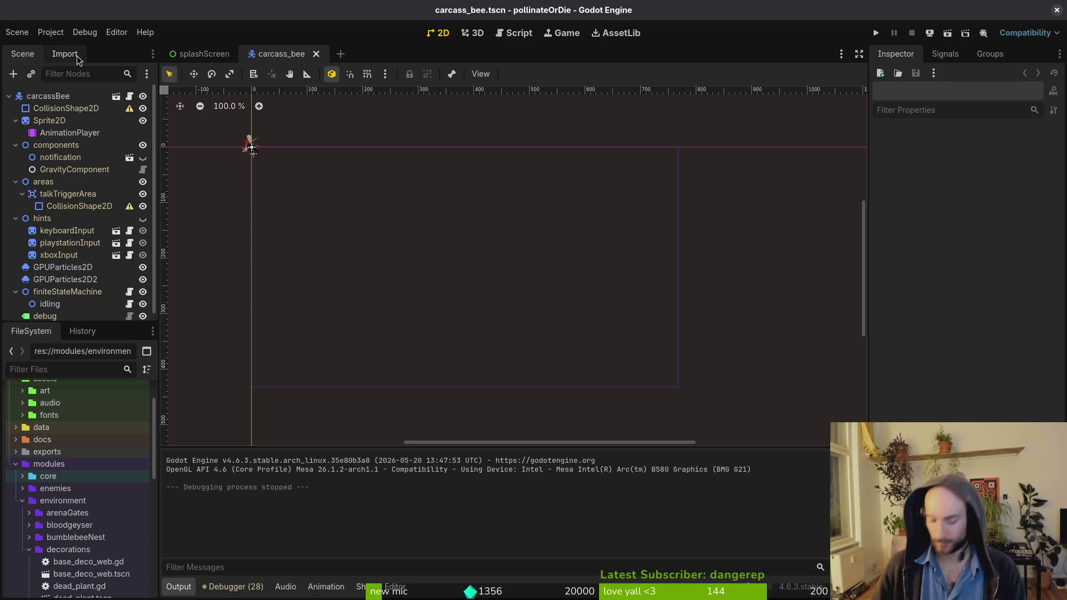
# Step: Search the resource finder for 'spiderts' to locate spider.tscn
pyautogui.hotkey('shift', 'alt', 'o')
pyautogui.write('spiderts')
pyautogui.press('Down')
pyautogui.press('Down')
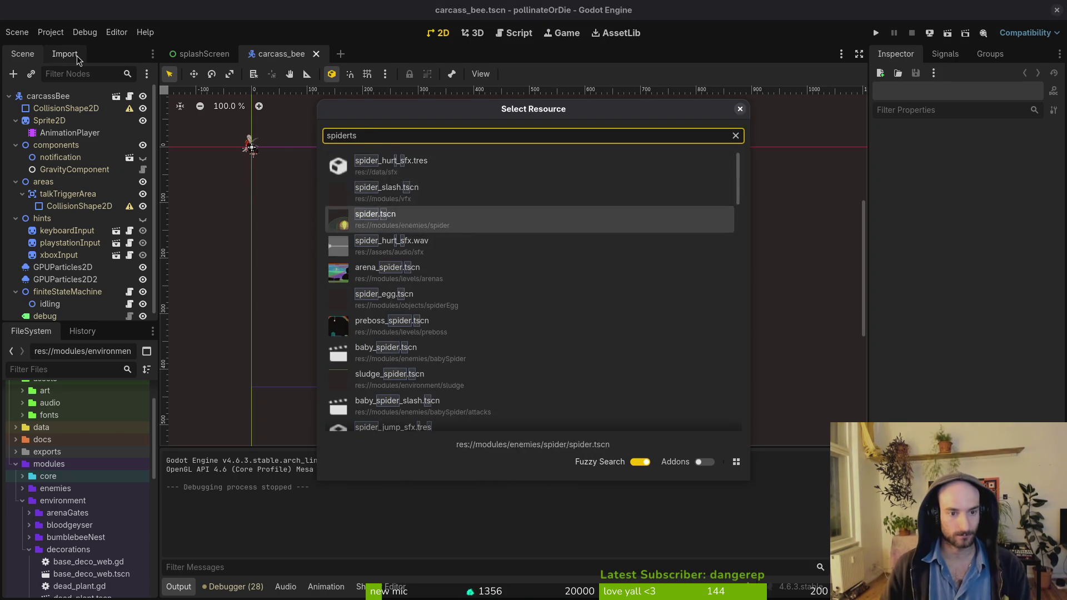
# Step: Open spider.tscn and set the Sprite2D to 17 vertical frames, then save
pyautogui.press('Return')
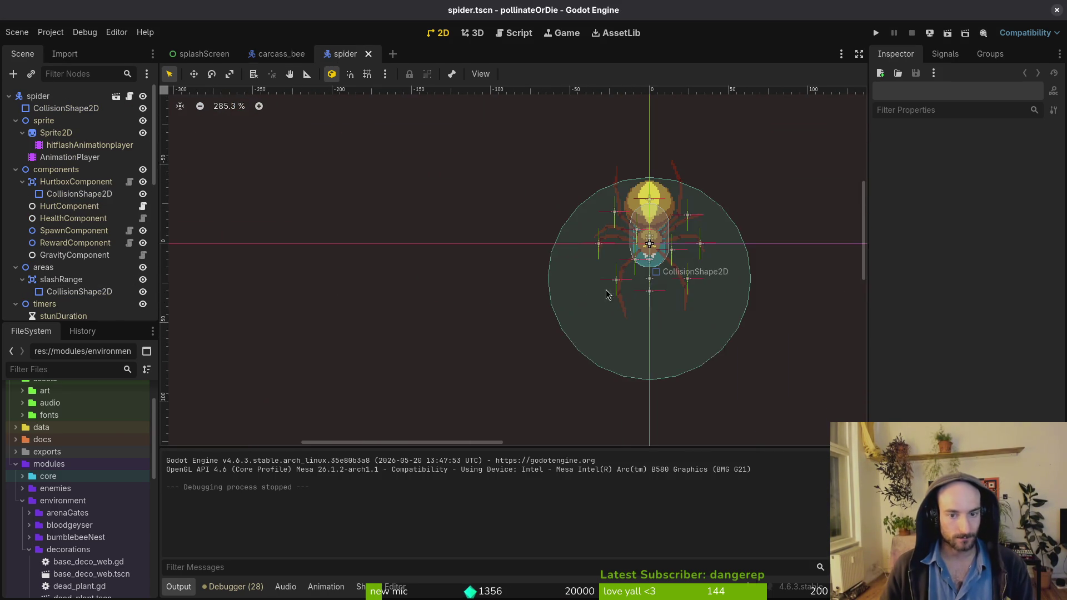
pyautogui.click(49, 132)
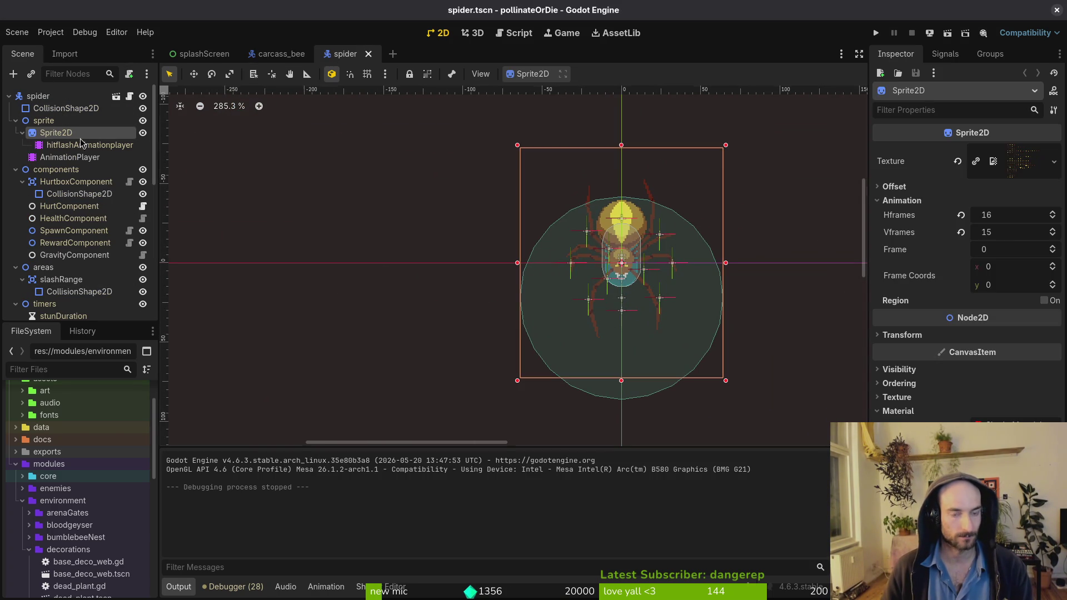
pyautogui.click(1023, 232)
pyautogui.write('15')
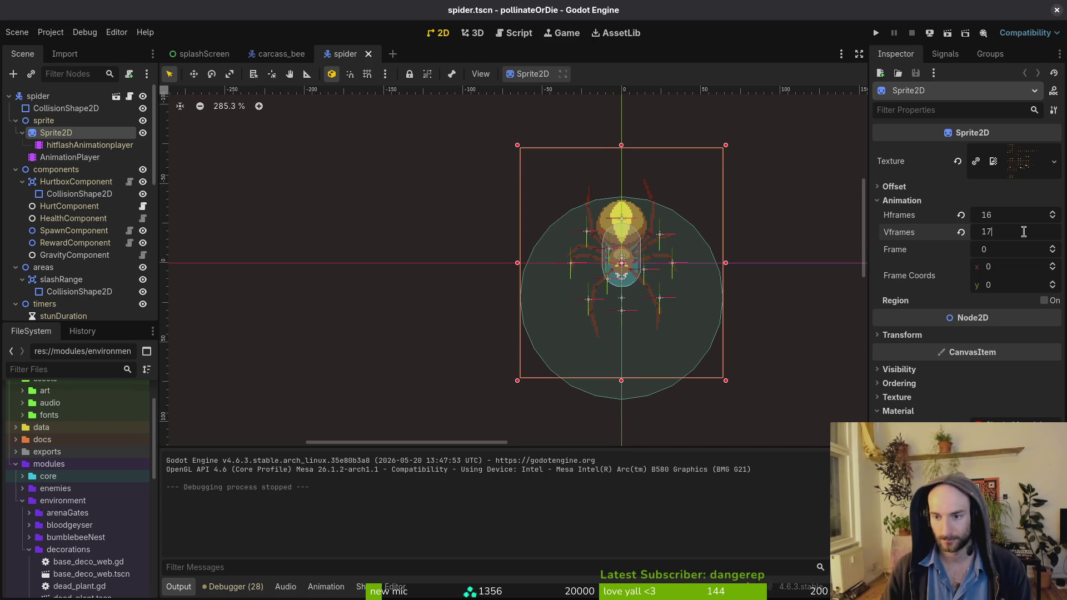
pyautogui.press('Return')
pyautogui.hotkey('ctrl', 's')
# Step: Create new 'eating' and 'stopeating' animations on the AnimationPlayer
pyautogui.click(52, 159)
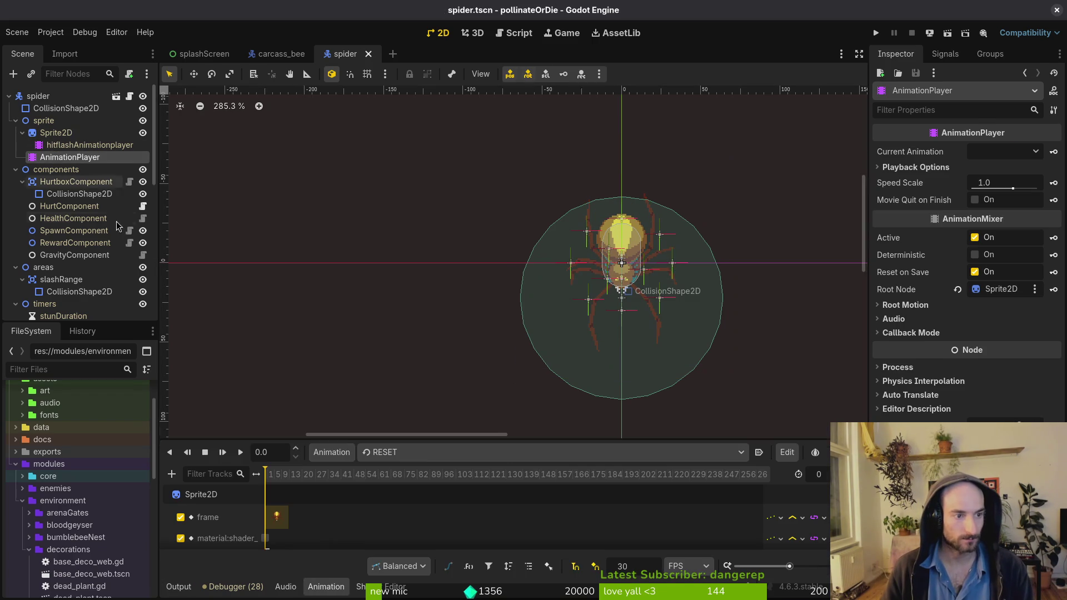
pyautogui.click(332, 452)
pyautogui.click(333, 470)
pyautogui.write('eating')
pyautogui.press('Return')
pyautogui.click(332, 452)
pyautogui.click(336, 469)
pyautogui.write('stopeating')
pyautogui.press('Return')
# Step: Give stopeating 12 FPS timeline snapping and a length of 3, and save
pyautogui.click(635, 571)
pyautogui.press('Return')
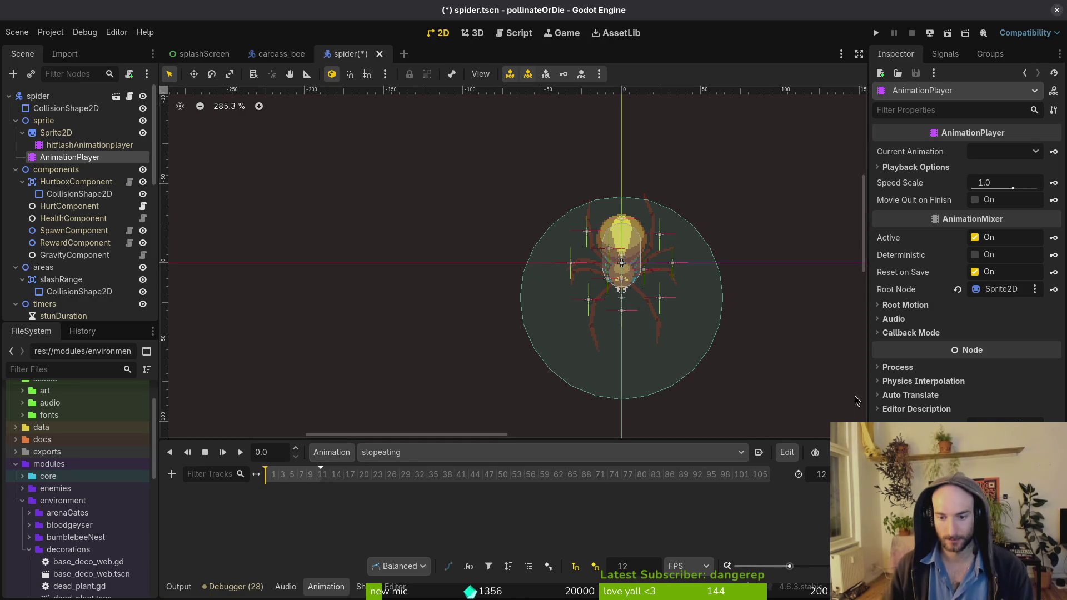
pyautogui.click(821, 474)
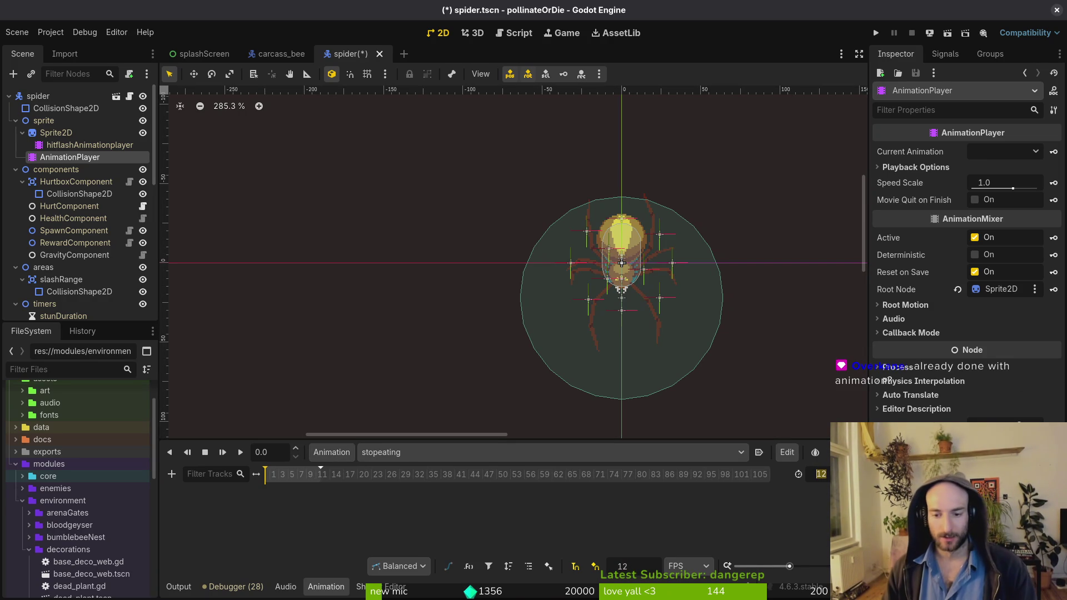
pyautogui.write('3')
pyautogui.hotkey('ctrl', 's')
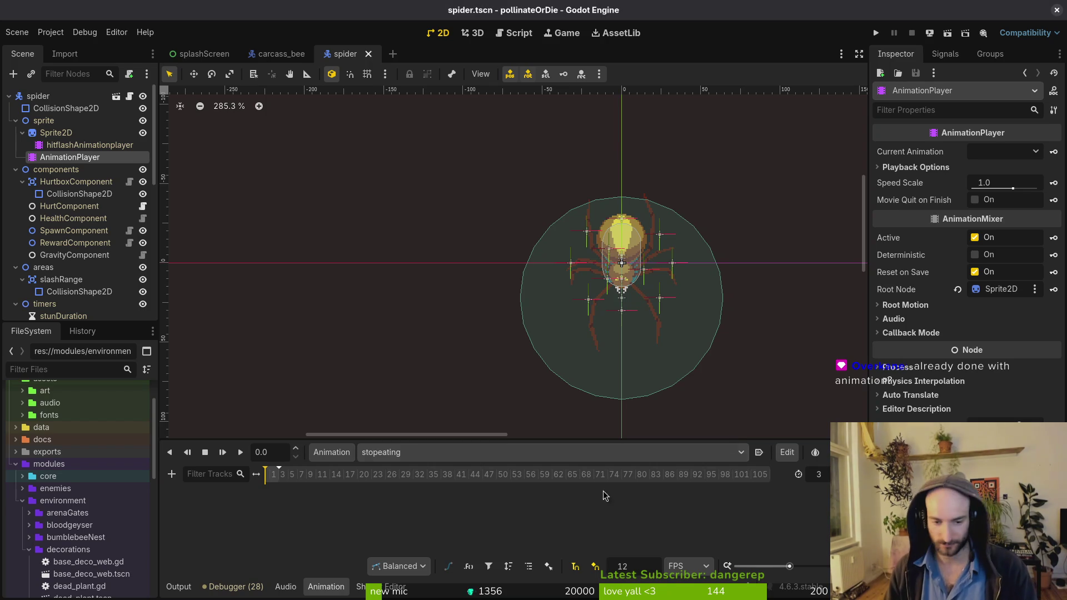
# Step: Switch to the eating animation, set 12 FPS snapping and length 4, and save
pyautogui.moveTo(447, 438); pyautogui.dragTo(355, 319)
pyautogui.scroll(5, 342, 376)
pyautogui.click(691, 332)
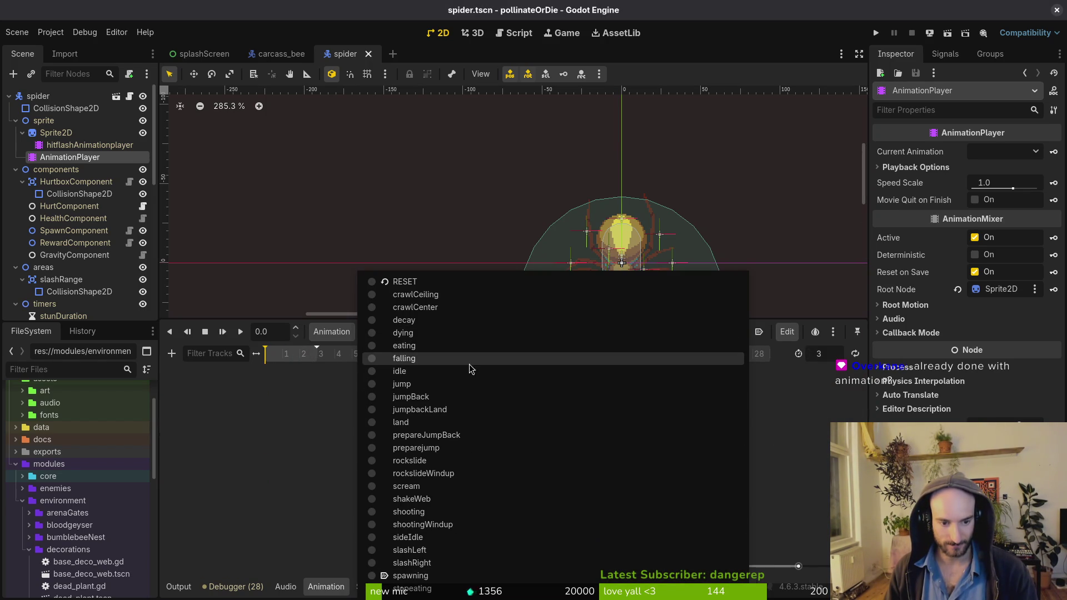
pyautogui.click(403, 345)
pyautogui.doubleClick(640, 568)
pyautogui.write('12')
pyautogui.press('Return')
pyautogui.click(826, 353)
pyautogui.press('Return')
pyautogui.hotkey('ctrl', 's')
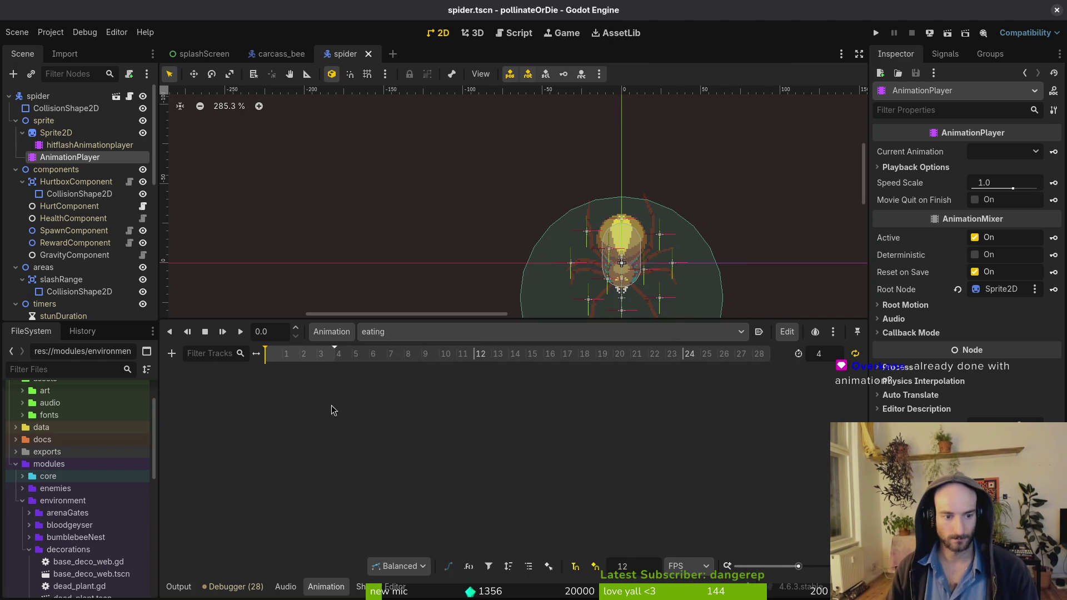
pyautogui.scroll(-3, 571, 154)
# Step: Set the Sprite2D's frame row to 15 to show the eating frames
pyautogui.moveTo(459, 326); pyautogui.dragTo(459, 417)
pyautogui.click(56, 132)
pyautogui.click(1002, 286)
pyautogui.write('16')
pyautogui.press('Return')
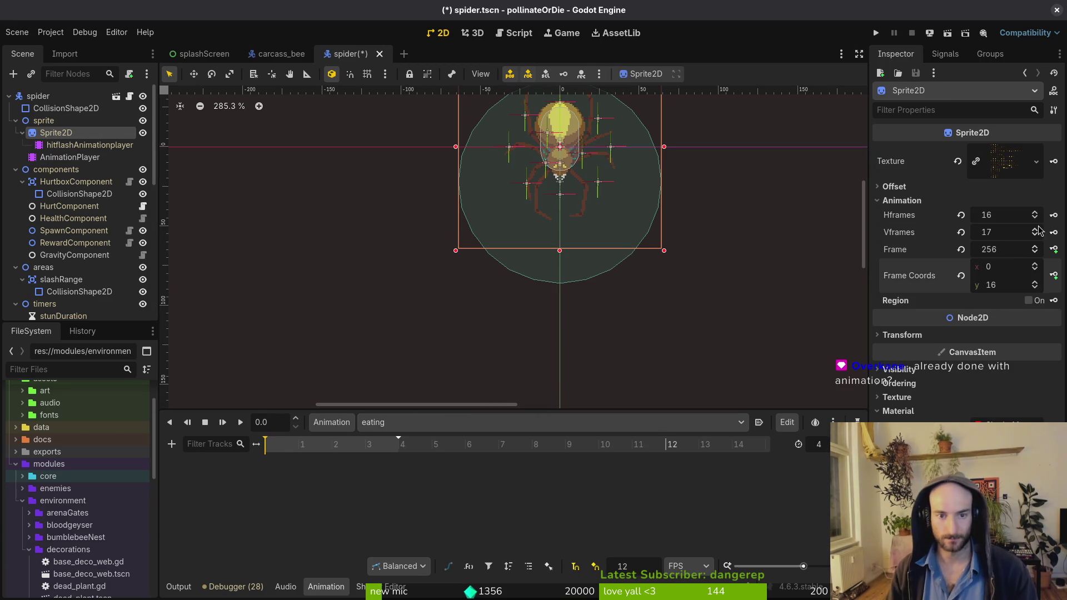
pyautogui.click(1035, 288)
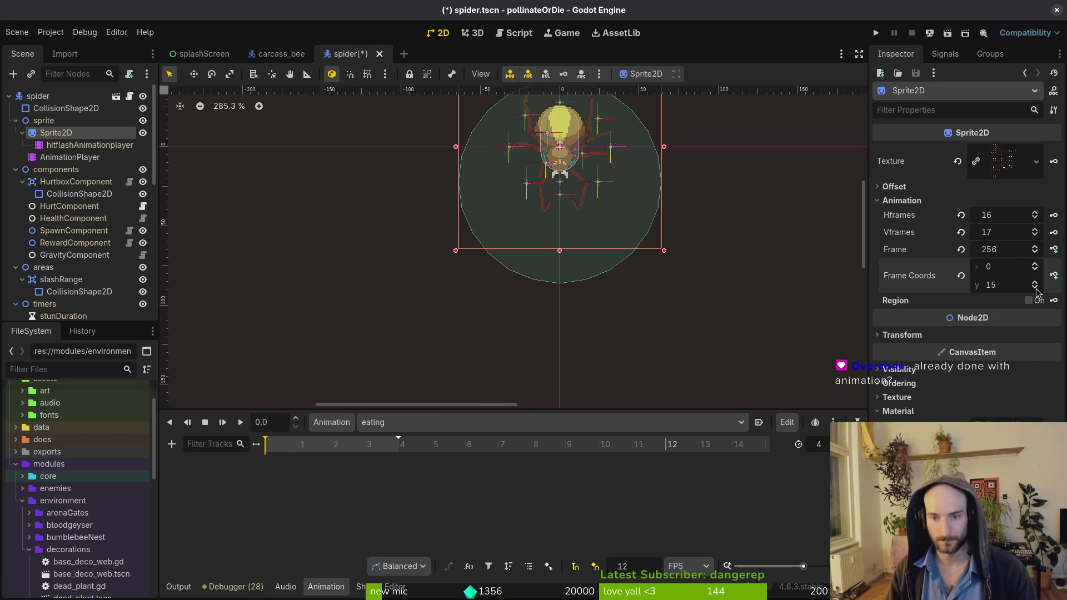
# Step: Key four consecutive Sprite2D frames into the eating animation and save
pyautogui.click(1055, 251)
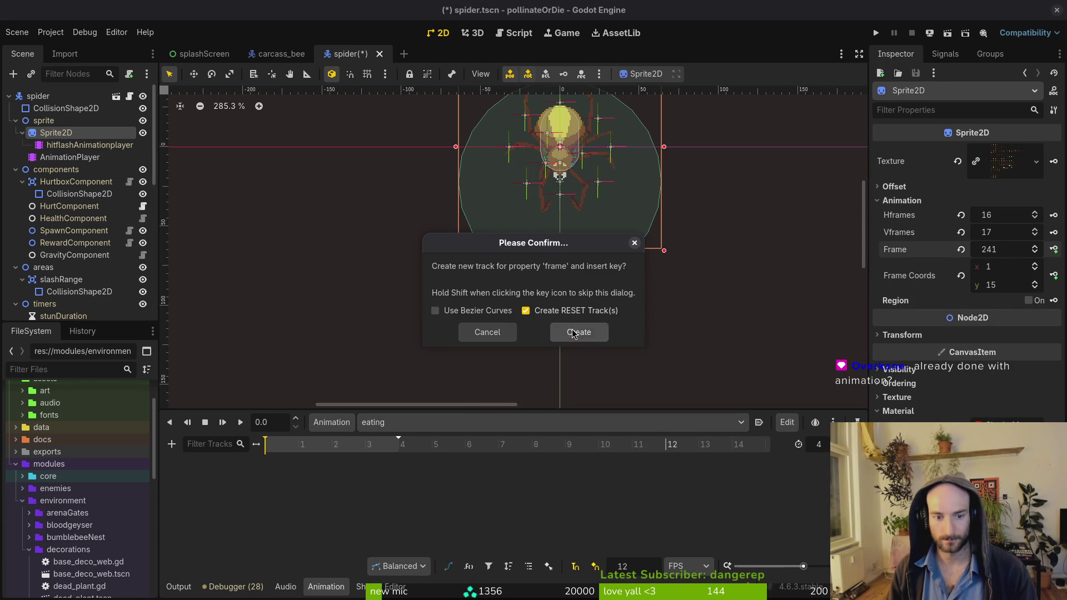
pyautogui.click(578, 332)
pyautogui.click(1055, 251)
pyautogui.click(1055, 252)
pyautogui.click(1055, 251)
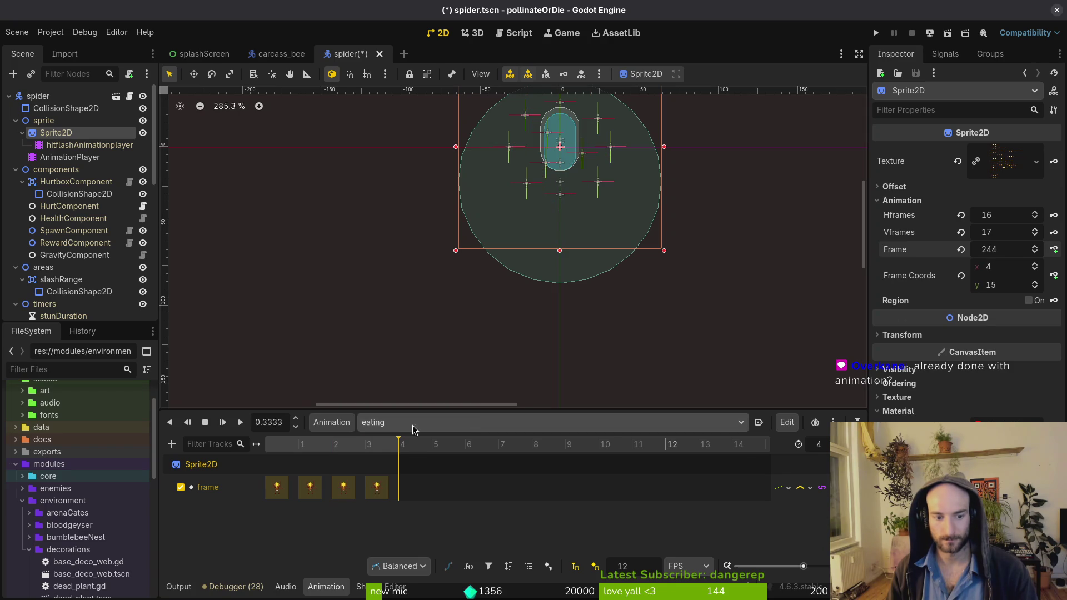
pyautogui.hotkey('ctrl', 's')
# Step: Switch to stopeating, key three Sprite2D frames into it, and save the scene
pyautogui.click(445, 422)
pyautogui.click(444, 587)
pyautogui.hotkey('ctrl', 's')
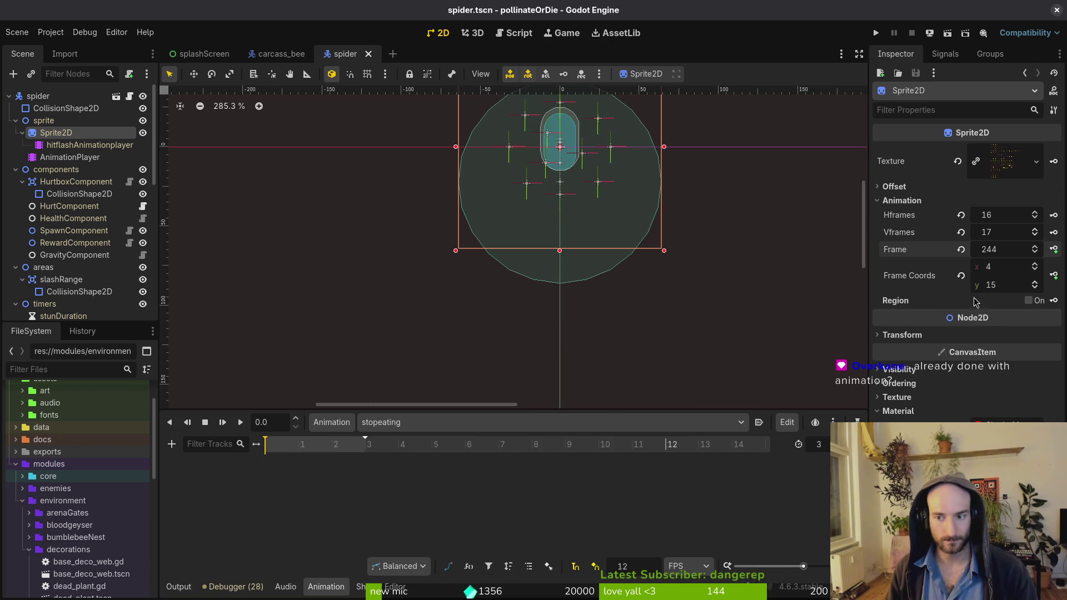
pyautogui.scroll(11, 1036, 284)
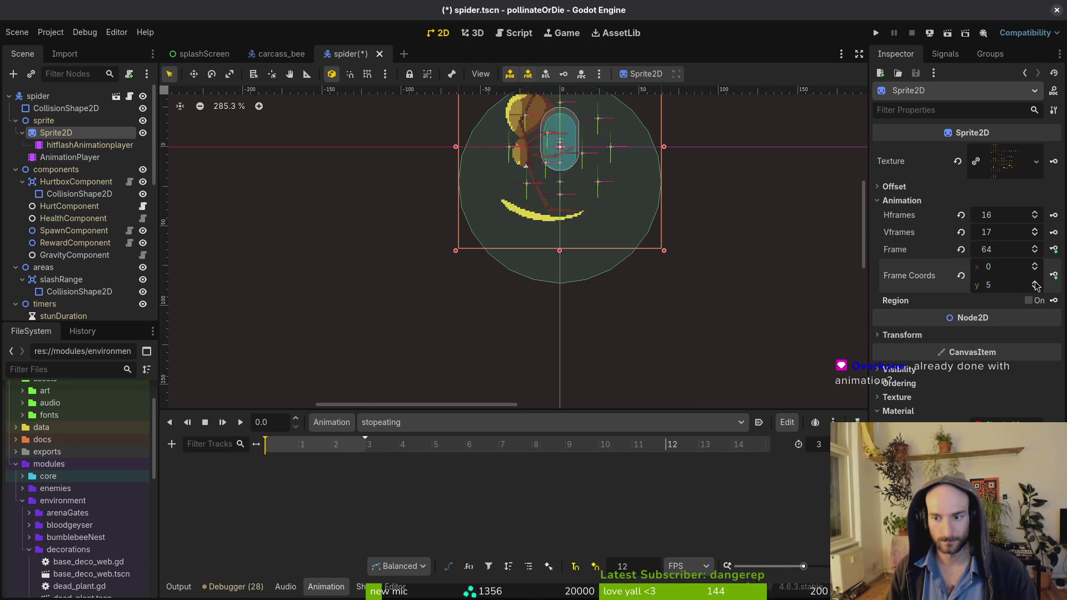
pyautogui.scroll(6, 1036, 285)
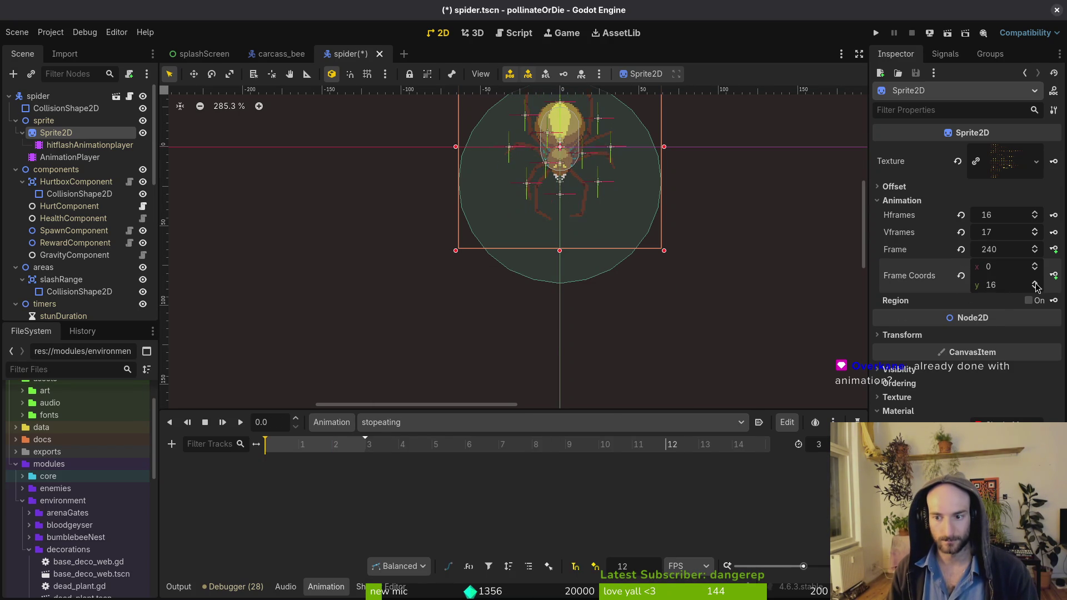
pyautogui.click(1054, 249)
pyautogui.click(573, 329)
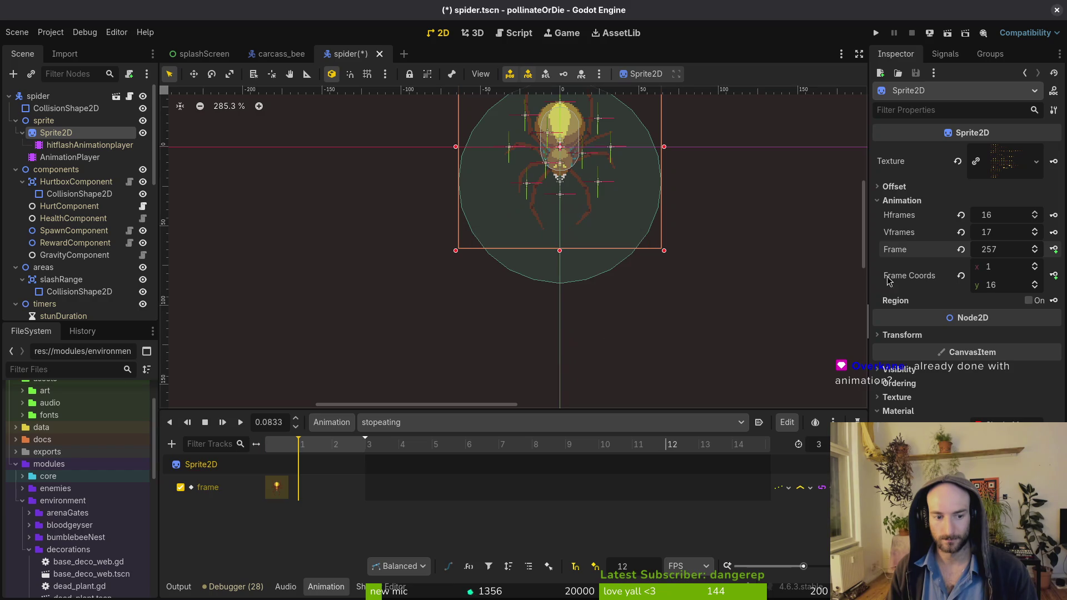
pyautogui.click(1054, 249)
pyautogui.click(1054, 250)
pyautogui.hotkey('ctrl', 's')
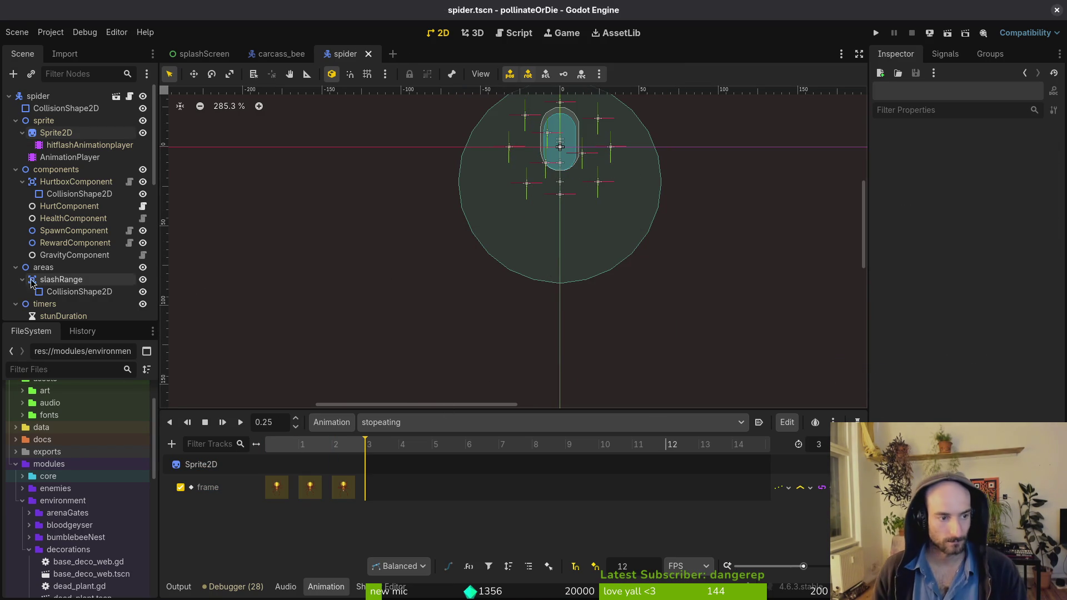
pyautogui.click(15, 268)
# Step: Collapse the spider's timers, components and vfxSpawnPositions nodes and select the areas node
pyautogui.click(15, 280)
pyautogui.click(15, 169)
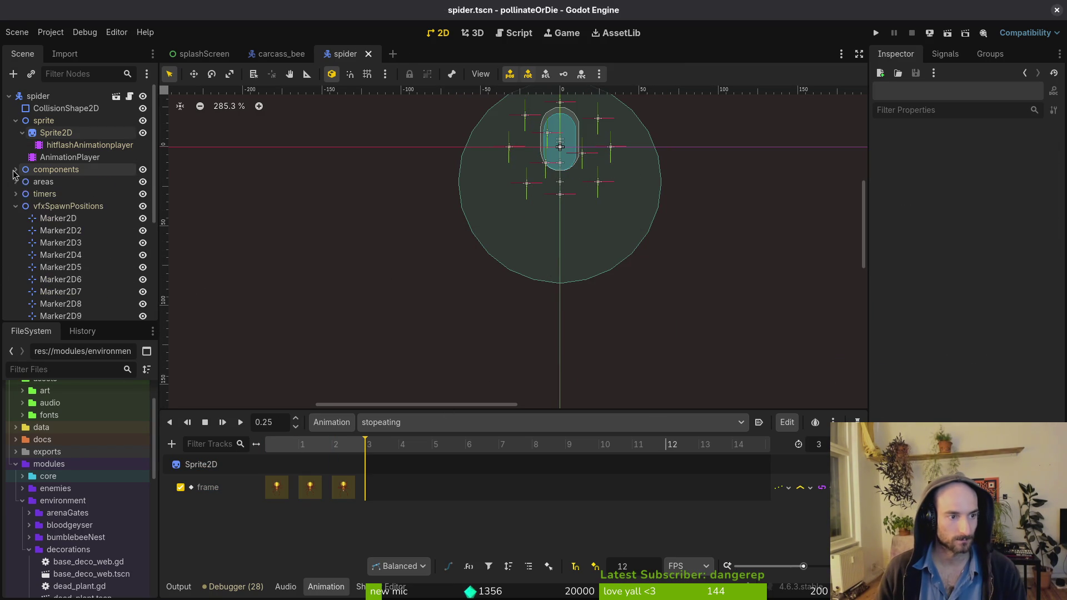
pyautogui.click(15, 206)
pyautogui.click(15, 181)
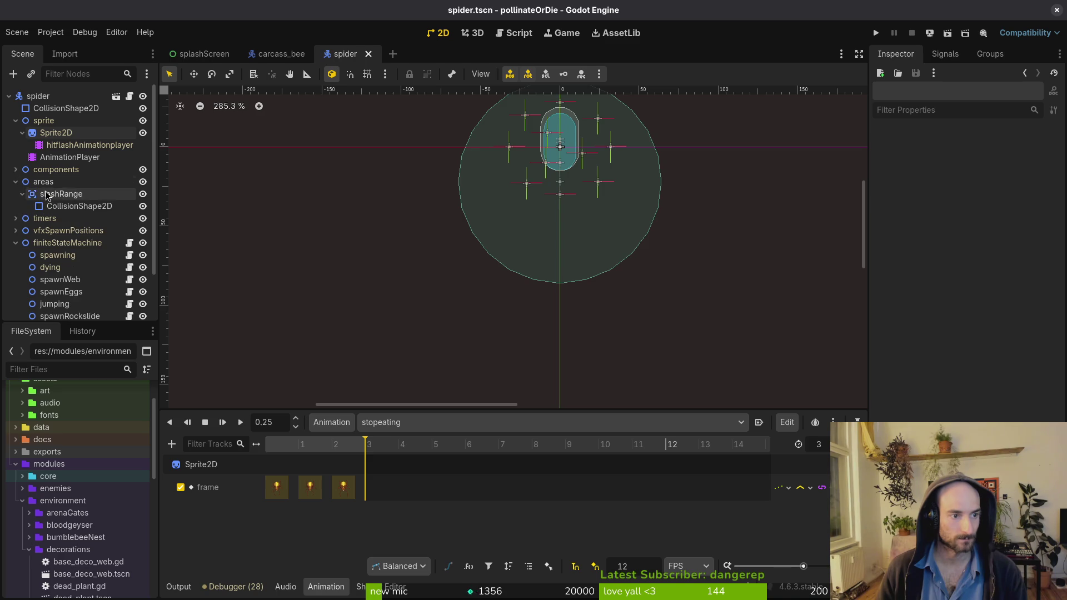
pyautogui.click(23, 194)
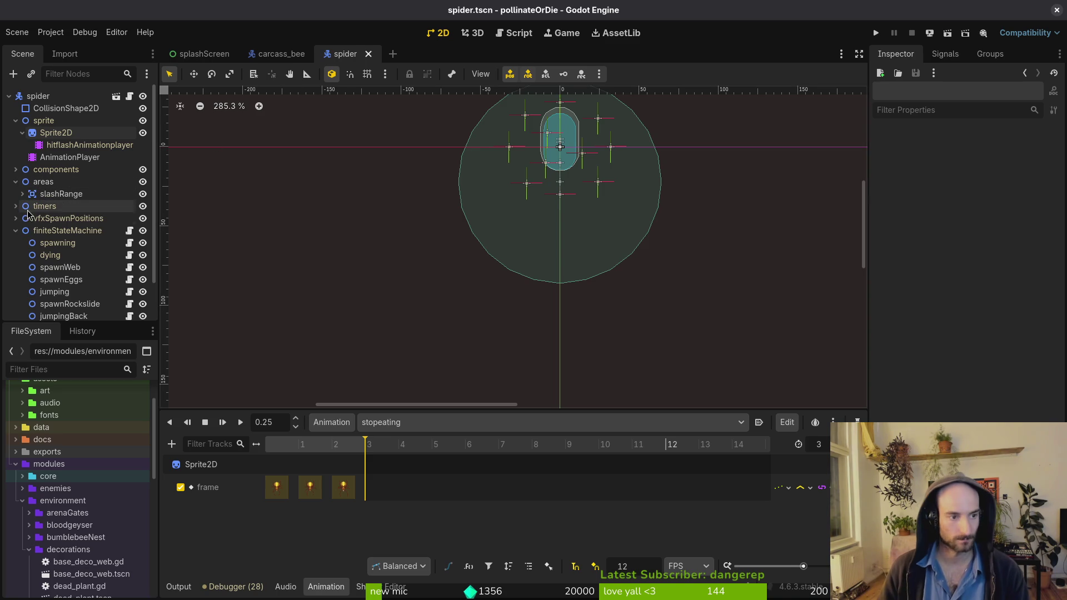
pyautogui.click(43, 182)
# Step: Open mantis.tscn, collapse its components, timers, vfxSpawnPositions and finiteStateMachine nodes, and save
pyautogui.hotkey('ctrl', 'shift', 'a')
pyautogui.write('mantits')
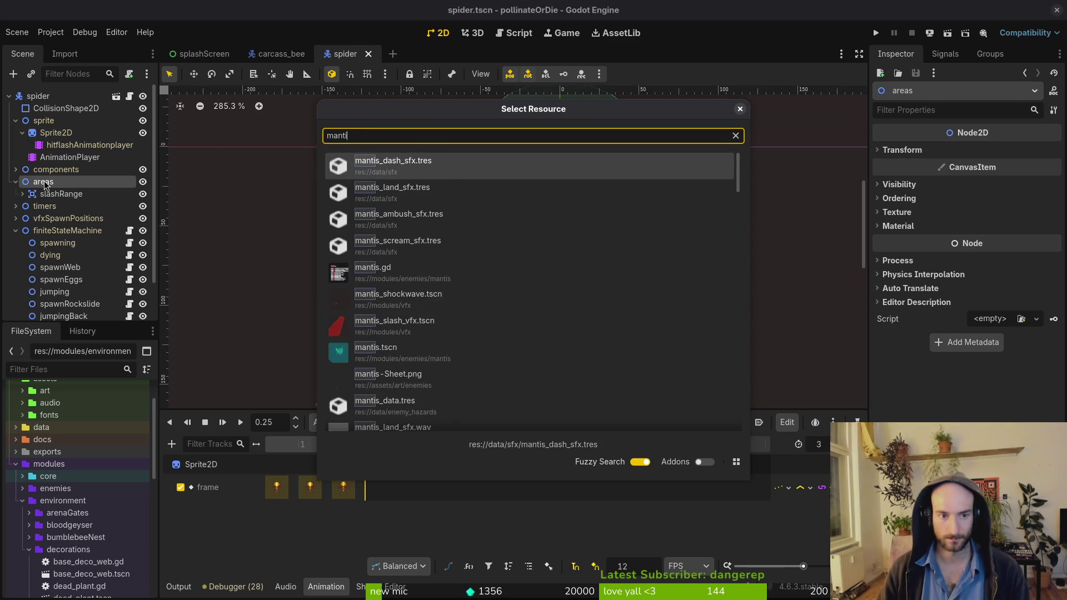
pyautogui.press('Down')
pyautogui.press('Down')
pyautogui.press('Return')
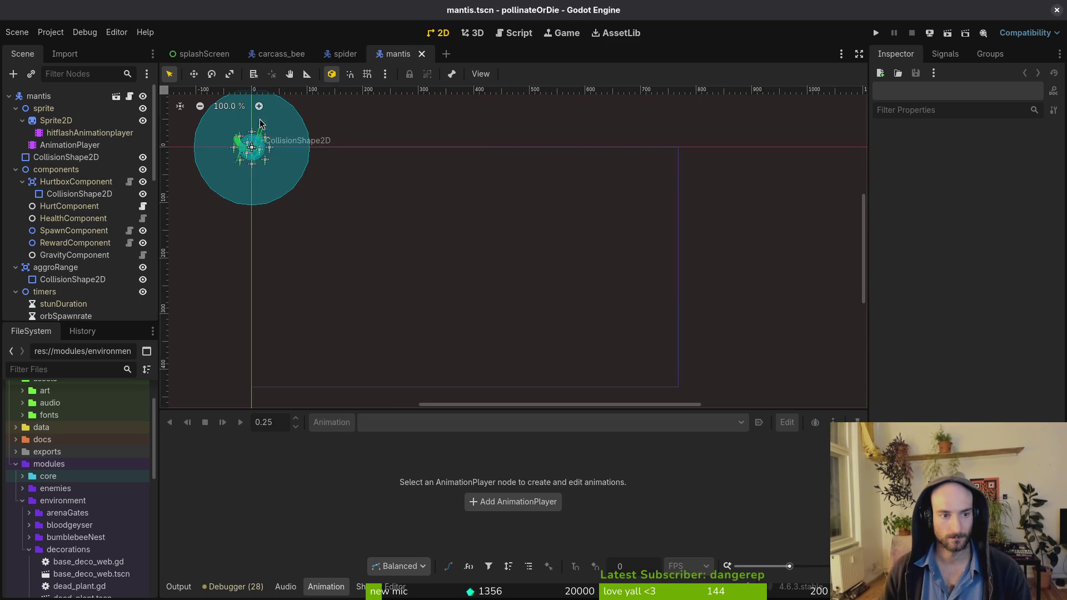
pyautogui.click(16, 169)
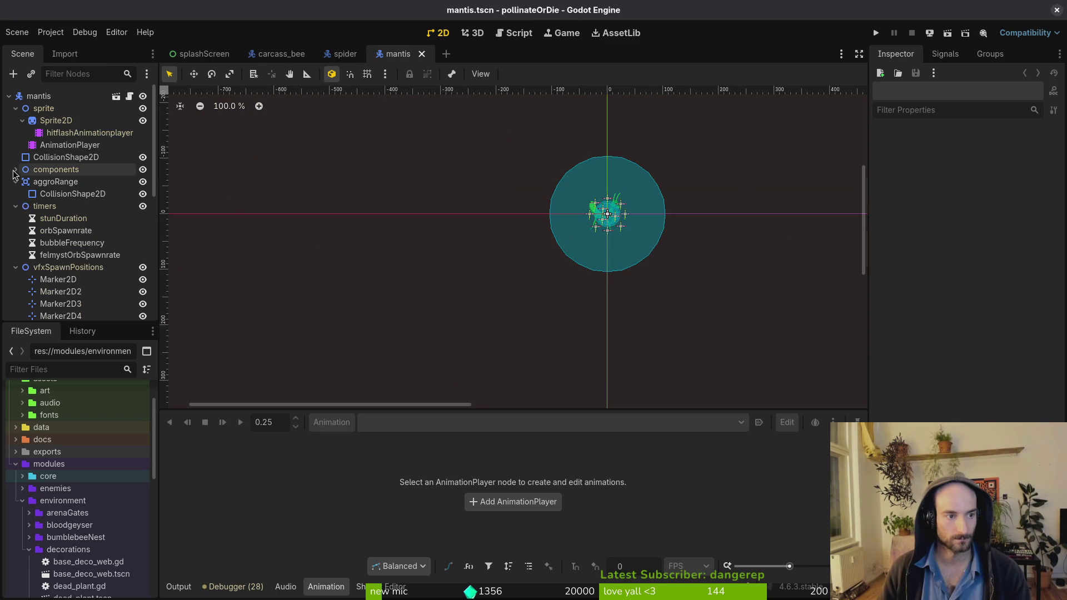
pyautogui.click(16, 205)
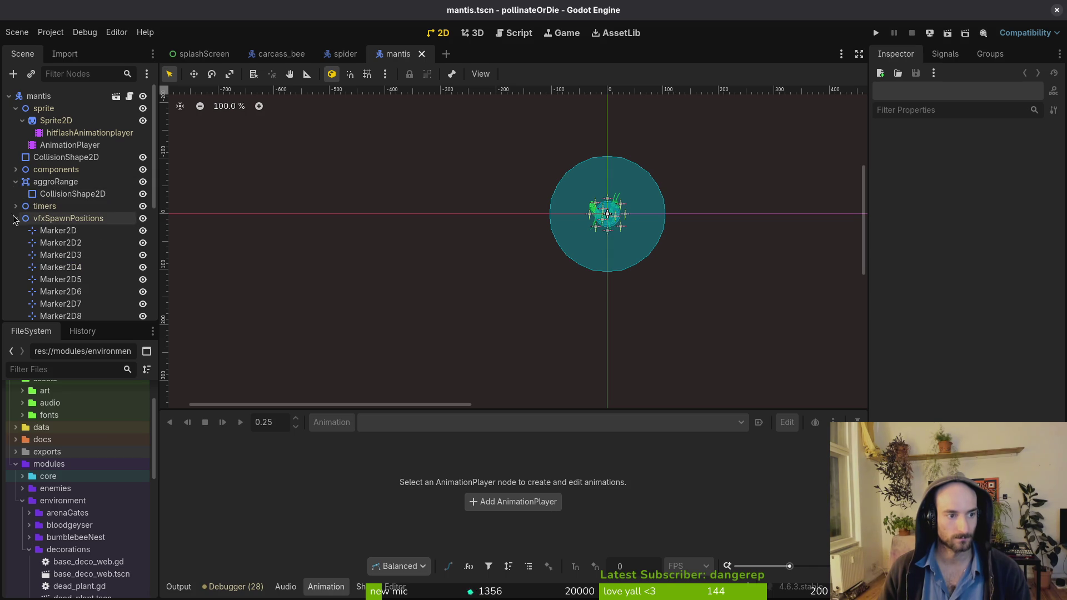
pyautogui.click(16, 218)
pyautogui.click(16, 231)
pyautogui.hotkey('ctrl', 's')
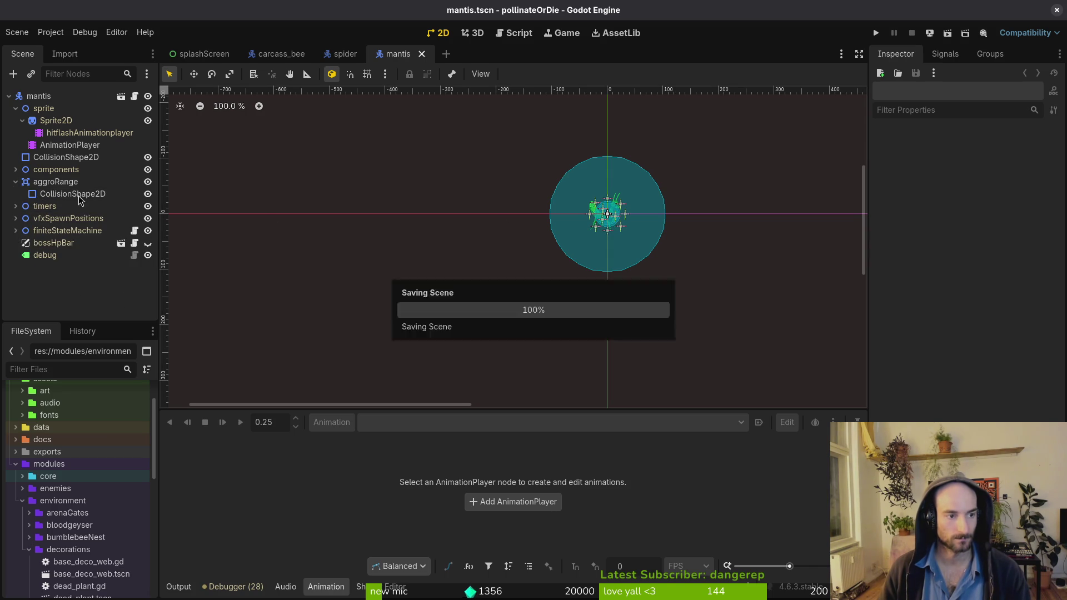
# Step: Copy the mantis aggroRange area and paste it under the spider's areas node
pyautogui.click(75, 186)
pyautogui.click(343, 54)
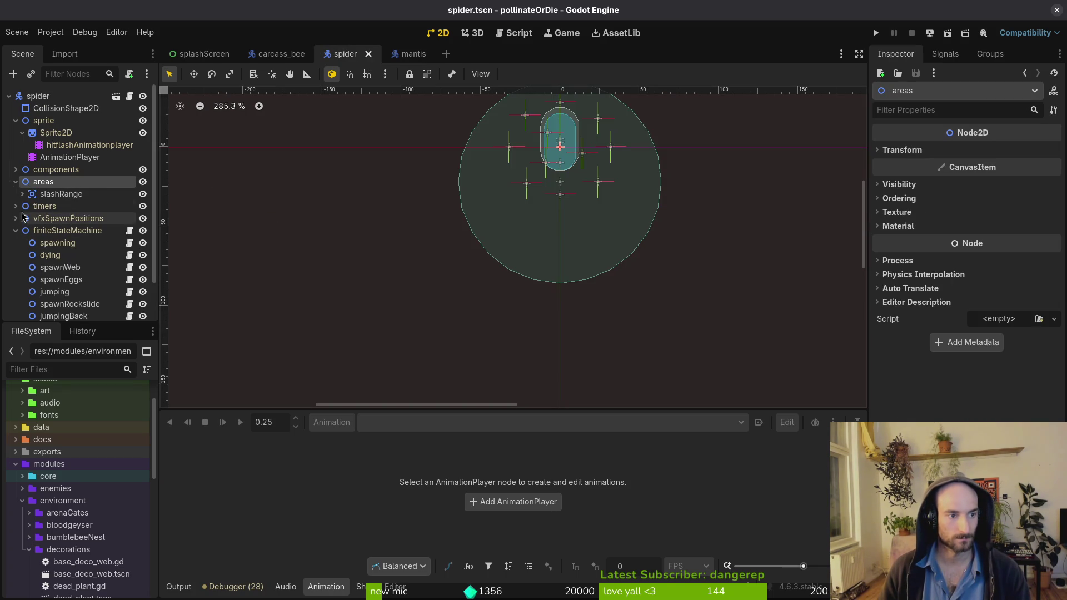
pyautogui.hotkey('ctrl', 'v')
pyautogui.click(23, 206)
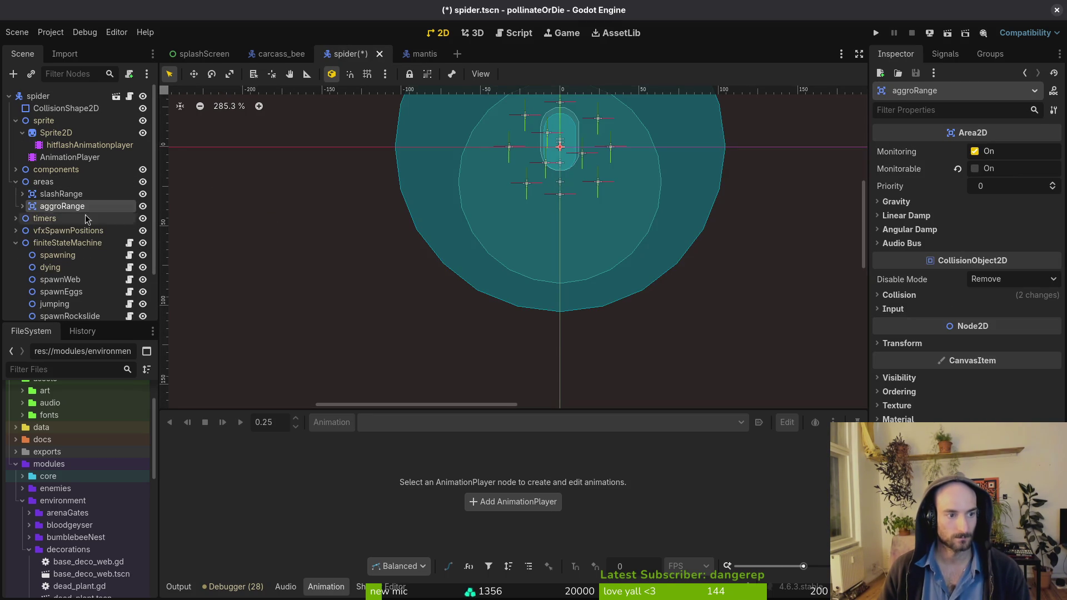
# Step: Set the spider aggroRange CircleShape2D radius to 192
pyautogui.scroll(-3, 544, 220)
pyautogui.click(500, 171)
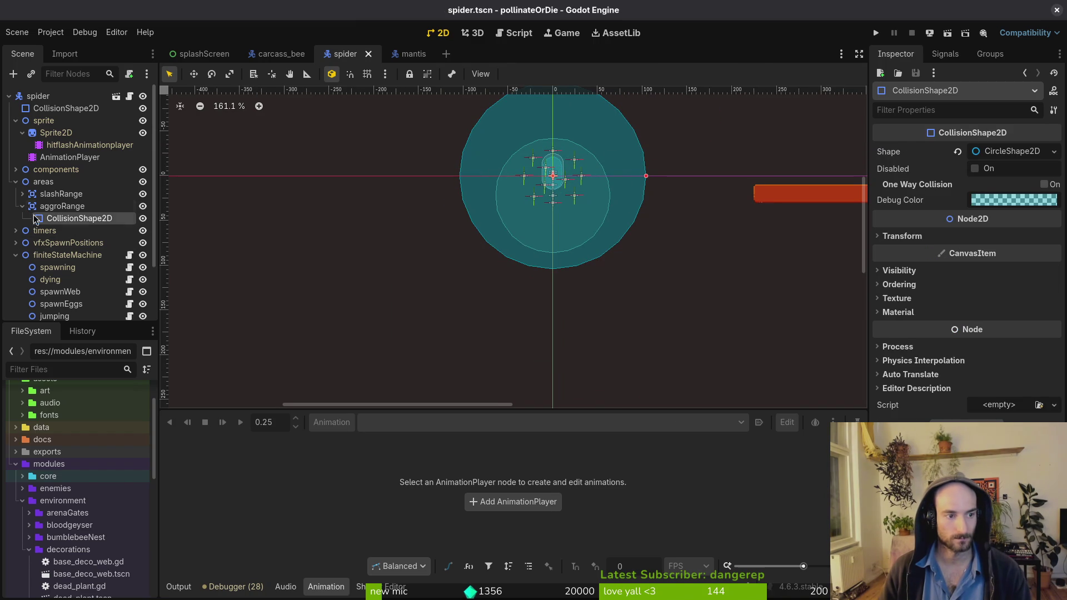
pyautogui.click(63, 206)
pyautogui.click(72, 219)
pyautogui.click(1011, 151)
pyautogui.click(994, 170)
pyautogui.write('192')
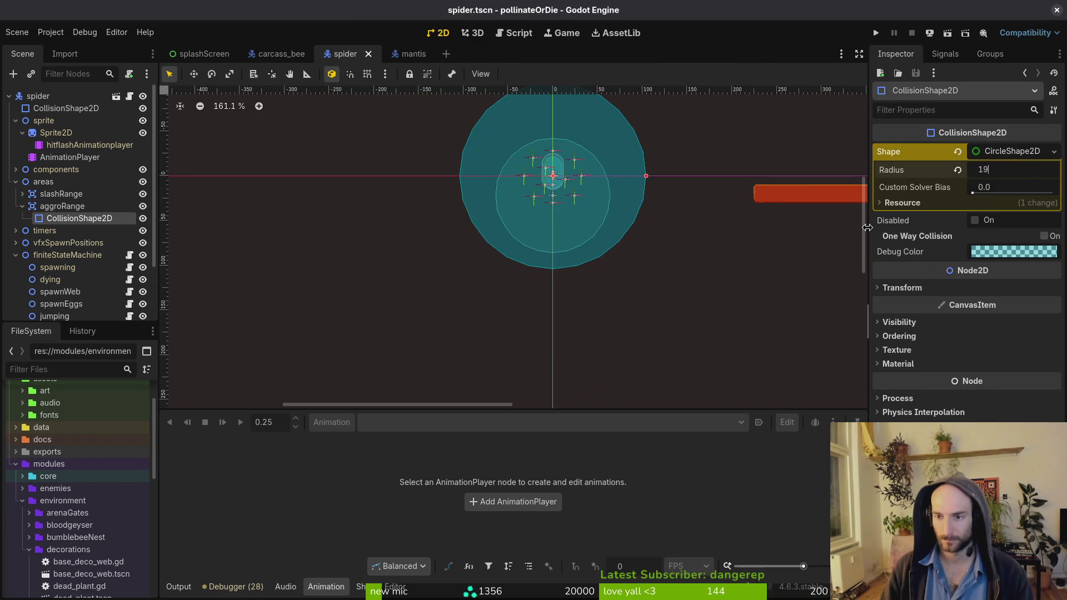
pyautogui.press('Return')
# Step: Quick-open the arena_spider.tscn scene
pyautogui.hotkey('ctrl', 'shift', 'o')
pyautogui.write('arena_spider')
pyautogui.press('Return')
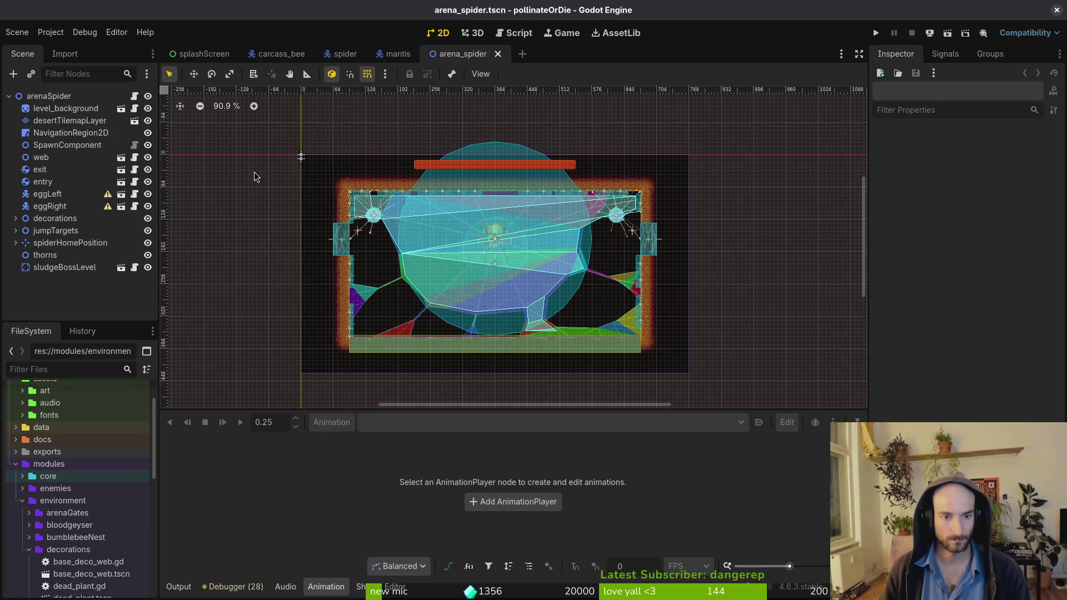
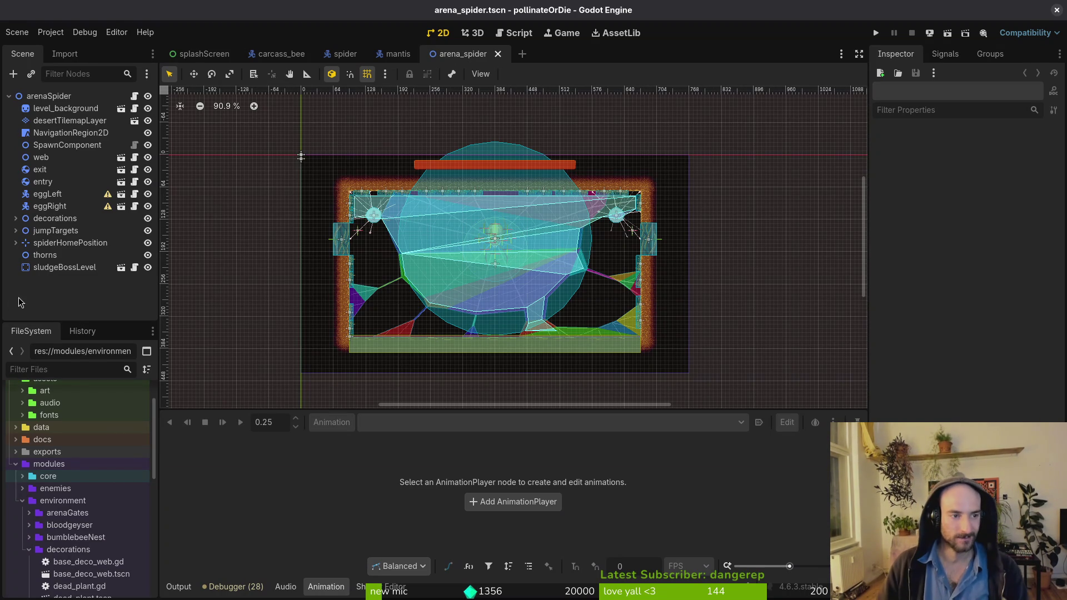
# Step: Open the spider scene and show its spawning state's properties in the inspector
pyautogui.click(344, 54)
pyautogui.click(63, 266)
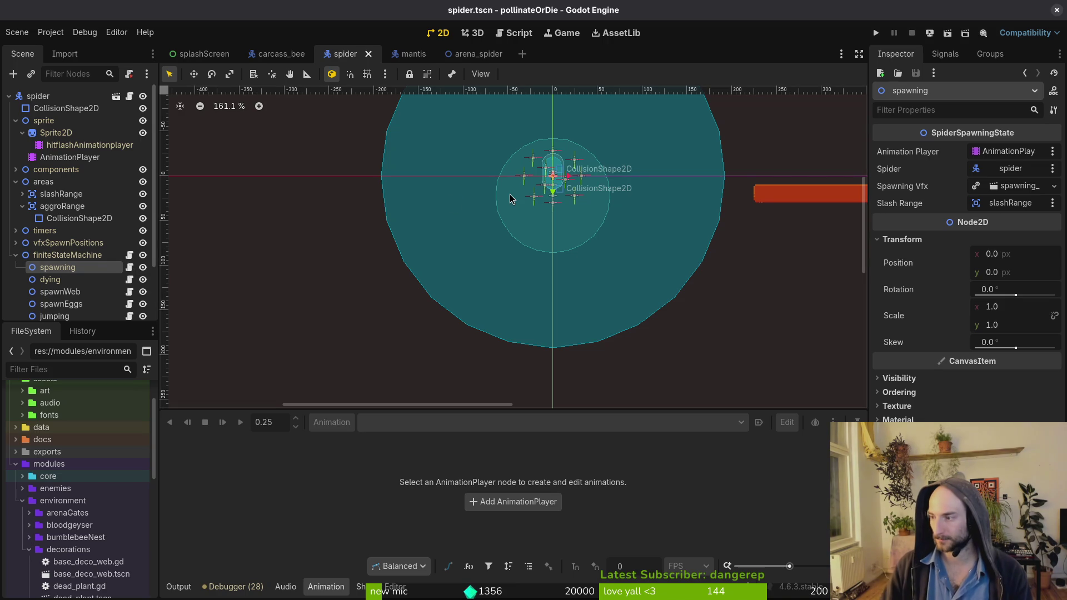
pyautogui.press('super')
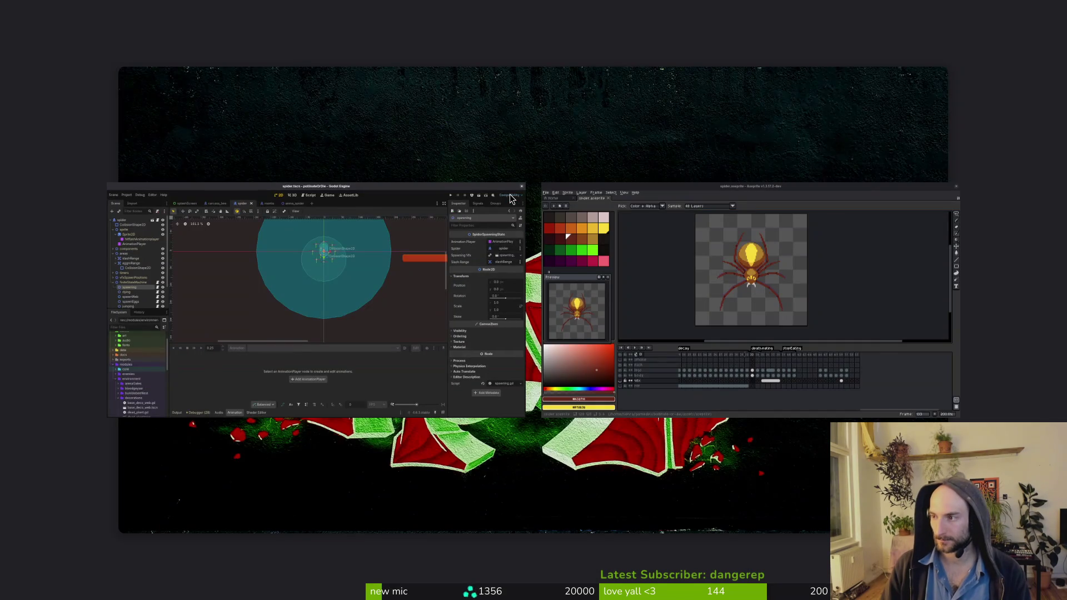
# Step: In a terminal, change directory to gamedev/pollinate-or-die/
pyautogui.click(529, 182)
pyautogui.press('super+Return')
pyautogui.write('cd gamedev/pollinate-or-die/')
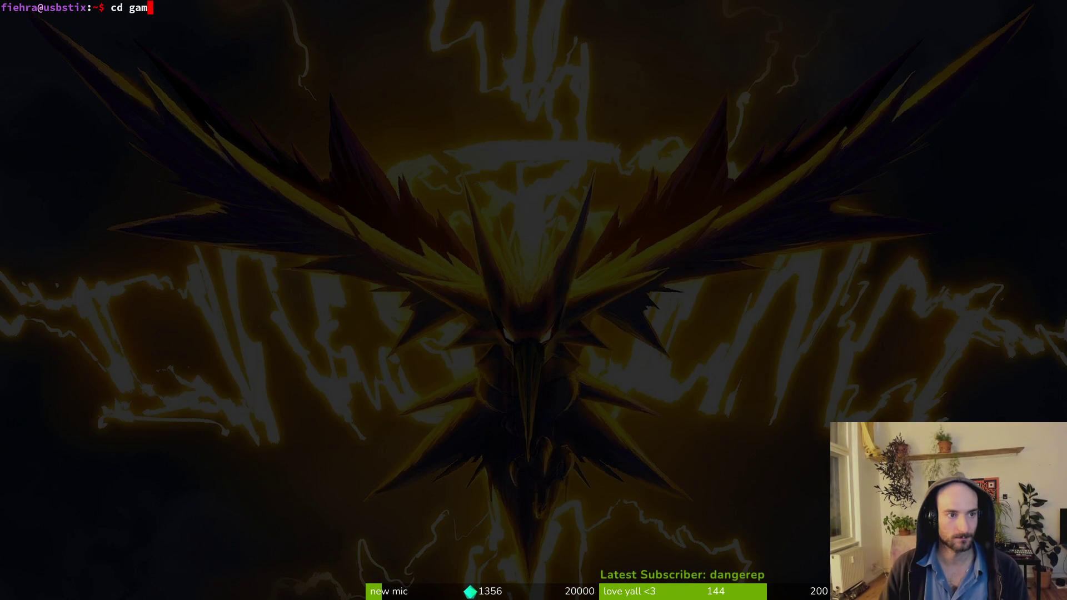
pyautogui.press('Return')
pyautogui.press('super')
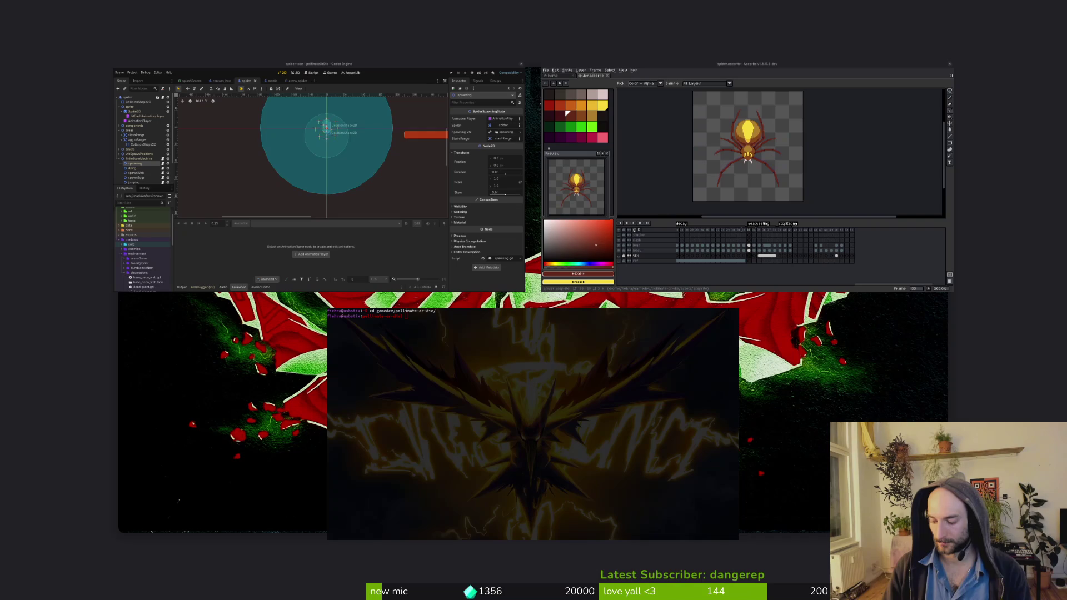
pyautogui.press('super')
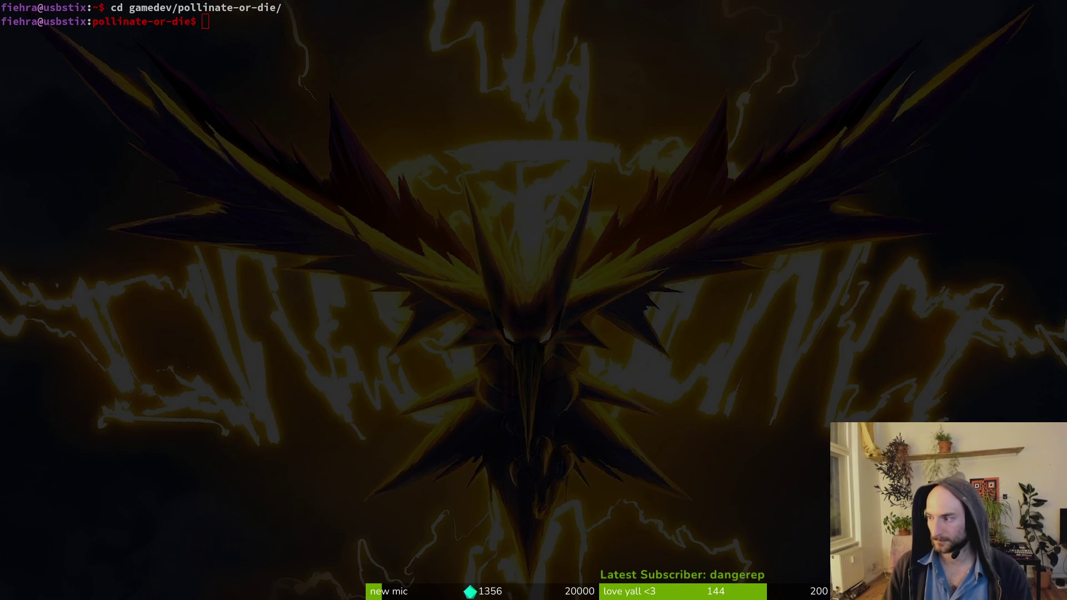
# Step: Launch Neovim on the project folder and open spider/spawning.gd via a 'spispawn' file search
pyautogui.click(514, 265)
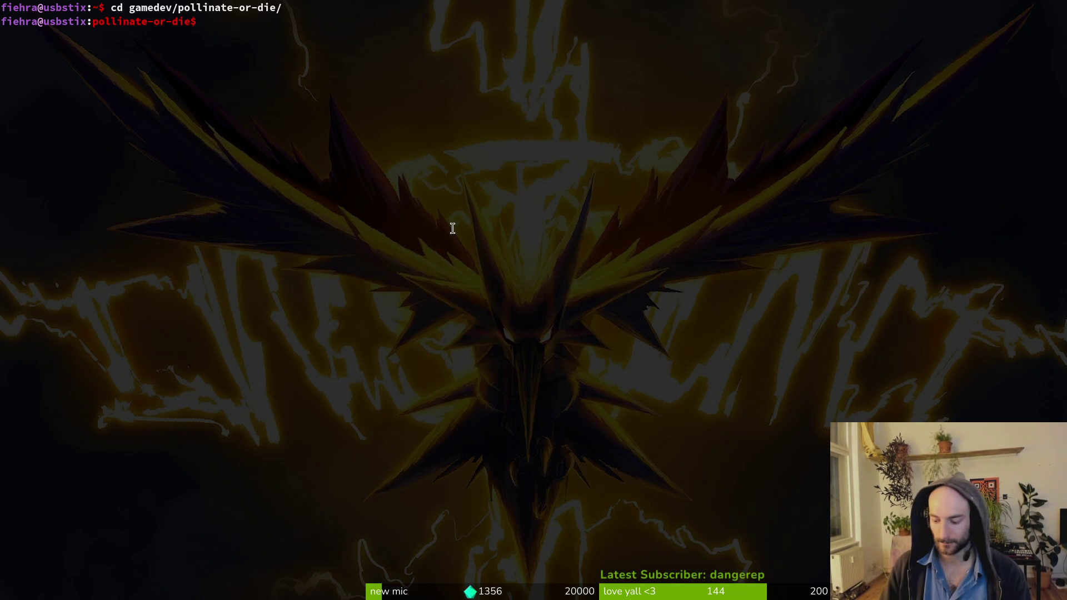
pyautogui.write('nvim .')
pyautogui.press('Return')
pyautogui.press('space')
pyautogui.press('f')
pyautogui.press('f')
pyautogui.write('spispawn')
pyautogui.press('Return')
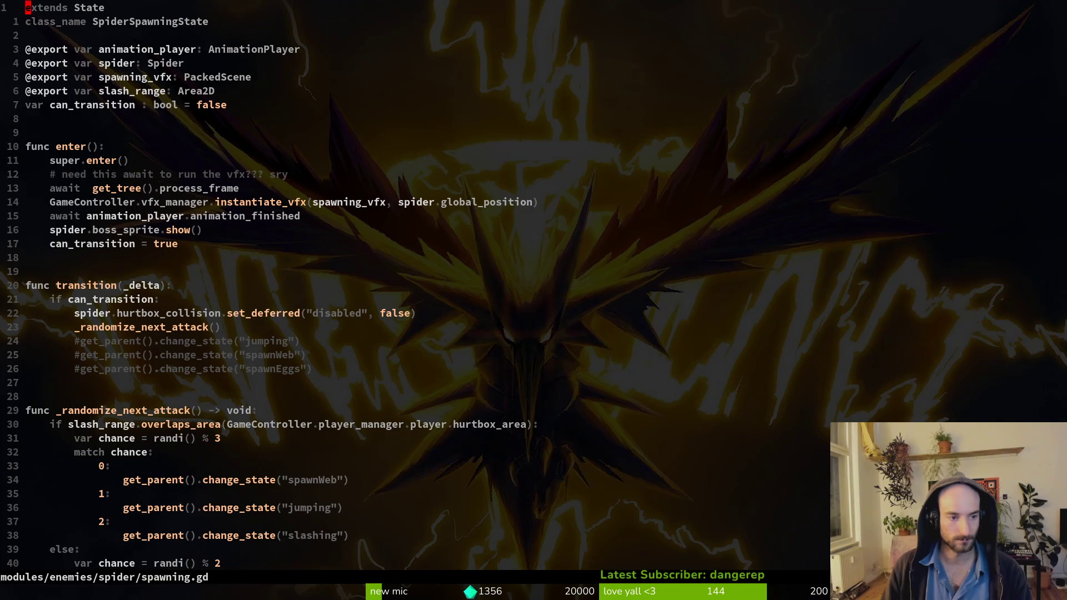
# Step: Open mantis/spawning.gd in a vertical split at its enter function, then view Godot's mantis scene
pyautogui.press('j')
pyautogui.press('j')
pyautogui.press('j')
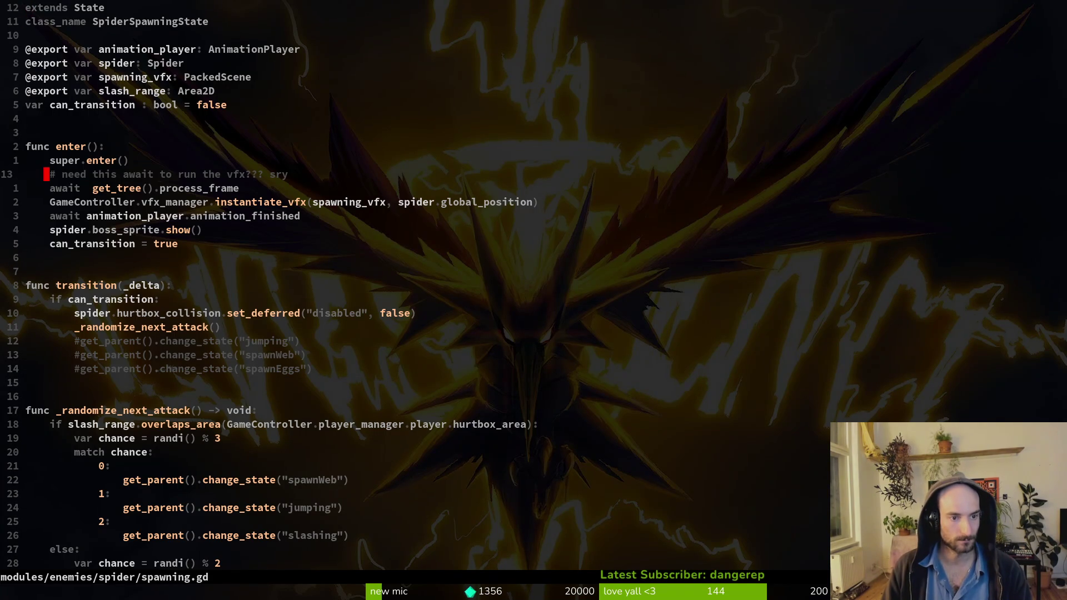
pyautogui.press('space')
pyautogui.press('f')
pyautogui.press('f')
pyautogui.write('manspaw')
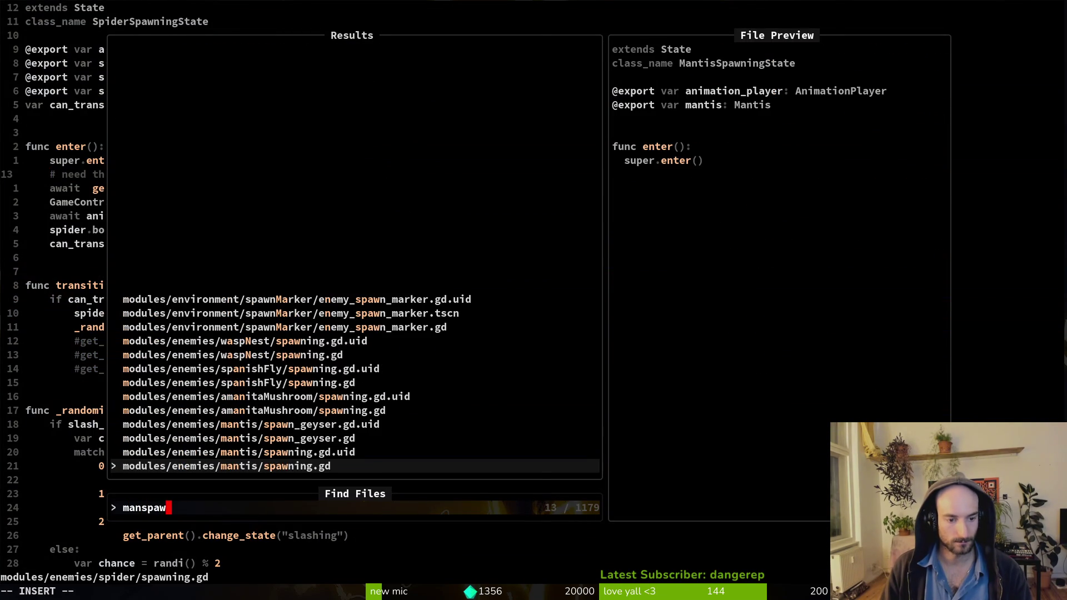
pyautogui.hotkey('ctrl', 'v')
pyautogui.press('j')
pyautogui.press('j')
pyautogui.press('j')
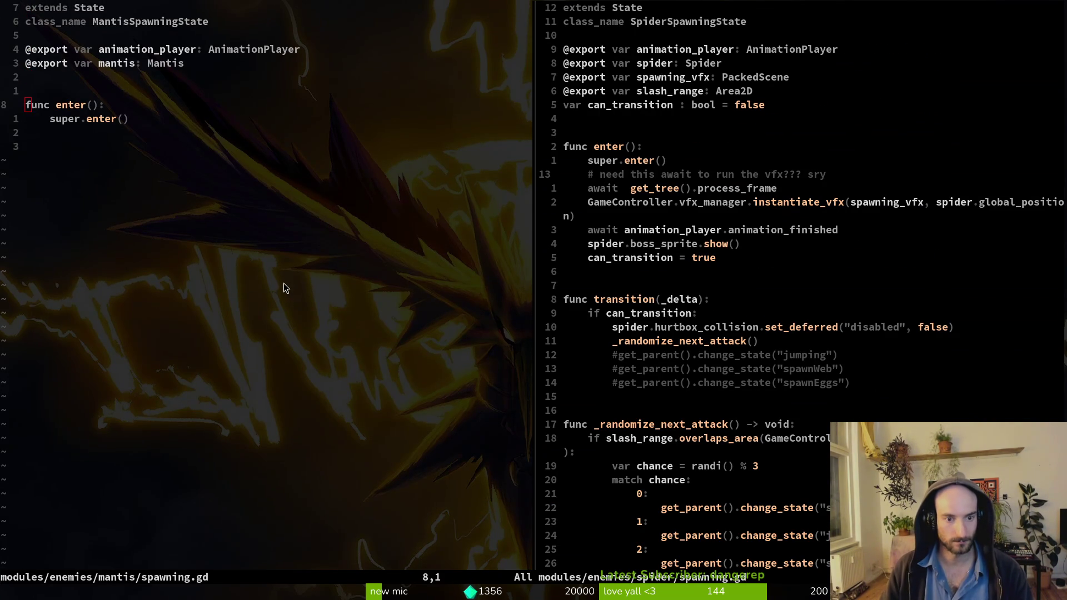
pyautogui.hotkey('alt', 'Tab')
pyautogui.click(408, 53)
# Step: Review the list of animations in the mantis's AnimationPlayer
pyautogui.click(70, 144)
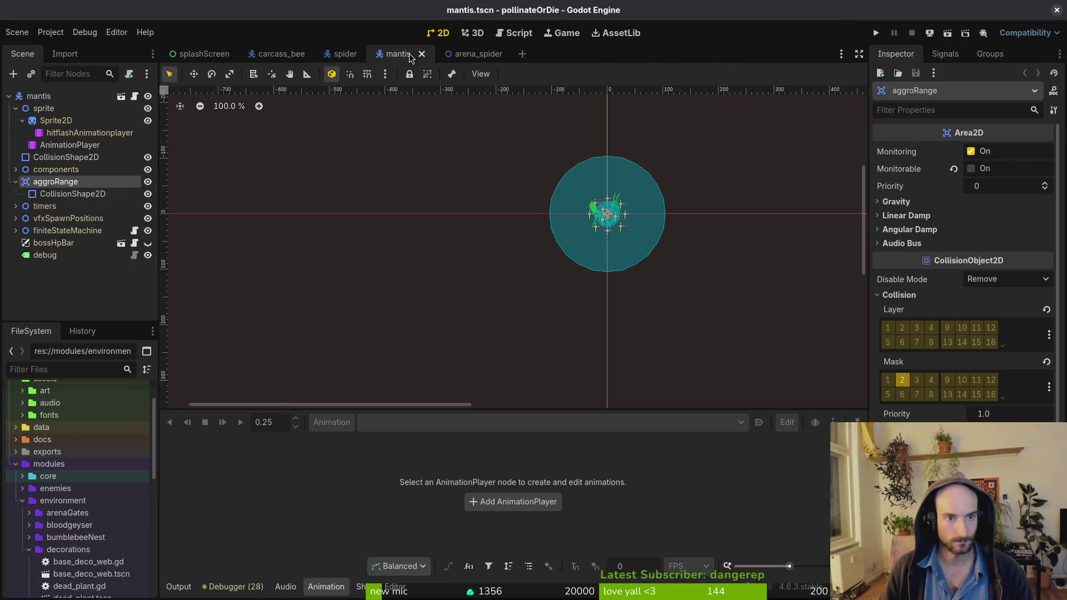
pyautogui.click(389, 422)
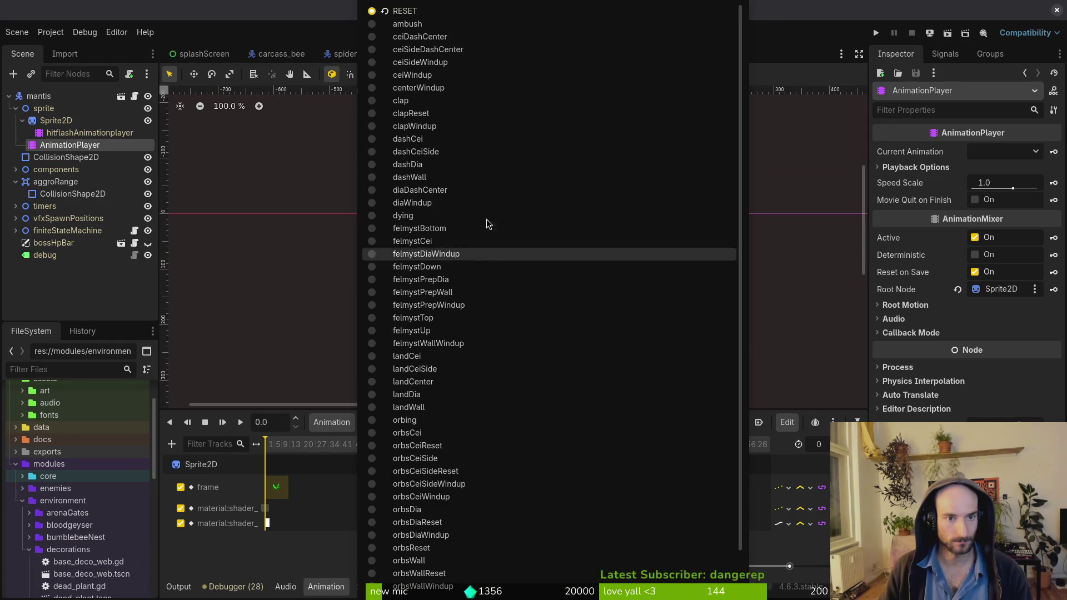
pyautogui.scroll(-5, 527, 167)
pyautogui.click(468, 571)
# Step: Show the 'eating' animation in the spider's AnimationPlayer timeline
pyautogui.click(345, 53)
pyautogui.click(70, 157)
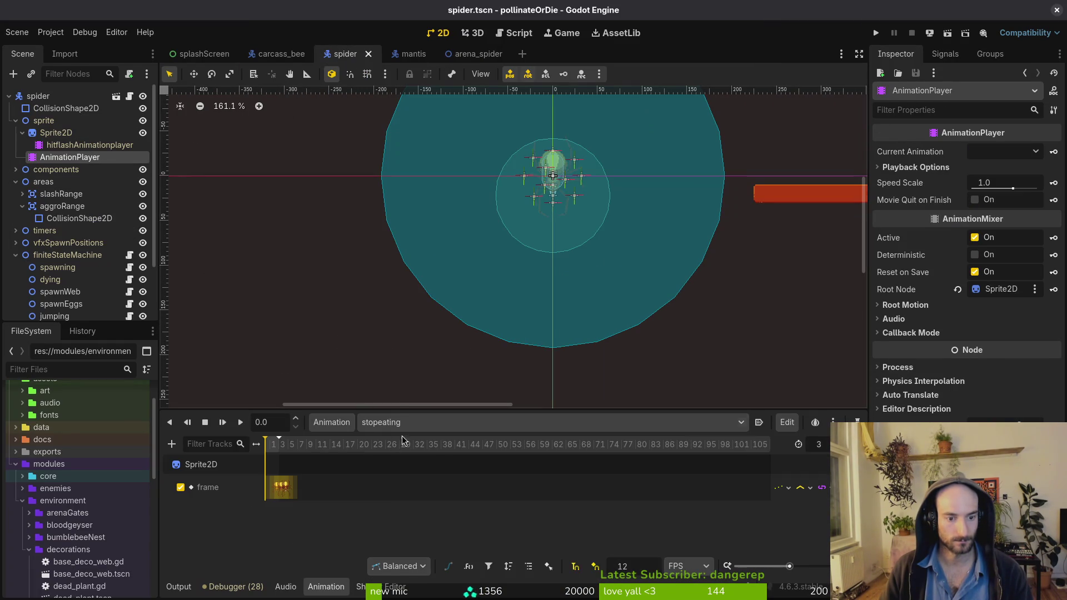
pyautogui.click(400, 422)
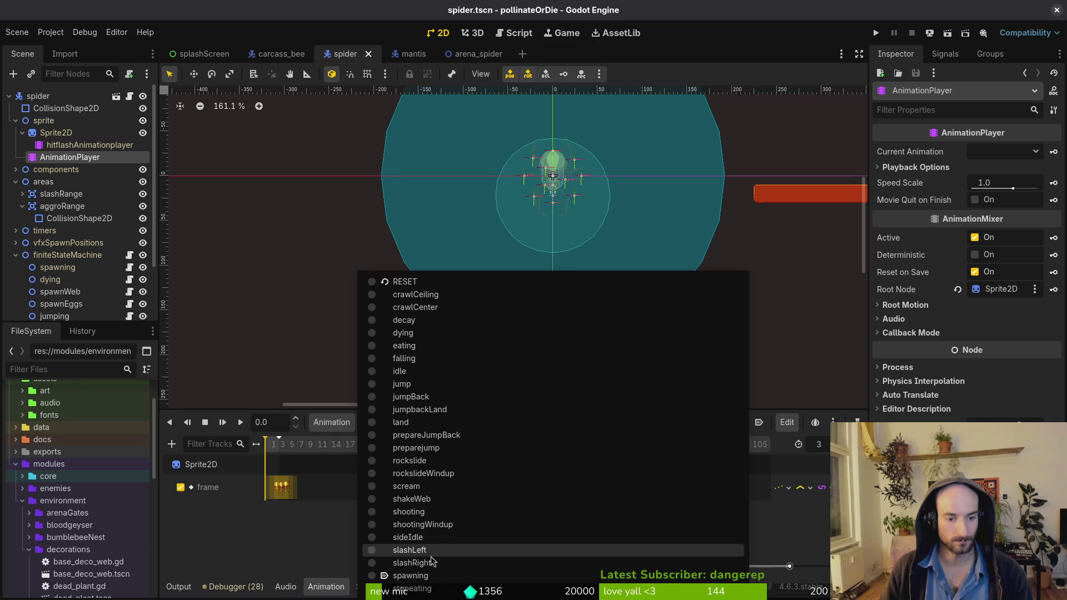
pyautogui.click(439, 345)
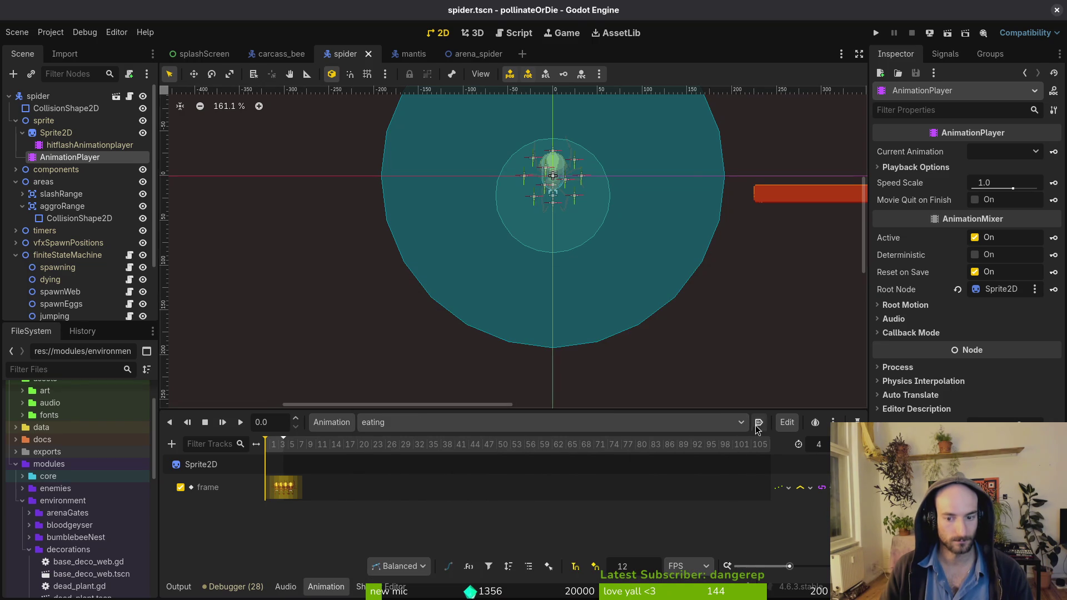
pyautogui.hotkey('alt', 'Tab')
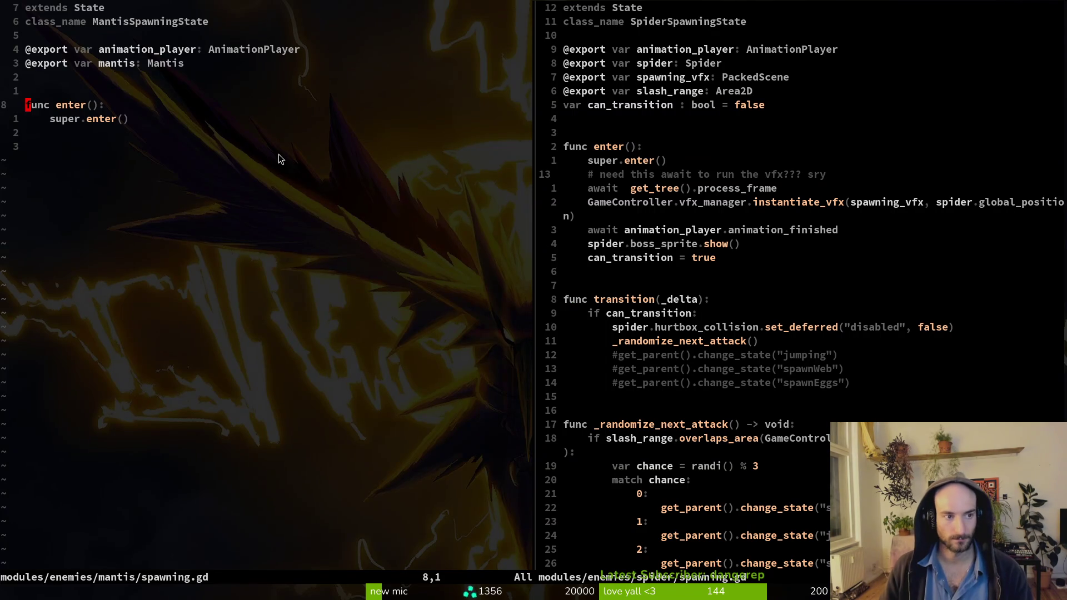
# Step: After scrolling the spider spawning script, open mantis.gd in the left pane
pyautogui.click(572, 188)
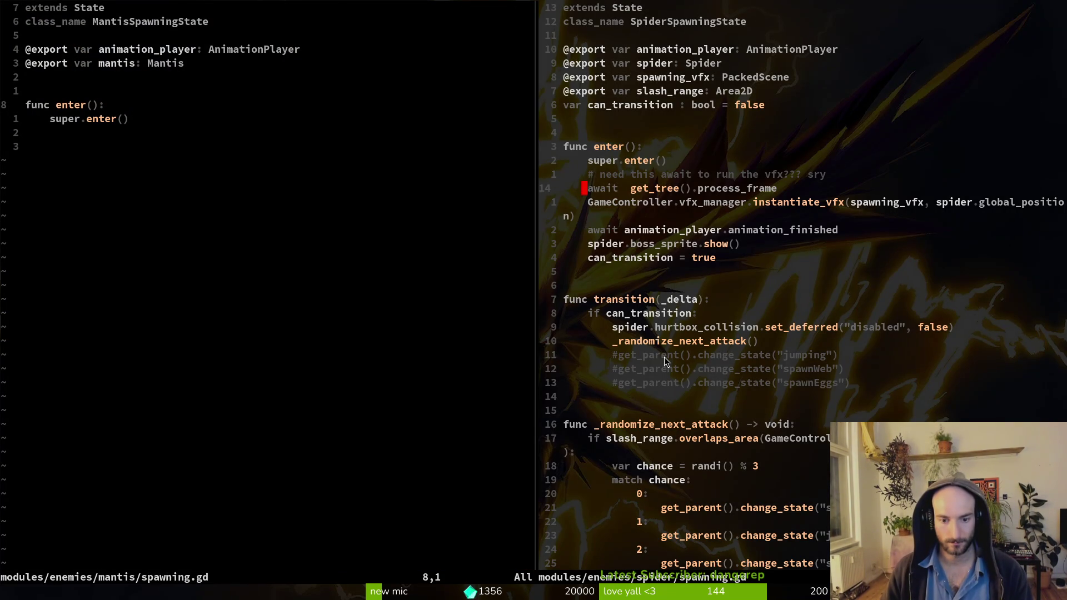
pyautogui.scroll(-2, 664, 357)
pyautogui.click(419, 337)
pyautogui.press('space')
pyautogui.press('f')
pyautogui.press('f')
pyautogui.write('manman')
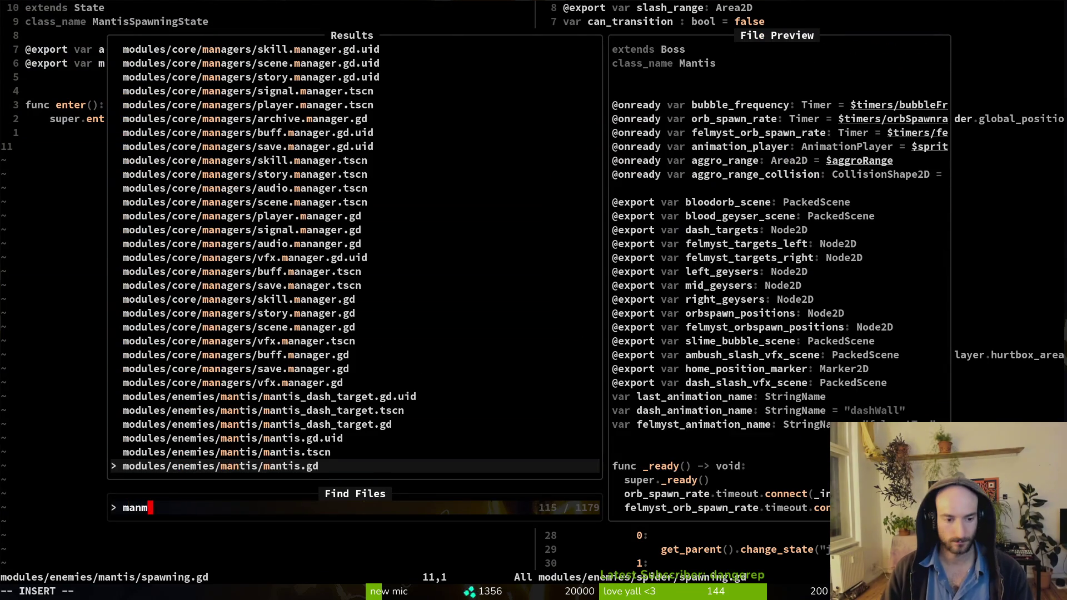
pyautogui.press('Return')
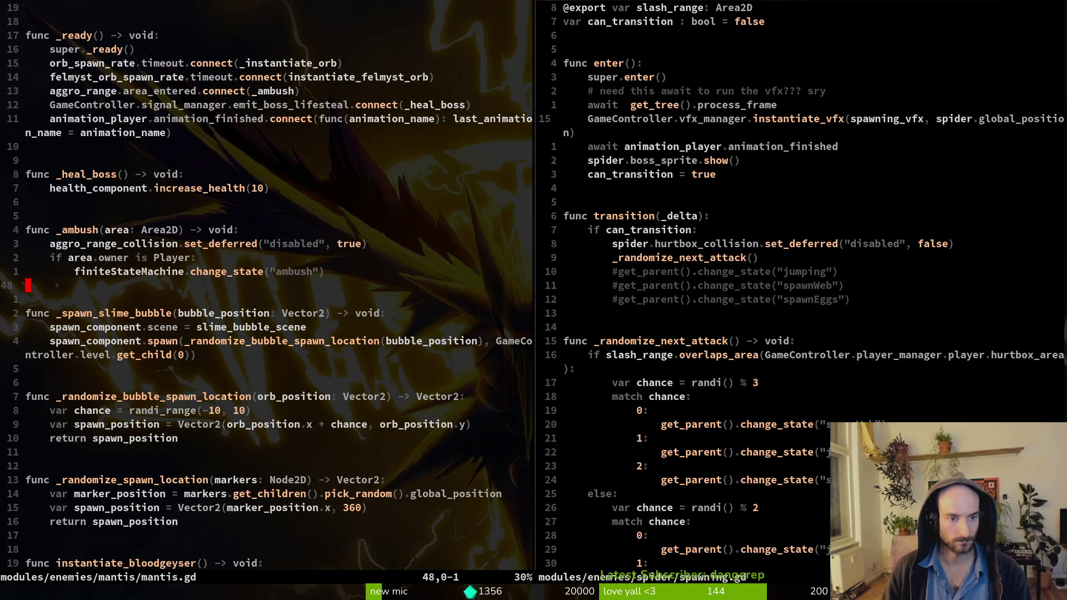
# Step: From mantis.gd's change_state("ambush") line, open mantis/ambush.gd to study the ambush logic
pyautogui.press('k')
pyautogui.press('k')
pyautogui.hotkey('alt', 'Tab')
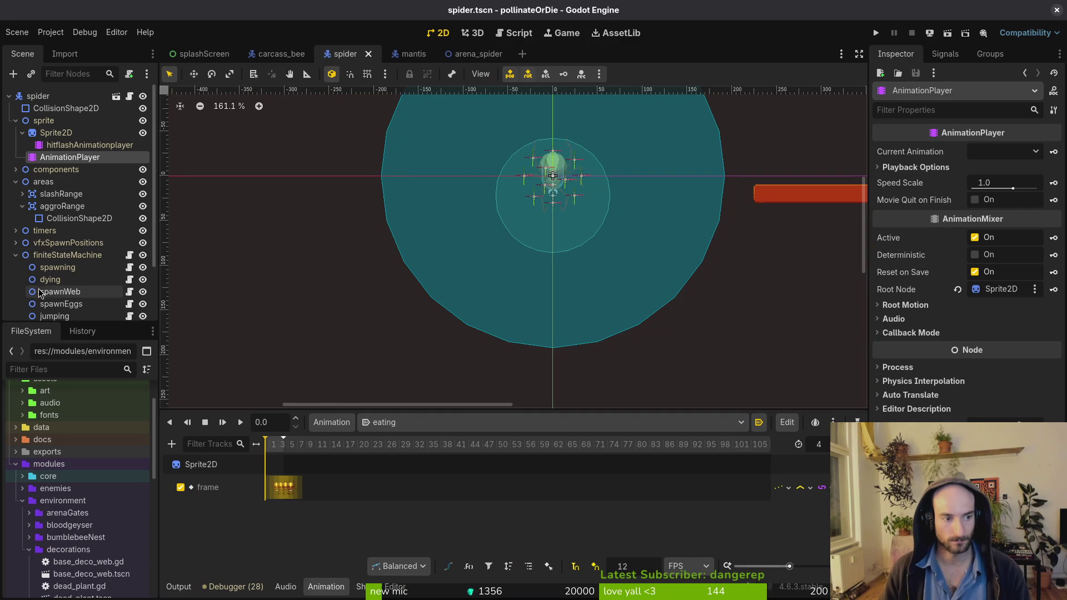
pyautogui.hotkey('alt', 'Tab')
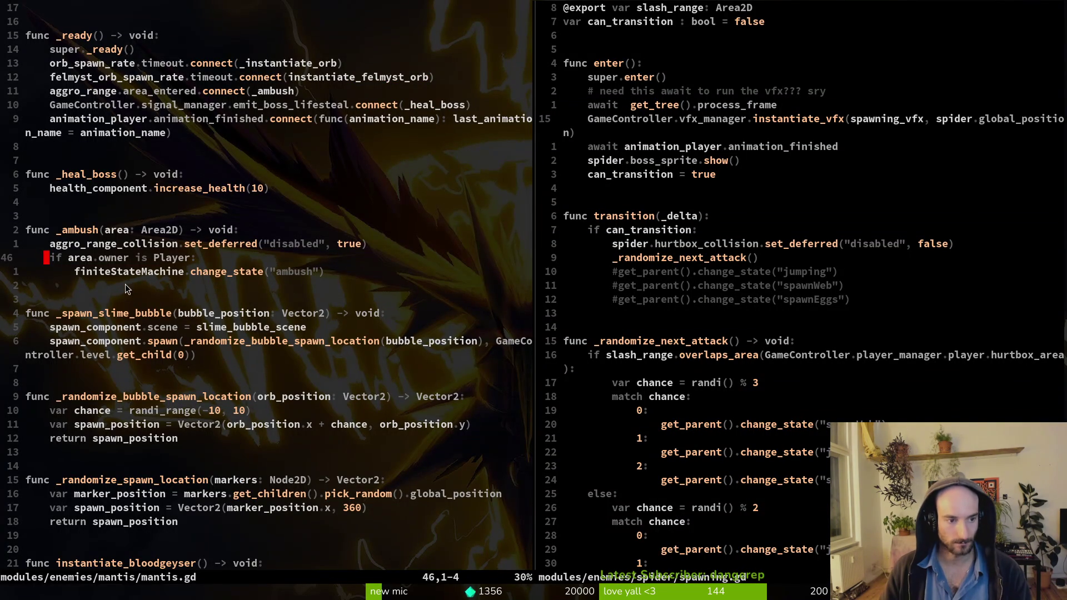
pyautogui.click(138, 273)
pyautogui.press('space')
pyautogui.press('f')
pyautogui.press('f')
pyautogui.write('ambus')
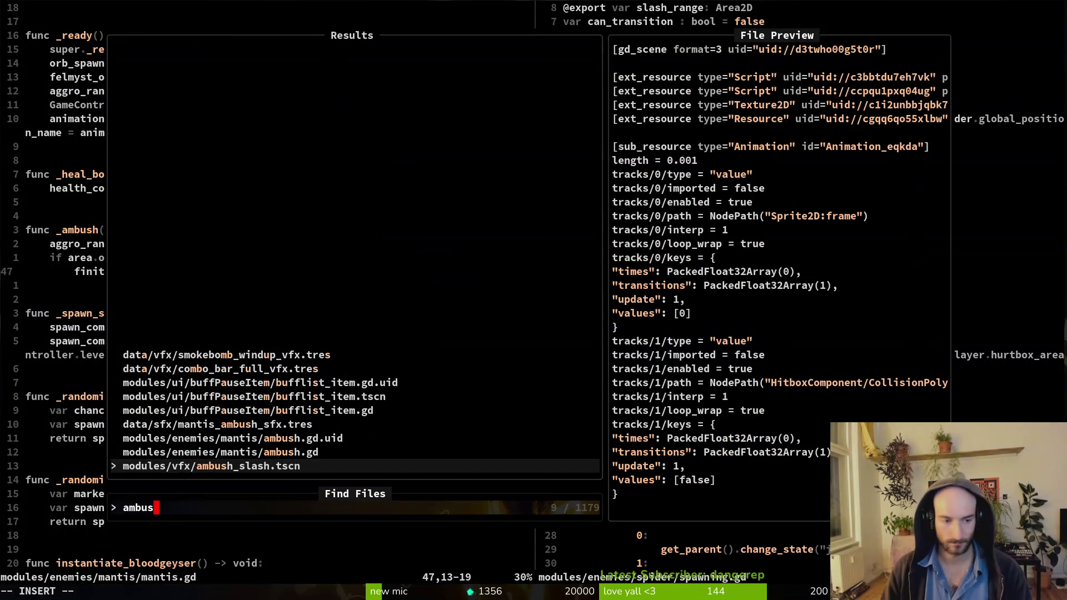
pyautogui.press('Up')
pyautogui.press('Return')
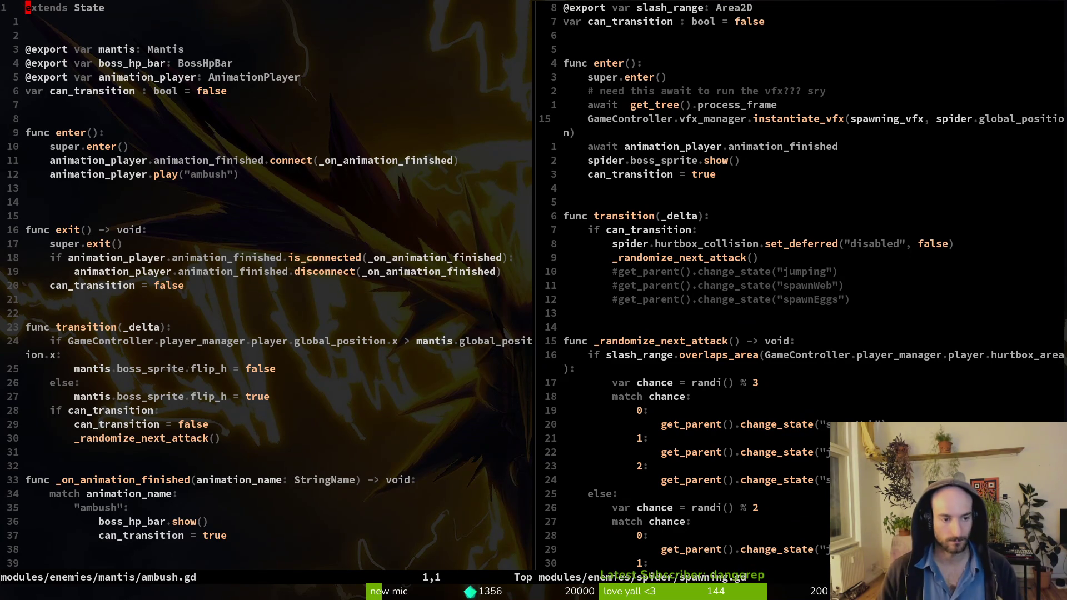
# Step: Compare mantis.gd and ambush.gd, then open spider/spider.gd in the left pane
pyautogui.hotkey('ctrl', 'o')
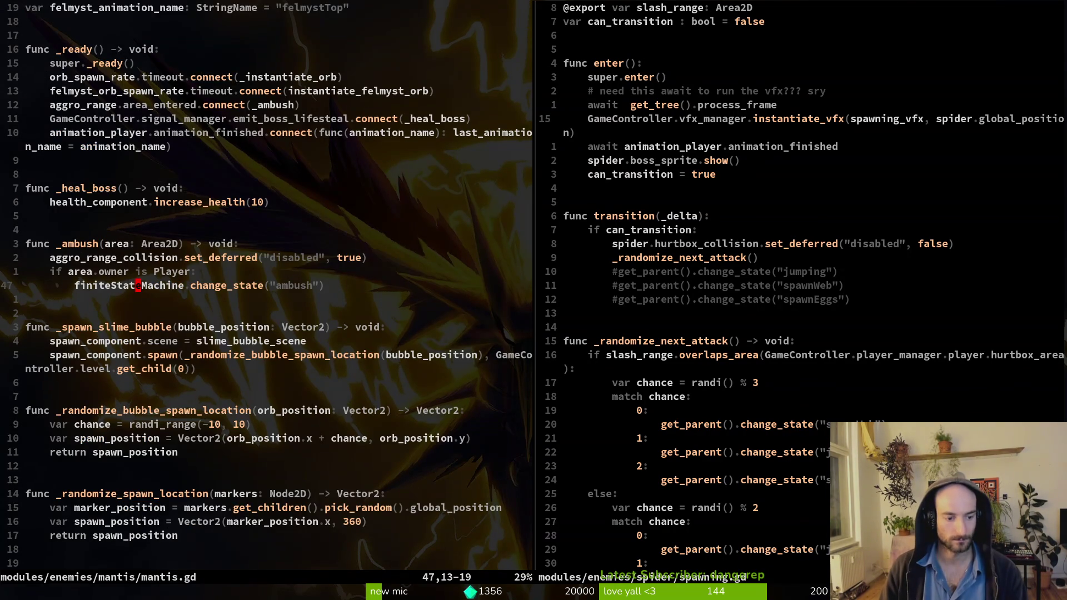
pyautogui.hotkey('ctrl', 'i')
pyautogui.hotkey('ctrl', 'p')
pyautogui.write('spidspi')
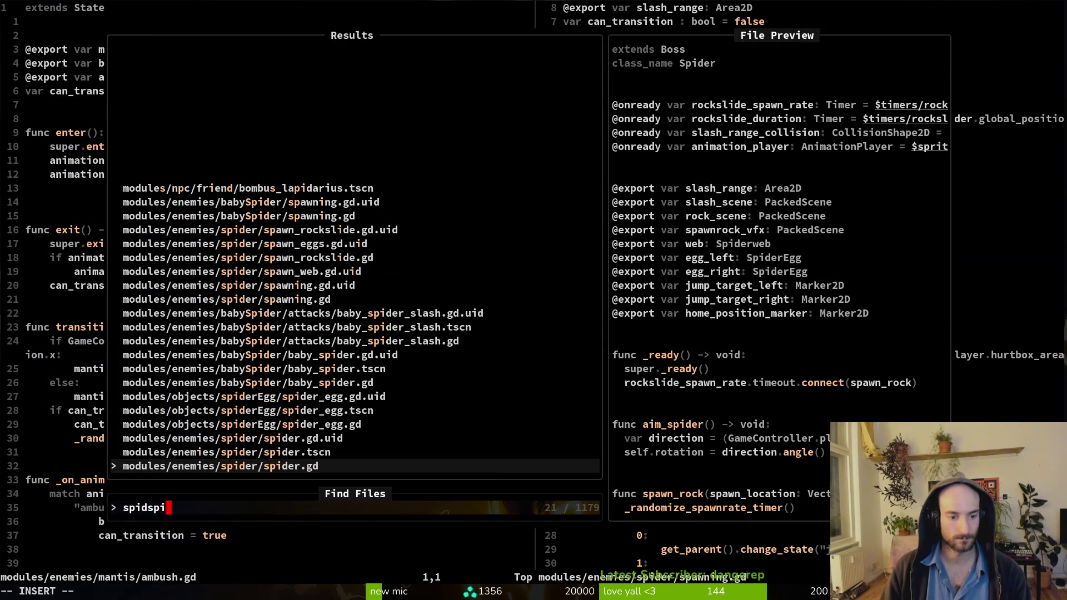
pyautogui.press('Return')
# Step: Check mantis.gd's _ready aggro_range.area_entered line, then return to spider.gd
pyautogui.hotkey('ctrl', 'o')
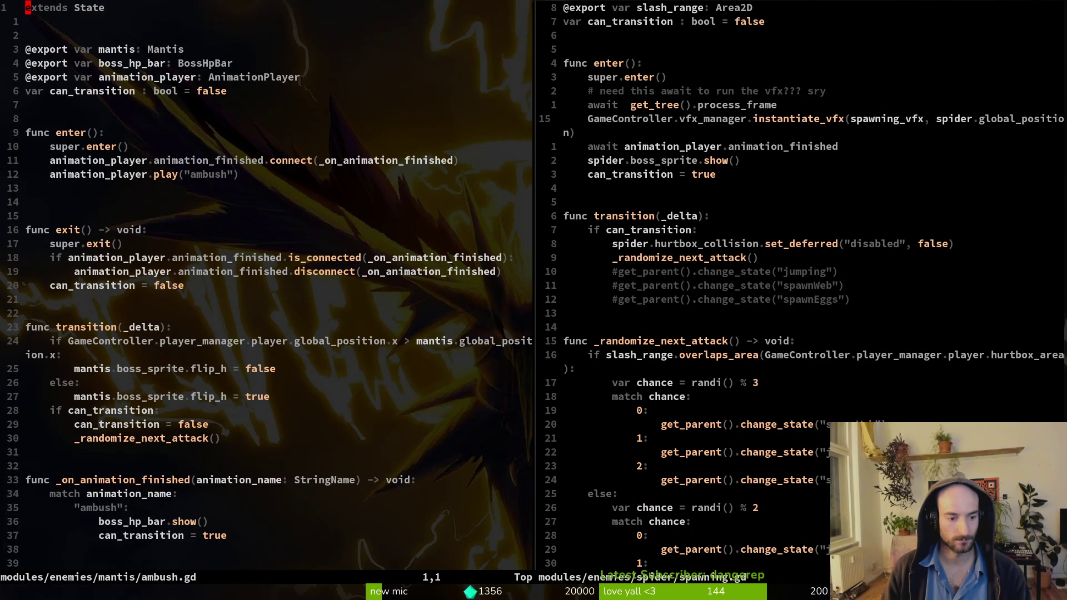
pyautogui.hotkey('ctrl', 'i')
pyautogui.hotkey('ctrl', 'p')
pyautogui.write('man')
pyautogui.write('tma')
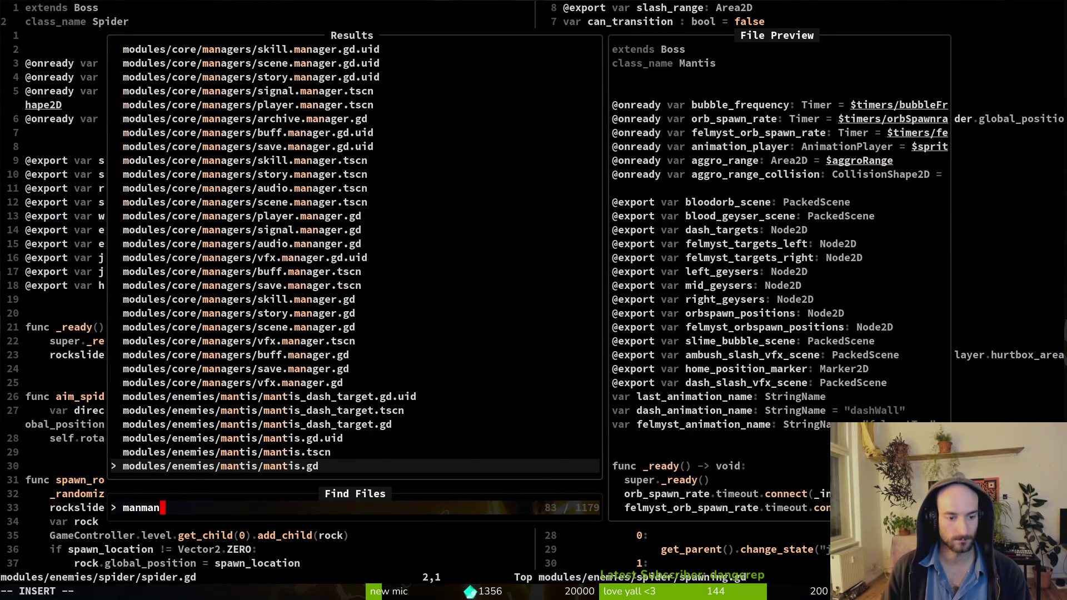
pyautogui.press('Return')
pyautogui.hotkey('ctrl', 'u')
pyautogui.press('j')
pyautogui.press('j')
pyautogui.press('j')
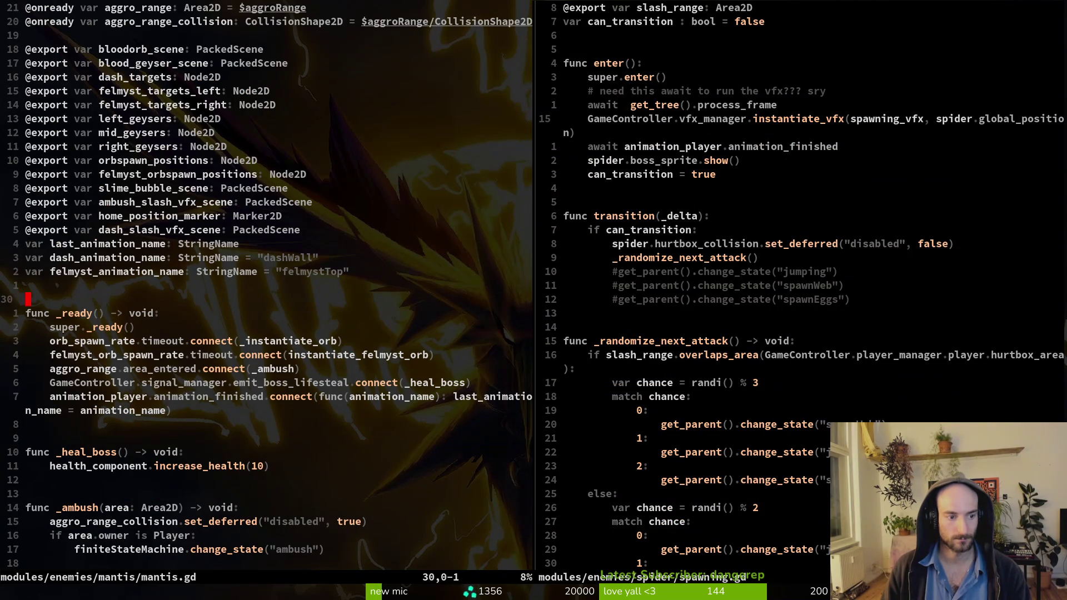
pyautogui.hotkey('ctrl', 'o')
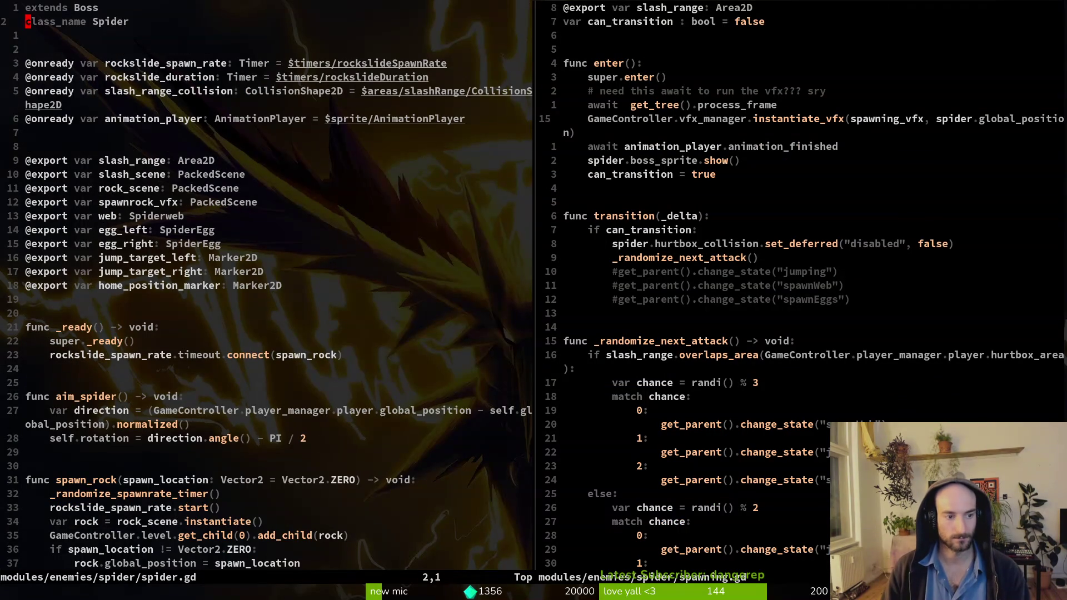
# Step: Paste the aggro_range connect line into spider's _ready and copy mantis.gd's _ambush function
pyautogui.hotkey('ctrl', 'o')
pyautogui.press('p')
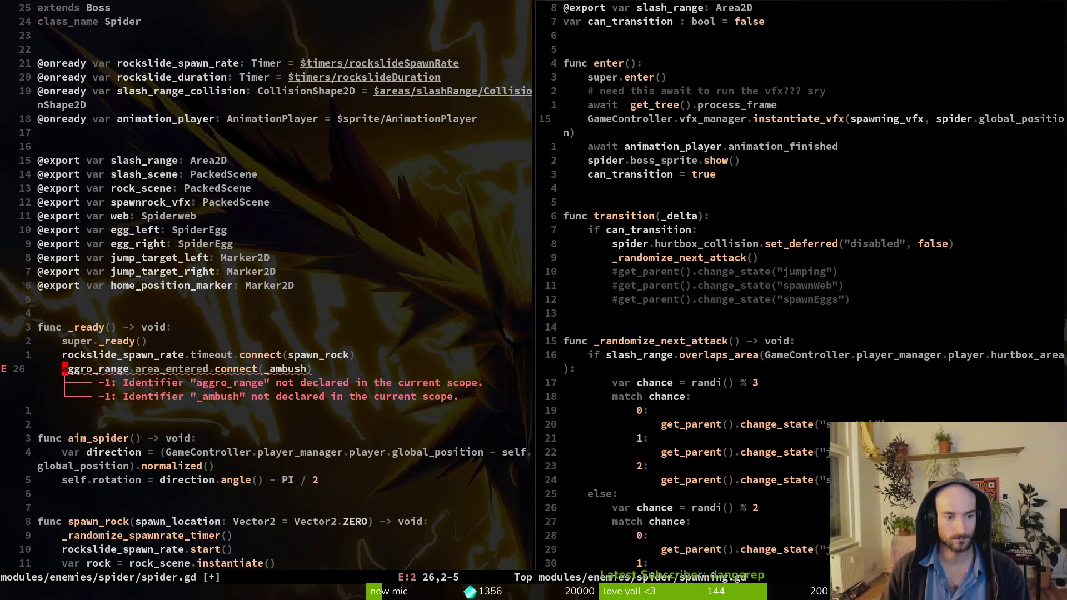
pyautogui.hotkey('ctrl', '6')
pyautogui.press('j')
pyautogui.press('7')
pyautogui.press('j')
pyautogui.hotkey('shift', 'v')
pyautogui.press('j')
pyautogui.press('j')
pyautogui.press('j')
pyautogui.press('y')
# Step: Paste the copied _ambush function into spider.gd
pyautogui.hotkey('ctrl', '6')
pyautogui.press('7')
pyautogui.press('j')
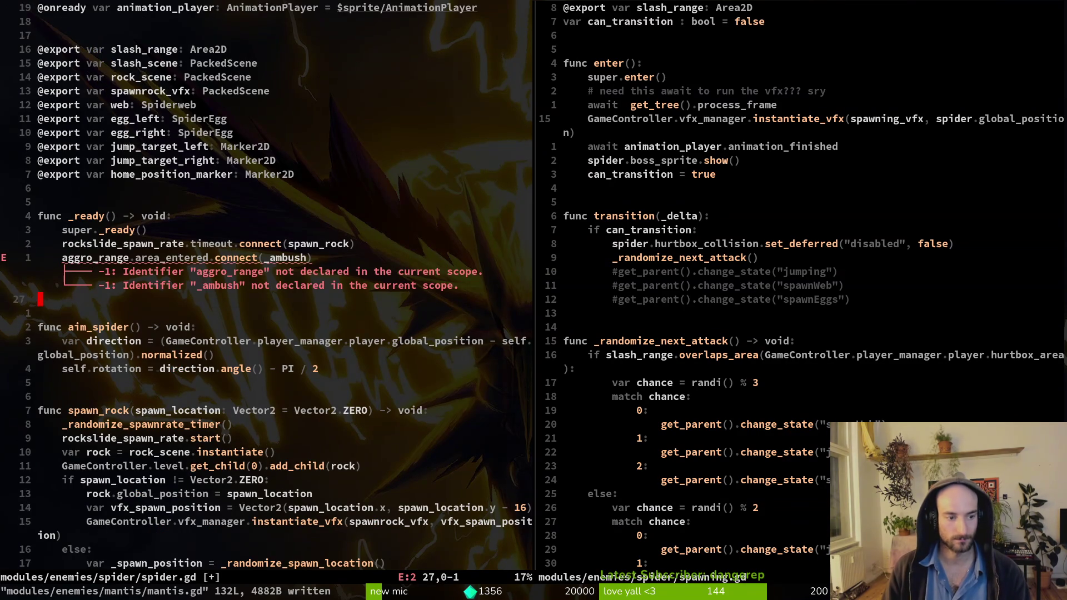
pyautogui.press('j')
pyautogui.press('p')
# Step: Tidy the blank lines around the pasted function and save spider.gd
pyautogui.press('o')
pyautogui.press('Escape')
pyautogui.press('j')
pyautogui.press('j')
pyautogui.press('j')
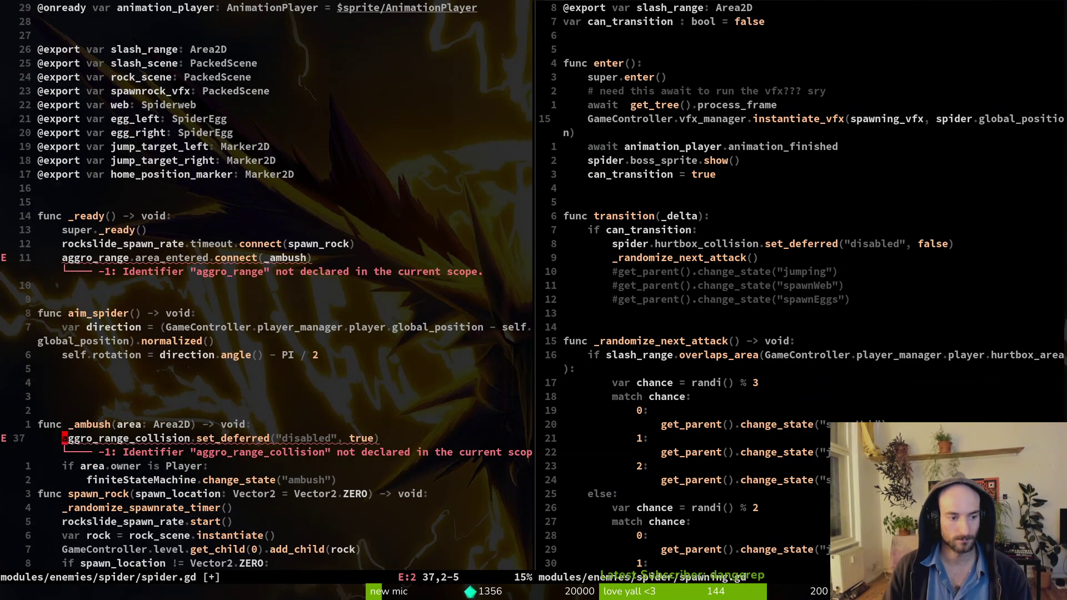
pyautogui.press('o')
pyautogui.press('Return')
pyautogui.press('Escape')
pyautogui.press('k')
pyautogui.press('k')
pyautogui.press('k')
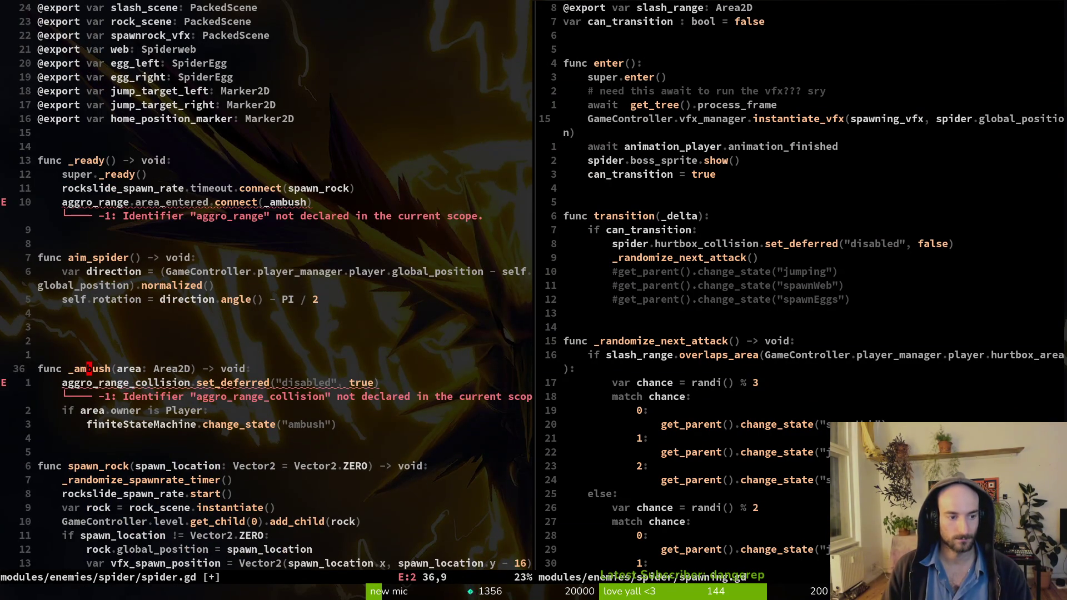
pyautogui.press('d')
pyautogui.press('d')
pyautogui.press('d')
pyautogui.write(':w')
pyautogui.press('Return')
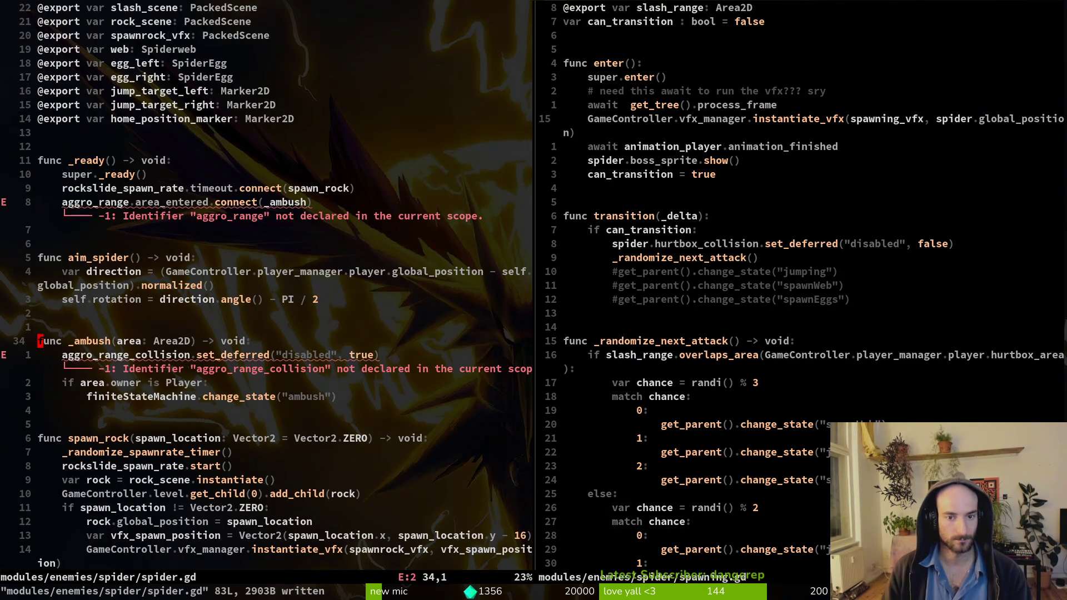
pyautogui.hotkey('ctrl', '6')
pyautogui.hotkey('ctrl', 'o')
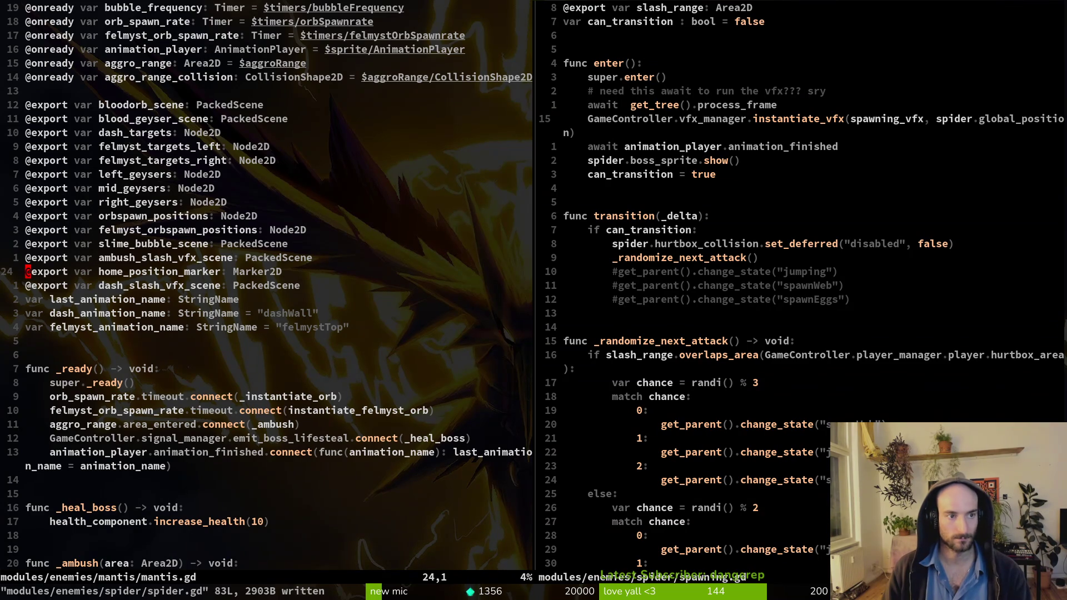
pyautogui.press('1')
pyautogui.press('4')
pyautogui.press('k')
pyautogui.hotkey('shift', 'v')
pyautogui.press('k')
pyautogui.press('y')
pyautogui.hotkey('ctrl', '6')
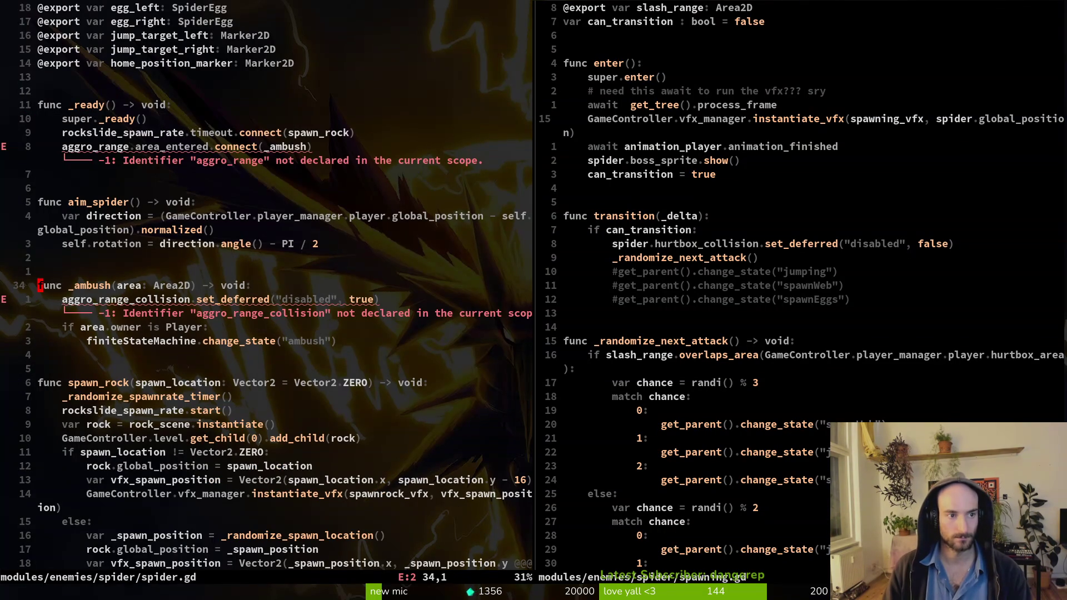
pyautogui.press('k')
pyautogui.press('k')
pyautogui.press('k')
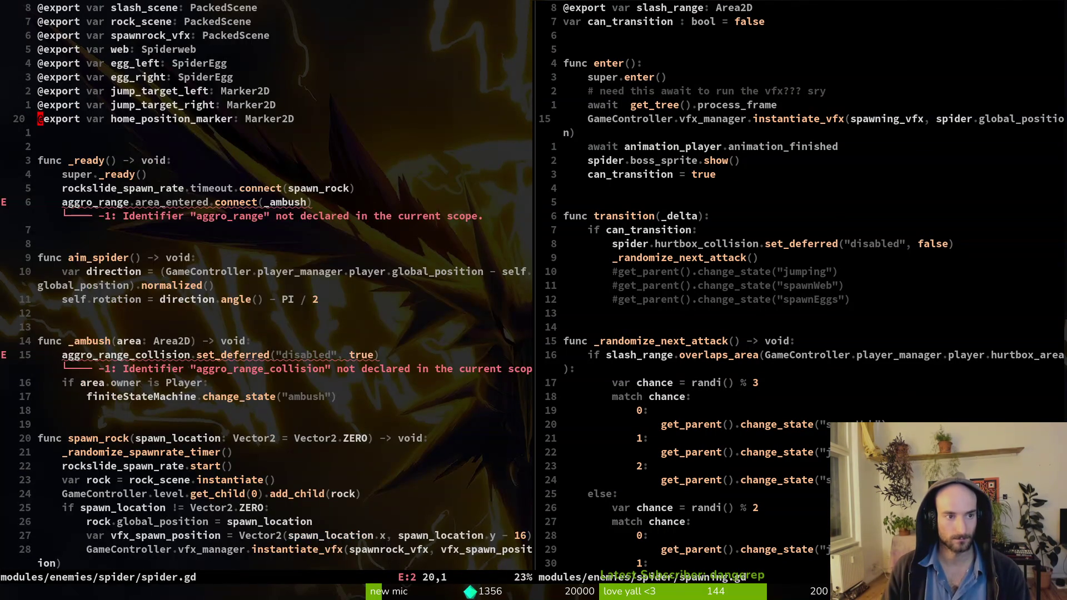
pyautogui.press('p')
# Step: Add the aggro_range_collision declaration, remove the stray blank line, and save
pyautogui.hotkey('ctrl', '6')
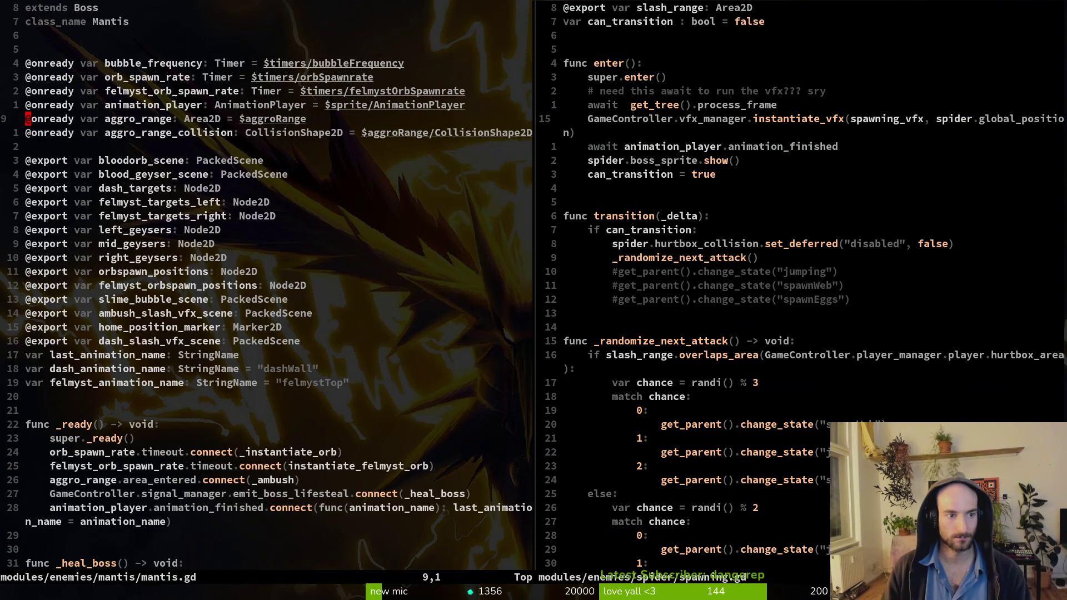
pyautogui.hotkey('ctrl', '6')
pyautogui.write('p')
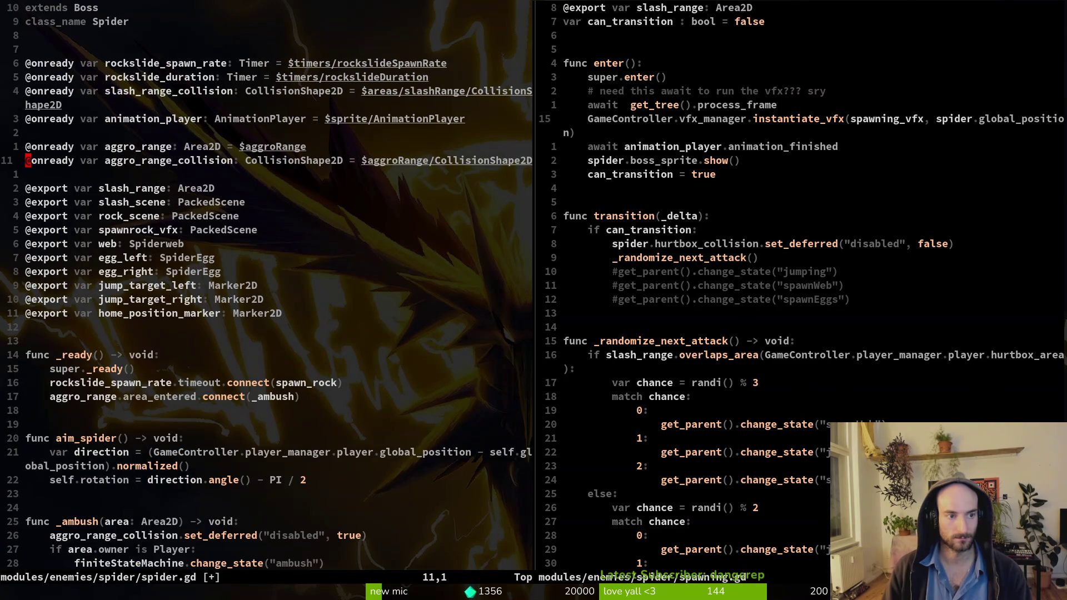
pyautogui.write(':w')
pyautogui.press('Return')
pyautogui.press('k')
pyautogui.press('k')
pyautogui.press('d')
pyautogui.press('d')
pyautogui.press('p')
pyautogui.hotkey('shift', 'v')
pyautogui.press('d')
pyautogui.press('p')
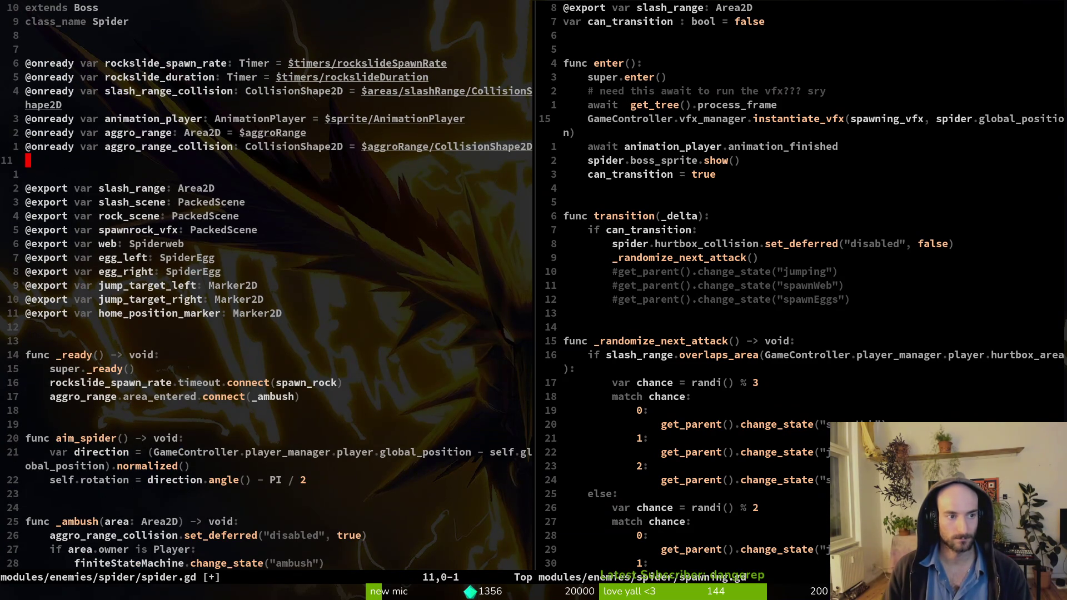
pyautogui.press('d')
pyautogui.press('d')
pyautogui.write(':w')
pyautogui.press('Return')
# Step: Rename _ambush to _stop_eating in the function and its area_entered connection, then save
pyautogui.press('j')
pyautogui.press('j')
pyautogui.press('j')
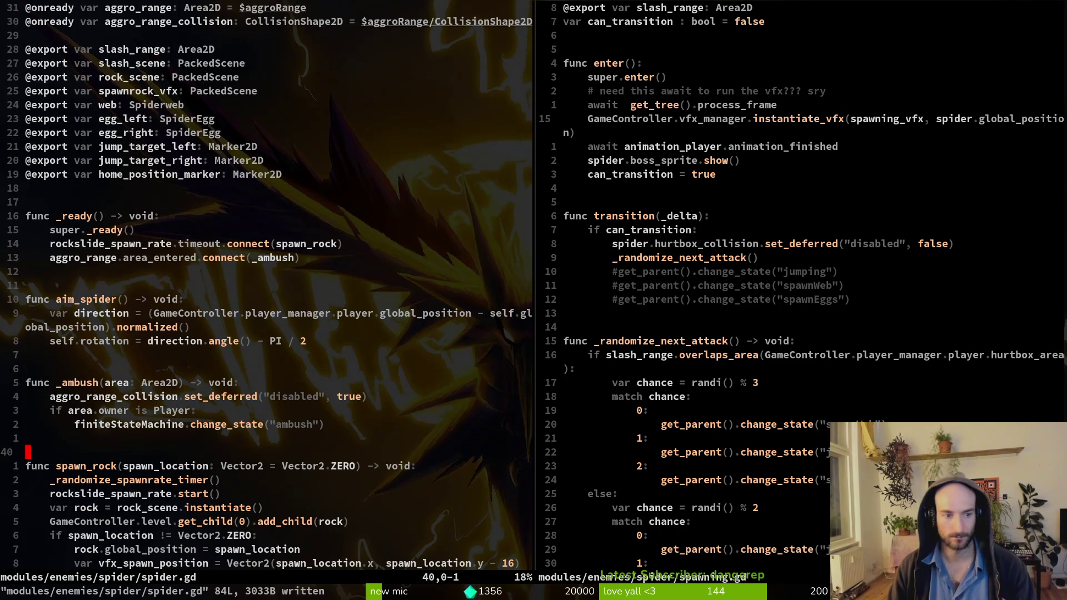
pyautogui.press('k')
pyautogui.press('k')
pyautogui.press('k')
pyautogui.write('w')
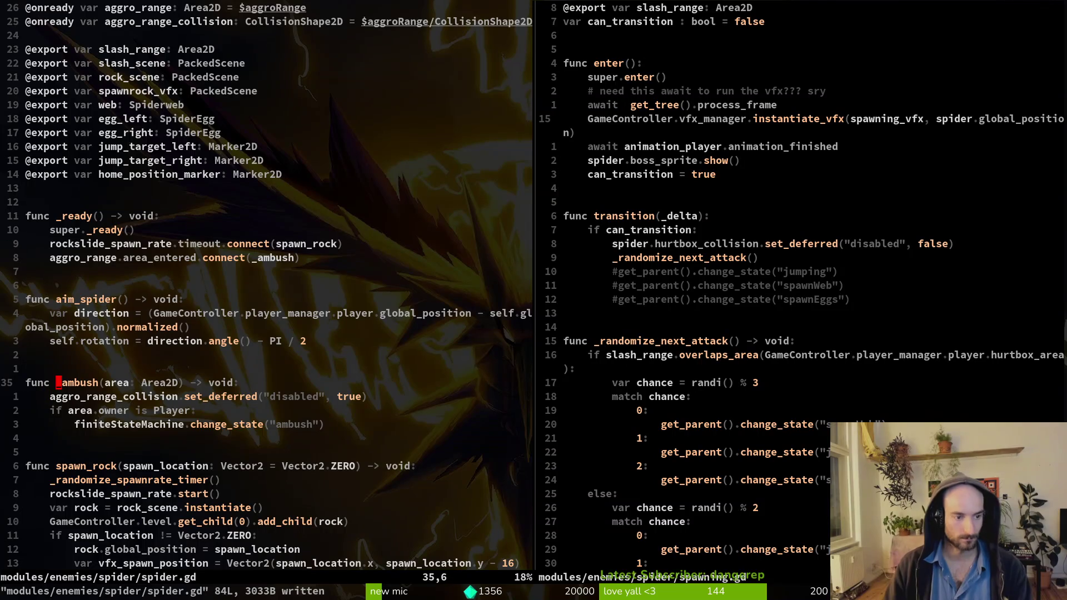
pyautogui.write('cw_stop_eatin')
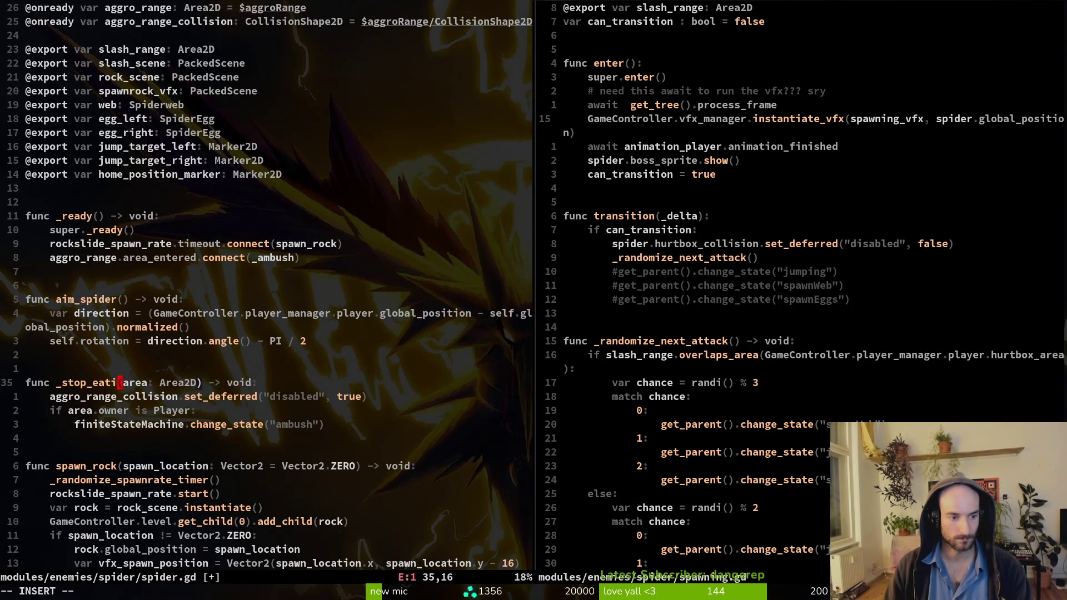
pyautogui.press('k')
pyautogui.press('k')
pyautogui.press('k')
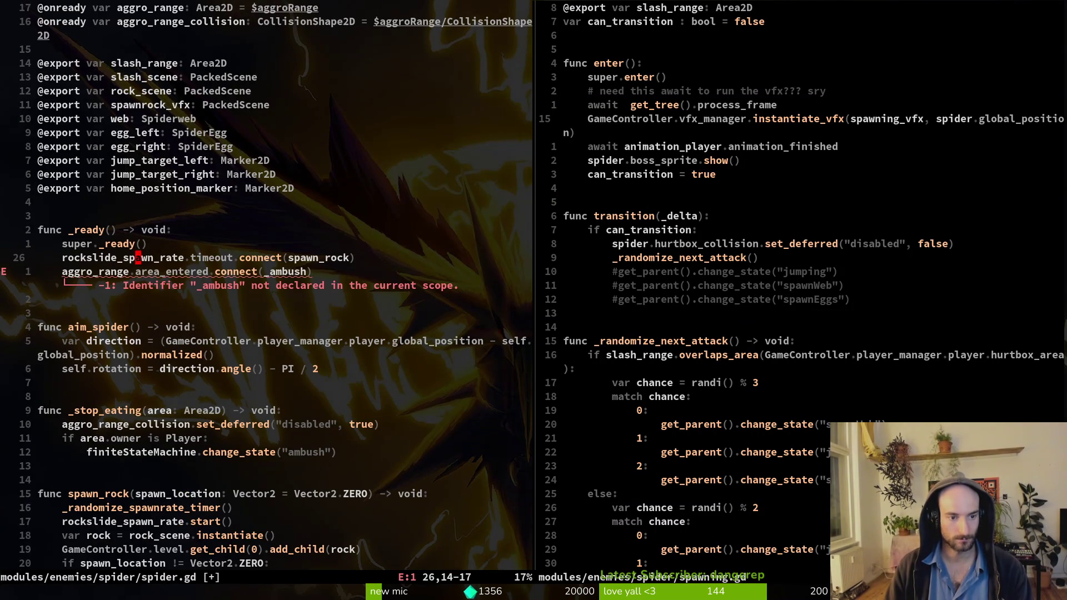
pyautogui.press('w')
pyautogui.press('w')
pyautogui.press('w')
pyautogui.write('wcw_stop')
pyautogui.press('Return')
pyautogui.press('Escape')
pyautogui.write(':w')
pyautogui.press('Return')
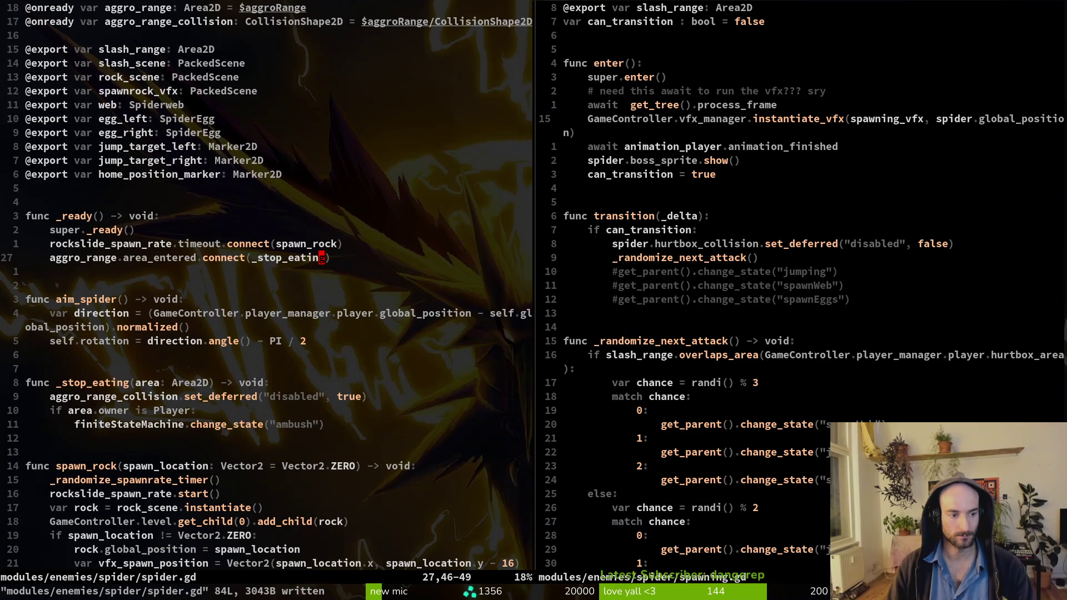
# Step: Add animation_player.play("stopEating") and await animation_player.animation_finished lines
pyautogui.press('j')
pyautogui.press('j')
pyautogui.press('j')
pyautogui.write('Oanimation_player.play("stopEating")')
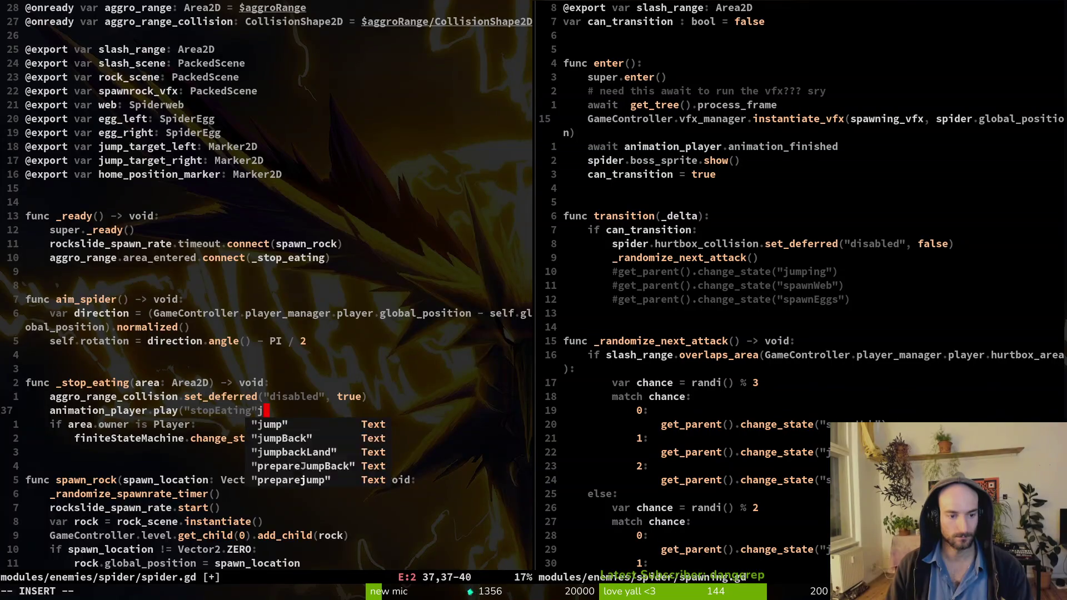
pyautogui.press('Escape')
pyautogui.write(':w')
pyautogui.press('Return')
pyautogui.write('oawait ')
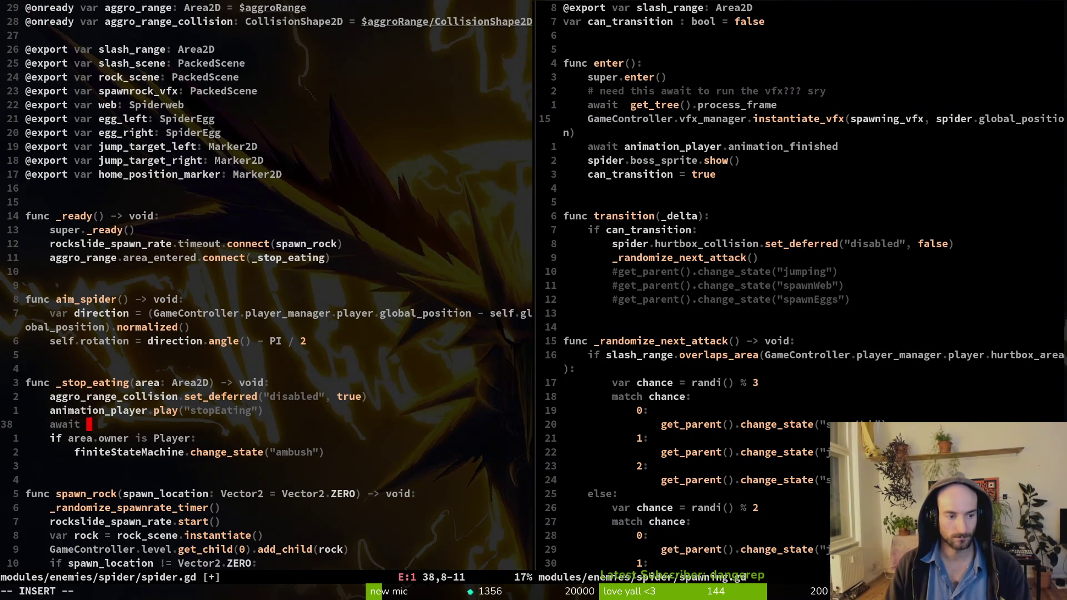
pyautogui.write('animation_player.anifi')
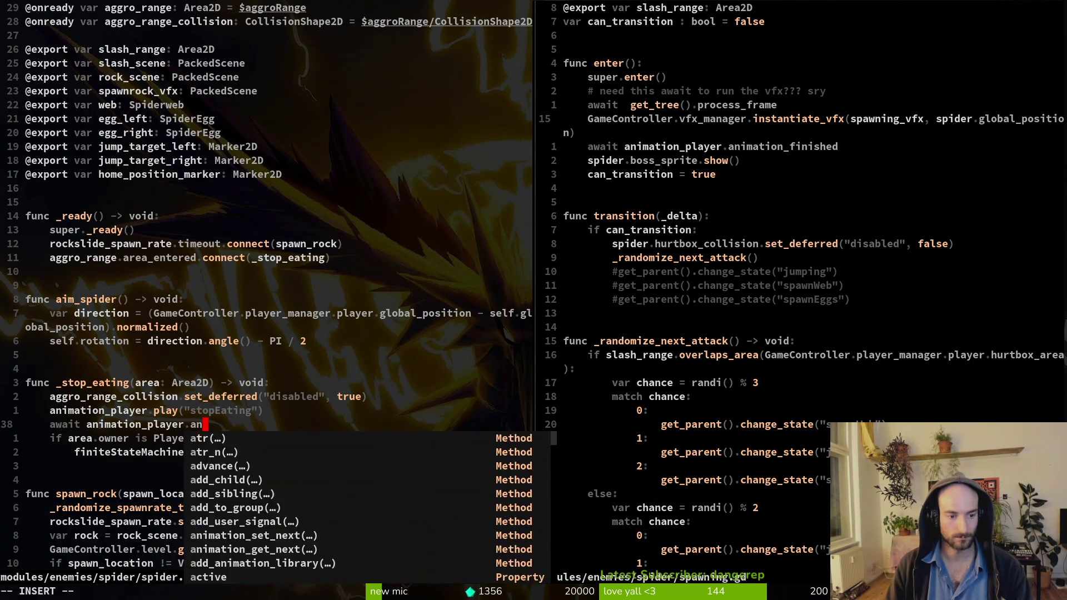
pyautogui.press('Return')
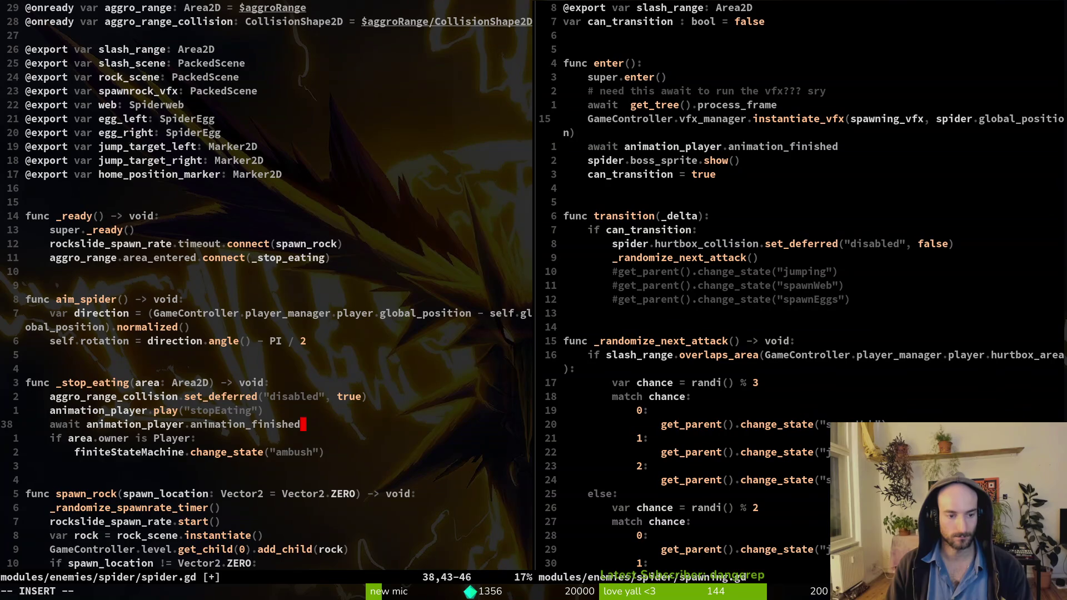
pyautogui.press('Escape')
# Step: Indent the collision, play and await lines under the area.owner is Player check and save
pyautogui.press('j')
pyautogui.press('j')
pyautogui.press('k')
pyautogui.hotkey('shift', 'v')
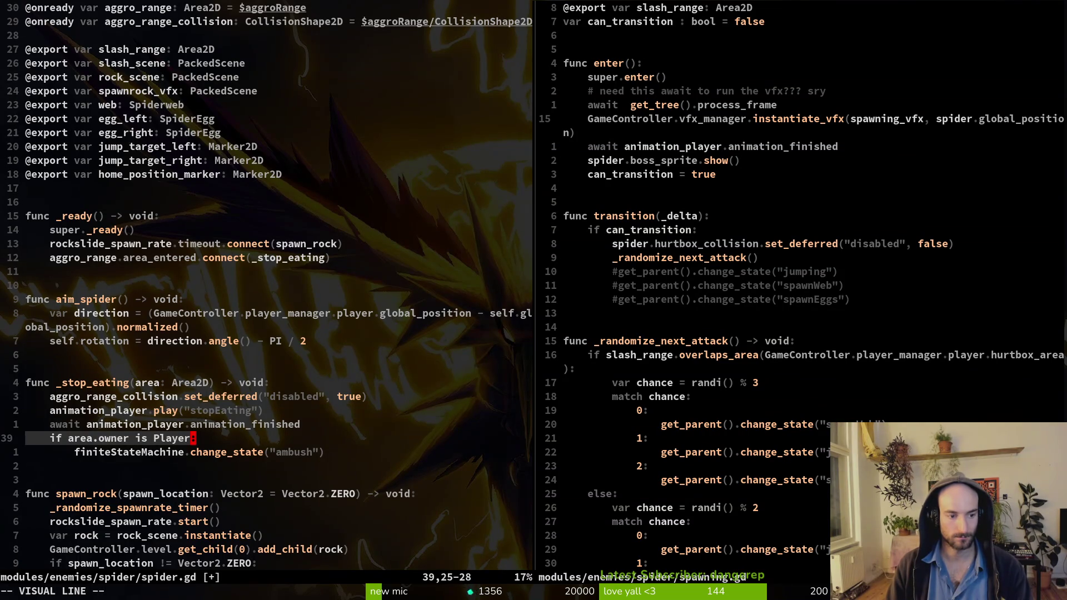
pyautogui.press('Escape')
pyautogui.press('k')
pyautogui.press('k')
pyautogui.hotkey('shift', 'v')
pyautogui.press('Escape')
pyautogui.press('k')
pyautogui.hotkey('shift', 'v')
pyautogui.press('j')
pyautogui.press('Escape')
pyautogui.press('k')
pyautogui.hotkey('shift', 'v')
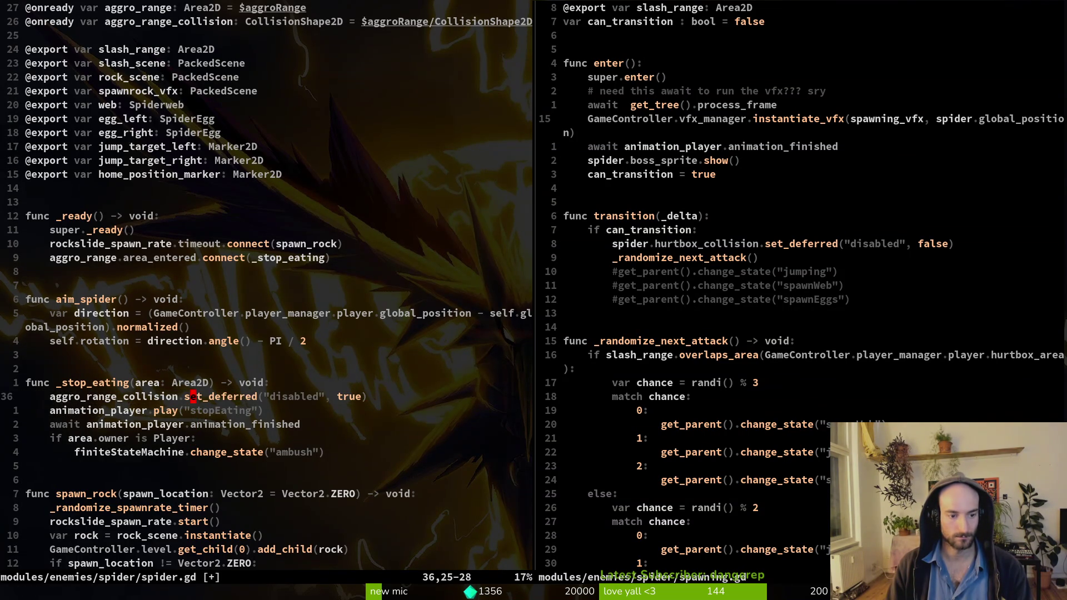
pyautogui.press('Escape')
pyautogui.hotkey('shift', 'v')
pyautogui.press('j')
pyautogui.press('j')
pyautogui.hotkey('shift', 'j')
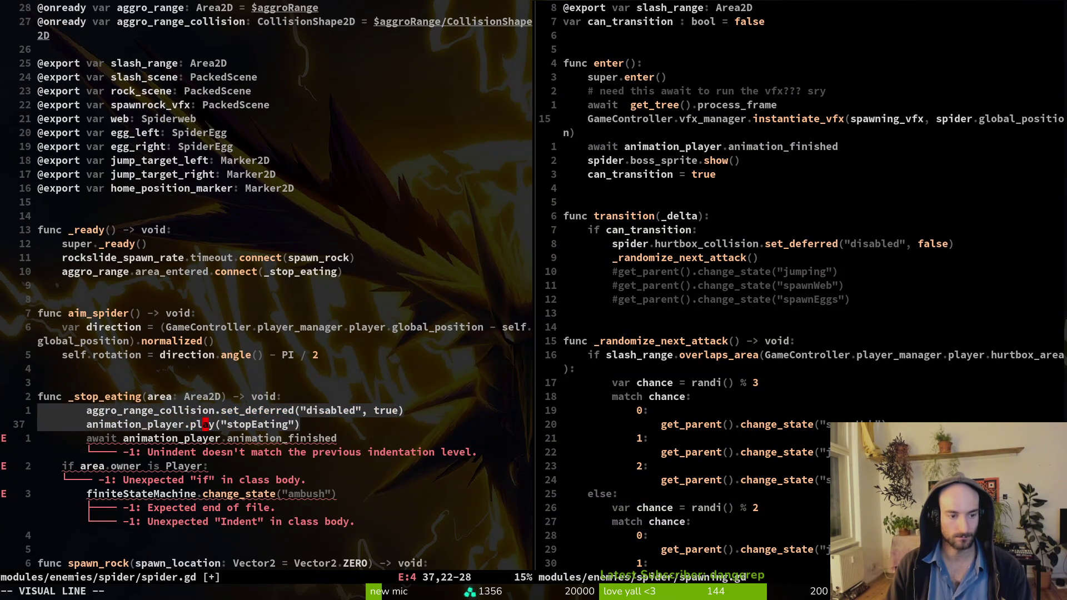
pyautogui.press('Escape')
pyautogui.write(':w')
pyautogui.press('Return')
# Step: Clear the 'ambush' state name in the change_state call
pyautogui.press('j')
pyautogui.press('$')
pyautogui.press('h')
pyautogui.press('c')
pyautogui.press('i')
pyautogui.press('"')
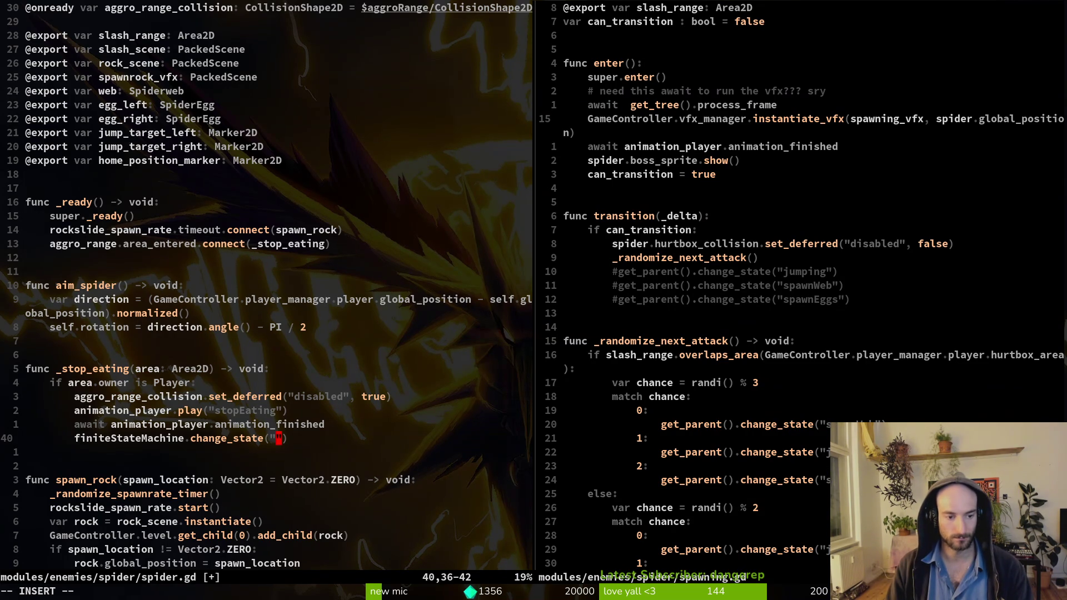
pyautogui.press('Escape')
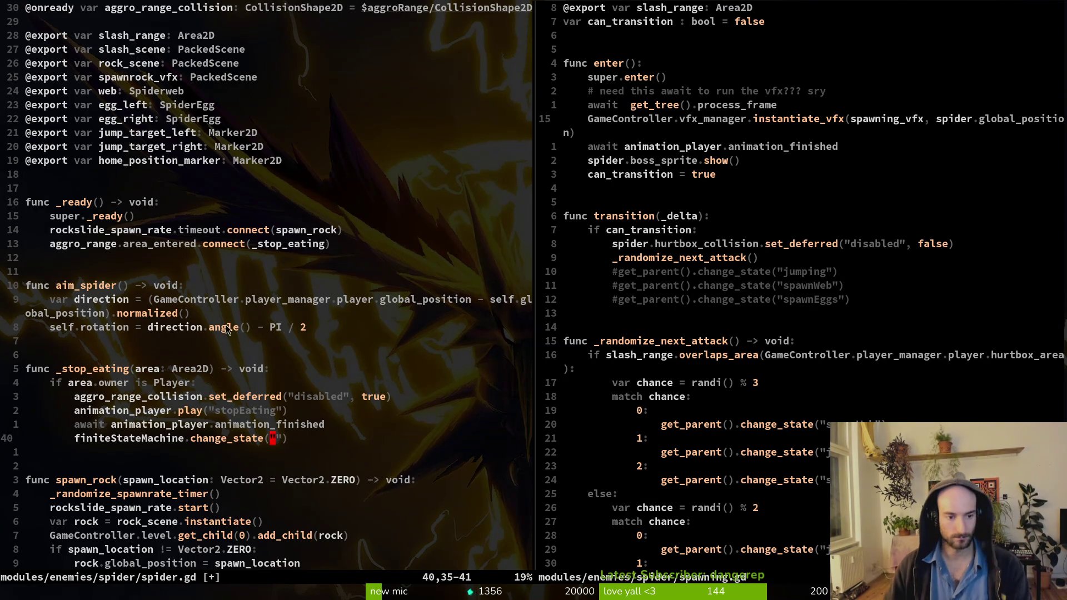
pyautogui.hotkey('alt', 'Tab')
pyautogui.click(57, 269)
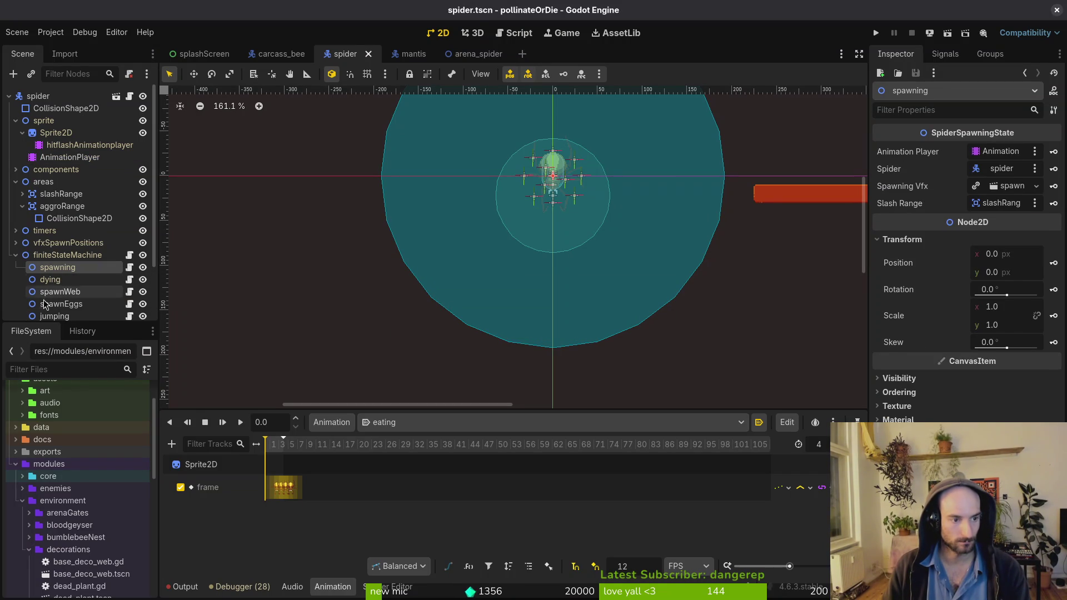
# Step: Add a Node2D child named stopEating under finiteStateMachine, placed after the dying state
pyautogui.click(61, 279)
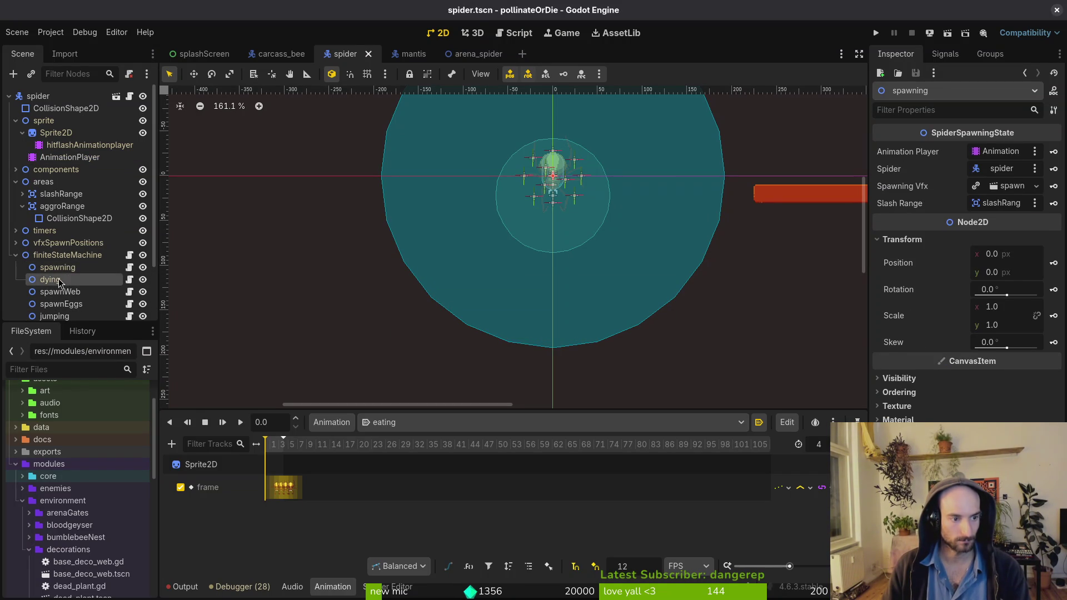
pyautogui.click(83, 255)
pyautogui.hotkey('ctrl', 'a')
pyautogui.write('node2d')
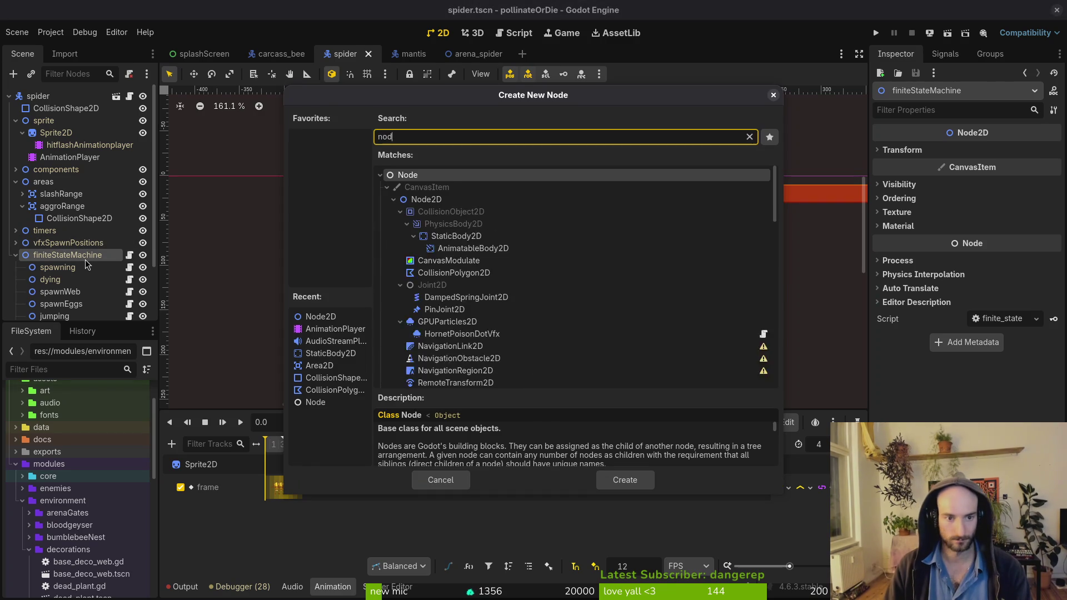
pyautogui.press('Return')
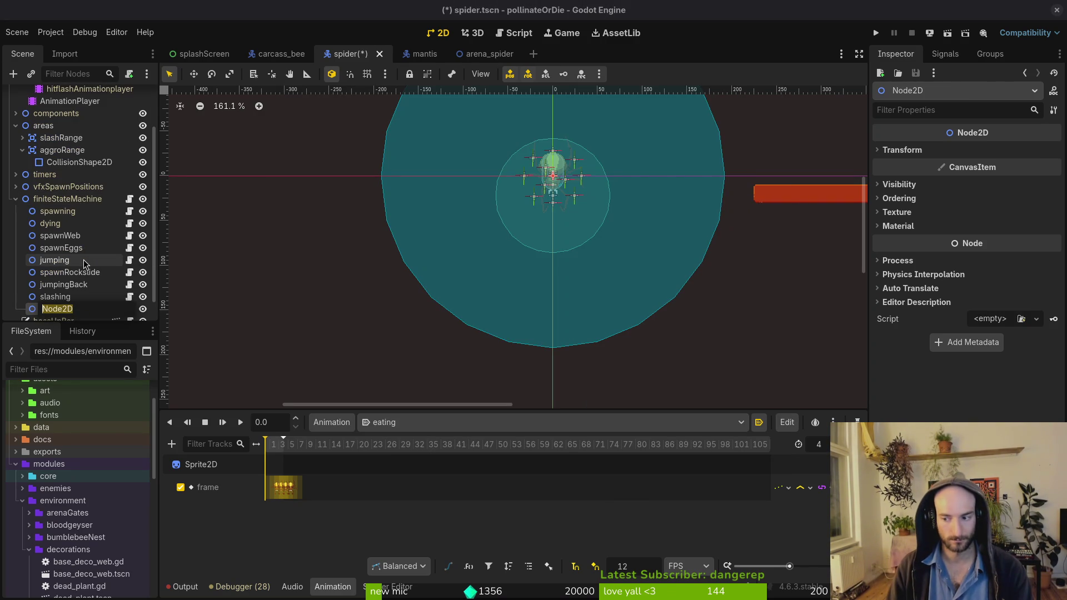
pyautogui.write('stopEating')
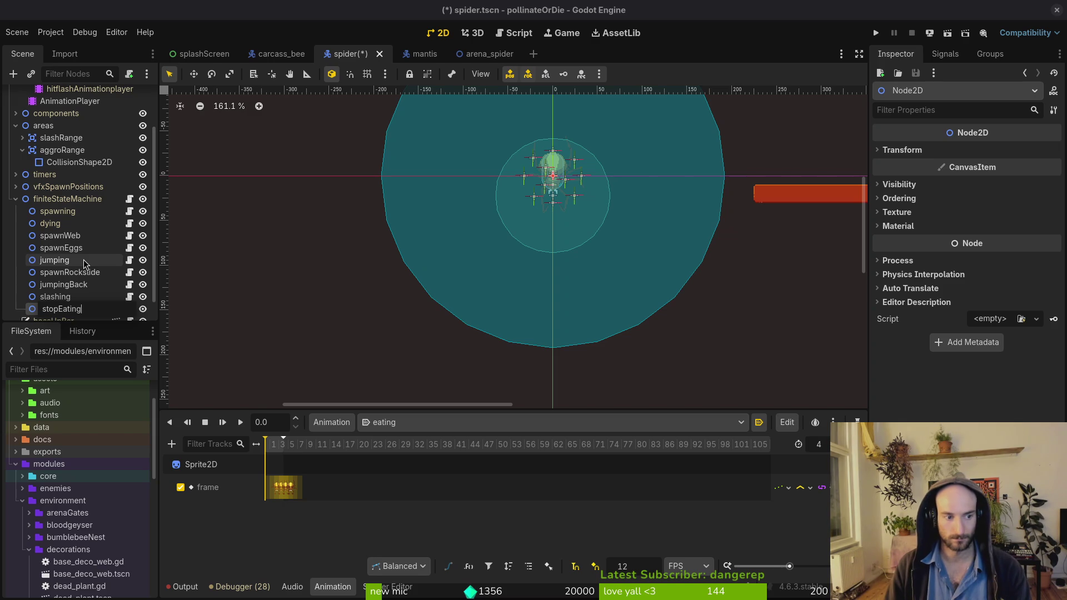
pyautogui.press('Return')
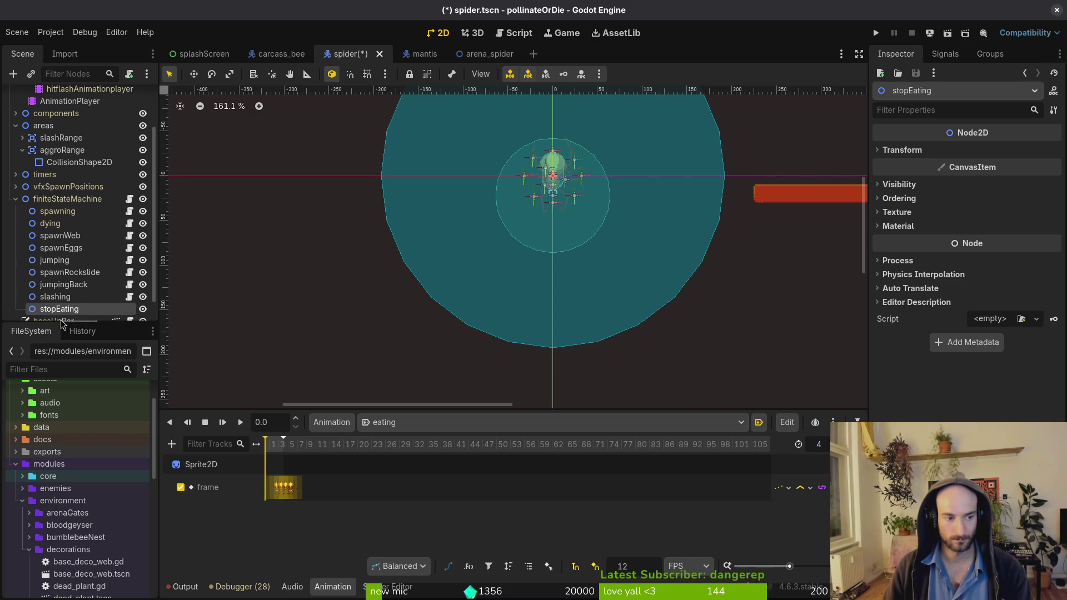
pyautogui.moveTo(68, 311); pyautogui.dragTo(84, 231)
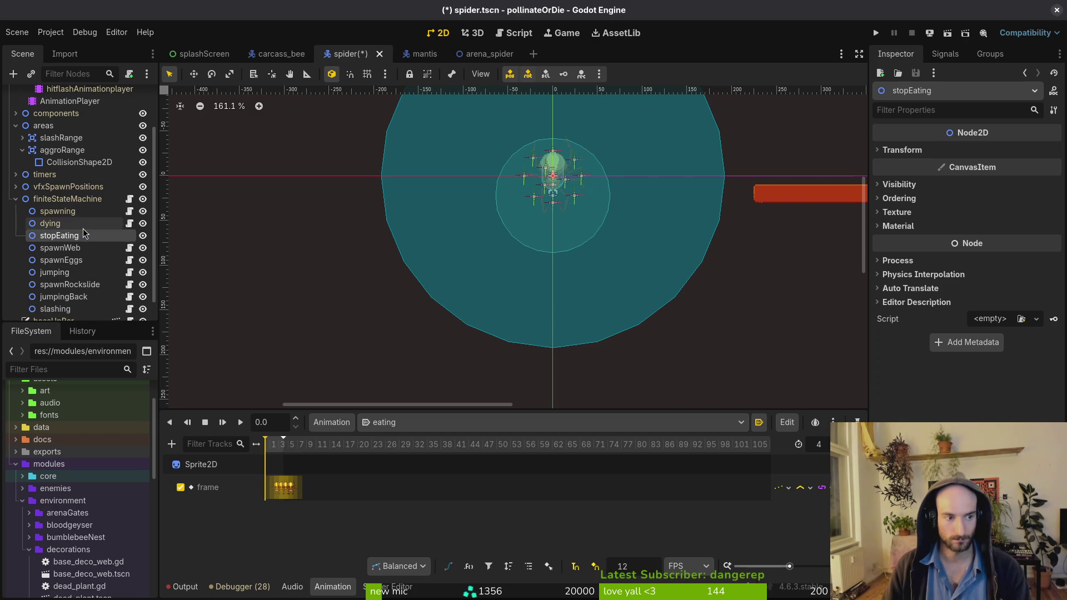
# Step: Attach the existing modules/core/state/state.gd script to stopEating
pyautogui.hotkey('ctrl', 'a')
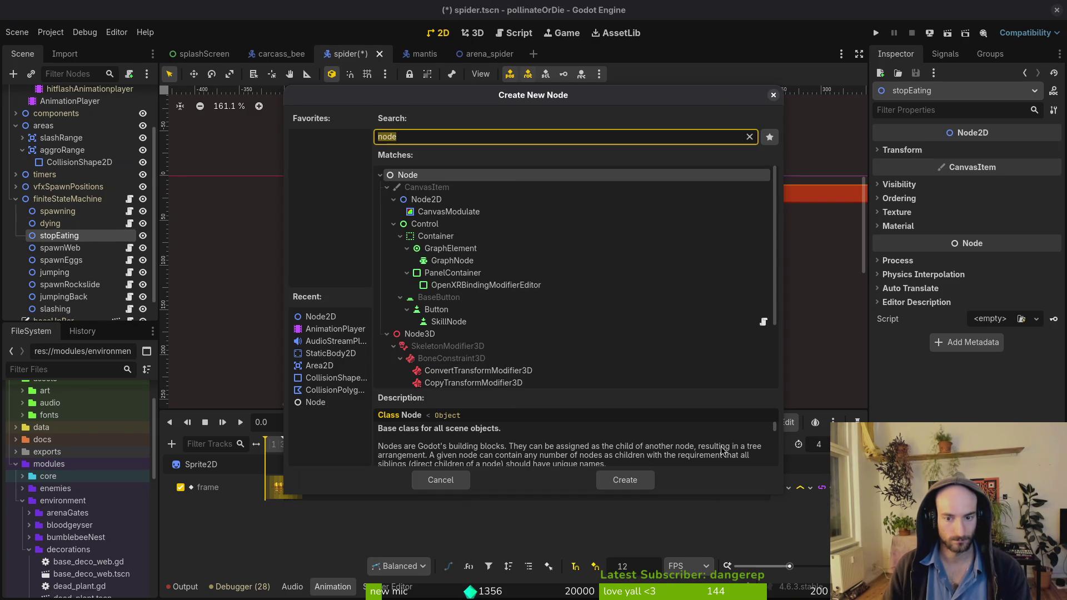
pyautogui.press('Escape')
pyautogui.click(130, 74)
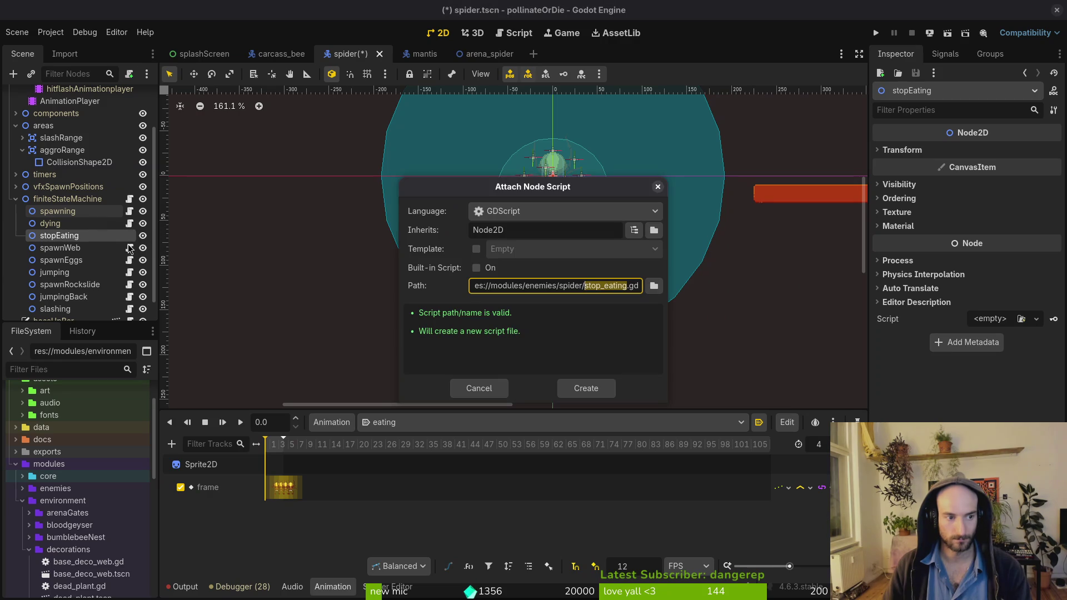
pyautogui.click(653, 287)
pyautogui.click(281, 118)
pyautogui.click(281, 118)
pyautogui.doubleClick(361, 172)
pyautogui.doubleClick(590, 176)
pyautogui.click(646, 183)
pyautogui.click(639, 480)
pyautogui.click(588, 388)
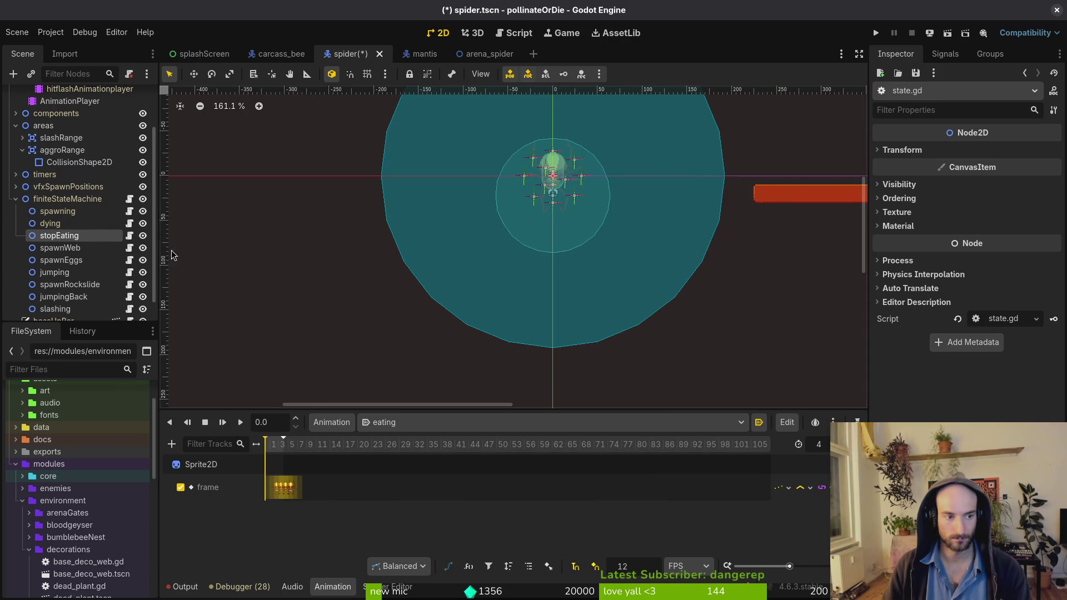
# Step: Attach a new script stop_eating.gd inheriting from State to stopEating
pyautogui.rightClick(104, 236)
pyautogui.click(186, 367)
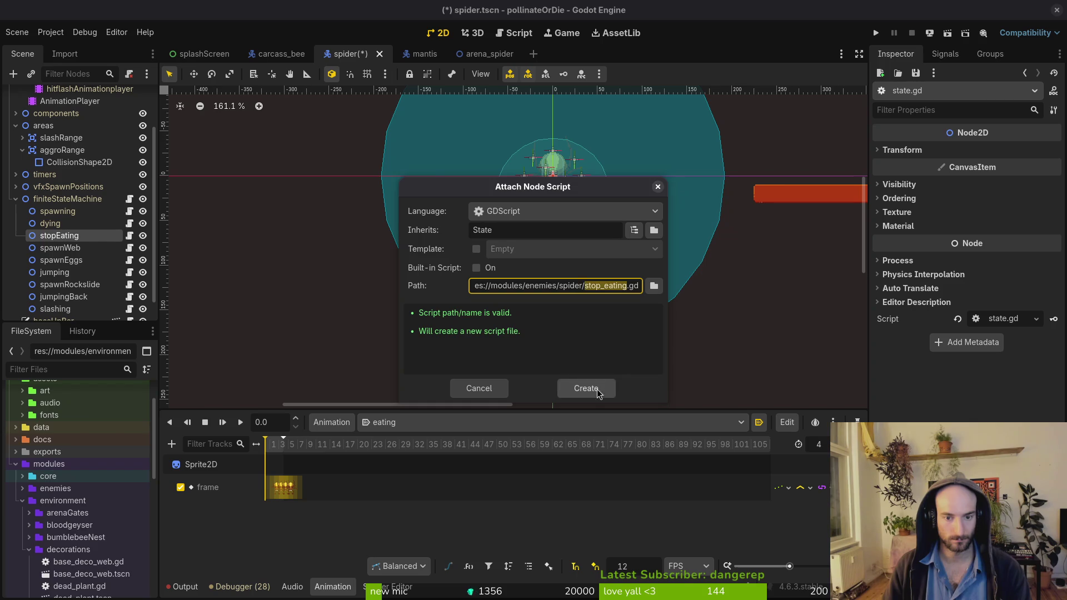
pyautogui.click(605, 388)
pyautogui.hotkey('alt', 'Tab')
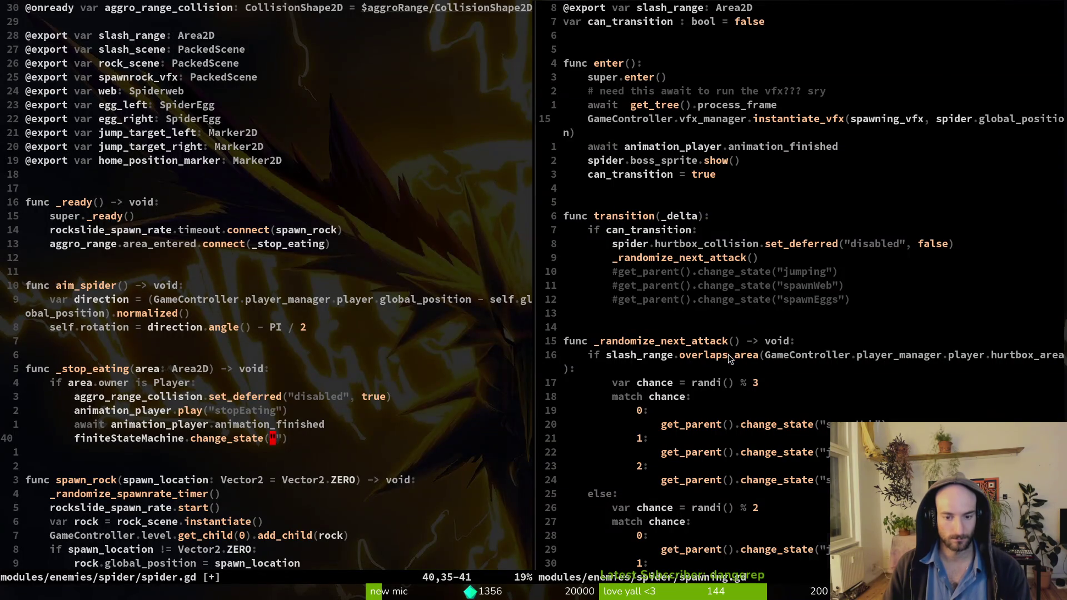
# Step: Open stop_eating.gd beside spider.gd using the Telescope file finder
pyautogui.press('space')
pyautogui.press('f')
pyautogui.press('f')
pyautogui.write('stopeat')
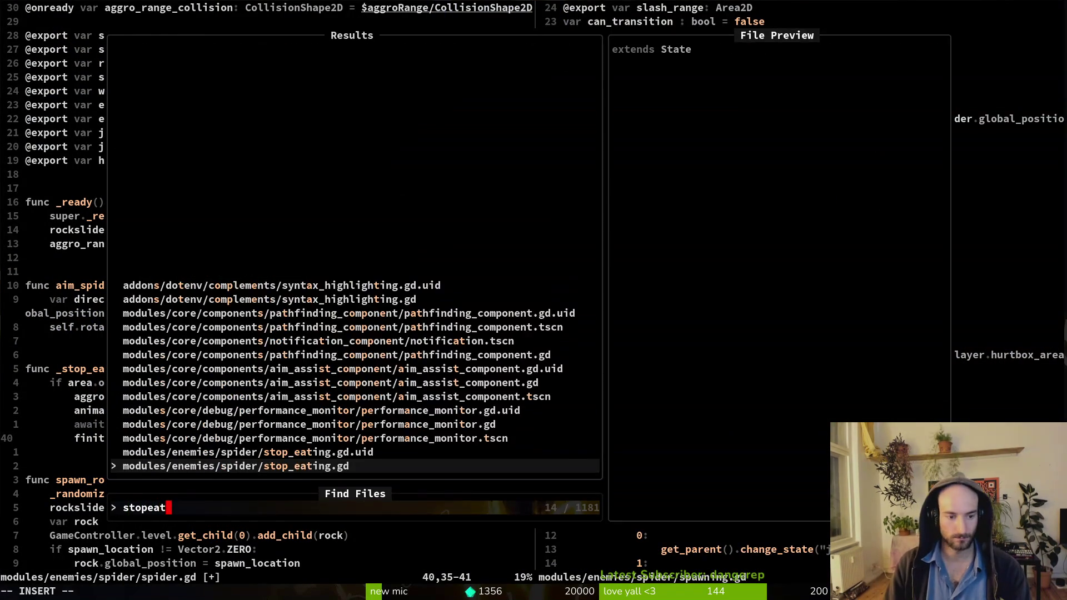
pyautogui.press('Return')
# Step: Make spider.gd's _stop_eating call change_state("stopEating") and save spider.gd
pyautogui.write('"stopEating')
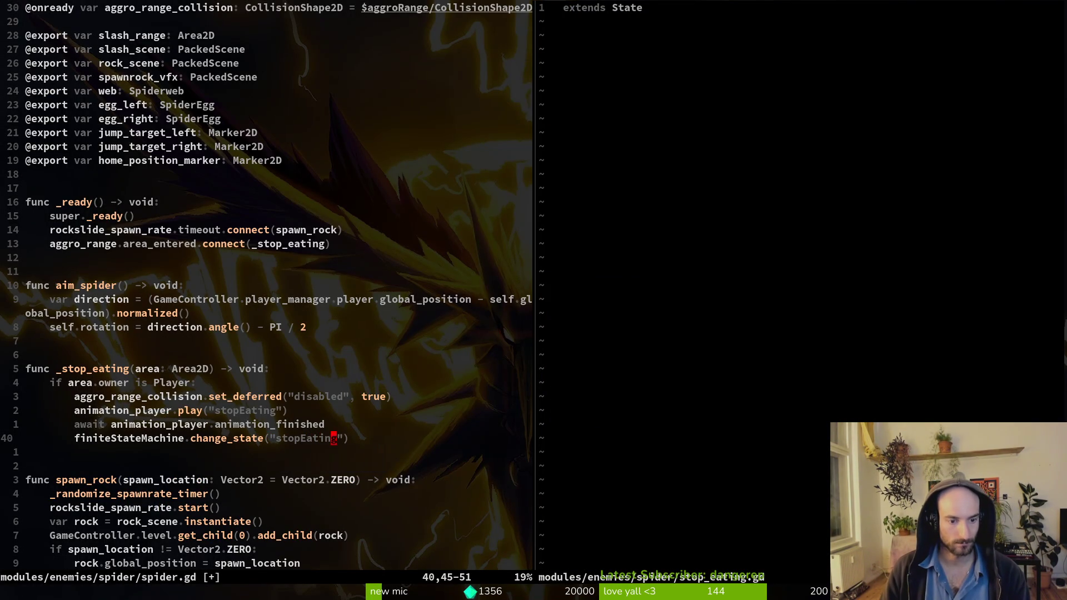
pyautogui.press('Escape')
pyautogui.write(':w')
pyautogui.press('Return')
pyautogui.press('k')
pyautogui.press('k')
pyautogui.press('k')
# Step: Cut the play and await animation lines out of spider.gd
pyautogui.press('j')
pyautogui.press('j')
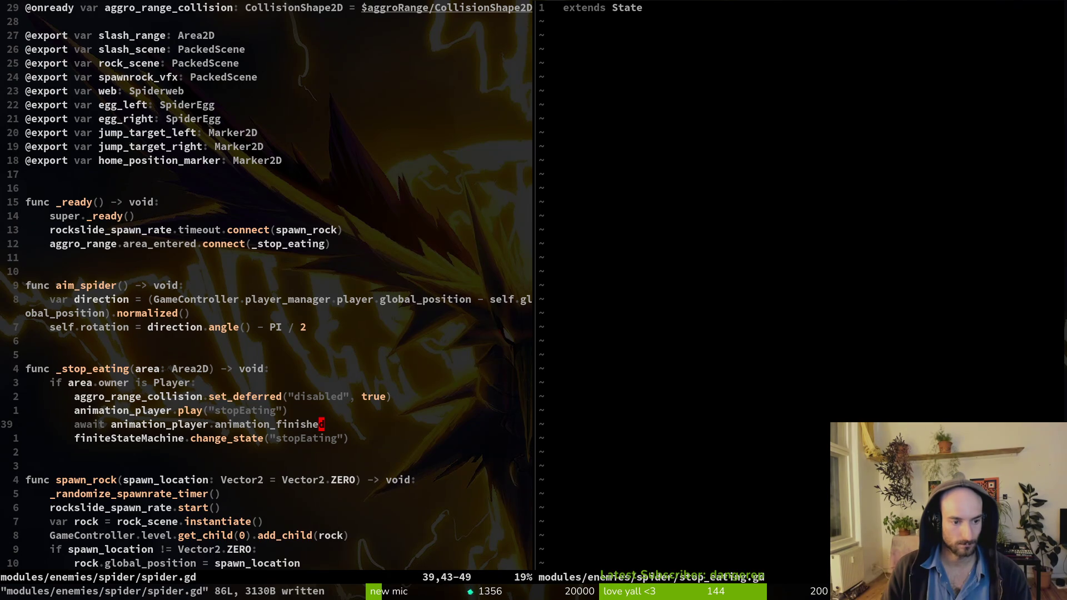
pyautogui.hotkey('shift', 'v')
pyautogui.press('k')
pyautogui.press('k')
pyautogui.press('j')
pyautogui.press('d')
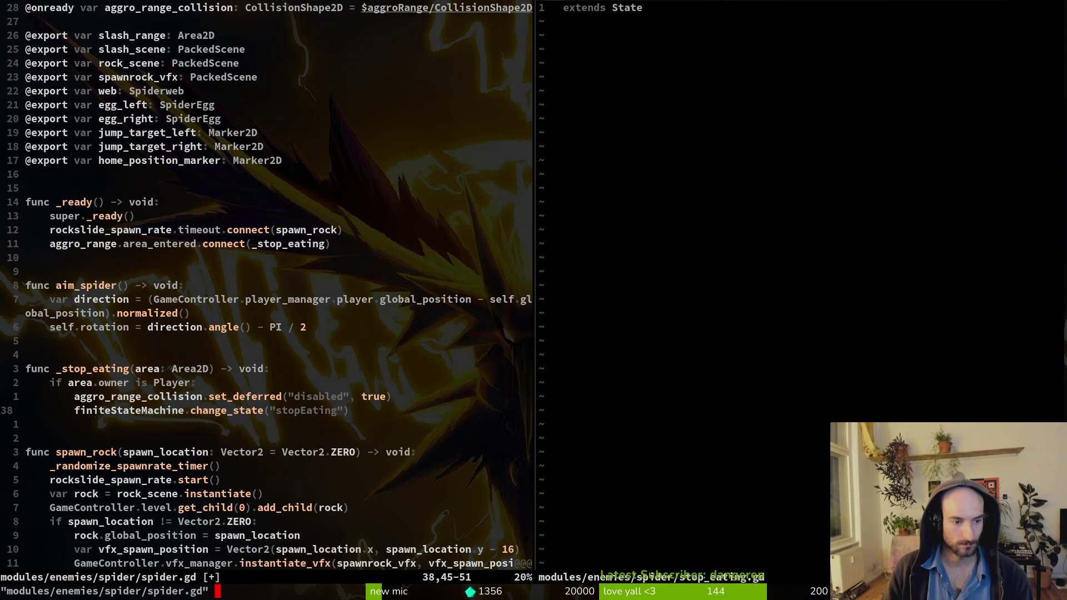
pyautogui.hotkey('ctrl', 'w')
# Step: Paste the animation lines below extends State in stop_eating.gd and save it
pyautogui.press('l')
pyautogui.press('p')
pyautogui.press('O')
pyautogui.press('Return')
pyautogui.press('Return')
pyautogui.press('Return')
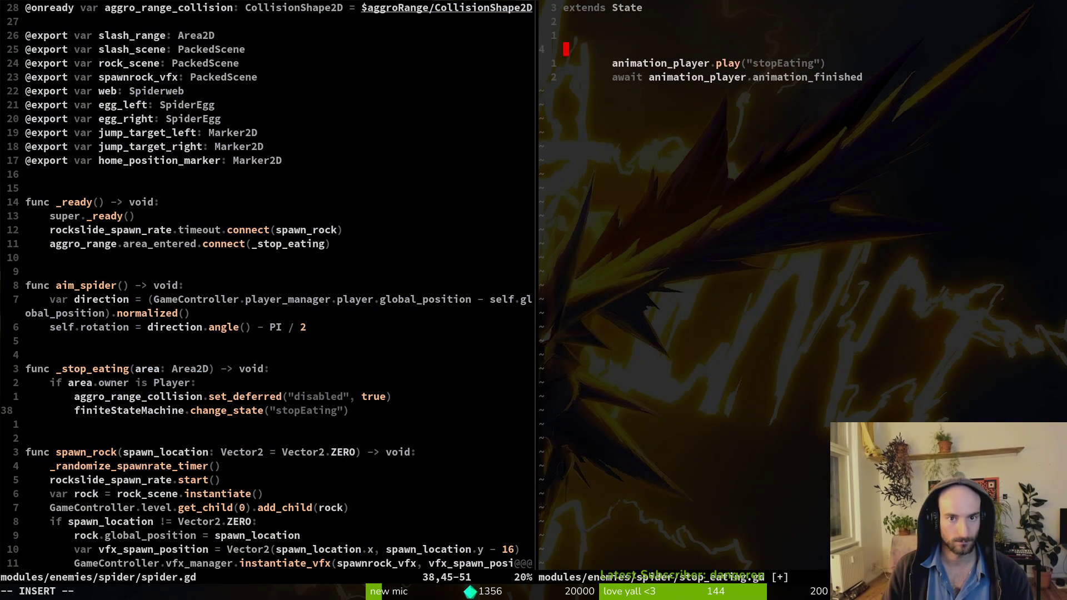
pyautogui.press('Escape')
pyautogui.write(':w')
pyautogui.press('Return')
# Step: Open the mantis ambush.gd script in the left pane
pyautogui.hotkey('ctrl', 'w')
pyautogui.press('h')
pyautogui.press('space')
pyautogui.press('f')
pyautogui.press('f')
pyautogui.write('ambush')
pyautogui.press('Return')
# Step: Copy ambush.gd lines to the end of the file and paste them into stop_eating.gd
pyautogui.press('V')
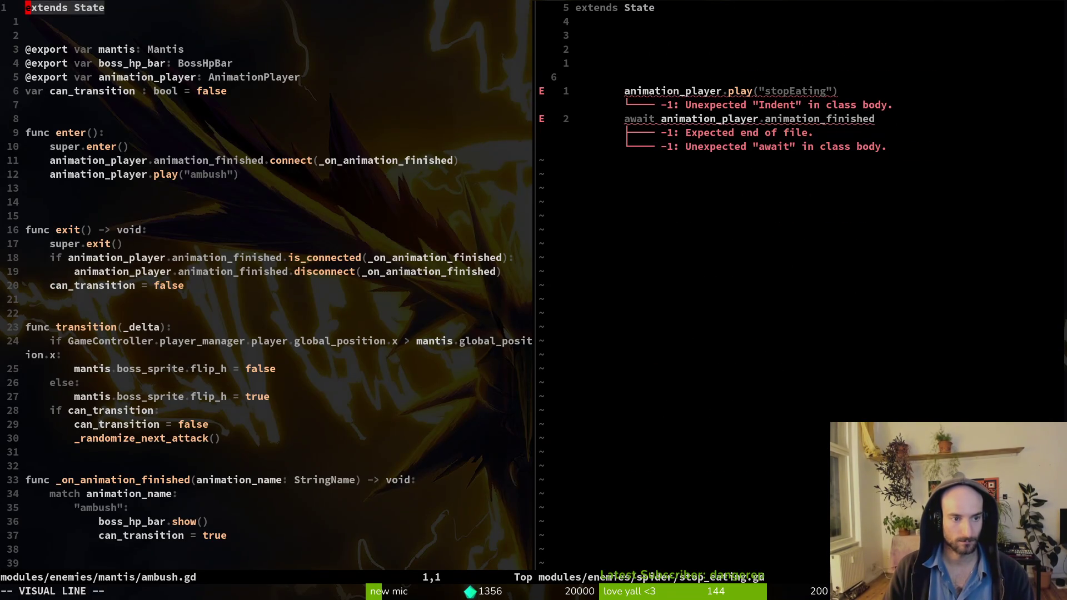
pyautogui.press('G')
pyautogui.press('y')
pyautogui.hotkey('ctrl', 'w')
pyautogui.press('l')
pyautogui.press('p')
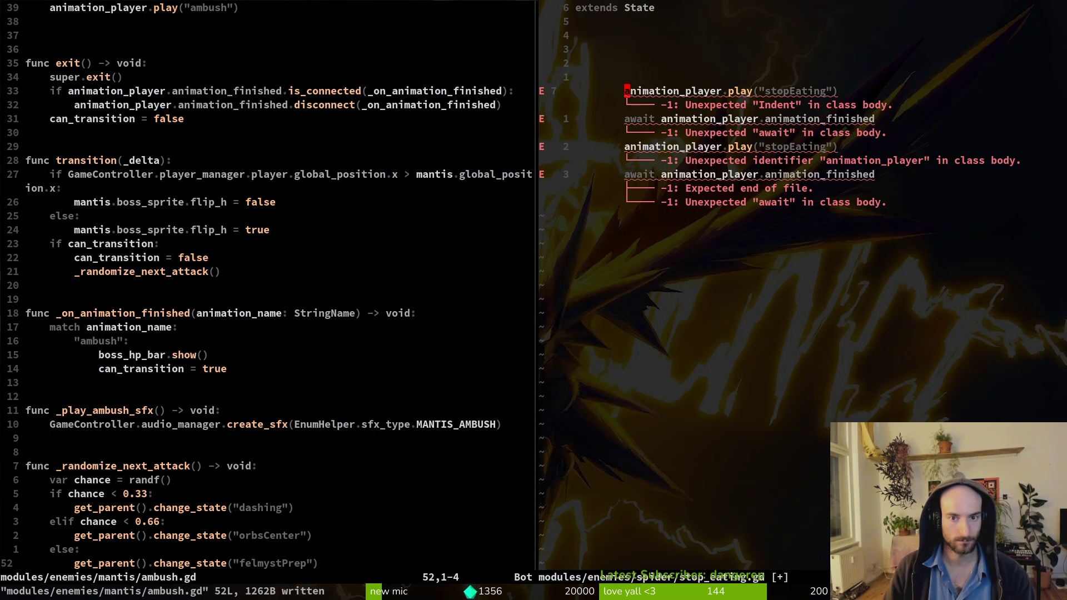
# Step: Recopy all 52 lines of ambush.gd for pasting into stop_eating.gd
pyautogui.hotkey('ctrl', 'w')
pyautogui.press('h')
pyautogui.press('V')
pyautogui.press('g')
pyautogui.press('g')
pyautogui.press('y')
pyautogui.hotkey('ctrl', 'w')
# Step: Paste the ambush.gd code into stop_eating.gd and remove the duplicate extends State header
pyautogui.press('l')
pyautogui.press('k')
pyautogui.press('k')
pyautogui.press('k')
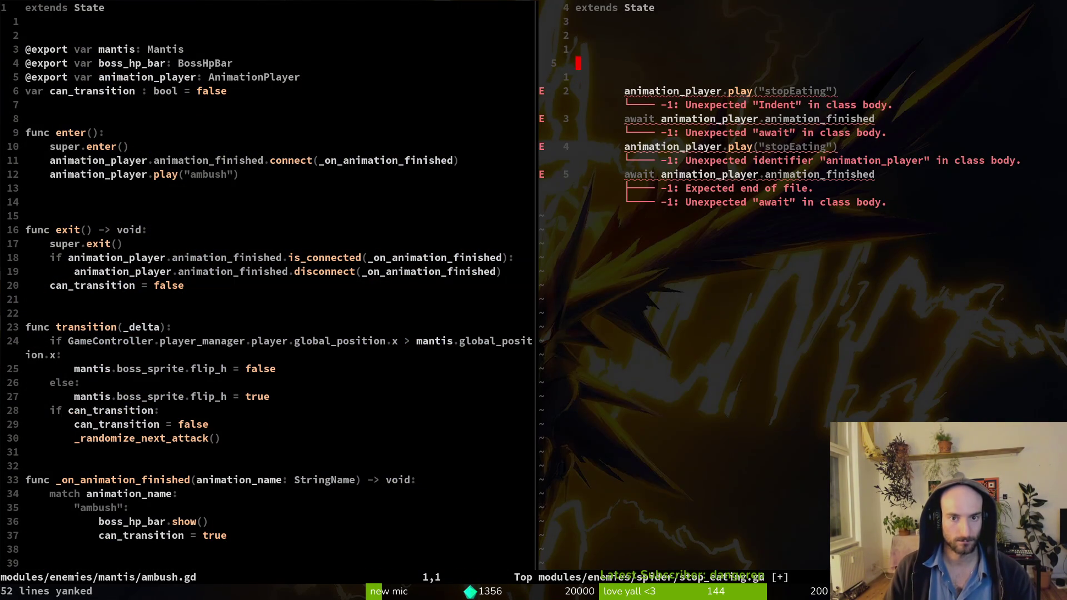
pyautogui.press('p')
pyautogui.press('d')
pyautogui.press('d')
pyautogui.press('V')
pyautogui.press('k')
pyautogui.press('k')
pyautogui.press('k')
pyautogui.press('d')
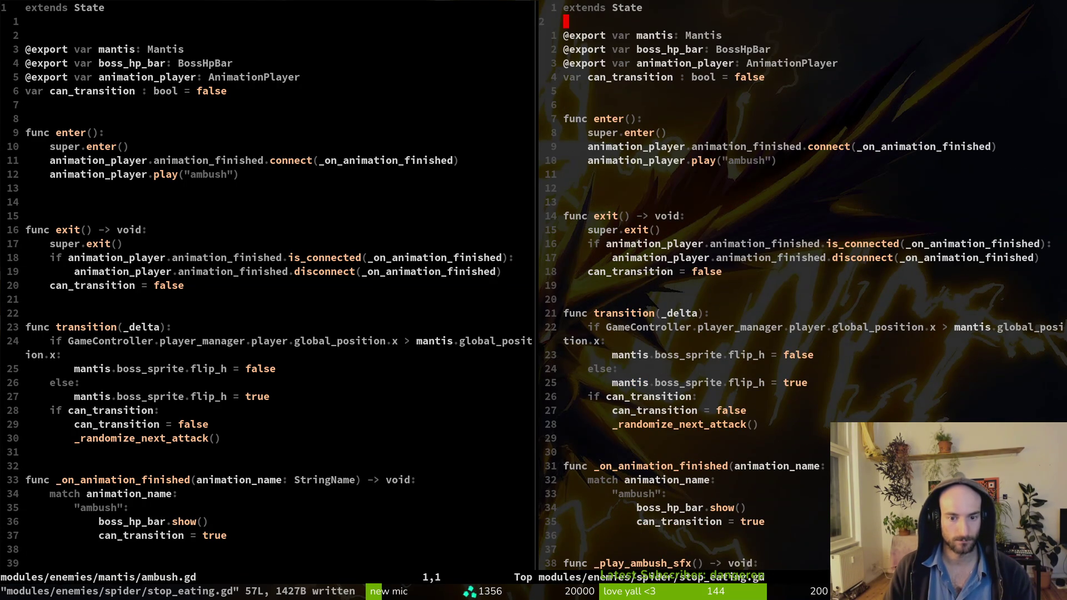
# Step: Delete the leftover blank and four animation lines at the bottom, then save
pyautogui.press('4')
pyautogui.press('5')
pyautogui.hotkey('shift', 'g')
pyautogui.press('j')
pyautogui.press('j')
pyautogui.press('j')
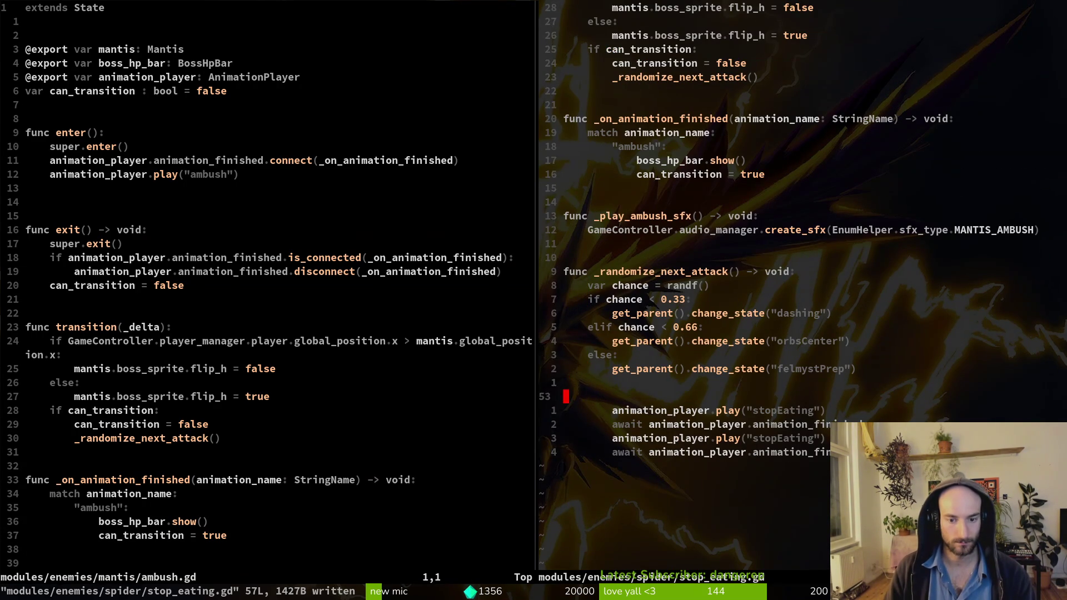
pyautogui.hotkey('shift', 'v')
pyautogui.press('j')
pyautogui.press('j')
pyautogui.press('j')
pyautogui.write('d:w')
pyautogui.press('Return')
# Step: Paste the animation lines into enter() and shift them one indent level left
pyautogui.press('g')
pyautogui.press('g')
pyautogui.press('j')
pyautogui.press('j')
pyautogui.press('j')
pyautogui.press('j')
pyautogui.press('j')
pyautogui.press('j')
pyautogui.press('j')
pyautogui.press('p')
pyautogui.hotkey('shift', 'v')
pyautogui.press('j')
pyautogui.press('j')
# Step: Strip the await lines, blank line and extra play lines from enter(), keeping play("stopEating"), and save
pyautogui.press('j')
pyautogui.press('j')
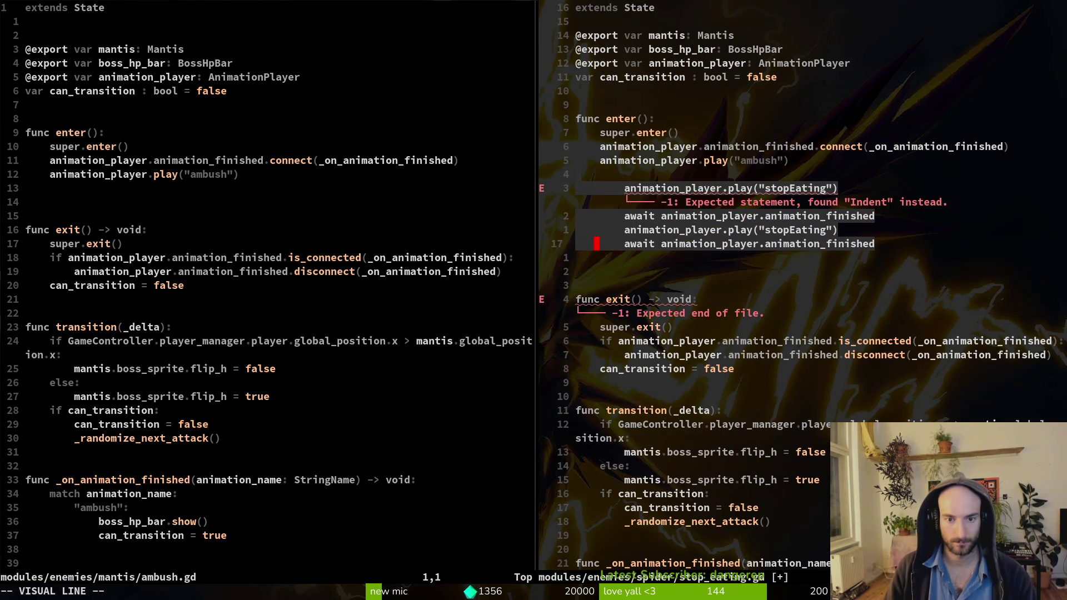
pyautogui.press('less')
pyautogui.hotkey('shift', 'v')
pyautogui.press('d')
pyautogui.press('u')
pyautogui.press('j')
pyautogui.press('d')
pyautogui.press('d')
pyautogui.press('d')
pyautogui.press('d')
pyautogui.press('d')
pyautogui.press('d')
pyautogui.press('k')
pyautogui.press('k')
pyautogui.press('d')
pyautogui.press('d')
# Step: Change the animation-finished match case from "ambush" to "stopEating" and save
pyautogui.press('k')
pyautogui.press('d')
pyautogui.press('d')
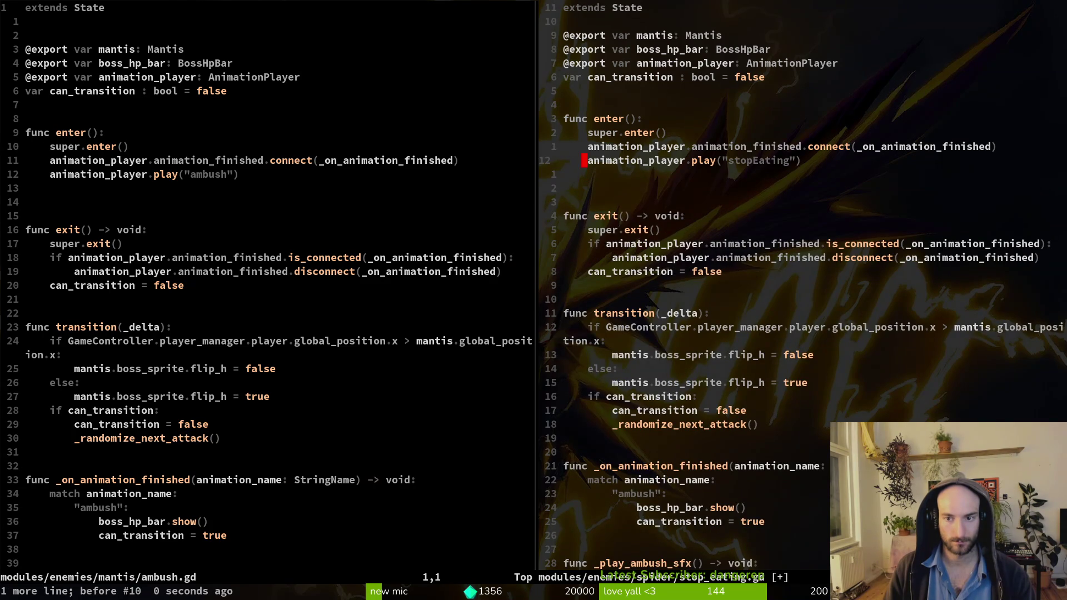
pyautogui.write(':w')
pyautogui.press('Return')
pyautogui.press('j')
pyautogui.press('j')
pyautogui.press('j')
pyautogui.press('k')
pyautogui.press('k')
pyautogui.press('k')
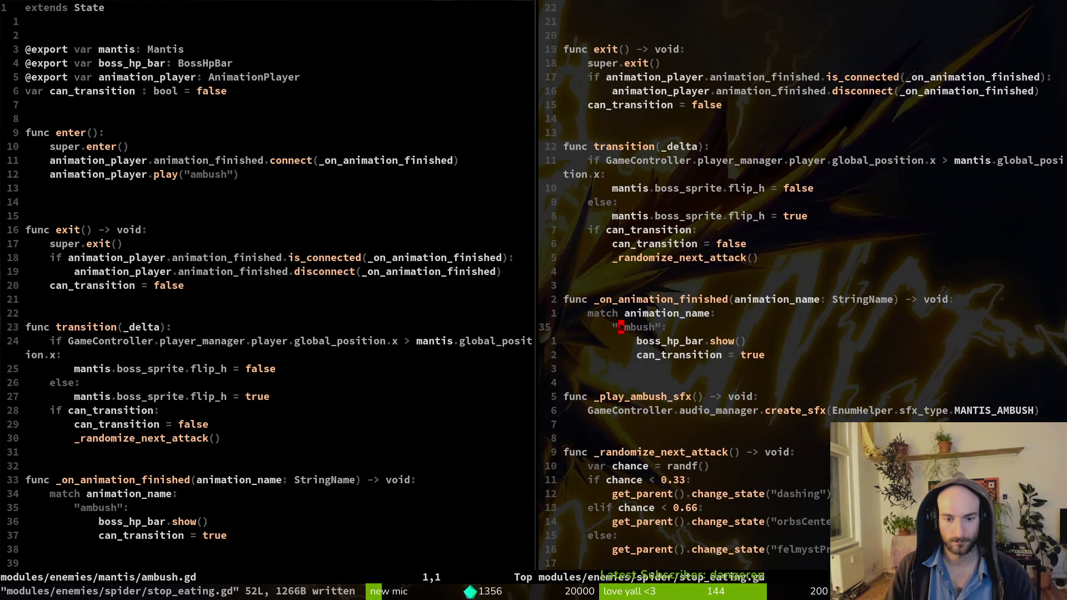
pyautogui.press('c')
pyautogui.press('i')
pyautogui.press('"')
pyautogui.write('stopEating')
pyautogui.press('Escape')
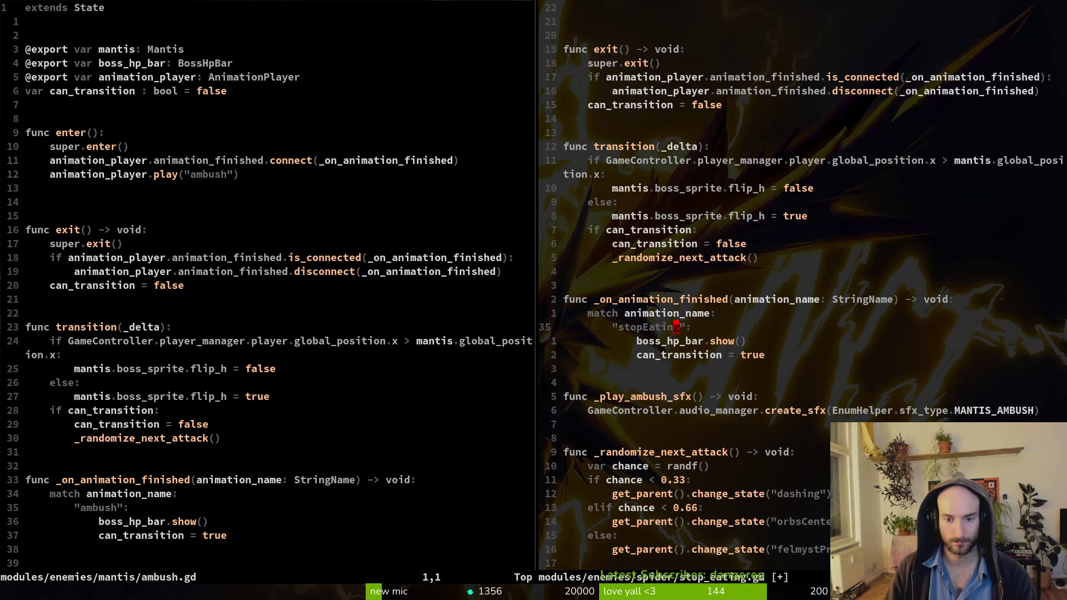
pyautogui.write(':w')
pyautogui.press('Return')
pyautogui.press('j')
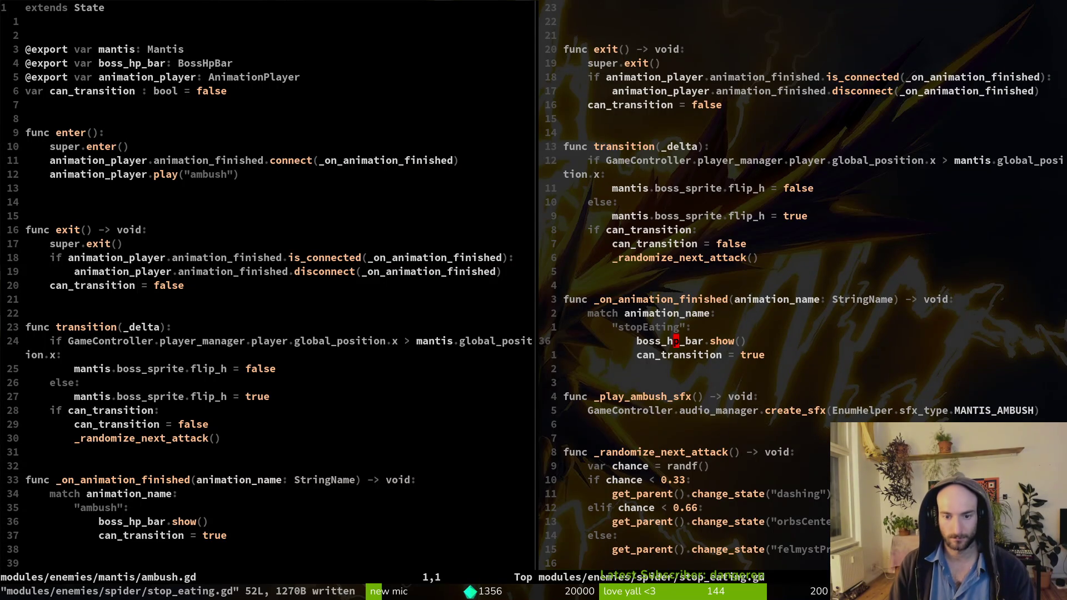
# Step: Delete the _play_ambush_sfx function and its blank line, then save stop_eating.gd
pyautogui.press('j')
pyautogui.press('j')
pyautogui.press('j')
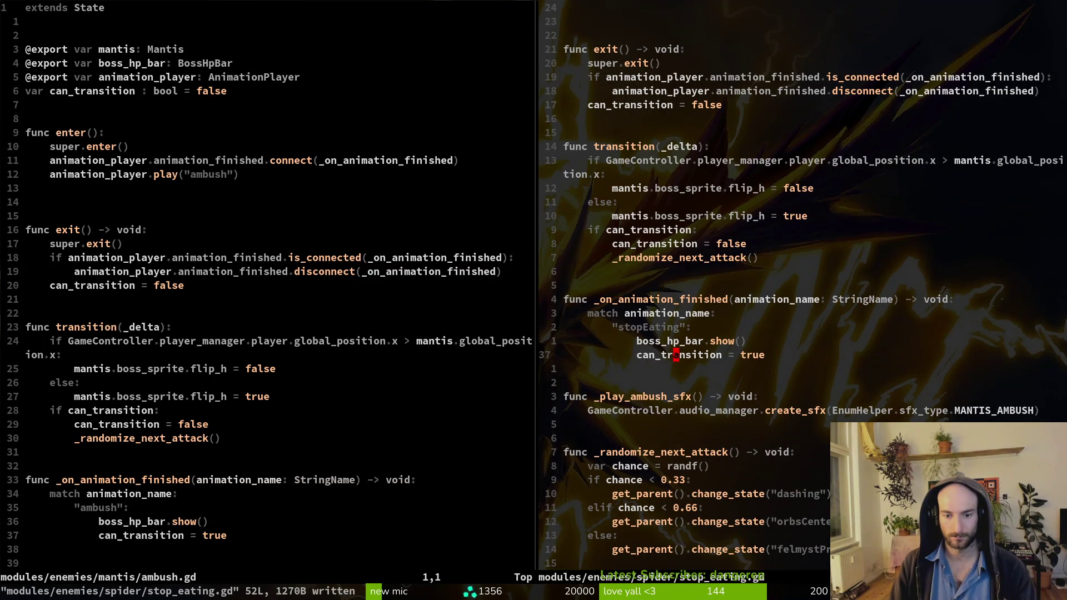
pyautogui.press('V')
pyautogui.press('j')
pyautogui.press('j')
pyautogui.press('d')
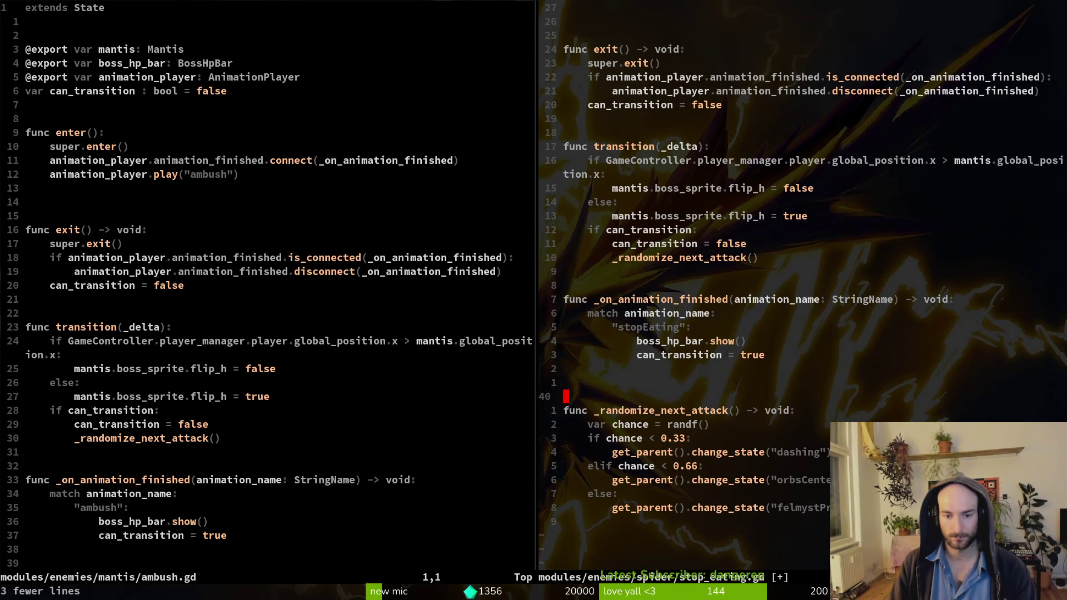
pyautogui.press('d')
pyautogui.press('d')
pyautogui.write(':w')
pyautogui.press('Return')
# Step: Start renaming the dashing state to "spaw…" and return to the ambush.gd pane
pyautogui.press('j')
pyautogui.press('j')
pyautogui.press('j')
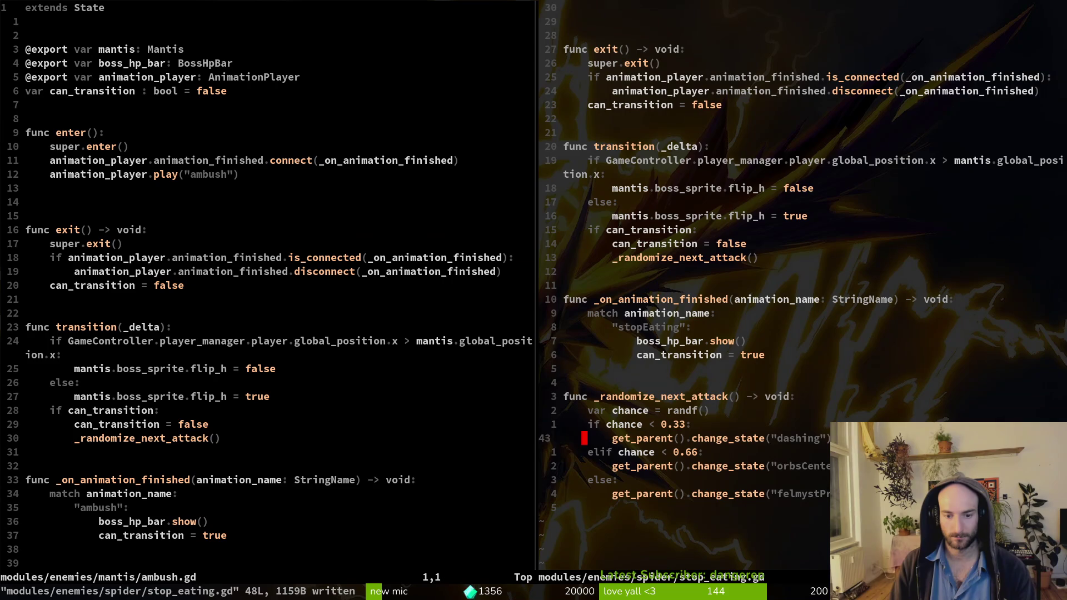
pyautogui.press('c')
pyautogui.press('i')
pyautogui.press('"')
pyautogui.write('spaw')
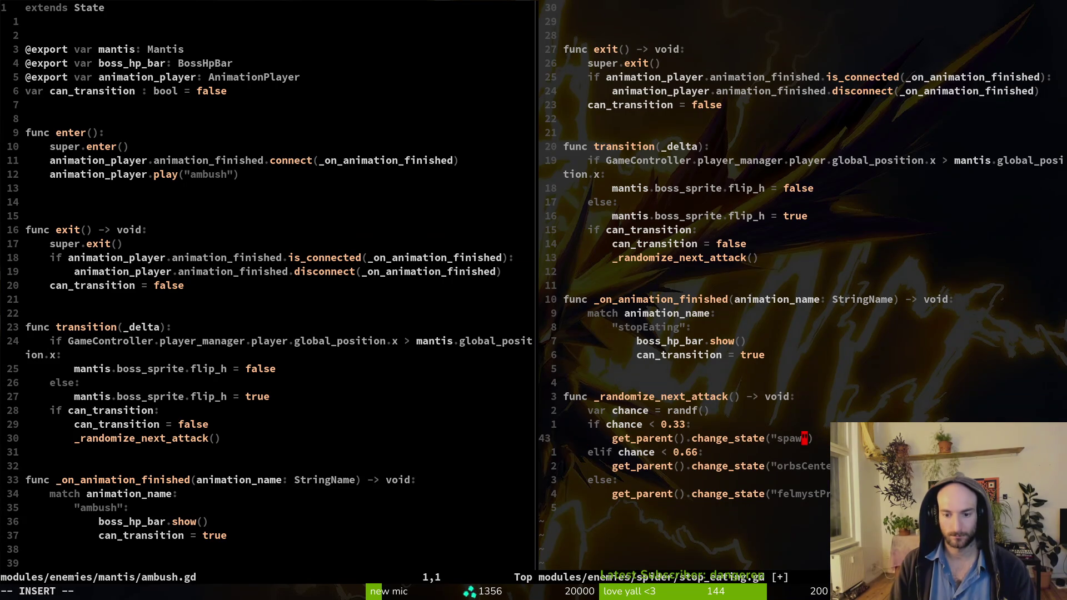
pyautogui.press('Escape')
pyautogui.hotkey('ctrl', 'w')
pyautogui.press('h')
pyautogui.press('space')
# Step: Find and open the spider's spawning.gd script
pyautogui.press('f')
pyautogui.press('f')
pyautogui.write('sp')
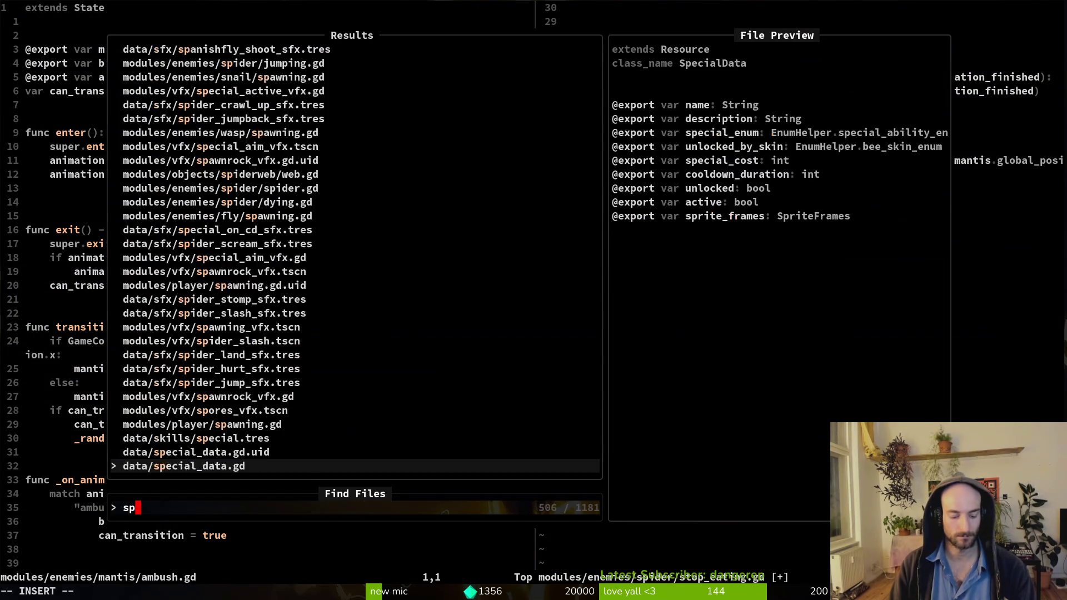
pyautogui.write('awing')
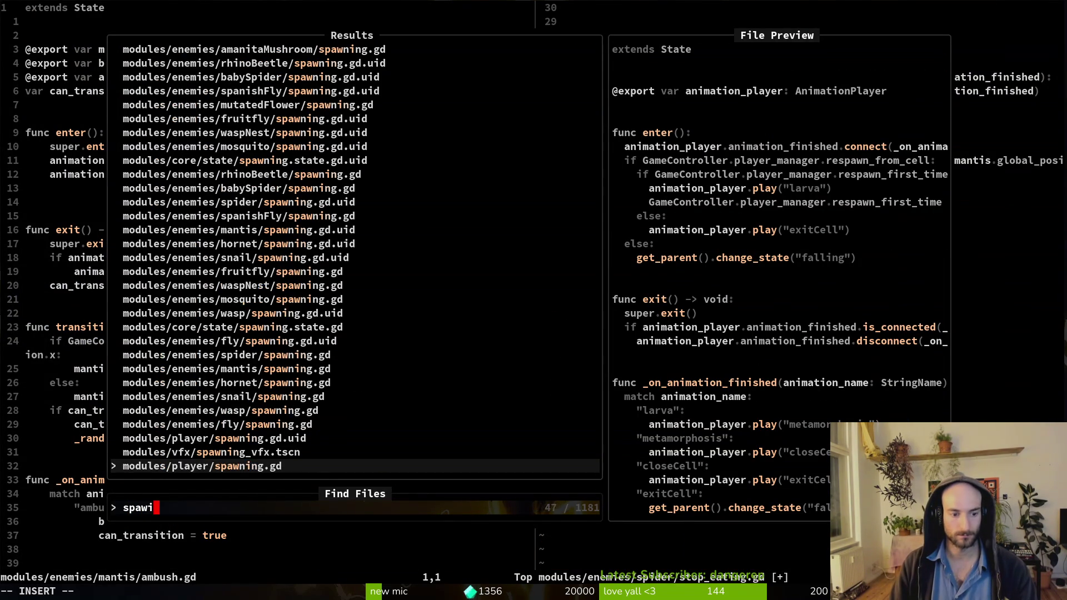
pyautogui.press('BackSpace')
pyautogui.press('BackSpace')
pyautogui.press('BackSpace')
pyautogui.write('spidespaw')
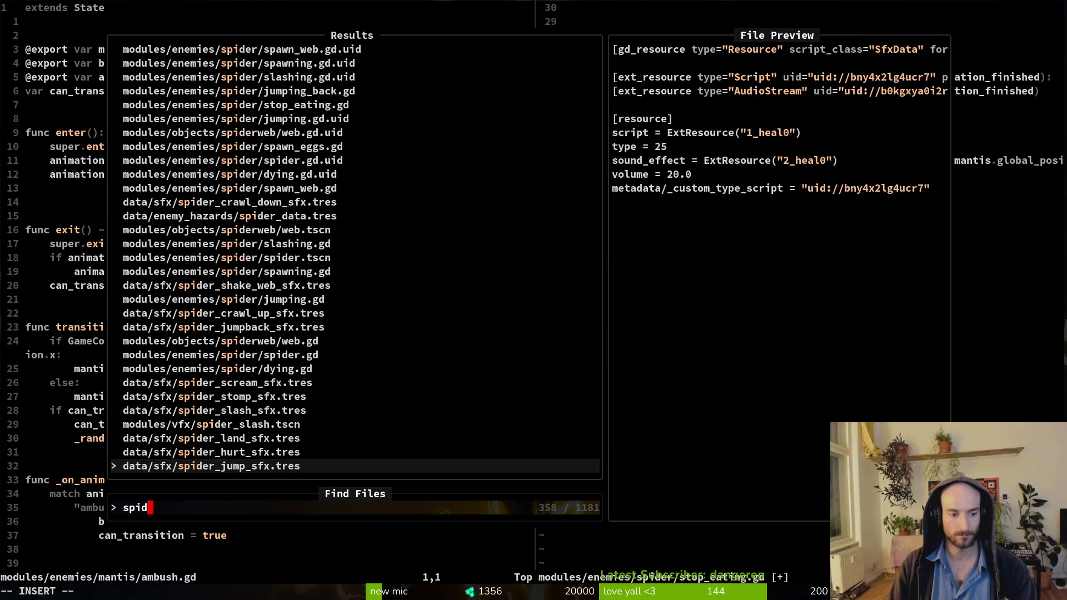
pyautogui.press('Return')
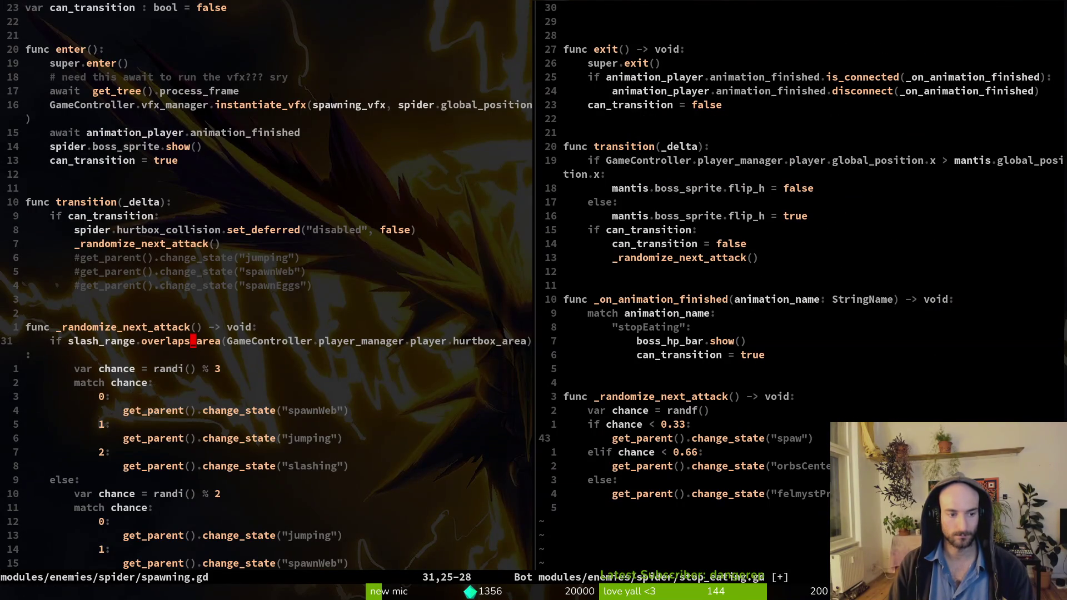
# Step: Copy the spider's _randomize_next_attack function and save spawning.gd
pyautogui.press('j')
pyautogui.press('k')
pyautogui.press('k')
pyautogui.hotkey('shift', 'v')
pyautogui.press('j')
pyautogui.press('j')
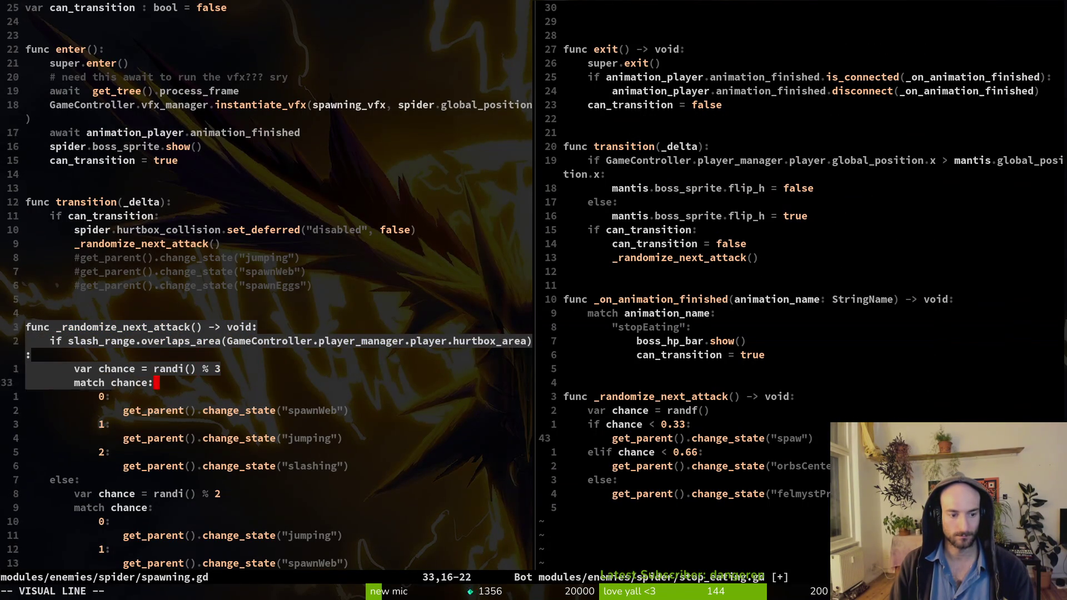
pyautogui.press('j')
pyautogui.press('j')
pyautogui.press('j')
pyautogui.press('y')
pyautogui.hotkey('ctrl', 's')
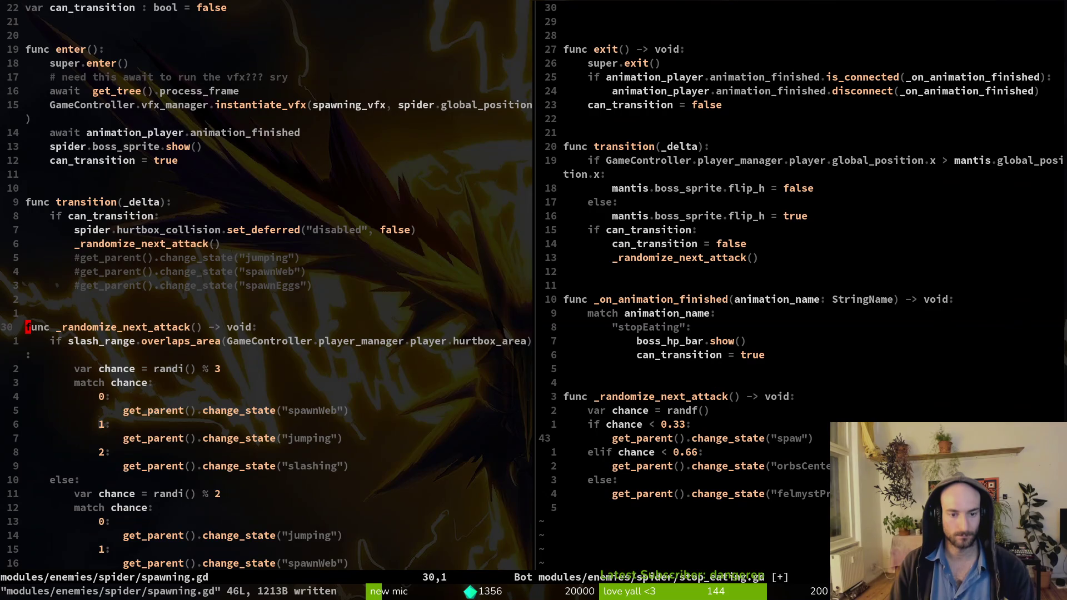
pyautogui.hotkey('ctrl', 'w')
# Step: Replace stop_eating.gd's _randomize_next_attack with the spider version and save
pyautogui.press('l')
pyautogui.press('k')
pyautogui.press('k')
pyautogui.press('k')
pyautogui.hotkey('shift', 'v')
pyautogui.press('j')
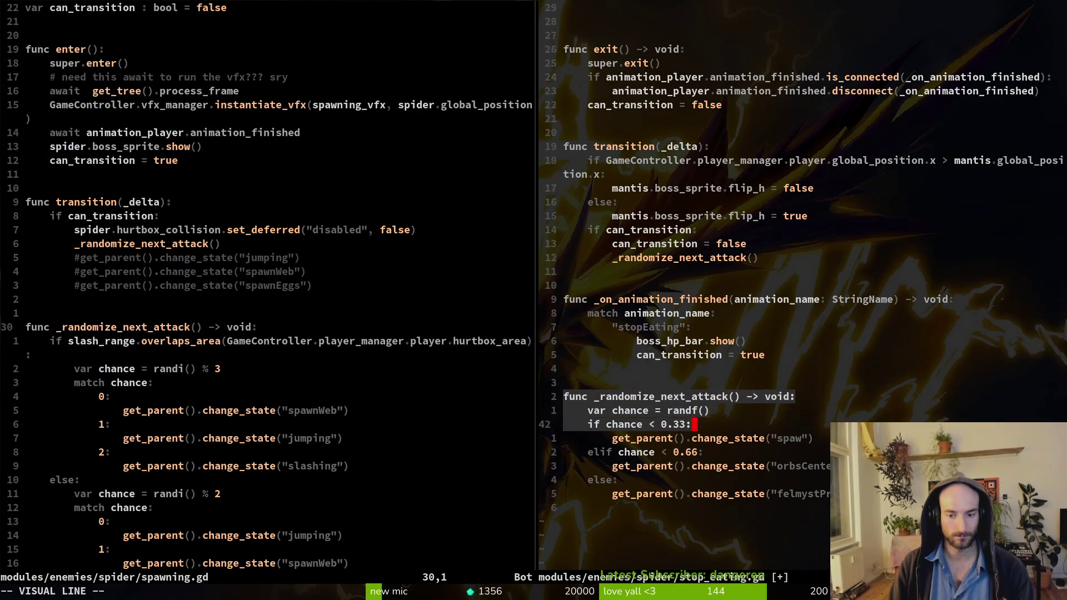
pyautogui.press('}')
pyautogui.press('p')
pyautogui.press('k')
pyautogui.press('k')
pyautogui.press('d')
pyautogui.press('d')
pyautogui.press('o')
pyautogui.press('Escape')
pyautogui.hotkey('ctrl', 's')
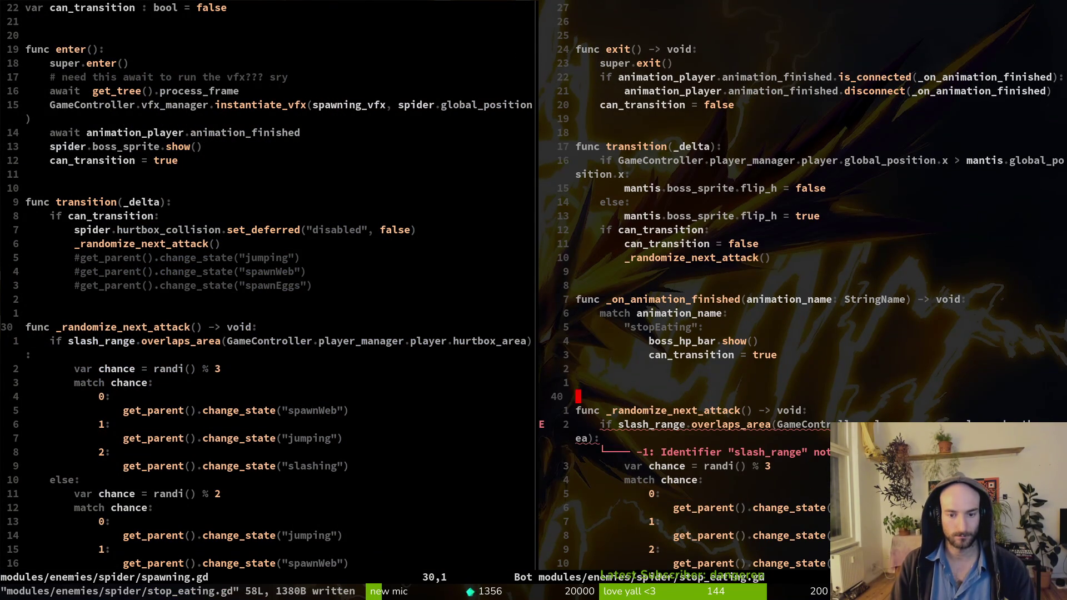
pyautogui.hotkey('ctrl', 'w')
# Step: Copy the spider, spawning_vfx and slash_range export lines from spawning.gd
pyautogui.press('h')
pyautogui.press('g')
pyautogui.press('g')
pyautogui.press('j')
pyautogui.press('j')
pyautogui.press('j')
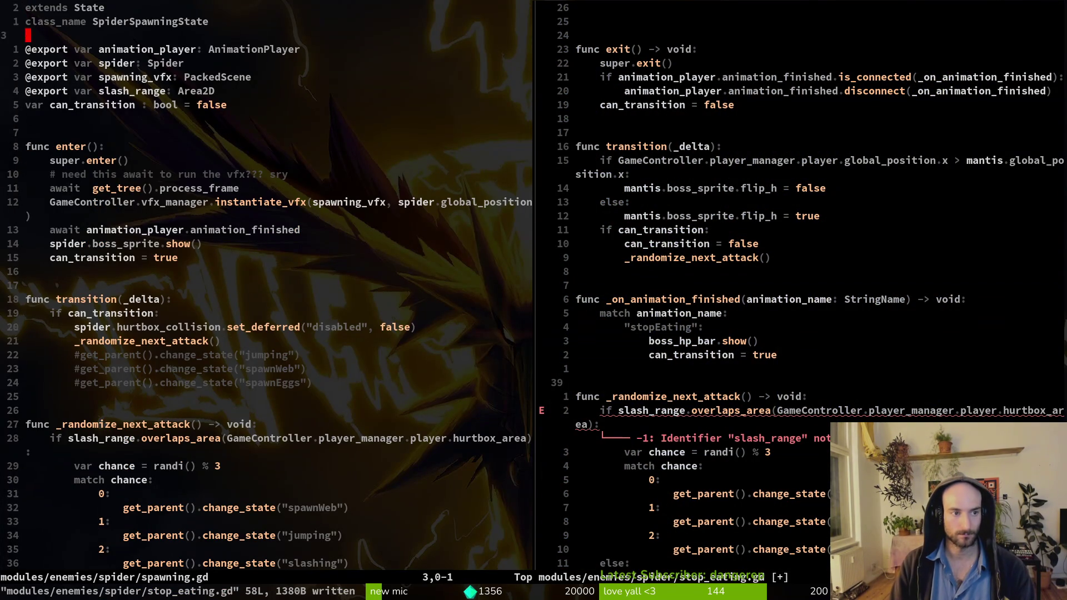
pyautogui.hotkey('shift', 'v')
pyautogui.press('j')
pyautogui.press('j')
pyautogui.press('y')
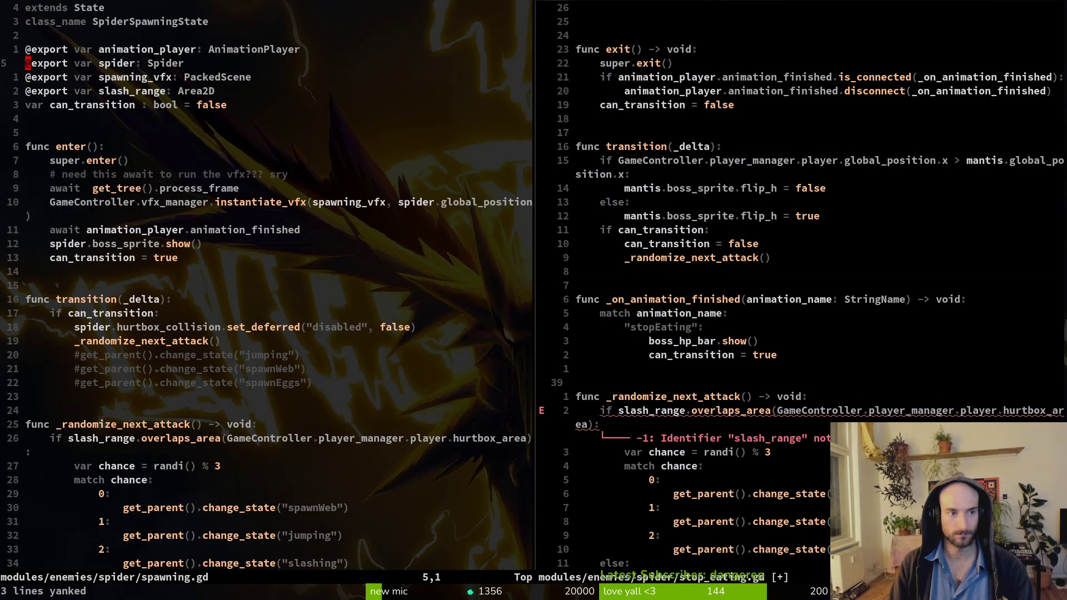
pyautogui.hotkey('ctrl', 'w')
# Step: Paste the three exports into stop_eating.gd and delete the mantis export
pyautogui.press('l')
pyautogui.press('g')
pyautogui.press('g')
pyautogui.press('j')
pyautogui.press('j')
pyautogui.press('j')
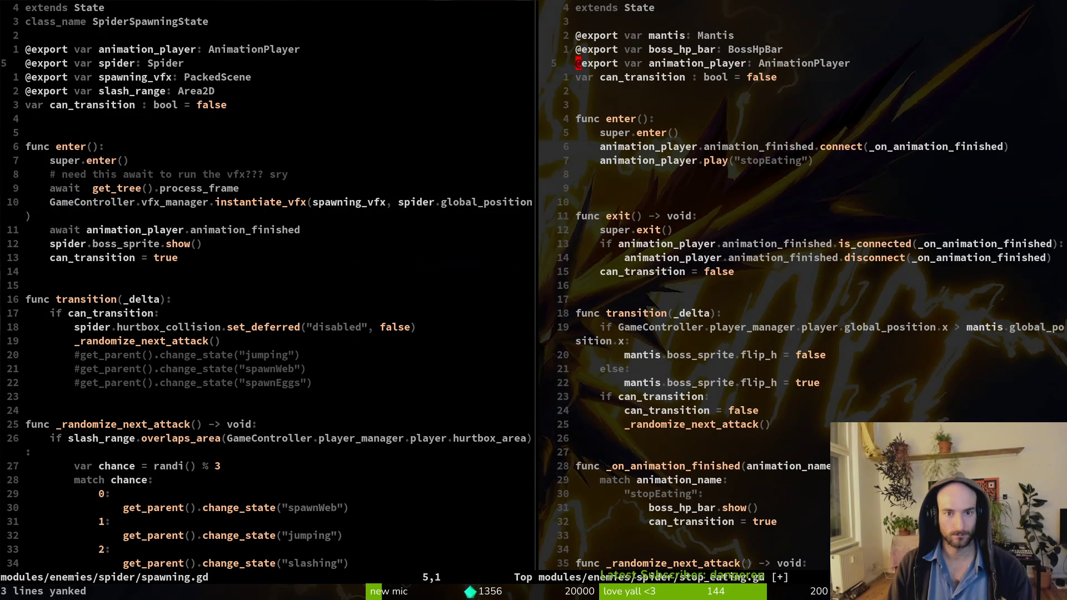
pyautogui.press('p')
pyautogui.press('k')
pyautogui.press('k')
pyautogui.press('k')
pyautogui.press('d')
pyautogui.press('d')
pyautogui.press('j')
pyautogui.press('j')
pyautogui.press('Return')
pyautogui.press('Return')
pyautogui.press('Return')
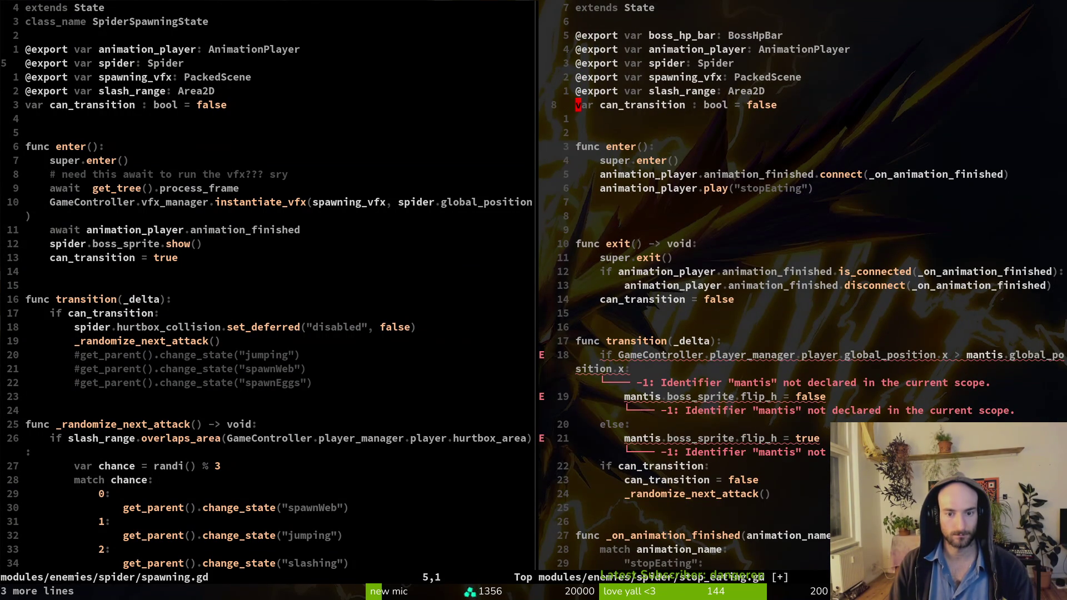
pyautogui.press('j')
pyautogui.press('j')
pyautogui.press('j')
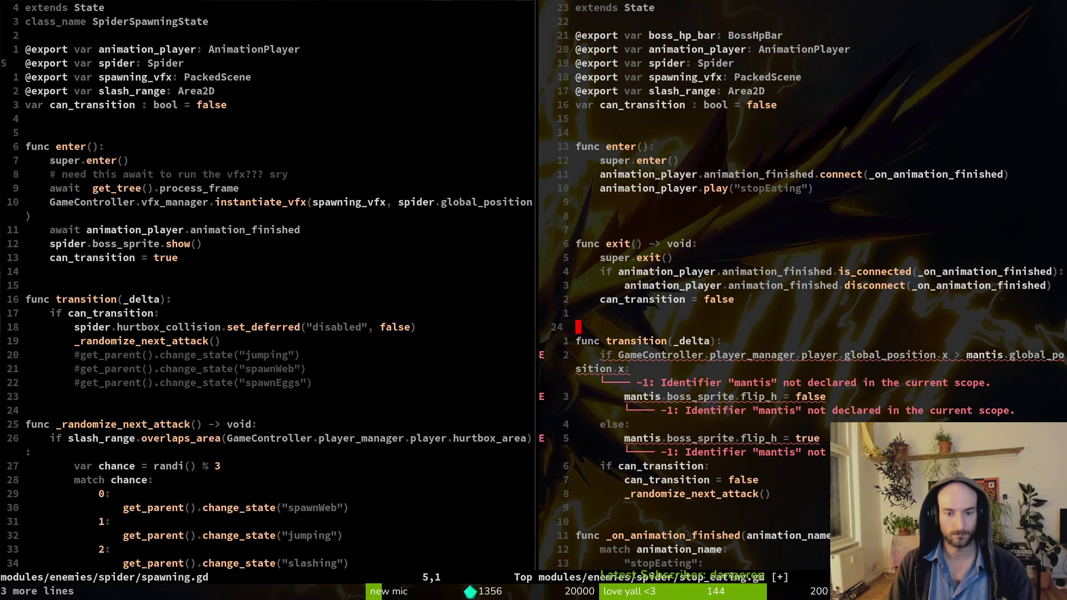
# Step: Replace every 'mantis' with 'spider' via :%s and save stop_eating.gd
pyautogui.press(':')
pyautogui.write('mantis/spider')
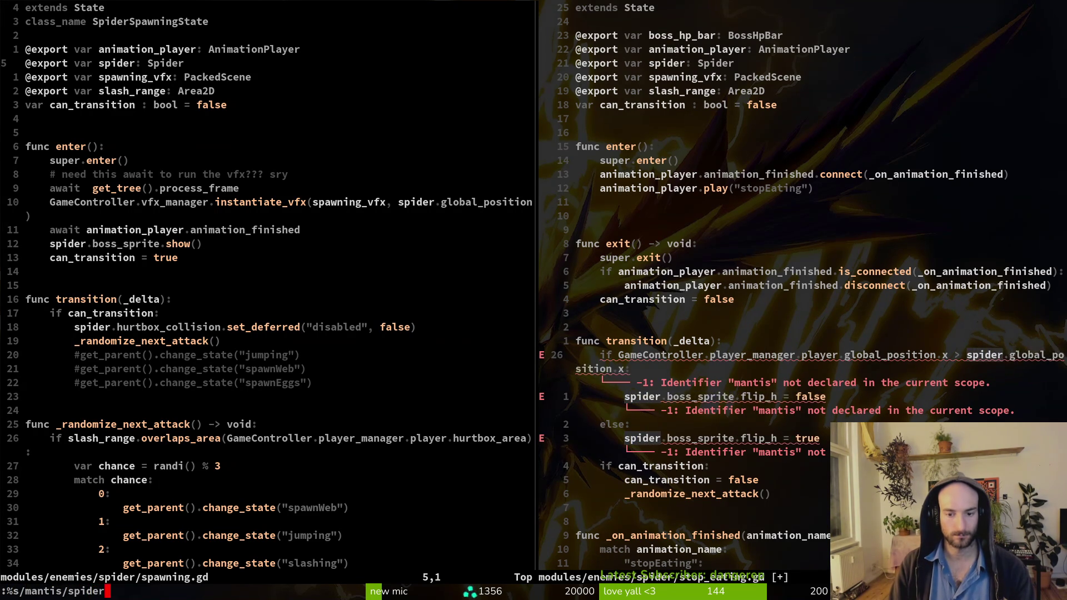
pyautogui.press('Return')
pyautogui.write(':w')
pyautogui.press('Return')
# Step: Close the spawning.gd split with :q, leaving only stop_eating.gd
pyautogui.hotkey('ctrl', 'w')
pyautogui.write('h:qw')
pyautogui.press('Return')
pyautogui.write(':q')
pyautogui.press('Return')
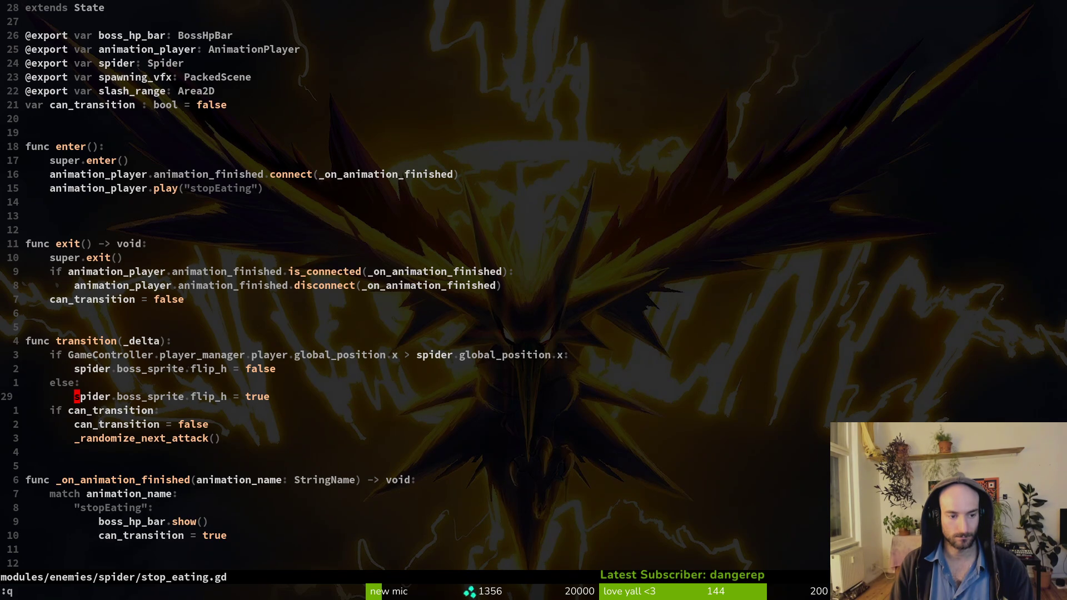
# Step: Delete the sprite flip_h if/else block and save stop_eating.gd
pyautogui.press('V')
pyautogui.press('k')
pyautogui.press('k')
pyautogui.press('k')
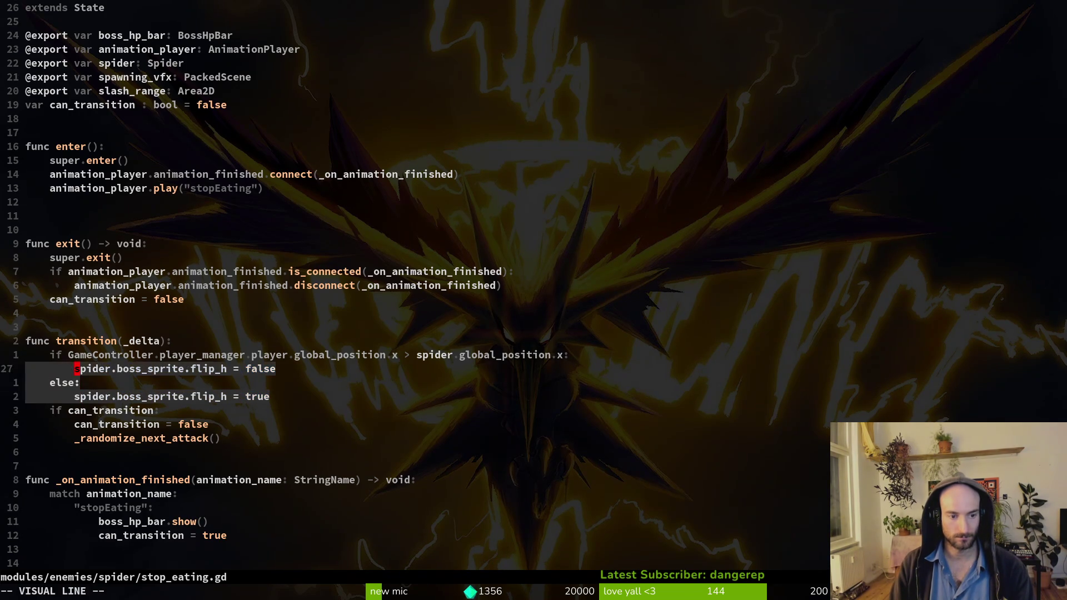
pyautogui.write('d:w')
pyautogui.press('Return')
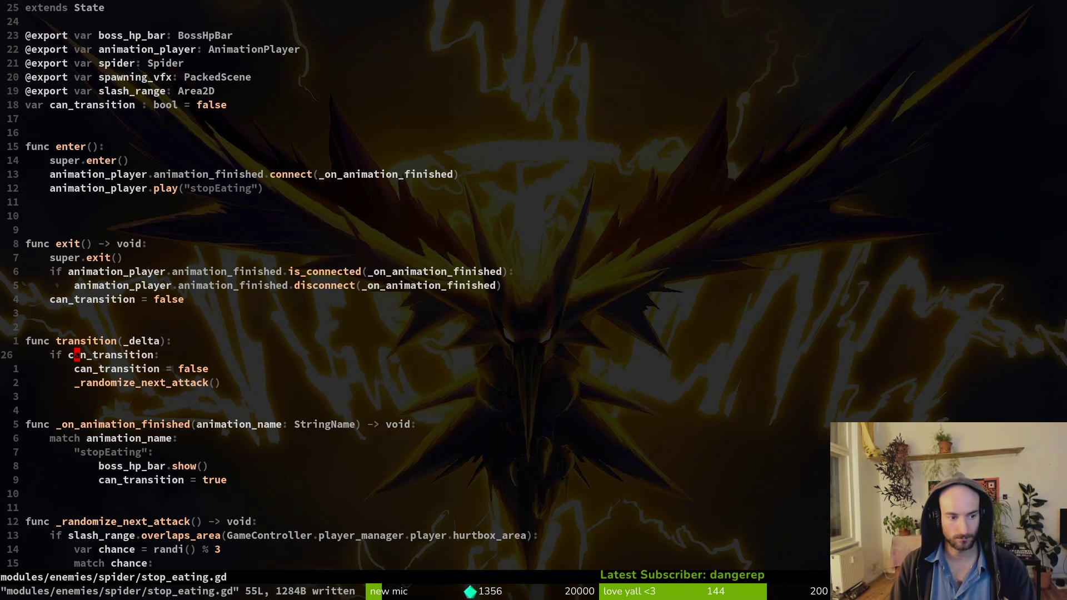
# Step: Duplicate the stopEating case line and rename the copy to "scream"
pyautogui.press('j')
pyautogui.press('j')
pyautogui.press('j')
pyautogui.press('k')
pyautogui.press('k')
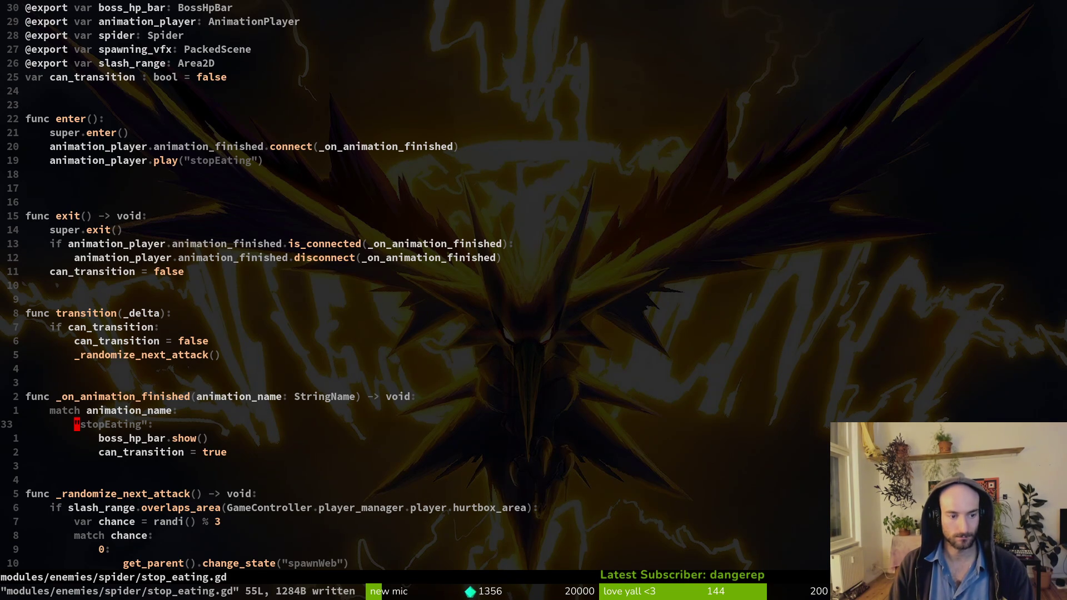
pyautogui.press('y')
pyautogui.press('y')
pyautogui.press('k')
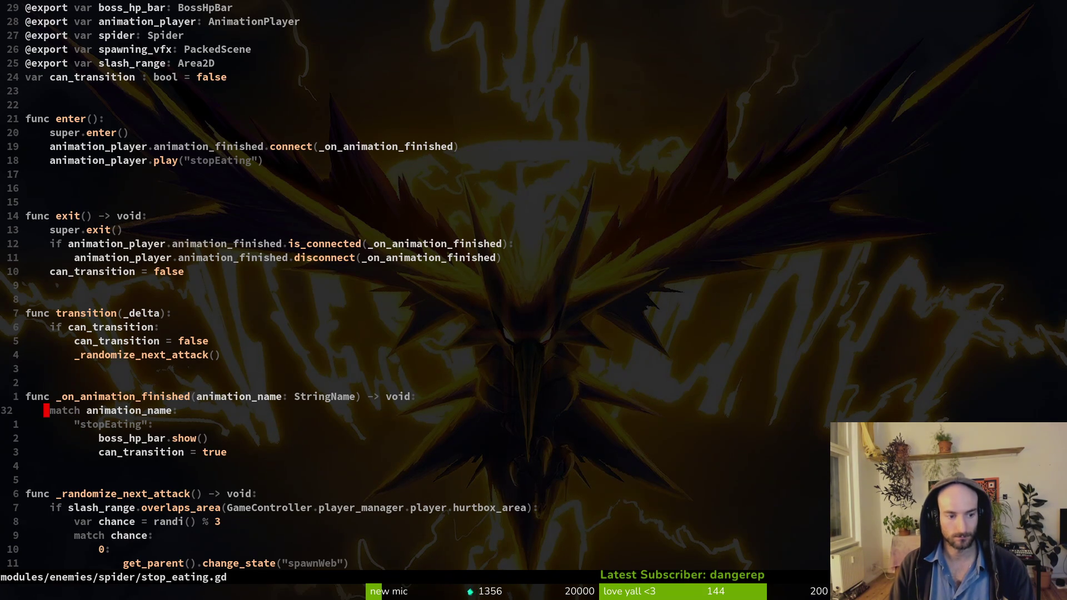
pyautogui.press('p')
pyautogui.press('c')
pyautogui.press('i')
pyautogui.press('"')
pyautogui.write('scream":')
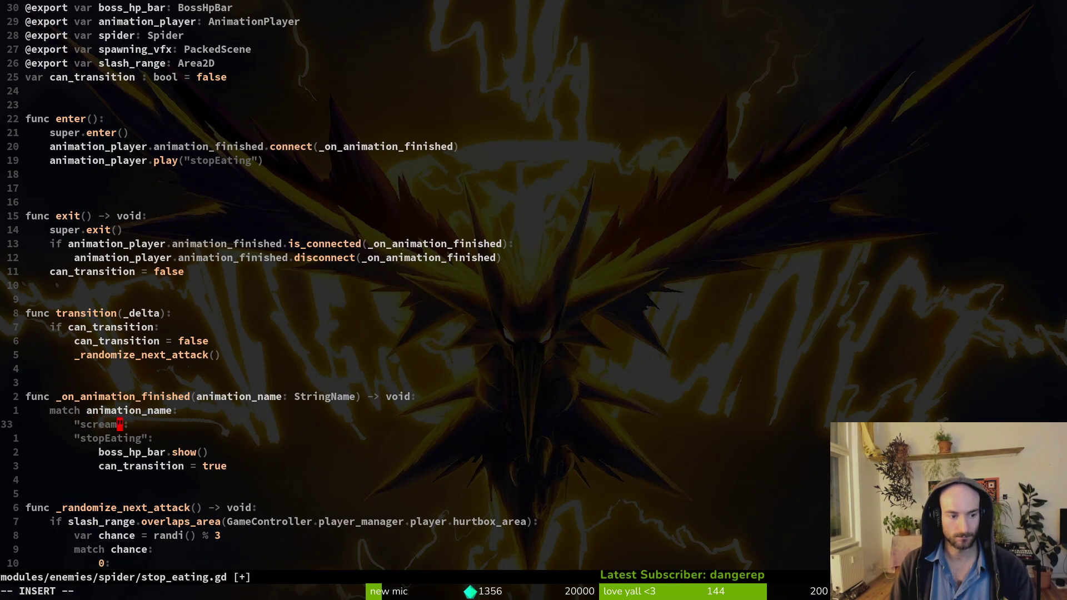
pyautogui.press('Escape')
# Step: Position the scream case above the boss hp bar lines
pyautogui.press('V')
pyautogui.press('Escape')
pyautogui.press('V')
pyautogui.press('J')
pyautogui.press('J')
pyautogui.press('K')
pyautogui.press('Escape')
# Step: Make stopEating call animation_player.play("scream") and save
pyautogui.press('k')
pyautogui.write('opEating')
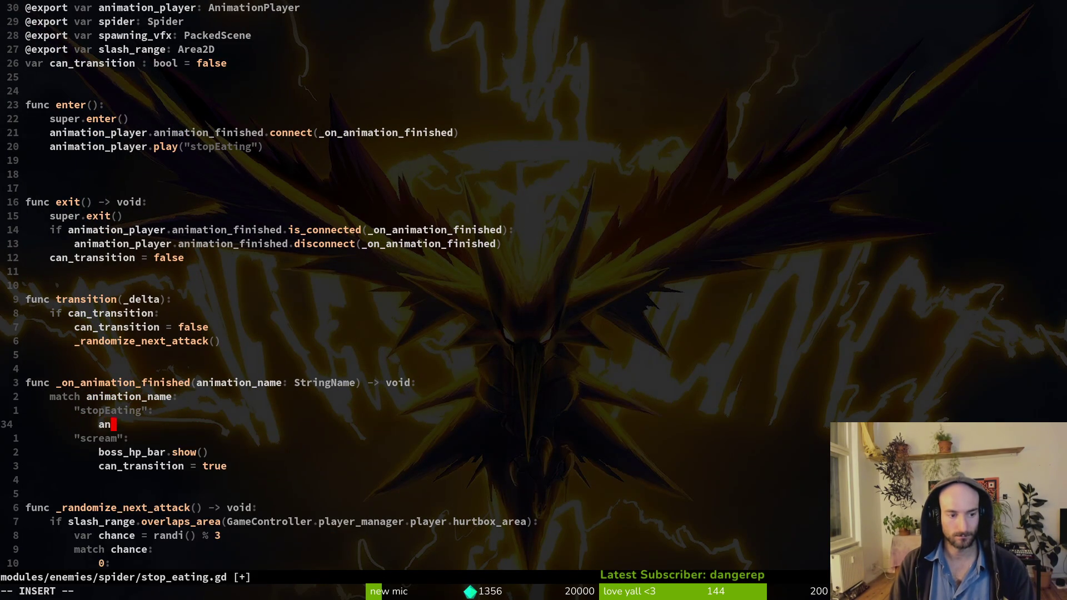
pyautogui.write('nimation_player.p')
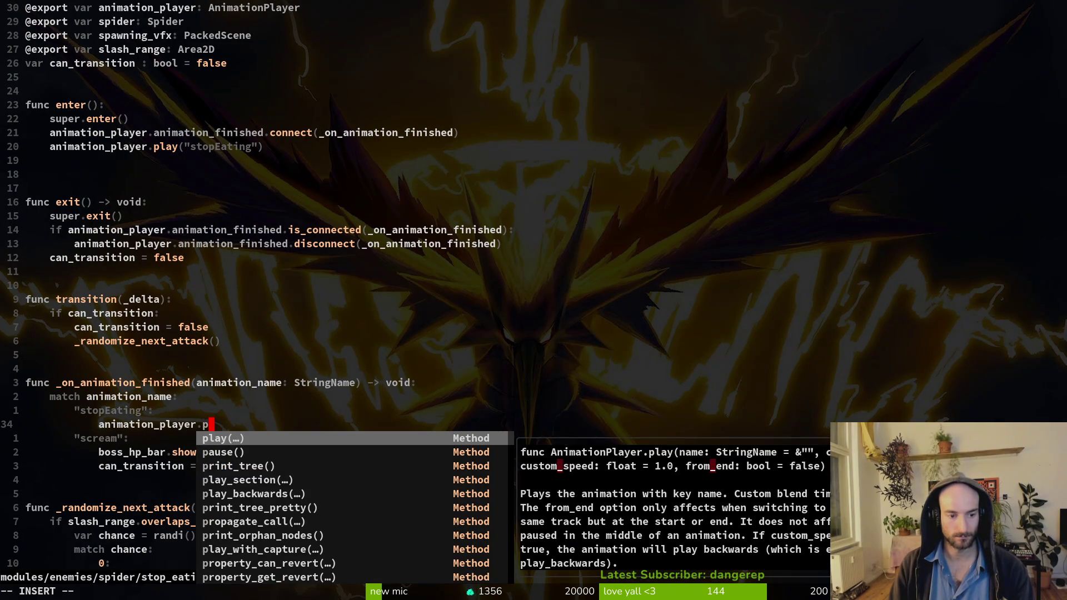
pyautogui.press('Return')
pyautogui.write('"')
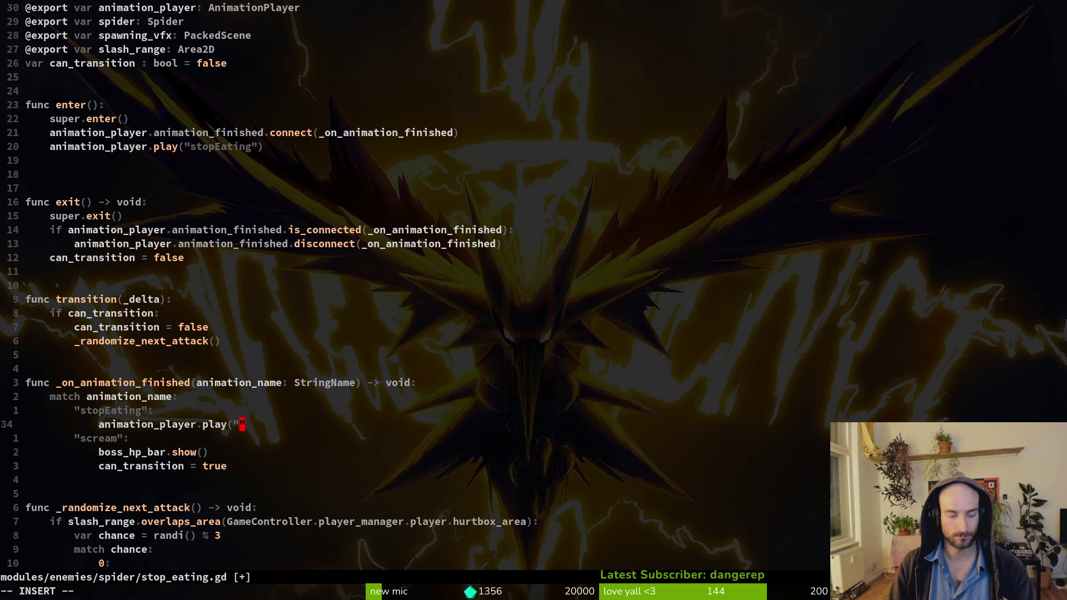
pyautogui.write('sc')
pyautogui.press('Return')
pyautogui.press('Escape')
pyautogui.write(':w')
pyautogui.press('Return')
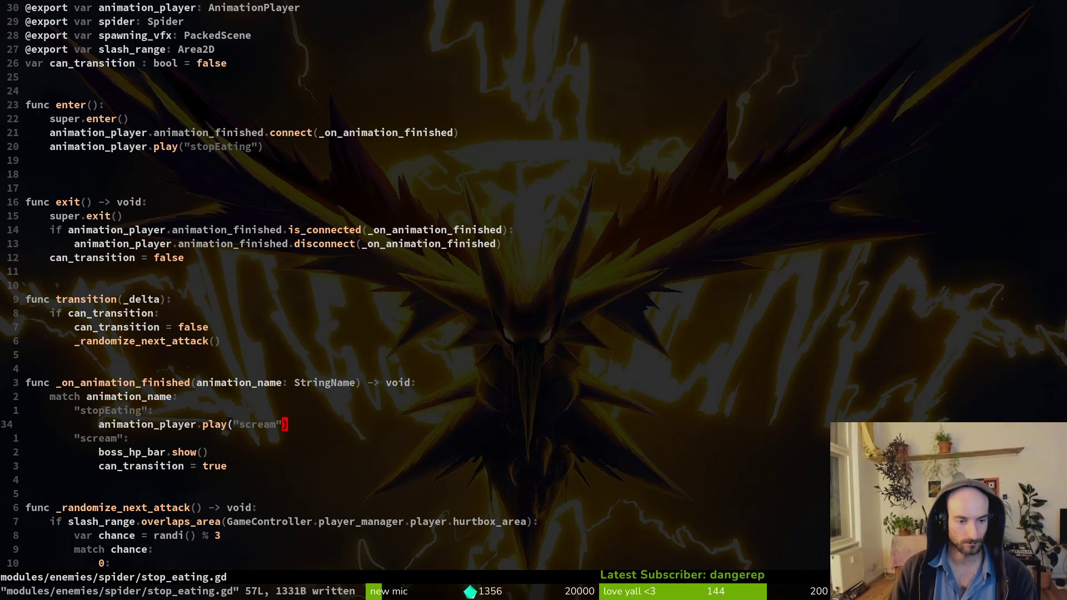
# Step: Delete the extra blank line above the exit function and save
pyautogui.press('k')
pyautogui.press('k')
pyautogui.press('k')
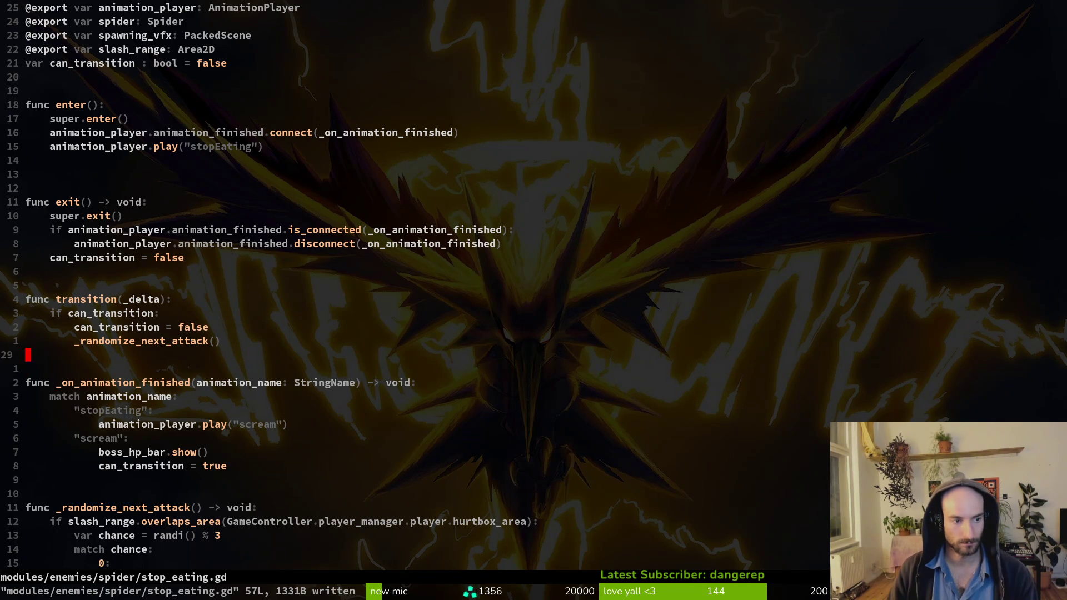
pyautogui.press('k')
pyautogui.press('k')
pyautogui.press('k')
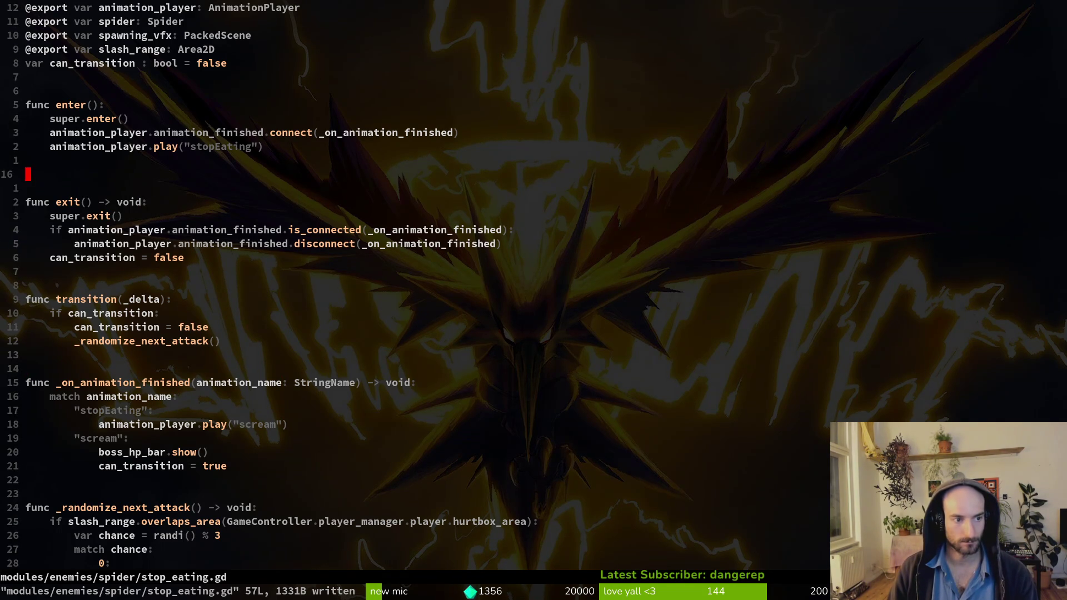
pyautogui.press('d')
pyautogui.press('d')
pyautogui.write(':write')
pyautogui.press('Return')
# Step: Delete the spawning_vfx export, save, and switch to spawning.gd
pyautogui.hotkey('ctrl', 'u')
pyautogui.press('g')
pyautogui.press('g')
pyautogui.press('j')
pyautogui.press('j')
pyautogui.press('j')
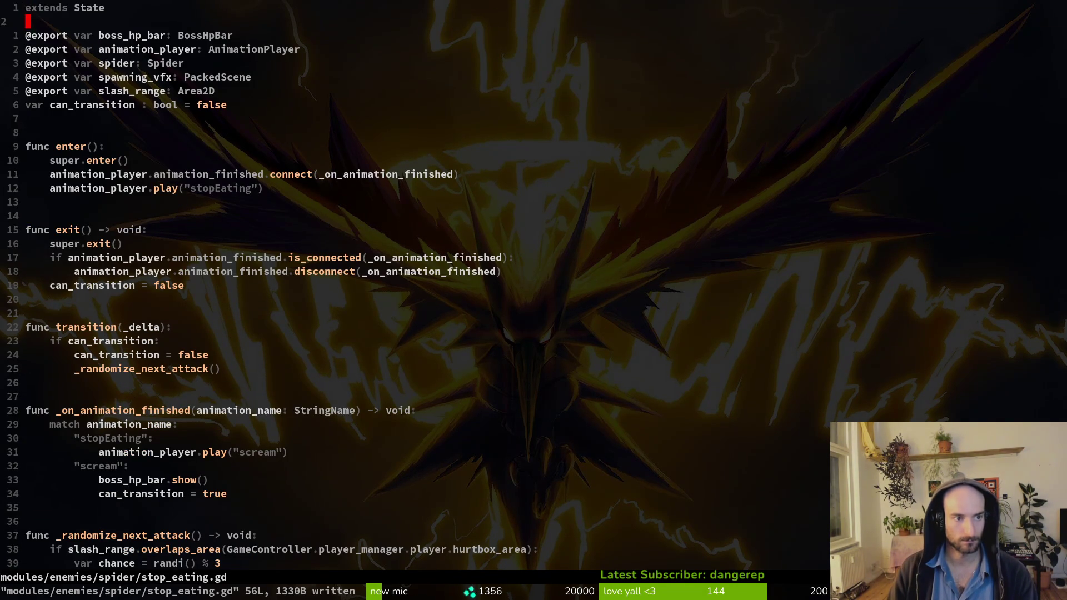
pyautogui.press('d')
pyautogui.press('d')
pyautogui.write(':w')
pyautogui.press('Return')
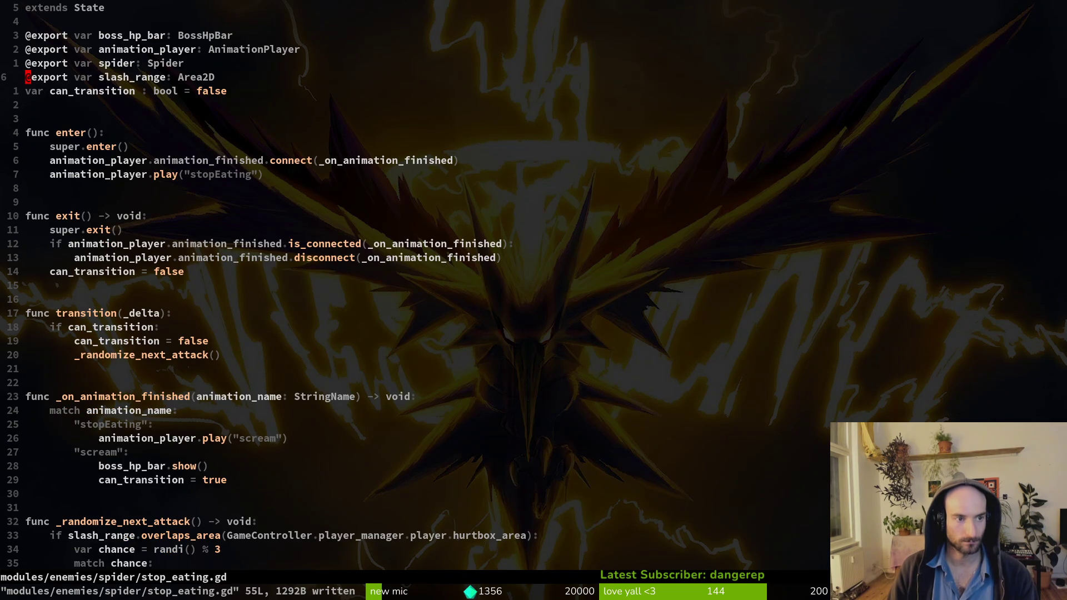
pyautogui.hotkey('ctrl', '6')
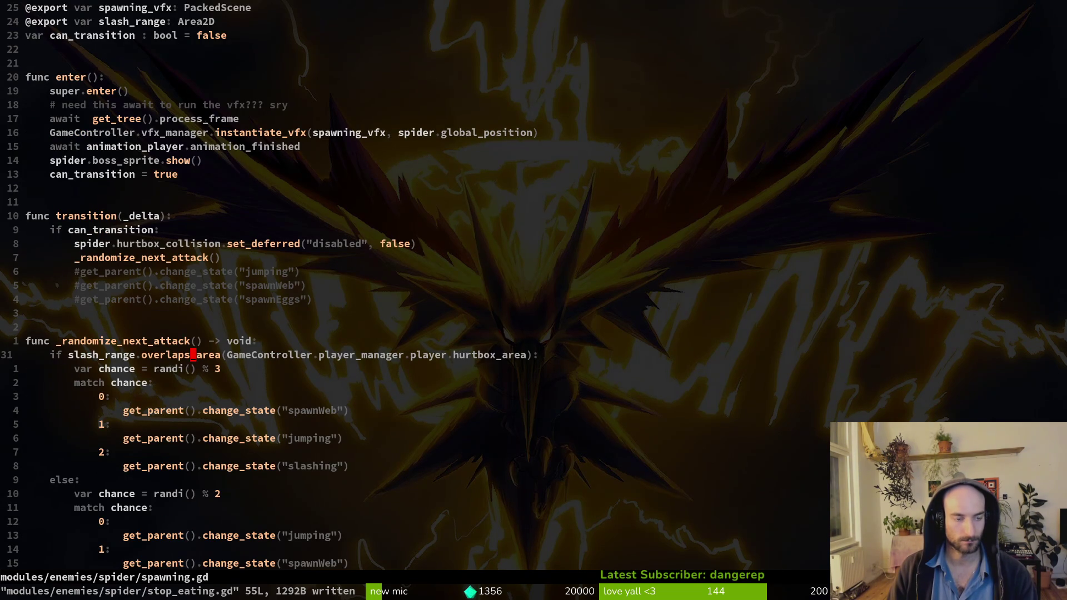
# Step: Delete the enter() body lines in the spider spawning.gd and save
pyautogui.press('1')
pyautogui.press('8')
pyautogui.press('k')
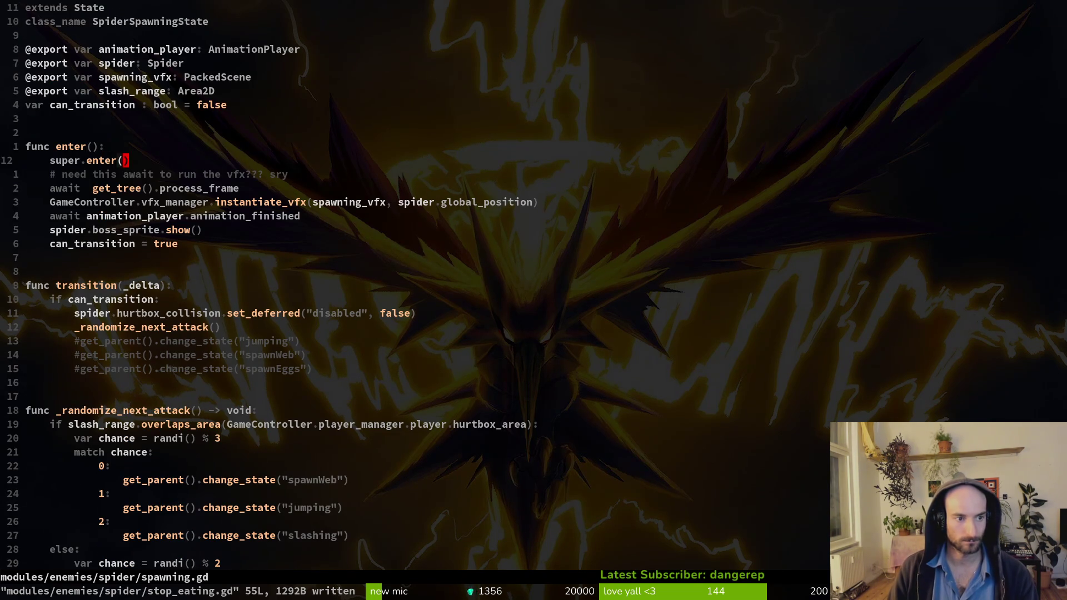
pyautogui.hotkey('shift', 'v')
pyautogui.press('j')
pyautogui.press('j')
pyautogui.press('j')
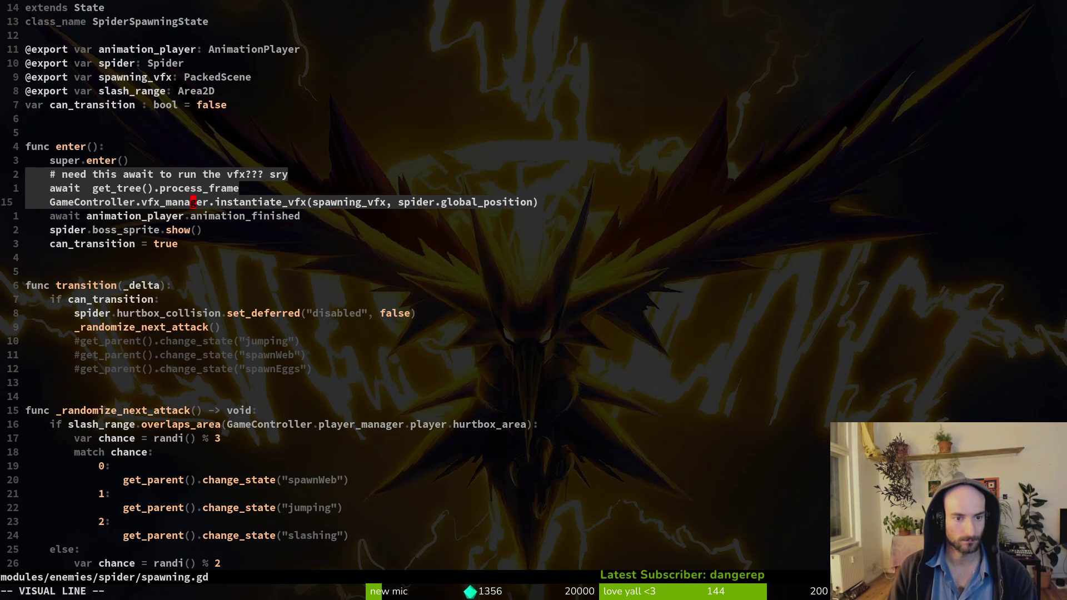
pyautogui.press('j')
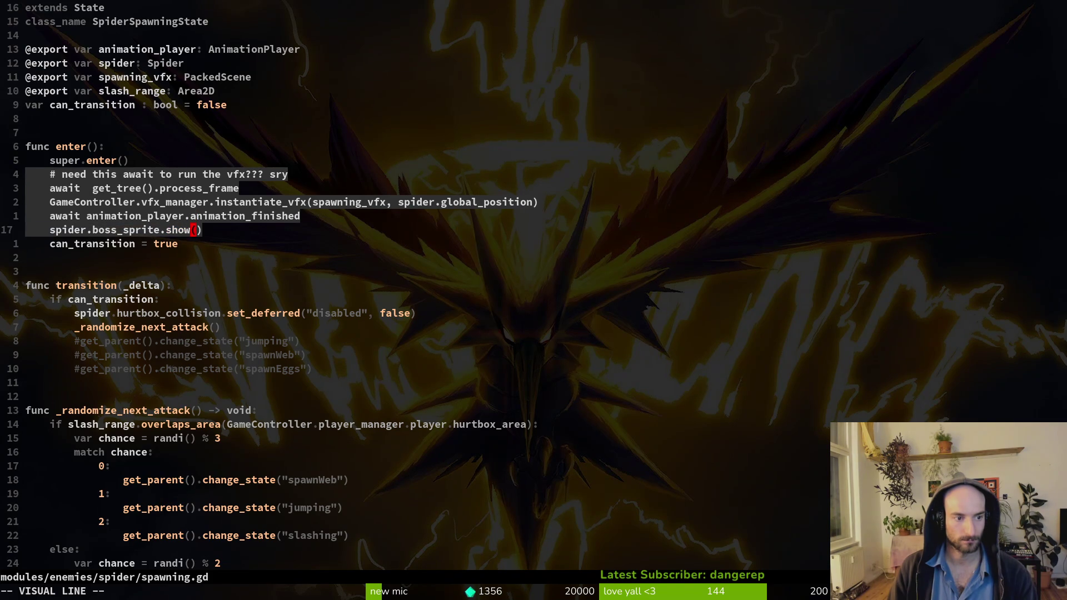
pyautogui.write('jd')
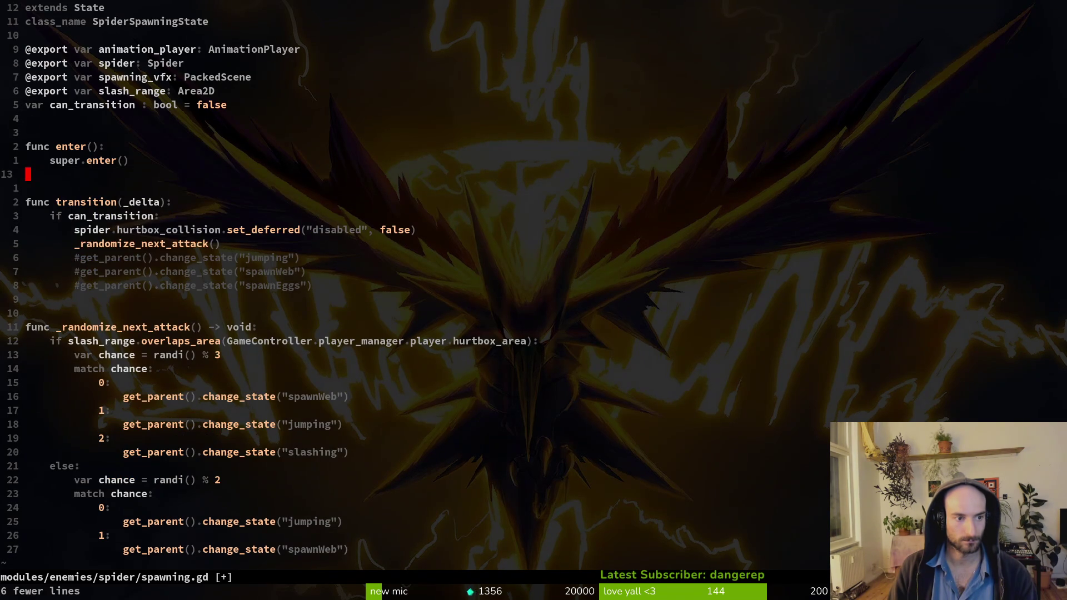
pyautogui.write(':w')
pyautogui.press('Return')
# Step: Remove the transition functions through the end of spawning.gd and save
pyautogui.press('j')
pyautogui.press('j')
pyautogui.press('j')
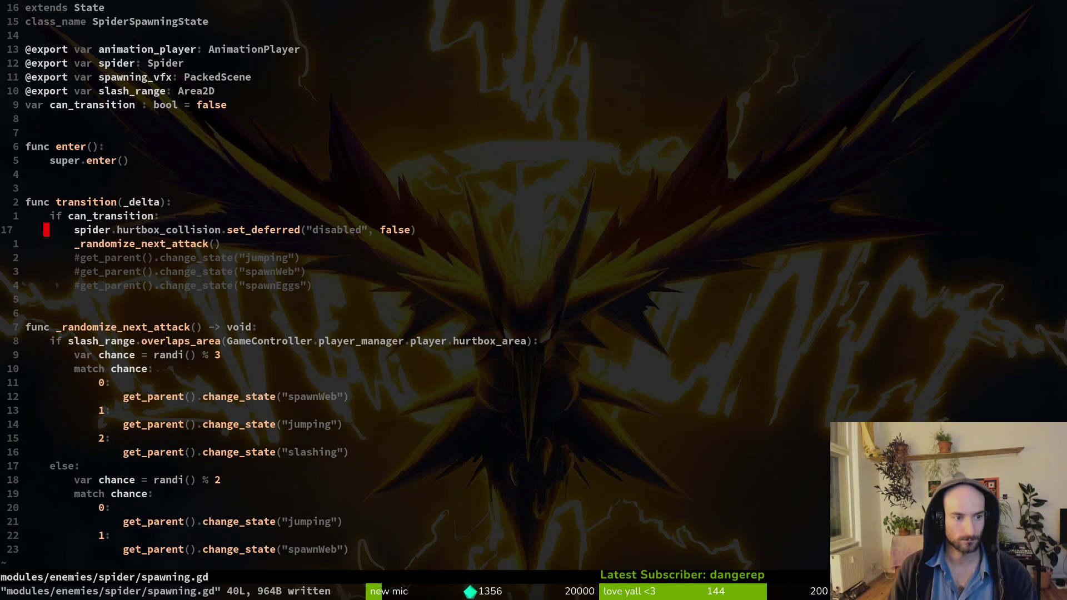
pyautogui.press('k')
pyautogui.hotkey('shift', 'v')
pyautogui.press('j')
pyautogui.press('}')
pyautogui.press('j')
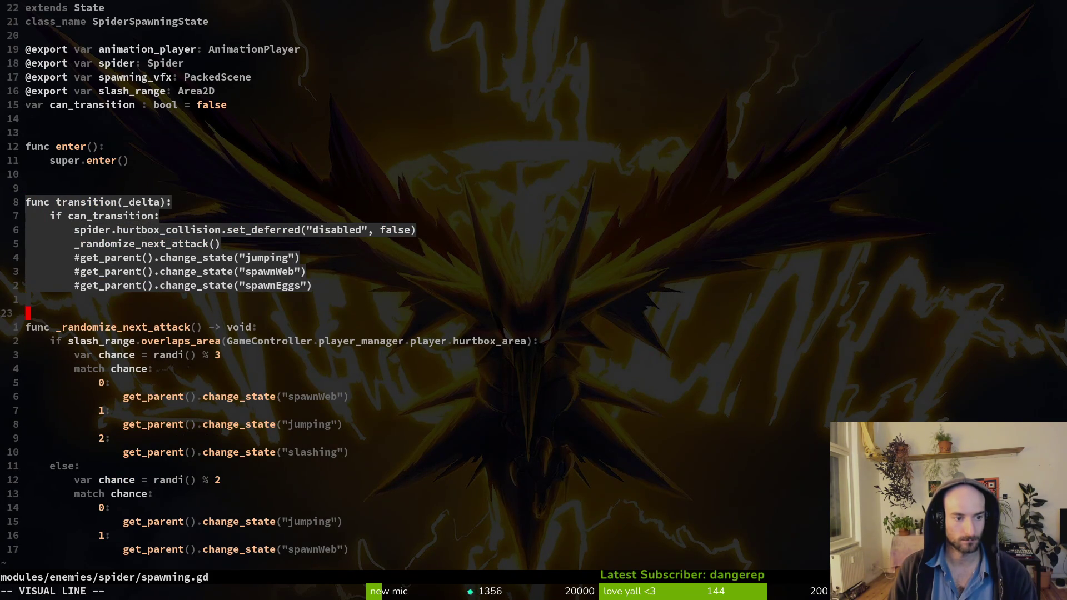
pyautogui.press('j')
pyautogui.press('}')
pyautogui.write('d:w')
pyautogui.press('Return')
pyautogui.press('k')
pyautogui.press('k')
pyautogui.press('k')
pyautogui.hotkey('shift', 'v')
pyautogui.press('k')
pyautogui.press('k')
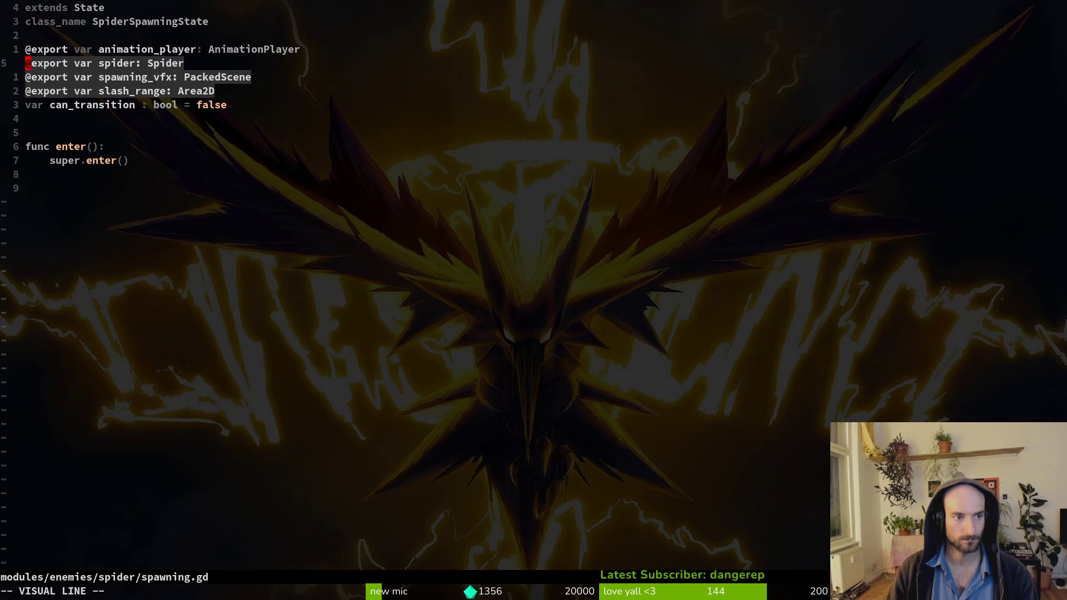
pyautogui.write('kd:w')
pyautogui.press('Return')
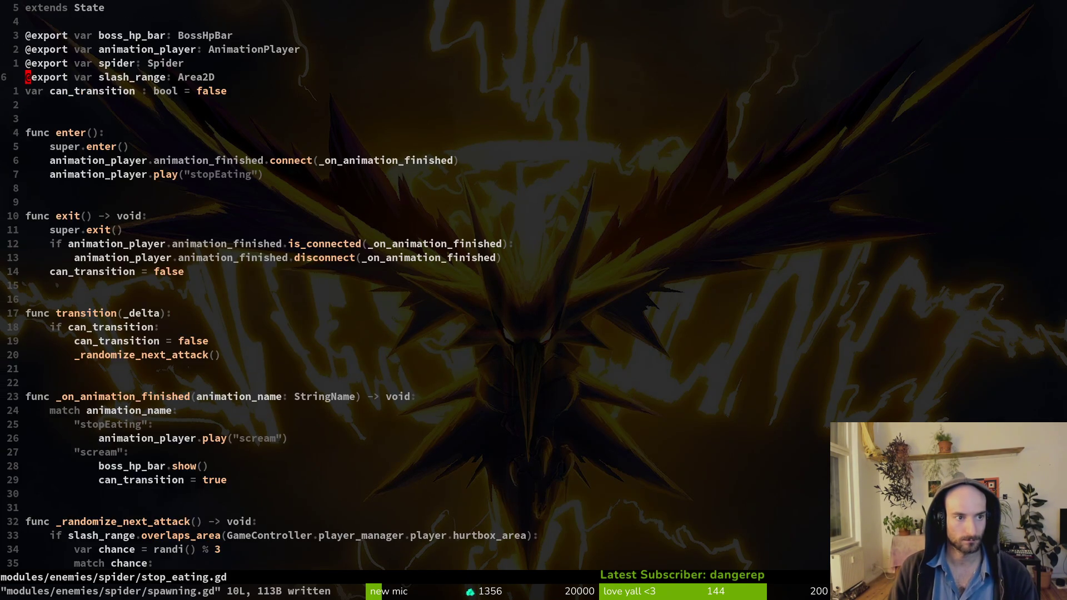
pyautogui.press('u')
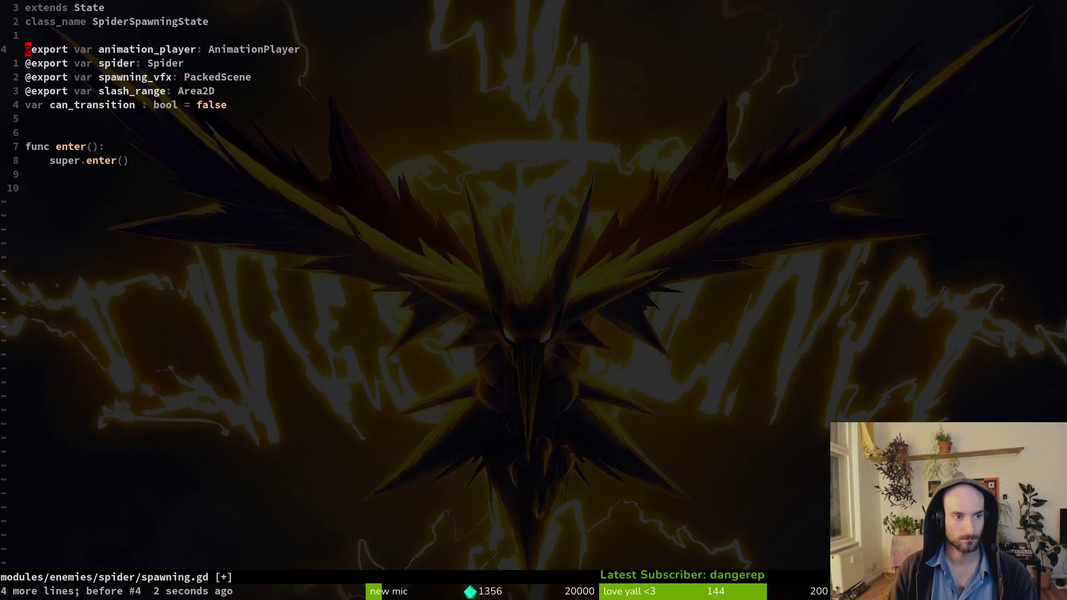
pyautogui.hotkey('shift', 'v')
pyautogui.press('j')
pyautogui.press('j')
pyautogui.press('j')
pyautogui.write('d:w')
pyautogui.press('Return')
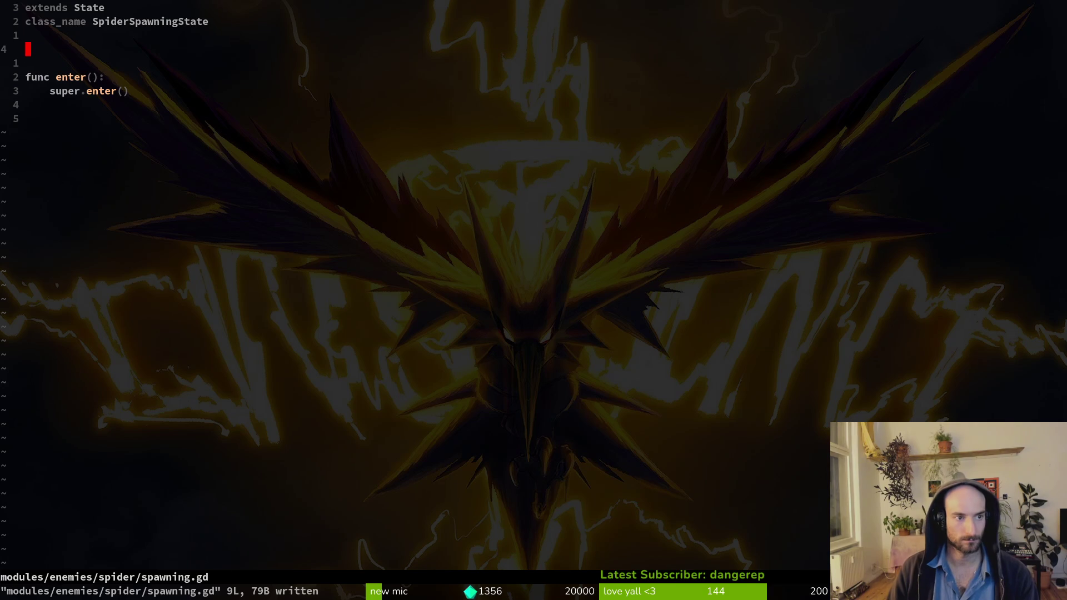
pyautogui.press('d')
pyautogui.press('d')
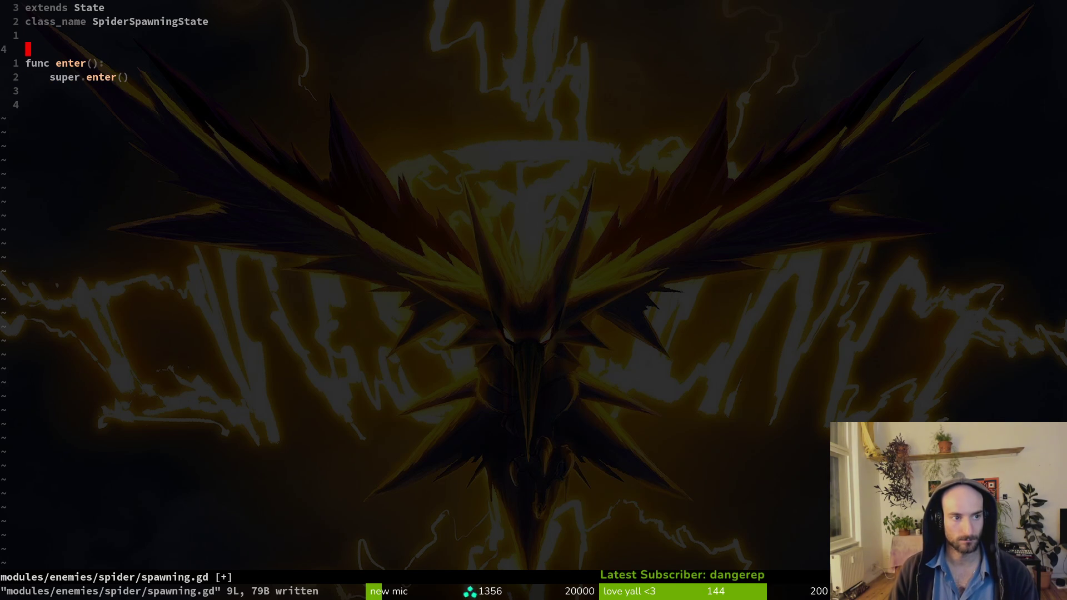
# Step: Open the mantis spawning.gd script through the file finder
pyautogui.press('space')
pyautogui.press('f')
pyautogui.press('f')
pyautogui.write('maspaw')
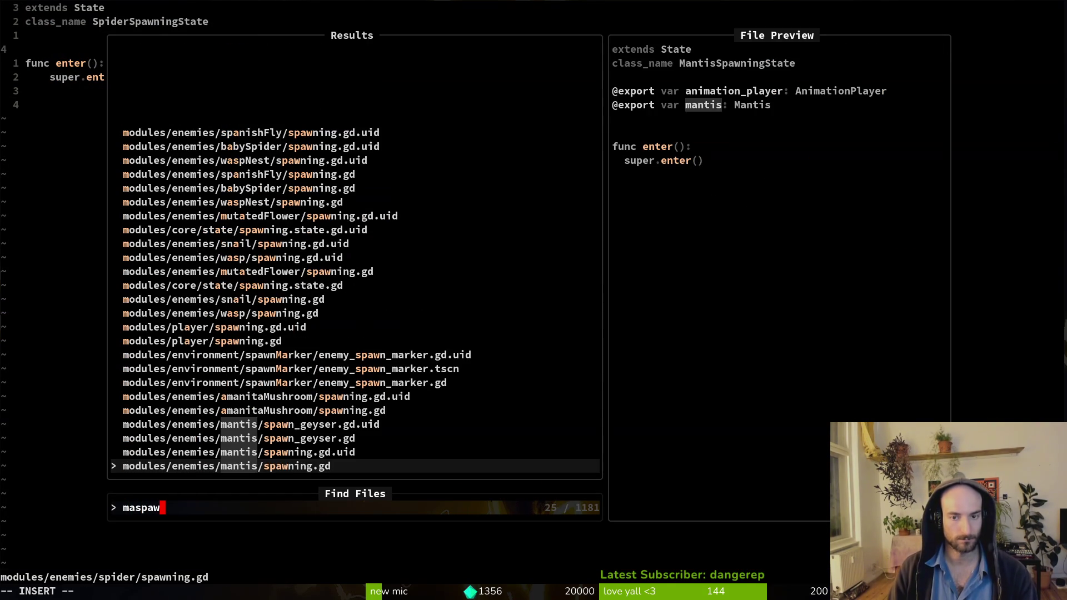
pyautogui.press('Return')
# Step: Remove the two export lines and the blank line from mantis spawning.gd and save
pyautogui.press('k')
pyautogui.press('k')
pyautogui.press('k')
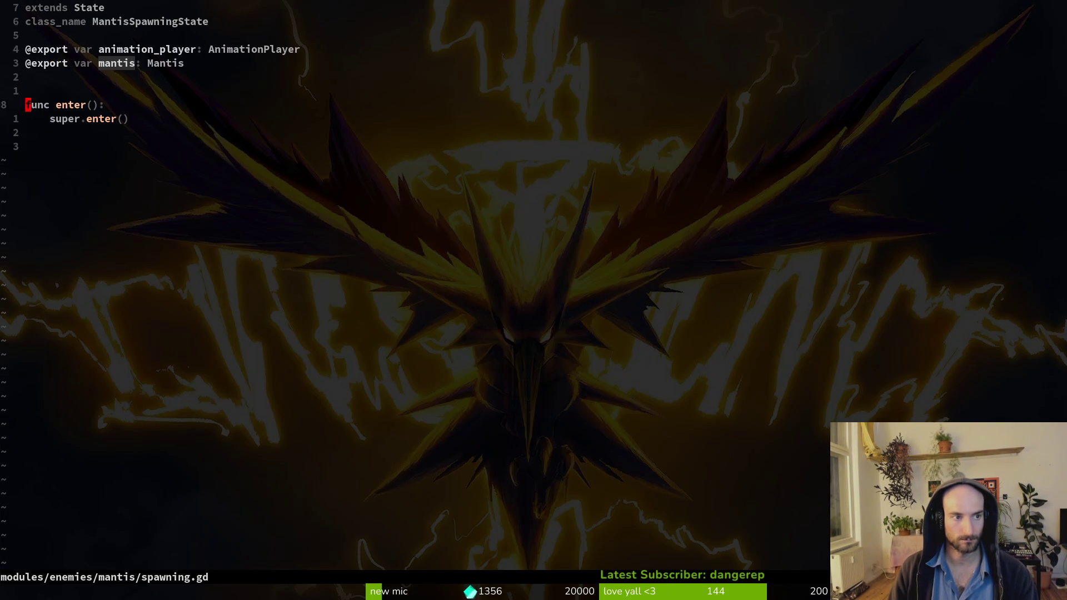
pyautogui.press('V')
pyautogui.press('j')
pyautogui.press('Escape')
pyautogui.press('V')
pyautogui.press('k')
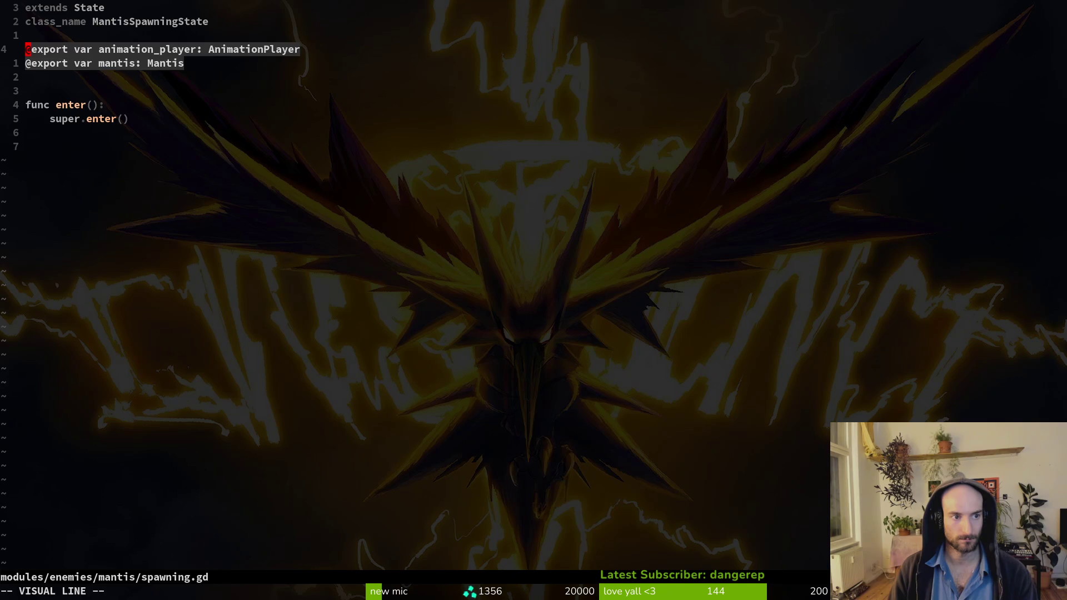
pyautogui.press('d')
pyautogui.press('u')
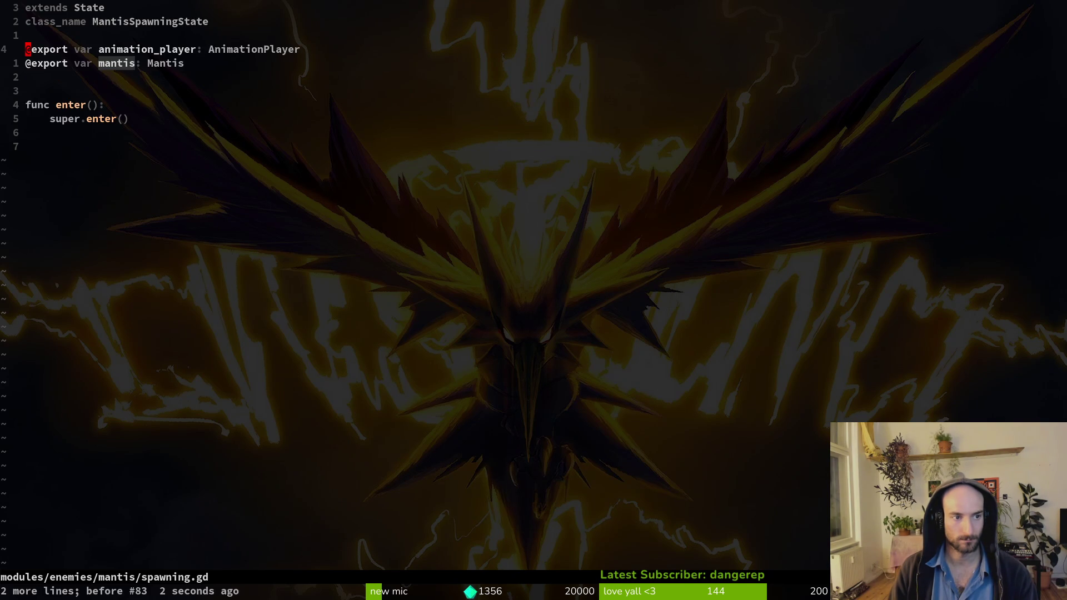
pyautogui.write('Vjd:w')
pyautogui.press('Return')
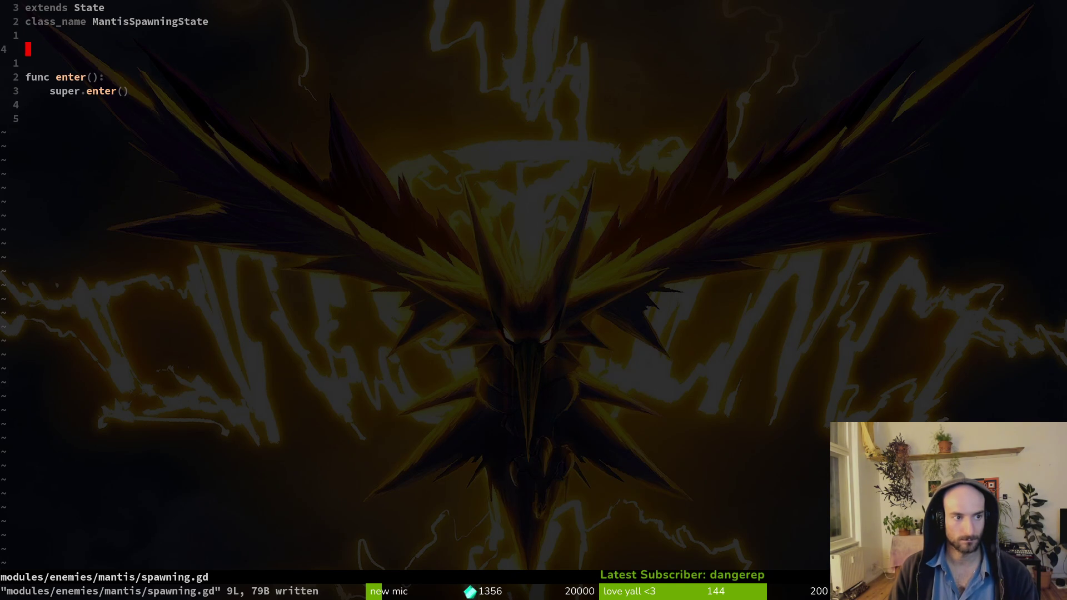
pyautogui.press('d')
pyautogui.press('d')
pyautogui.write(':w')
pyautogui.press('Return')
# Step: Open spider/stop_eating.gd via the finder and save it
pyautogui.hotkey('ctrl', '6')
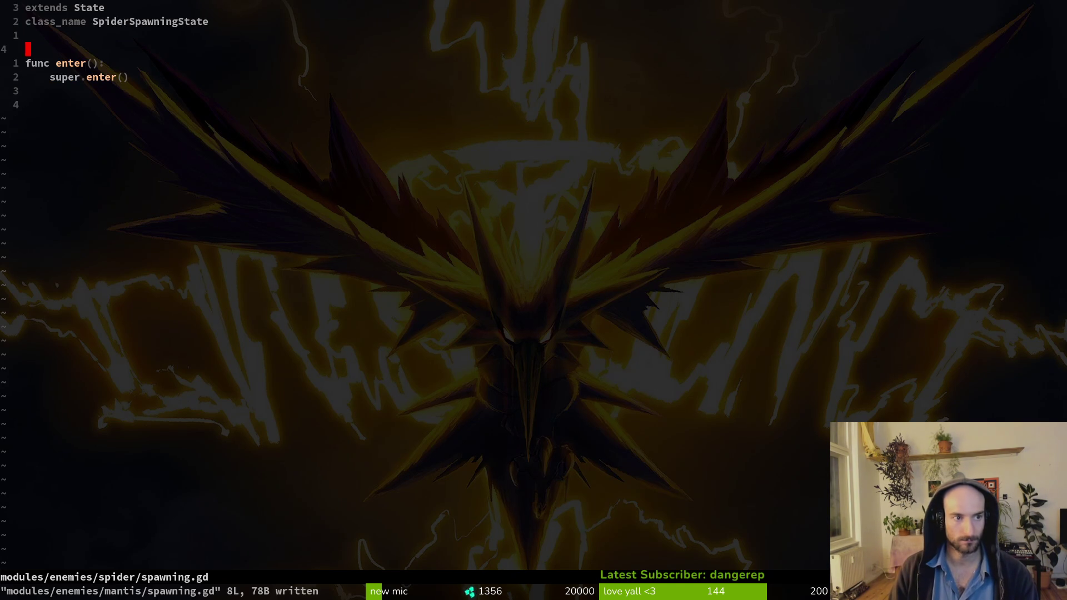
pyautogui.hotkey('ctrl', '6')
pyautogui.hotkey('ctrl', '6')
pyautogui.hotkey('ctrl', '6')
pyautogui.hotkey('ctrl', 'p')
pyautogui.write('spa')
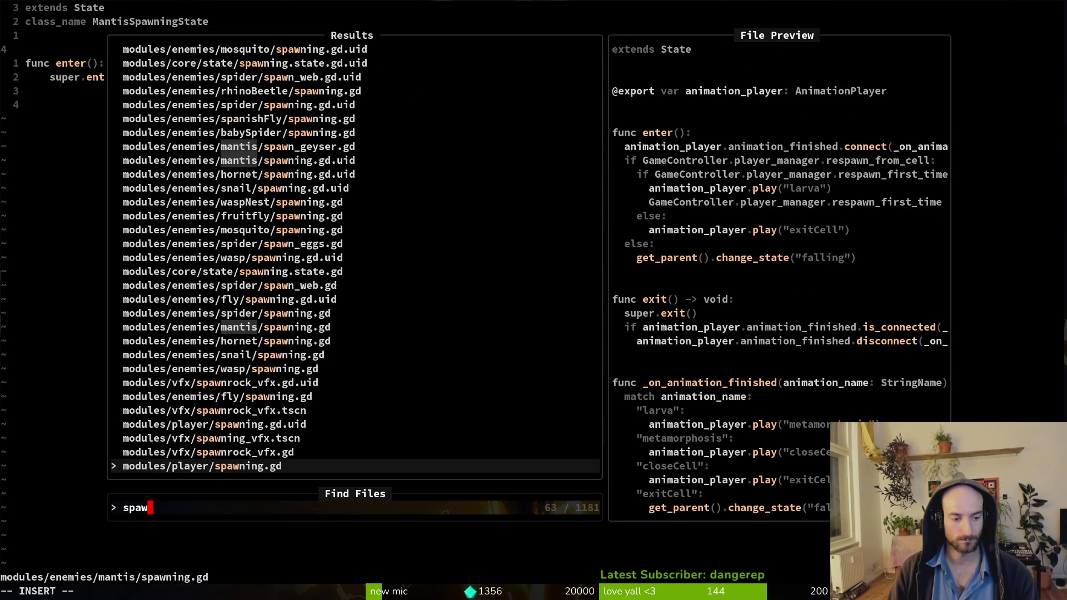
pyautogui.press('BackSpace')
pyautogui.press('BackSpace')
pyautogui.write('pider/')
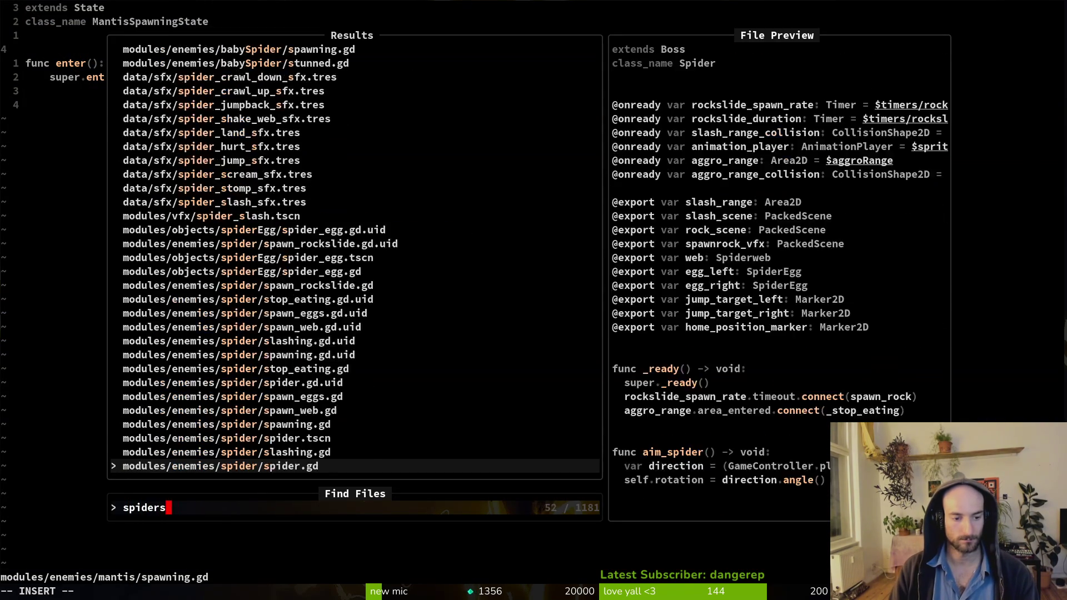
pyautogui.write('stop')
pyautogui.press('Return')
pyautogui.press('j')
pyautogui.press('j')
pyautogui.press('j')
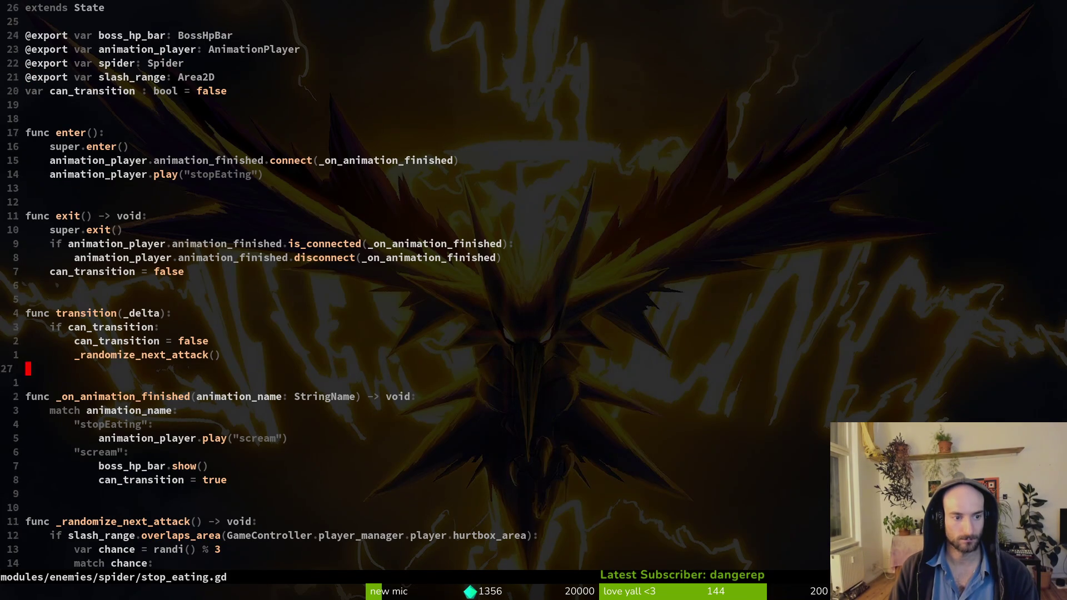
pyautogui.press('j')
pyautogui.press('j')
pyautogui.press('j')
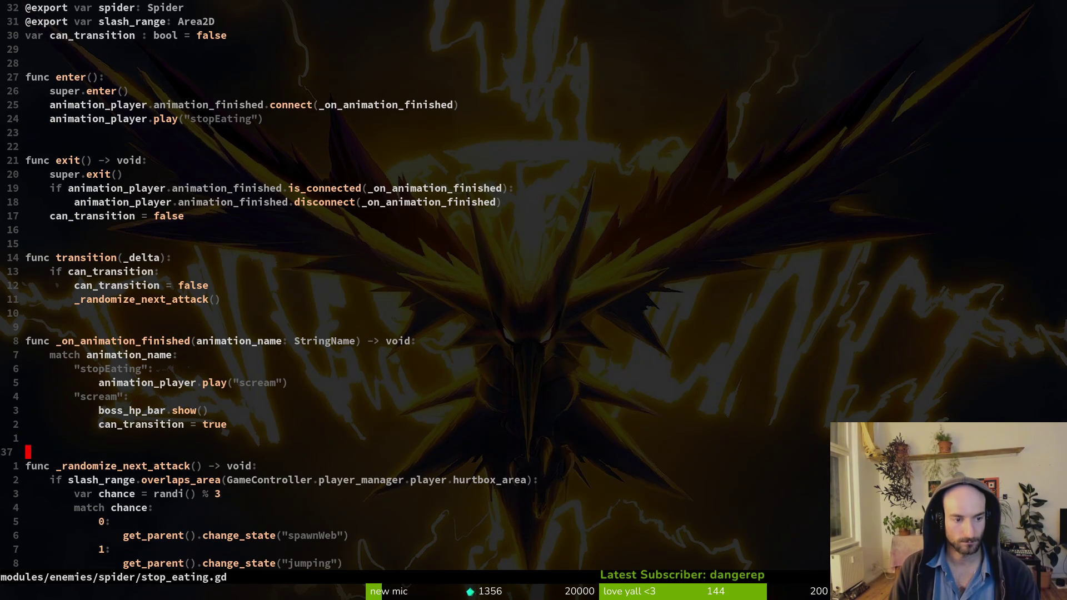
pyautogui.write(':w')
pyautogui.press('Return')
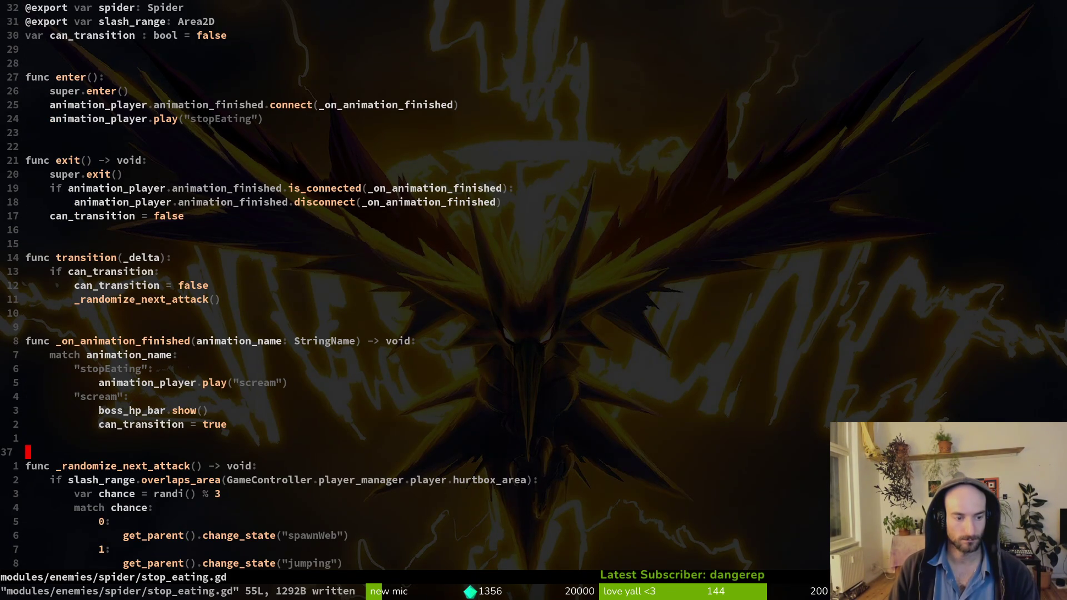
pyautogui.hotkey('alt', 'Tab')
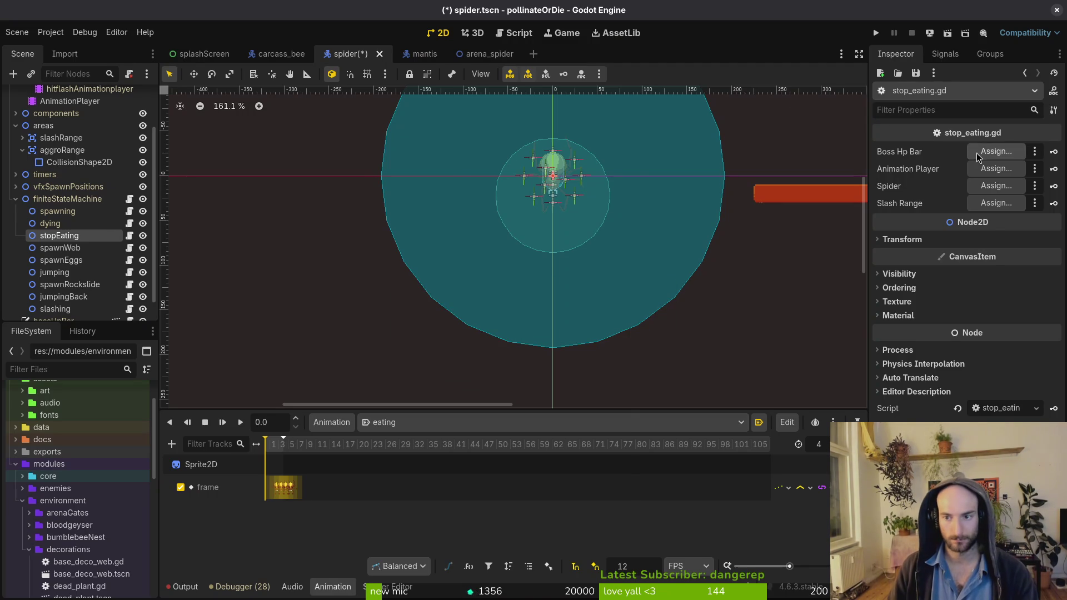
# Step: Assign bossHpBar, AnimationPlayer, spider and slashRange to stopEating's exports and save
pyautogui.click(996, 151)
pyautogui.click(520, 173)
pyautogui.click(573, 480)
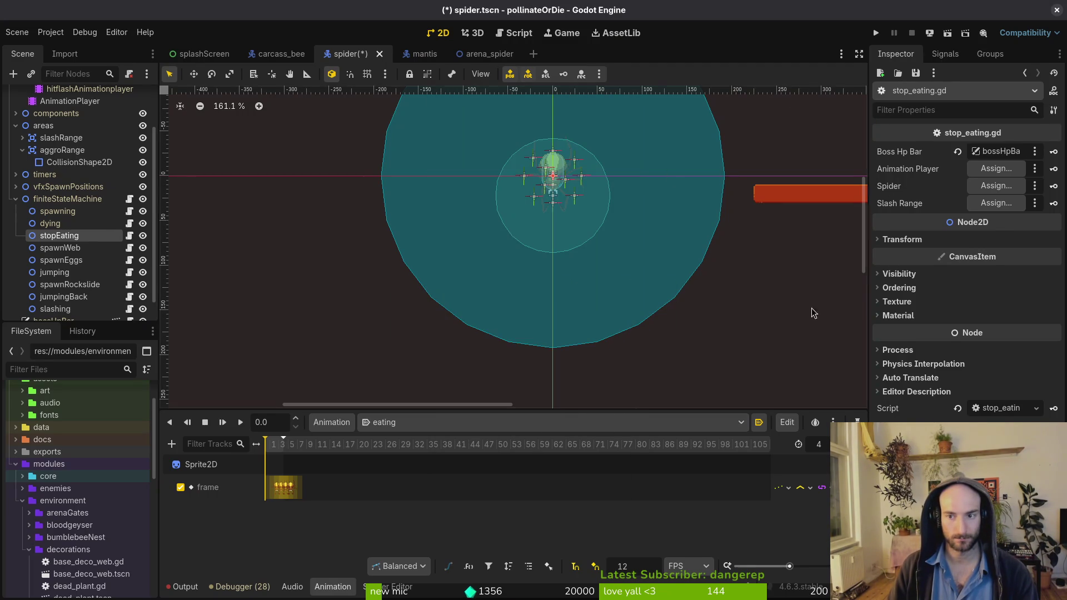
pyautogui.click(995, 169)
pyautogui.click(521, 210)
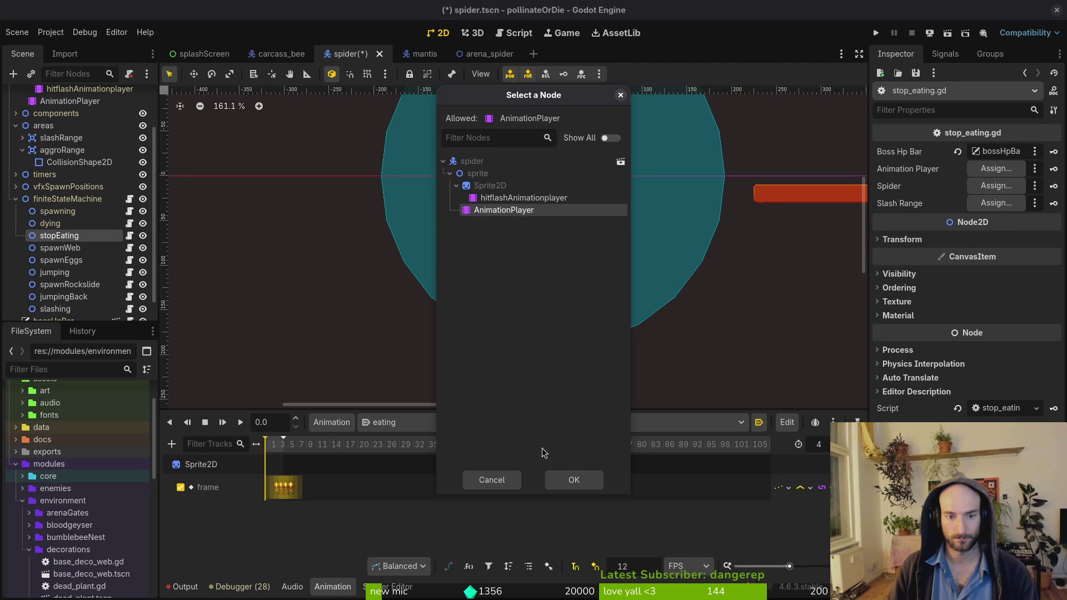
pyautogui.click(574, 479)
pyautogui.click(996, 186)
pyautogui.click(511, 166)
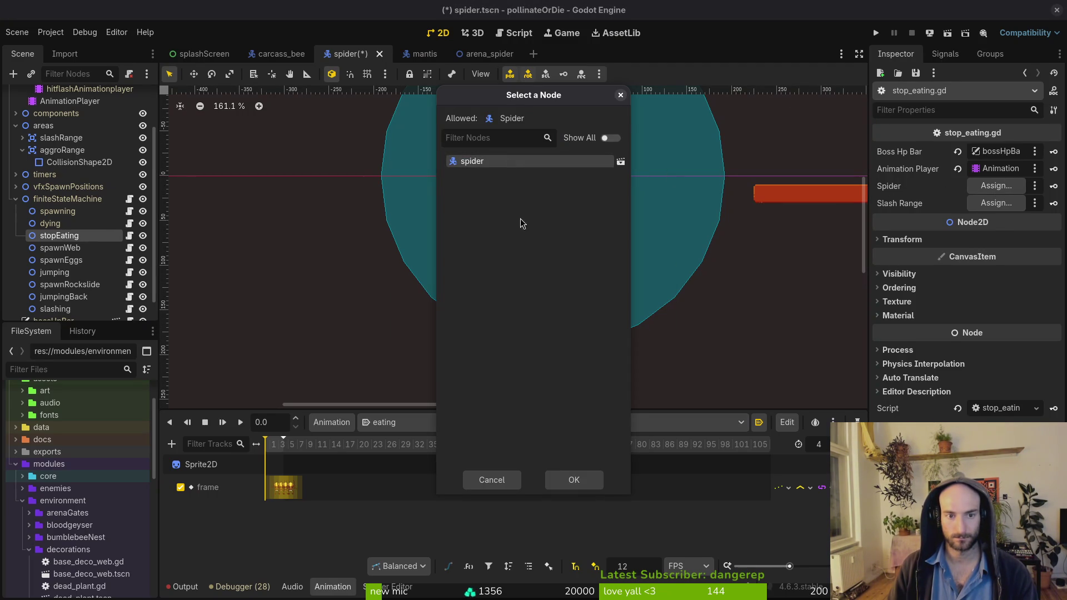
pyautogui.click(573, 480)
pyautogui.click(994, 204)
pyautogui.click(495, 210)
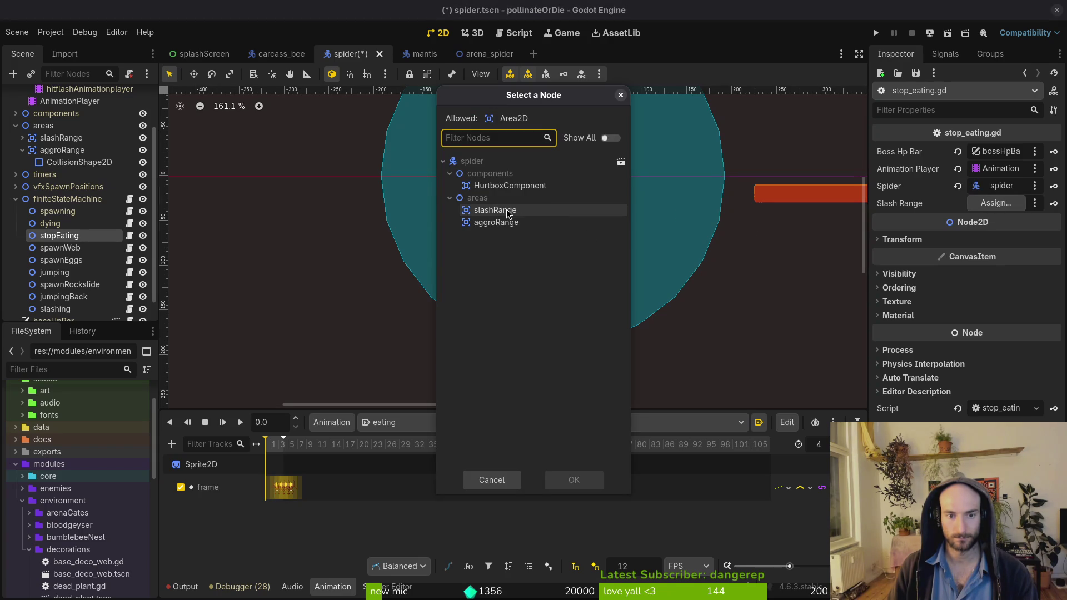
pyautogui.click(558, 480)
pyautogui.hotkey('ctrl', 's')
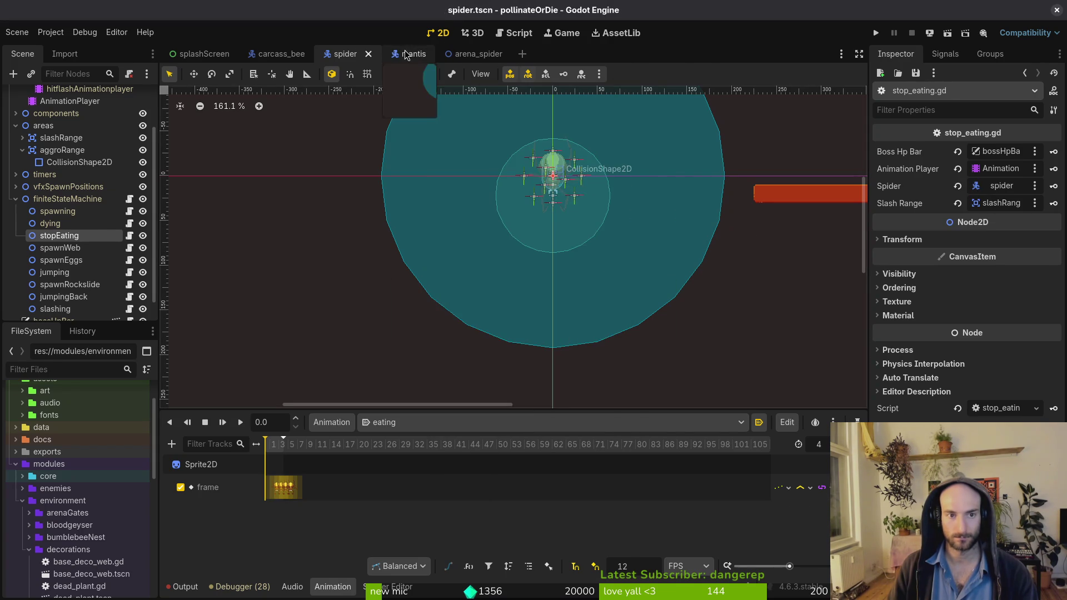
# Step: Hide the bossHpBar node in the spider scene and save
pyautogui.click(398, 54)
pyautogui.click(344, 54)
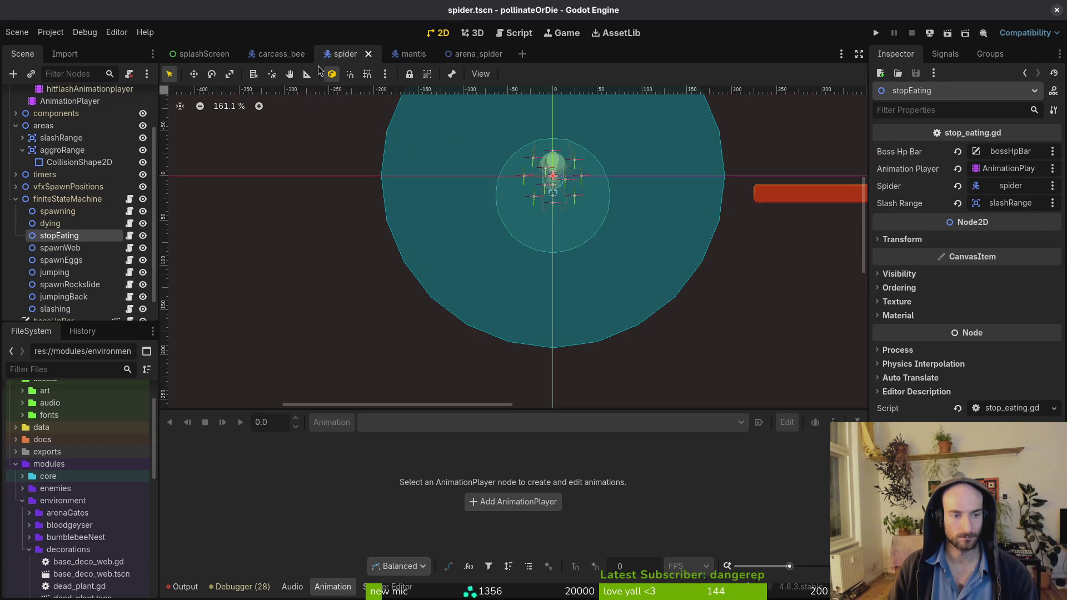
pyautogui.click(17, 206)
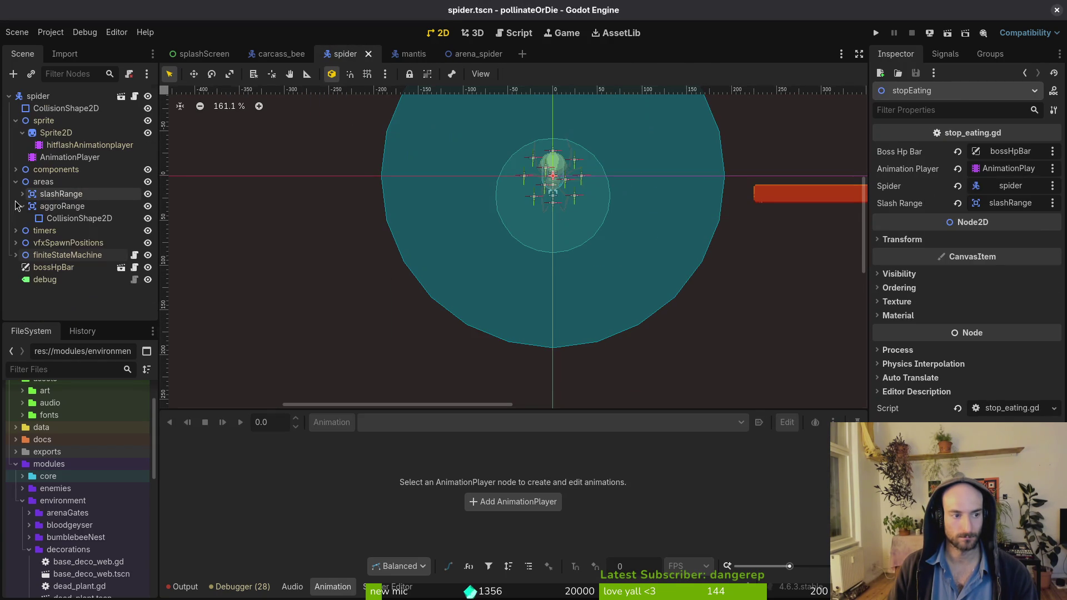
pyautogui.click(148, 267)
pyautogui.hotkey('ctrl', 's')
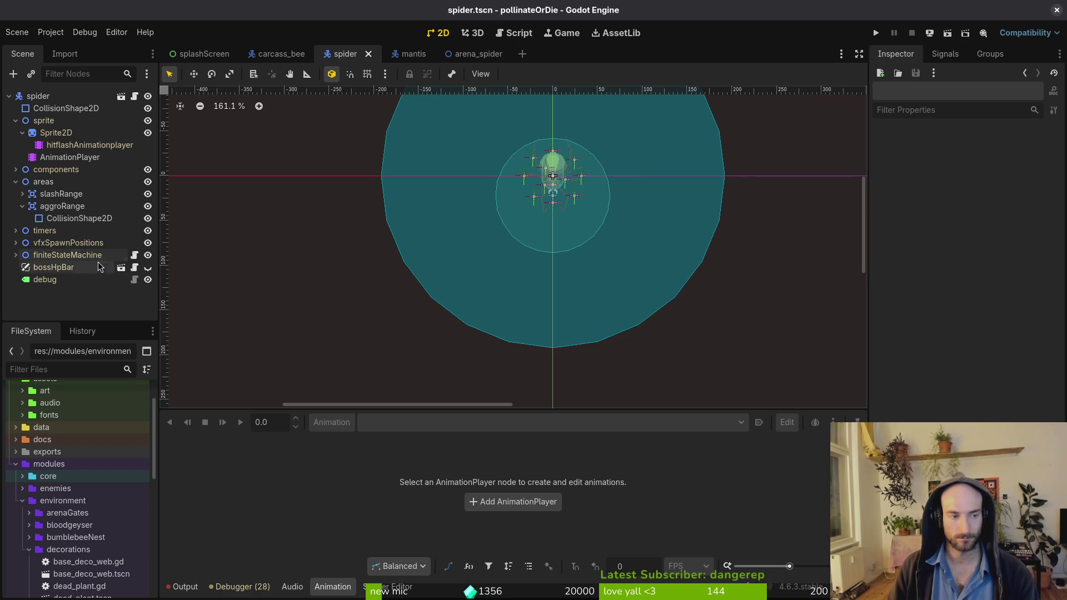
# Step: Inspect the spawning state node under finiteStateMachine in the spider scene
pyautogui.click(16, 256)
pyautogui.scroll(-3, 62, 270)
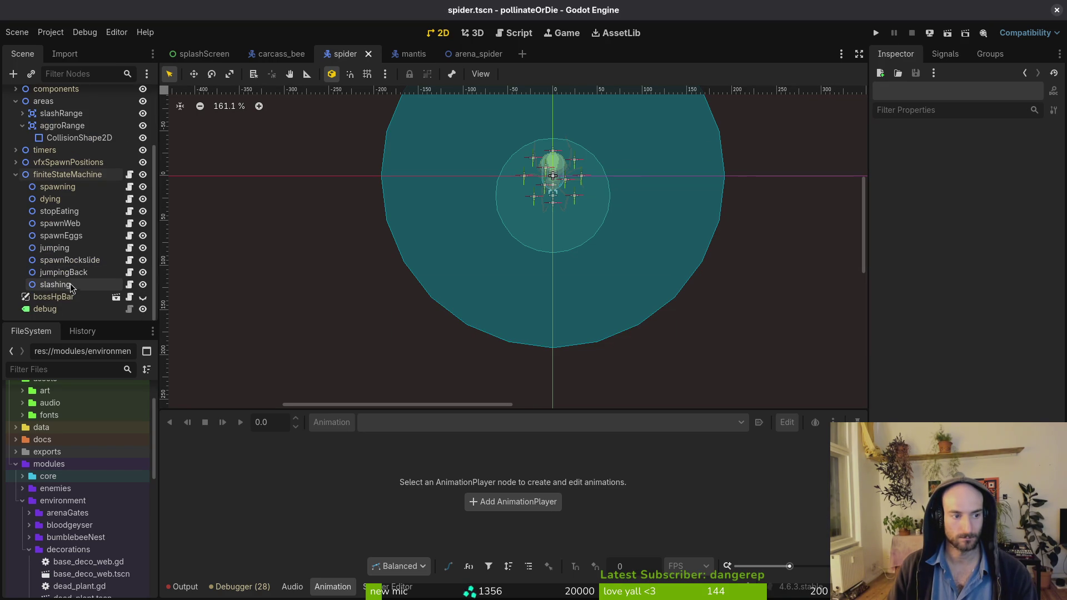
pyautogui.click(57, 187)
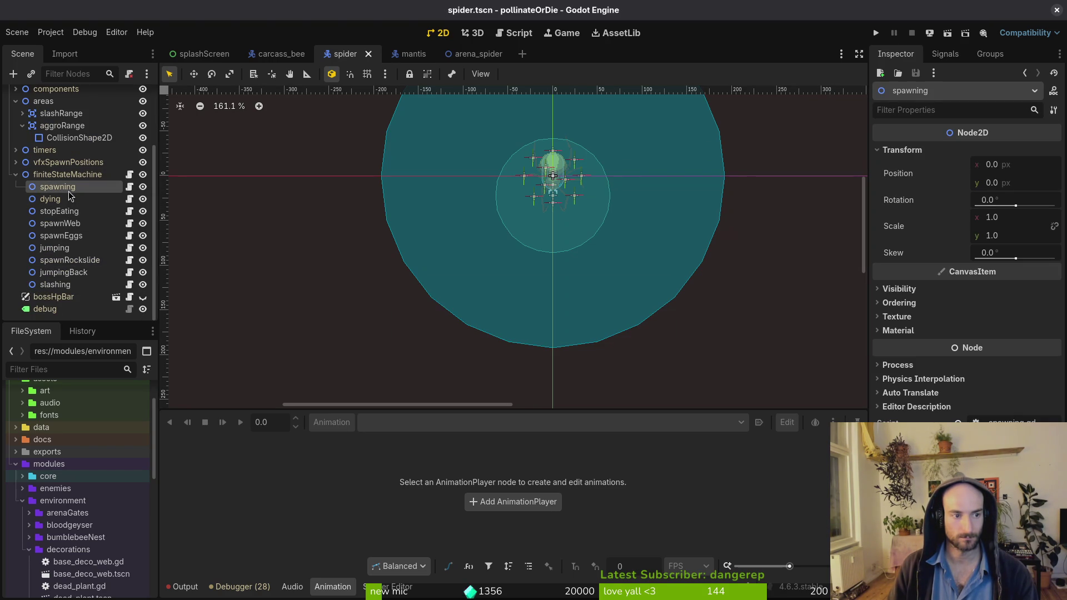
pyautogui.click(16, 174)
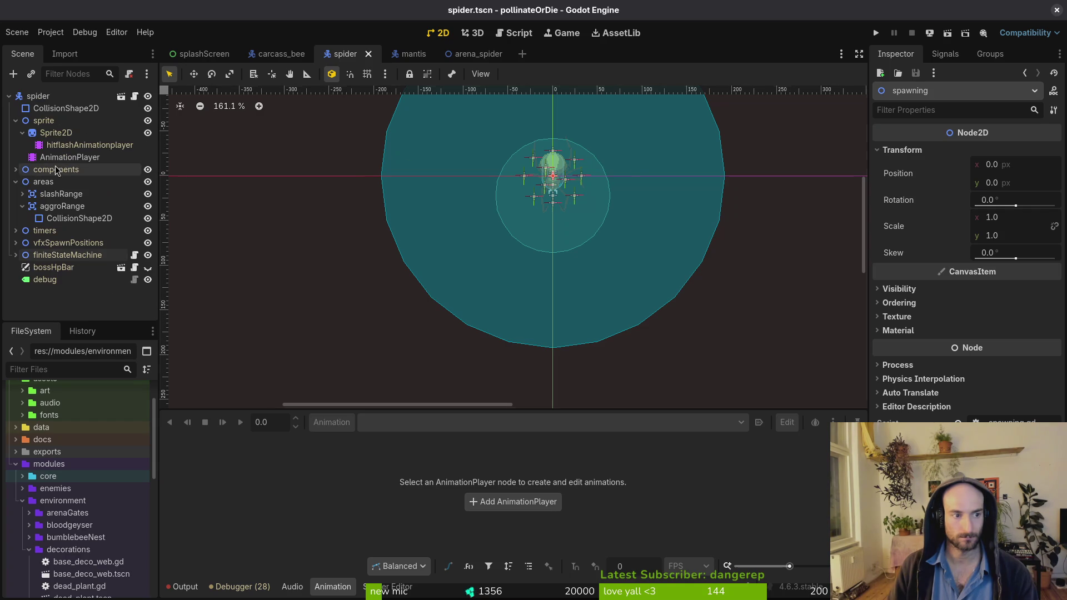
# Step: Run the game and load the spider level from the debug level select
pyautogui.click(878, 32)
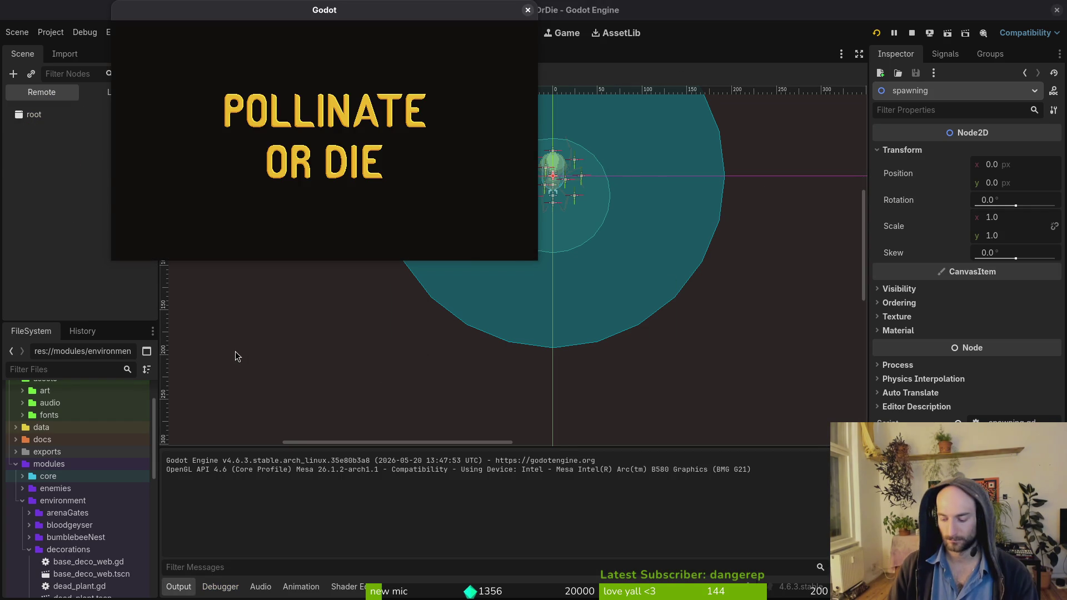
pyautogui.press('Return')
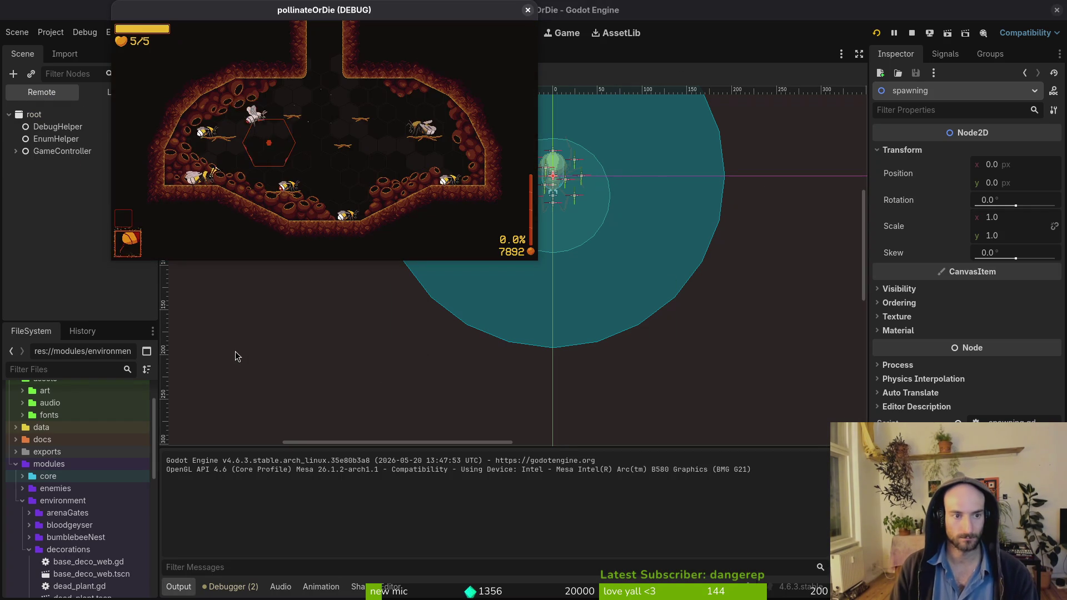
pyautogui.press('F1')
pyautogui.press('Return')
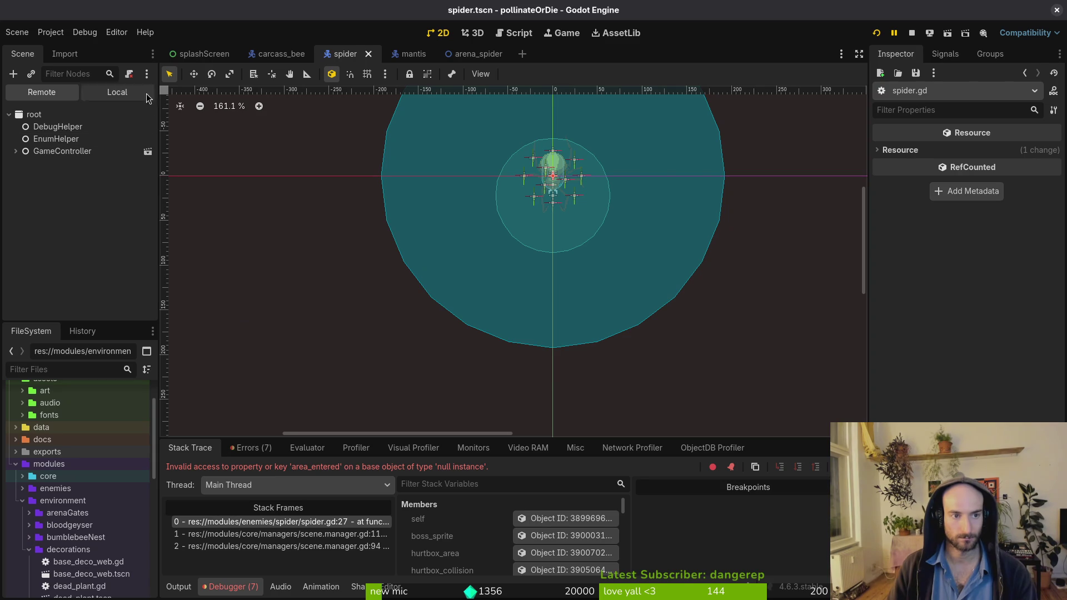
# Step: Inspect the running spider's state nodes, from spawning through slashing, in the remote tree
pyautogui.click(98, 92)
pyautogui.click(17, 274)
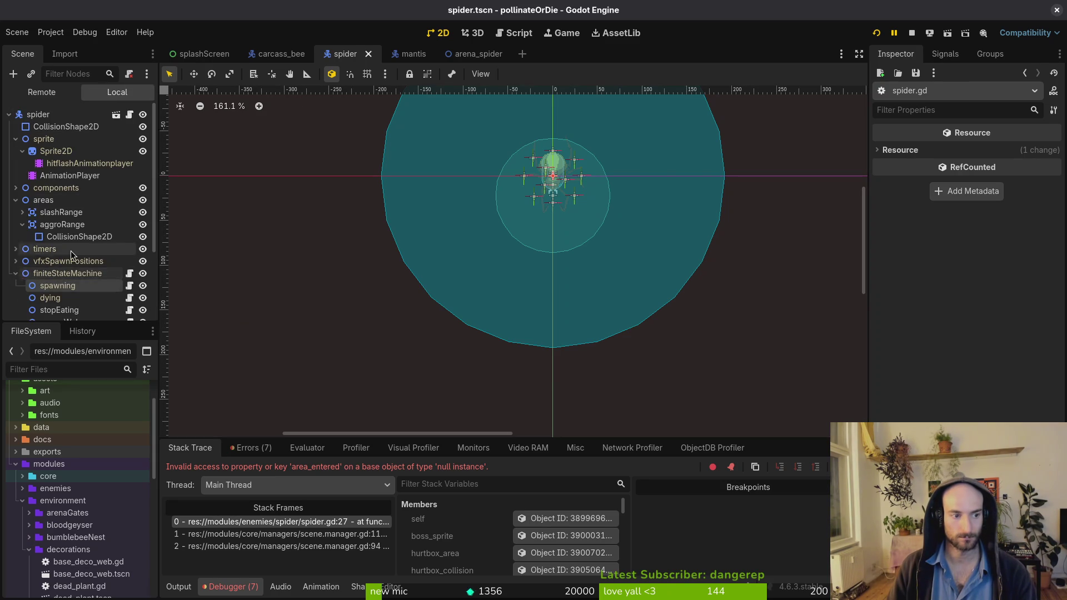
pyautogui.scroll(-3, 71, 251)
pyautogui.click(58, 186)
pyautogui.click(53, 199)
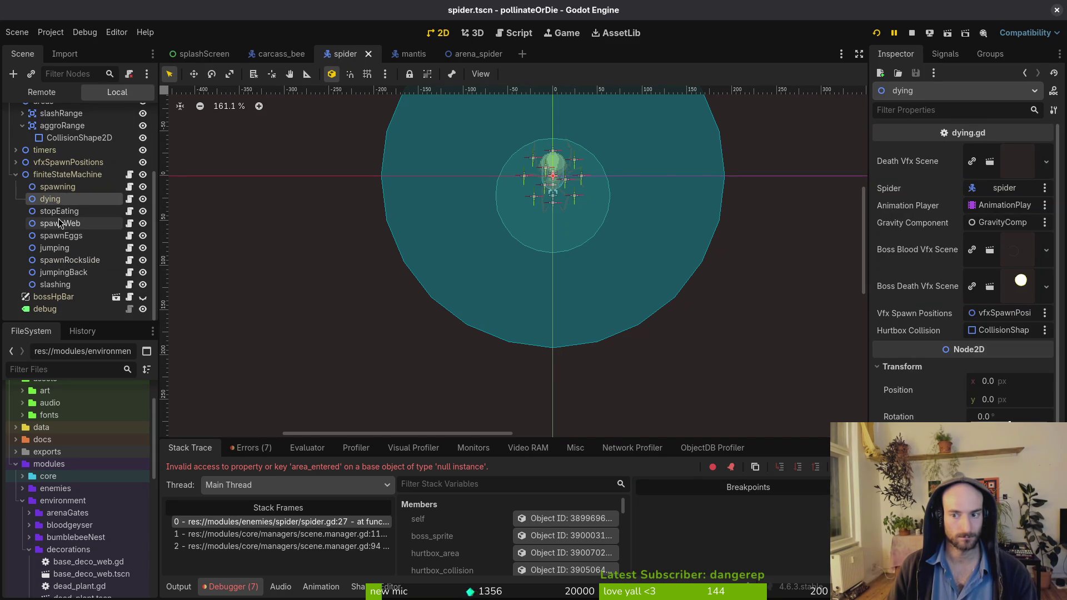
pyautogui.click(58, 222)
pyautogui.click(60, 236)
pyautogui.click(61, 250)
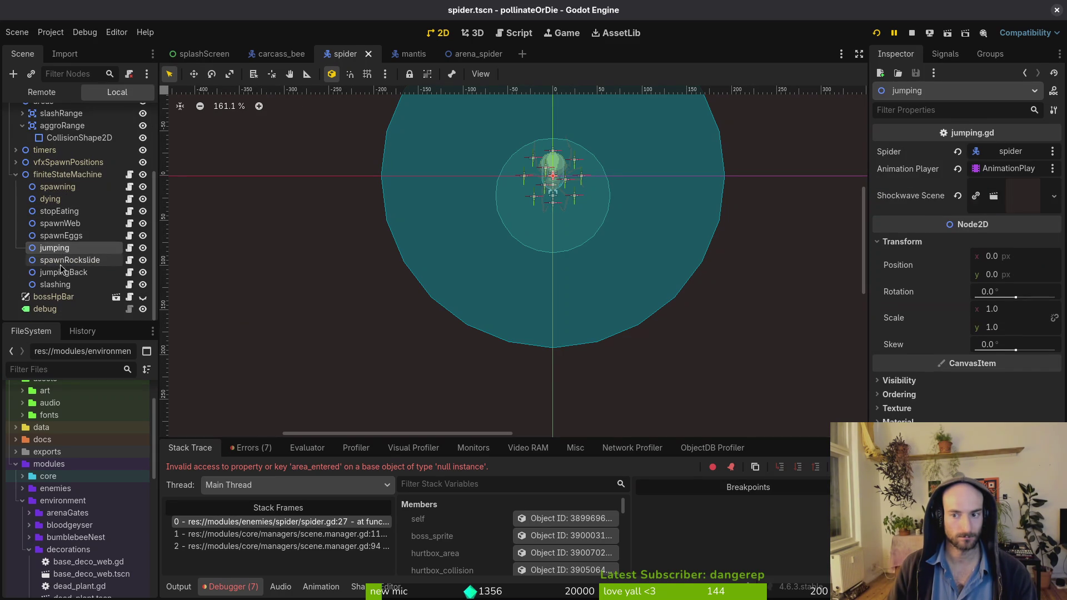
pyautogui.click(62, 272)
pyautogui.click(64, 285)
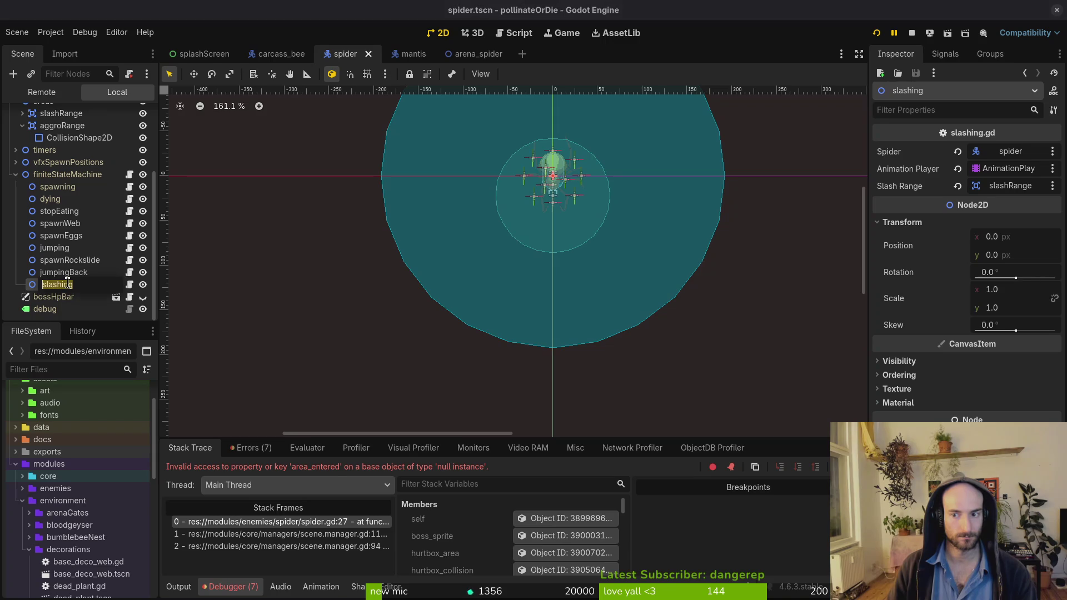
pyautogui.click(183, 389)
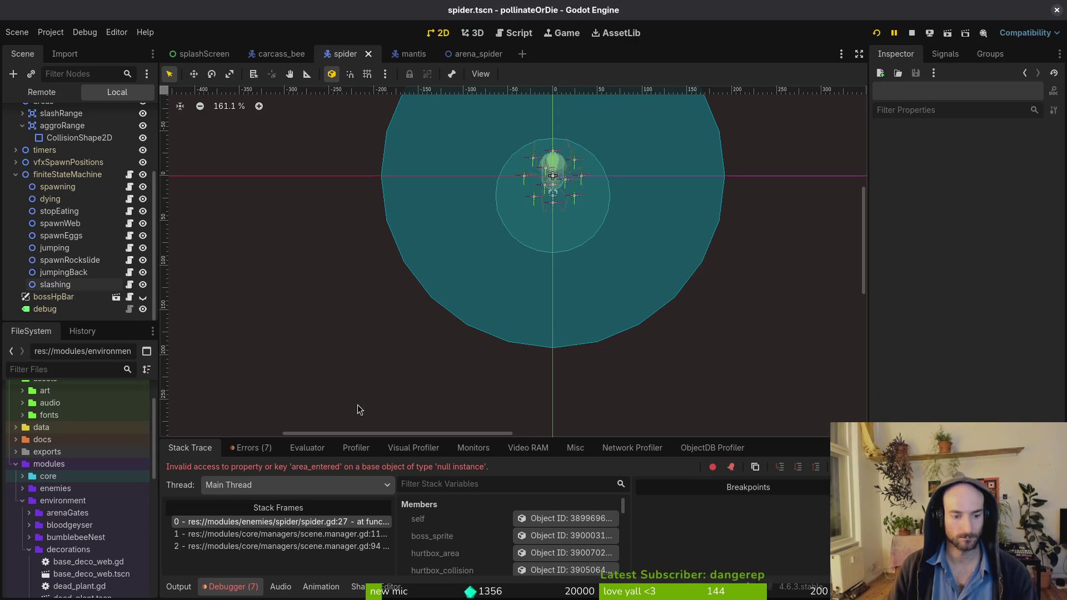
pyautogui.hotkey('alt', 'Tab')
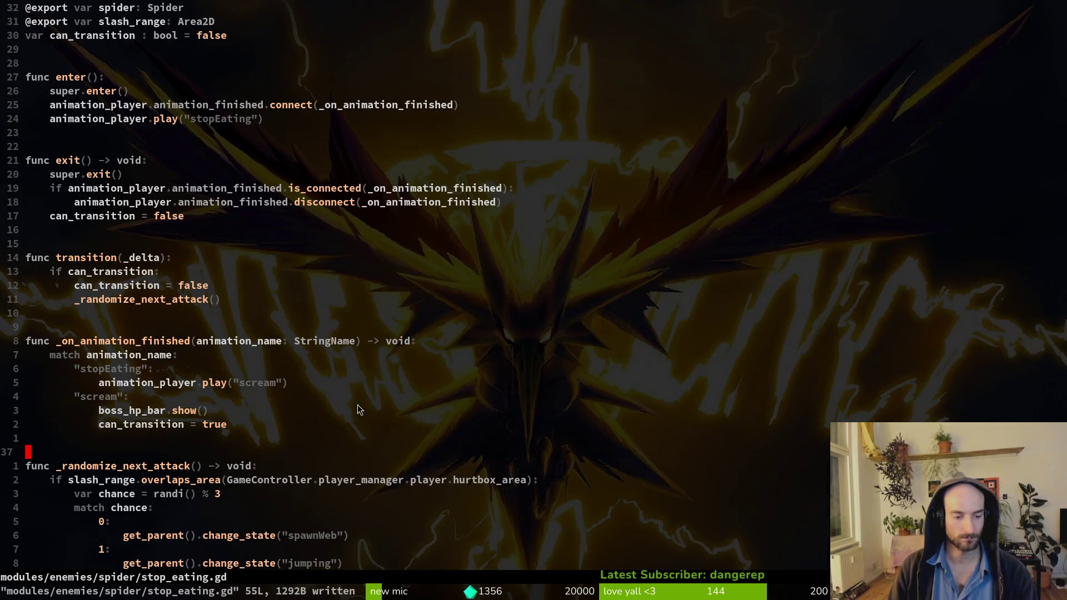
# Step: In spider.gd, change both $aggroRange paths to $areas/aggroRange, then save and quit Vim
pyautogui.hotkey('ctrl', 'p')
pyautogui.write('spider')
pyautogui.press('Return')
pyautogui.hotkey('ctrl', 'u')
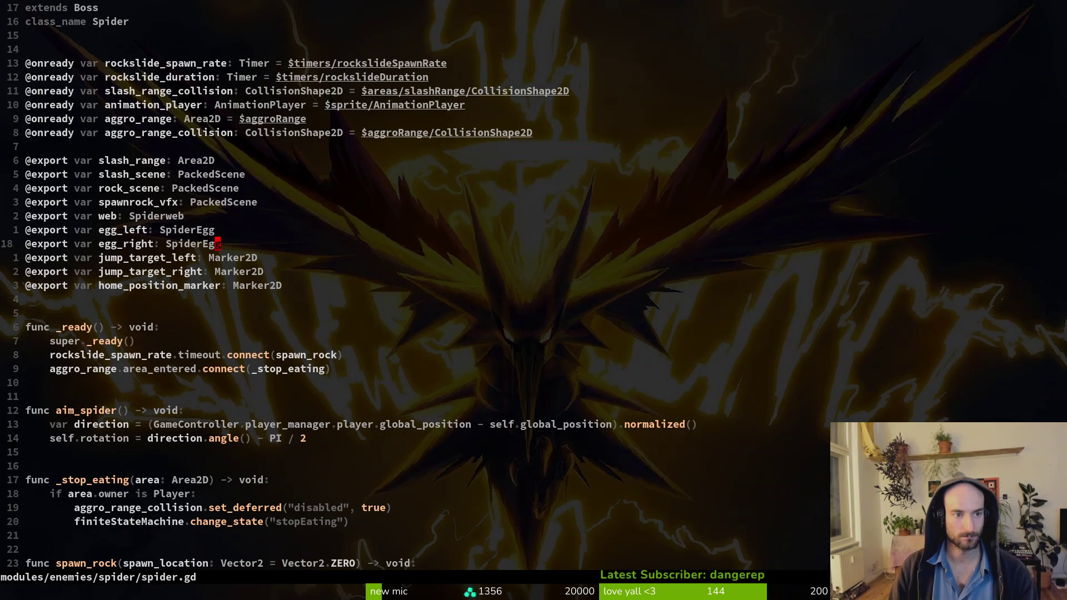
pyautogui.write('6k')
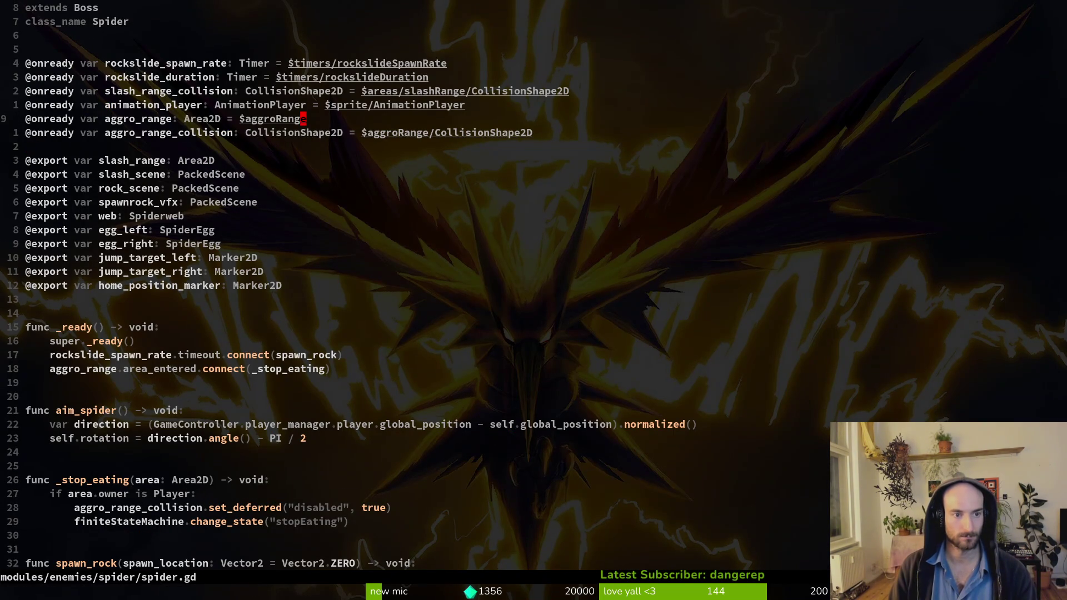
pyautogui.write('iare')
pyautogui.write('/a')
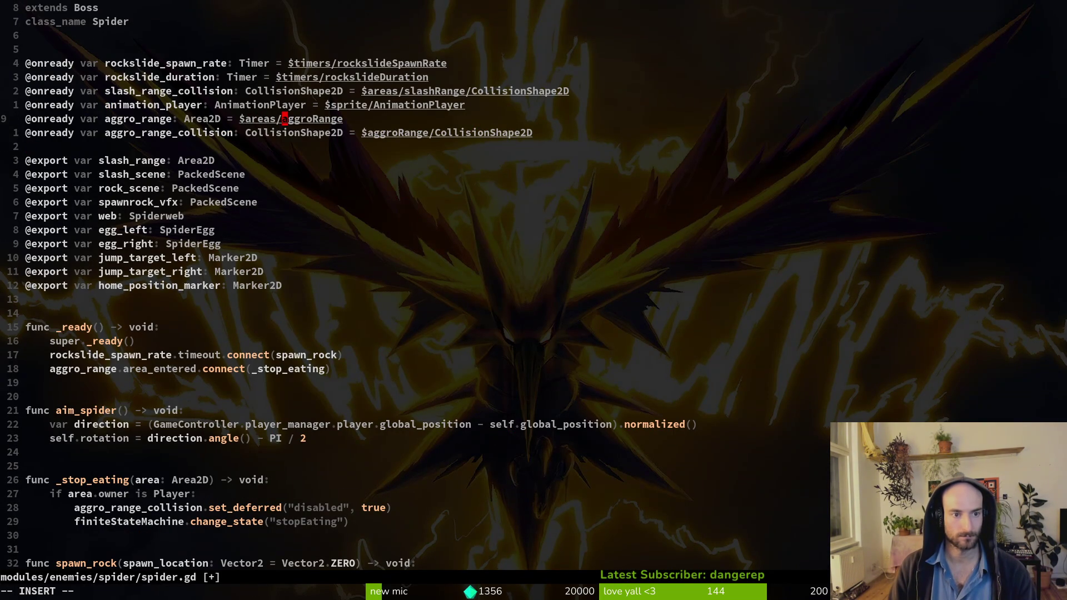
pyautogui.write('iaresaa')
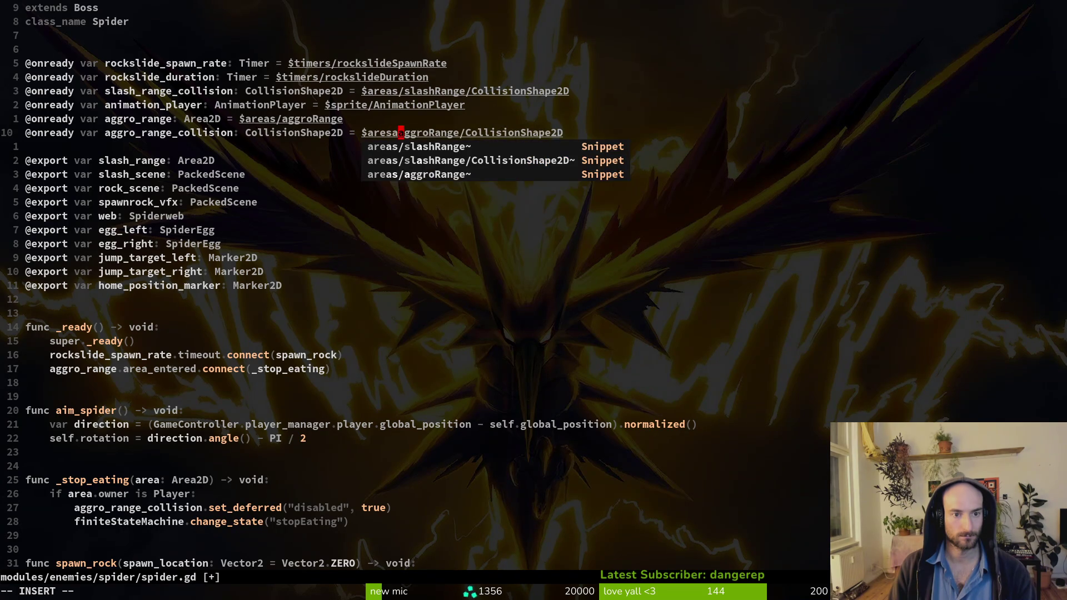
pyautogui.press('Escape')
pyautogui.write(':w')
pyautogui.press('Return')
pyautogui.write(':q')
pyautogui.press('Return')
pyautogui.hotkey('alt', 'Tab')
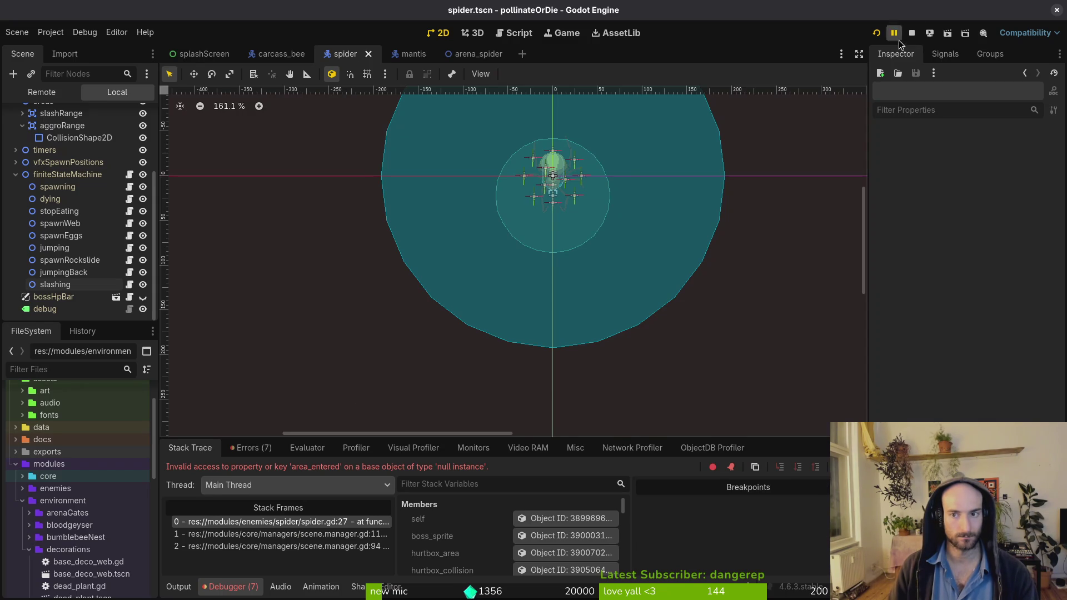
# Step: Restart the game, load the spider level, pause, and show the Debugger panel
pyautogui.click(876, 33)
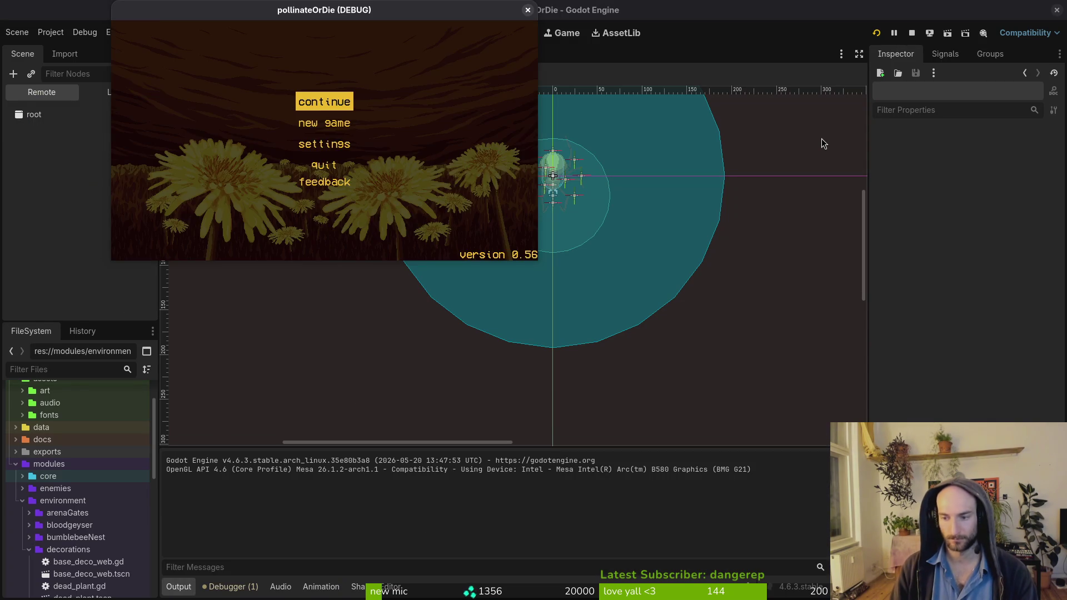
pyautogui.press('Return')
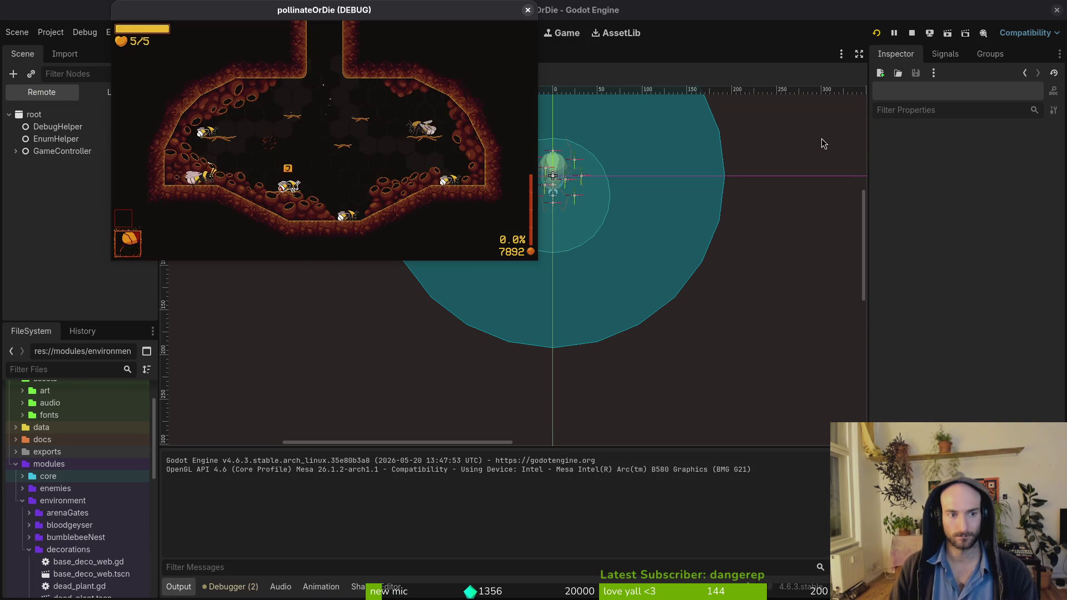
pyautogui.press('F1')
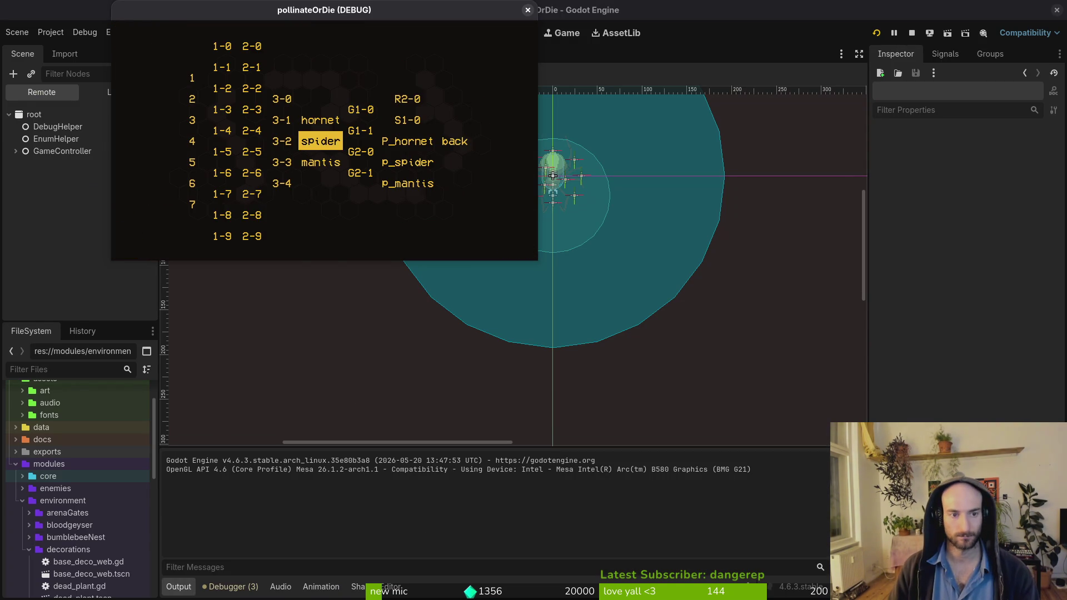
pyautogui.press('Return')
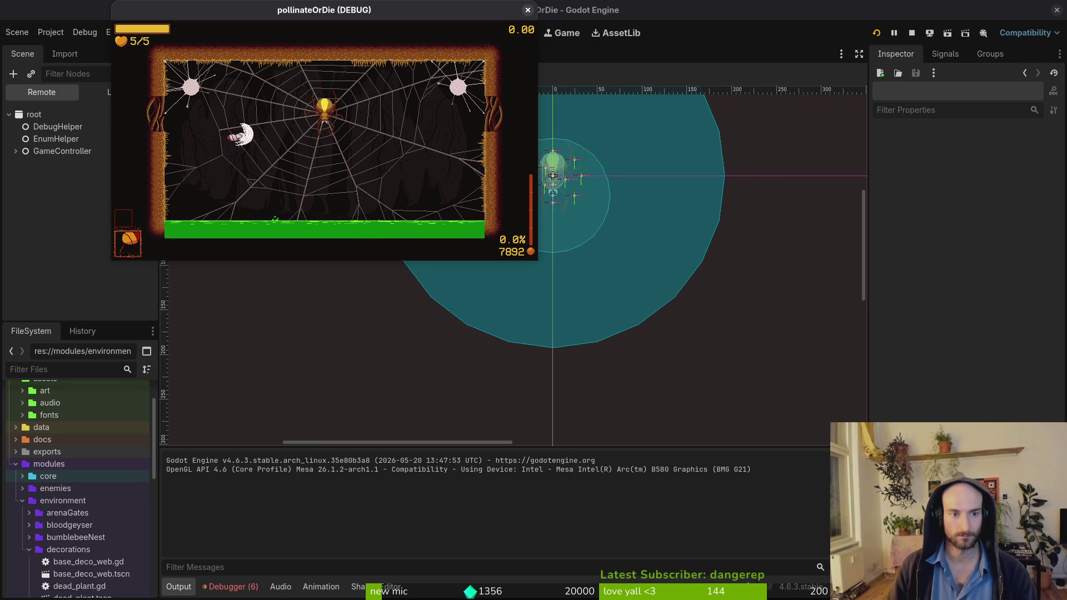
pyautogui.press('Escape')
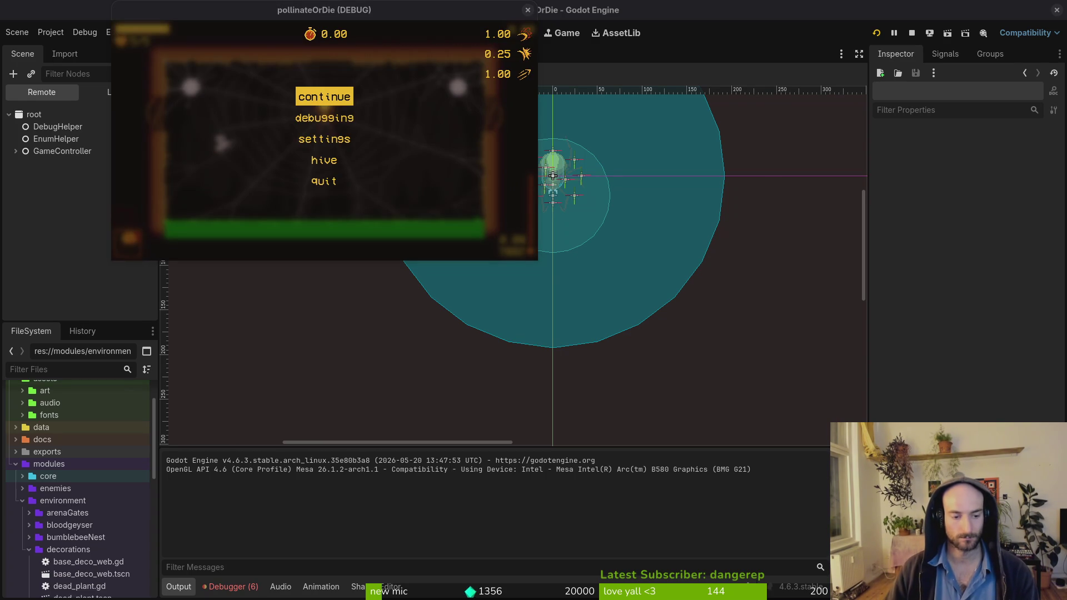
pyautogui.click(229, 592)
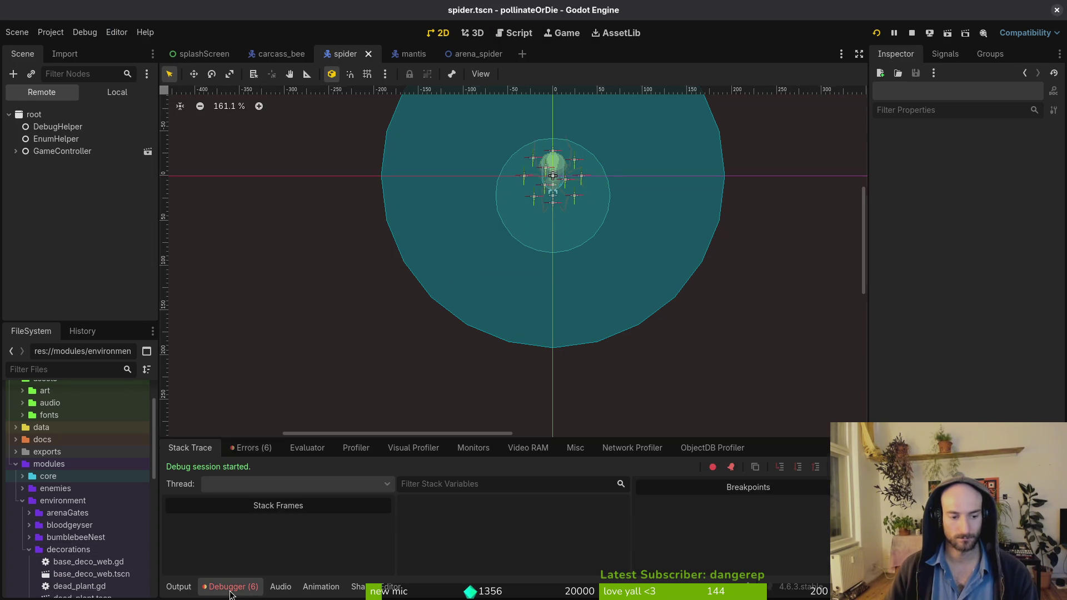
# Step: Check the runtime errors, then select the spider's AnimationPlayer and its stopeating animation
pyautogui.click(229, 450)
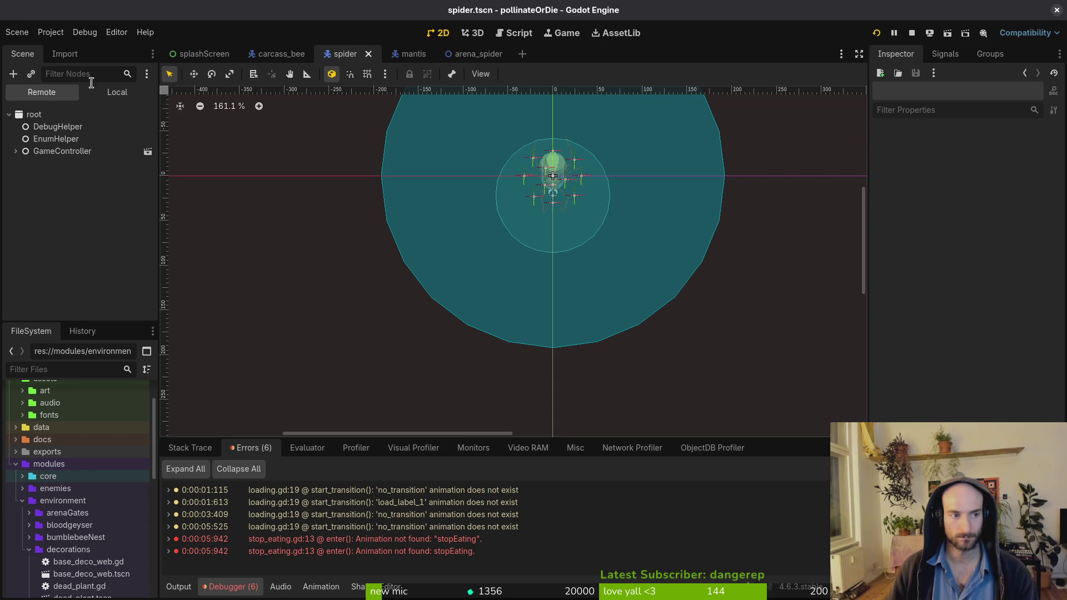
pyautogui.click(116, 92)
pyautogui.scroll(3, 55, 177)
pyautogui.click(61, 175)
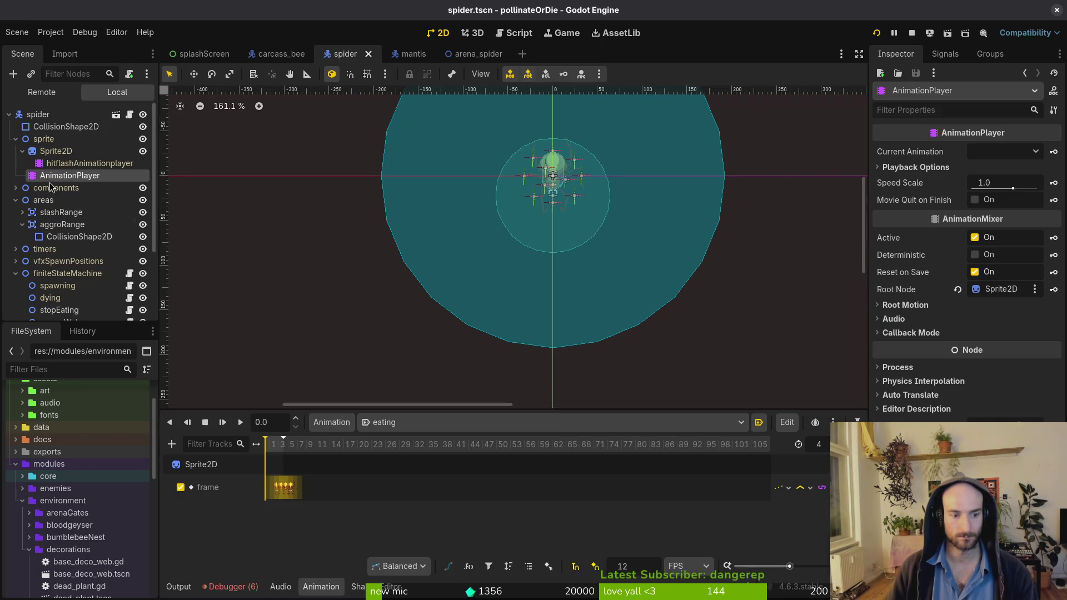
pyautogui.click(389, 422)
pyautogui.click(479, 594)
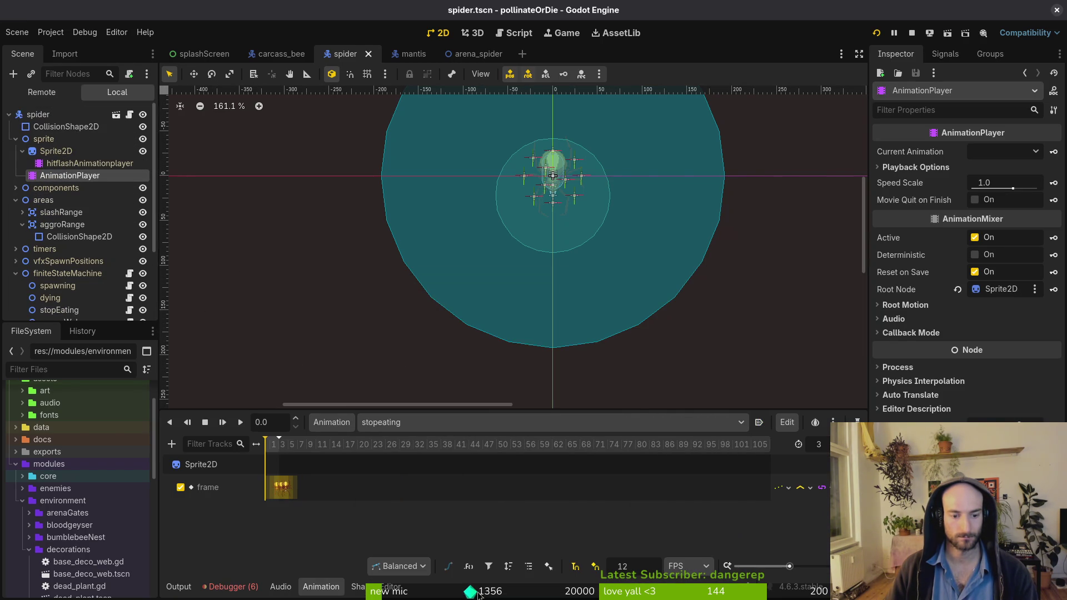
# Step: Rename the stopeating animation to stopEating in Manage Animations and save the scene
pyautogui.click(345, 423)
pyautogui.click(364, 462)
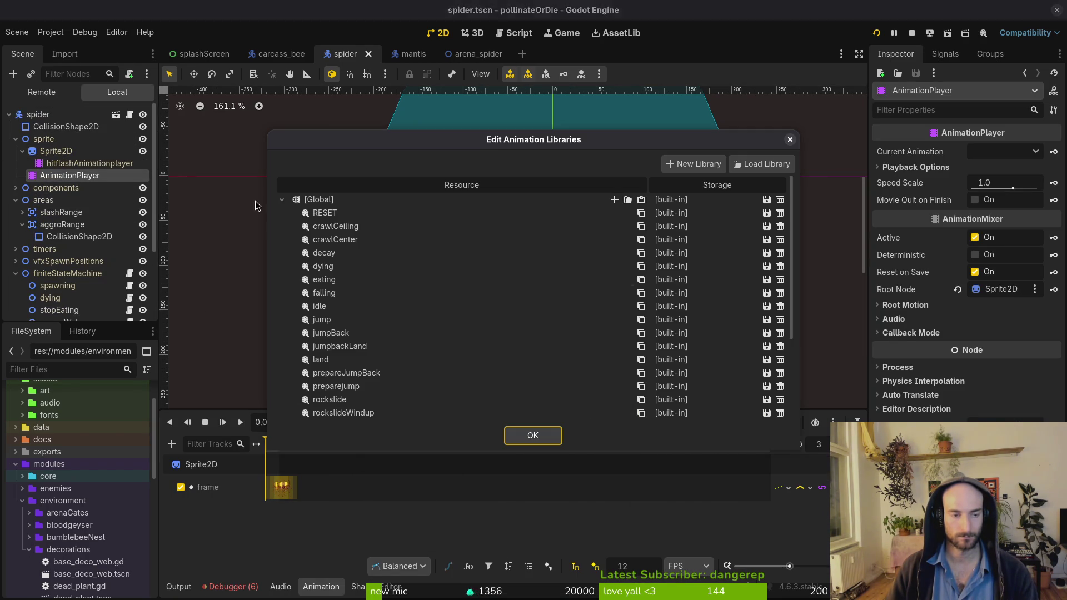
pyautogui.scroll(-5, 356, 312)
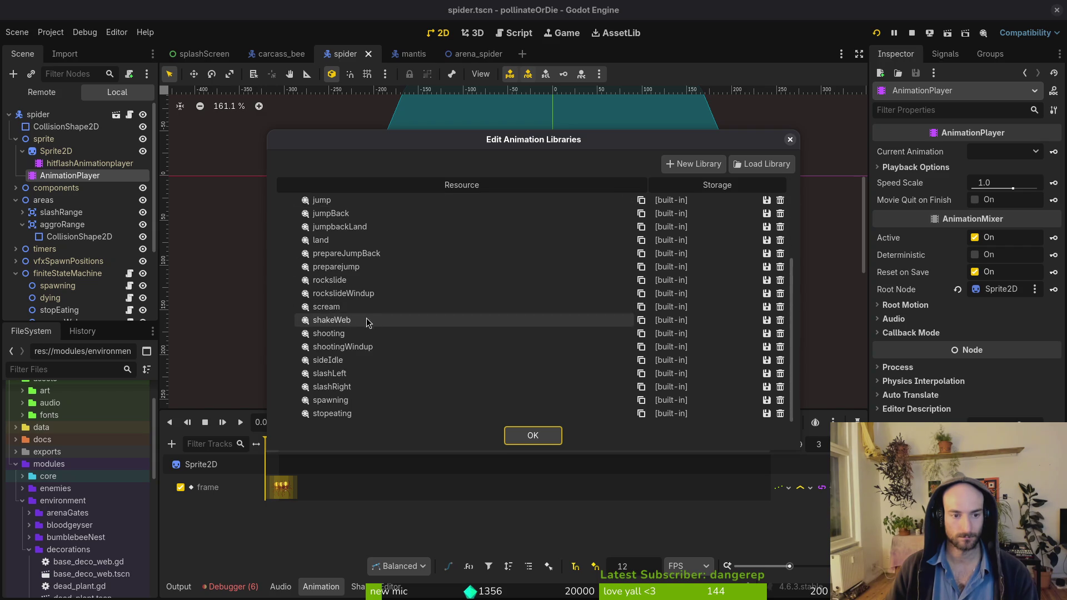
pyautogui.doubleClick(332, 413)
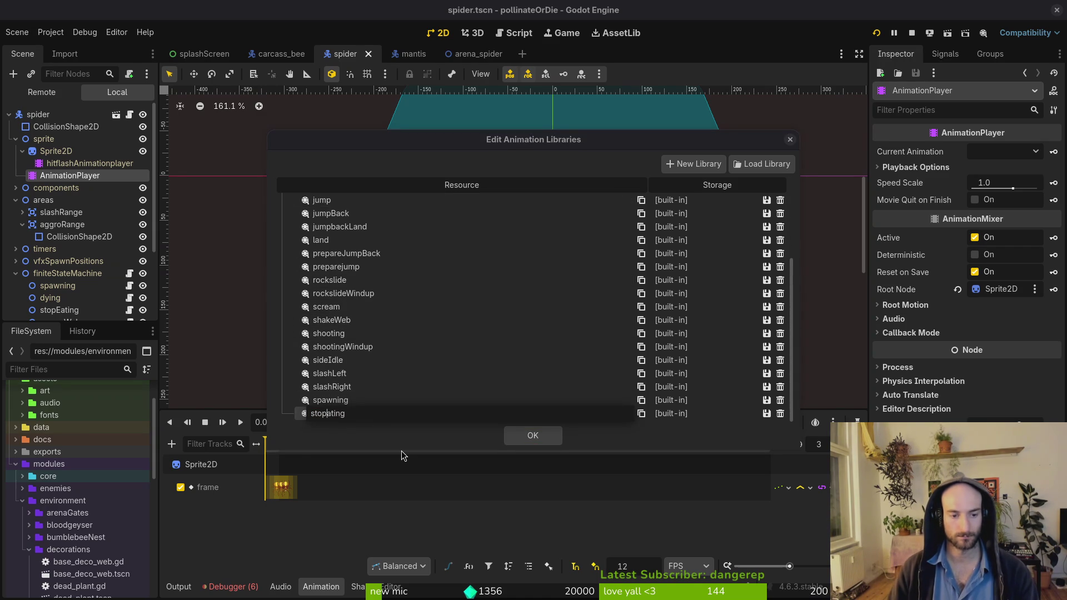
pyautogui.press('Delete')
pyautogui.write('E')
pyautogui.press('Return')
pyautogui.click(532, 435)
pyautogui.hotkey('ctrl', 's')
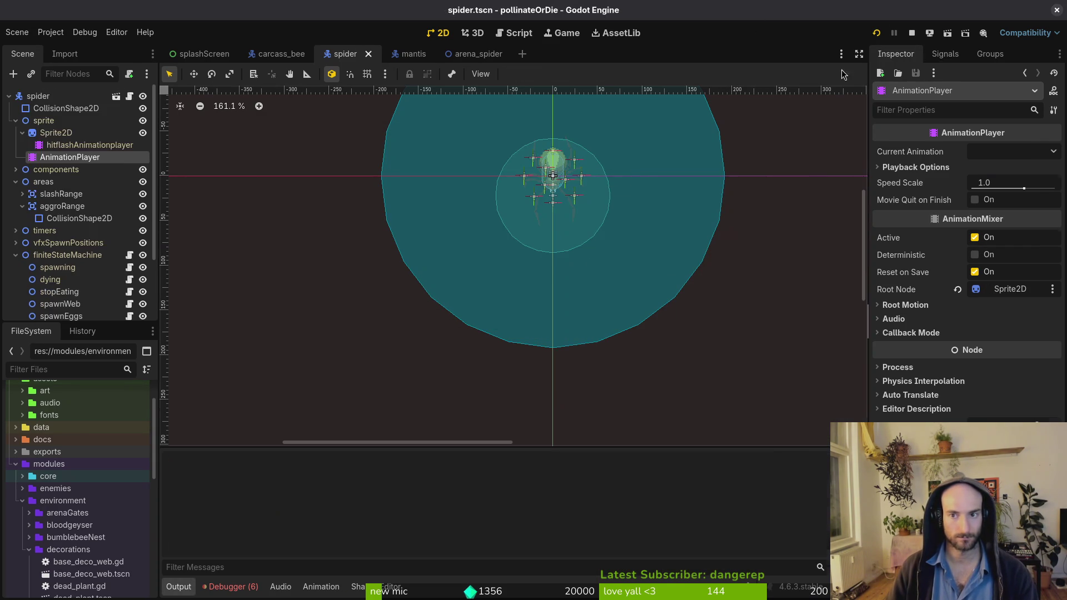
# Step: Load the spider level, move the bee briefly, pause, and switch to the terminal
pyautogui.press('Return')
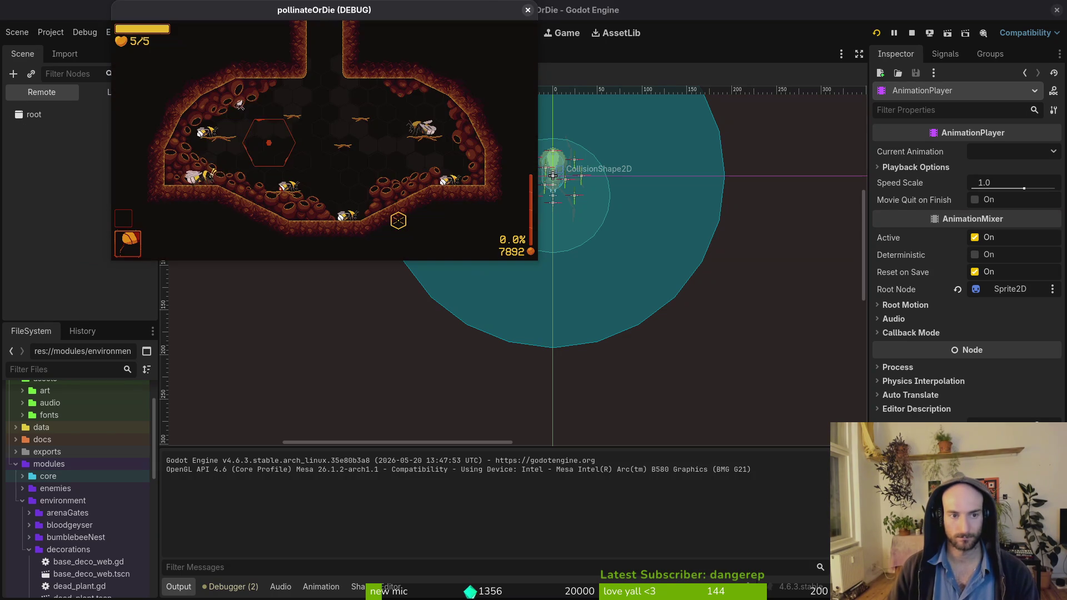
pyautogui.press('F1')
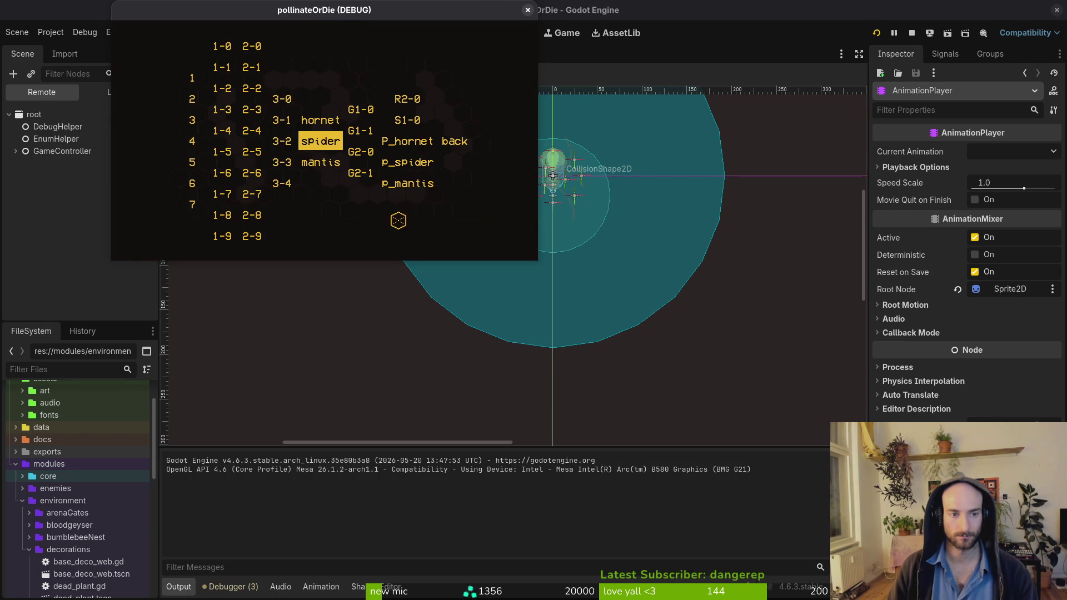
pyautogui.press('Return')
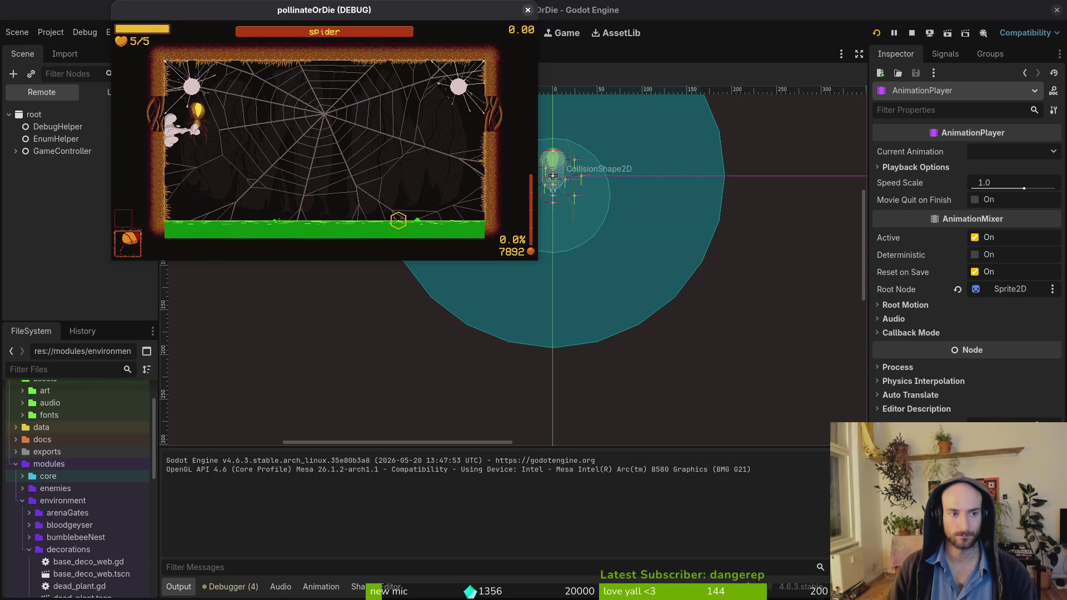
pyautogui.press('d')
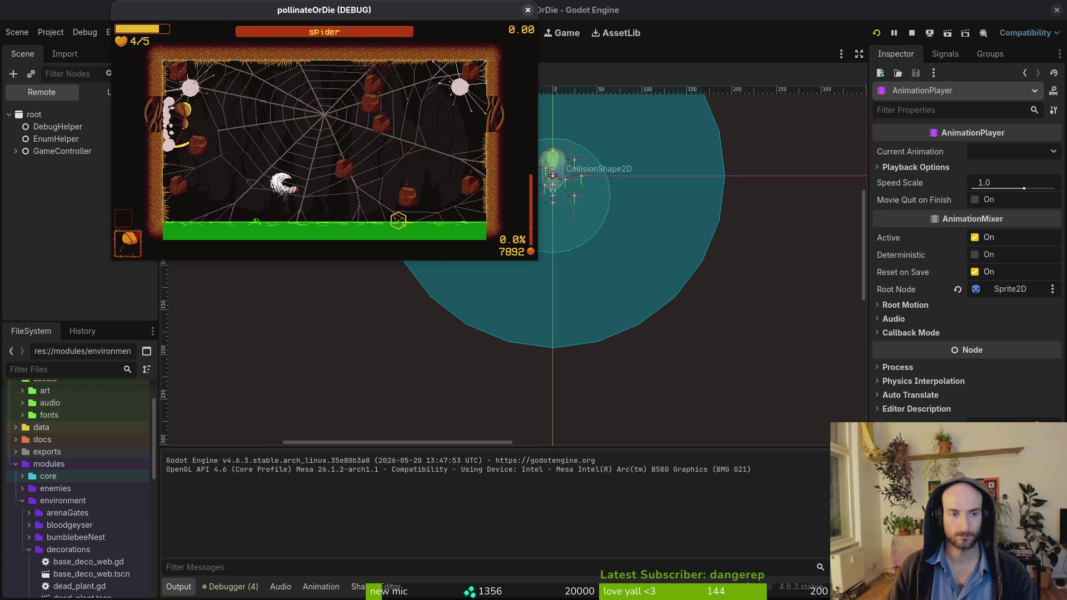
pyautogui.press('Escape')
pyautogui.press('super+1')
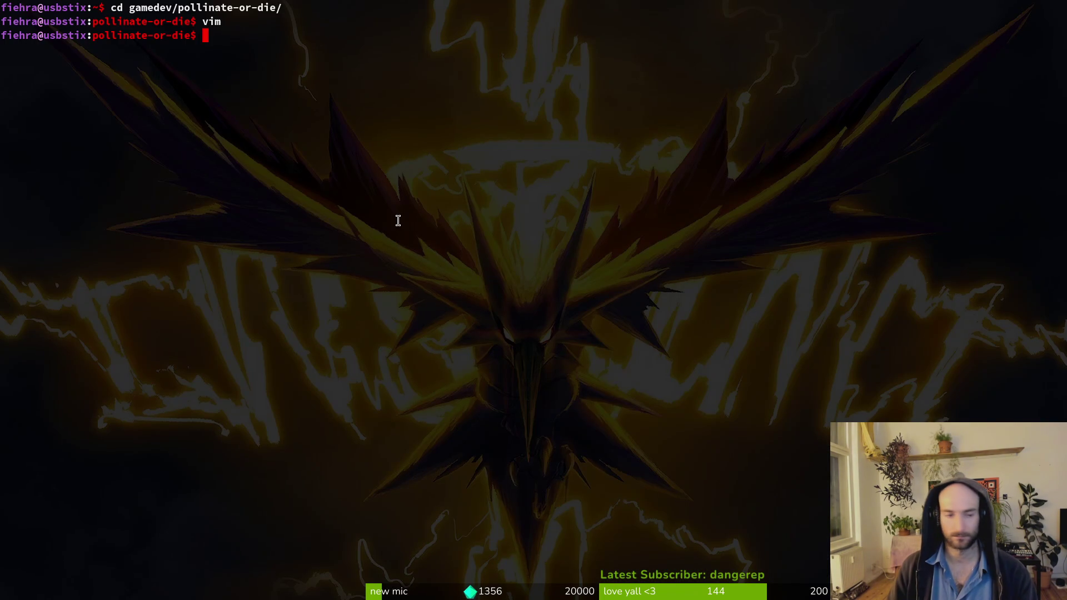
# Step: Open stop_eating.gd in Vim from the project folder
pyautogui.write('vim')
pyautogui.press('Return')
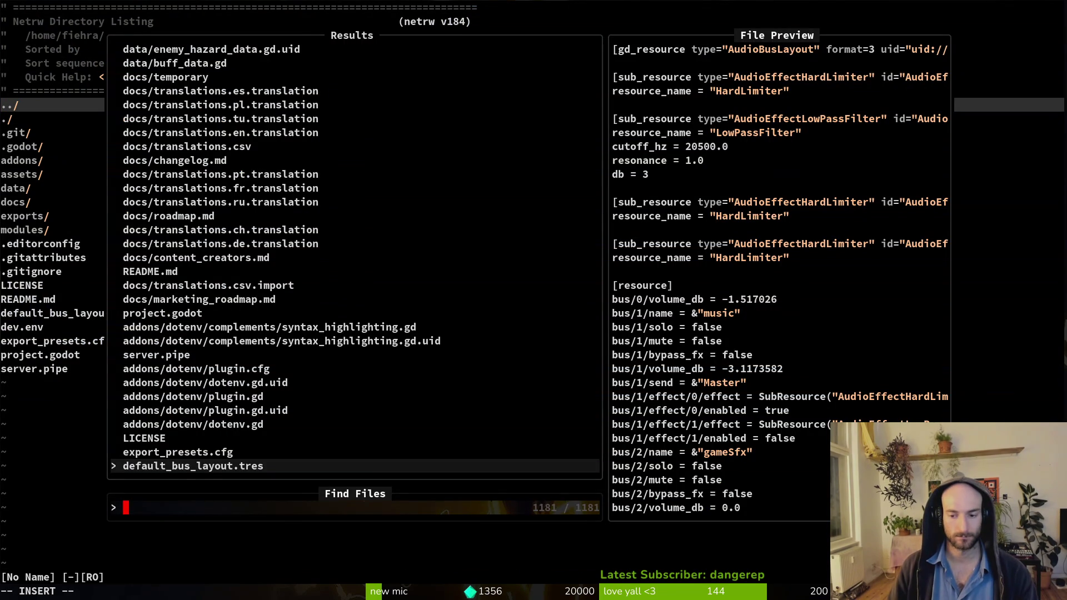
pyautogui.write('spa')
pyautogui.press('BackSpace')
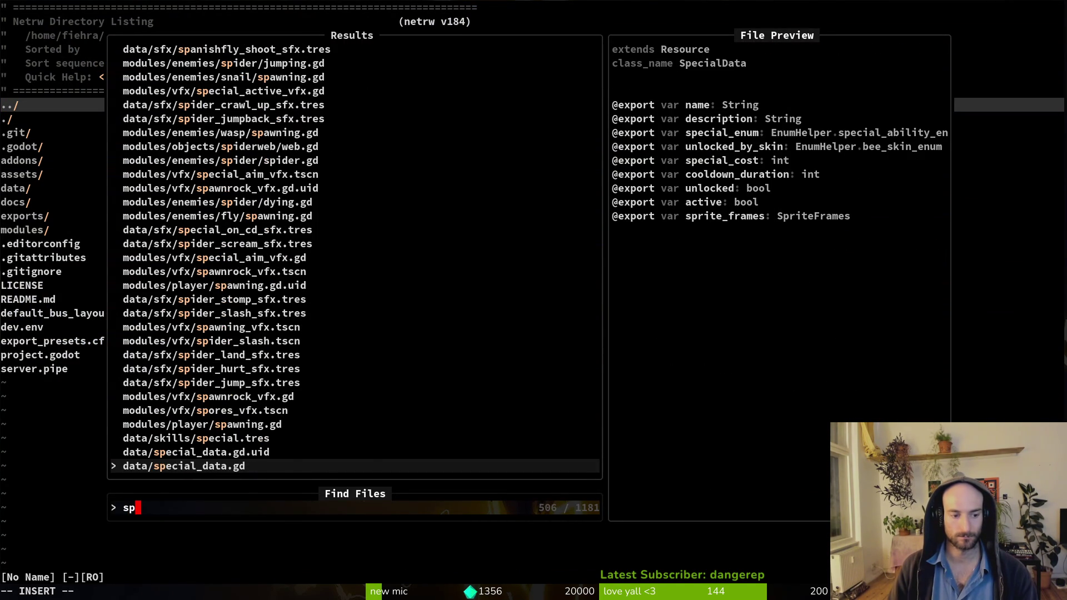
pyautogui.write('st')
pyautogui.press('Return')
# Step: Delete the two scream-handling lines from stop_eating.gd and save it
pyautogui.press('j')
pyautogui.press('j')
pyautogui.press('j')
pyautogui.press('k')
pyautogui.hotkey('shift', 'v')
pyautogui.press('k')
pyautogui.press('y')
pyautogui.hotkey('shift', 'v')
pyautogui.write('jd')
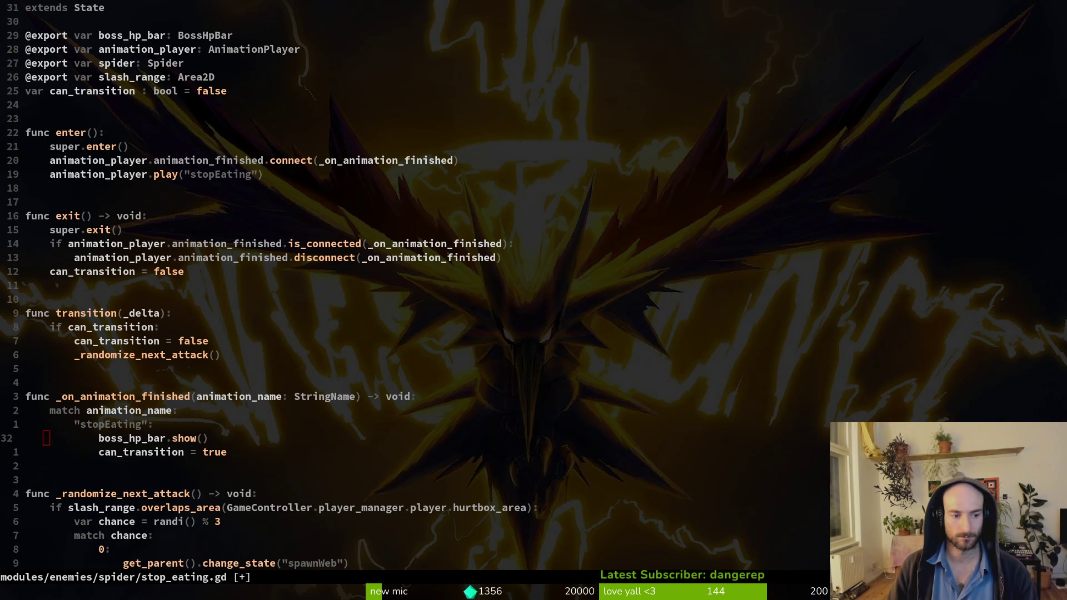
pyautogui.write(':w')
pyautogui.press('Return')
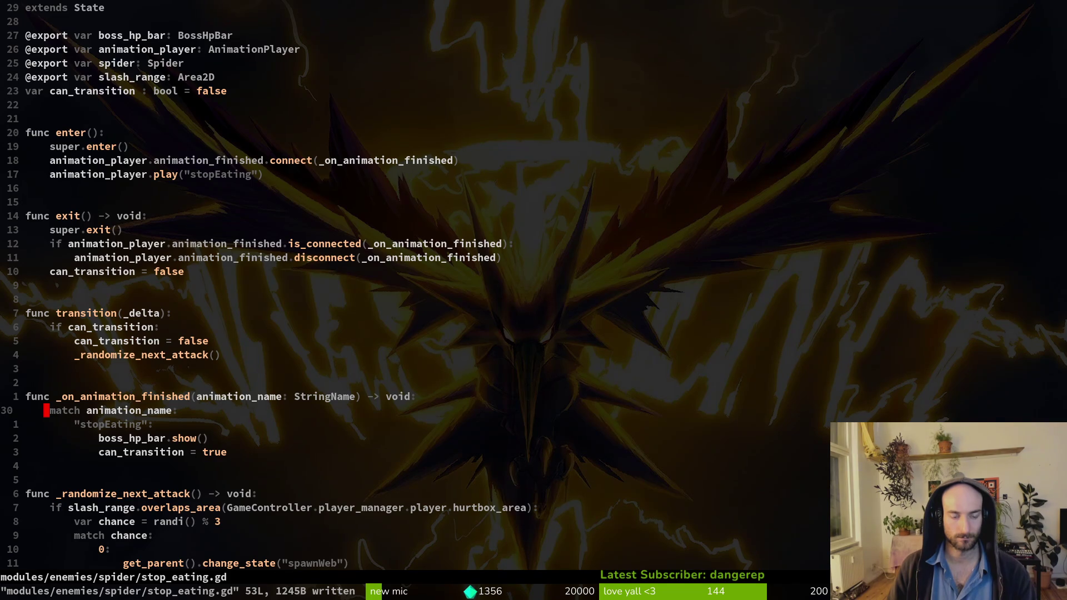
# Step: In Godot, set the arena_spider entry gate's Spawning Speed to 100
pyautogui.hotkey('alt', 'Tab')
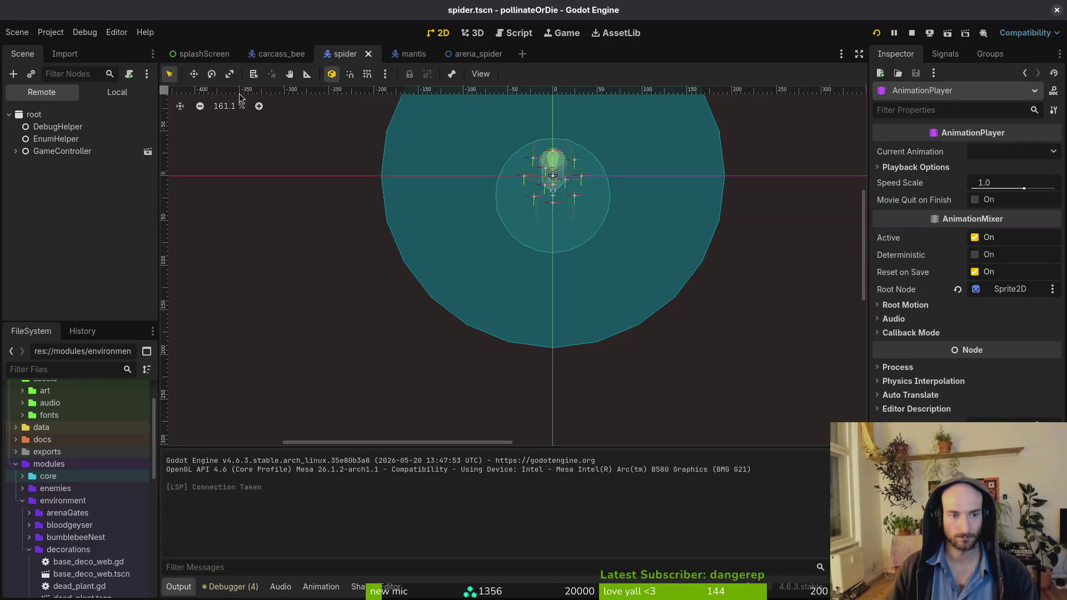
pyautogui.click(476, 53)
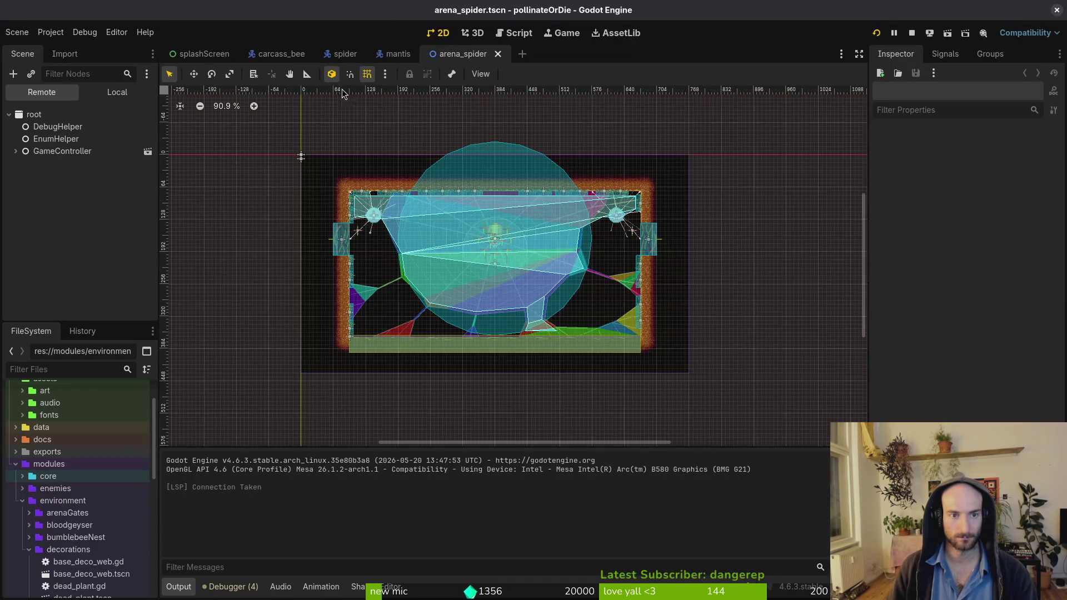
pyautogui.click(348, 243)
pyautogui.click(1018, 188)
pyautogui.write('100')
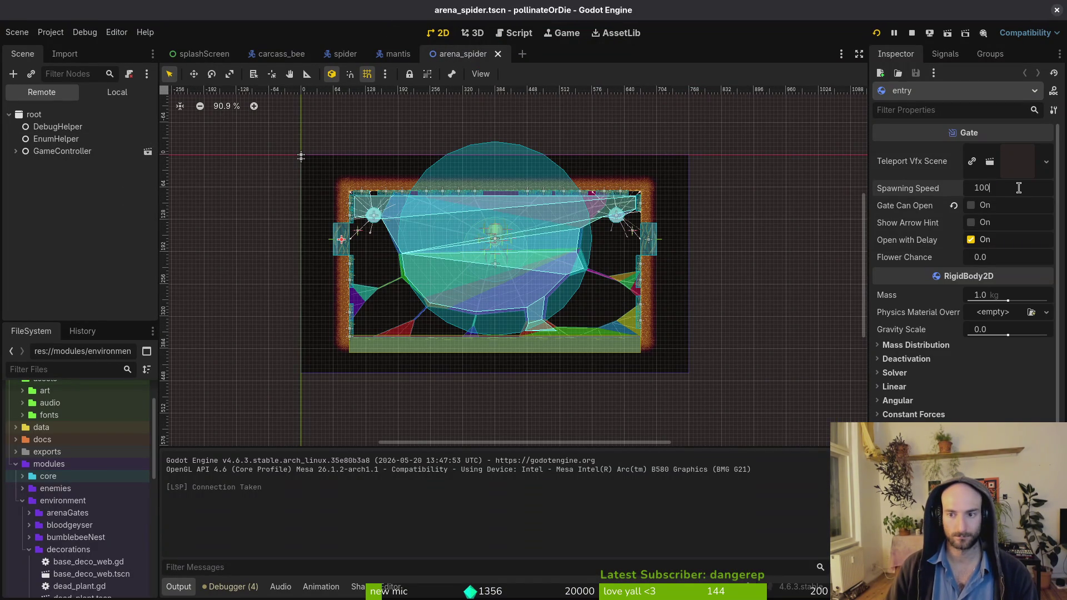
pyautogui.press('Return')
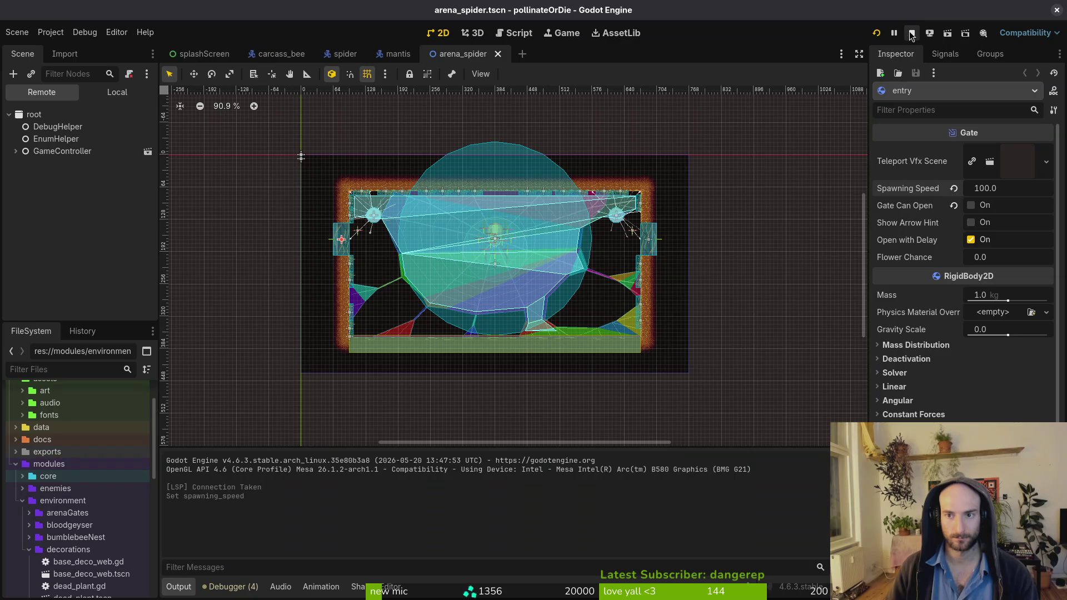
# Step: Restart the test run, then change the entry gate's Spawning Speed to 200
pyautogui.click(872, 35)
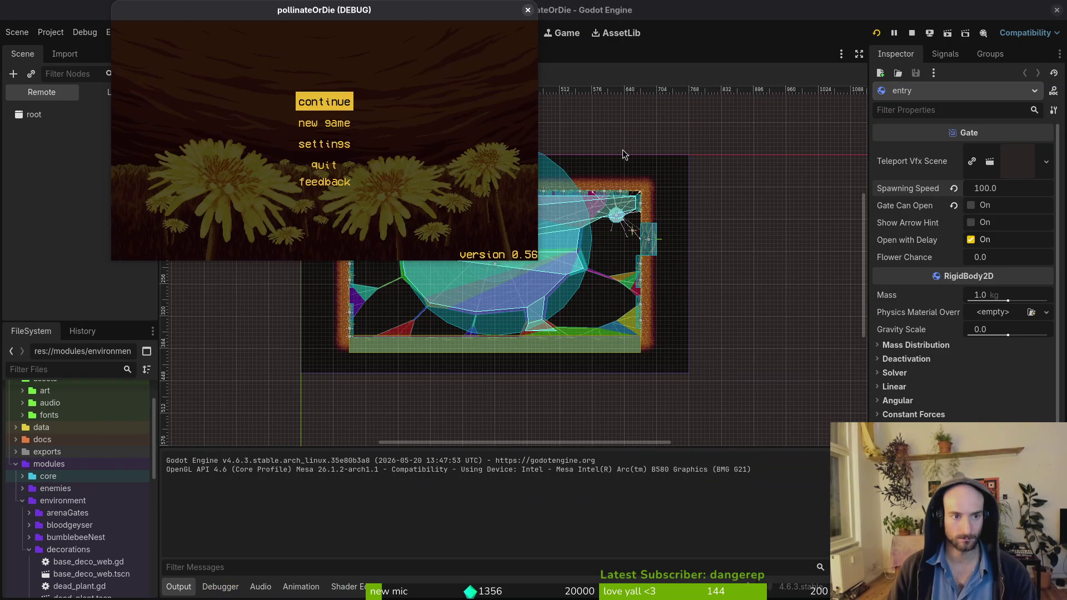
pyautogui.press('Return')
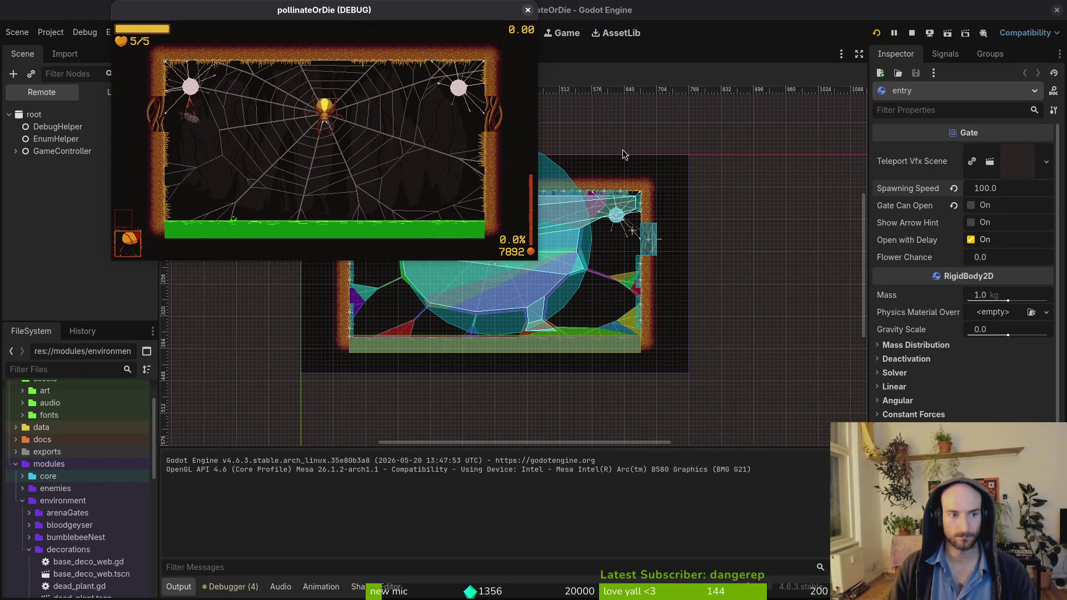
pyautogui.click(1018, 189)
pyautogui.write('200')
pyautogui.press('Return')
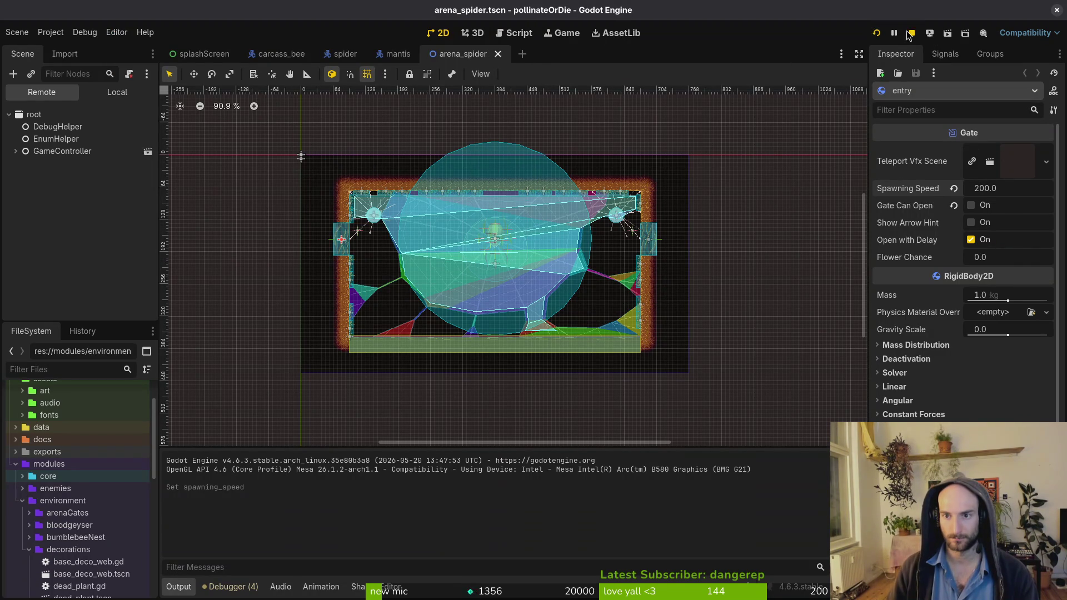
# Step: Relaunch the game, jump to the spider level via the debug menu, then close it
pyautogui.click(876, 33)
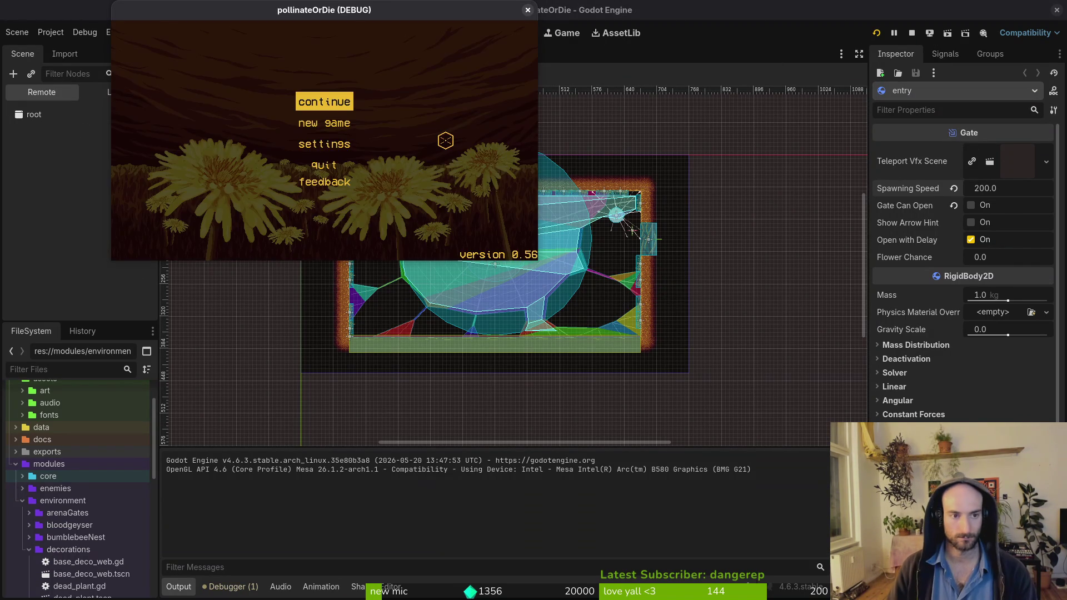
pyautogui.press('Return')
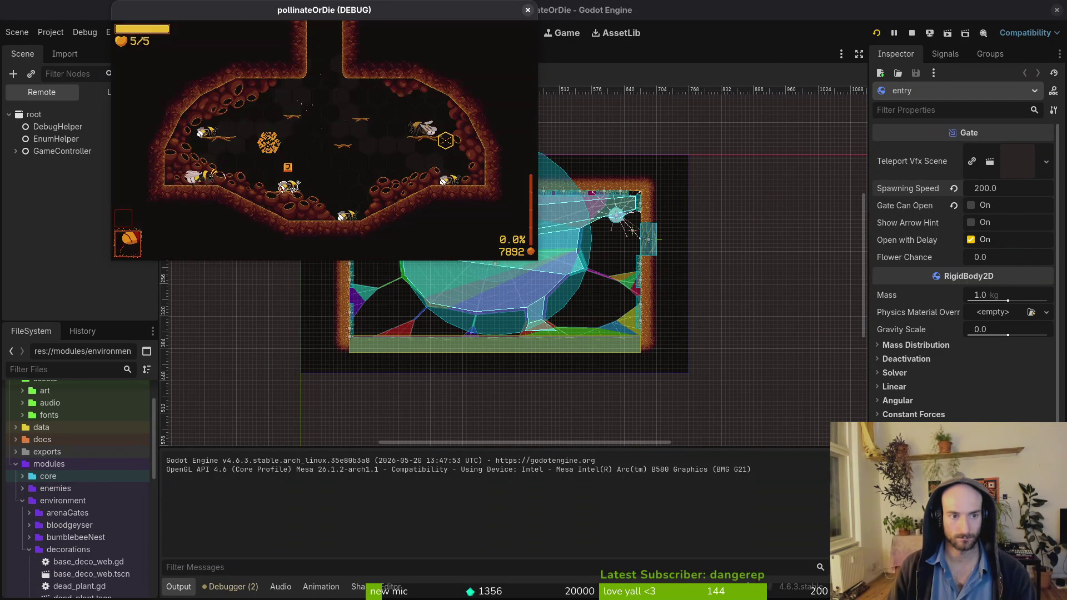
pyautogui.press('Escape')
pyautogui.press('Return')
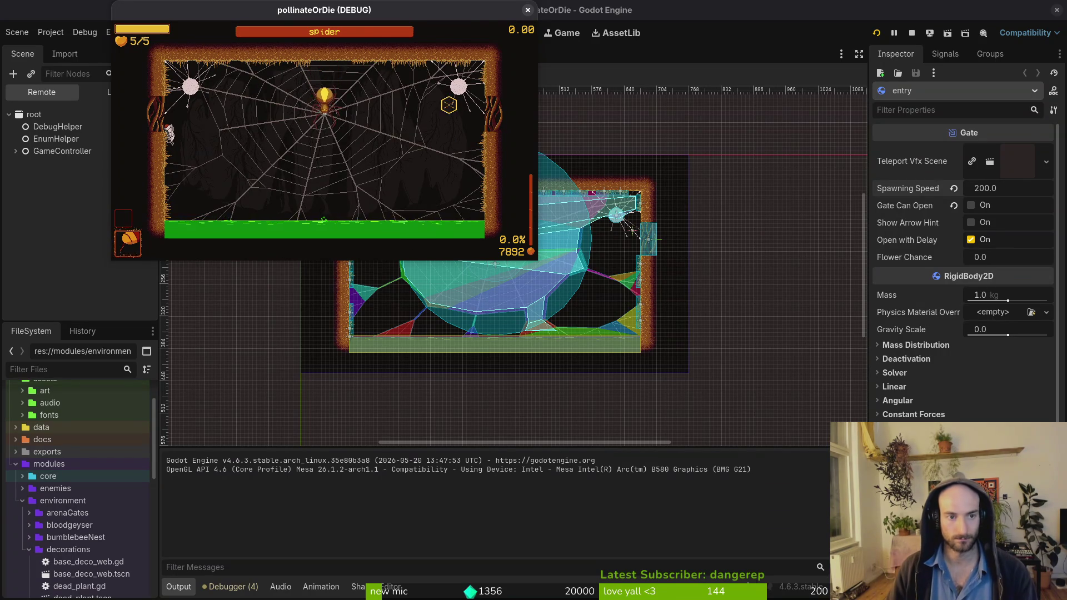
pyautogui.click(528, 9)
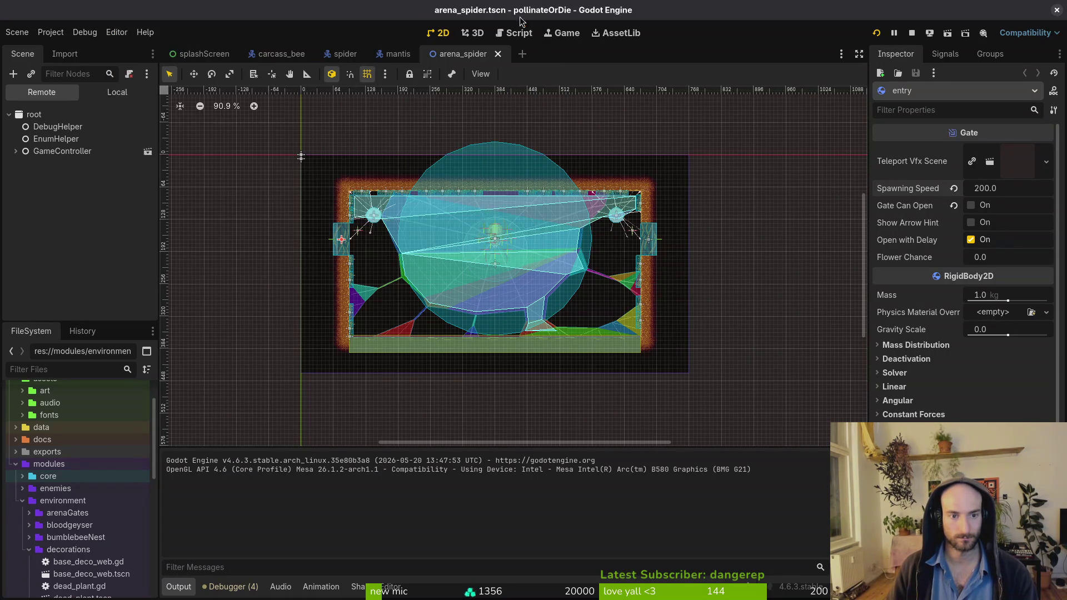
pyautogui.click(178, 333)
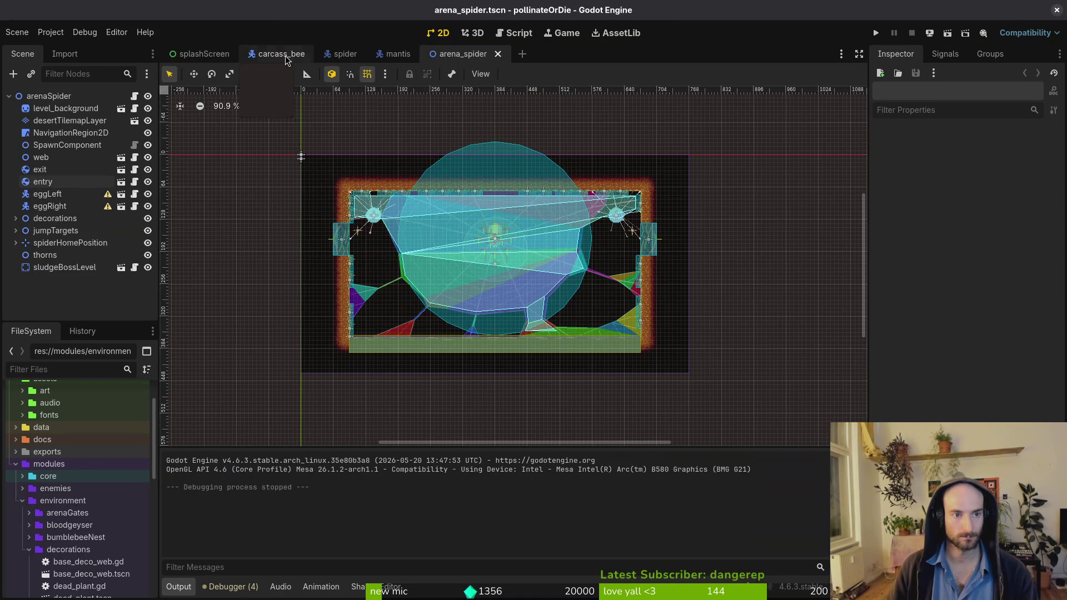
# Step: Switch to the carcass_bee scene and look over its root node and tab options
pyautogui.click(286, 55)
pyautogui.click(48, 96)
pyautogui.rightClick(40, 98)
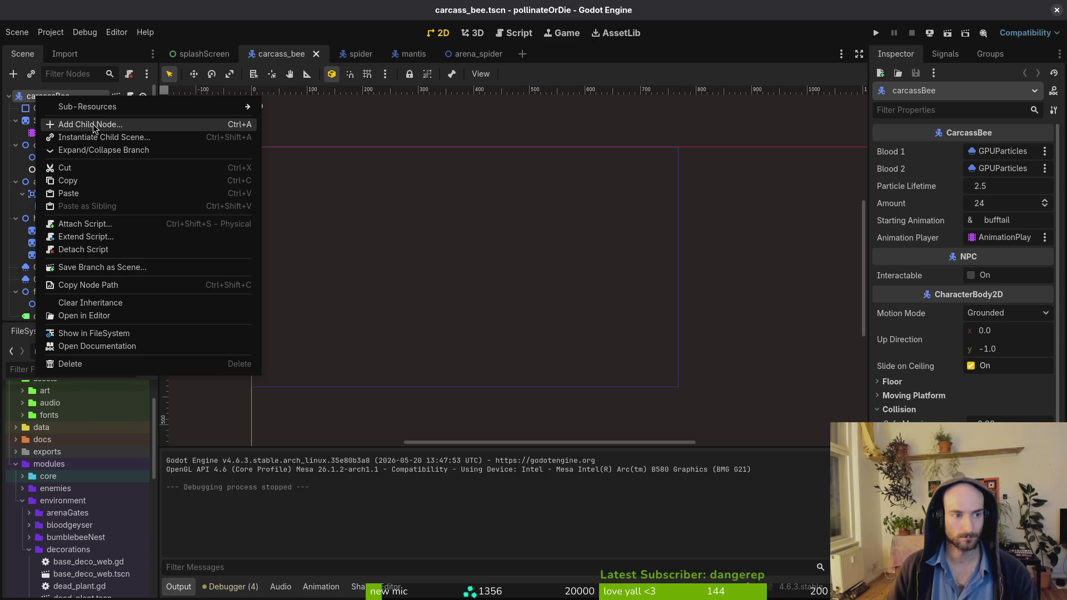
pyautogui.press('Escape')
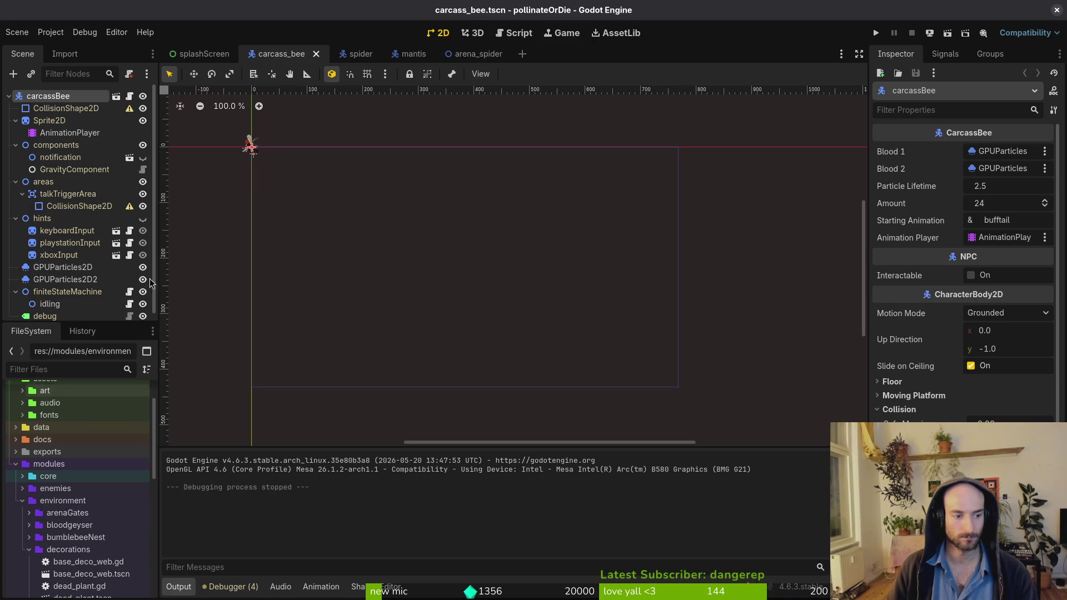
pyautogui.rightClick(280, 54)
pyautogui.press('Escape')
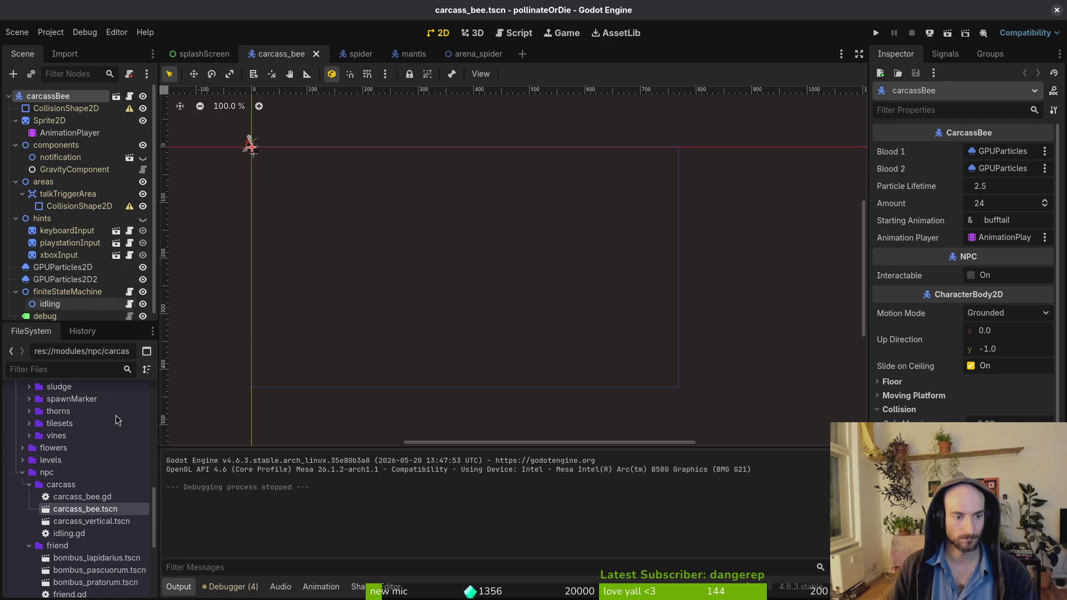
# Step: Open carcass_vertical.tscn from FileSystem in its own tab and select its root node
pyautogui.click(93, 522)
pyautogui.doubleClick(92, 522)
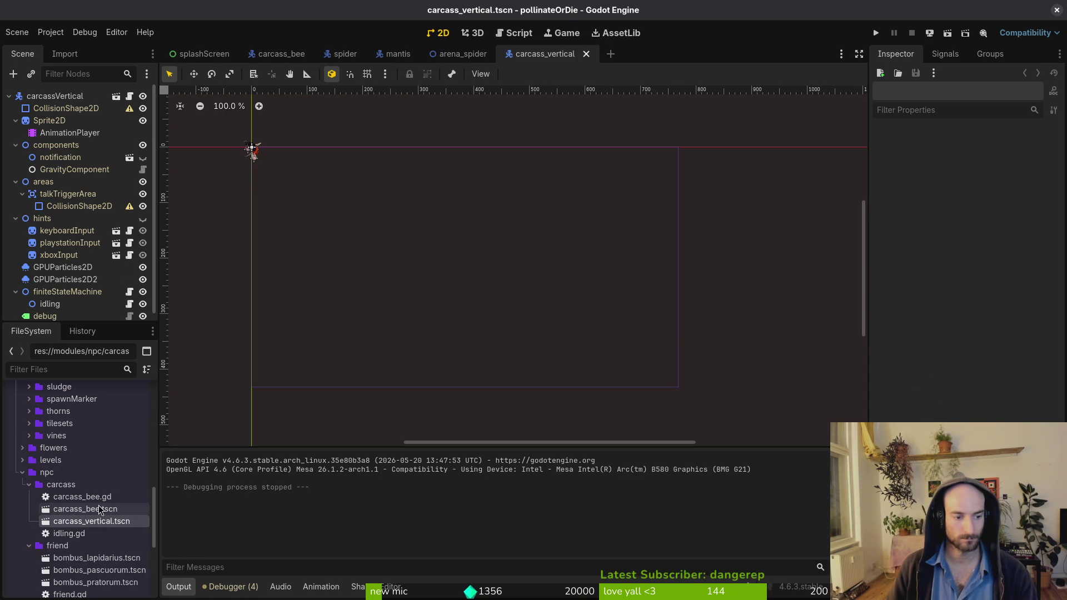
pyautogui.doubleClick(98, 510)
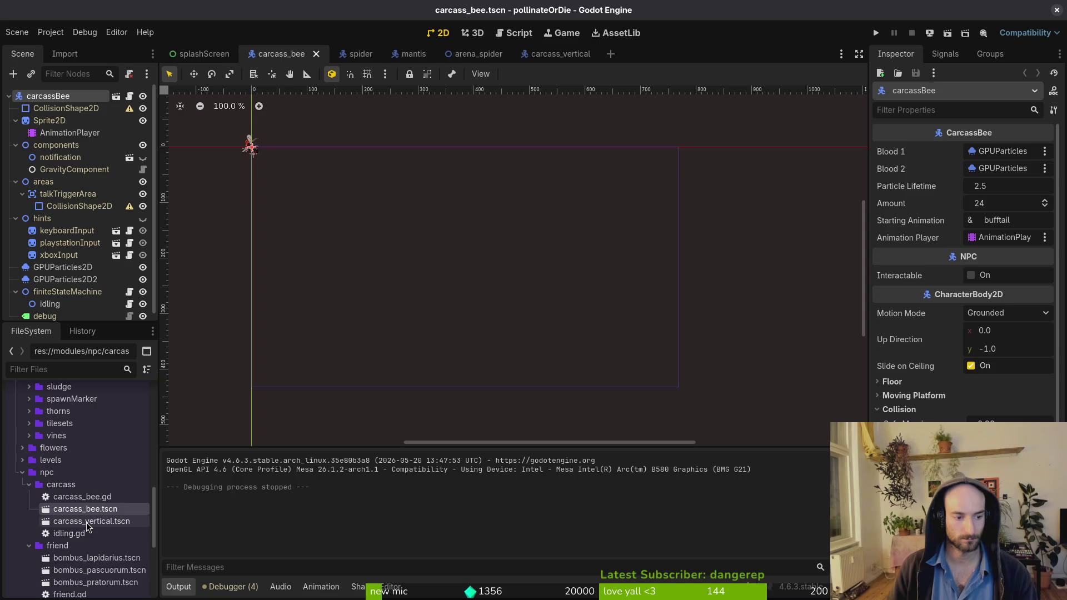
pyautogui.doubleClick(86, 525)
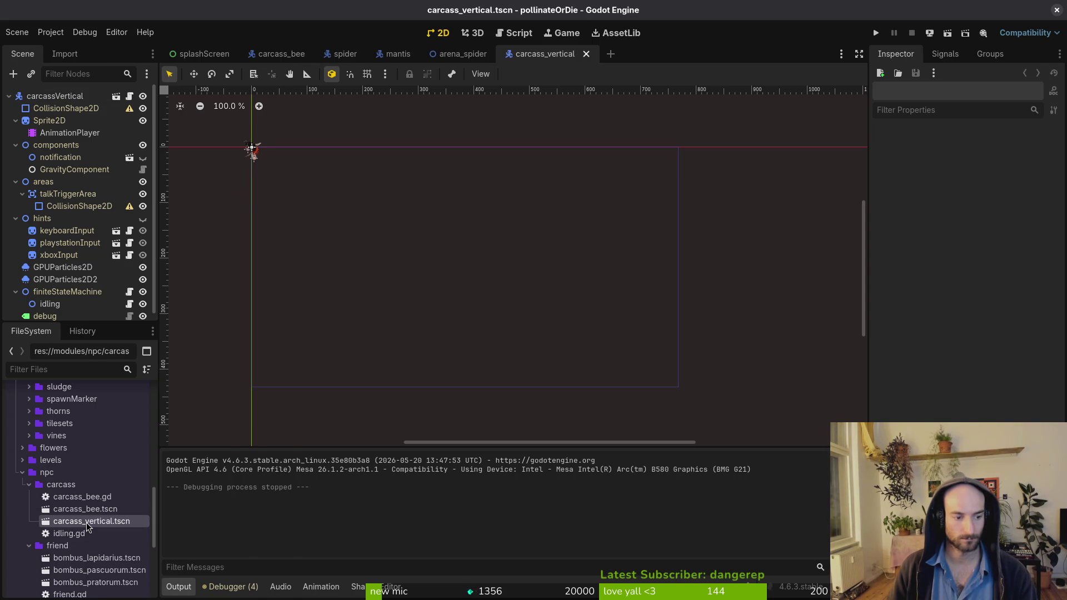
pyautogui.rightClick(86, 526)
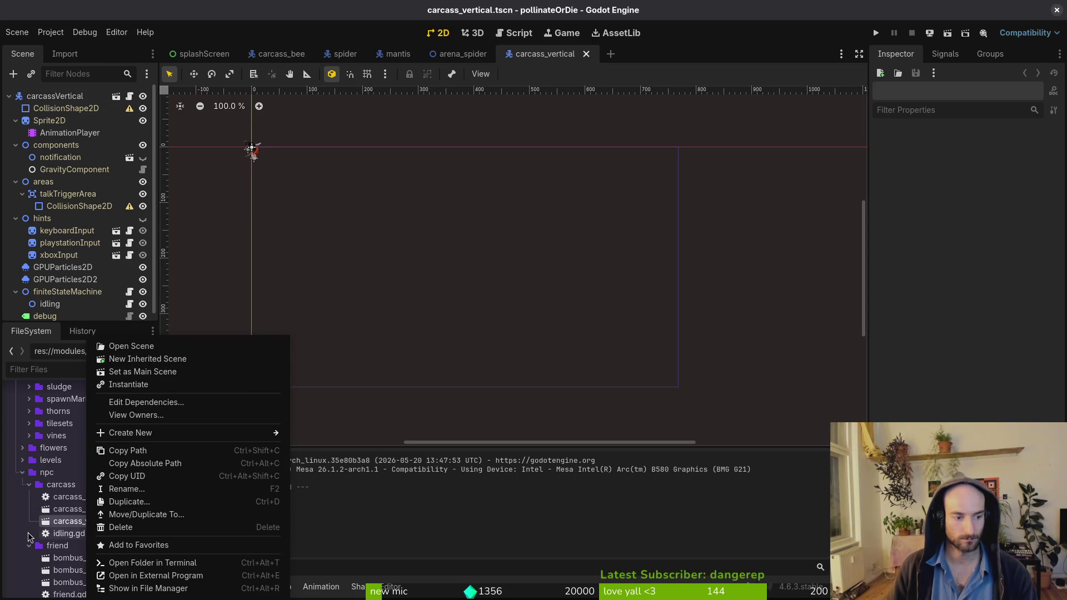
pyautogui.click(51, 522)
pyautogui.click(63, 510)
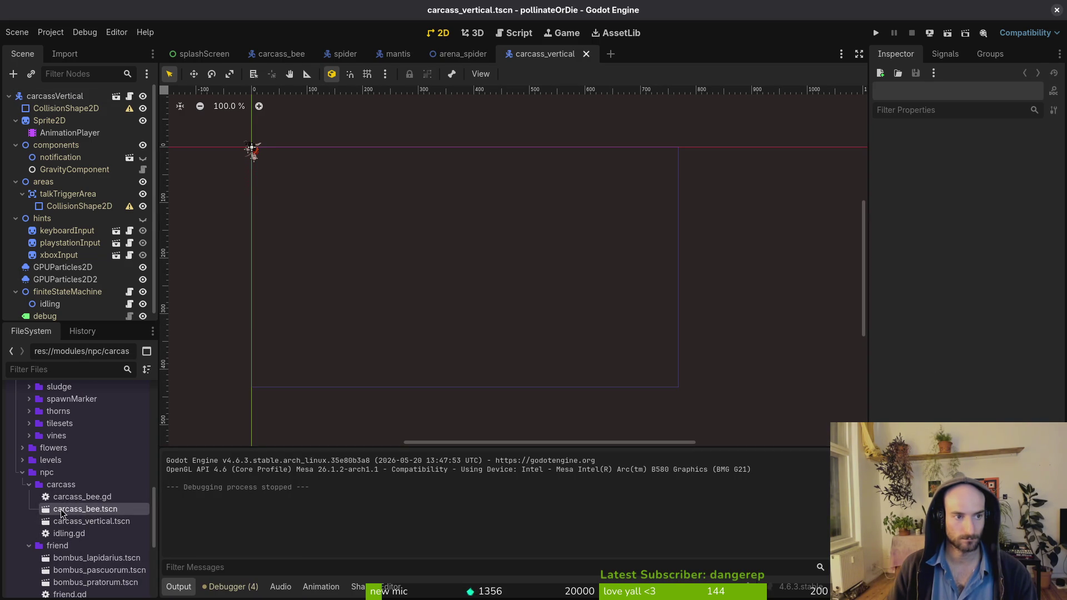
pyautogui.doubleClick(61, 510)
pyautogui.doubleClick(68, 523)
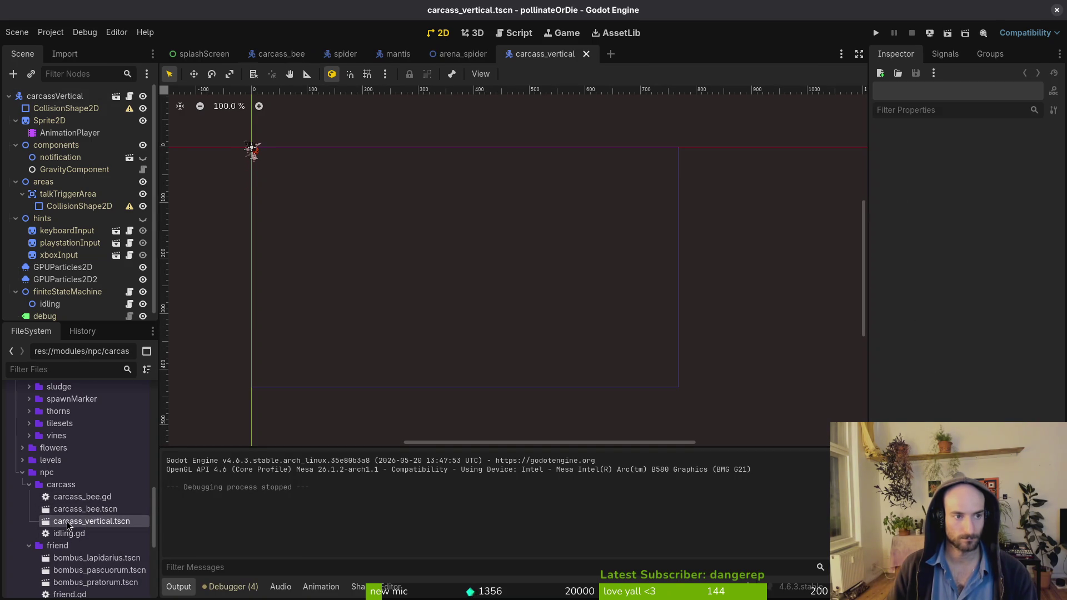
pyautogui.click(71, 97)
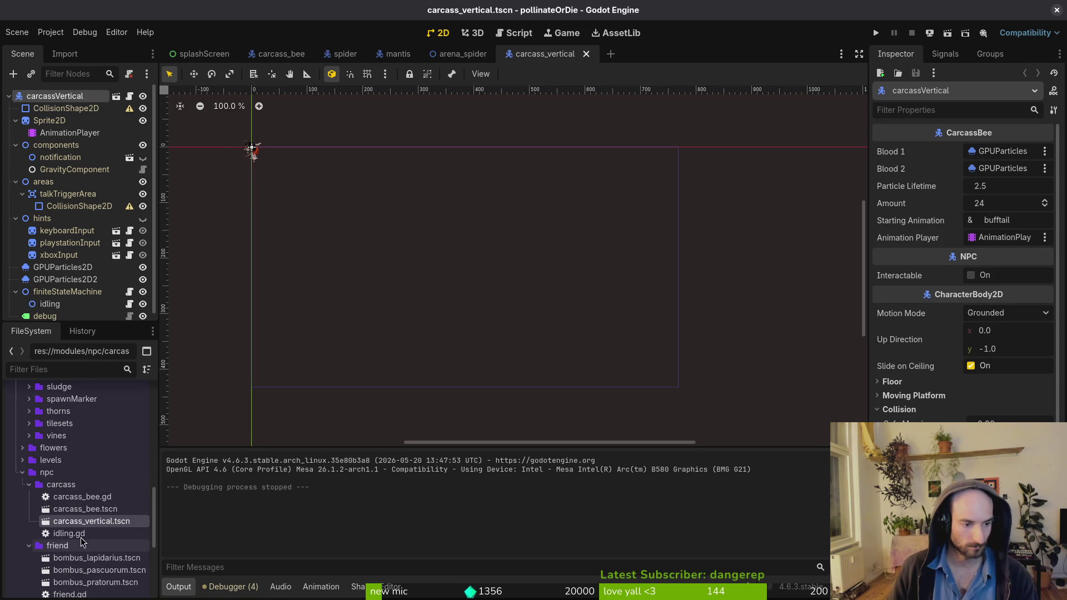
# Step: Collapse the Sprite2D, components, areas, hints and finiteStateMachine branches
pyautogui.scroll(-1, 73, 261)
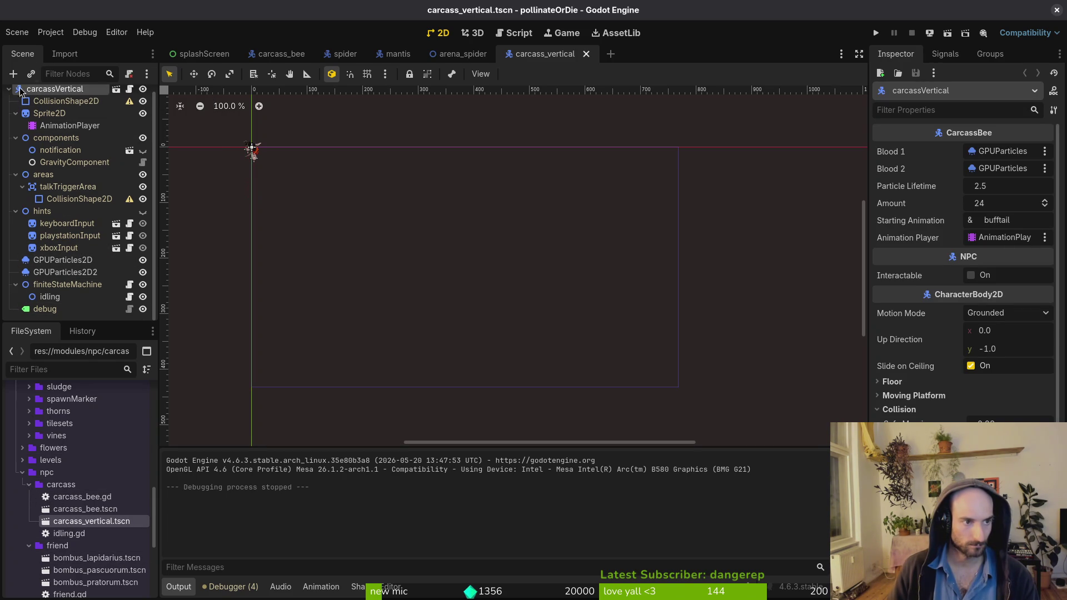
pyautogui.click(16, 113)
pyautogui.click(16, 133)
pyautogui.click(15, 145)
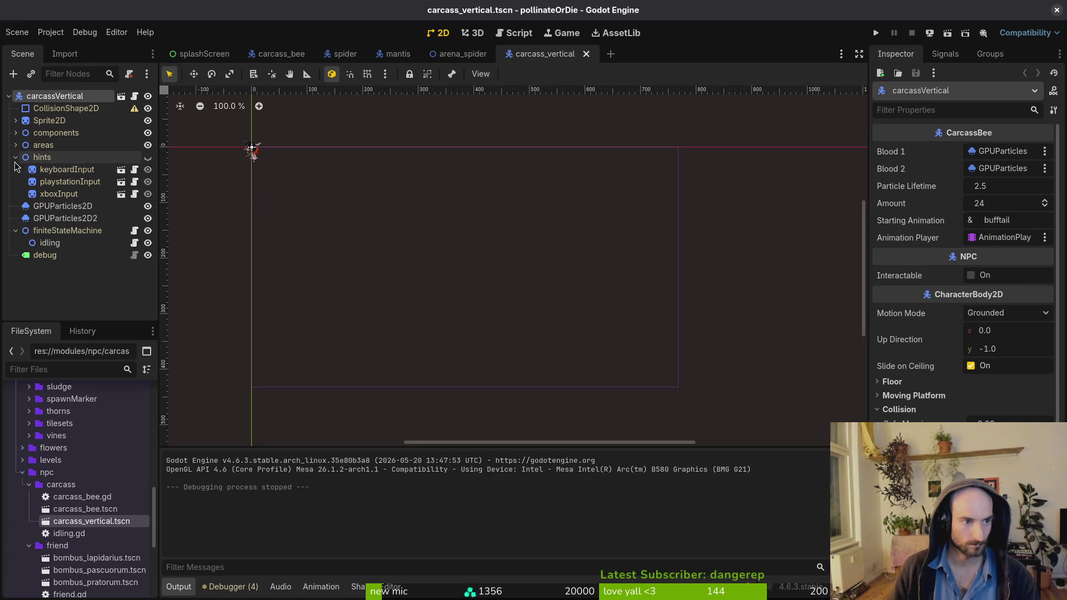
pyautogui.click(16, 157)
pyautogui.click(16, 194)
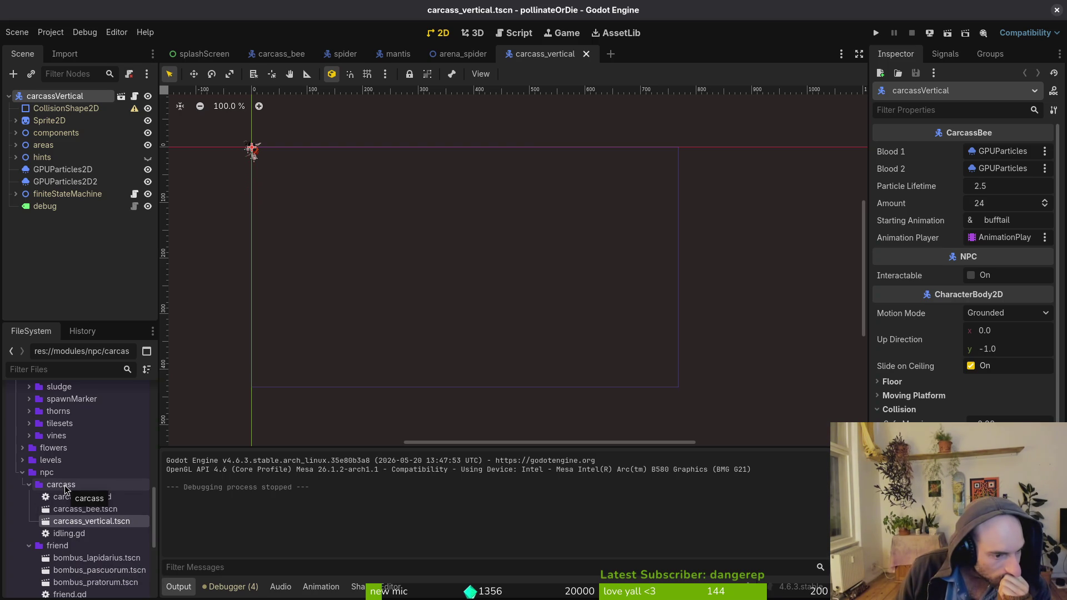
# Step: Scroll FileSystem down to npc.tscn and bring up its file options
pyautogui.scroll(-3, 82, 530)
pyautogui.scroll(-2, 82, 530)
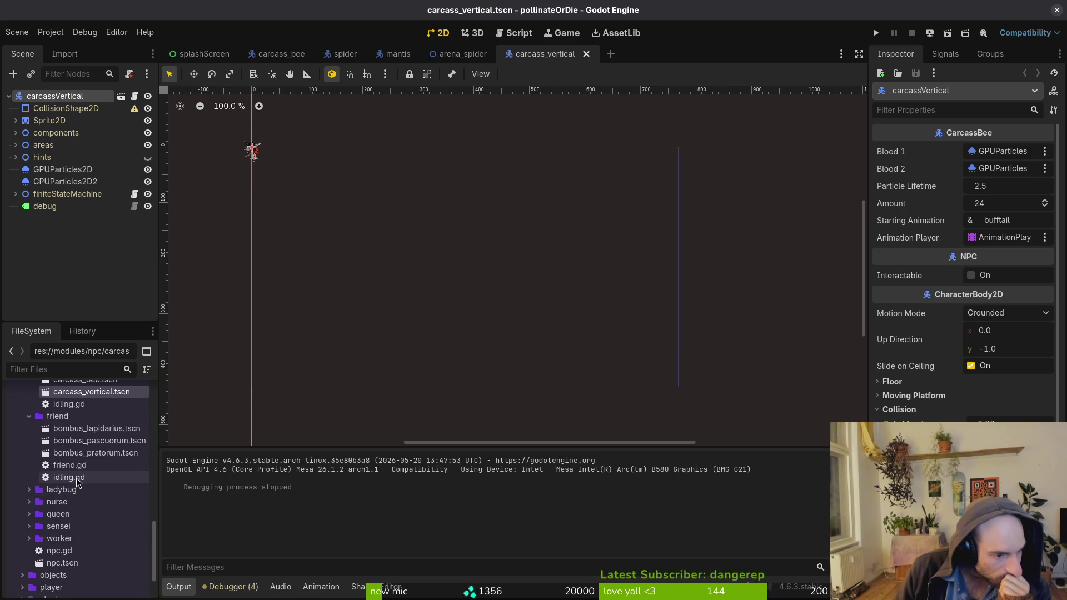
pyautogui.rightClick(66, 564)
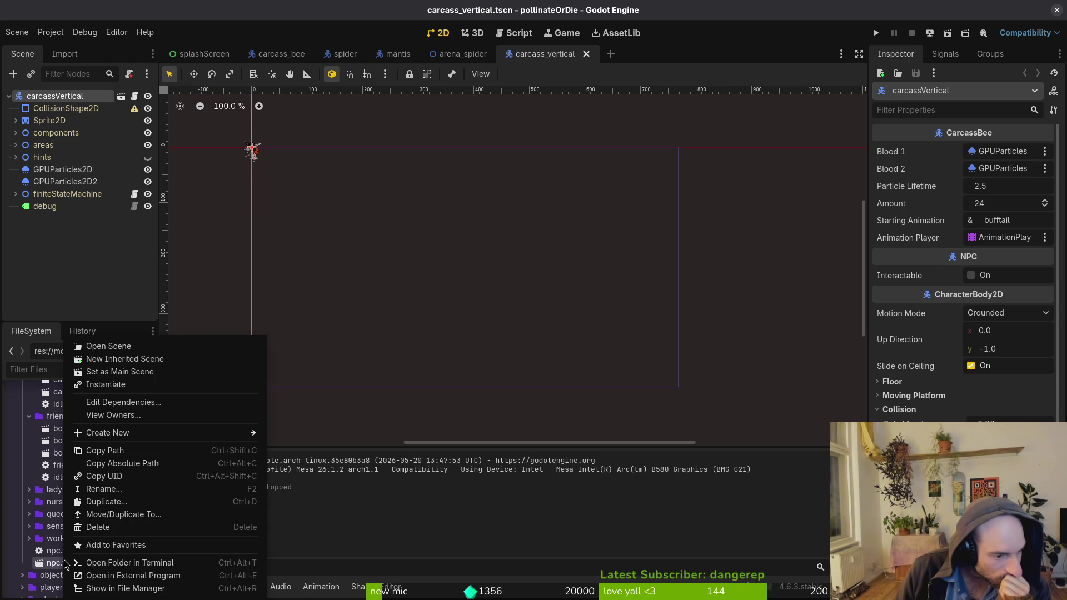
# Step: Create a new scene inherited from npc.tscn and rename its root carcassPratorum
pyautogui.click(149, 360)
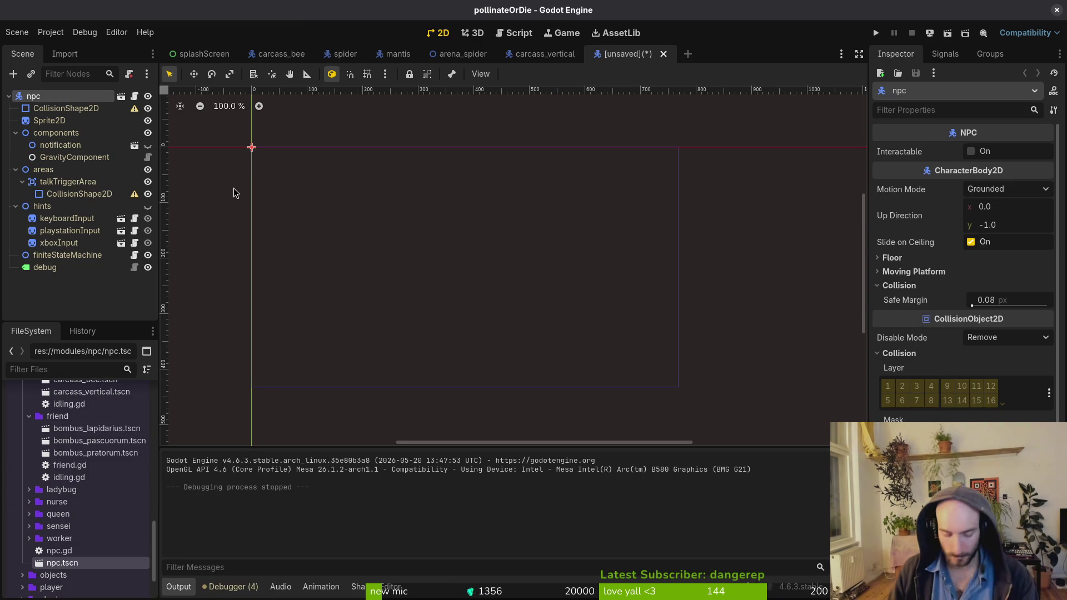
pyautogui.press('F2')
pyautogui.write('carcassPratoru')
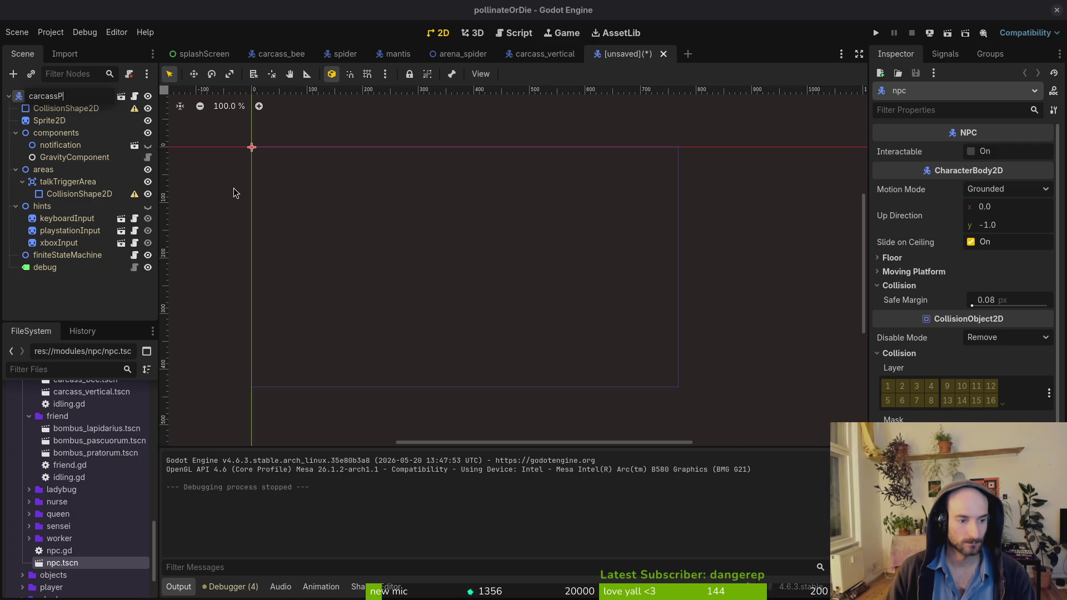
pyautogui.write('m')
pyautogui.press('Return')
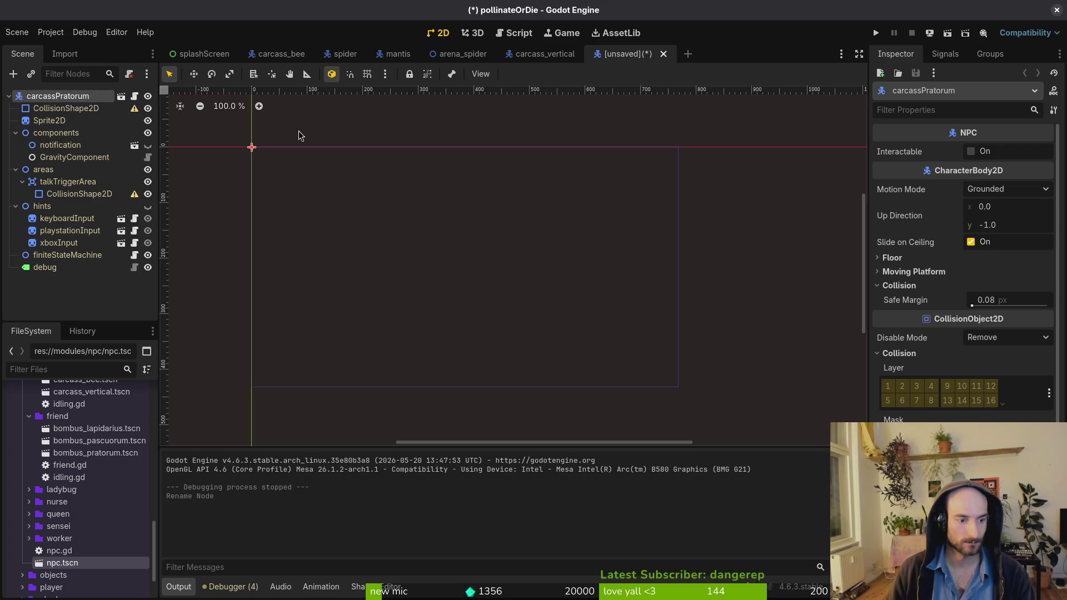
# Step: Open bombus_pratorum, close bombus_pascuorum, and select carcassPratorum's Sprite2D node
pyautogui.doubleClick(92, 452)
pyautogui.doubleClick(99, 441)
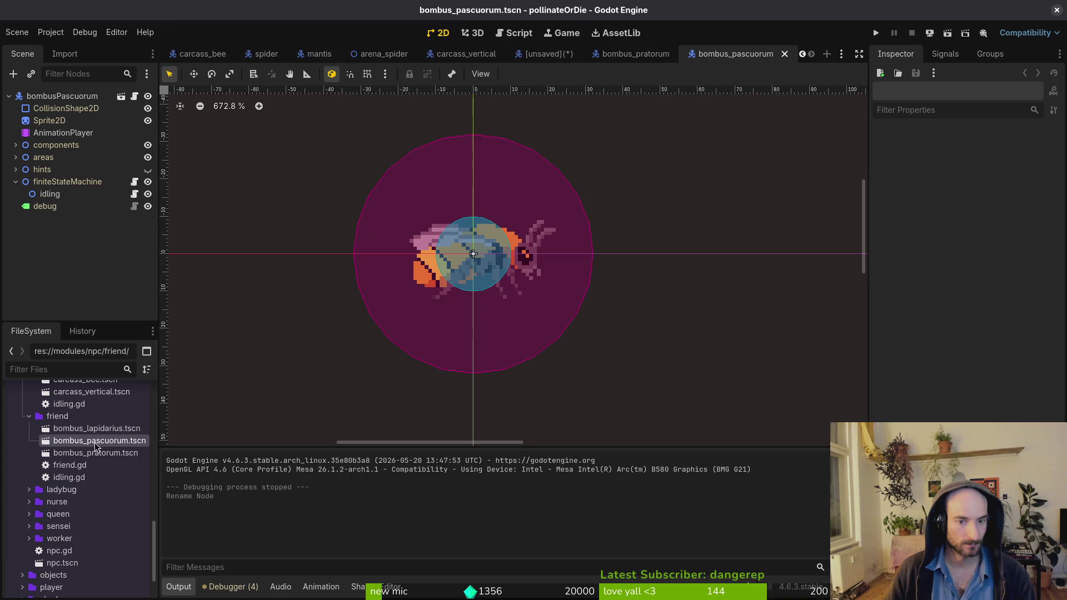
pyautogui.click(784, 54)
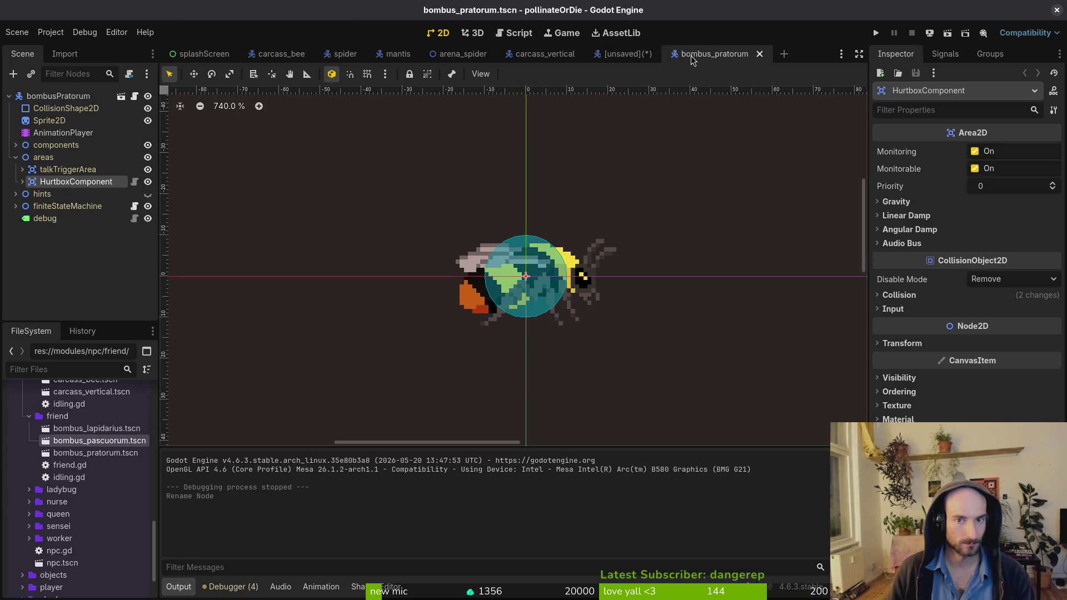
pyautogui.click(625, 54)
pyautogui.click(49, 121)
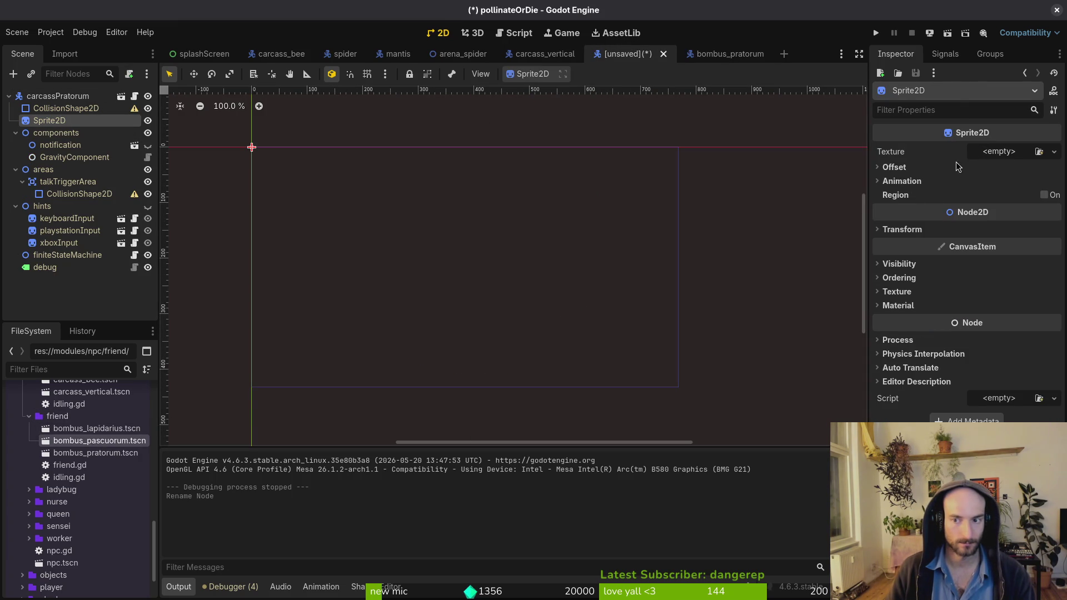
# Step: Switch to Aseprite and start Open File from the Home page
pyautogui.press('super')
pyautogui.click(647, 63)
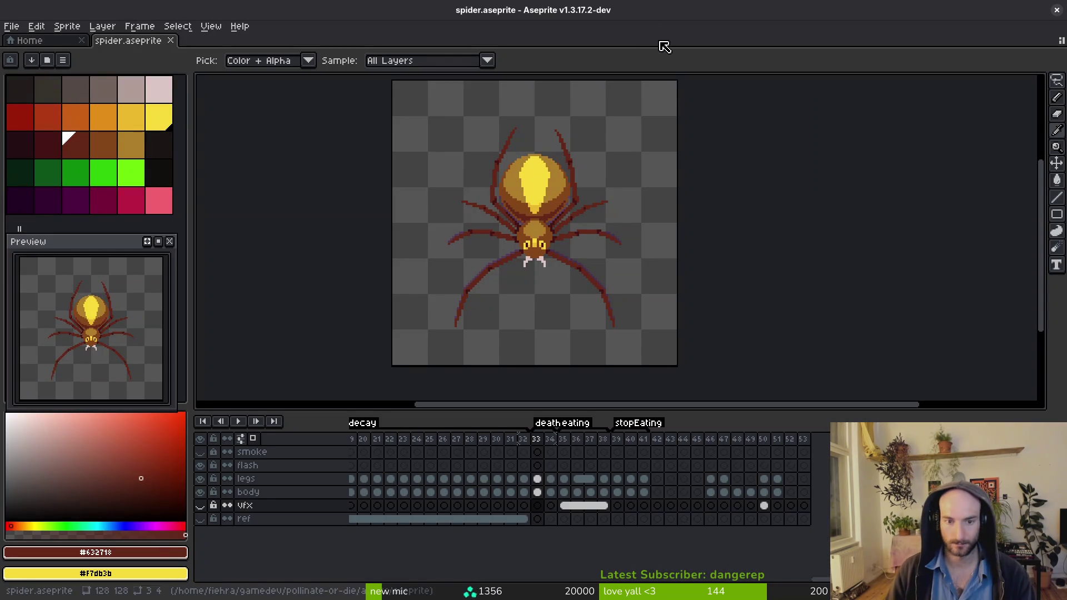
pyautogui.click(33, 40)
pyautogui.click(63, 78)
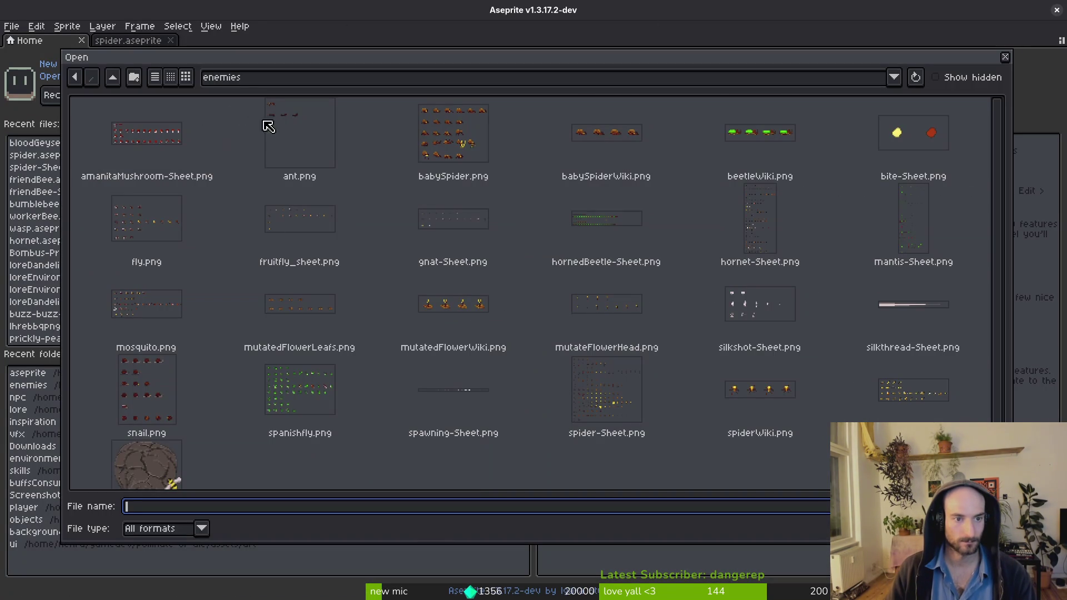
# Step: Navigate up to assets, into the aseprite folder, and open deadBee.aseprite
pyautogui.scroll(-1, 555, 200)
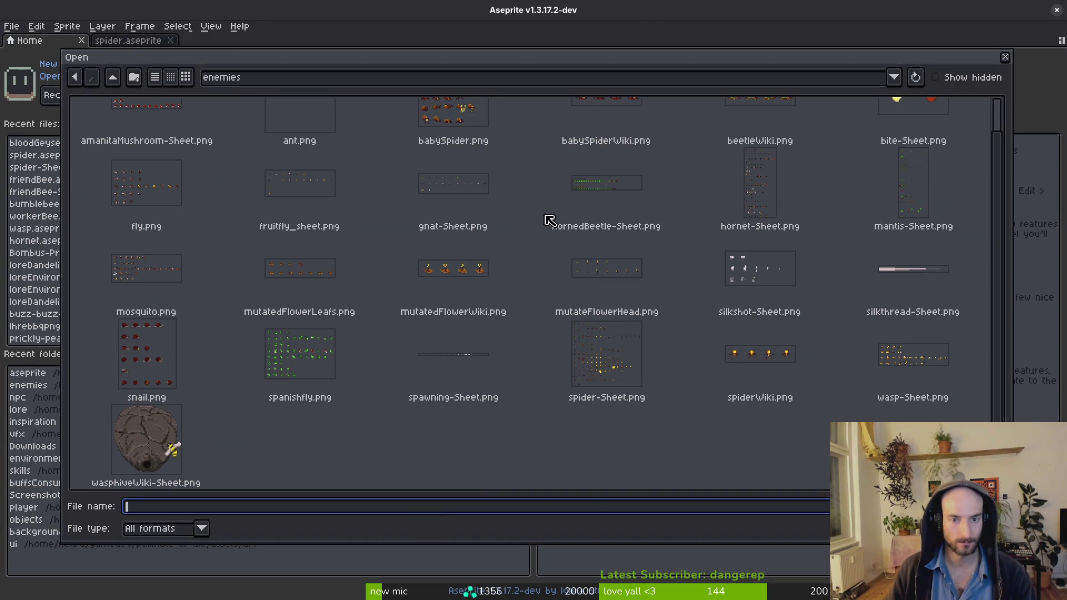
pyautogui.click(109, 82)
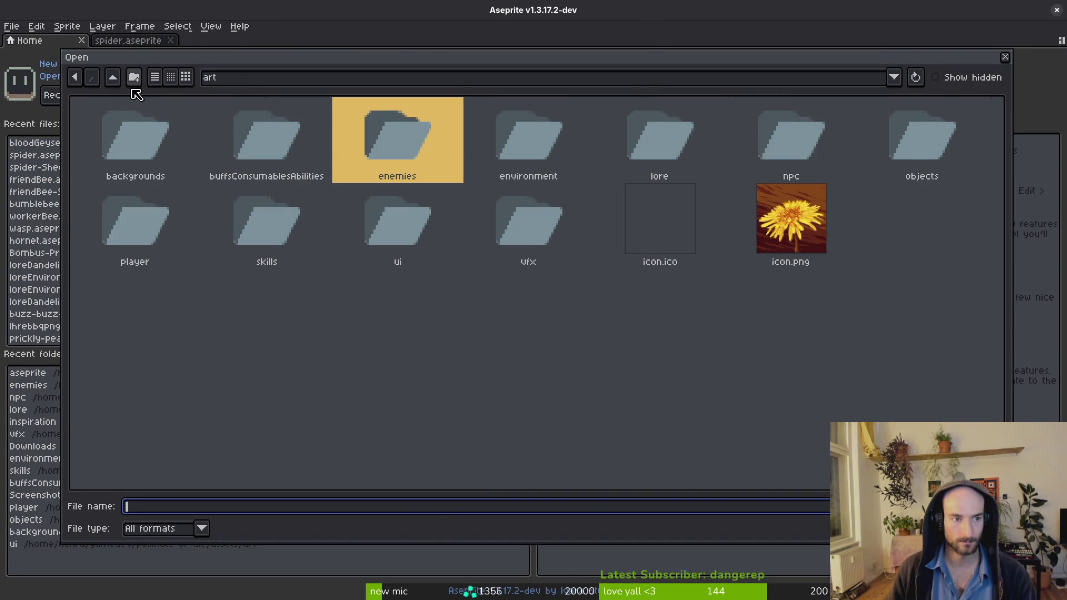
pyautogui.click(116, 82)
pyautogui.doubleClick(190, 141)
pyautogui.scroll(-6, 648, 328)
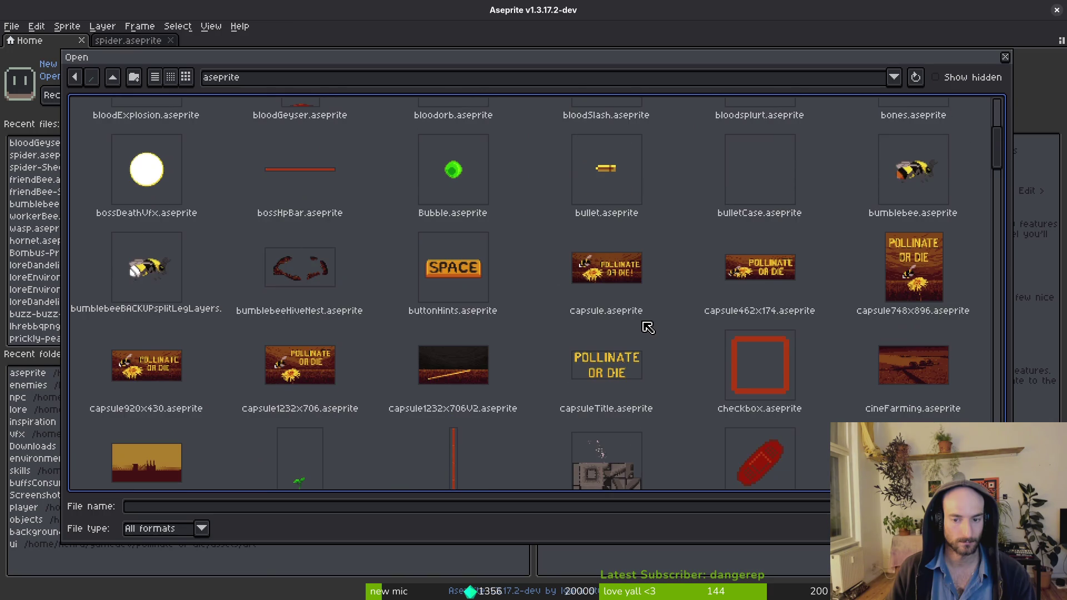
pyautogui.scroll(3, 654, 318)
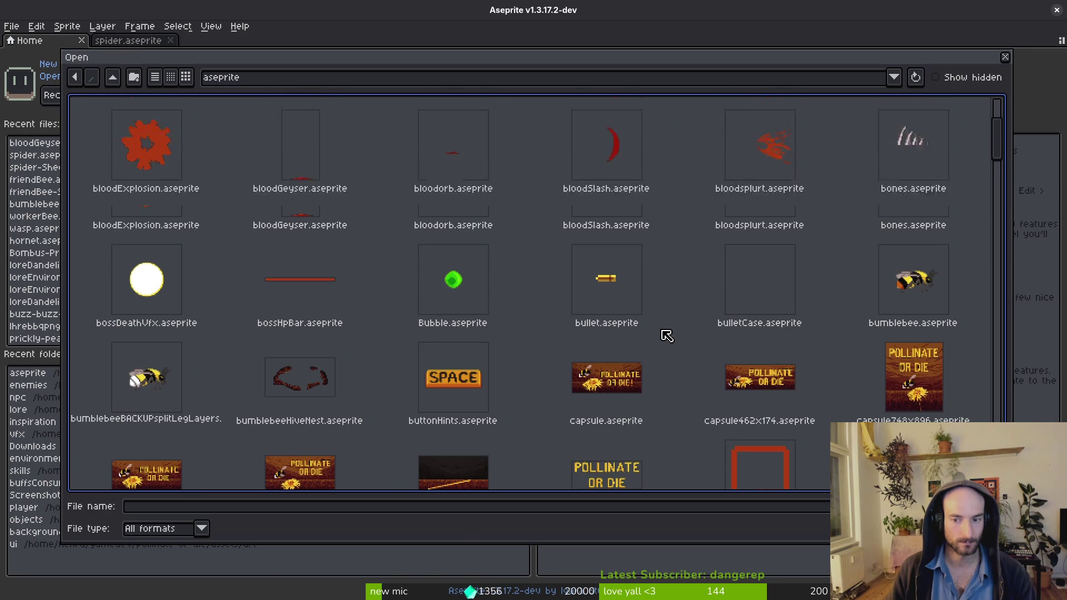
pyautogui.scroll(1, 663, 336)
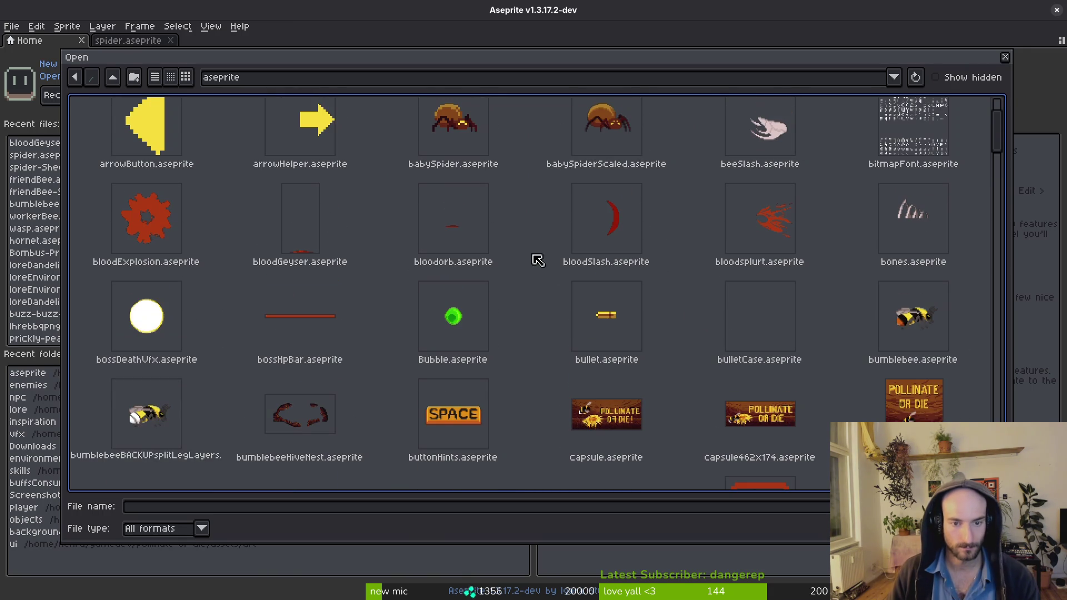
pyautogui.scroll(-5, 810, 338)
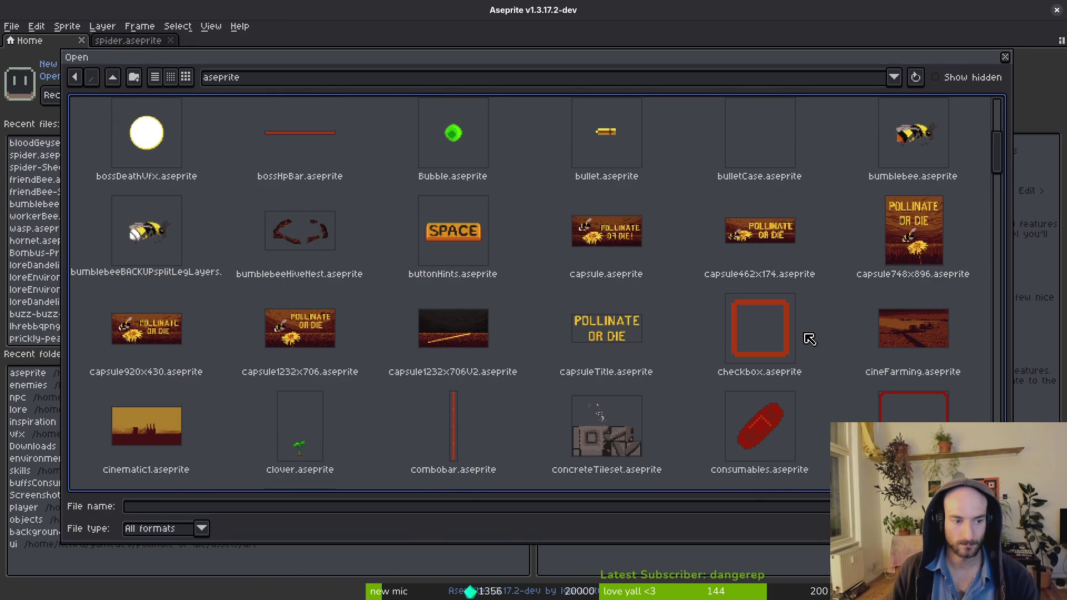
pyautogui.scroll(-6, 810, 338)
pyautogui.doubleClick(810, 338)
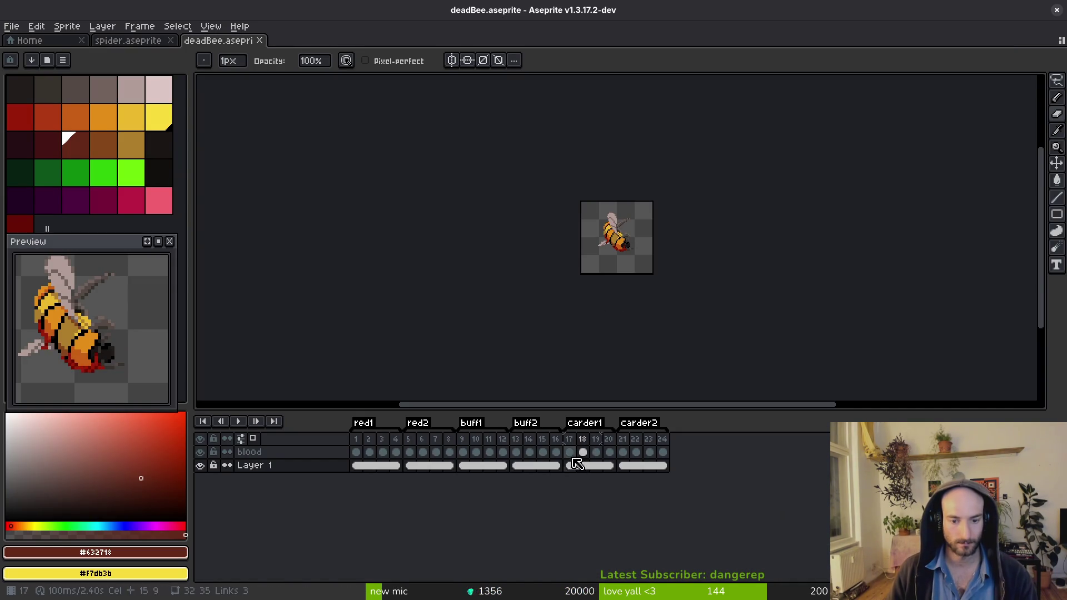
# Step: Add empty frames 25–28 after frame 24 and tag them pratorum
pyautogui.click(570, 453)
pyautogui.press('i')
pyautogui.press('Right')
pyautogui.press('Right')
pyautogui.press('Right')
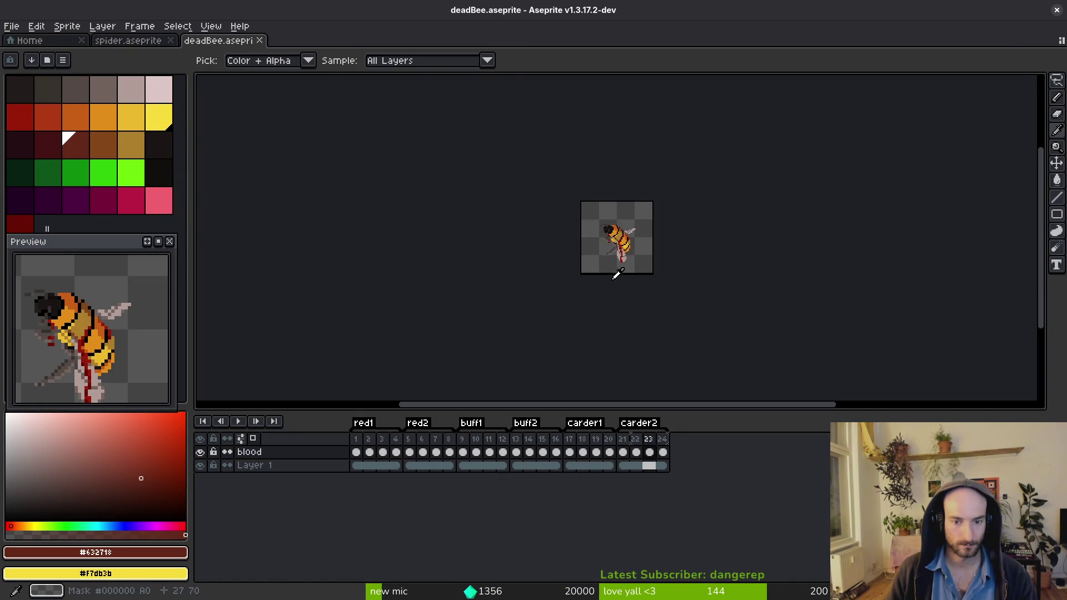
pyautogui.hotkey('alt', 'shift', 'n')
pyautogui.hotkey('alt', 'shift', 'n')
pyautogui.hotkey('alt', 'shift', 'n')
pyautogui.hotkey('alt', 'shift', 'n')
pyautogui.hotkey('alt', 'shift', 'n')
pyautogui.hotkey('alt', 'shift', 'n')
pyautogui.click(676, 449)
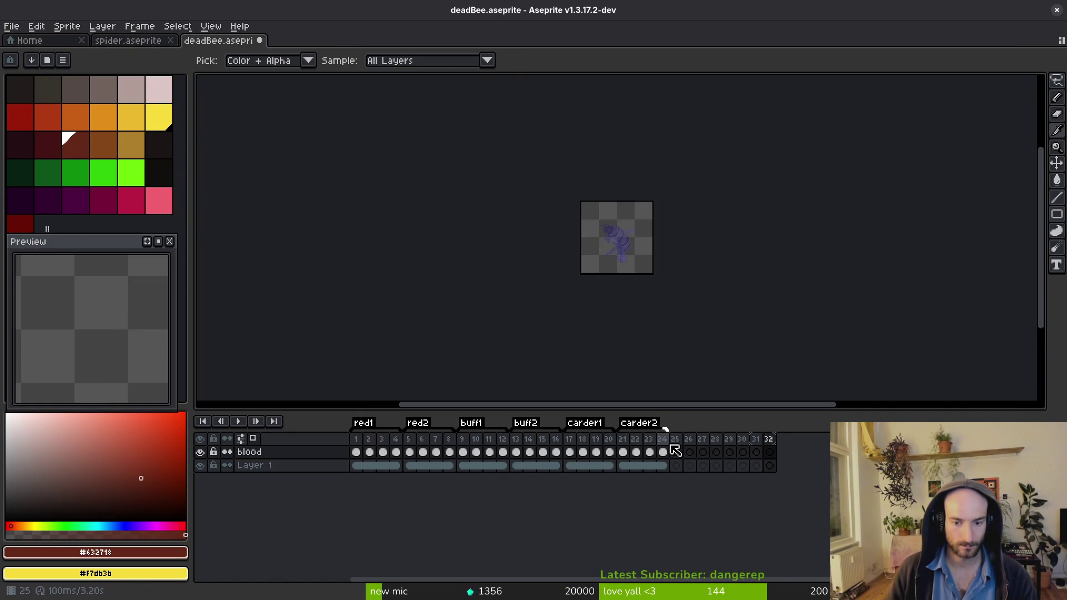
pyautogui.moveTo(674, 439); pyautogui.dragTo(716, 440)
pyautogui.doubleClick(684, 425)
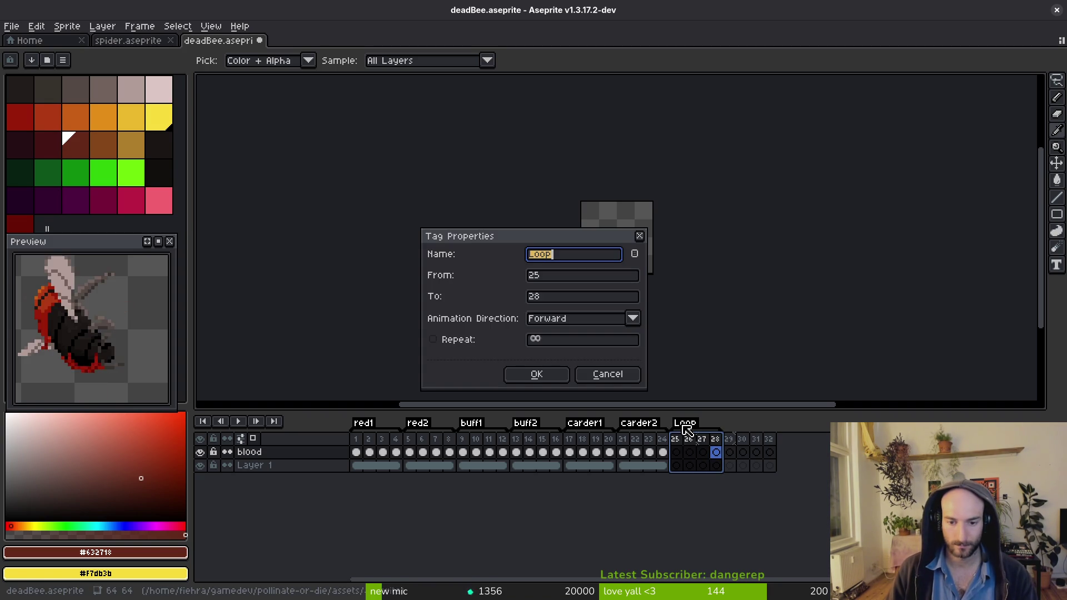
pyautogui.write('pra')
pyautogui.write('torum')
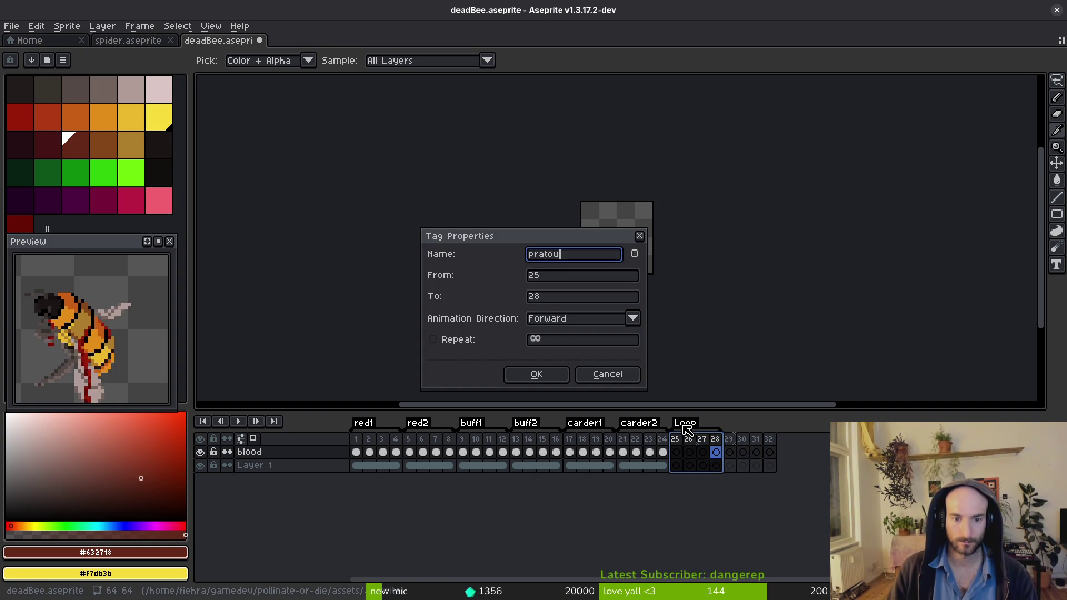
pyautogui.press('Return')
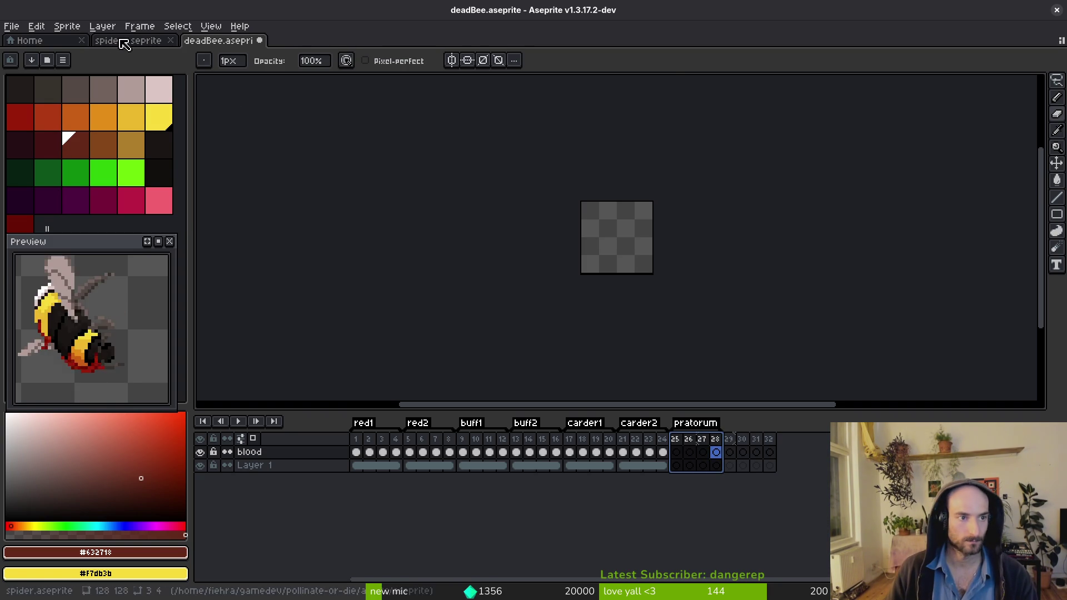
# Step: Copy the caught bee from frame 35 of spider.aseprite's vfx layer
pyautogui.hotkey('ctrl', 'shift', 'Tab')
pyautogui.click(572, 505)
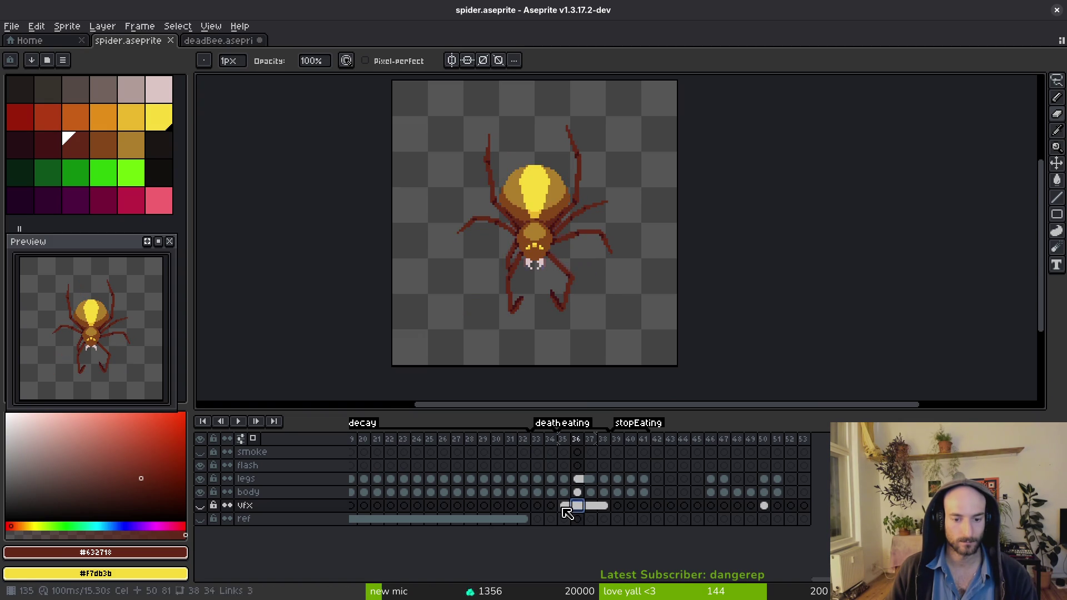
pyautogui.click(562, 507)
pyautogui.click(200, 505)
pyautogui.press('m')
pyautogui.moveTo(467, 247); pyautogui.dragTo(610, 364)
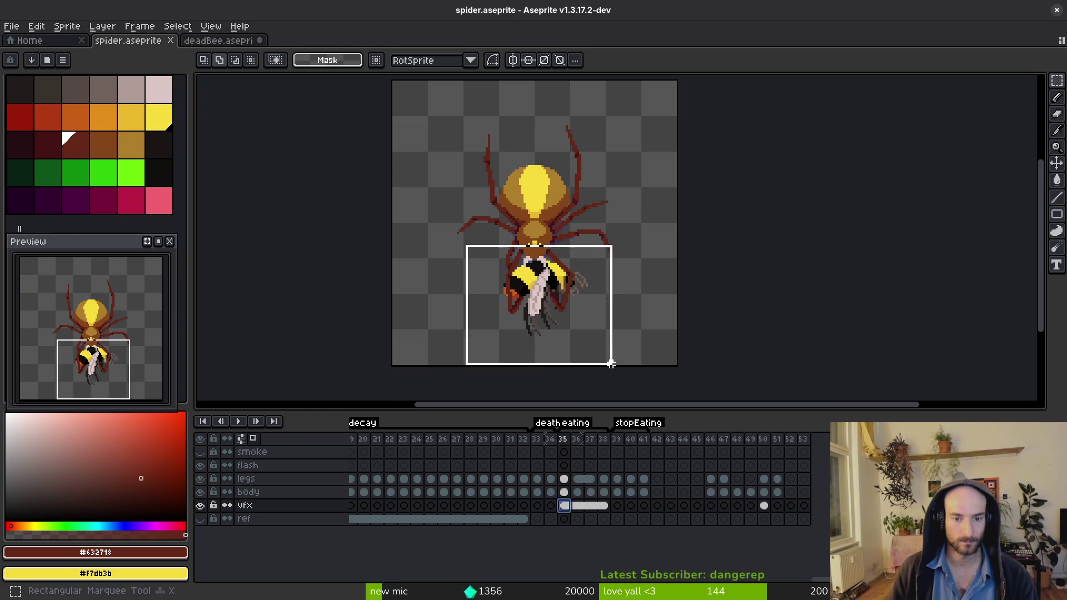
# Step: Paste the bee into Layer 1 frame 25, link cels across frames 25–28, and go Home
pyautogui.click(217, 41)
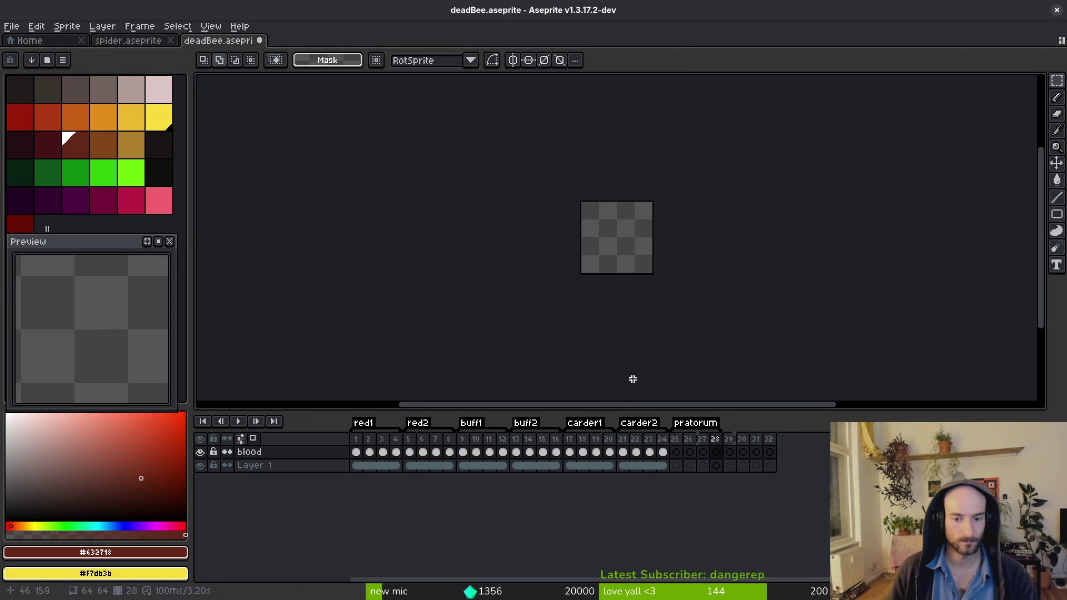
pyautogui.click(677, 466)
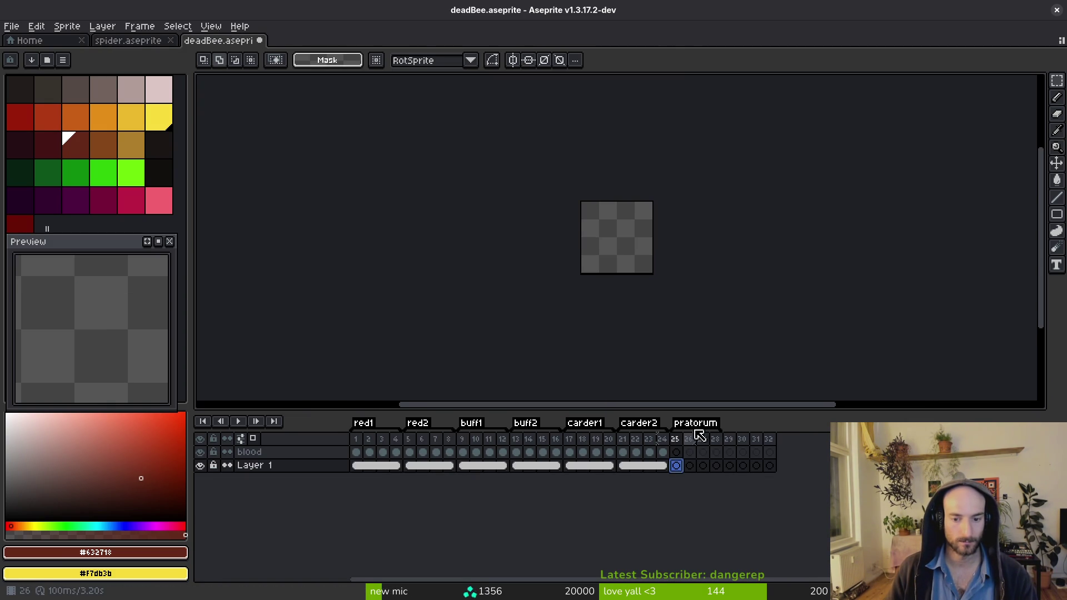
pyautogui.hotkey('ctrl', 'v')
pyautogui.scroll(2, 614, 268)
pyautogui.press('Return')
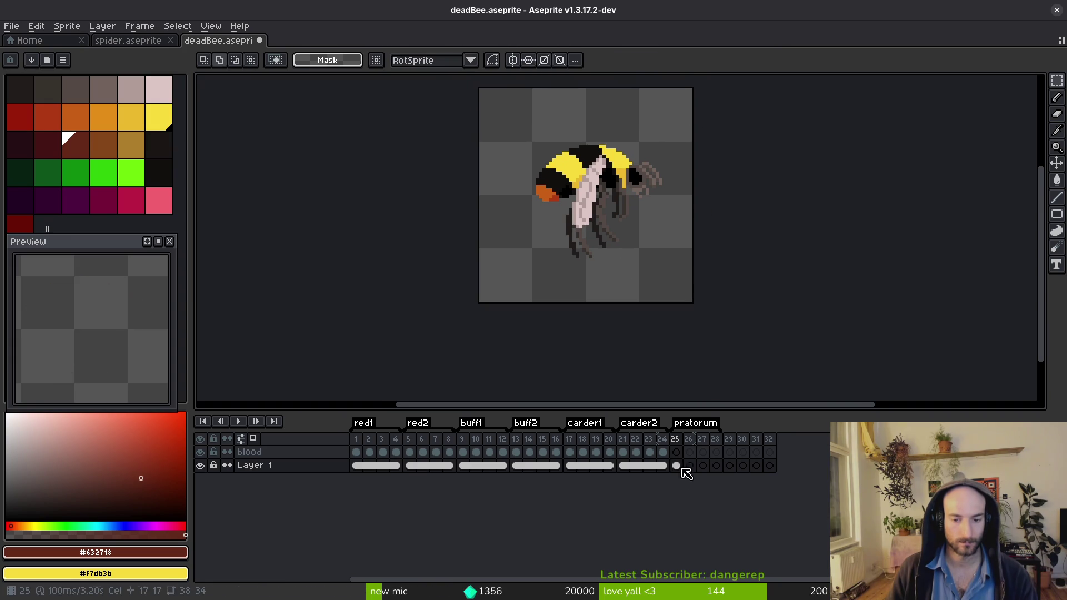
pyautogui.moveTo(677, 468); pyautogui.dragTo(711, 467)
pyautogui.rightClick(682, 468)
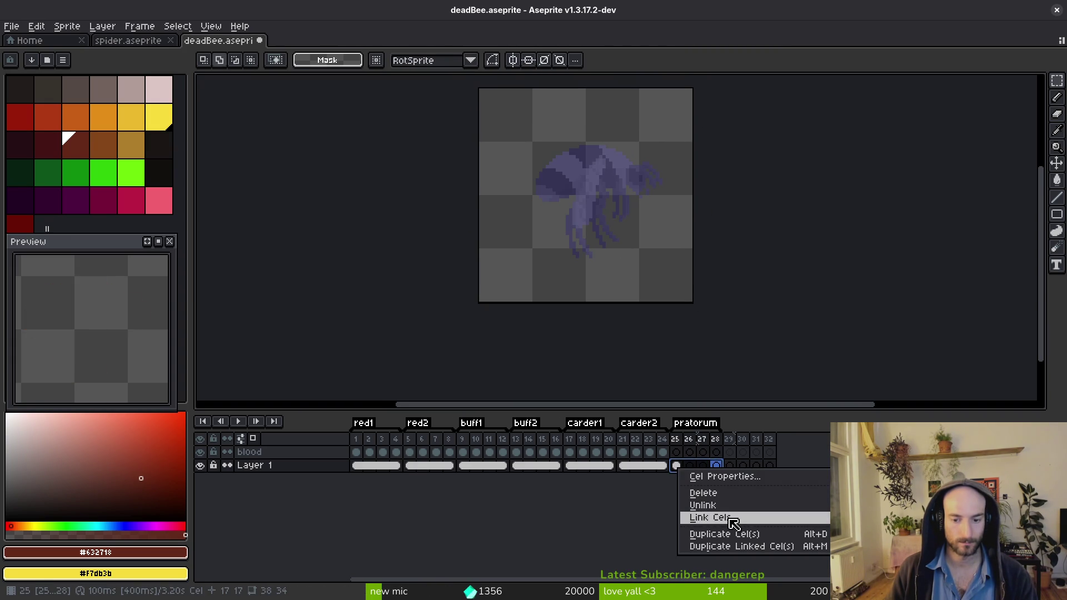
pyautogui.click(728, 514)
pyautogui.click(139, 41)
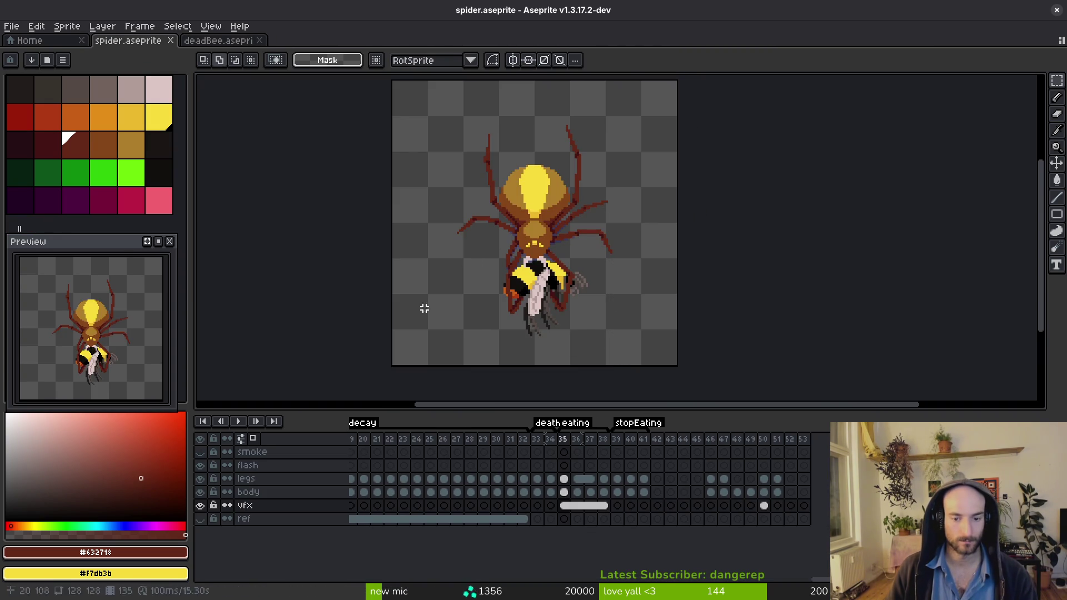
pyautogui.click(28, 40)
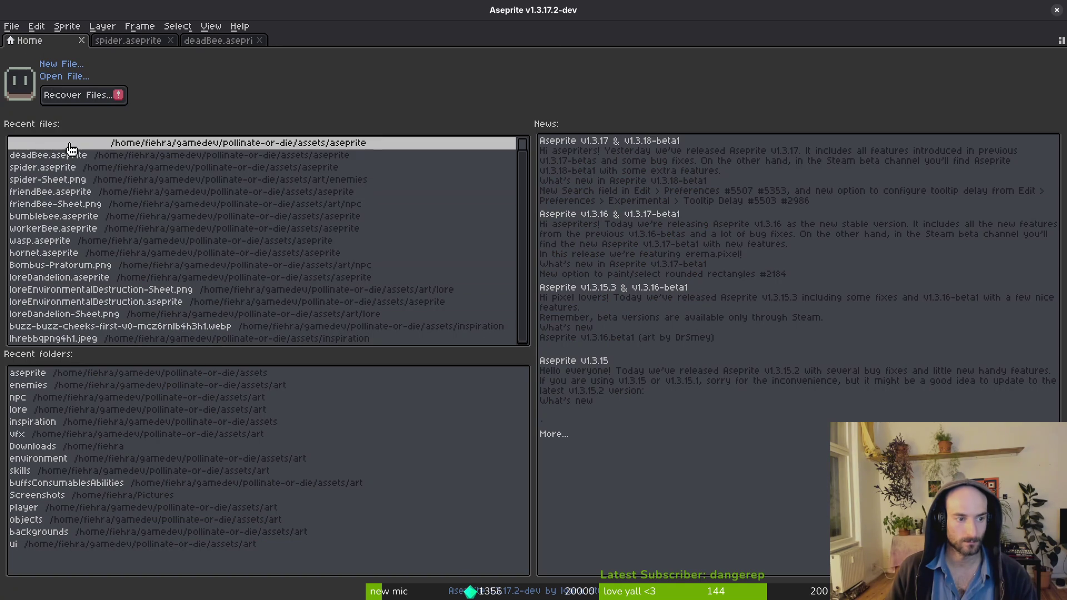
# Step: Open friendBee.aseprite from Recent files, view frames 65–67, and bring up Export Sprite Sheet
pyautogui.click(56, 191)
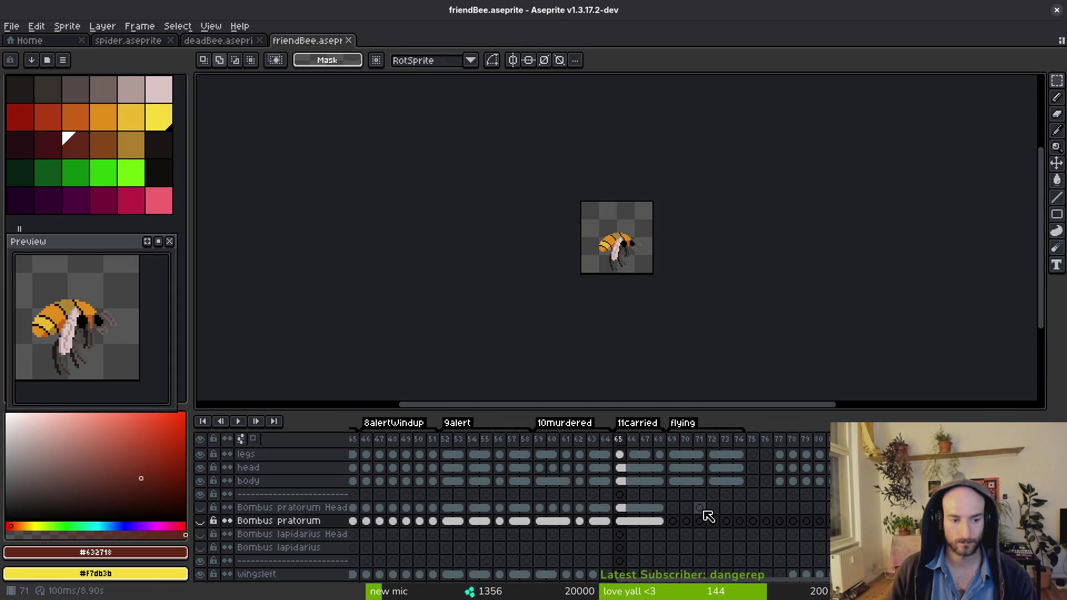
pyautogui.press('Right')
pyautogui.press('i')
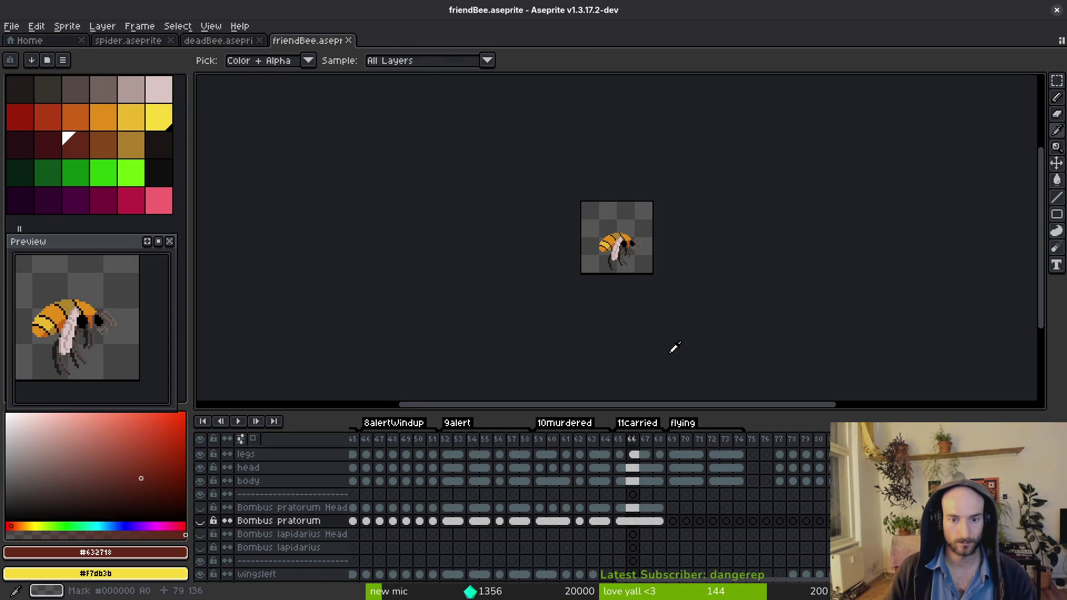
pyautogui.press('Right')
pyautogui.press('m')
pyautogui.scroll(3, 634, 318)
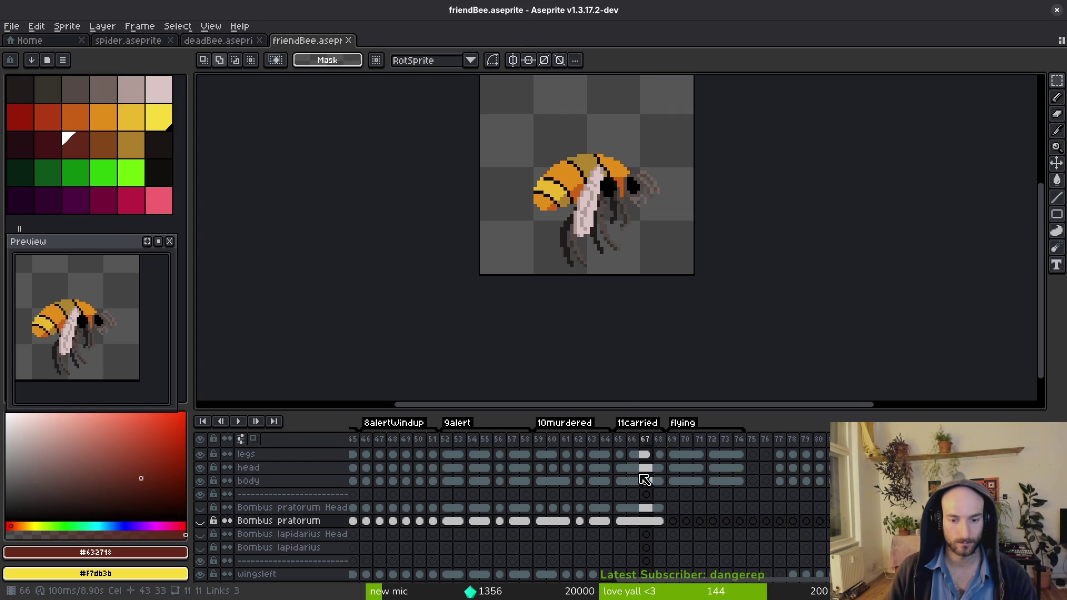
pyautogui.press('Left')
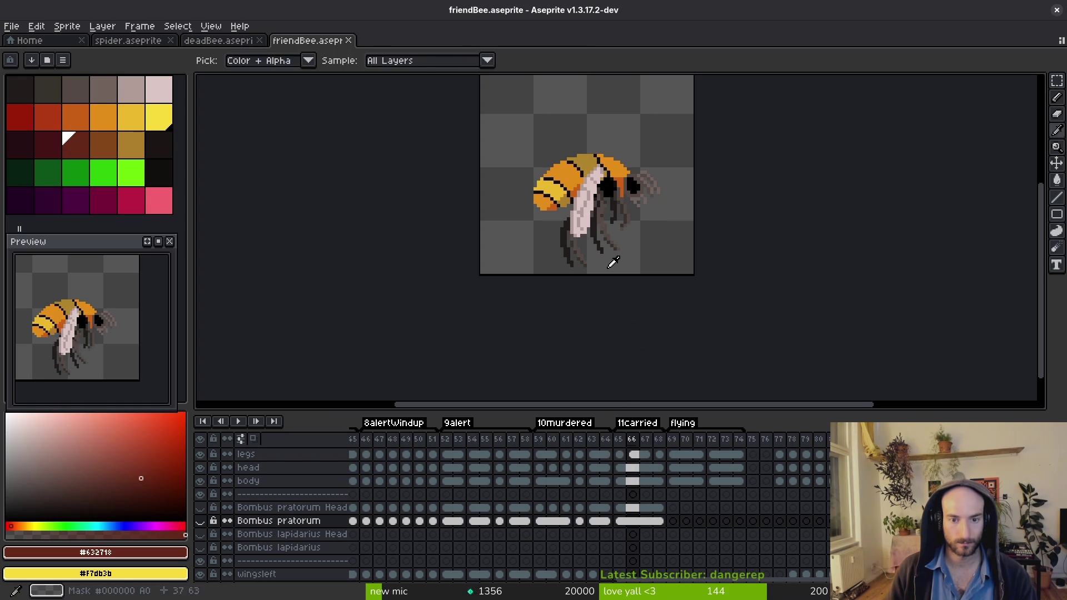
pyautogui.moveTo(609, 274); pyautogui.dragTo(627, 307)
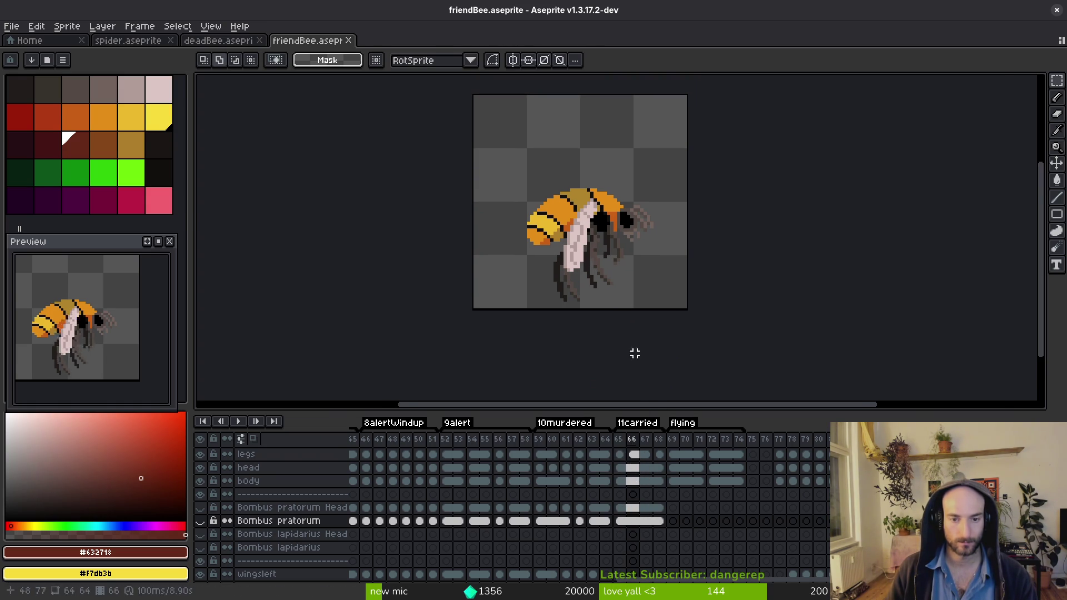
pyautogui.hotkey('ctrl', 'e')
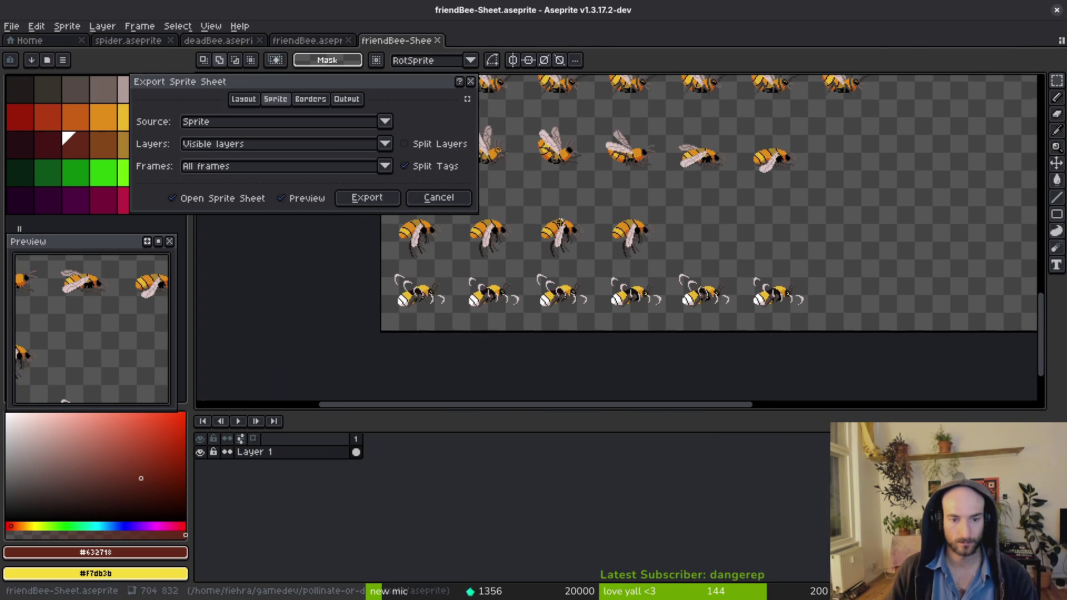
# Step: Review the sprite sheet preview and export the friendBee sheet
pyautogui.scroll(3, 554, 254)
pyautogui.moveTo(532, 199); pyautogui.dragTo(595, 219)
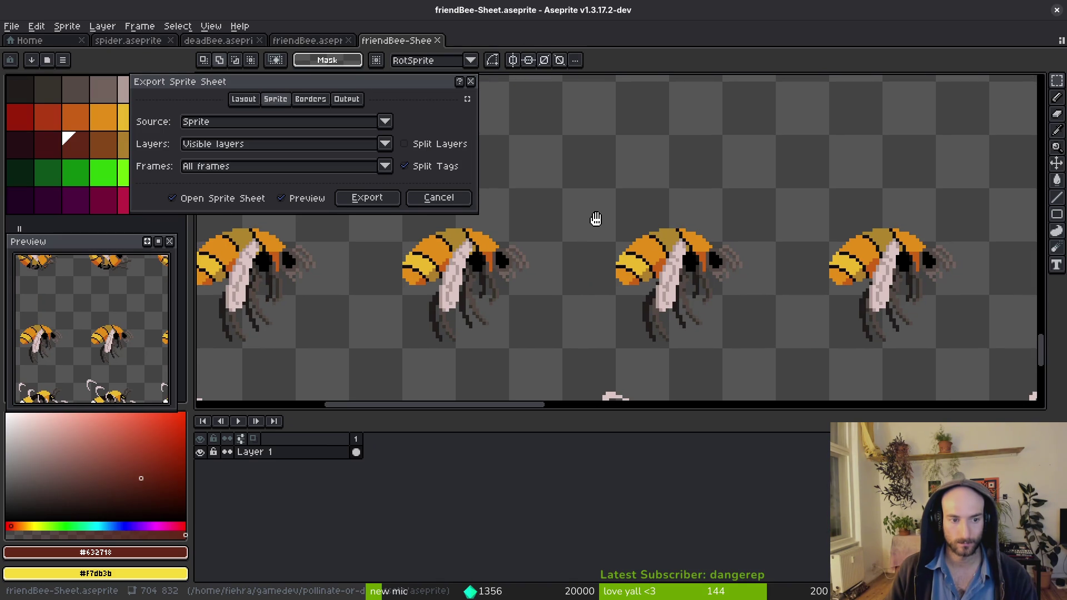
pyautogui.moveTo(598, 220)
pyautogui.mouseDown()
pyautogui.moveTo(624, 262)
pyautogui.moveTo(577, 180)
pyautogui.mouseUp()
pyautogui.click(367, 198)
# Step: Select the right bee on friendBee-Sheet, copy it, and return to deadBee.aseprite
pyautogui.scroll(2, 595, 278)
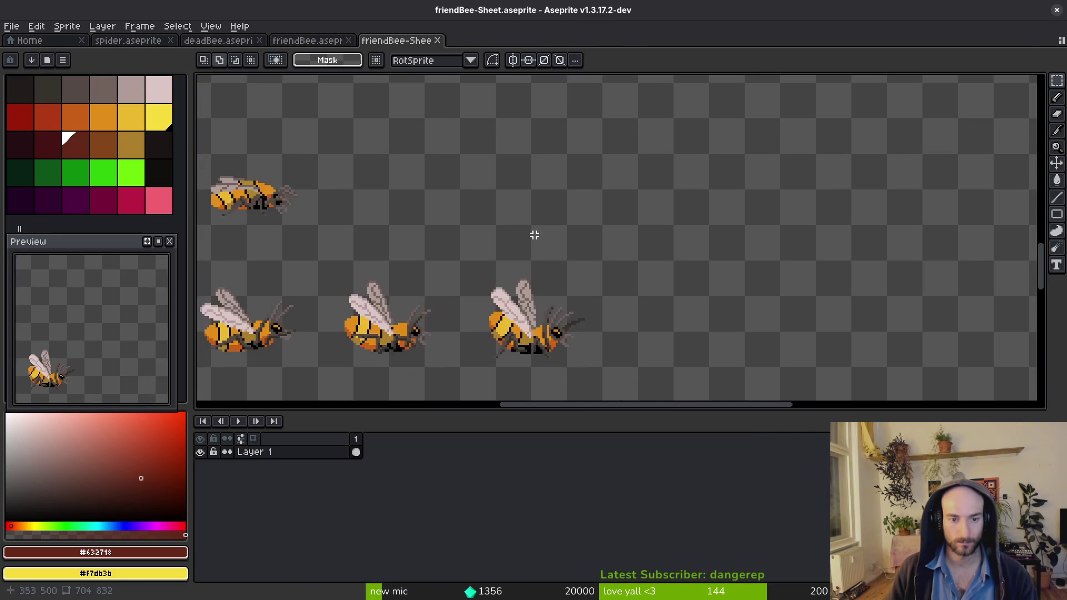
pyautogui.scroll(-4, 557, 325)
pyautogui.moveTo(557, 325); pyautogui.dragTo(572, 194)
pyautogui.scroll(4, 571, 211)
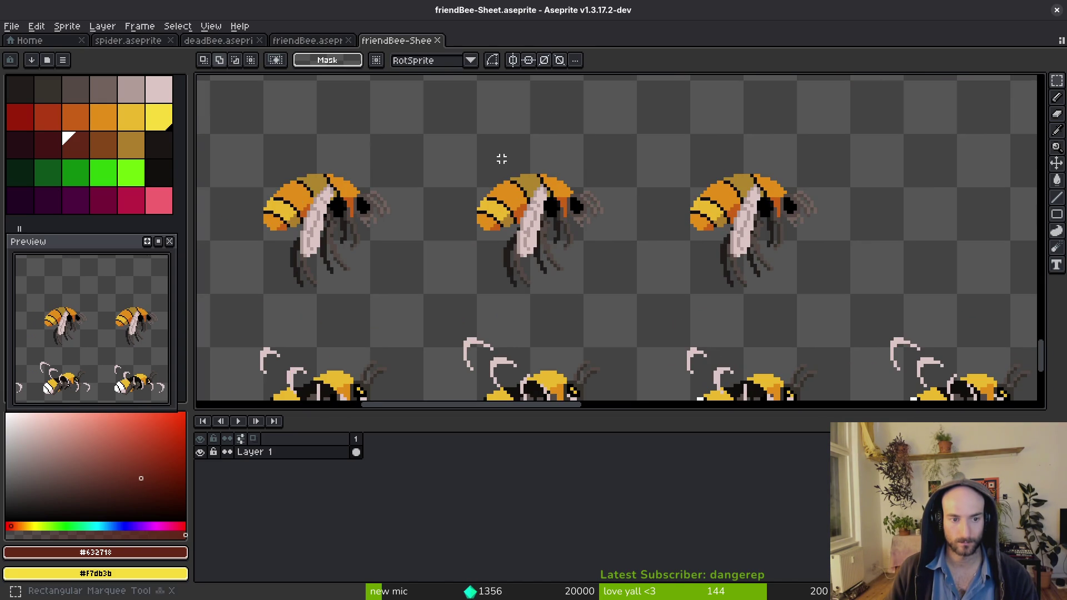
pyautogui.moveTo(641, 131); pyautogui.dragTo(845, 317)
pyautogui.hotkey('ctrl', 's')
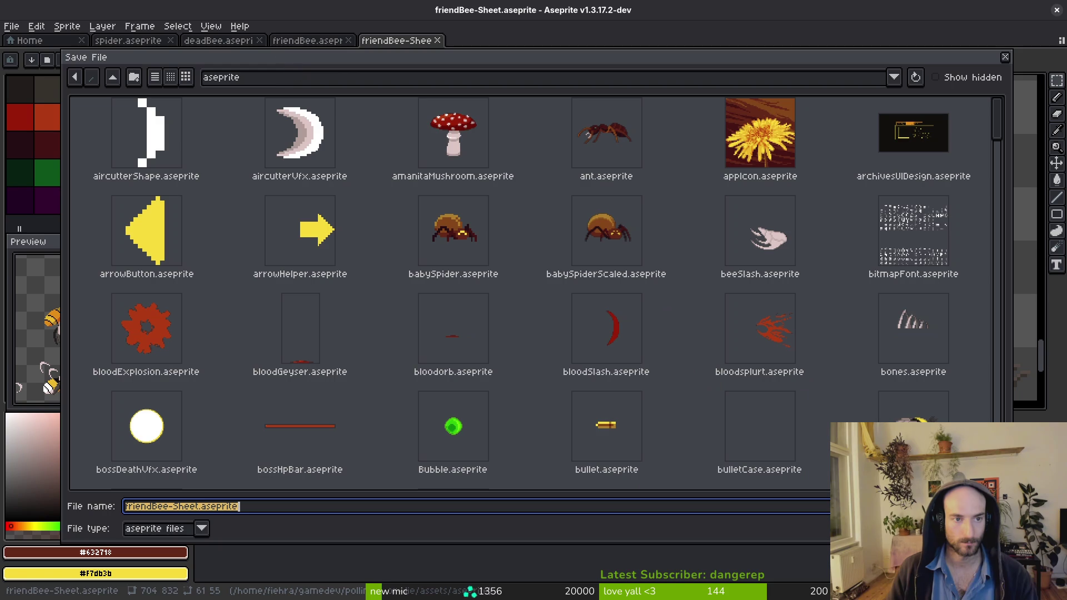
pyautogui.press('Escape')
pyautogui.click(218, 41)
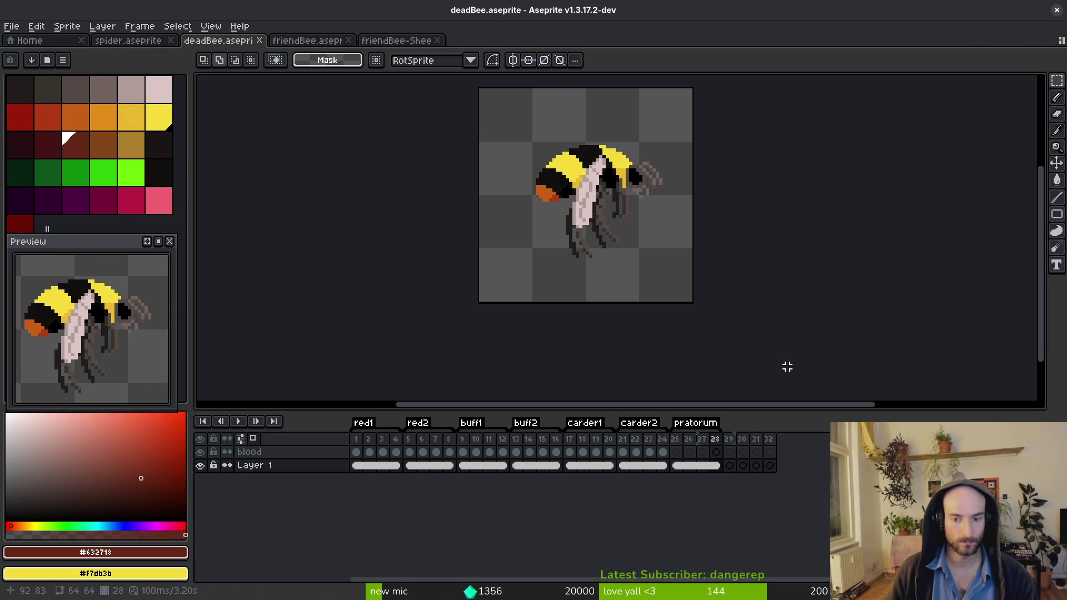
# Step: Paste the copied bee into frame 28, align it over the previous pose, and play the animation
pyautogui.click(715, 466)
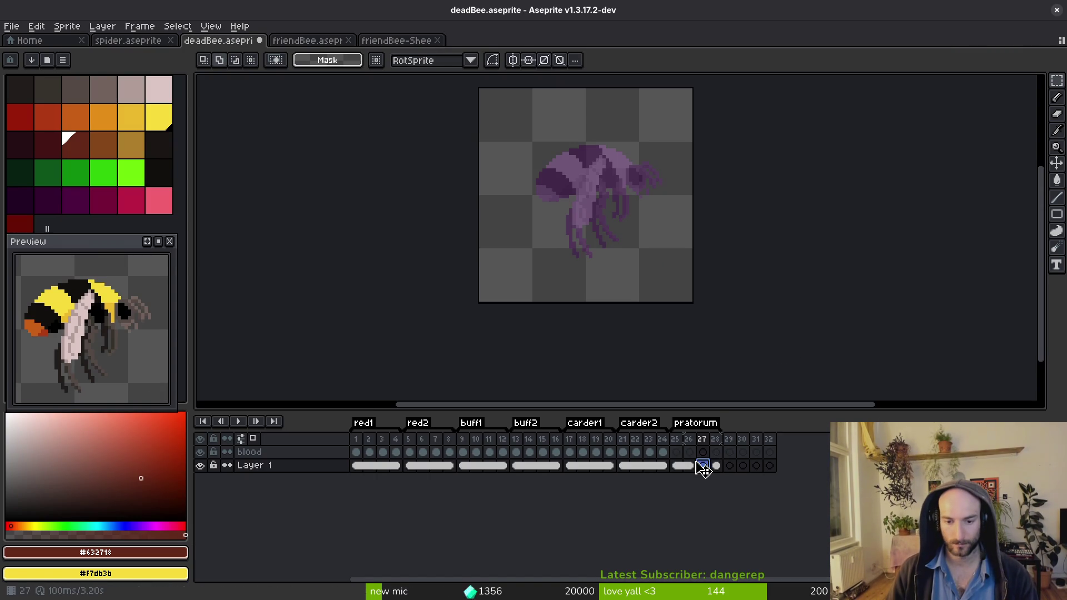
pyautogui.hotkey('ctrl', 'v')
pyautogui.moveTo(624, 252); pyautogui.dragTo(590, 228)
pyautogui.press('Return')
pyautogui.scroll(3, 611, 232)
pyautogui.press('i')
pyautogui.scroll(-2, 635, 238)
pyautogui.press('Return')
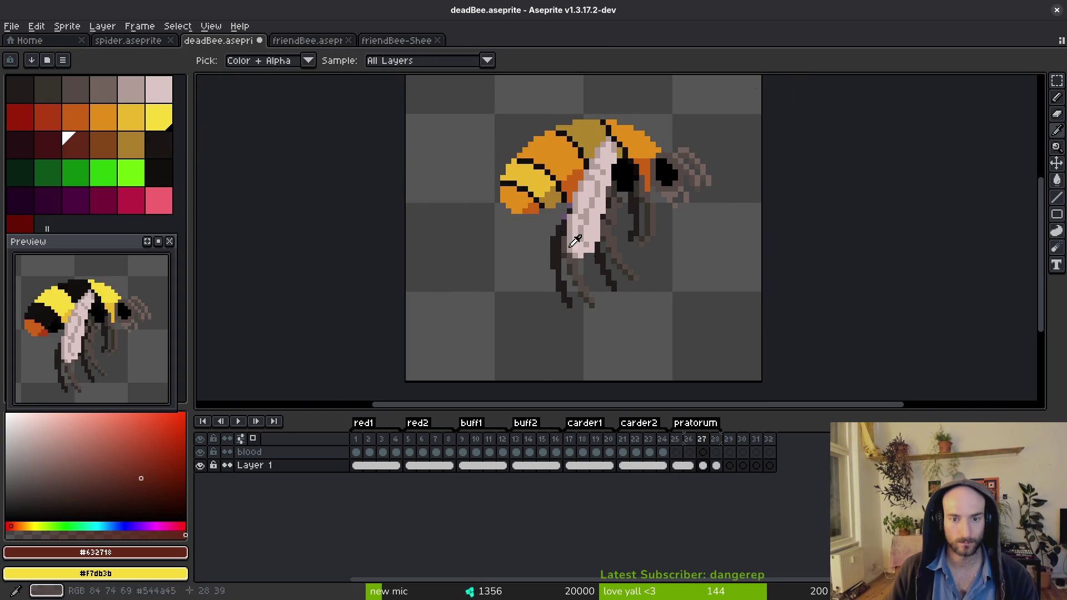
# Step: Select and copy the third bee on the friendBee sprite sheet
pyautogui.click(396, 42)
pyautogui.click(311, 41)
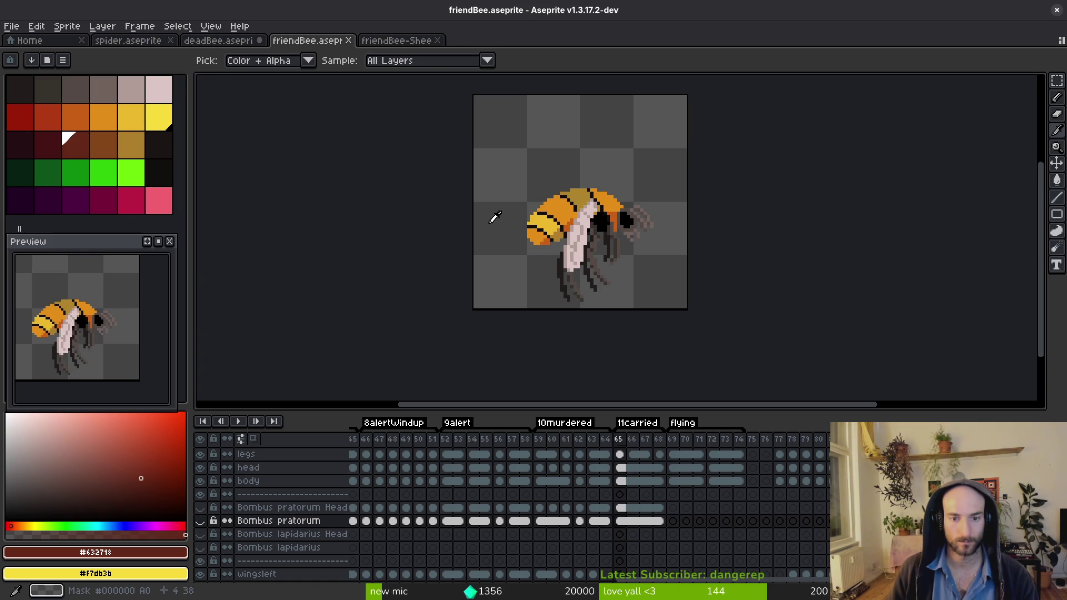
pyautogui.click(396, 41)
pyautogui.scroll(-2, 616, 216)
pyautogui.scroll(2, 616, 217)
pyautogui.moveTo(563, 158); pyautogui.dragTo(745, 331)
pyautogui.click(745, 331)
pyautogui.moveTo(561, 157); pyautogui.dragTo(755, 362)
pyautogui.hotkey('ctrl', 's')
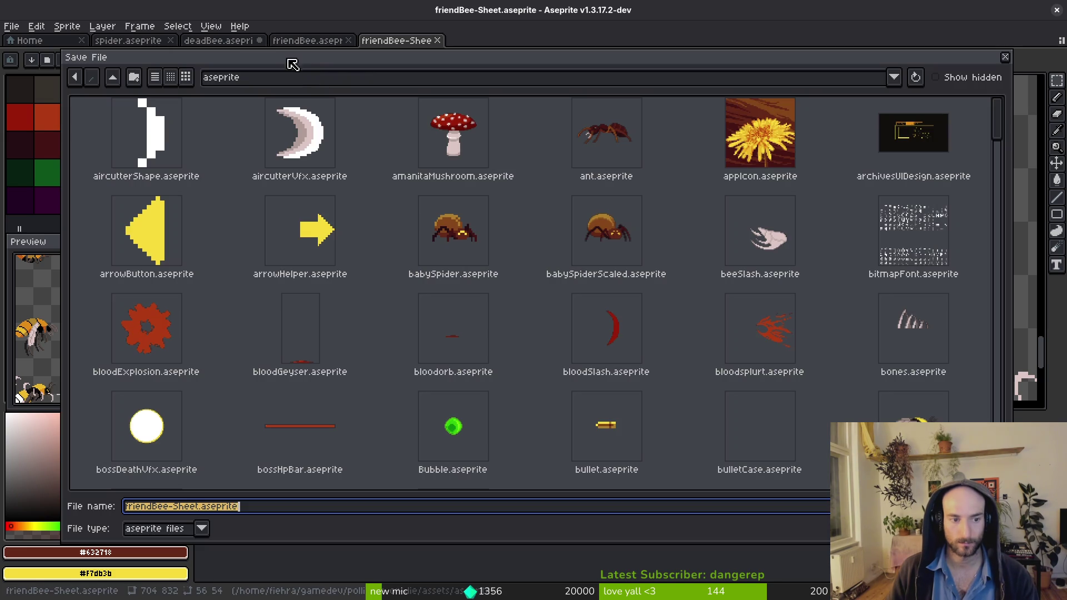
pyautogui.press('Escape')
# Step: Clear frame 27 in deadBee and paste the third bee there, moving it into position
pyautogui.click(234, 42)
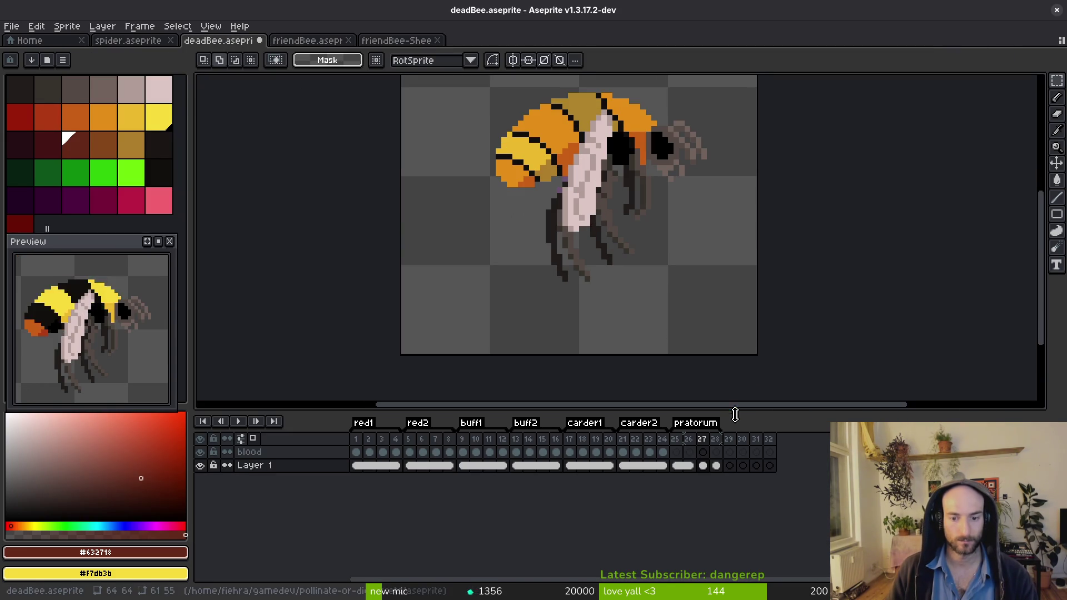
pyautogui.press('Delete')
pyautogui.hotkey('ctrl', 'v')
pyautogui.moveTo(604, 268)
pyautogui.mouseDown()
pyautogui.moveTo(585, 192)
pyautogui.moveTo(637, 174)
pyautogui.moveTo(583, 178)
pyautogui.moveTo(584, 189)
pyautogui.mouseUp()
# Step: Commit the pasted bee and compare its pose between frames 26 and 27
pyautogui.press('Return')
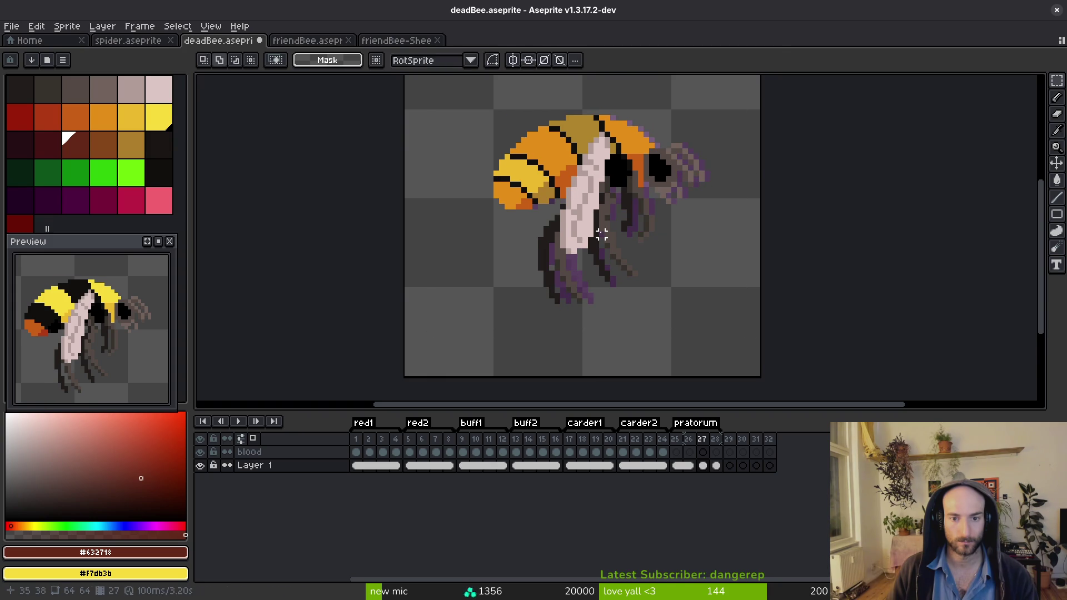
pyautogui.scroll(-2, 597, 228)
pyautogui.press('Left')
pyautogui.press('Right')
pyautogui.press('Left')
pyautogui.press('Right')
pyautogui.press('Left')
pyautogui.press('Right')
pyautogui.scroll(1, 635, 218)
pyautogui.scroll(1, 635, 218)
# Step: Fill the orange body and abdomen bands yellow to match frame 26
pyautogui.press('Left')
pyautogui.press('x')
pyautogui.press('Right')
pyautogui.keyDown('alt'); pyautogui.rightClick(666, 233); pyautogui.keyUp('alt')
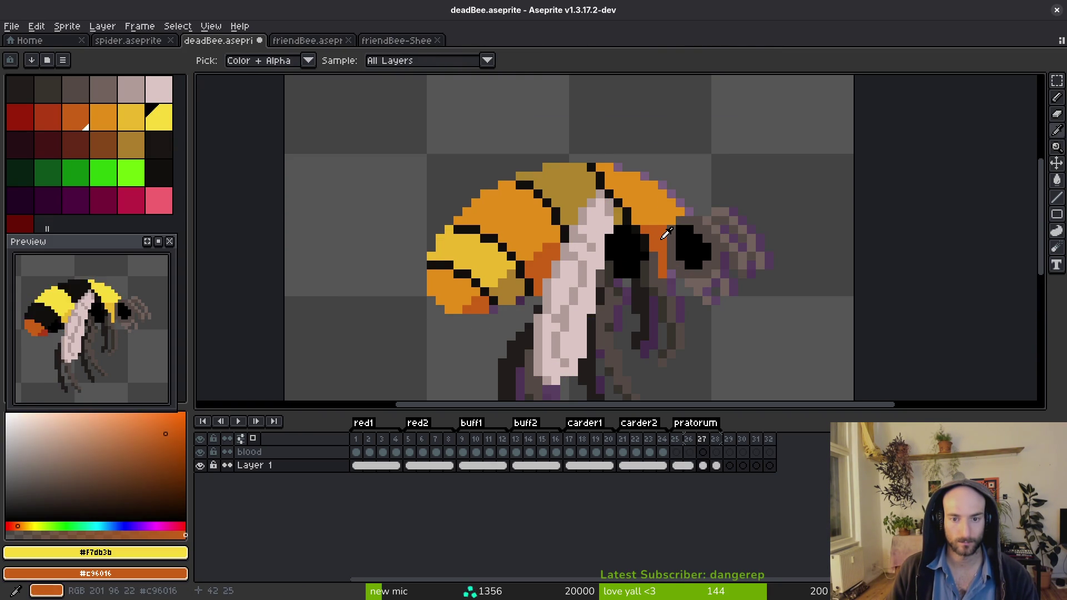
pyautogui.press('Left')
pyautogui.keyDown('alt'); pyautogui.rightClick(666, 233); pyautogui.keyUp('alt')
pyautogui.press('Right')
pyautogui.press('g')
pyautogui.click(639, 189)
pyautogui.click(658, 255)
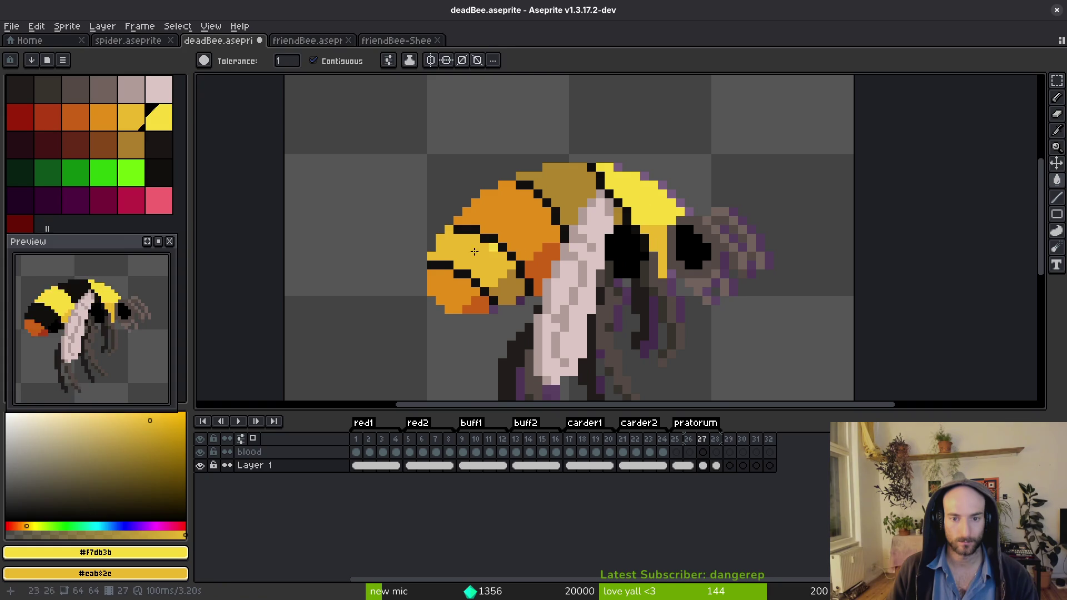
pyautogui.press('Left')
pyautogui.press('Right')
pyautogui.click(529, 229)
pyautogui.click(534, 266)
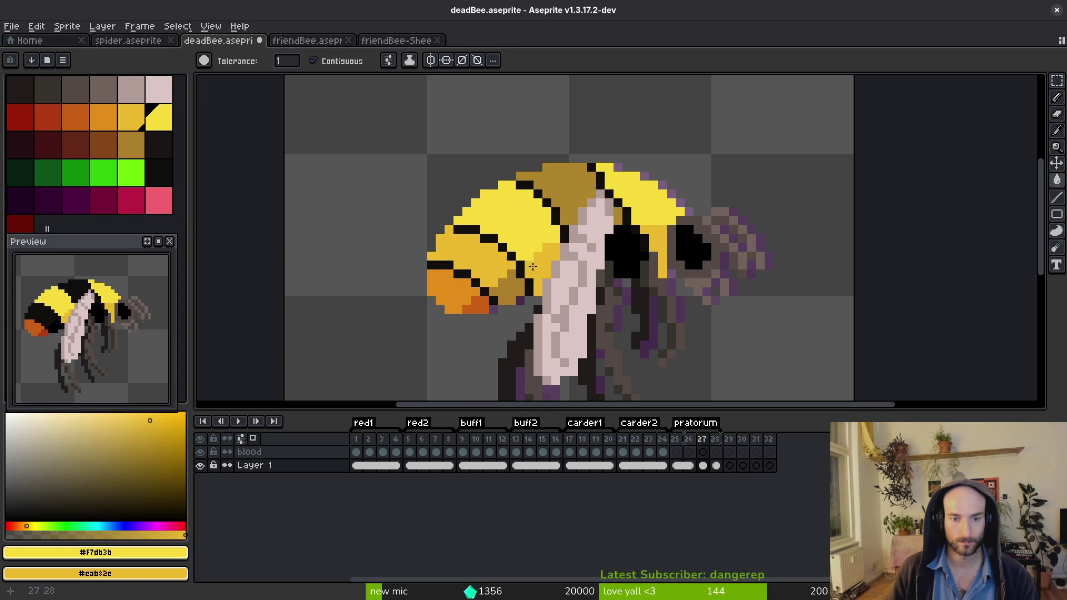
# Step: Colour the tail orange #c96016 with a dark red #af3a13 lower part
pyautogui.press('Left')
pyautogui.press('Right')
pyautogui.press('Left')
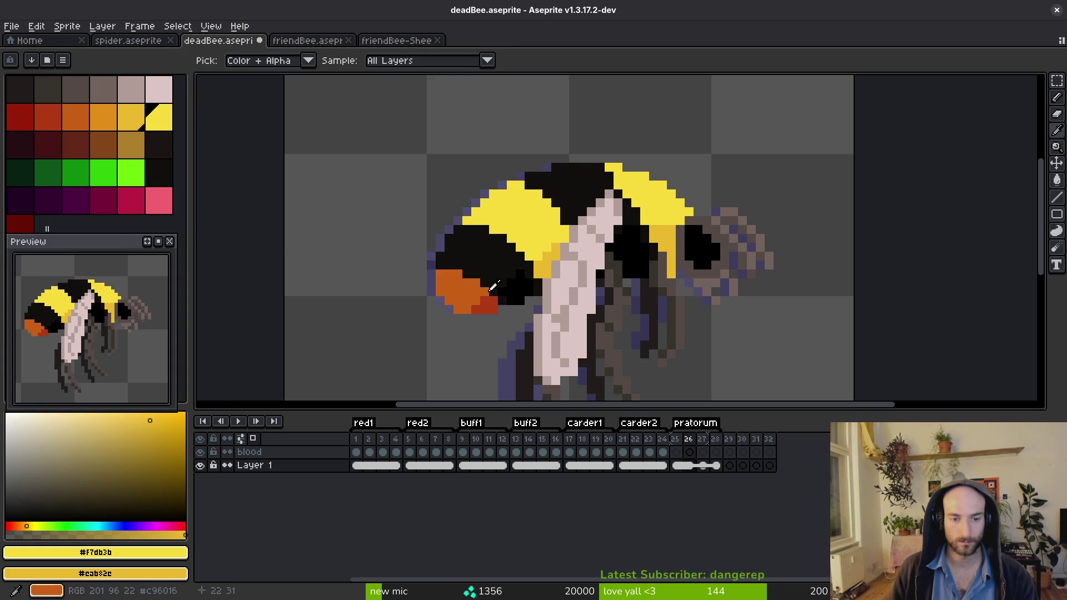
pyautogui.keyDown('alt'); pyautogui.click(470, 288); pyautogui.keyUp('alt')
pyautogui.keyDown('alt'); pyautogui.rightClick(482, 307); pyautogui.keyUp('alt')
pyautogui.press('Right')
pyautogui.rightClick(482, 306)
pyautogui.click(450, 284)
# Step: Fill the four gold stripes black using frame 26's stripe colour
pyautogui.press('Left')
pyautogui.keyDown('alt'); pyautogui.click(516, 263); pyautogui.keyUp('alt')
pyautogui.press('Right')
pyautogui.press('Left')
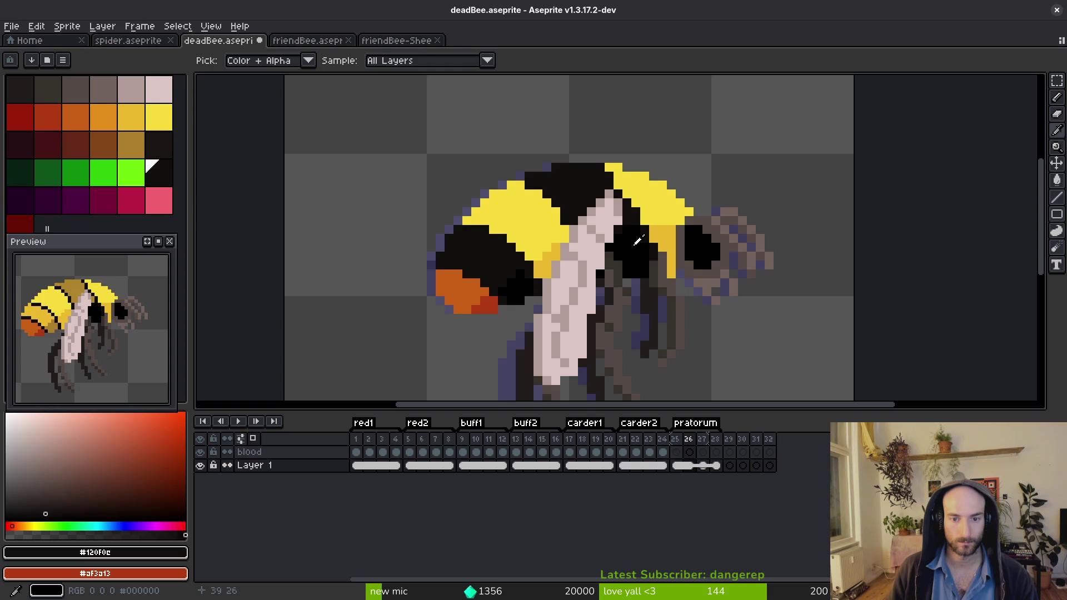
pyautogui.keyDown('alt'); pyautogui.rightClick(639, 251); pyautogui.keyUp('alt')
pyautogui.press('Right')
pyautogui.rightClick(473, 253)
pyautogui.rightClick(508, 286)
pyautogui.rightClick(565, 190)
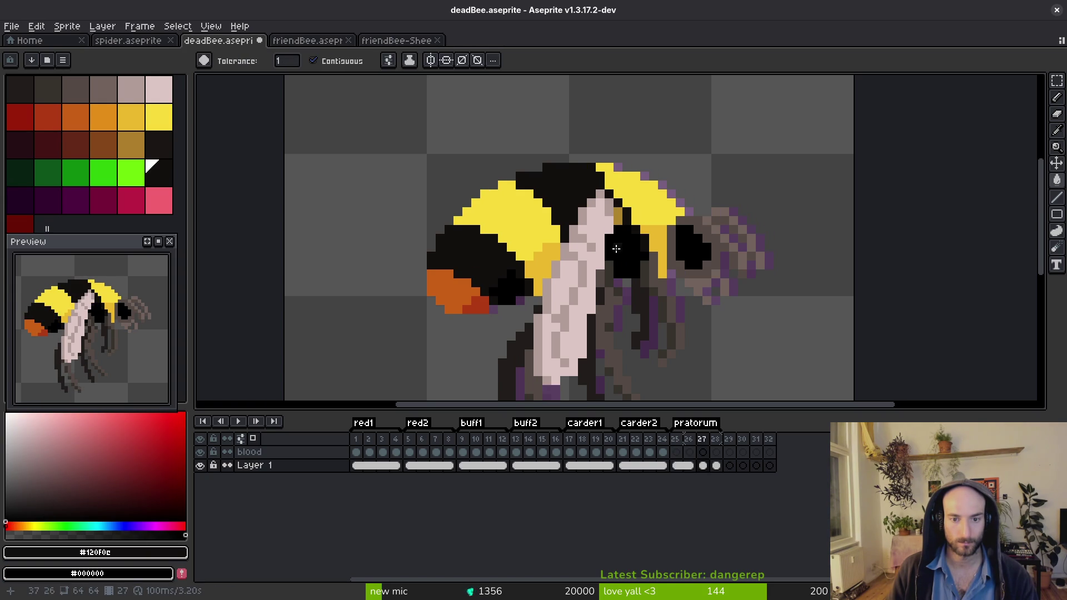
pyautogui.scroll(-3, 632, 261)
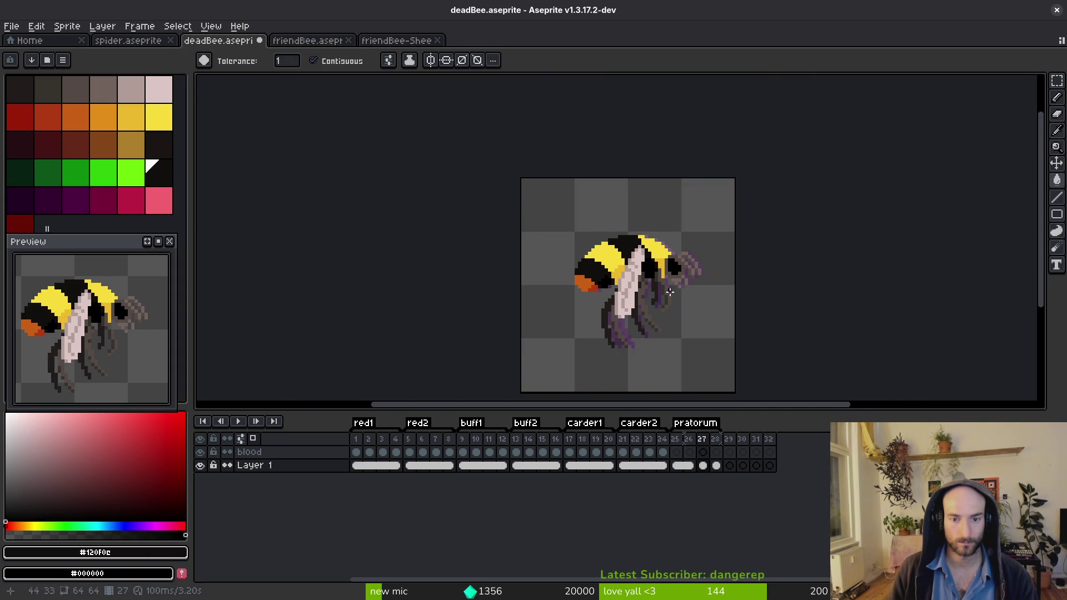
# Step: Compare the recoloured bee against frame 26, then rectangle-select the whole frame-27 bee
pyautogui.press('alt')
pyautogui.press('Left')
pyautogui.press('Right')
pyautogui.press('Left')
pyautogui.press('Right')
pyautogui.press('Left')
pyautogui.press('Right')
pyautogui.scroll(2, 658, 333)
pyautogui.press('alt')
pyautogui.press('Left')
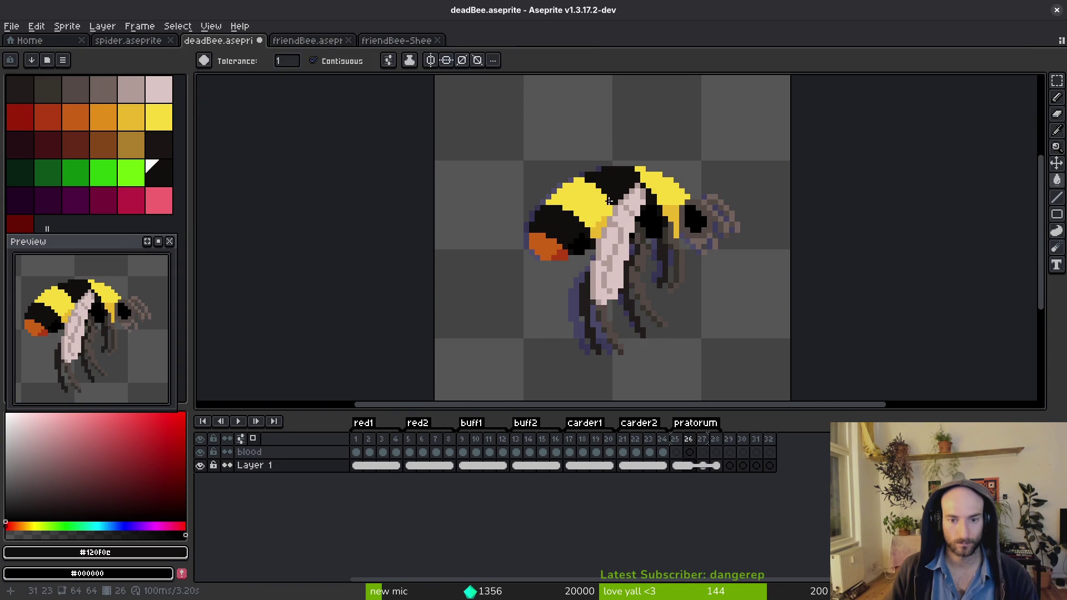
pyautogui.press('m')
pyautogui.press('Right')
pyautogui.moveTo(486, 113); pyautogui.dragTo(809, 390)
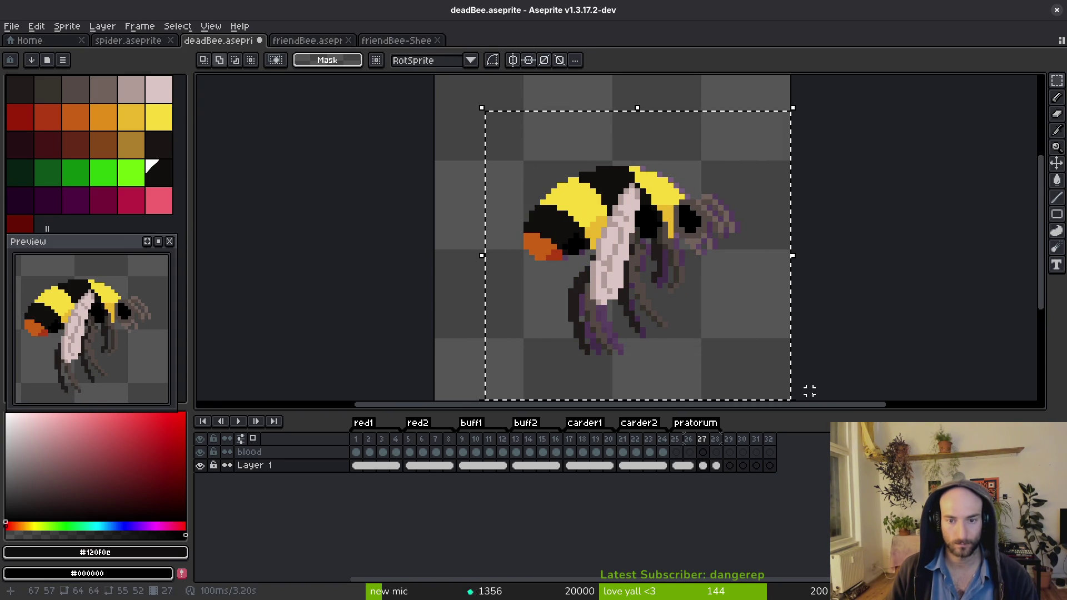
# Step: Shift the frame-27 bee one pixel right, deselect, and link the cels of frames 27 and 28
pyautogui.press('Right')
pyautogui.hotkey('ctrl', 'd')
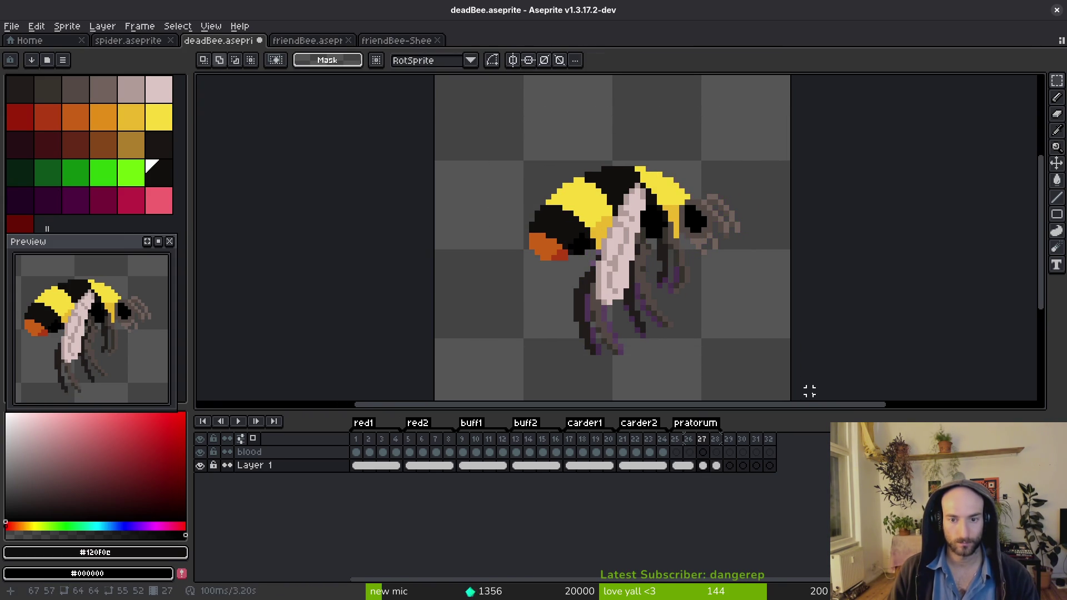
pyautogui.keyDown('shift'); pyautogui.click(715, 466); pyautogui.keyUp('shift')
pyautogui.rightClick(711, 468)
pyautogui.click(732, 510)
# Step: Return to an earlier pratorum frame and preview, then cancel, the sprite sheet export
pyautogui.click(677, 467)
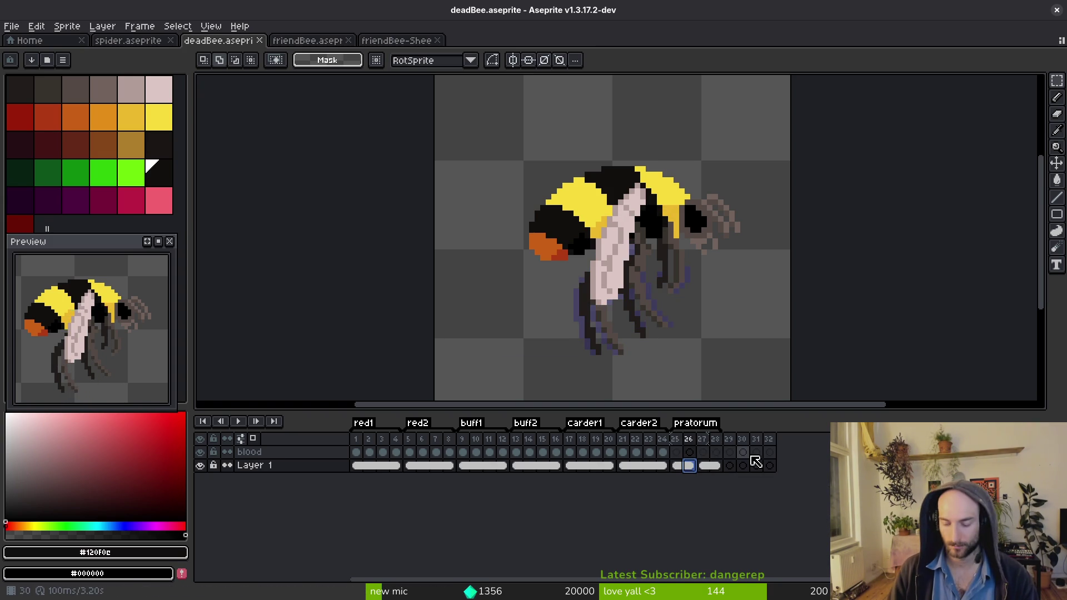
pyautogui.scroll(-2, 731, 240)
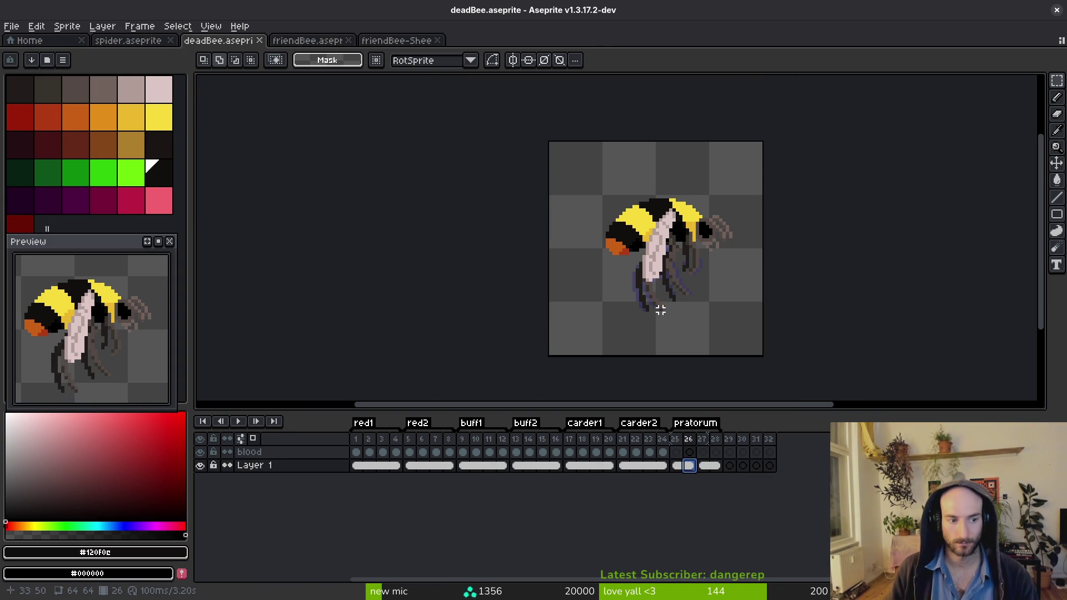
pyautogui.moveTo(674, 310); pyautogui.dragTo(661, 284)
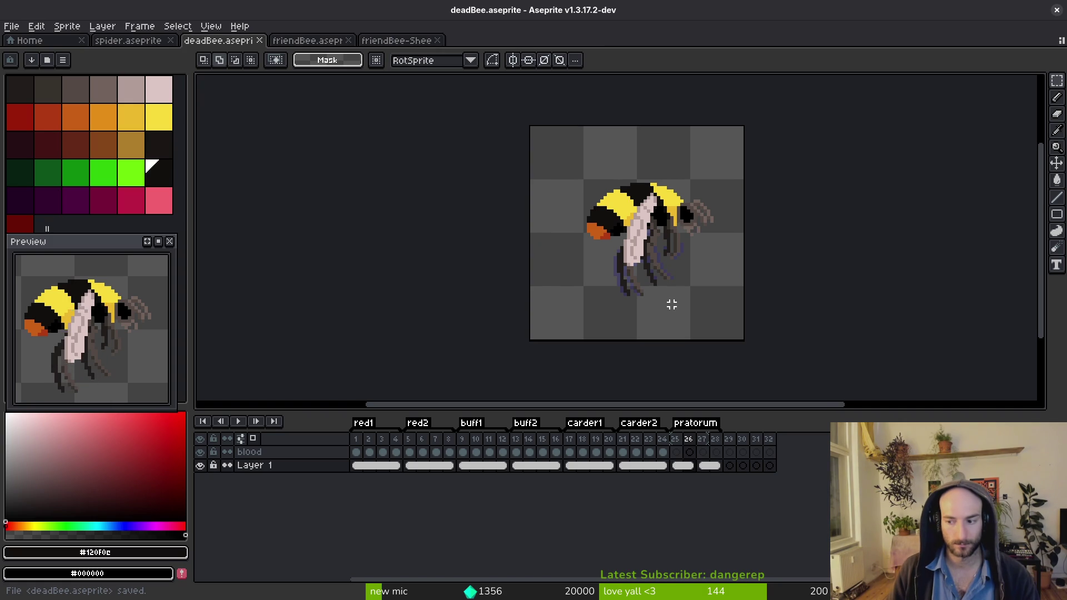
pyautogui.hotkey('ctrl', 'e')
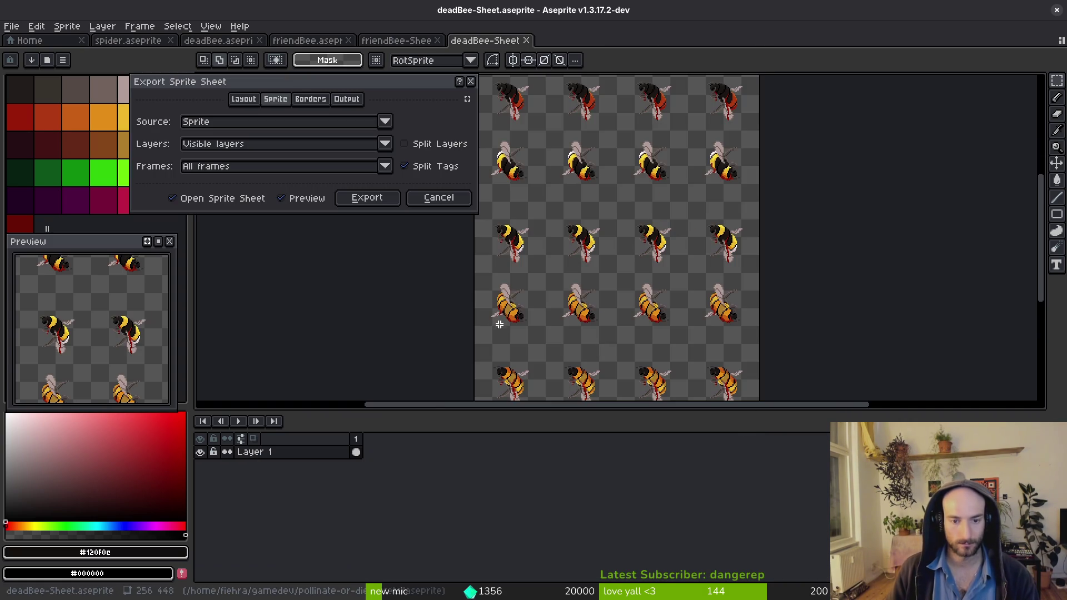
pyautogui.scroll(3, 511, 296)
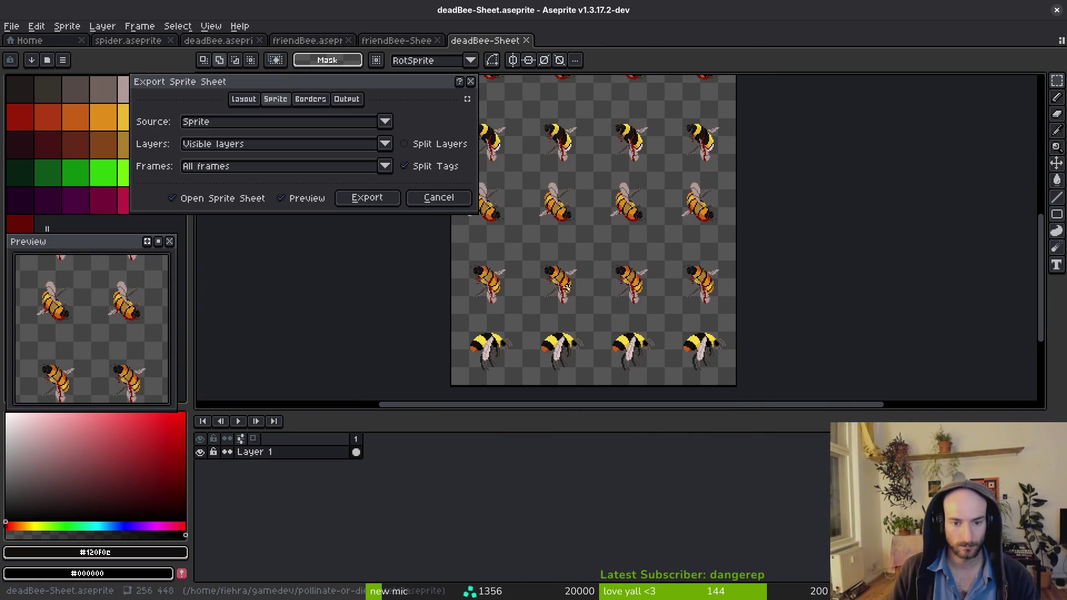
pyautogui.click(438, 197)
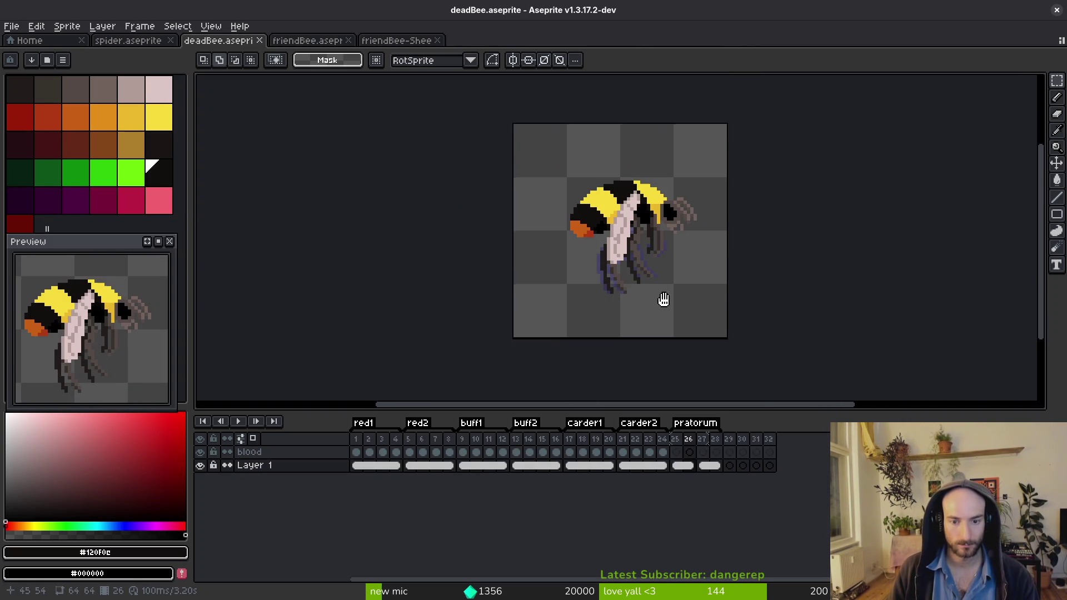
# Step: Move from blood-layer frame 25 to frame 24 to borrow its blood colours
pyautogui.click(678, 453)
pyautogui.press('Left')
pyautogui.scroll(2, 622, 250)
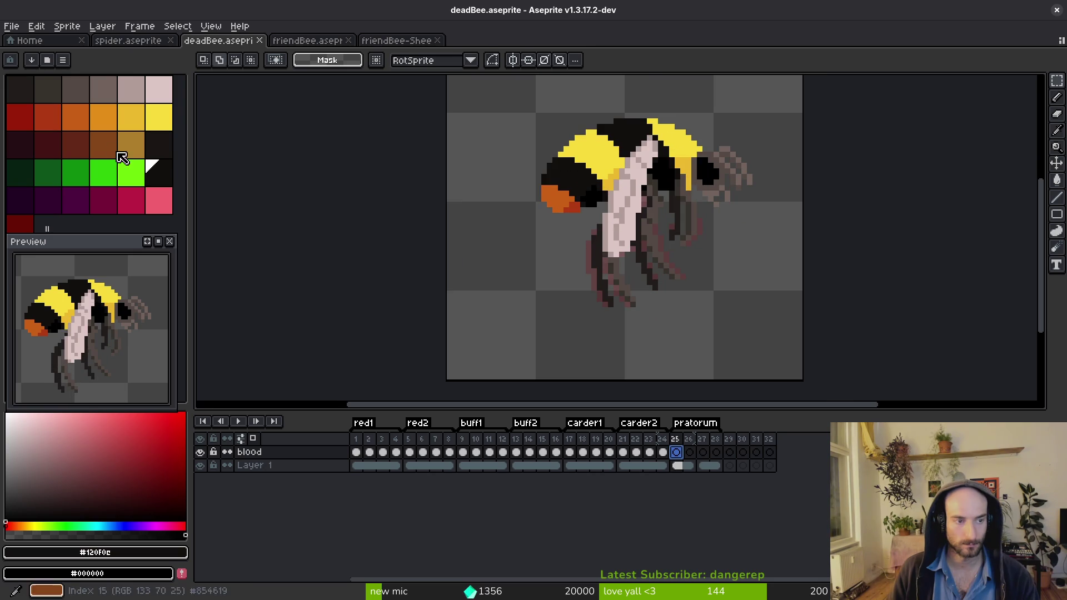
# Step: Sample blood reds #981b08 and #680d05 from frame 24, then bring frame 25's thorax into view with the Pencil ready
pyautogui.press('i')
pyautogui.click(640, 218)
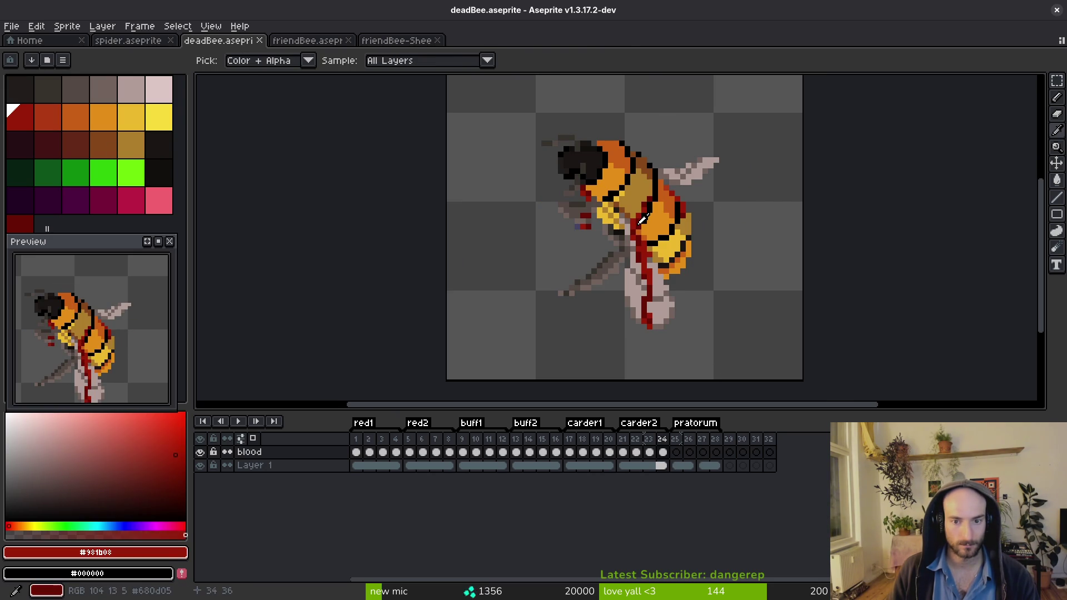
pyautogui.rightClick(640, 218)
pyautogui.press('Right')
pyautogui.press('b')
pyautogui.scroll(1, 679, 180)
pyautogui.moveTo(678, 179); pyautogui.dragTo(669, 192)
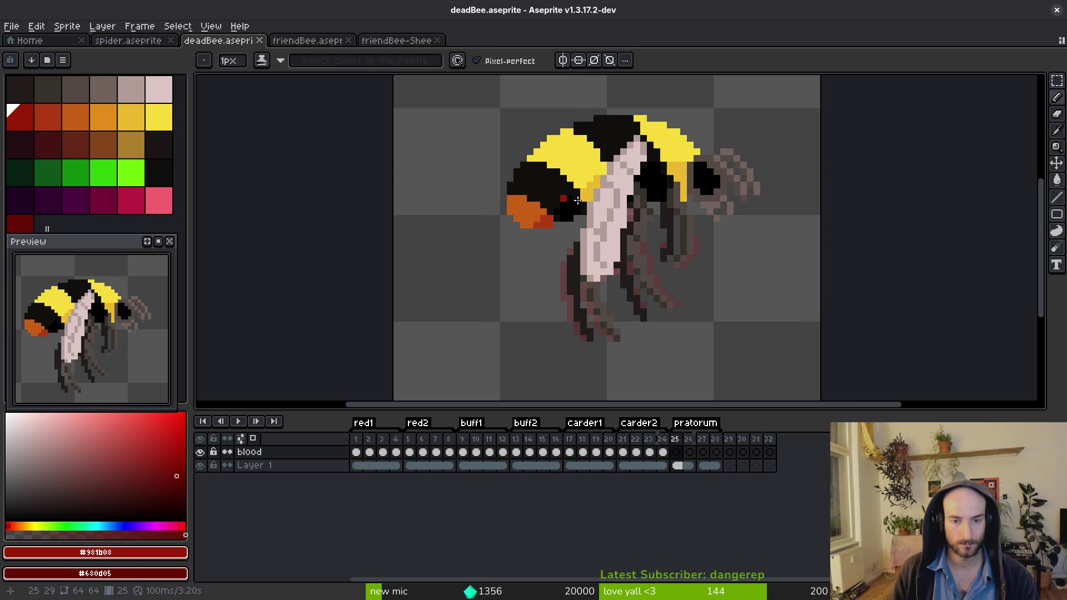
pyautogui.scroll(1, 681, 178)
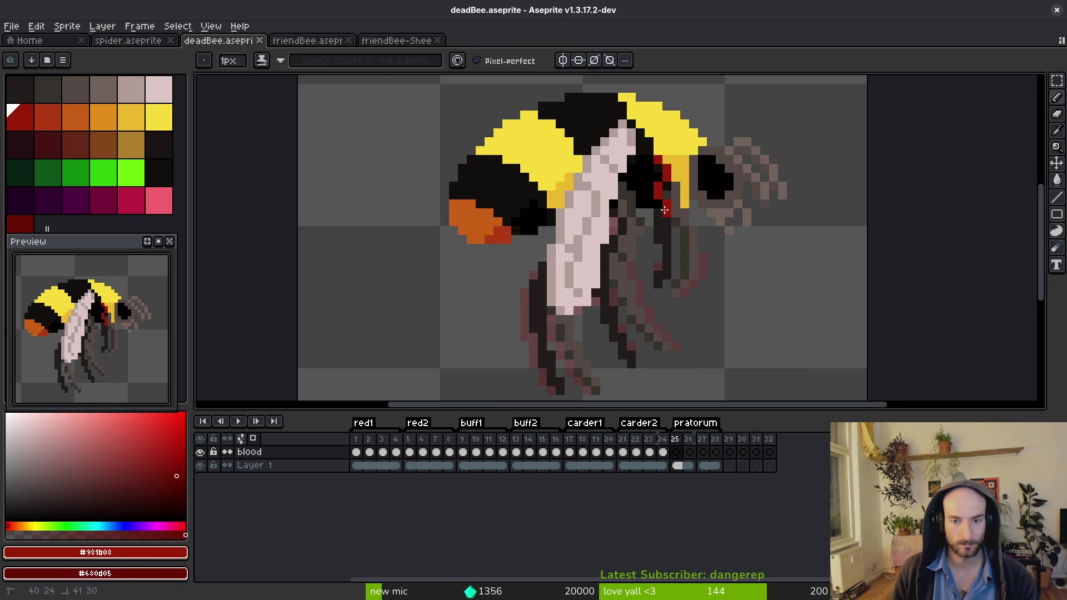
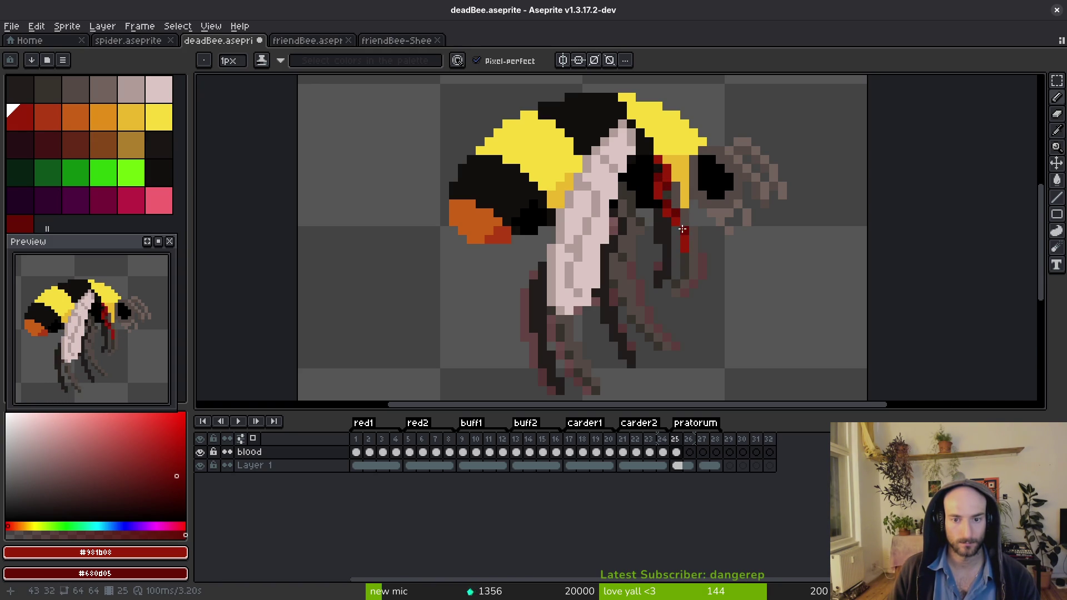
# Step: Paint a dark-red blood streak down the yellow stripe on frame 25, darkening its lower end
pyautogui.scroll(-3, 695, 252)
pyautogui.scroll(3, 653, 242)
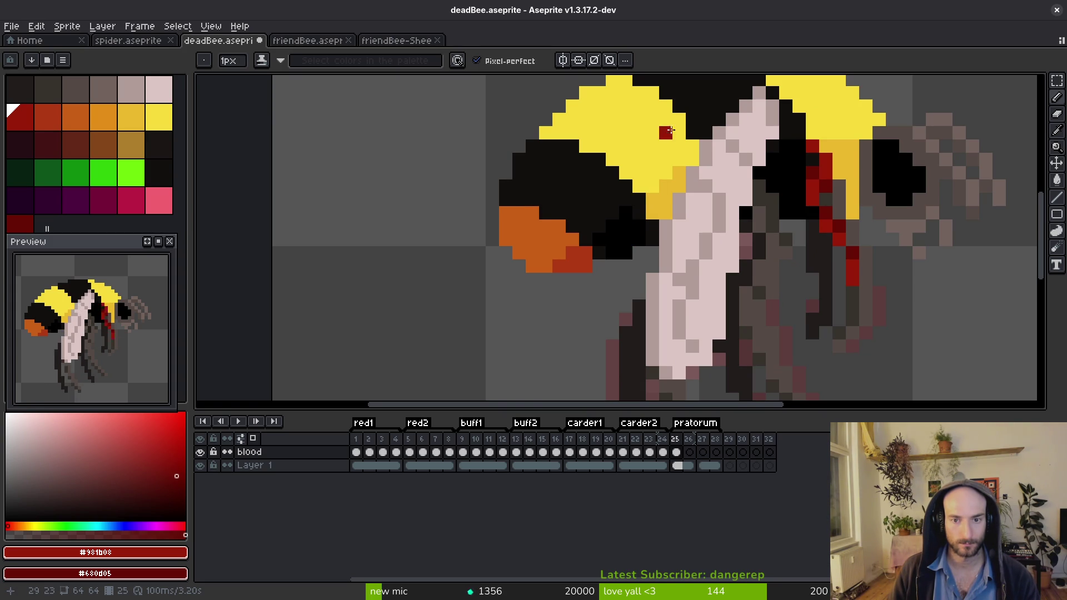
pyautogui.scroll(2, 668, 132)
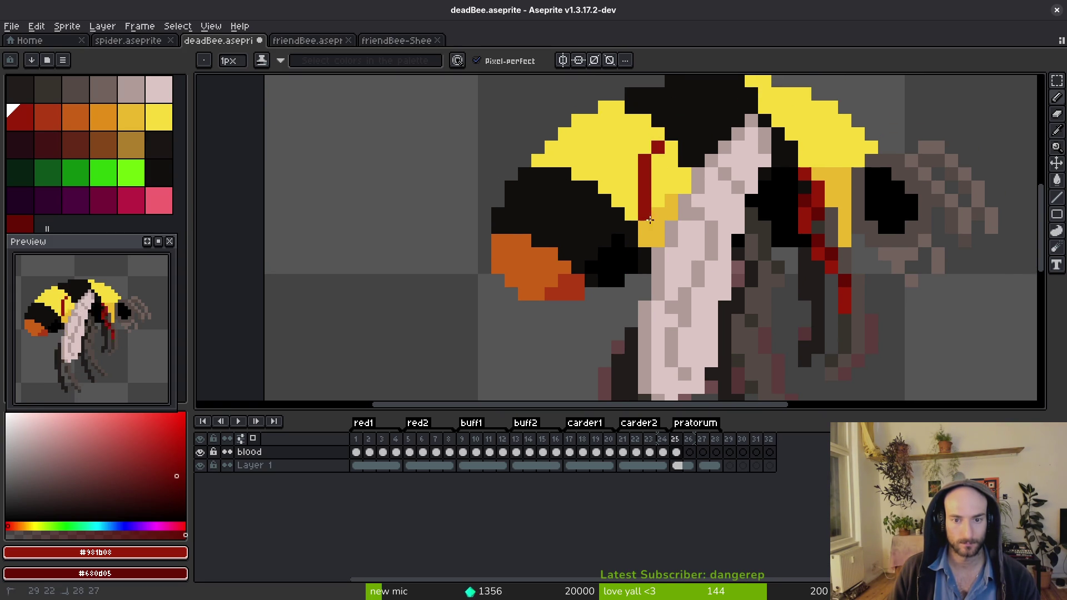
pyautogui.moveTo(644, 224); pyautogui.dragTo(655, 163)
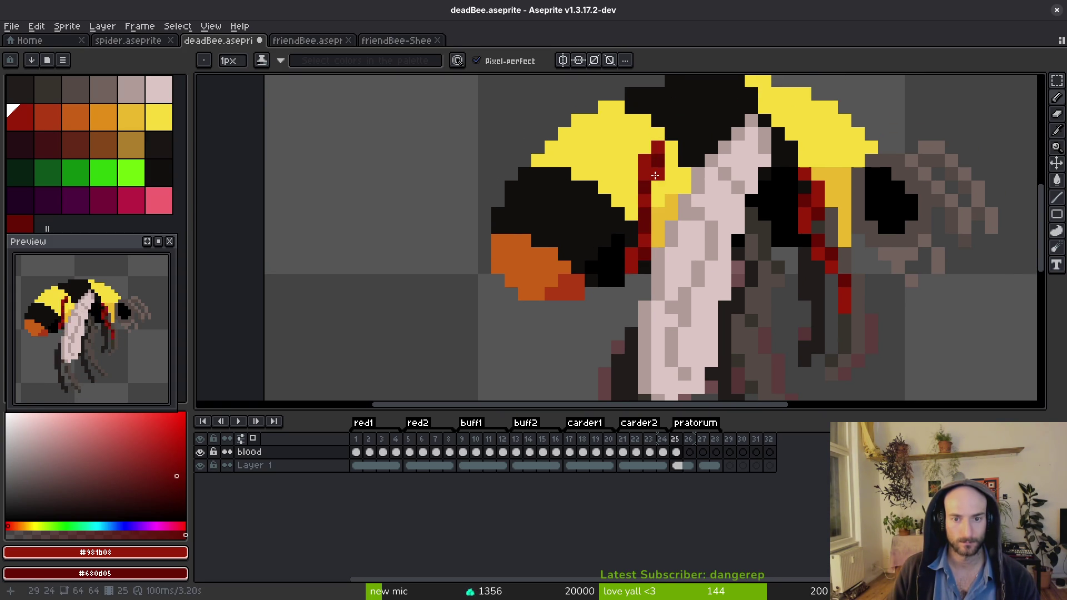
pyautogui.scroll(1, 669, 215)
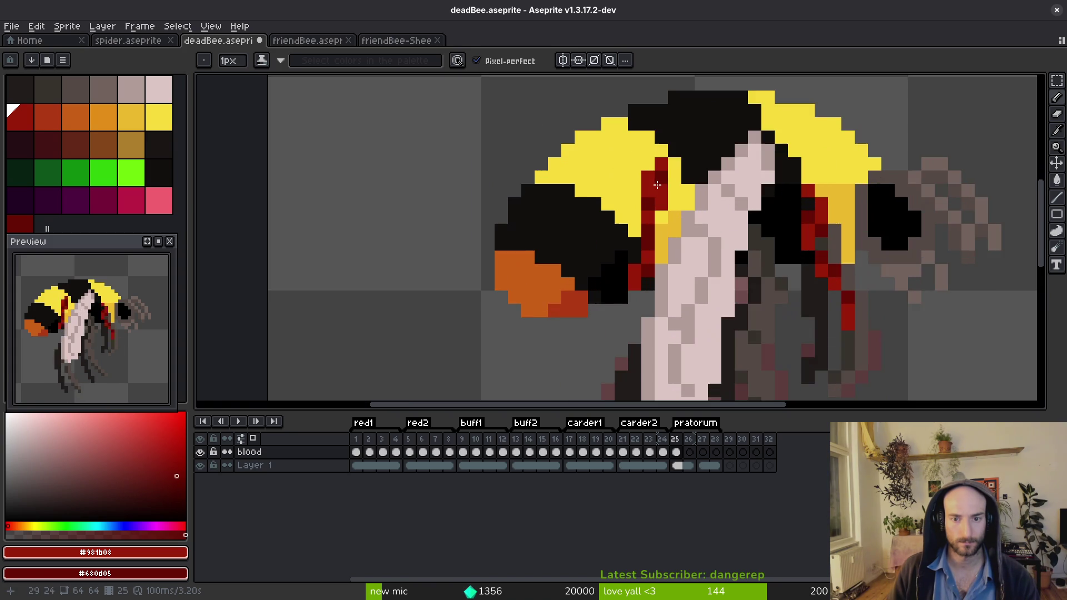
pyautogui.scroll(-3, 676, 198)
pyautogui.scroll(4, 676, 245)
pyautogui.moveTo(643, 251); pyautogui.dragTo(631, 257)
pyautogui.scroll(-5, 644, 247)
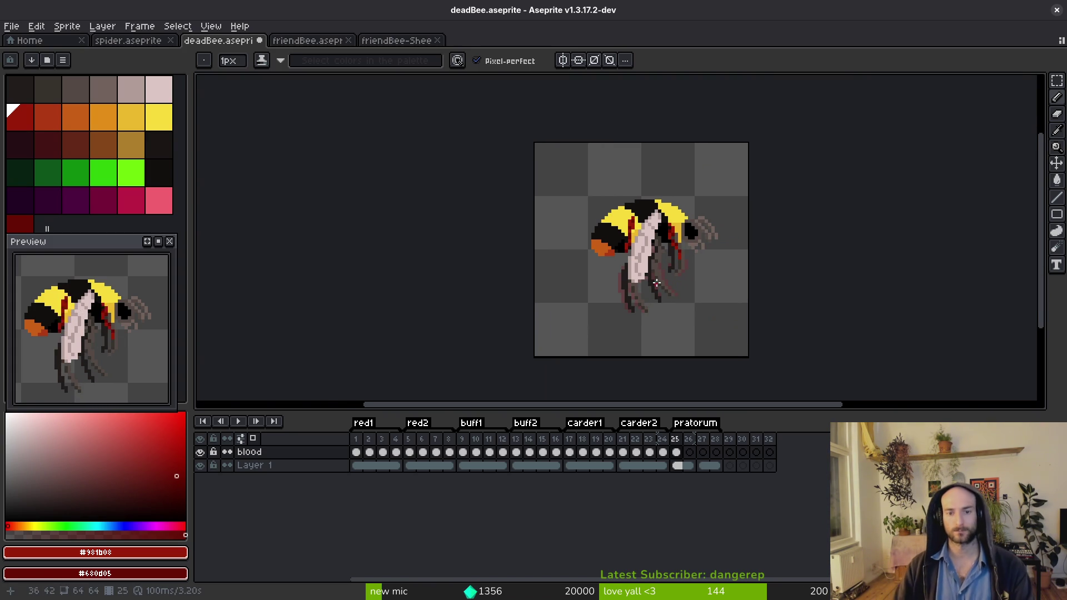
# Step: Recentre the bee and move ahead through frames 26 to 28
pyautogui.moveTo(648, 312); pyautogui.dragTo(642, 301)
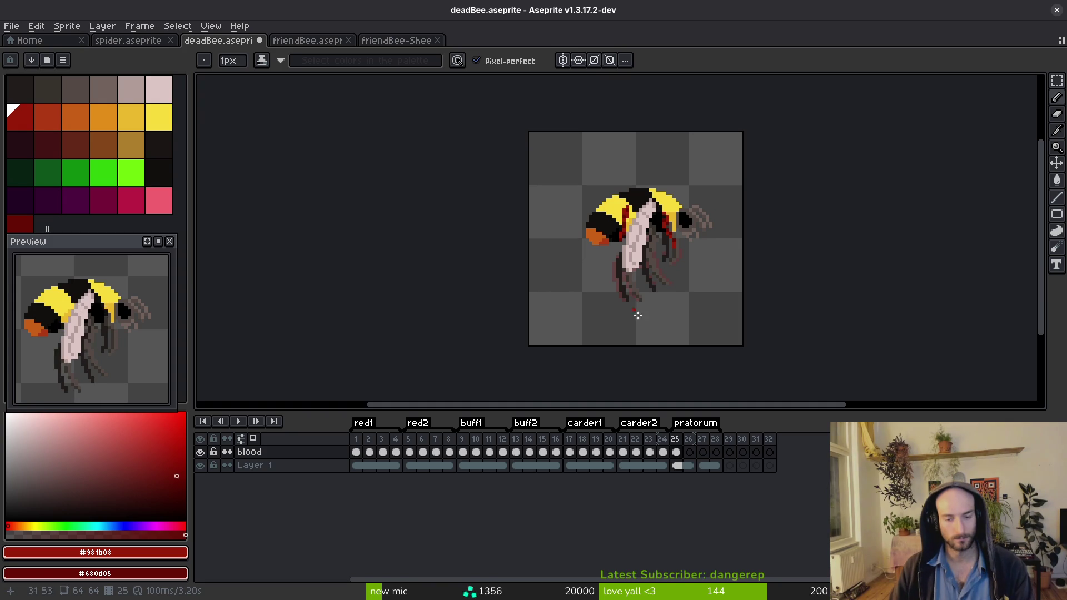
pyautogui.click(689, 452)
pyautogui.click(702, 452)
pyautogui.click(715, 452)
# Step: Save the file, then add a darker red strip with bright and dark-red pixels along the stripe
pyautogui.hotkey('ctrl', 's')
pyautogui.scroll(3, 622, 227)
pyautogui.scroll(3, 622, 228)
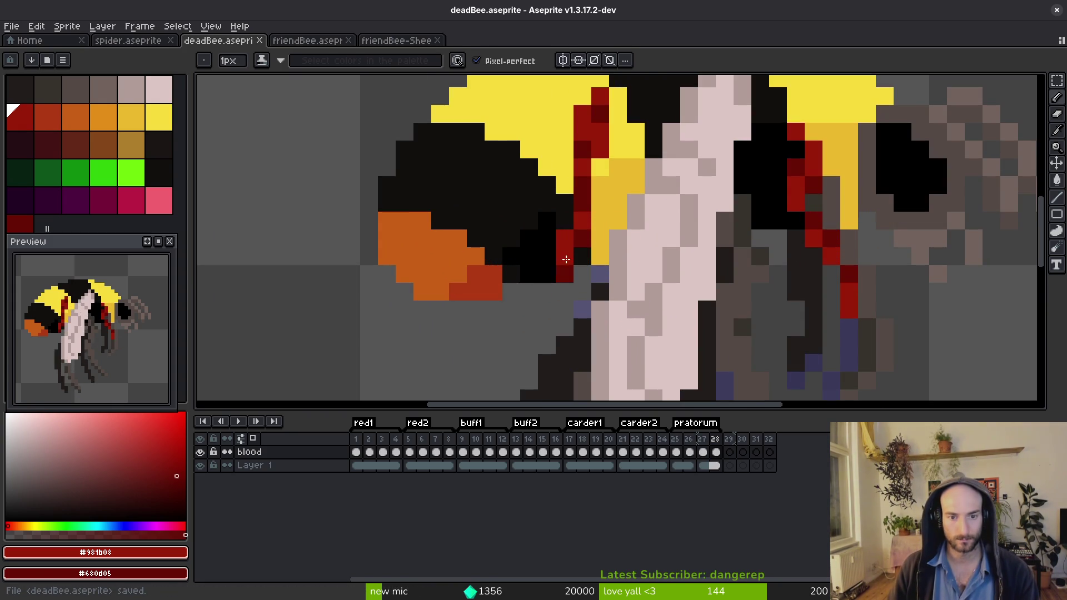
pyautogui.moveTo(568, 248)
pyautogui.mouseDown()
pyautogui.moveTo(585, 148)
pyautogui.moveTo(596, 148)
pyautogui.mouseUp()
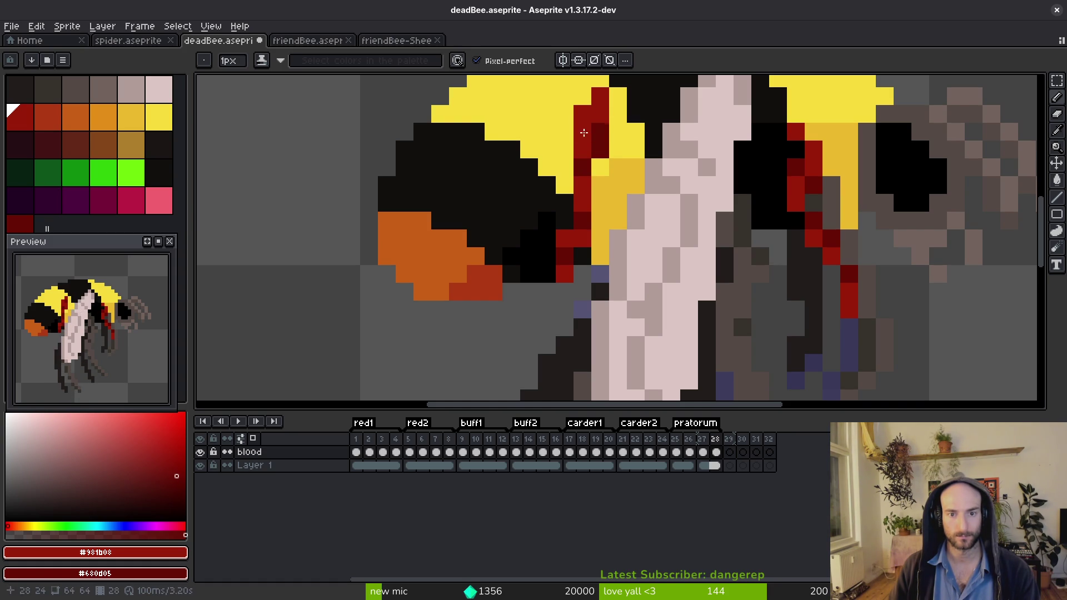
pyautogui.hscroll(3, 740, 191)
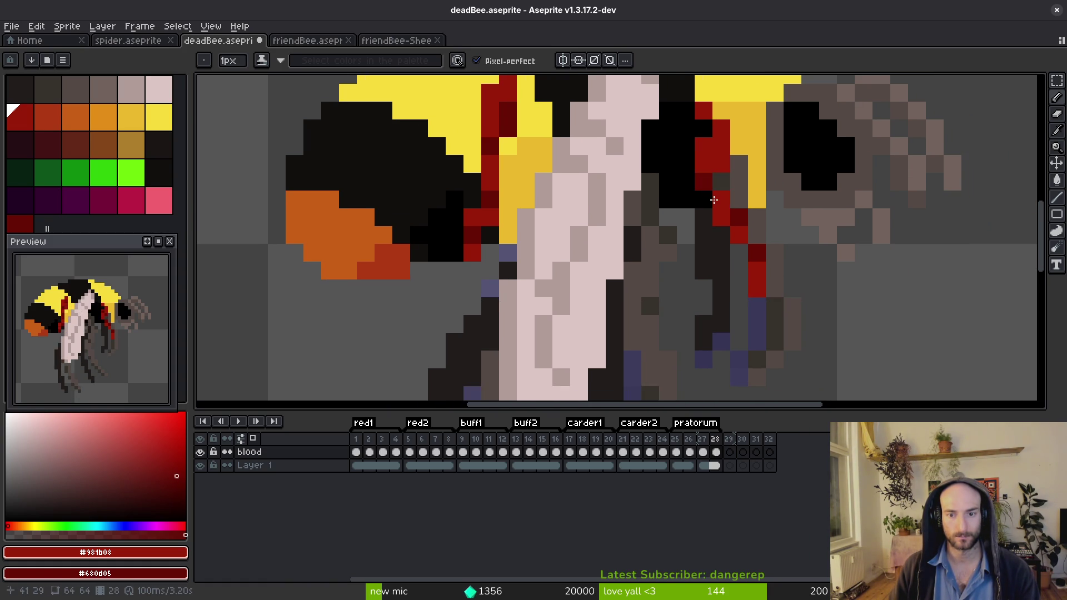
pyautogui.click(739, 218)
pyautogui.rightClick(722, 218)
pyautogui.rightClick(739, 234)
pyautogui.rightClick(757, 287)
pyautogui.click(756, 253)
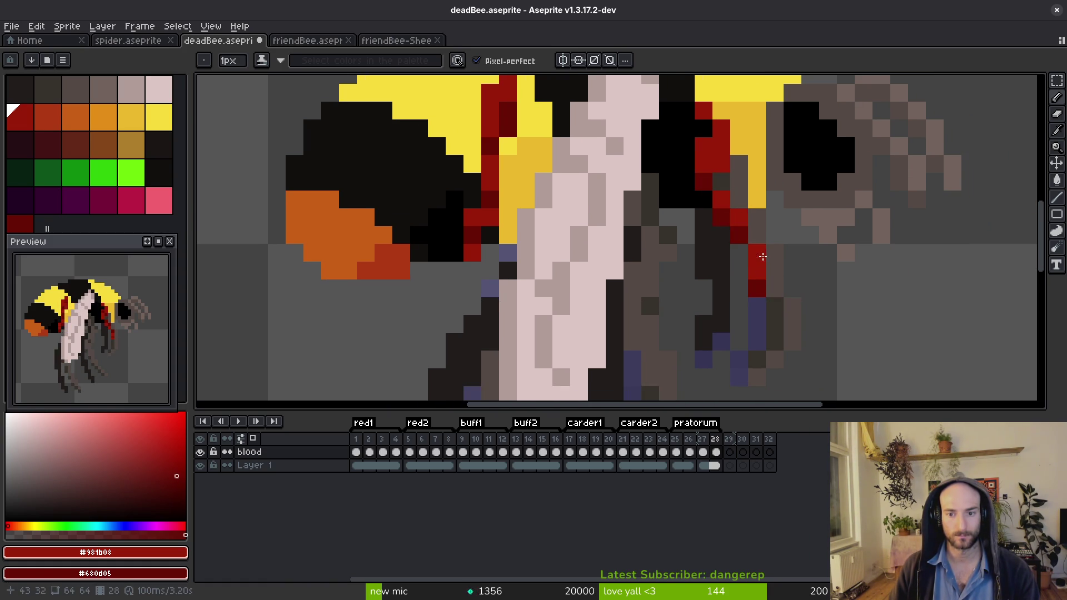
pyautogui.scroll(-4, 722, 159)
pyautogui.press('i')
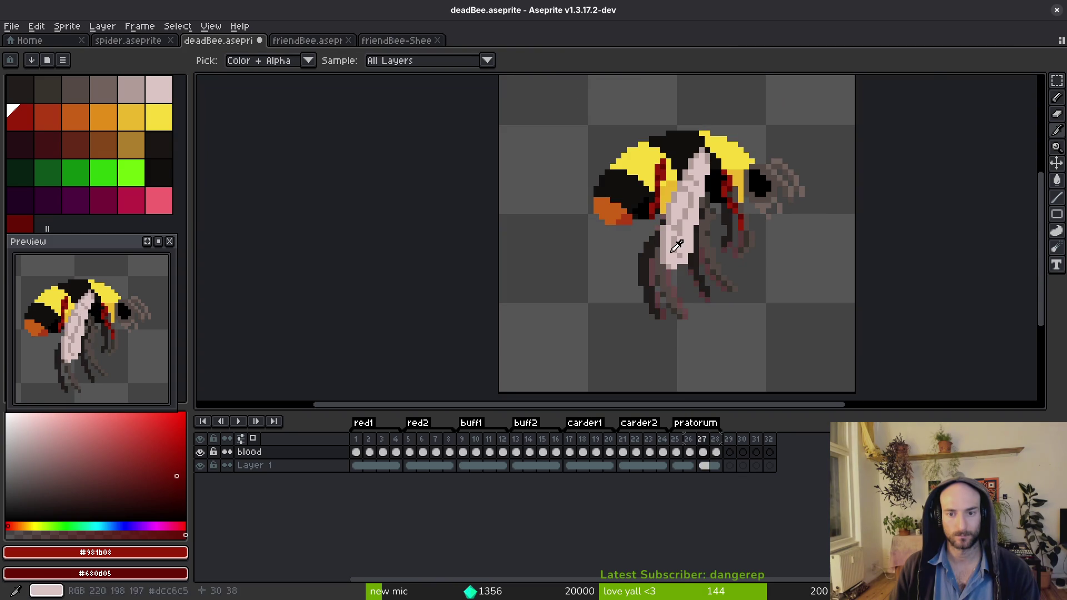
# Step: Flip between frames 25 and 28, comparing the blood while toggling eyedropper and pencil
pyautogui.press('Left')
pyautogui.press('Left')
pyautogui.press('Left')
pyautogui.click(718, 457)
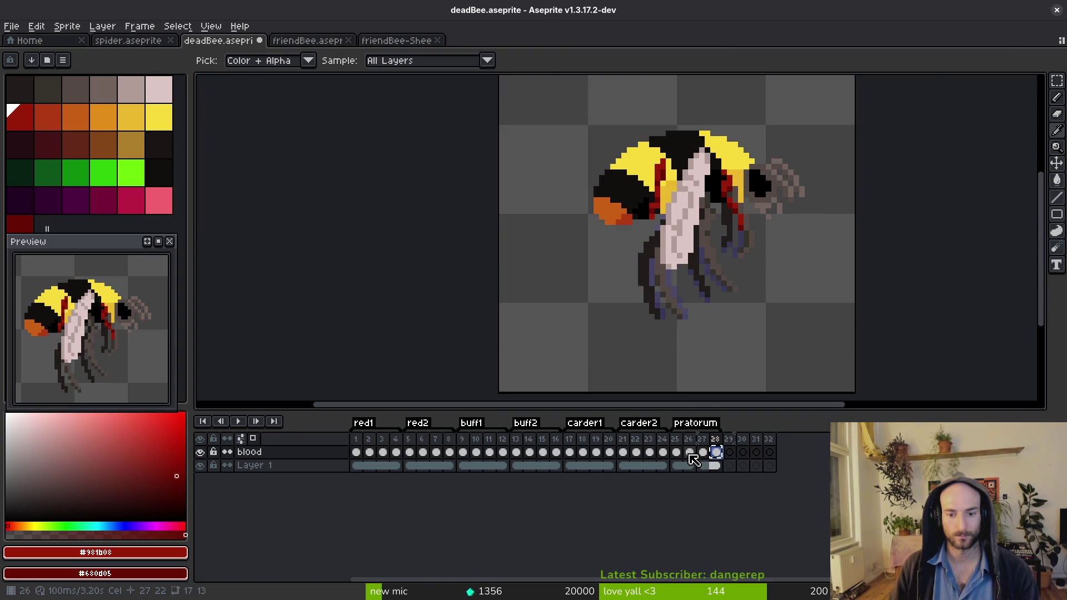
pyautogui.click(689, 452)
pyautogui.click(676, 453)
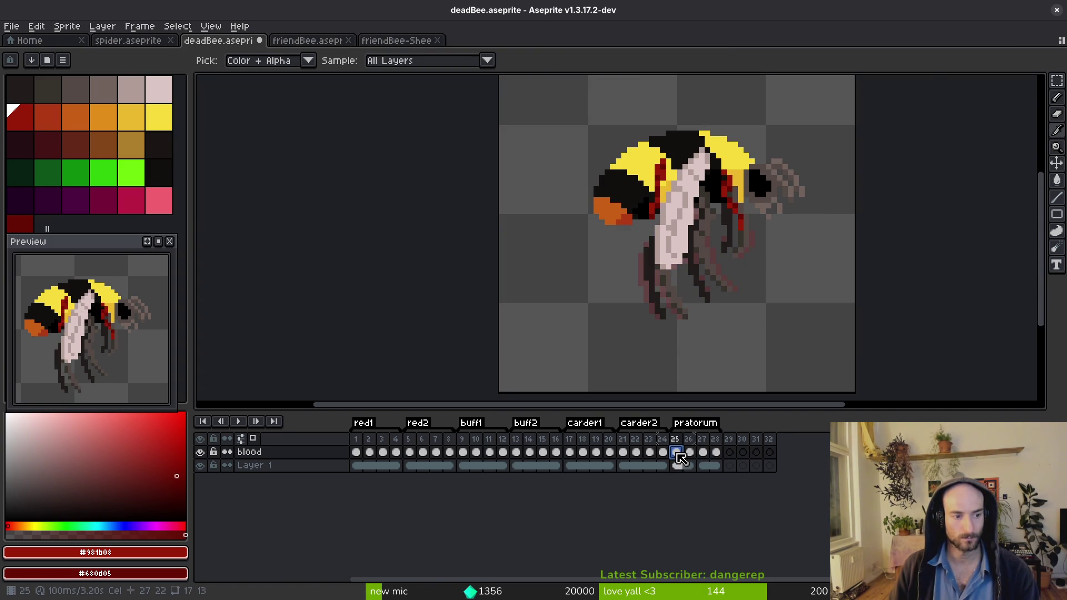
pyautogui.scroll(3, 668, 219)
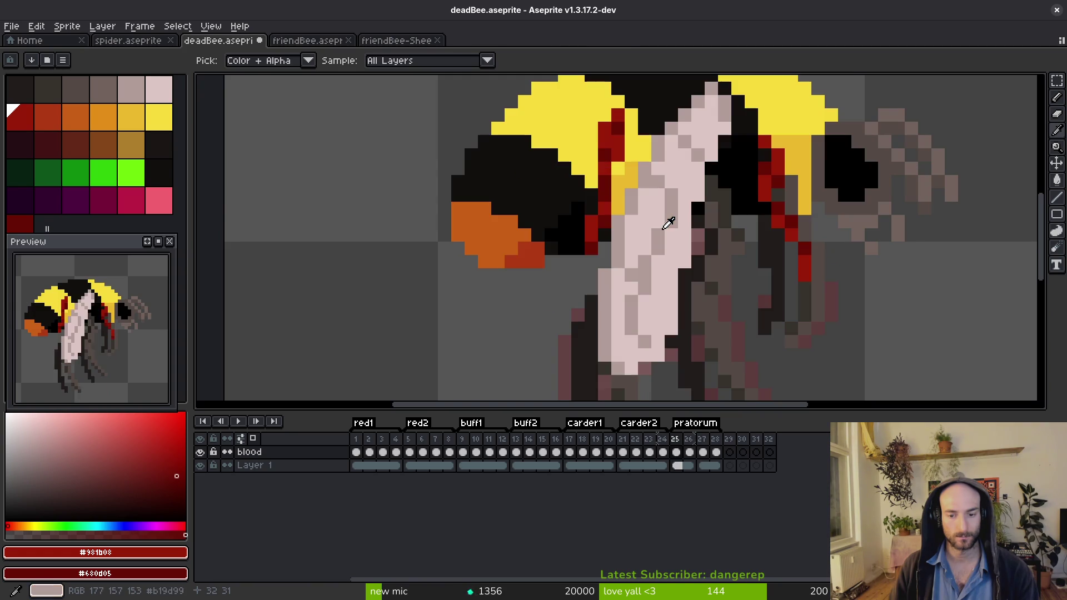
pyautogui.press('b')
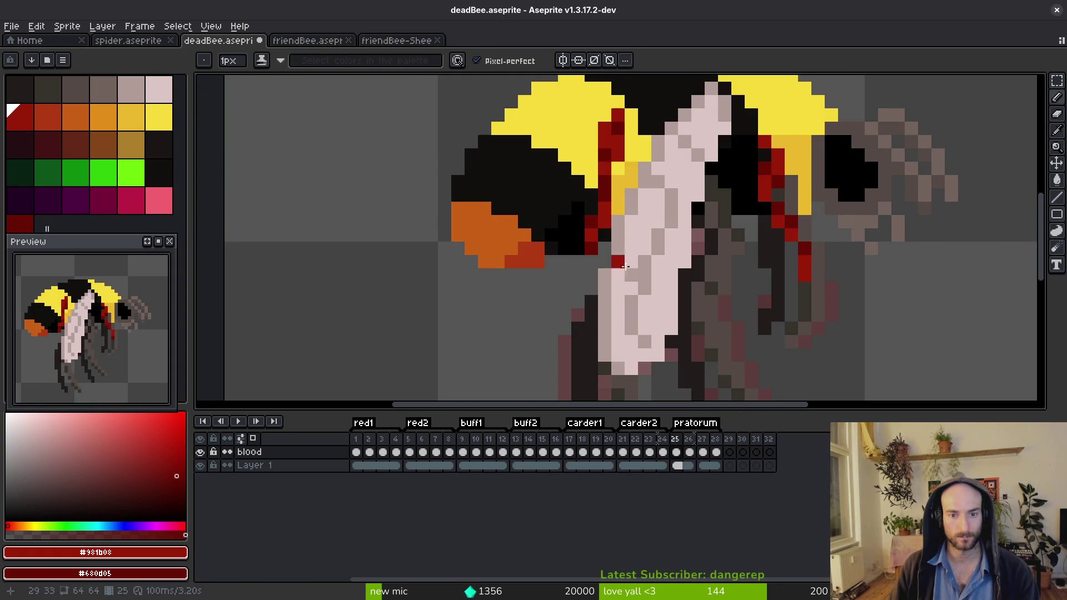
pyautogui.hotkey('ctrl', 'z')
pyautogui.press('i')
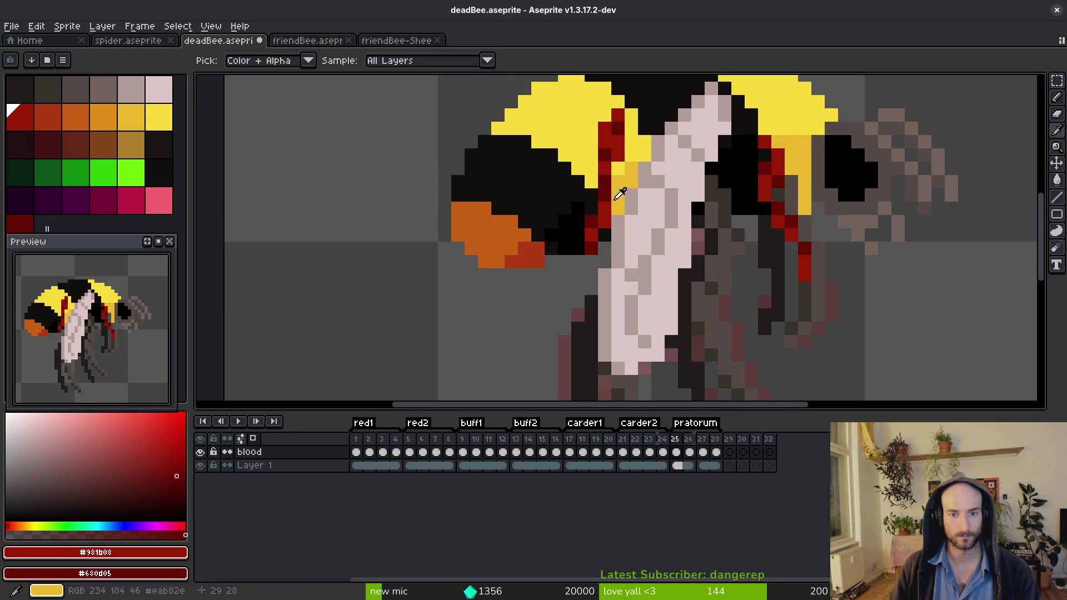
pyautogui.press('b')
pyautogui.press('Right')
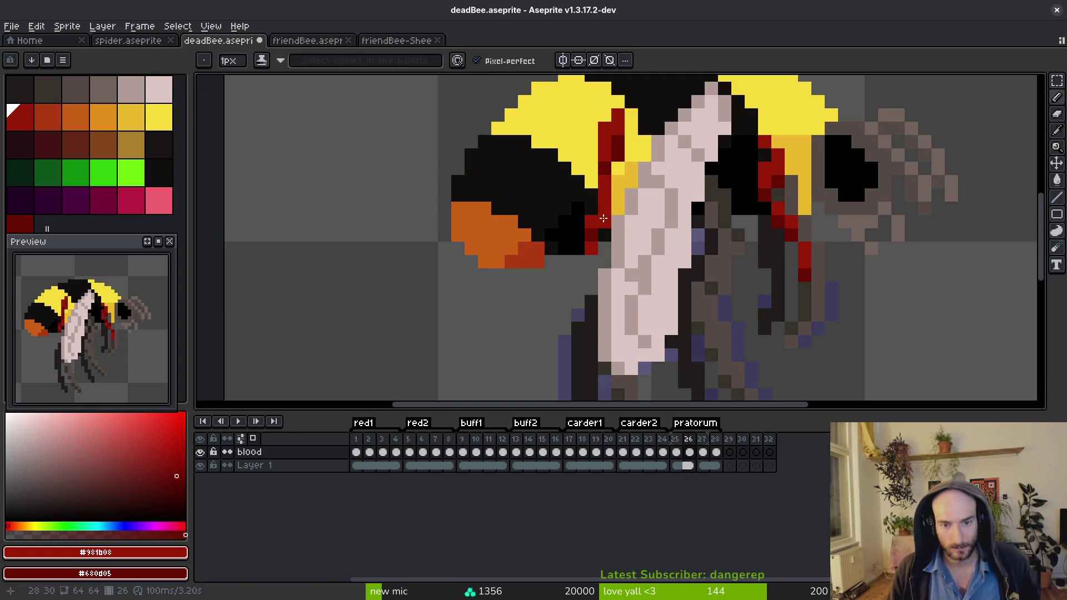
pyautogui.press('Left')
pyautogui.press('i')
pyautogui.press('Right')
pyautogui.press('Right')
pyautogui.press('b')
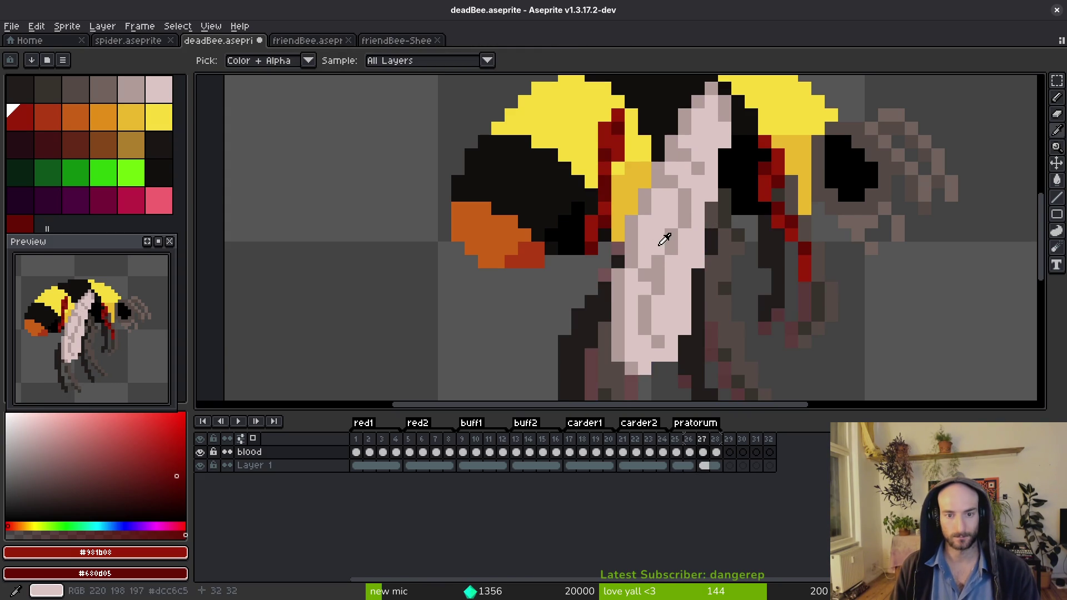
pyautogui.press('i')
pyautogui.press('Left')
pyautogui.press('Right')
pyautogui.press('Right')
pyautogui.press('Left')
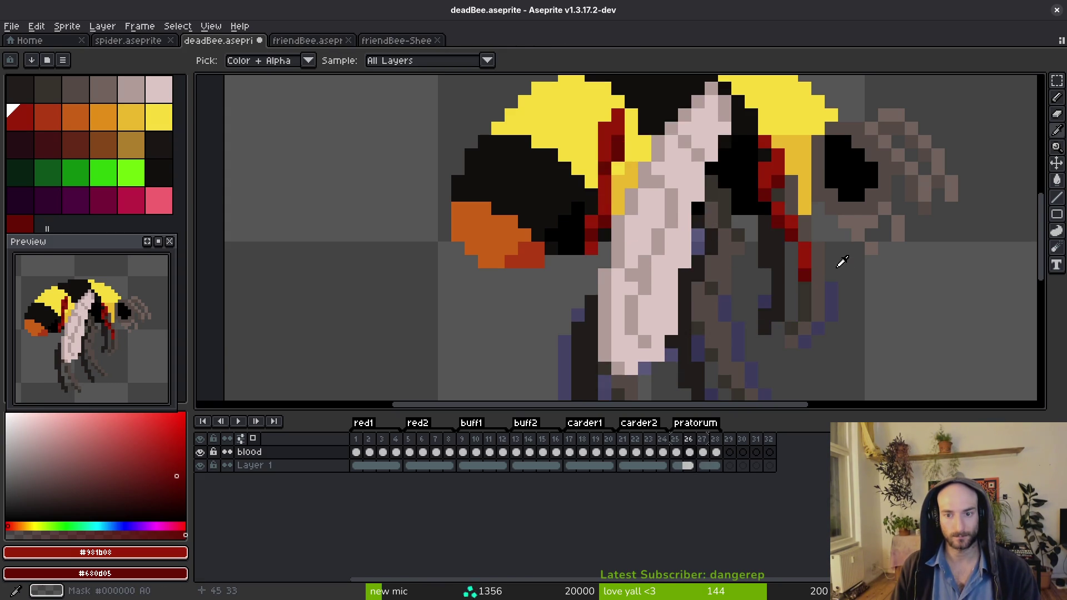
pyautogui.press('b')
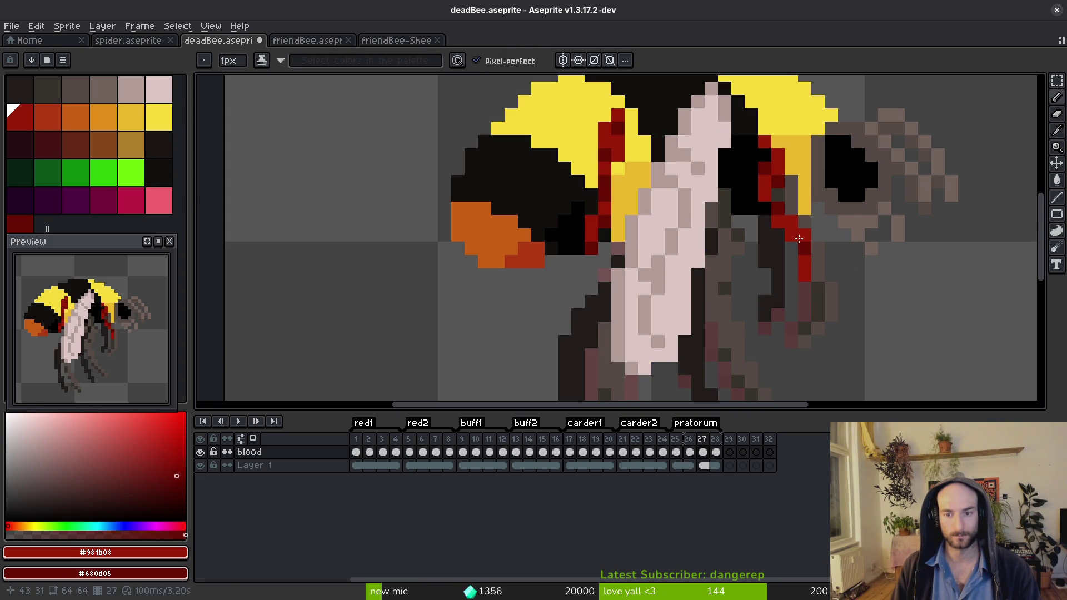
# Step: Add a dark-red blood pixel on the leg and darken a pixel in the streak
pyautogui.click(798, 221)
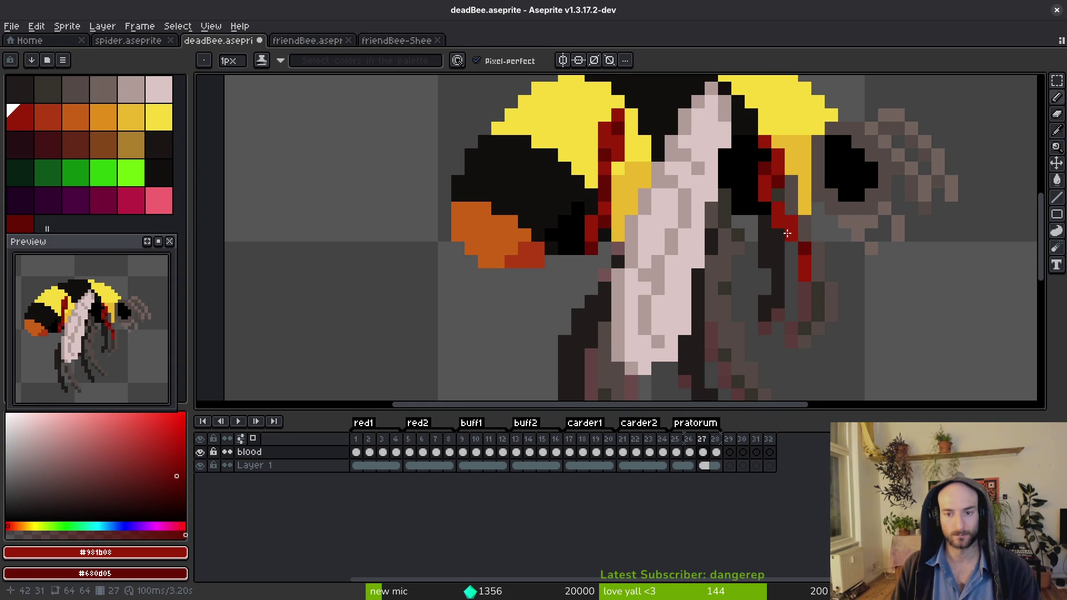
pyautogui.scroll(-3, 808, 248)
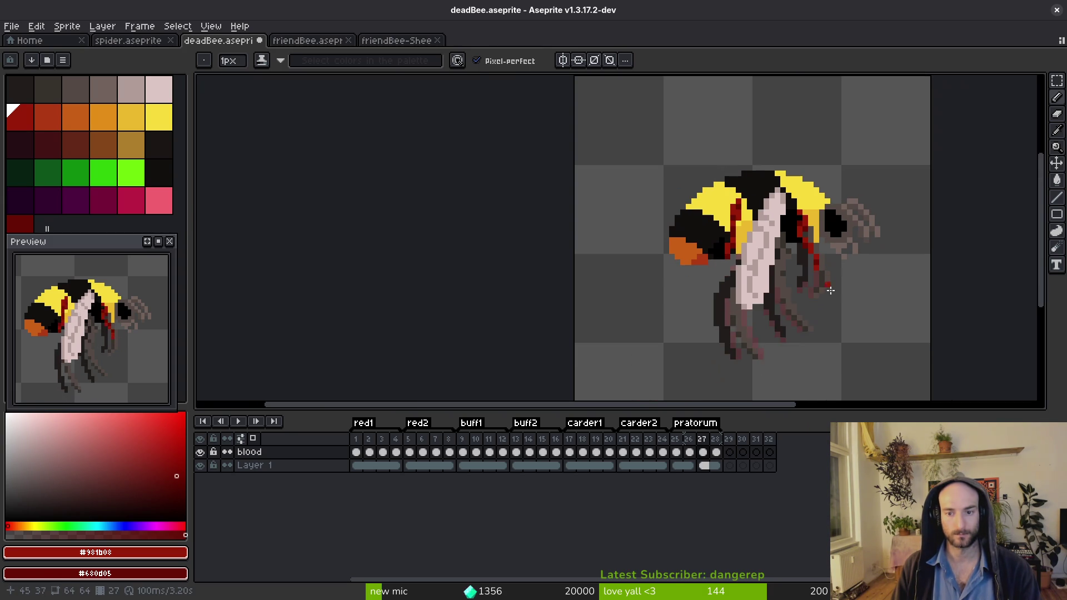
pyautogui.scroll(3, 823, 251)
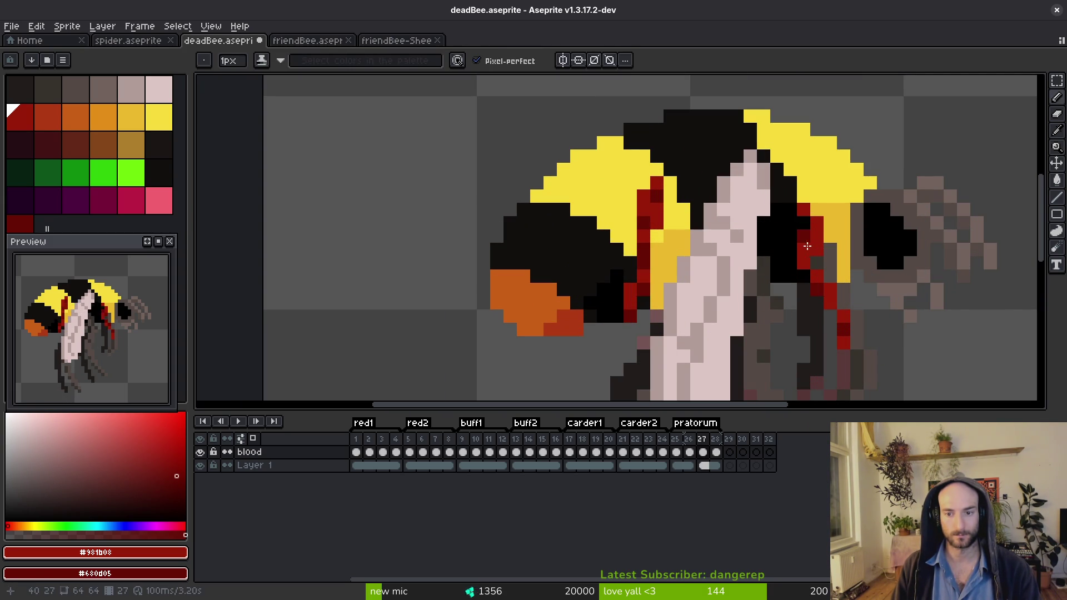
pyautogui.click(656, 204)
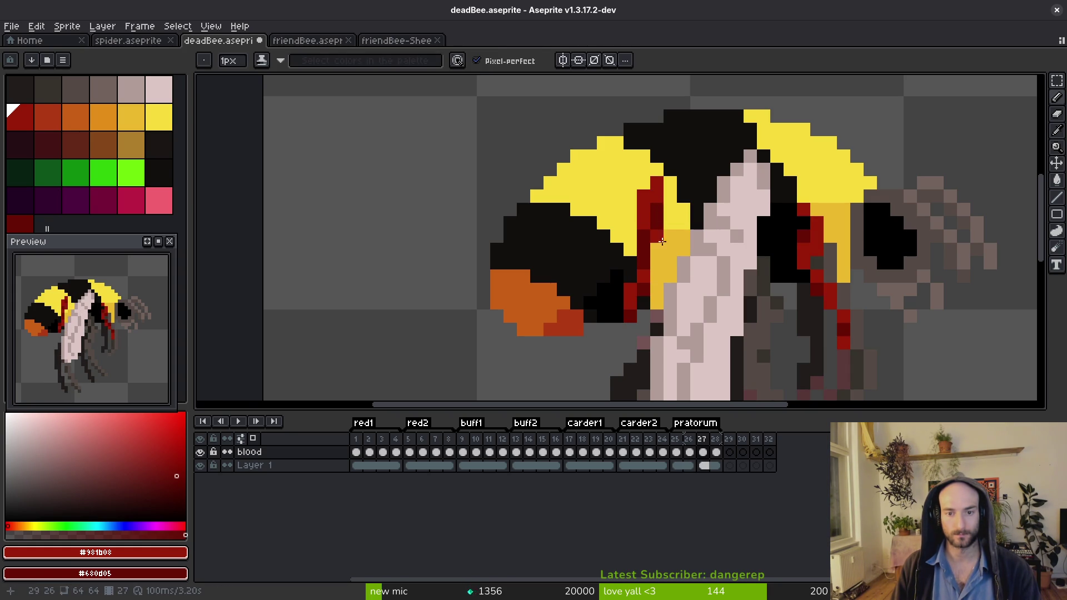
pyautogui.scroll(-3, 661, 238)
pyautogui.scroll(3, 665, 235)
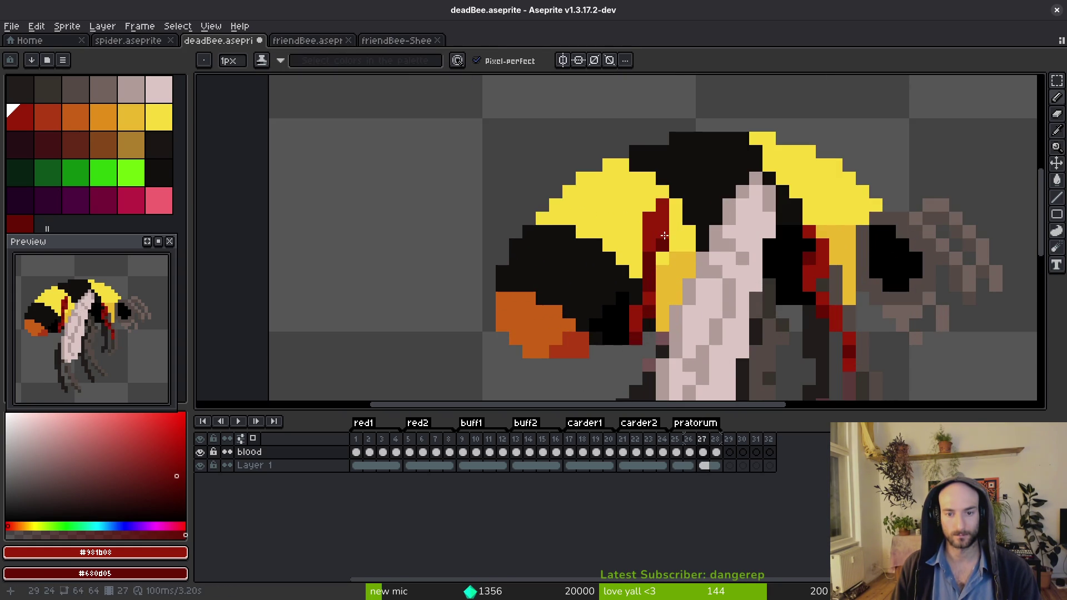
pyautogui.press('alt')
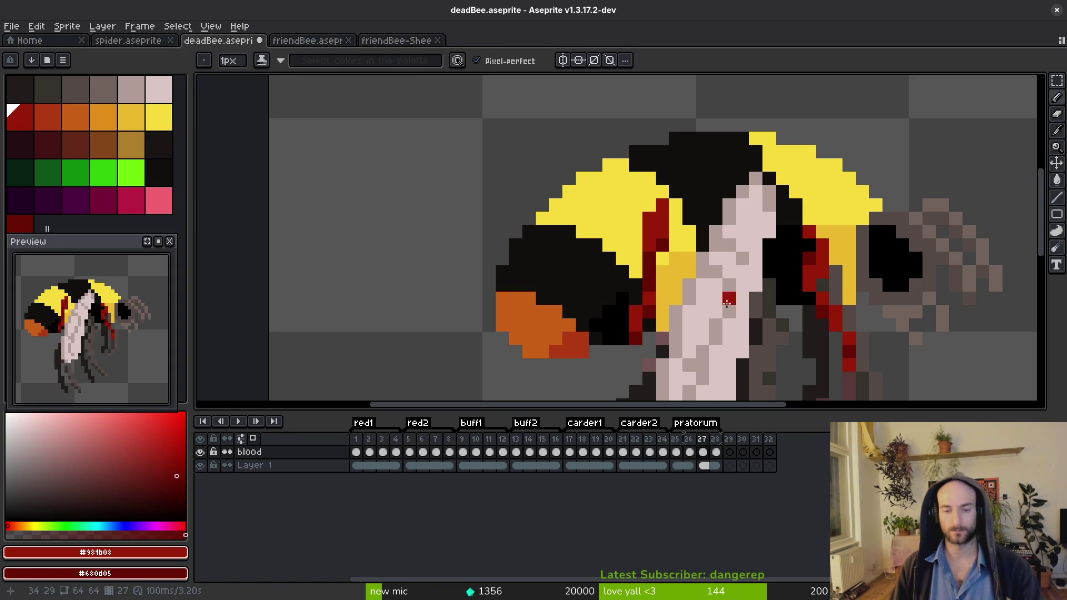
pyautogui.scroll(-4, 683, 239)
pyautogui.hscroll(3, 666, 244)
pyautogui.press('alt')
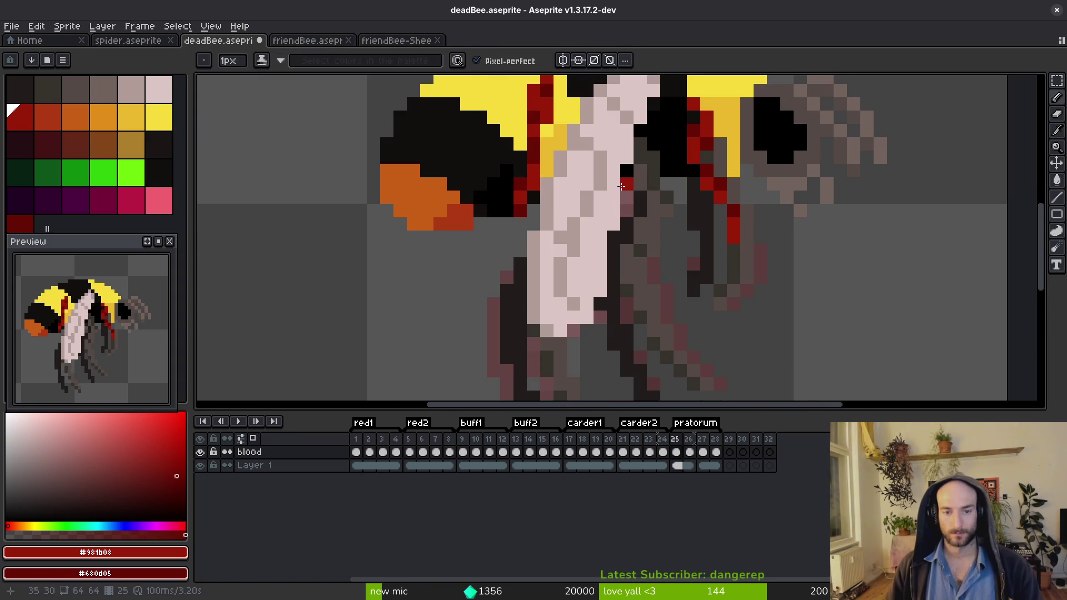
pyautogui.scroll(-1, 653, 250)
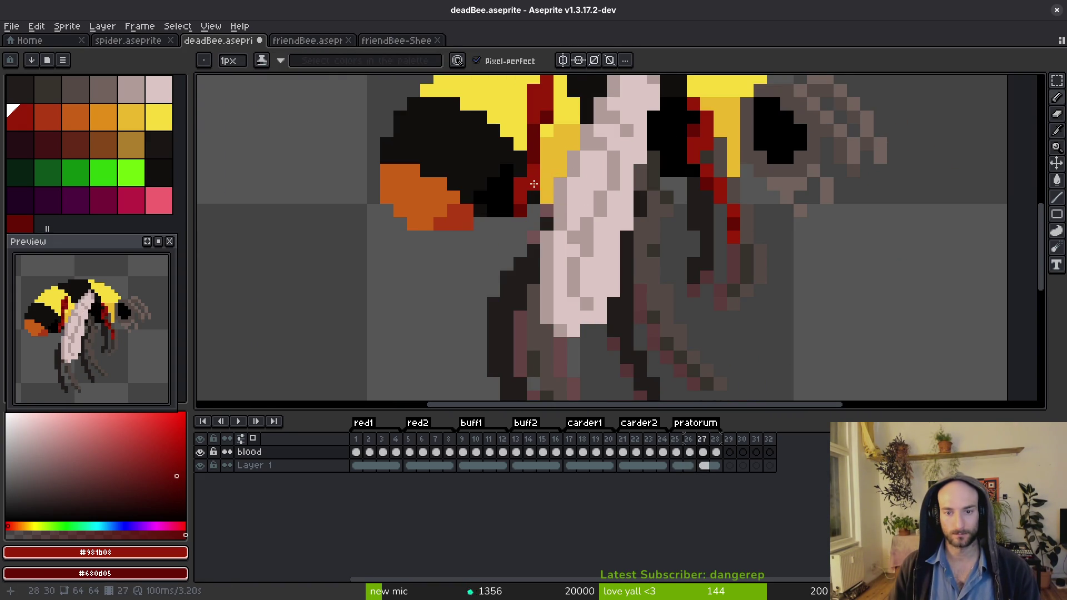
pyautogui.scroll(-2, 611, 229)
pyautogui.scroll(3, 582, 199)
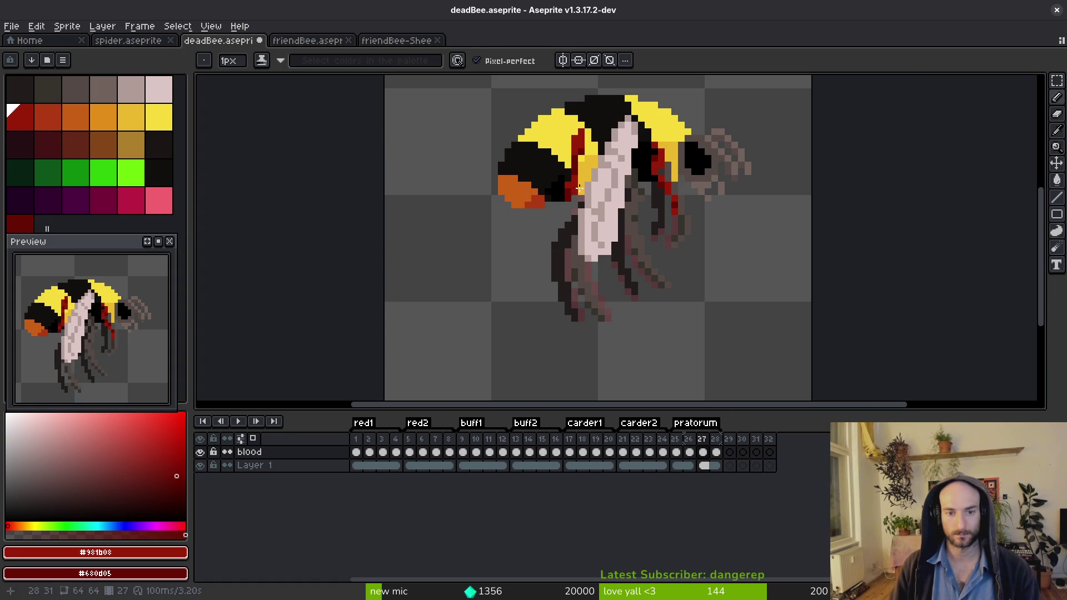
pyautogui.scroll(-2, 577, 189)
pyautogui.scroll(3, 589, 187)
# Step: Review frames 25–28 once more, then bring up Export Sprite Sheet
pyautogui.press('Left')
pyautogui.press('Left')
pyautogui.scroll(-2, 700, 232)
pyautogui.press('Right')
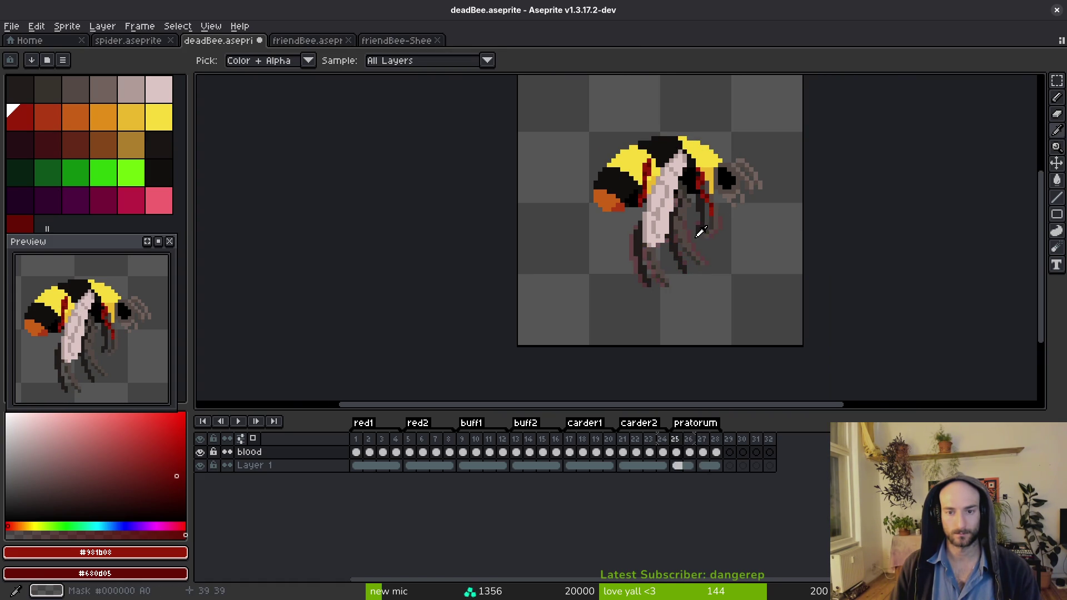
pyautogui.scroll(3, 728, 149)
pyautogui.press('Right')
pyautogui.press('Right')
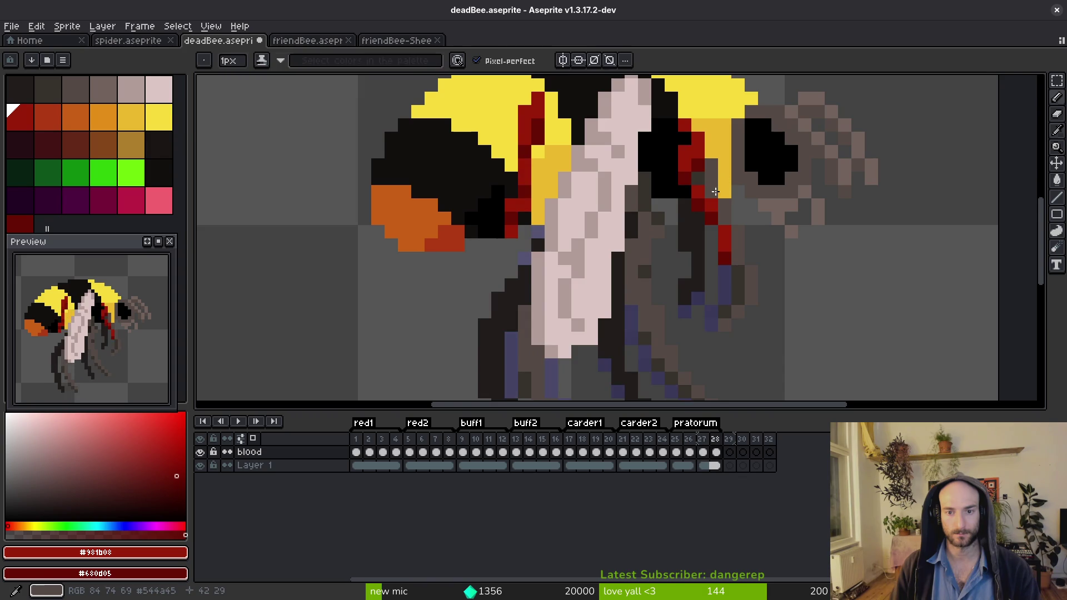
pyautogui.scroll(-2, 692, 169)
pyautogui.scroll(2, 700, 174)
pyautogui.scroll(-2, 705, 165)
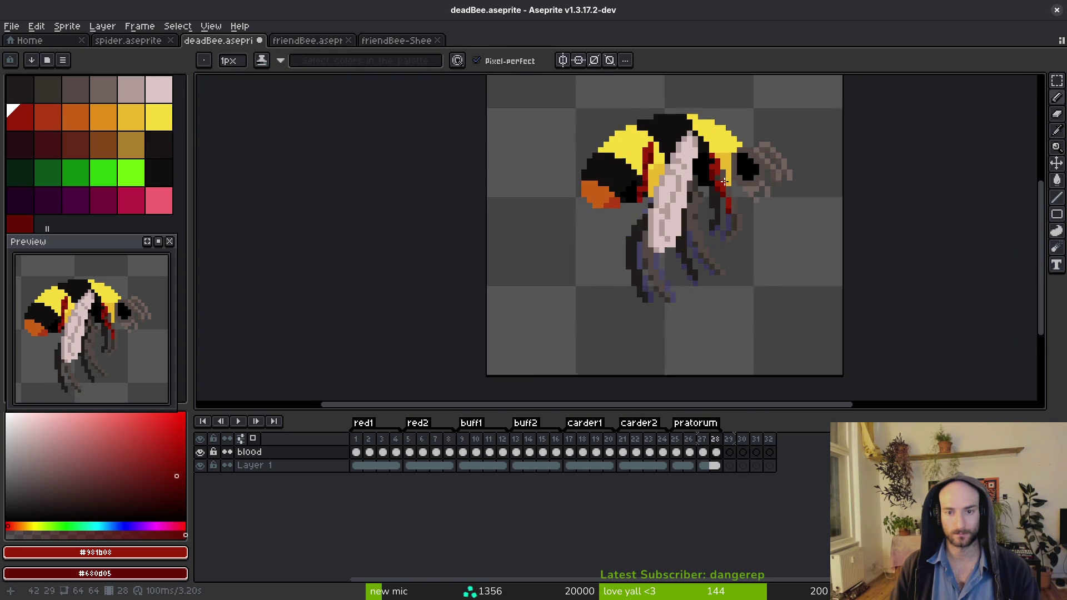
pyautogui.scroll(2, 719, 160)
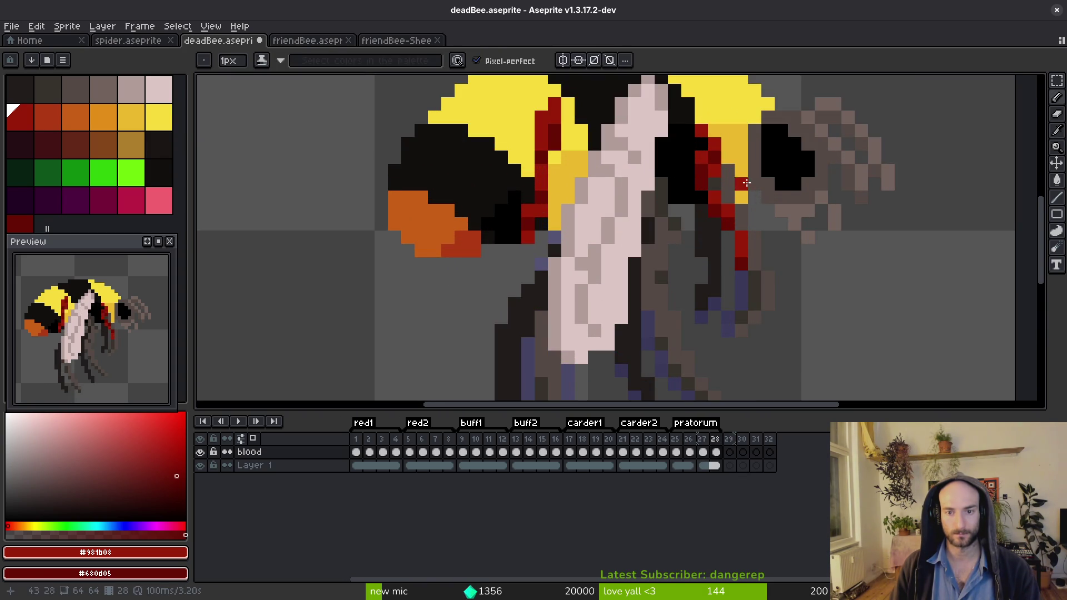
pyautogui.scroll(-2, 746, 180)
pyautogui.press('Left')
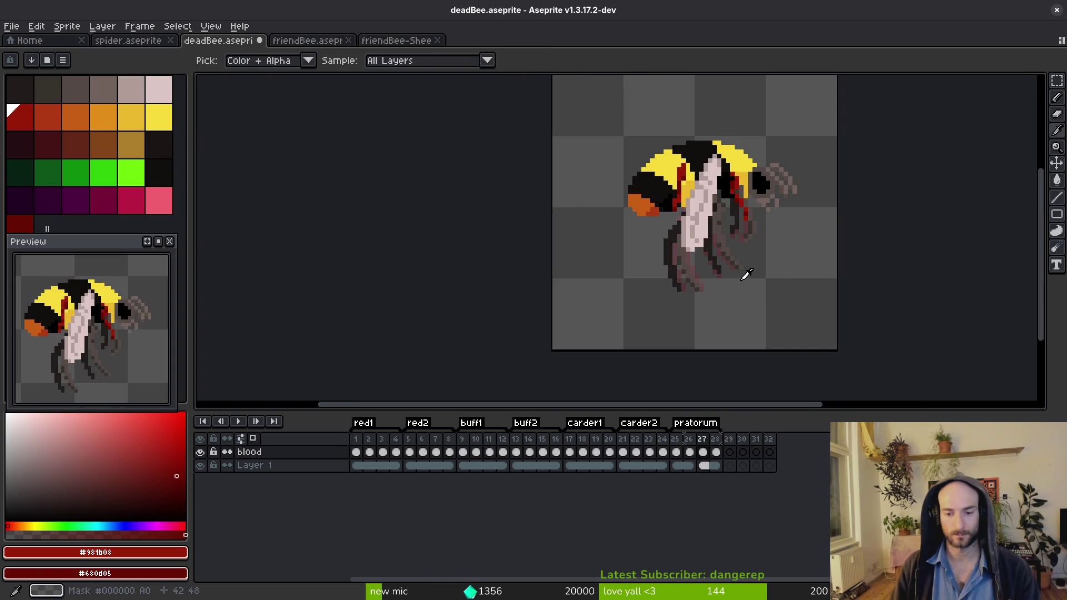
pyautogui.hotkey('ctrl', 'e')
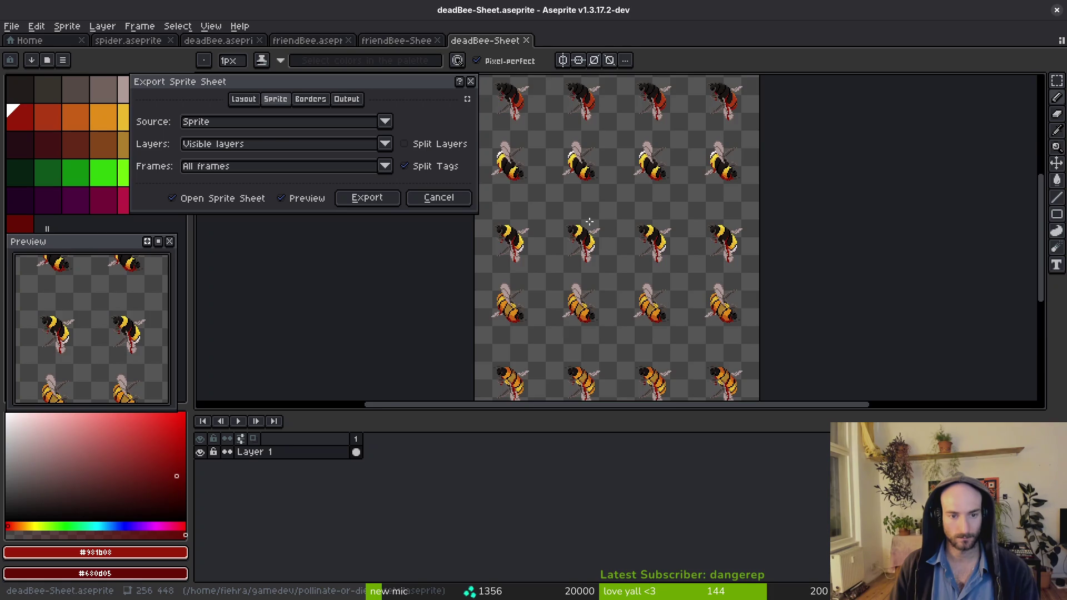
# Step: Accept the sprite sheet settings and browse for the output PNG location
pyautogui.scroll(-2, 572, 218)
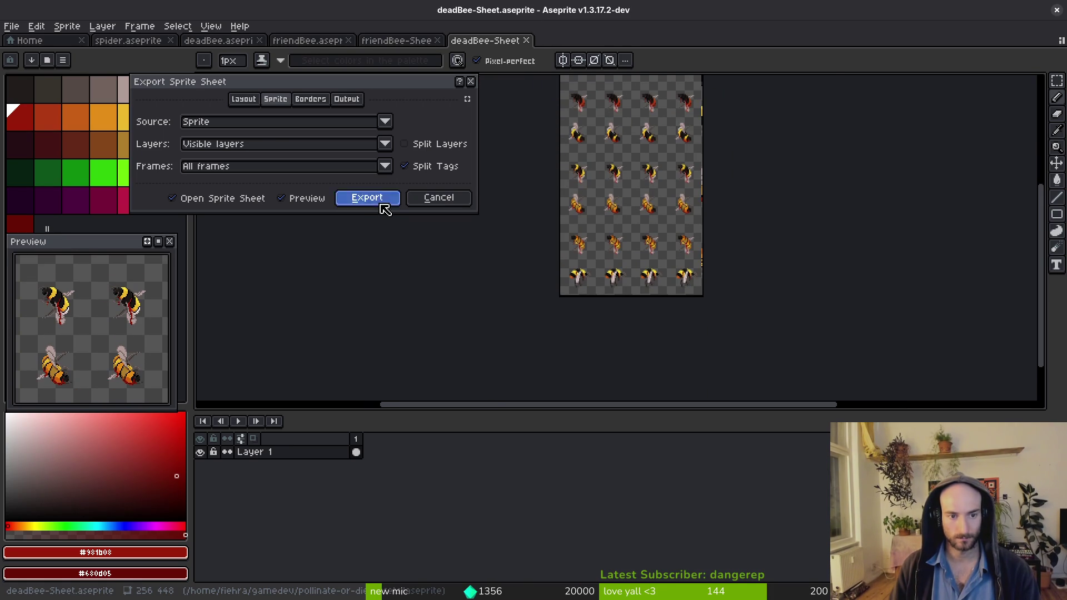
pyautogui.click(383, 204)
pyautogui.hotkey('ctrl', 'shift', 'e')
pyautogui.click(274, 54)
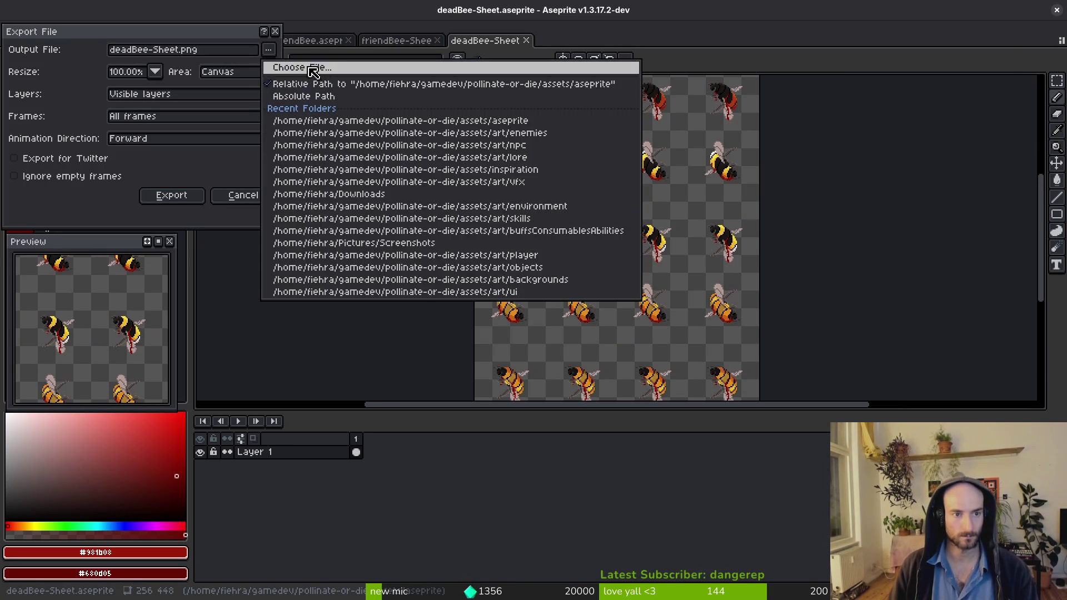
pyautogui.click(284, 67)
# Step: Export deadBee-Sheet.png into art/npc, overwriting the old file, and close the sheet document
pyautogui.click(113, 77)
pyautogui.doubleClick(135, 136)
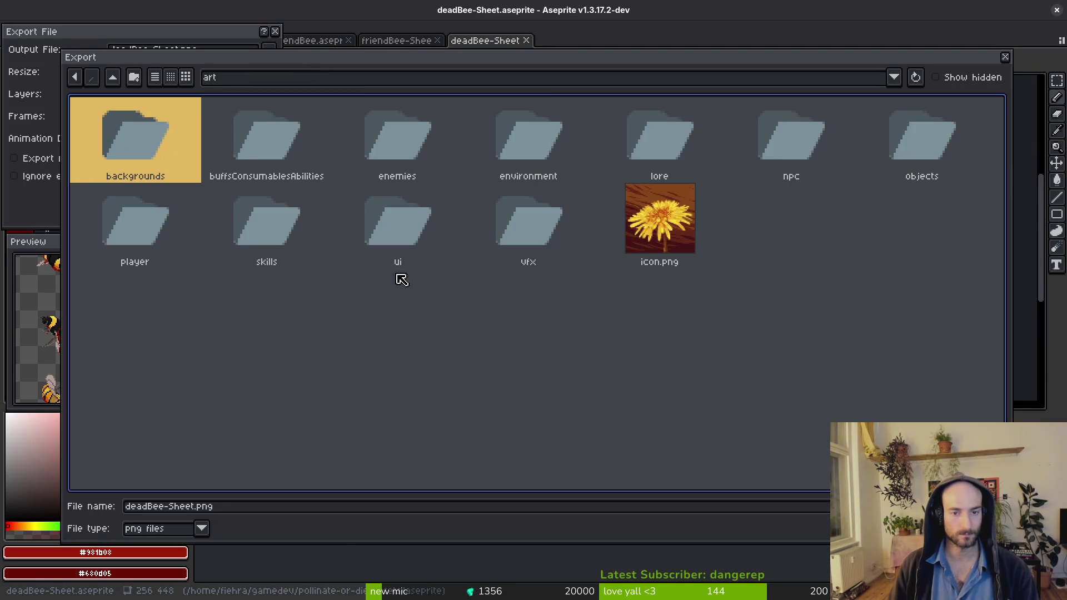
pyautogui.doubleClick(777, 150)
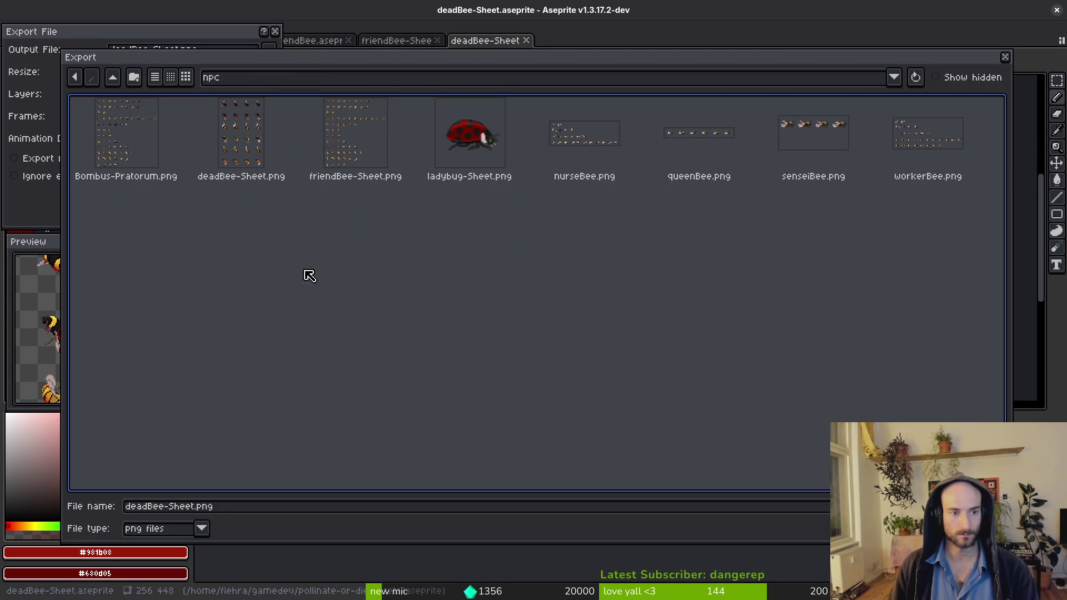
pyautogui.press('Return')
pyautogui.click(459, 336)
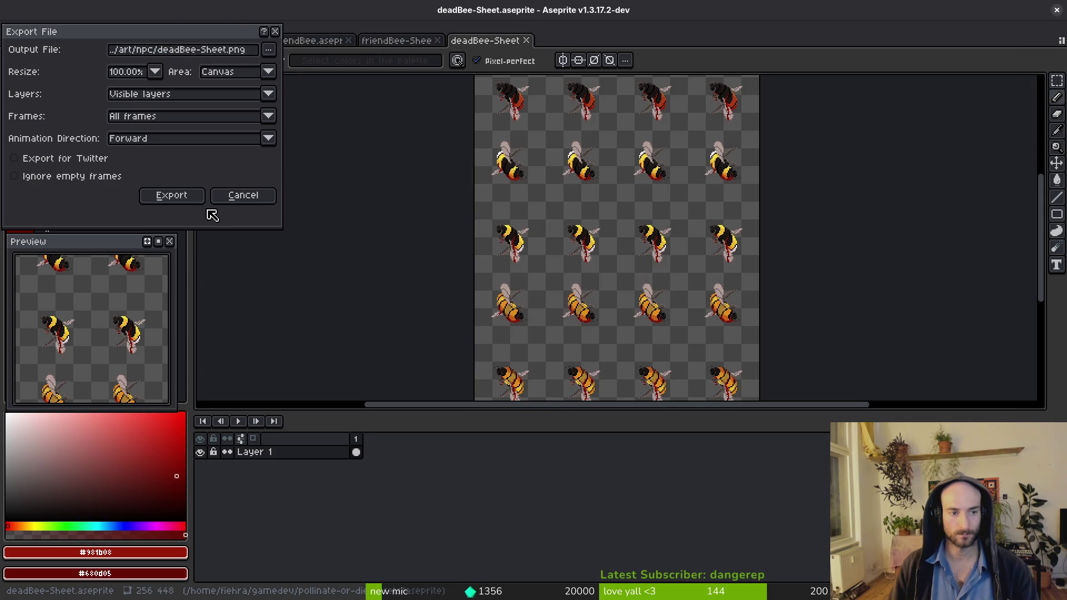
pyautogui.click(169, 193)
pyautogui.hotkey('ctrl', 'w')
pyautogui.hotkey('alt', 'Tab')
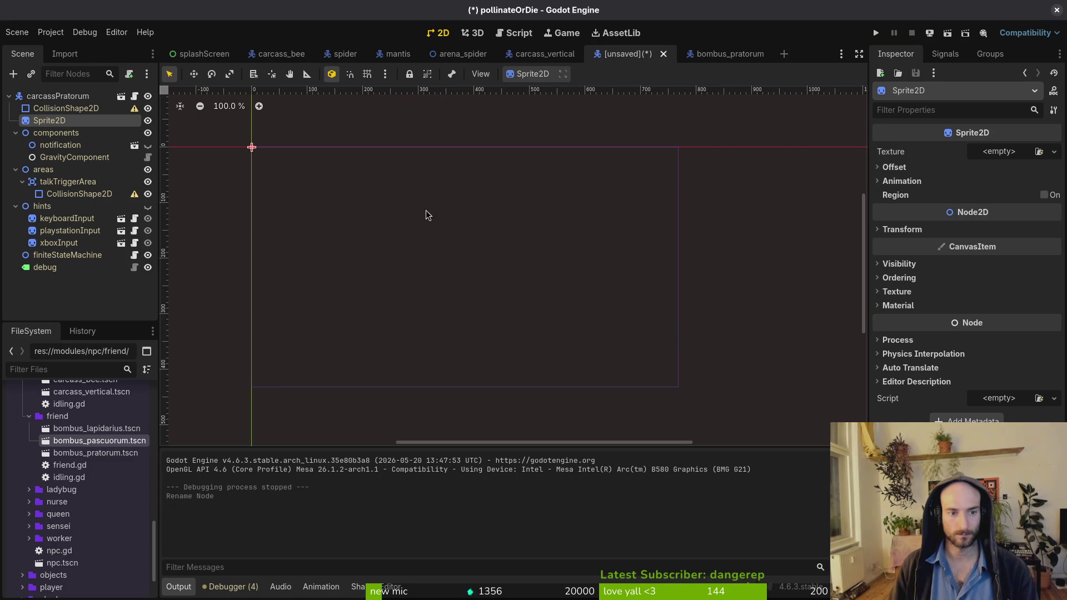
# Step: Set the carcass_vertical scene's Sprite2D Vframes to 7 and save it
pyautogui.click(544, 54)
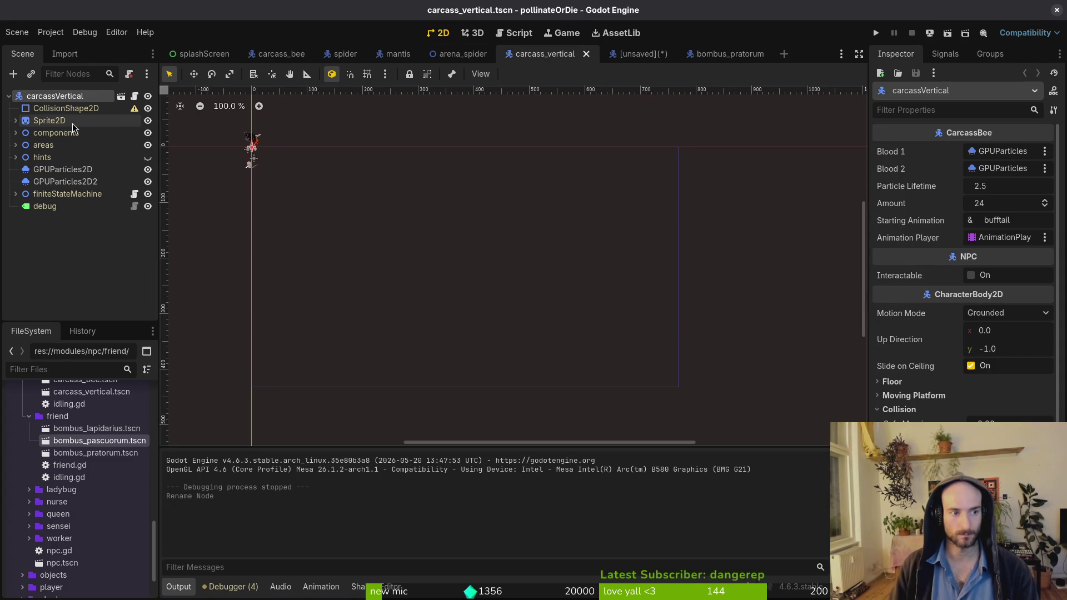
pyautogui.click(252, 151)
pyautogui.scroll(5, 272, 167)
pyautogui.hotkey('shift', 'f')
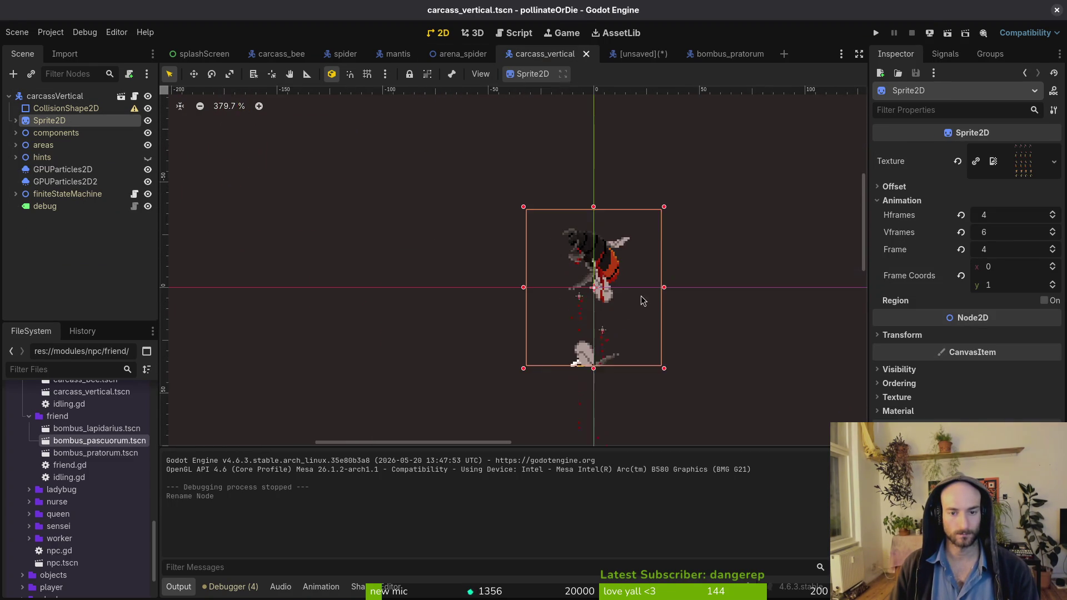
pyautogui.click(1002, 234)
pyautogui.write('7')
pyautogui.press('Return')
pyautogui.hotkey('ctrl', 's')
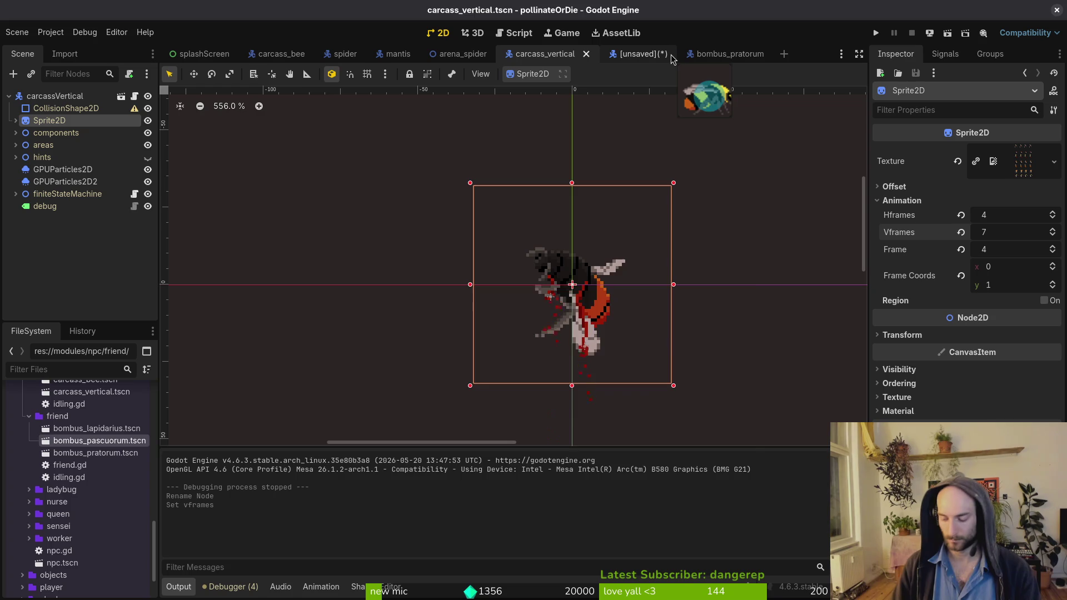
# Step: Open carcass_bee via Quick Open, set its Sprite2D Vframes to 7, and save
pyautogui.hotkey('alt', 'shift', 'o')
pyautogui.write('carc')
pyautogui.press('Down')
pyautogui.press('Return')
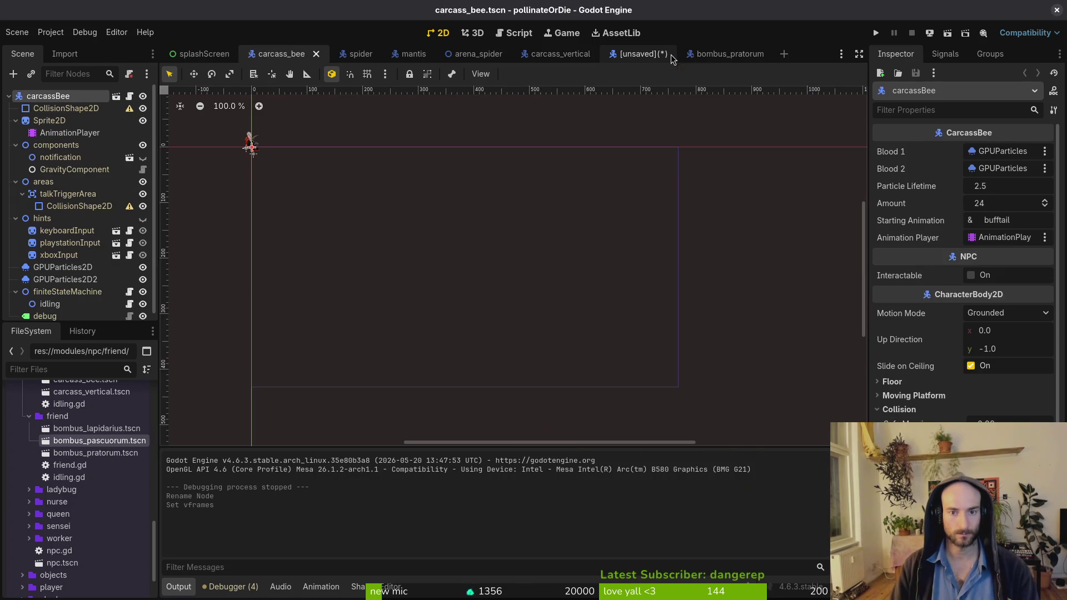
pyautogui.moveTo(309, 168); pyautogui.dragTo(595, 255)
pyautogui.scroll(13, 611, 247)
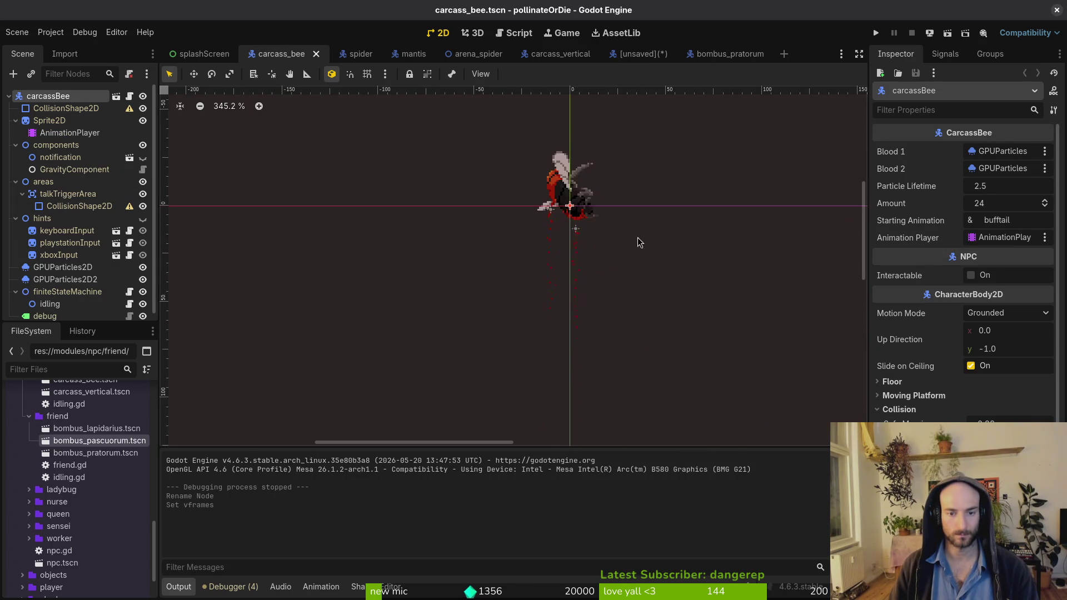
pyautogui.click(45, 120)
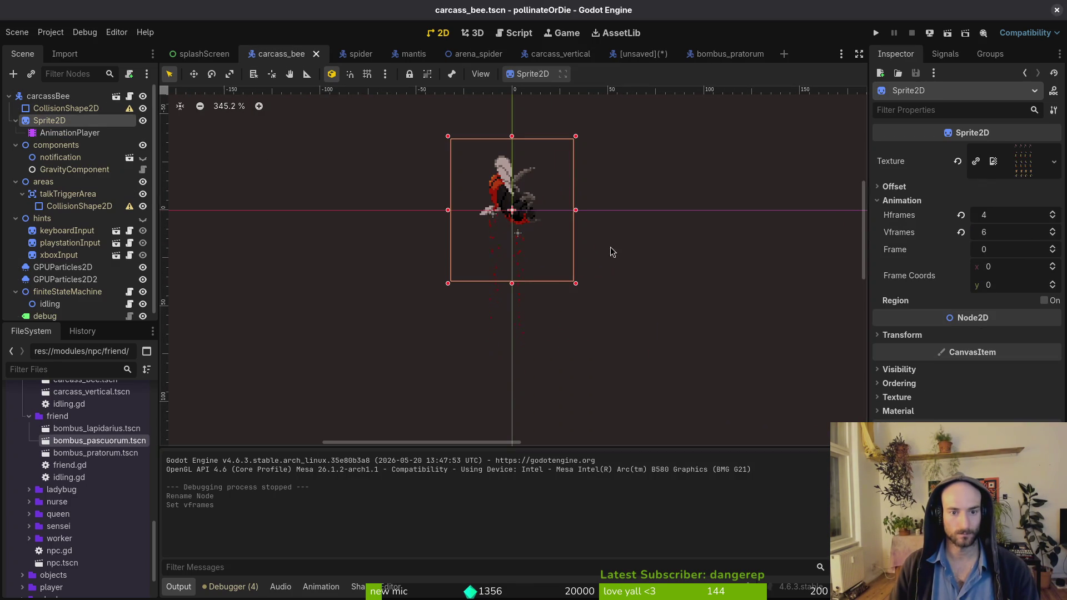
pyautogui.click(1014, 231)
pyautogui.write('7')
pyautogui.press('Return')
pyautogui.hotkey('ctrl', 's')
pyautogui.hotkey('shift', 'alt', 'o')
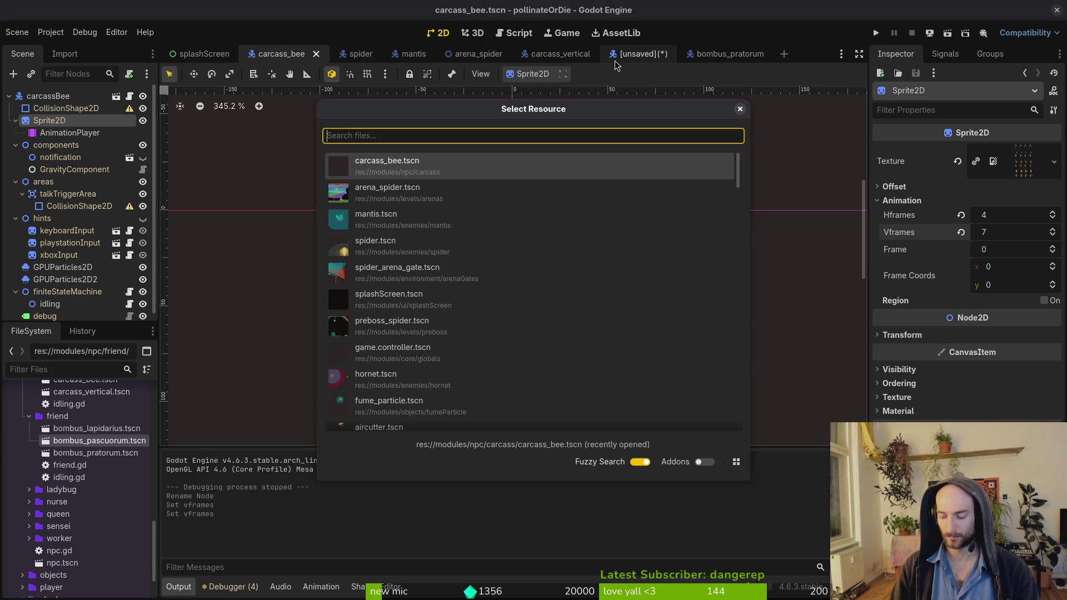
# Step: Dismiss the scene search and return to the unsaved carcassPratorum scene
pyautogui.write('c')
pyautogui.press('Escape')
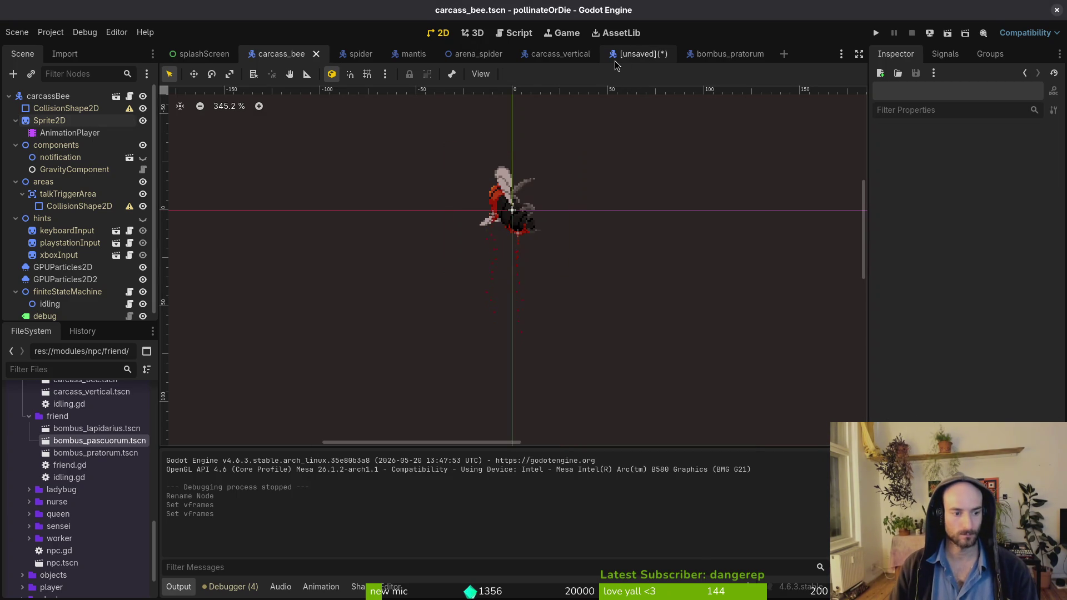
pyautogui.scroll(2, 99, 444)
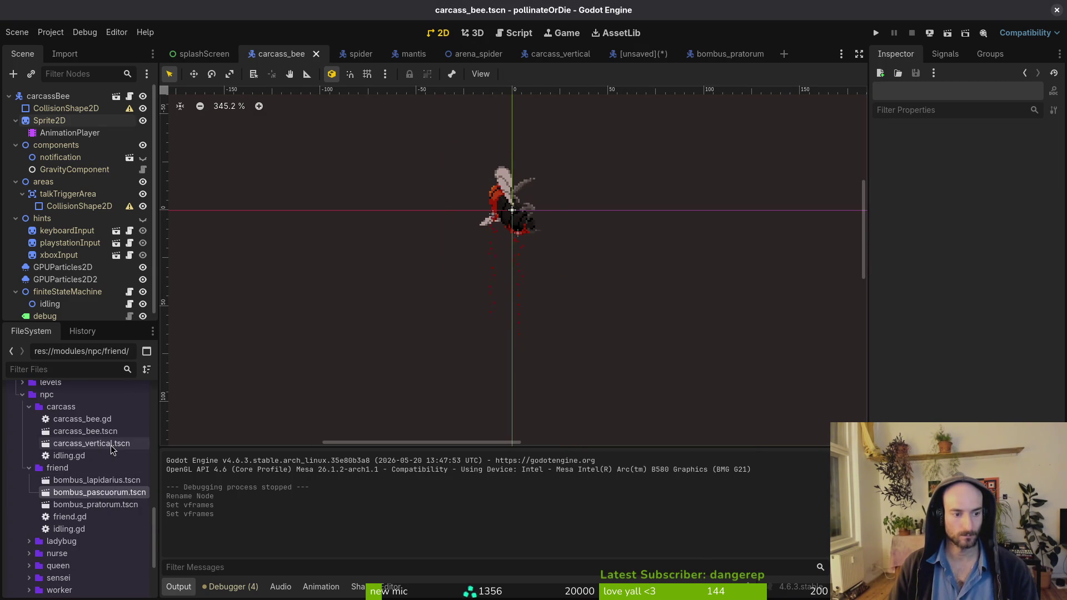
pyautogui.click(636, 51)
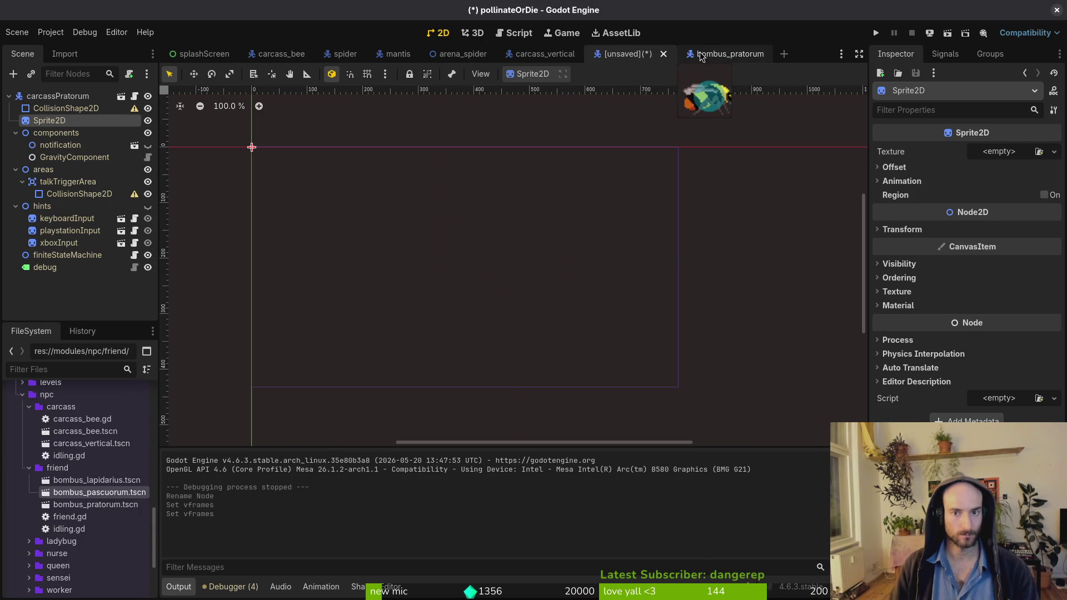
pyautogui.click(703, 56)
pyautogui.click(616, 55)
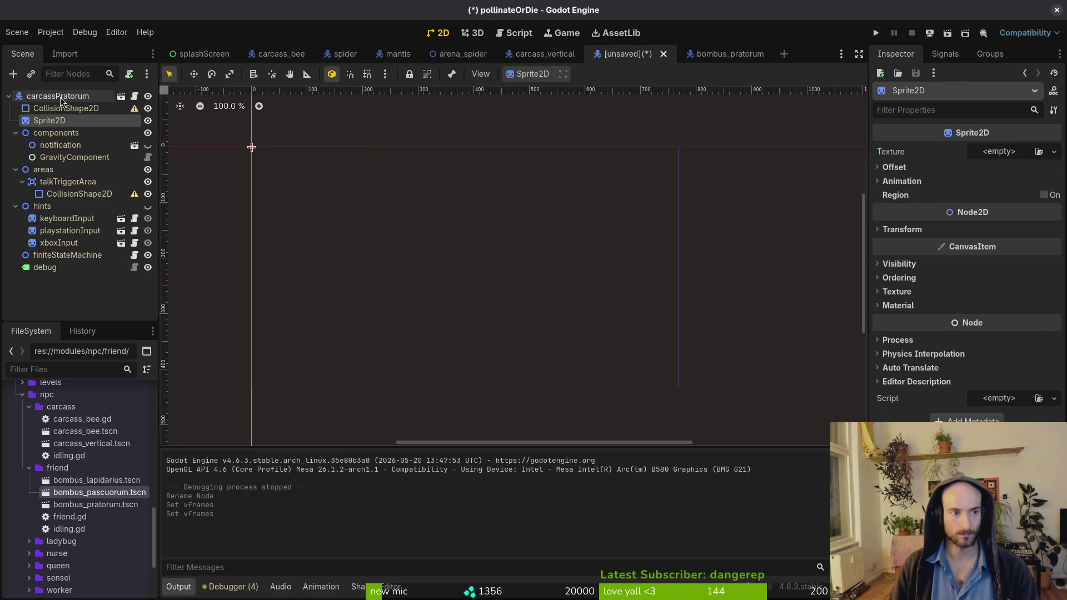
# Step: Quick-load deadBee-Sheet.png as the Sprite2D texture with Hframes 4 and Vframes 7
pyautogui.click(990, 151)
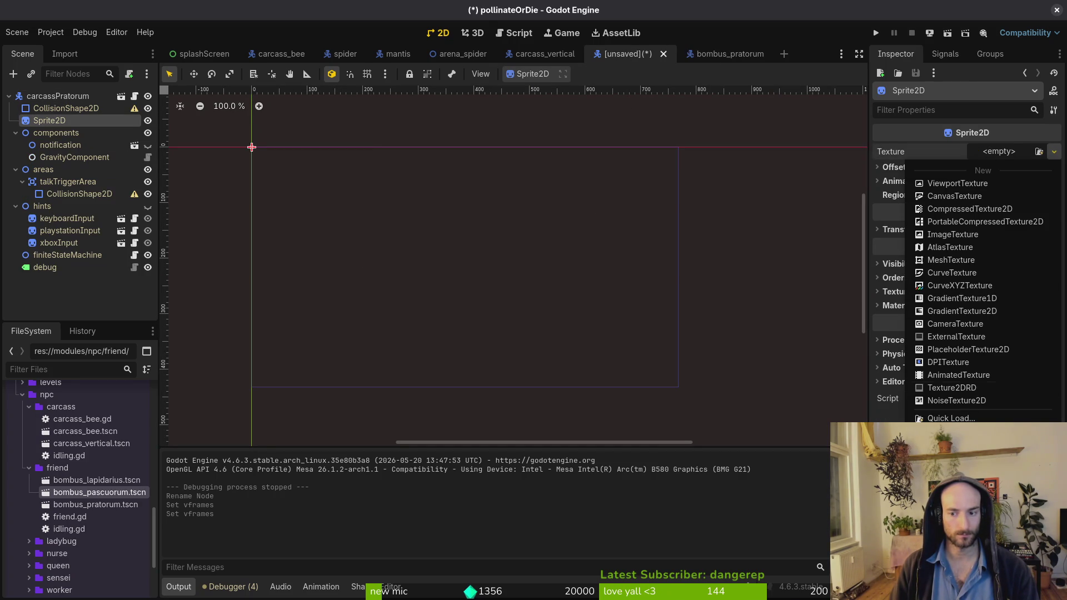
pyautogui.click(939, 417)
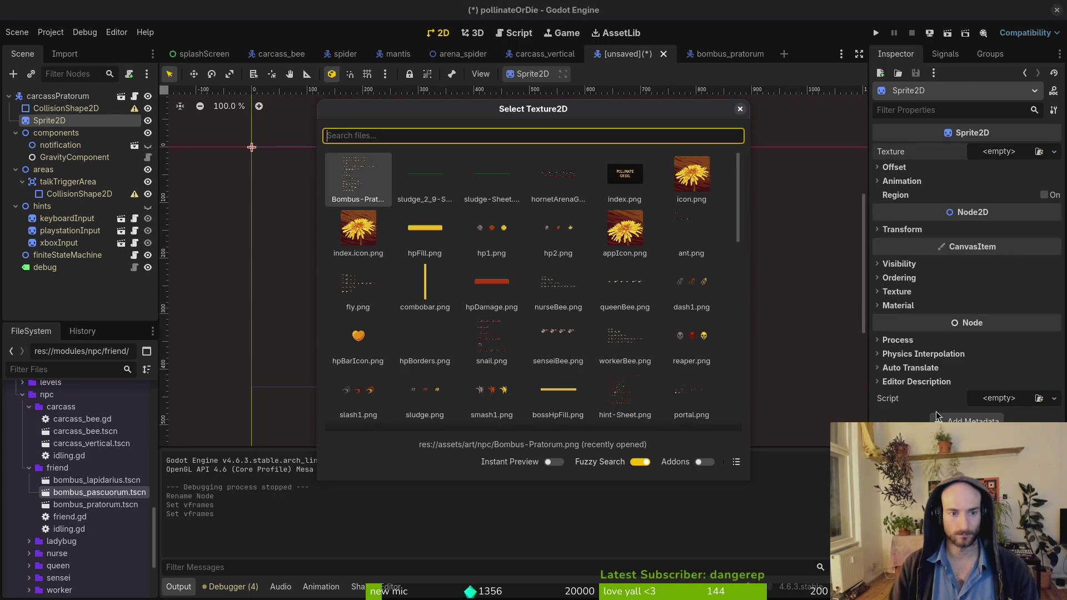
pyautogui.write('pasc')
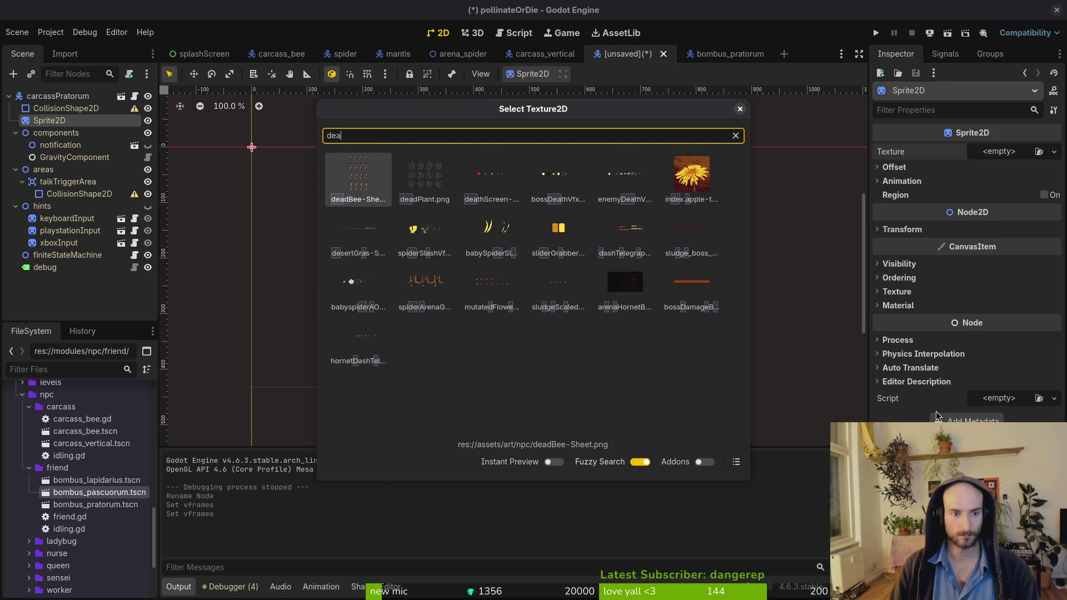
pyautogui.press('Return')
pyautogui.click(894, 201)
pyautogui.click(994, 215)
pyautogui.write('4')
pyautogui.press('Tab')
pyautogui.write('7')
pyautogui.press('Return')
pyautogui.press('f')
pyautogui.scroll(10, 460, 269)
# Step: Save the scene as carcass_pratorum.tscn in modules/npc/carcass
pyautogui.hotkey('ctrl', 's')
pyautogui.press('Escape')
pyautogui.hotkey('ctrl', 's')
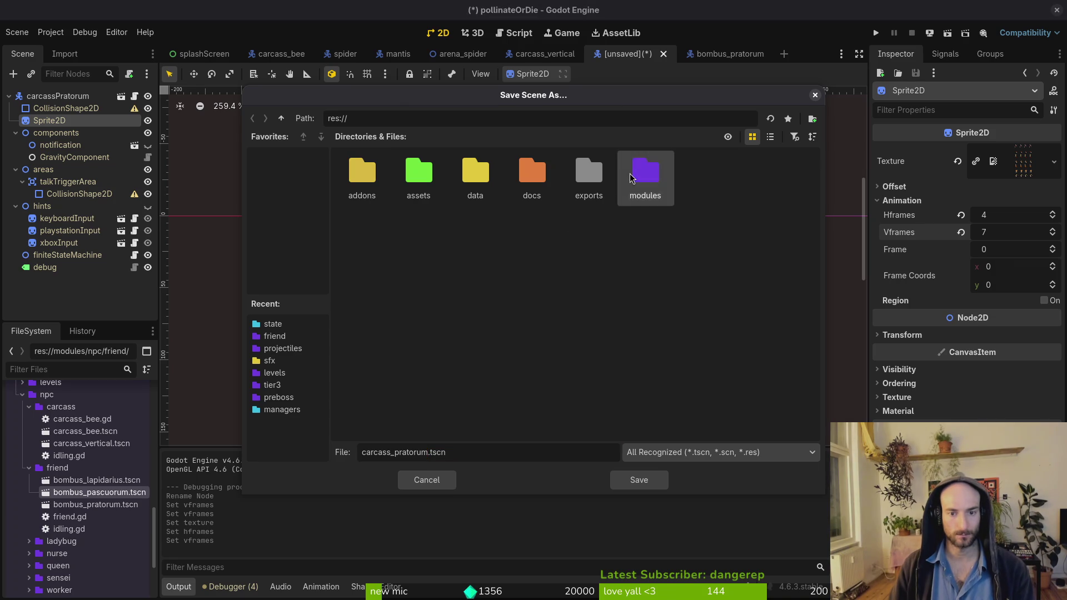
pyautogui.doubleClick(644, 173)
pyautogui.doubleClick(645, 178)
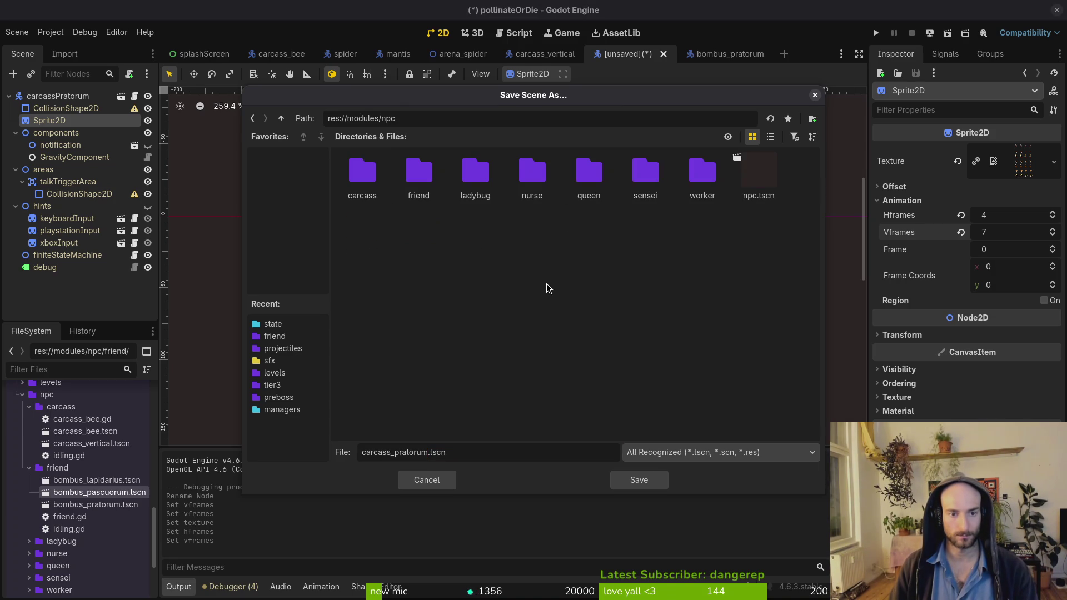
pyautogui.doubleClick(361, 174)
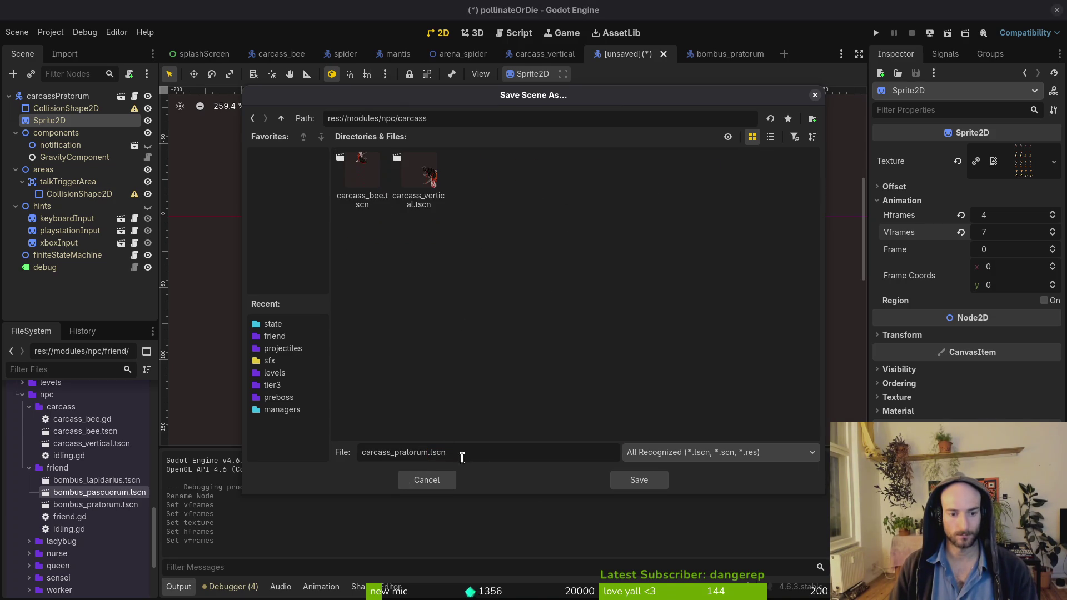
pyautogui.click(618, 486)
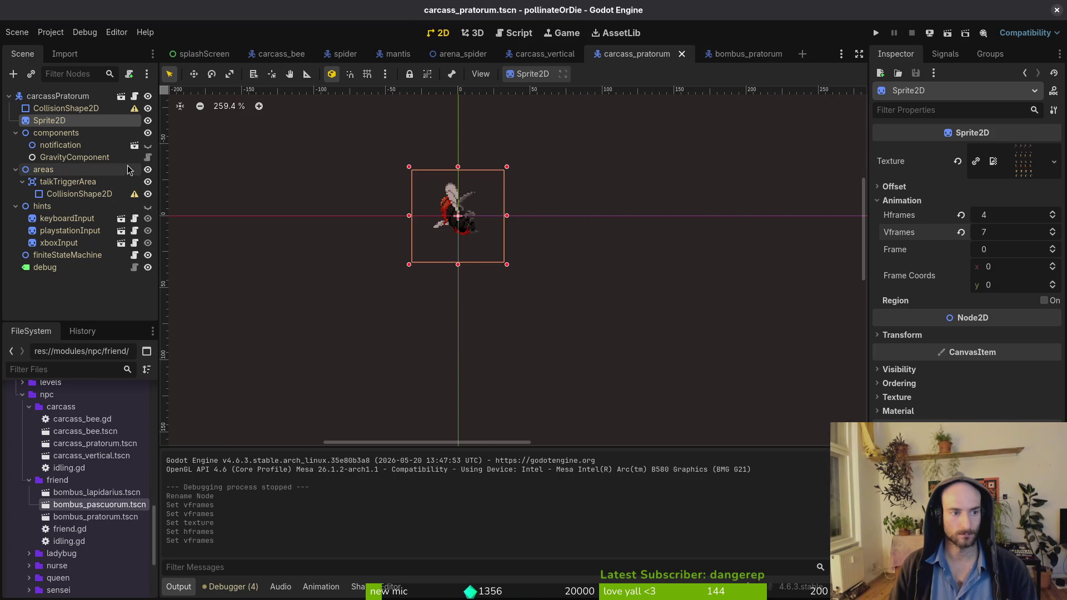
pyautogui.click(49, 256)
# Step: Add a Node2D child under finiteStateMachine and name it idling
pyautogui.hotkey('ctrl', 'a')
pyautogui.write('node2d')
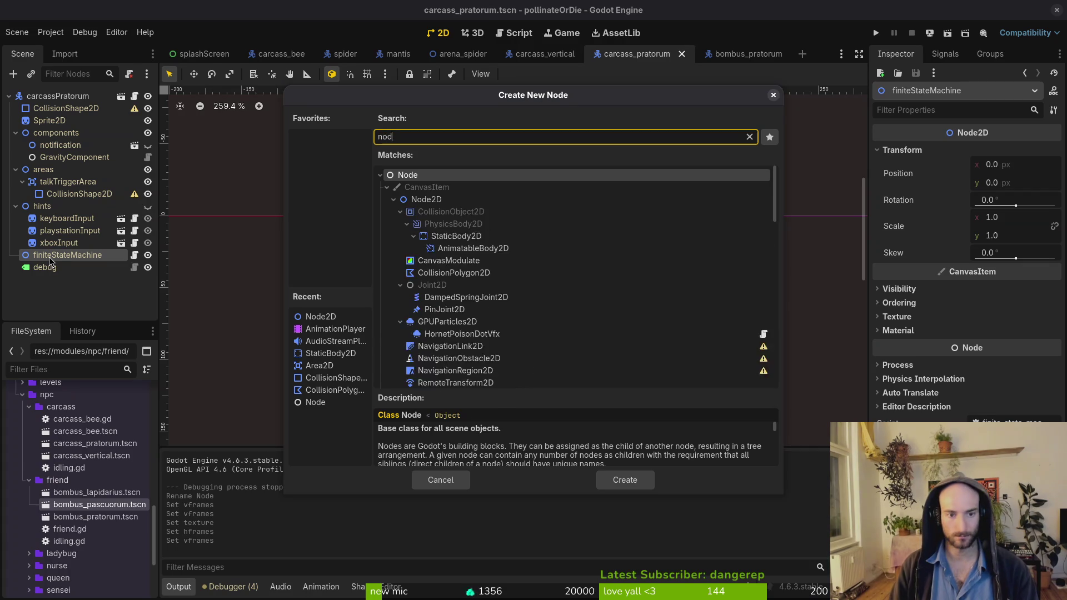
pyautogui.press('Return')
pyautogui.write('idling')
pyautogui.press('Return')
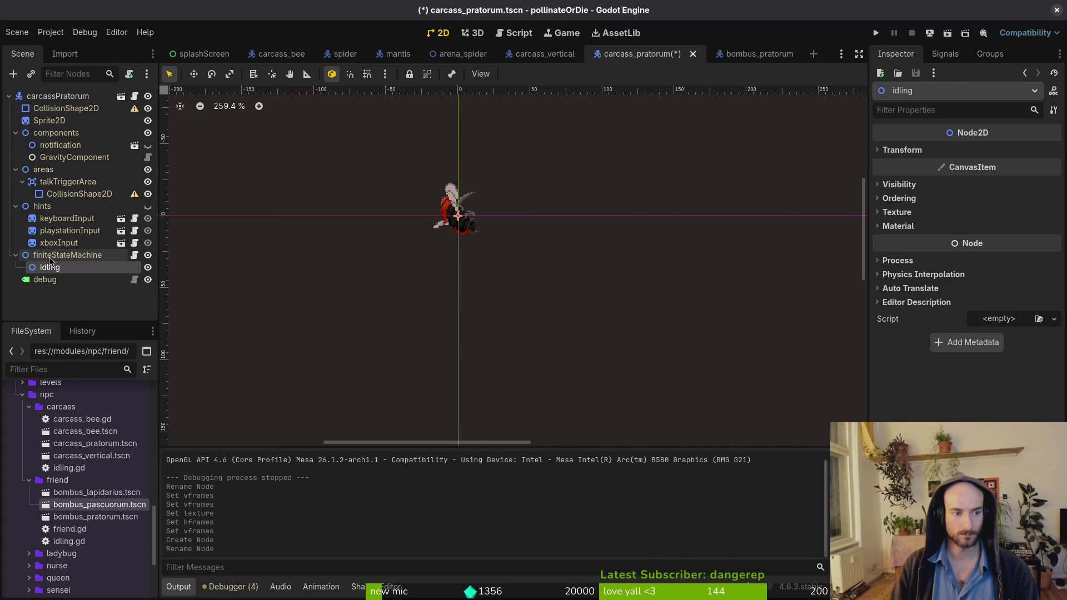
# Step: Attach the existing res://modules/core/state/state.gd script to the idling node
pyautogui.rightClick(88, 267)
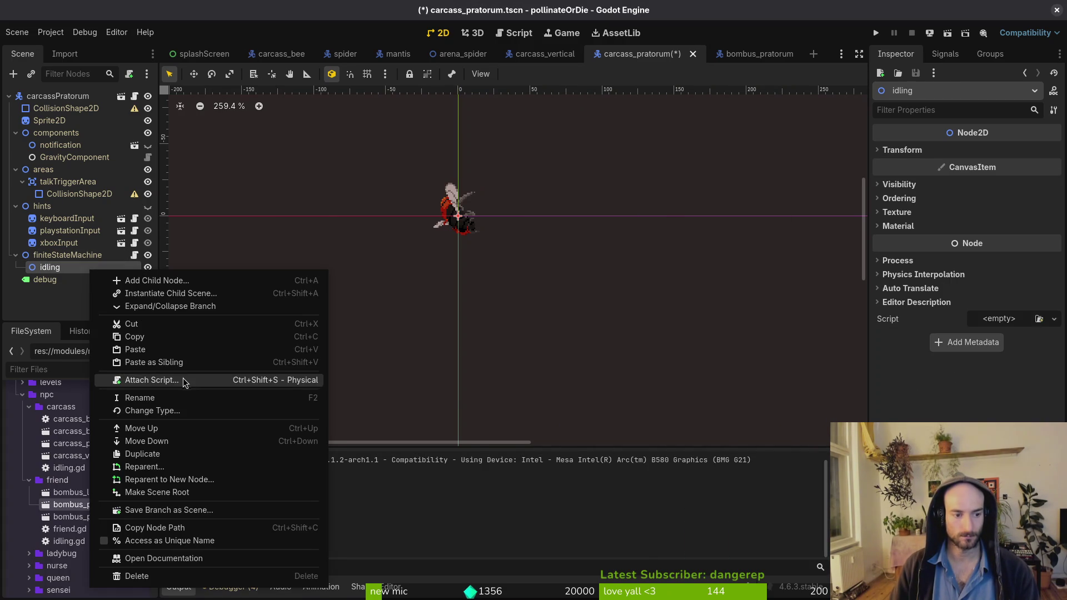
pyautogui.click(184, 381)
pyautogui.click(653, 286)
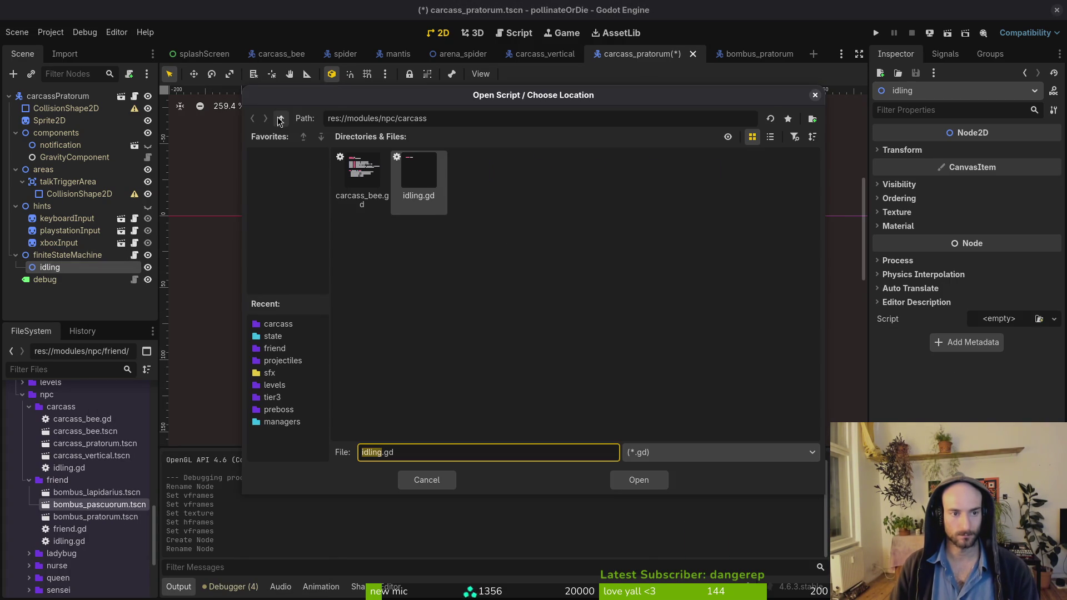
pyautogui.click(281, 120)
pyautogui.click(281, 119)
pyautogui.doubleClick(360, 183)
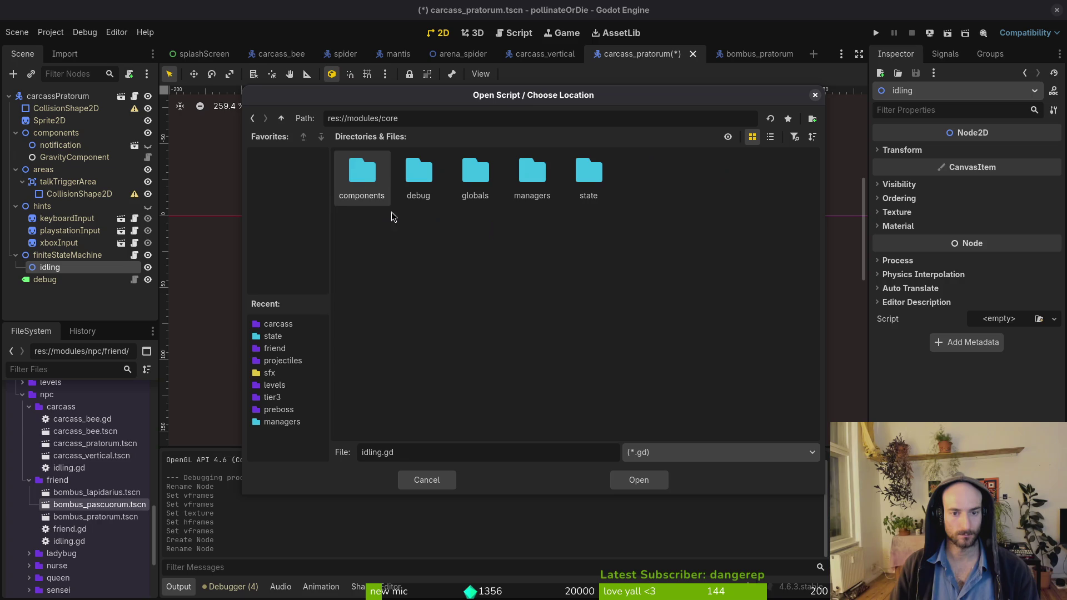
pyautogui.doubleClick(589, 178)
pyautogui.click(645, 178)
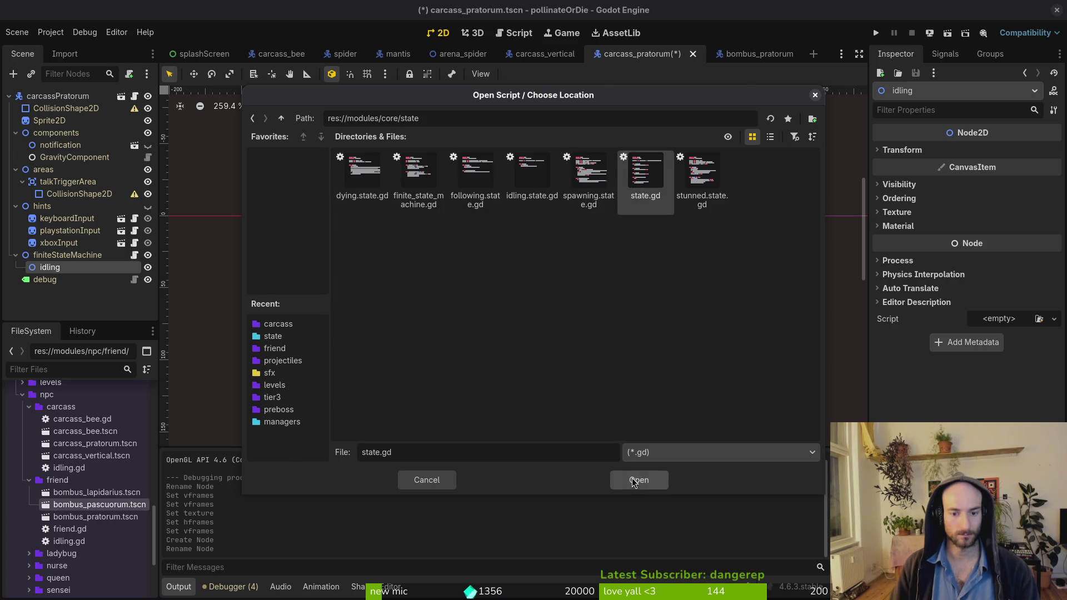
pyautogui.click(638, 480)
pyautogui.click(605, 391)
# Step: Save the scene and collapse the areas and components branches in the scene tree
pyautogui.hotkey('ctrl', 's')
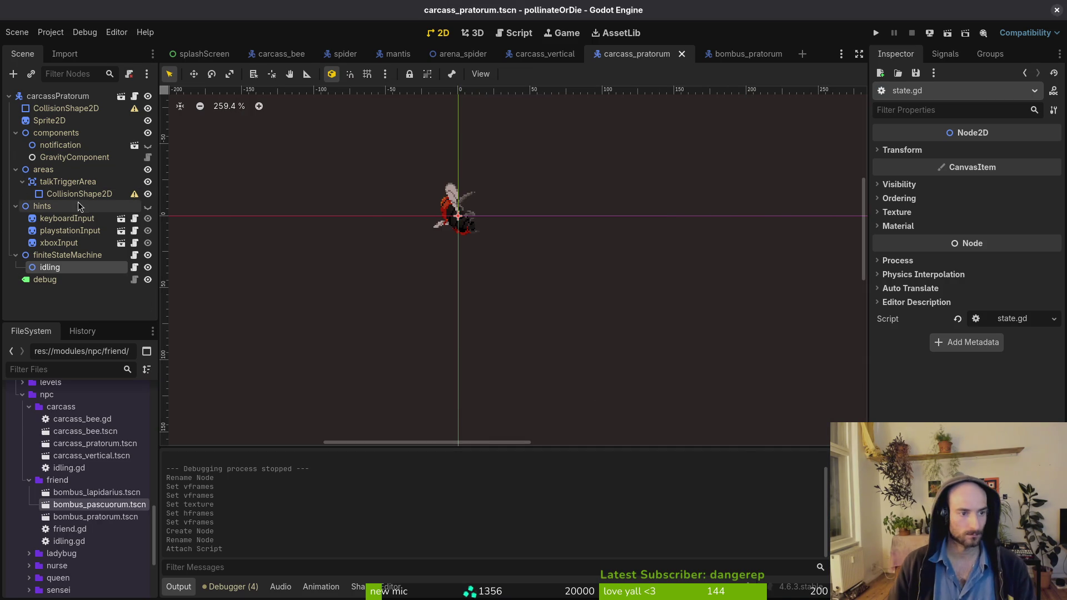
pyautogui.click(15, 169)
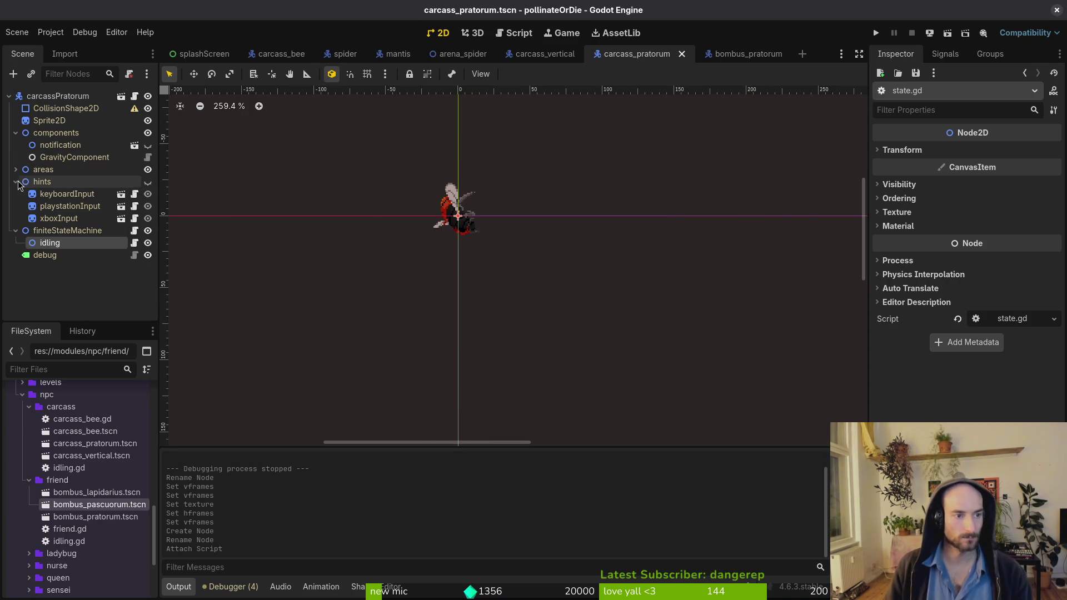
pyautogui.click(16, 133)
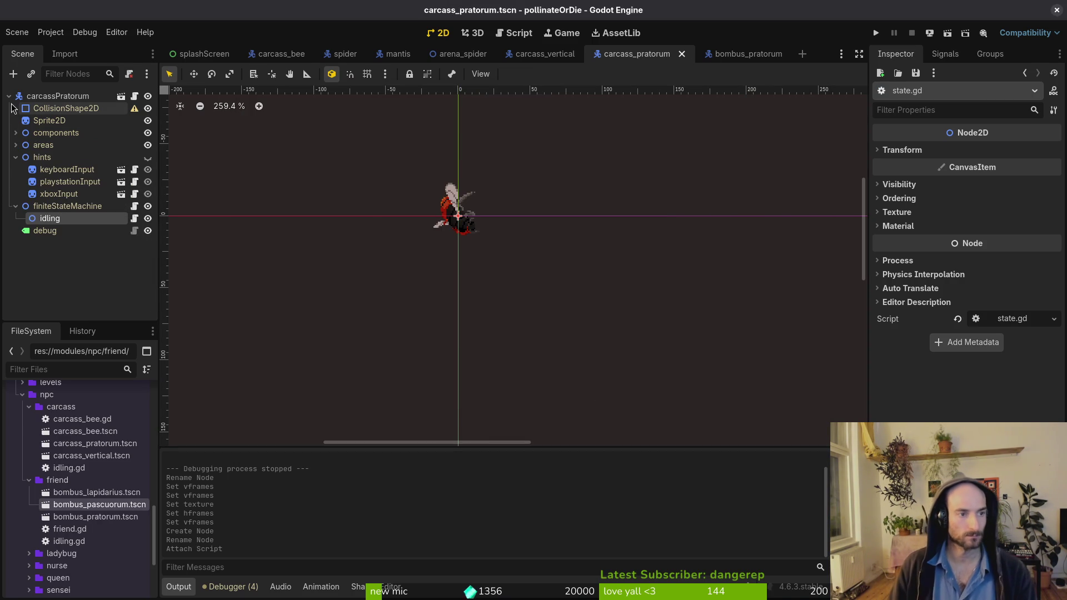
pyautogui.click(544, 55)
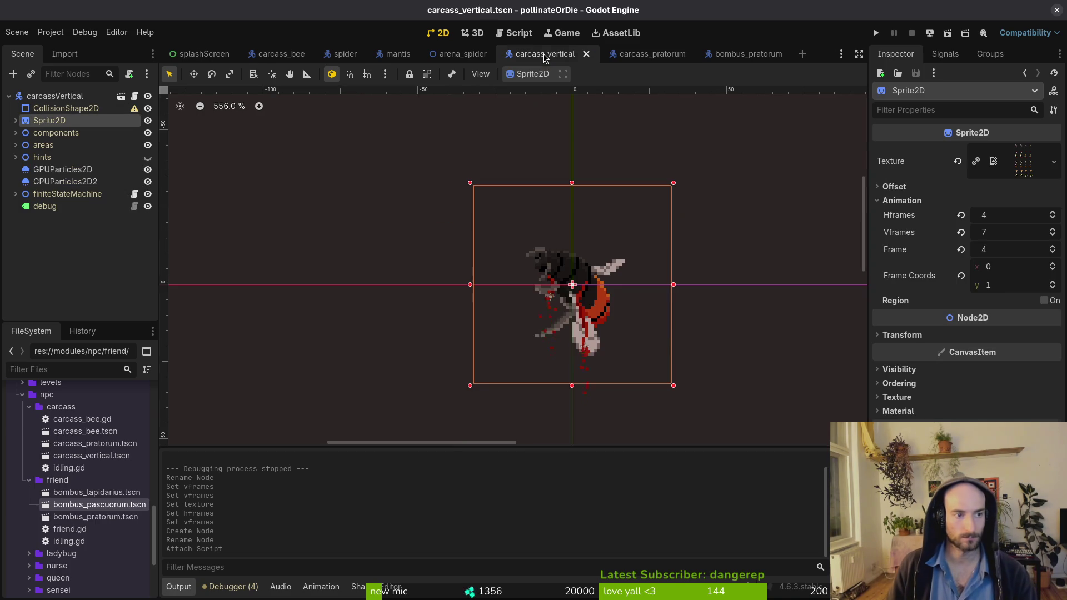
# Step: Select carcass_pratorum's AnimationPlayer under Sprite2D and save the scene
pyautogui.click(16, 120)
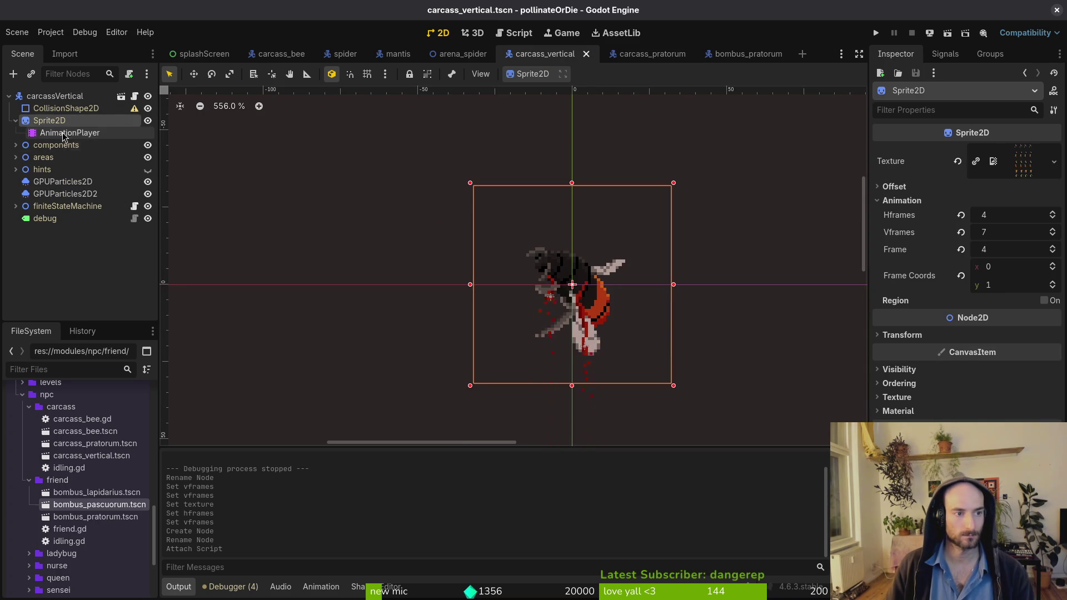
pyautogui.click(69, 132)
pyautogui.click(642, 53)
pyautogui.click(15, 120)
pyautogui.click(69, 133)
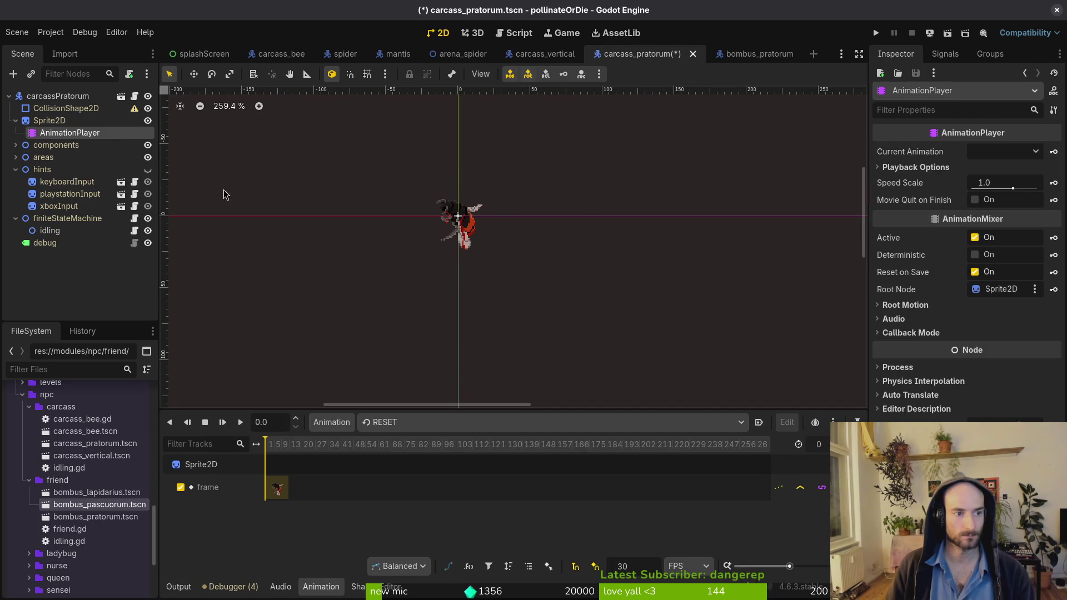
pyautogui.hotkey('ctrl', 's')
# Step: Preview the bufftail and carder animations, then leave redtail selected in the Animation dropdown
pyautogui.click(418, 425)
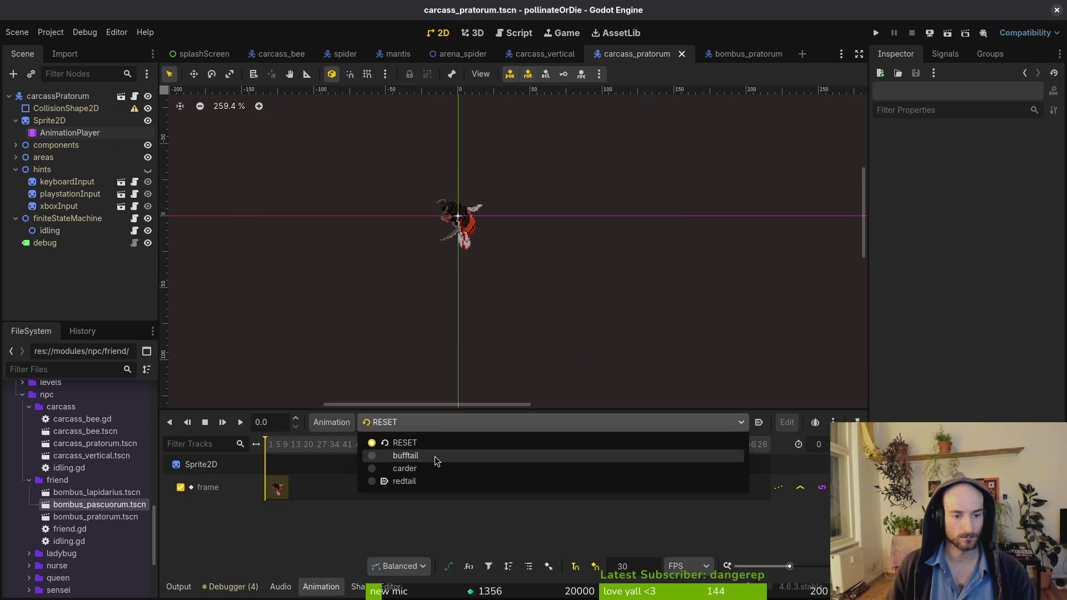
pyautogui.click(435, 461)
pyautogui.click(414, 423)
pyautogui.click(405, 468)
pyautogui.click(382, 425)
pyautogui.click(414, 482)
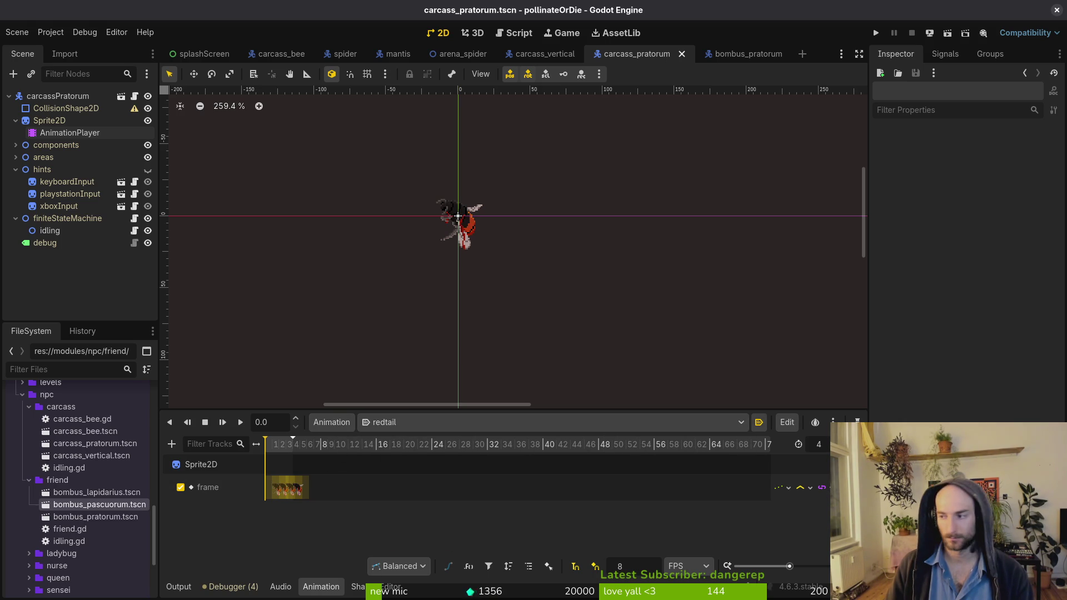
# Step: In vim, find and open carcass_bee.gd with Telescope Find Files
pyautogui.hotkey('alt', 'Tab')
pyautogui.press('space')
pyautogui.press('f')
pyautogui.press('f')
pyautogui.write('craca')
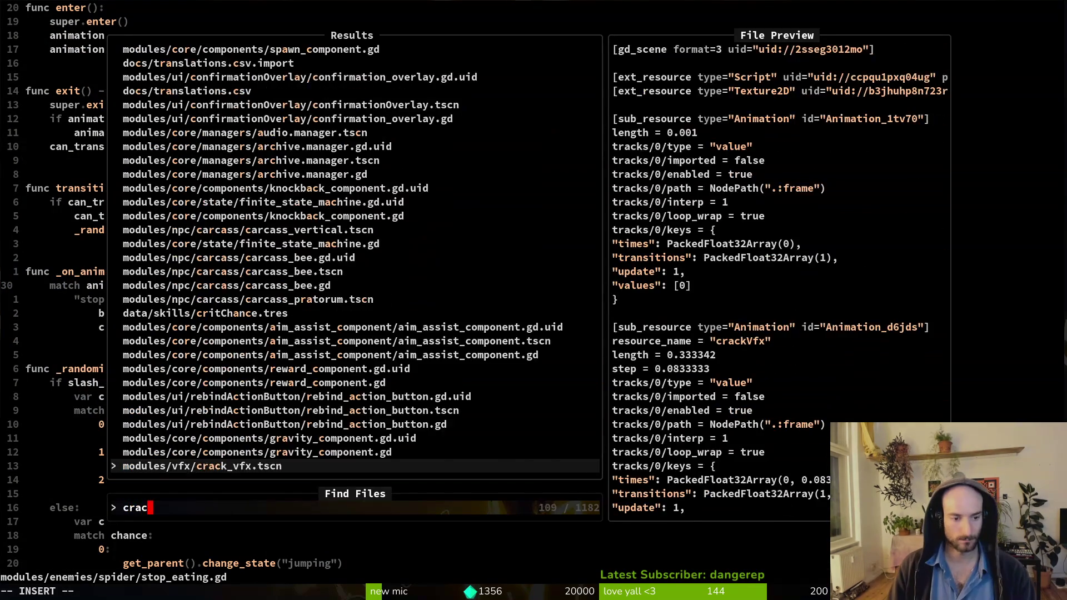
pyautogui.press('BackSpace')
pyautogui.press('BackSpace')
pyautogui.press('BackSpace')
pyautogui.write('arcas')
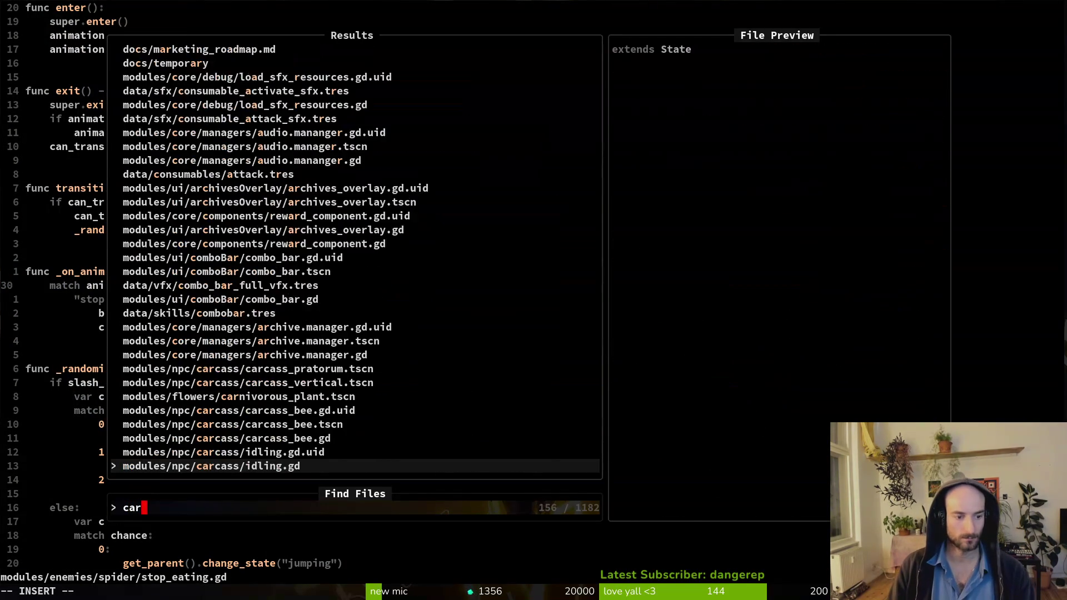
pyautogui.press('Up')
pyautogui.press('Up')
pyautogui.press('Return')
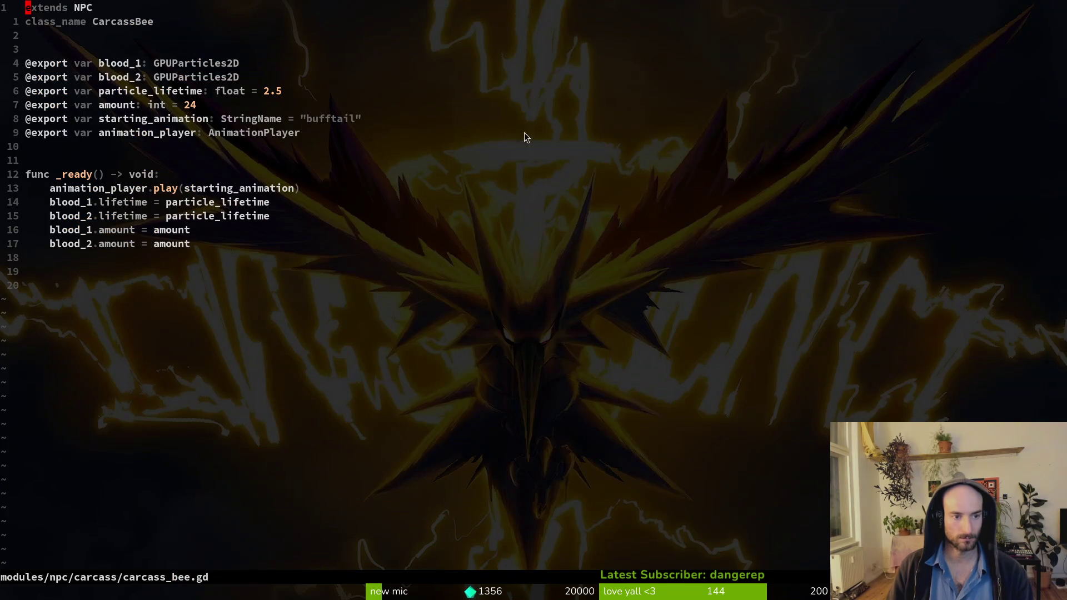